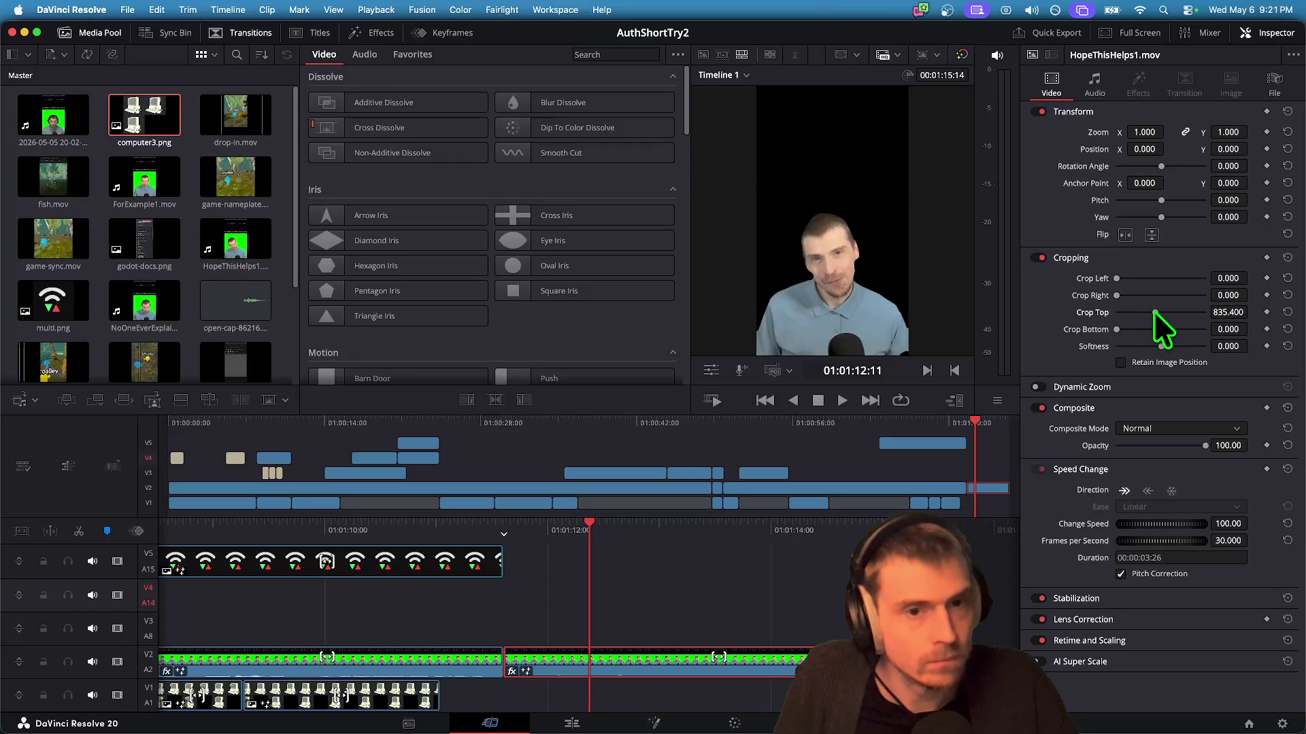
Step: Play back the Wi-Fi icon and computer overlay section, then scrub it in reverse and fast-forward
{"action": "key", "text": "space"}
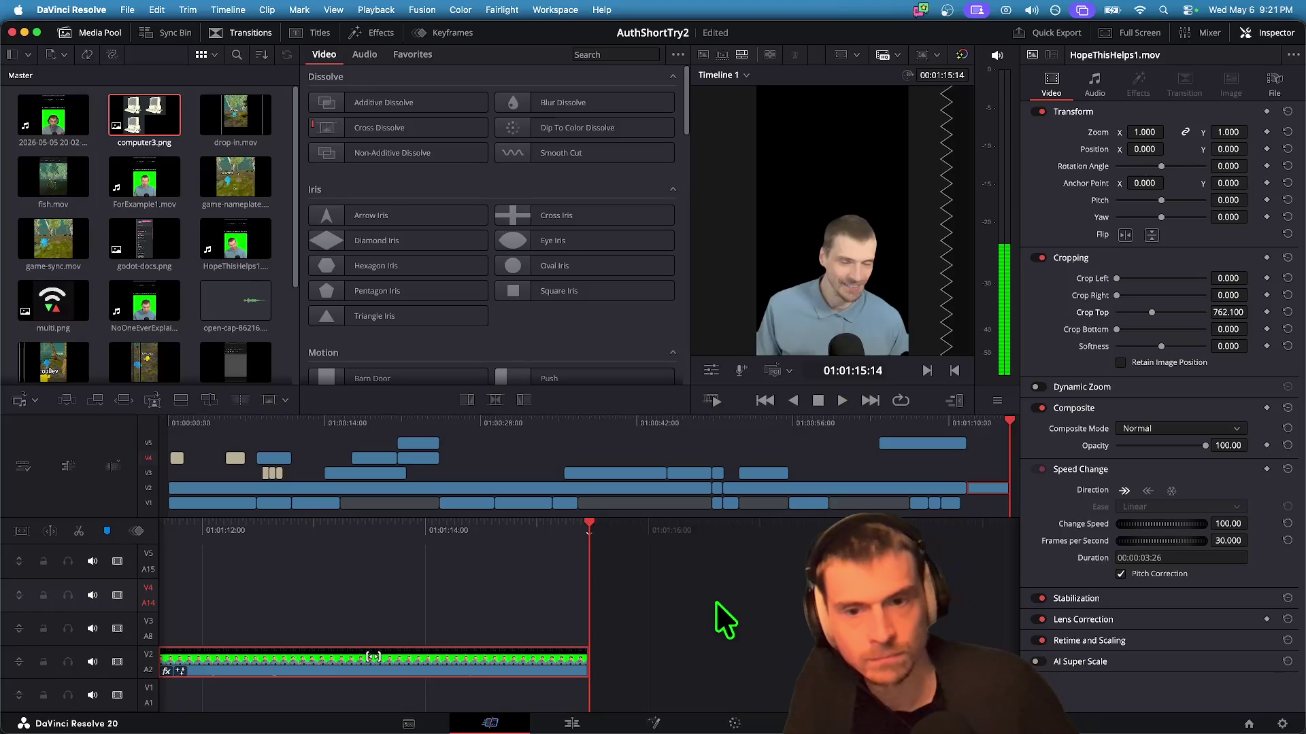
{"action": "key", "text": "space"}
{"action": "key", "text": "space"}
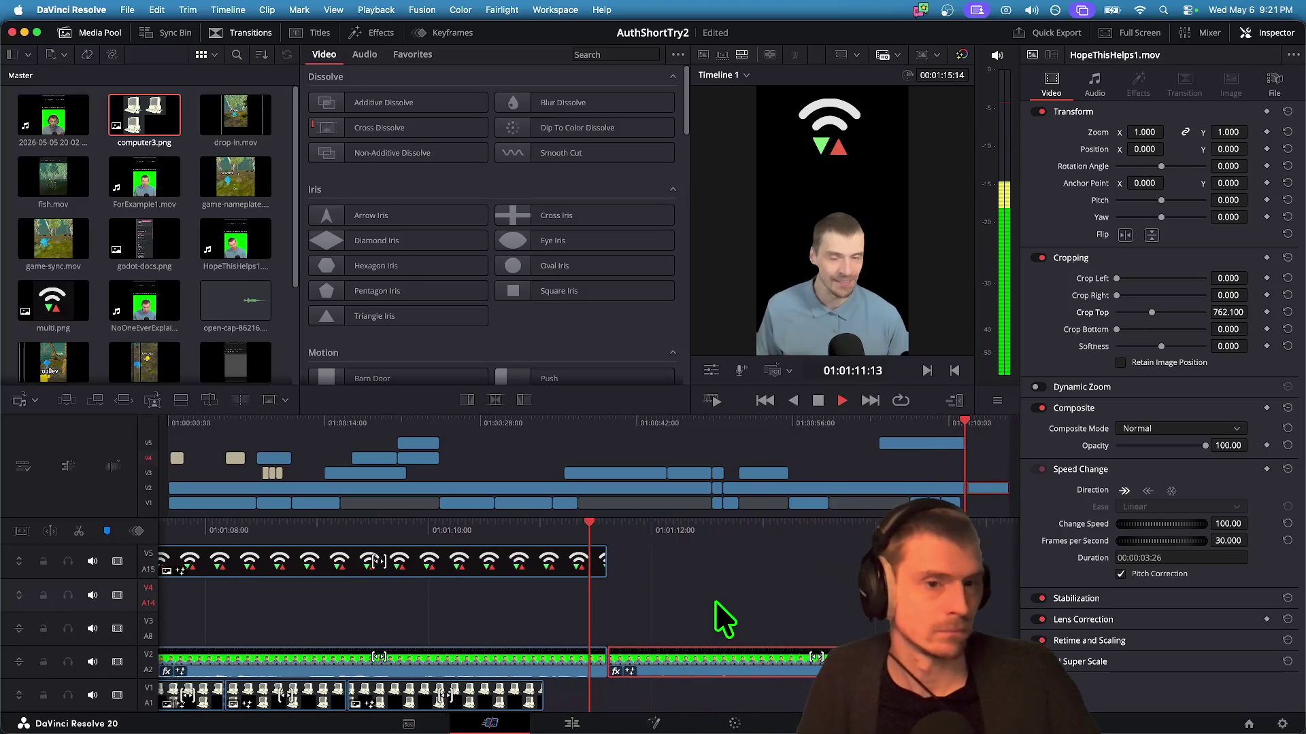
{"action": "key", "text": "space"}
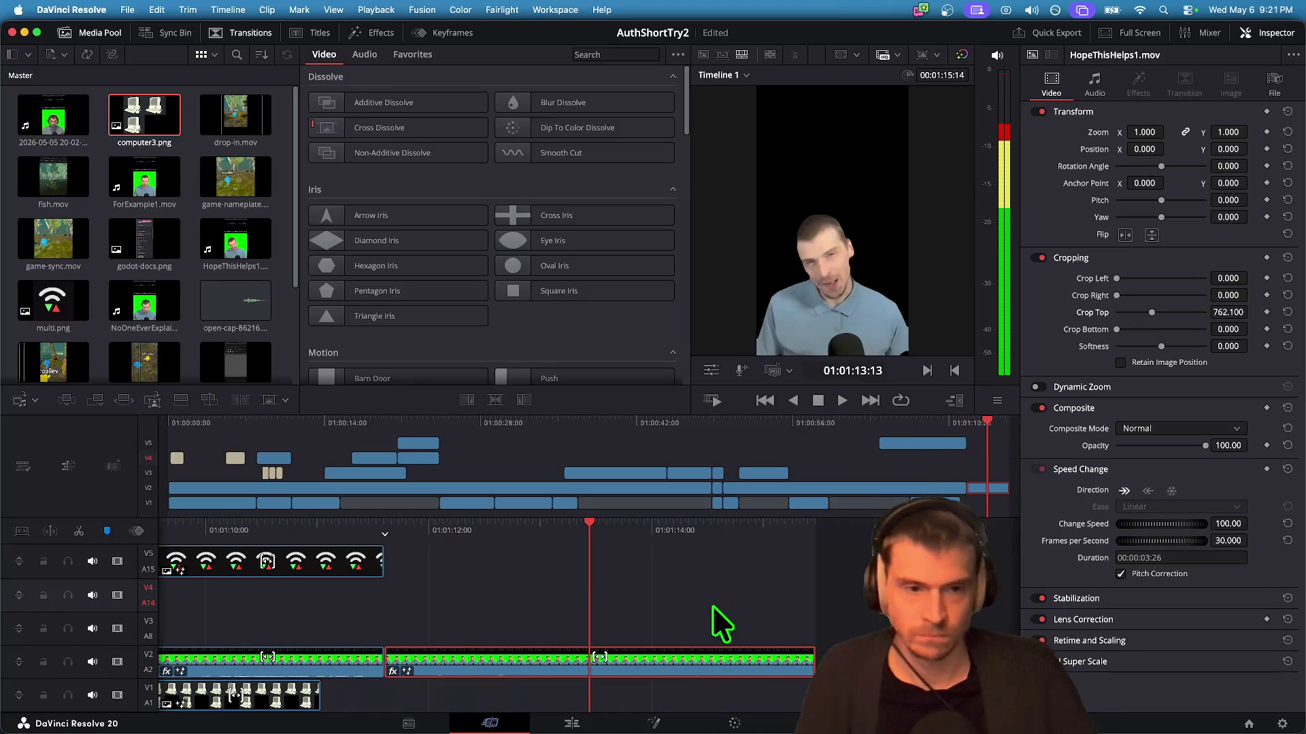
{"action": "key", "text": "j"}
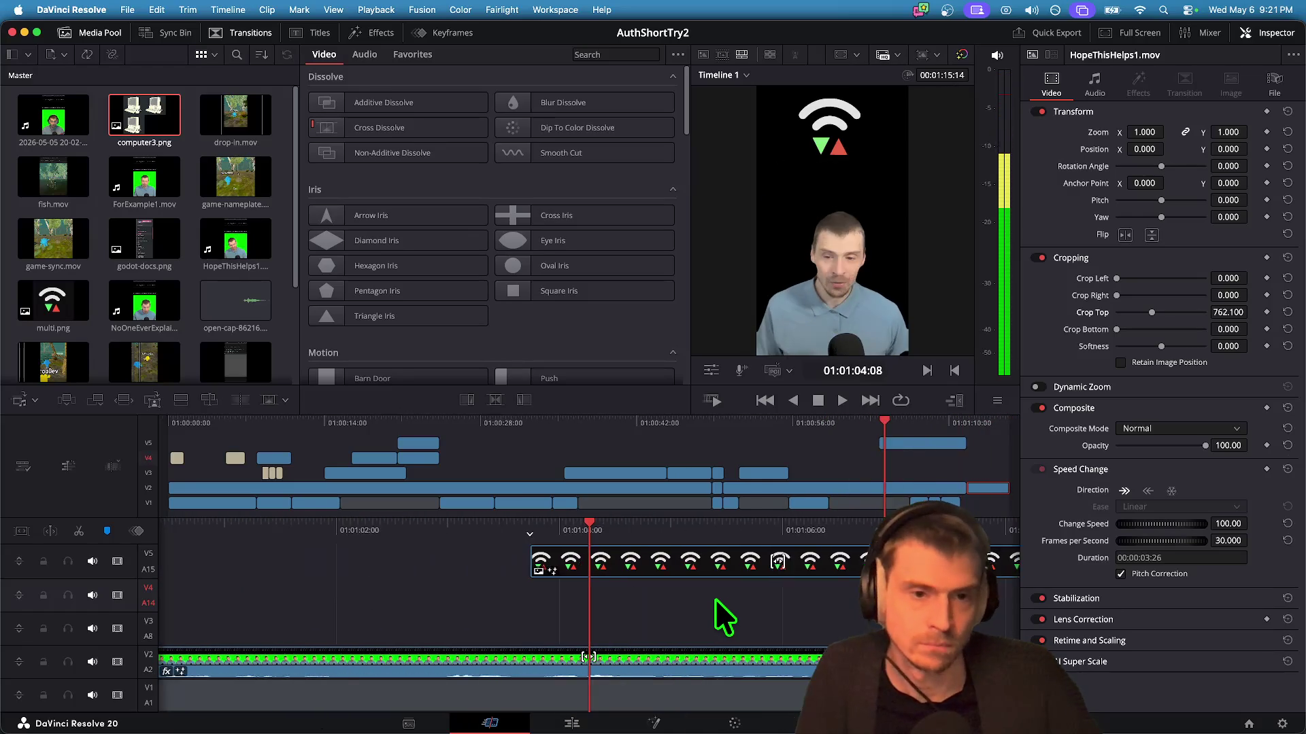
{"action": "key", "text": "l"}
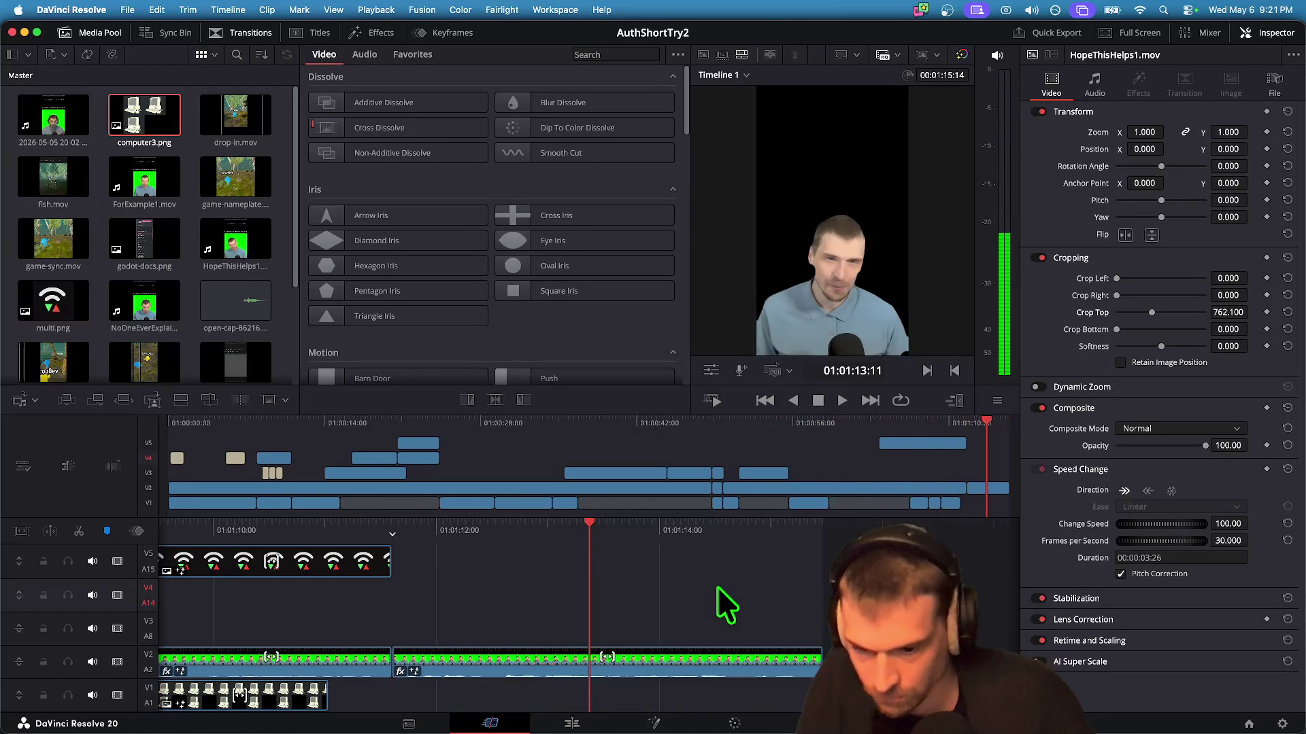
Step: Replay from an earlier moment once more, then switch to the Godot editor
{"action": "key", "text": "j"}
{"action": "key", "text": "l"}
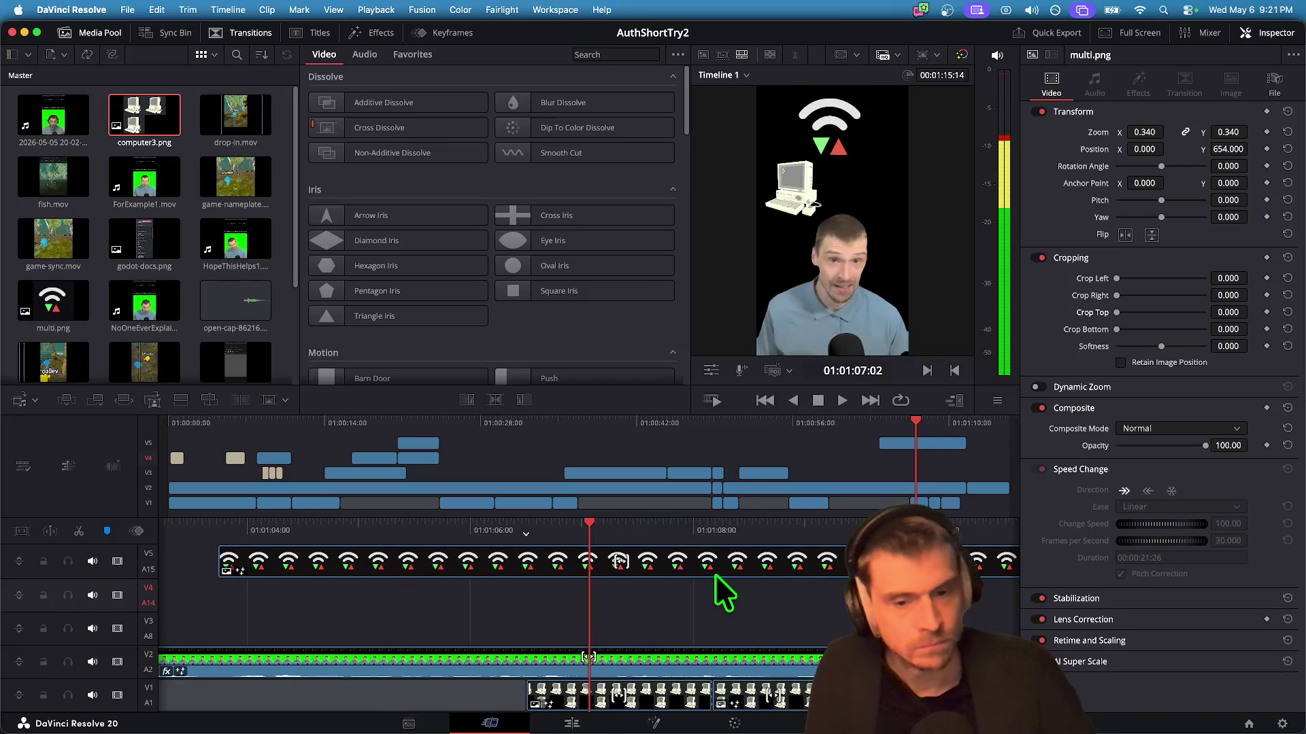
{"action": "key", "text": "j"}
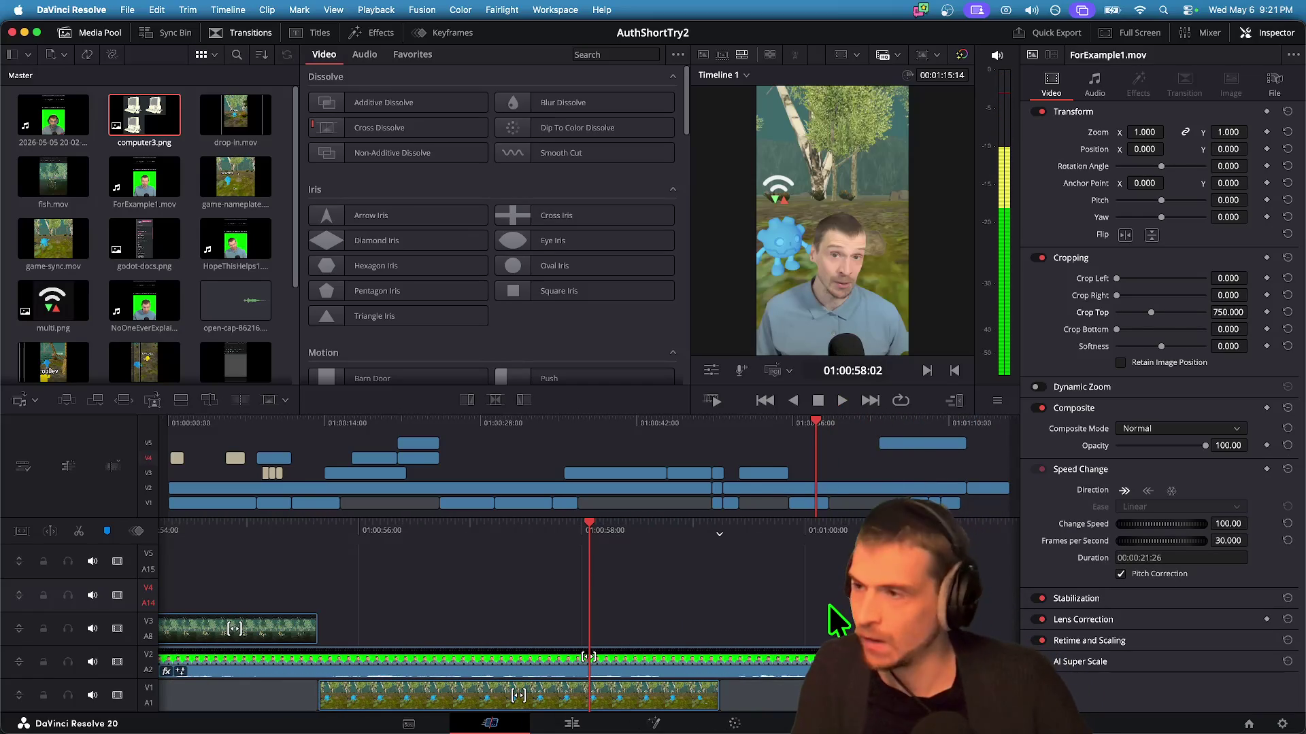
{"action": "key", "text": "super+Tab"}
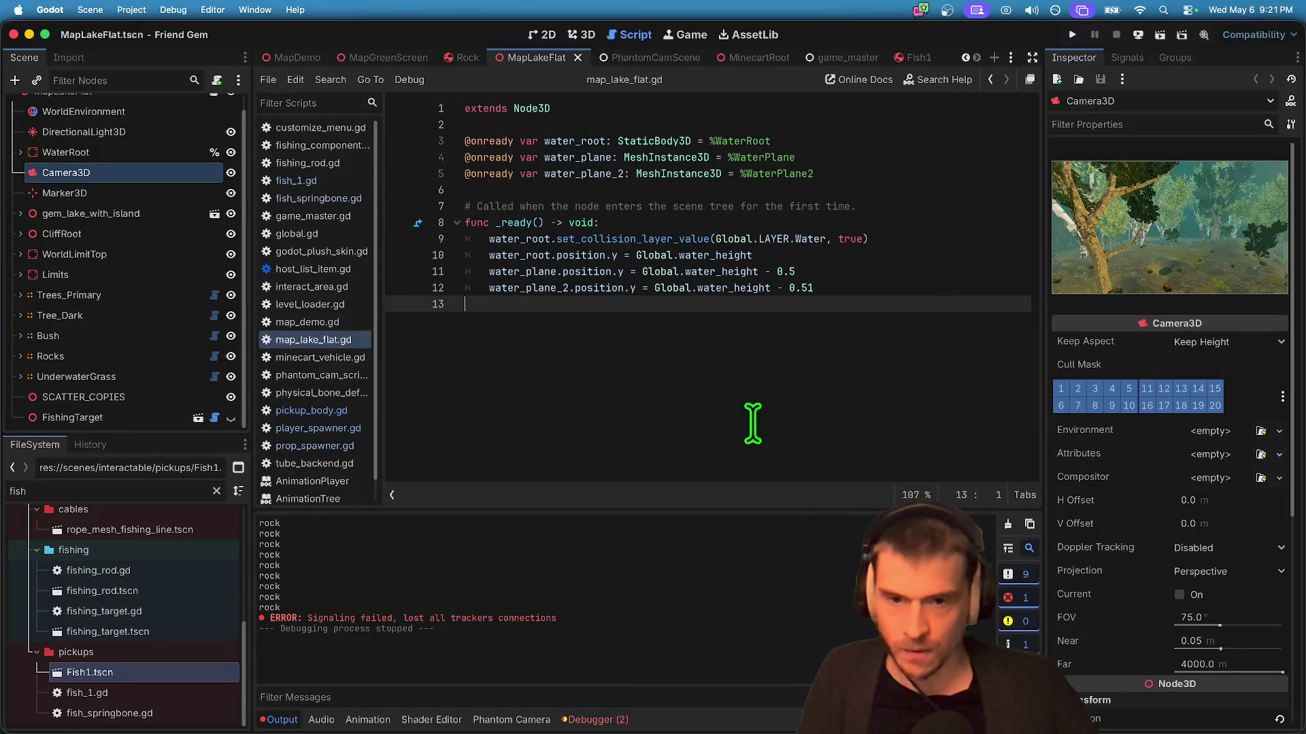
Step: Show the lake map in 3D and change the FileSystem filter from 'fish' to 'compu'
{"action": "left_click", "coordinate": [576, 32]}
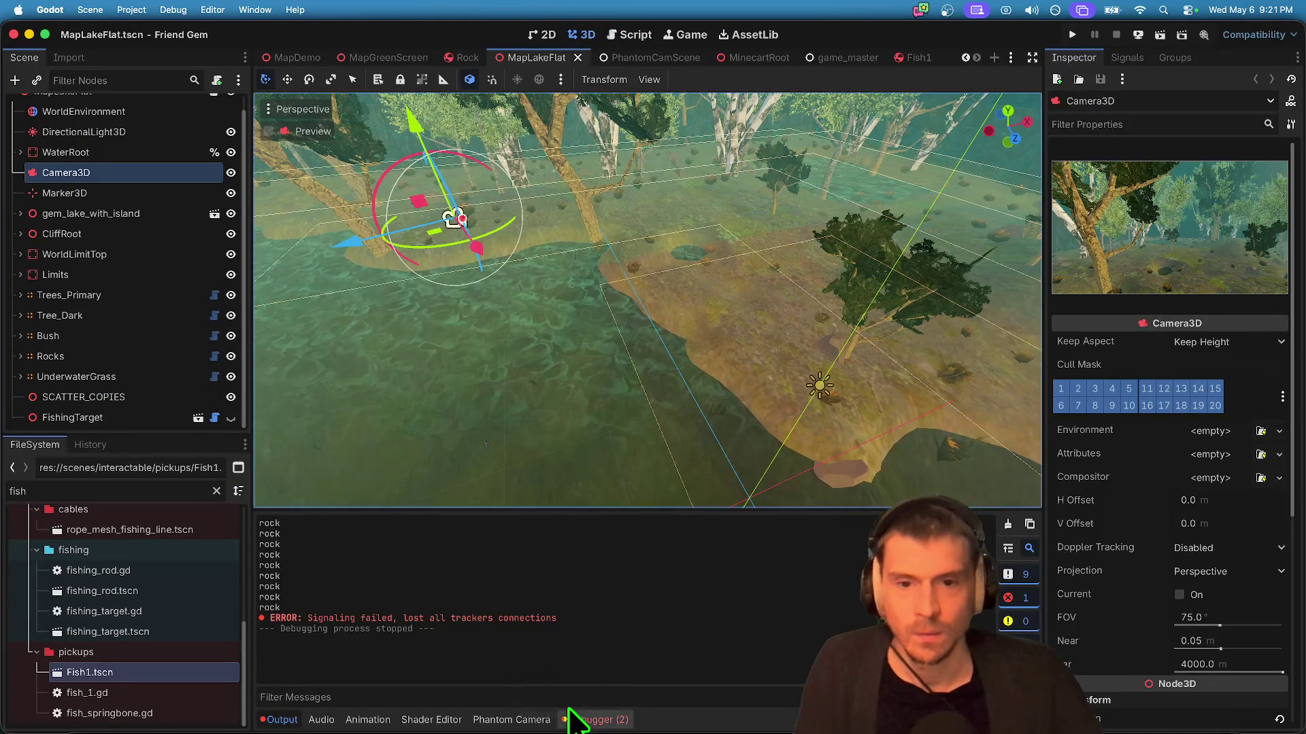
{"action": "left_click_drag", "start_coordinate": [168, 437], "coordinate": [168, 475]}
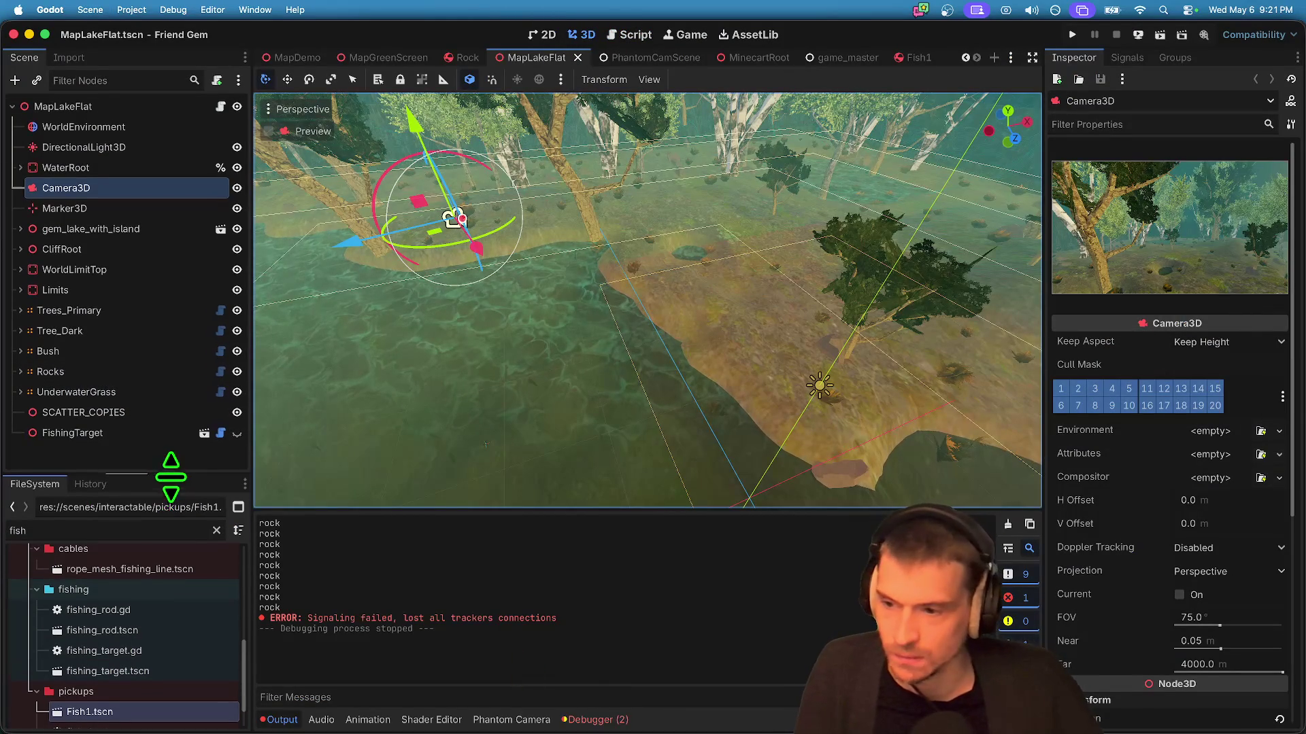
{"action": "triple_click", "coordinate": [184, 529]}
{"action": "key", "text": "BackSpace"}
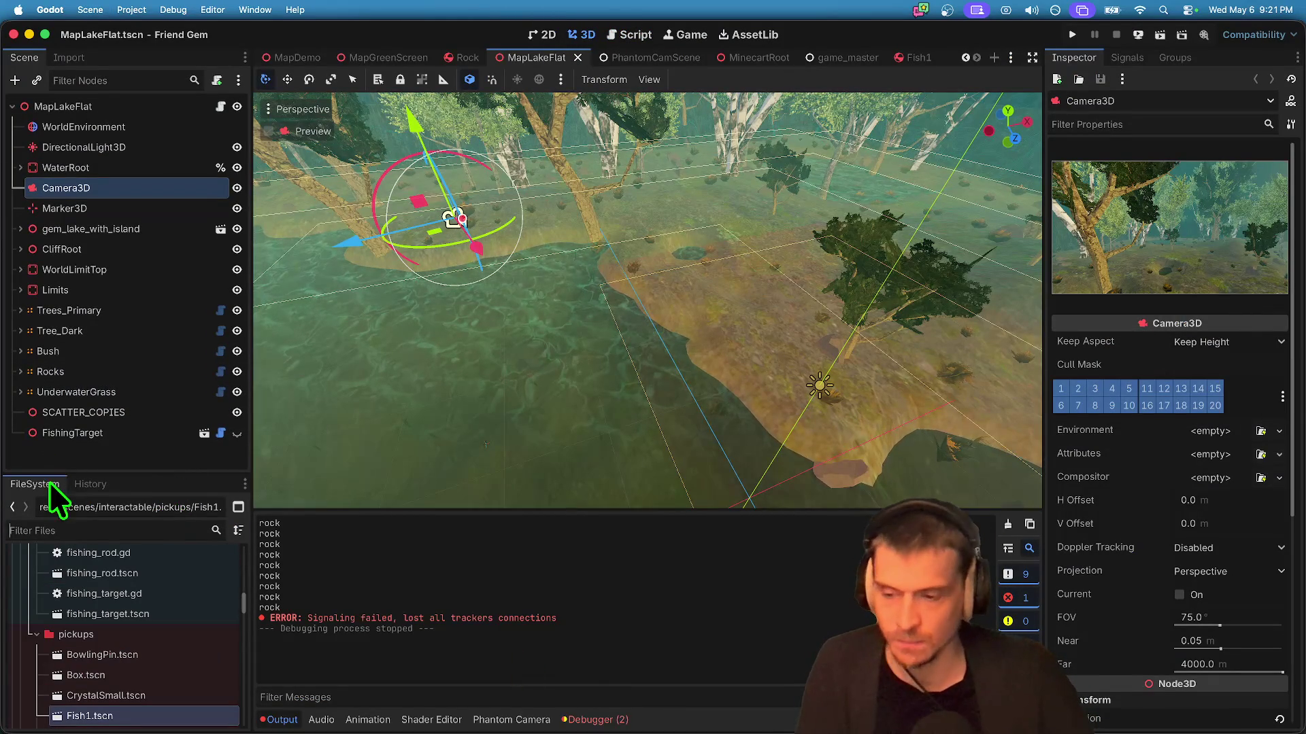
{"action": "mouse_move", "coordinate": [345, 710]}
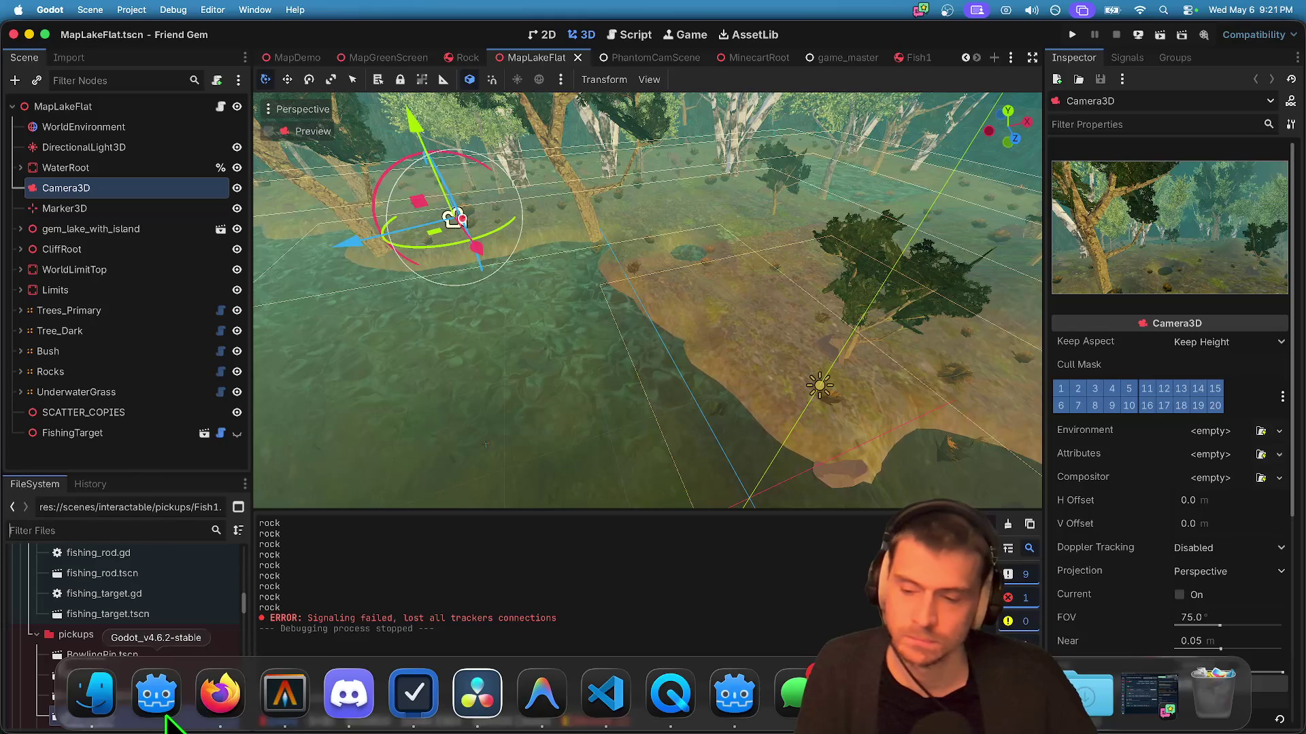
{"action": "type", "text": "c"}
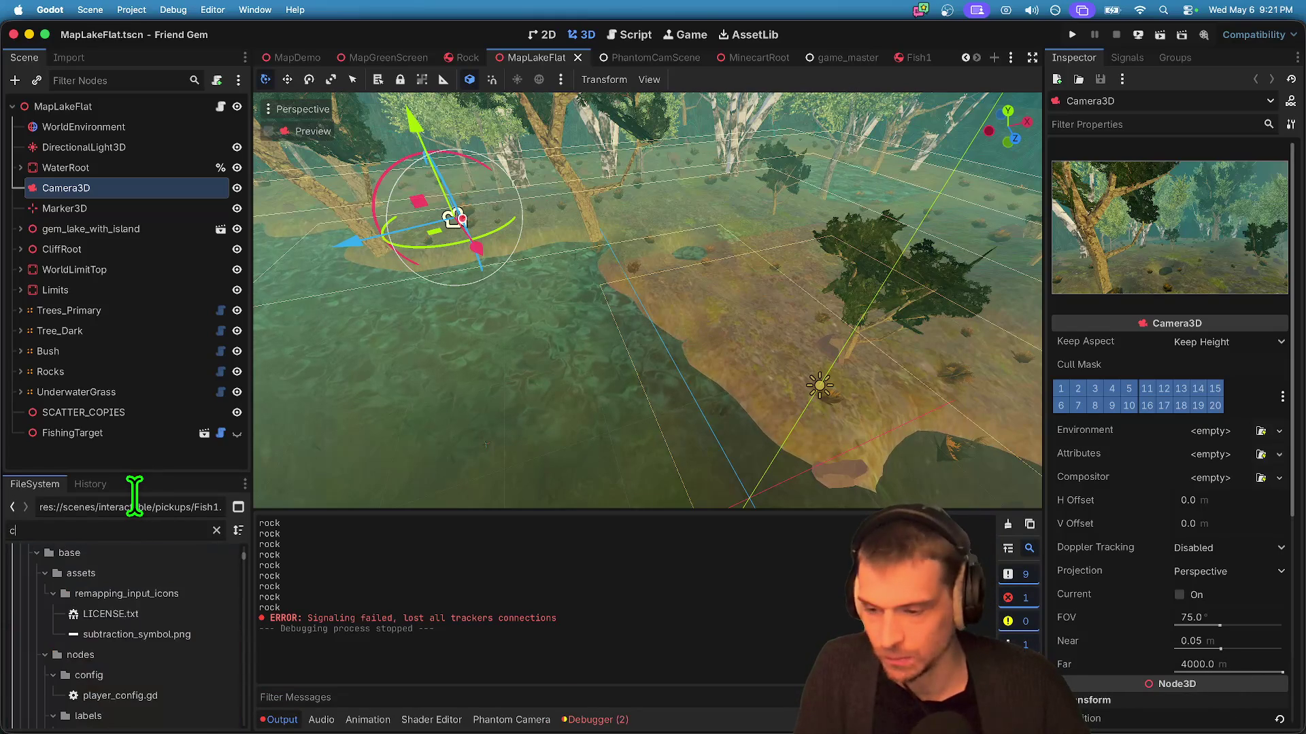
{"action": "type", "text": "ompu"}
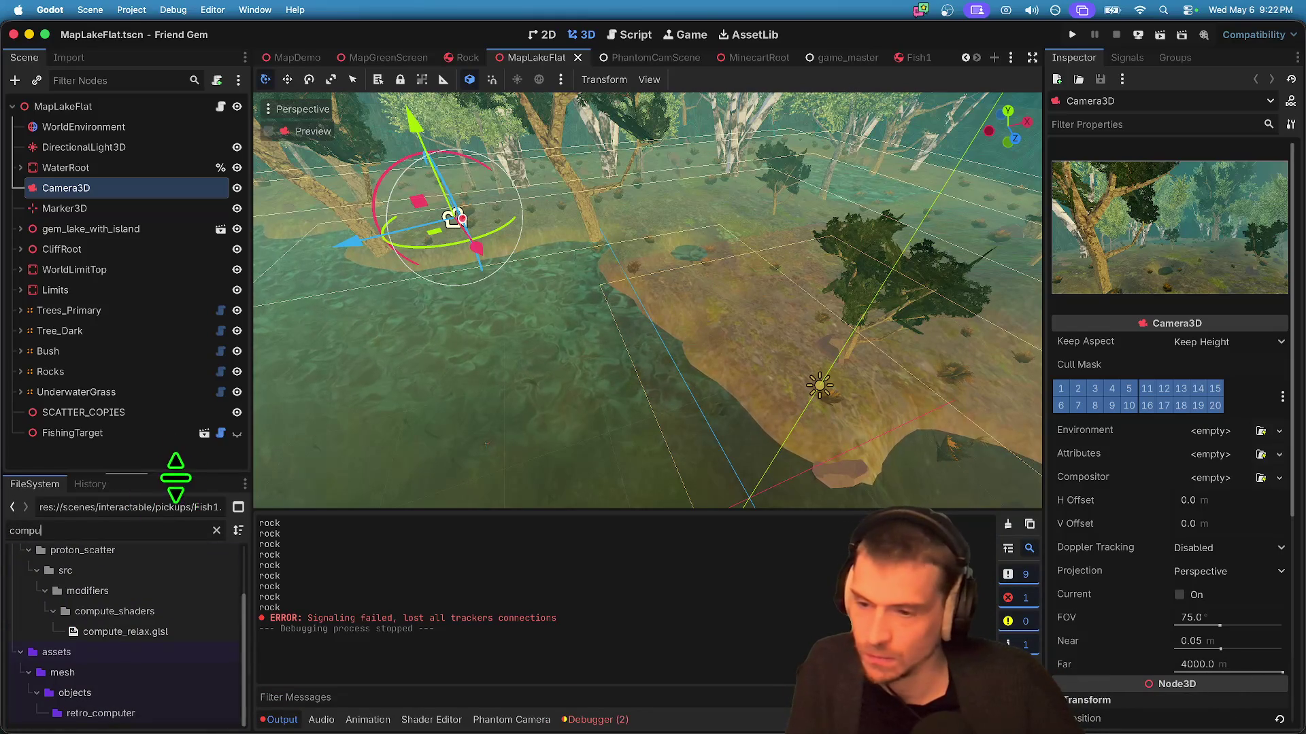
Step: Clear the filter and open retro_computer/scene.gltf in Advanced Import Settings, facing the preview front
{"action": "left_click_drag", "start_coordinate": [175, 478], "coordinate": [176, 247]}
{"action": "left_click", "coordinate": [124, 550]}
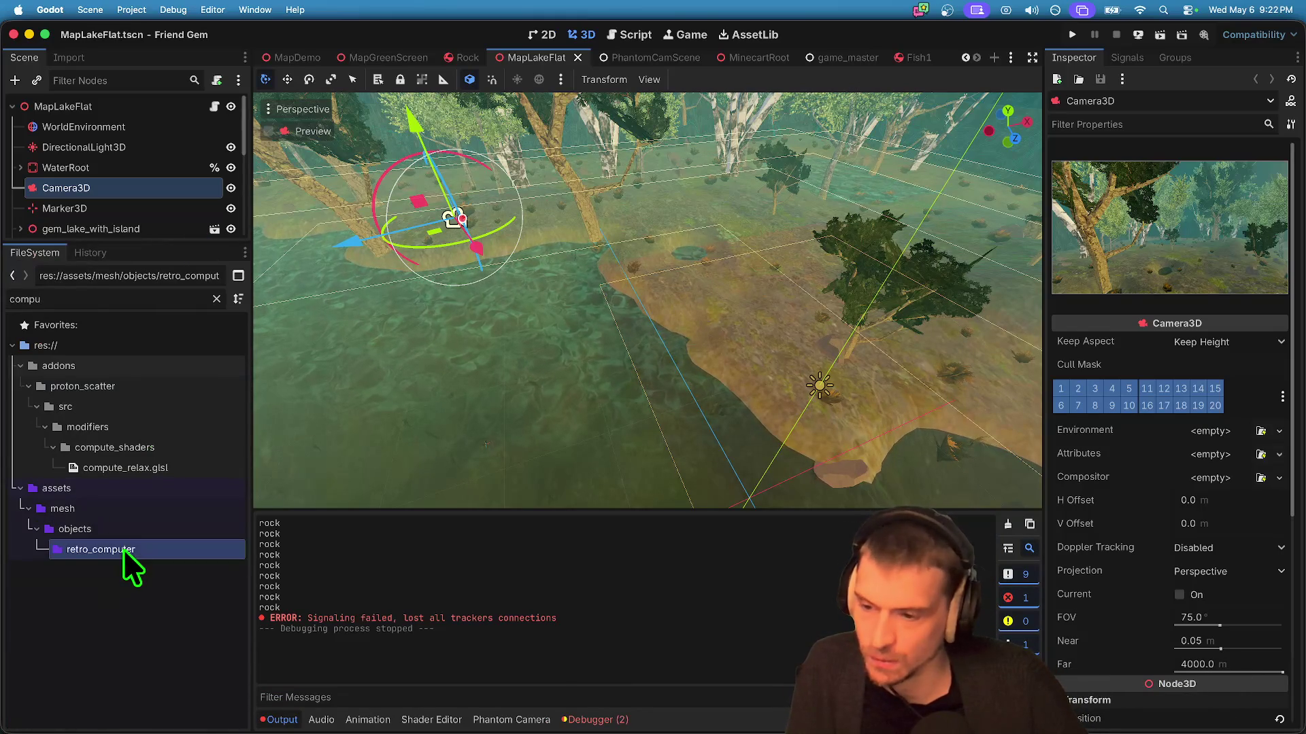
{"action": "left_click", "coordinate": [216, 299]}
{"action": "scroll", "coordinate": [170, 611], "scroll_direction": "up", "scroll_amount": 10}
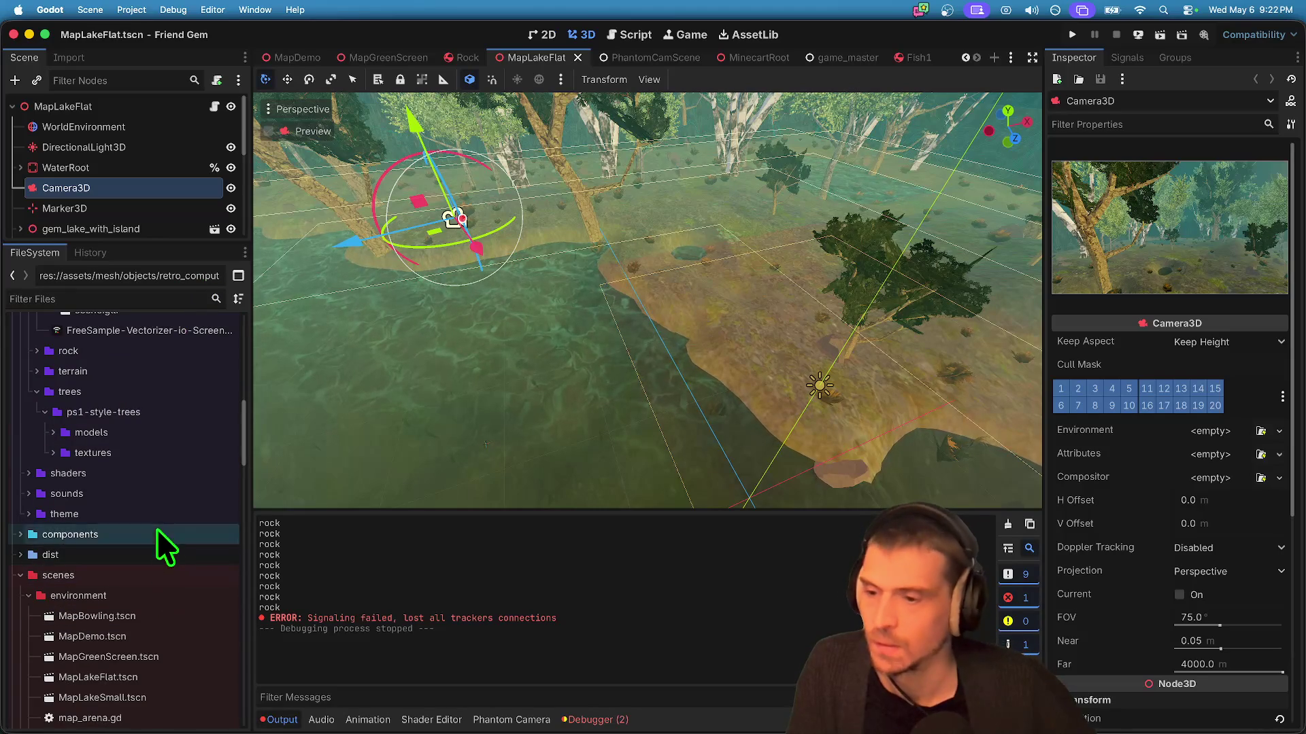
{"action": "scroll", "coordinate": [159, 497], "scroll_direction": "up", "scroll_amount": 5}
{"action": "double_click", "coordinate": [149, 453]}
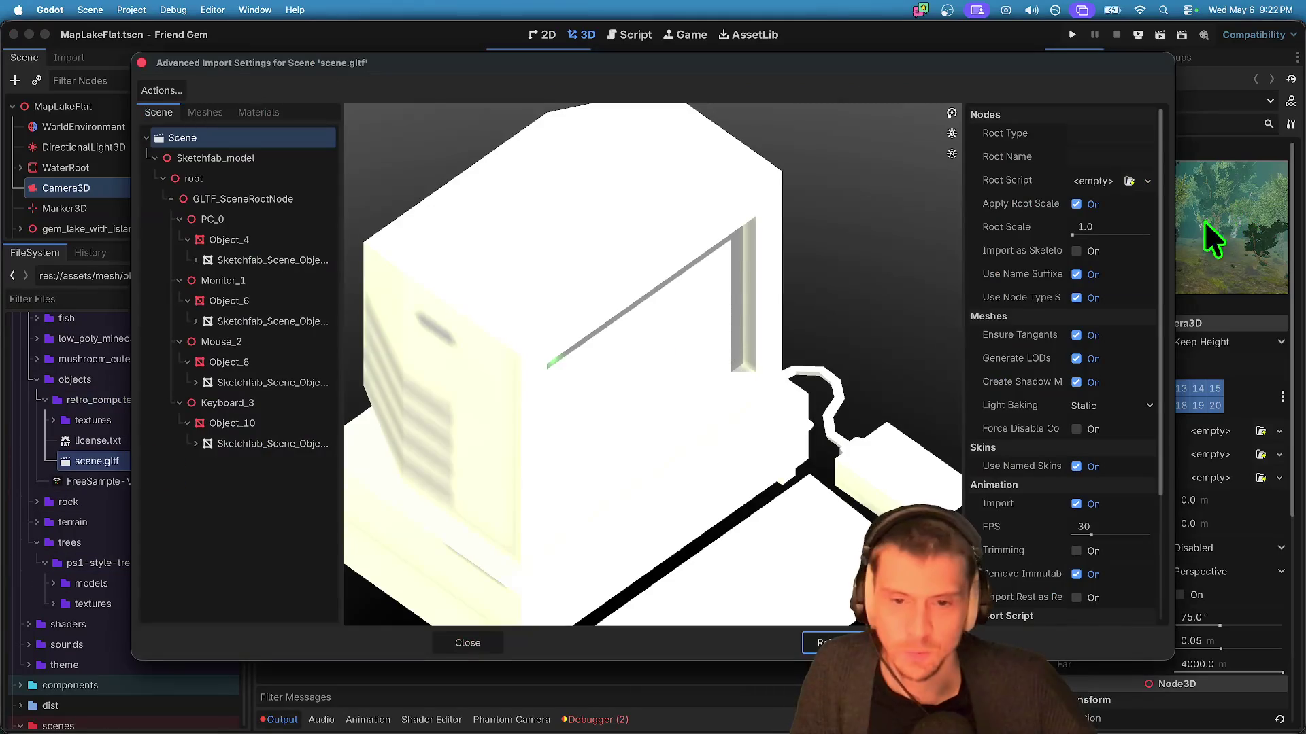
{"action": "left_click_drag", "start_coordinate": [680, 516], "coordinate": [632, 499]}
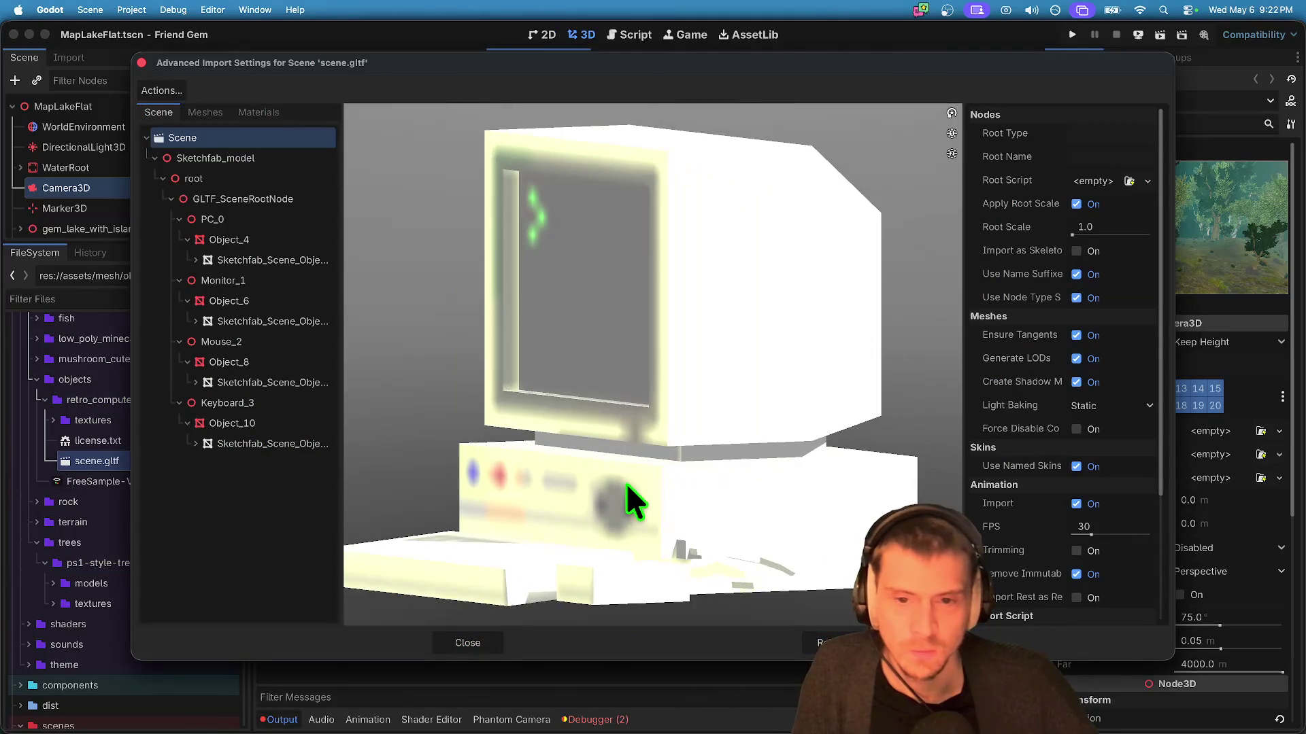
Step: Rotate the model preview to view from above and select the Monitor_1 node
{"action": "scroll", "coordinate": [632, 501], "scroll_direction": "down", "scroll_amount": 2}
{"action": "mouse_move", "coordinate": [505, 432]}
{"action": "left_mouse_down"}
{"action": "mouse_move", "coordinate": [562, 490]}
{"action": "mouse_move", "coordinate": [501, 446]}
{"action": "mouse_move", "coordinate": [534, 464]}
{"action": "left_mouse_up"}
{"action": "left_click", "coordinate": [254, 284]}
Step: Preview the four meshes Sketchfab_Scene_Object_0 to _3, then close the import settings
{"action": "left_click", "coordinate": [215, 114]}
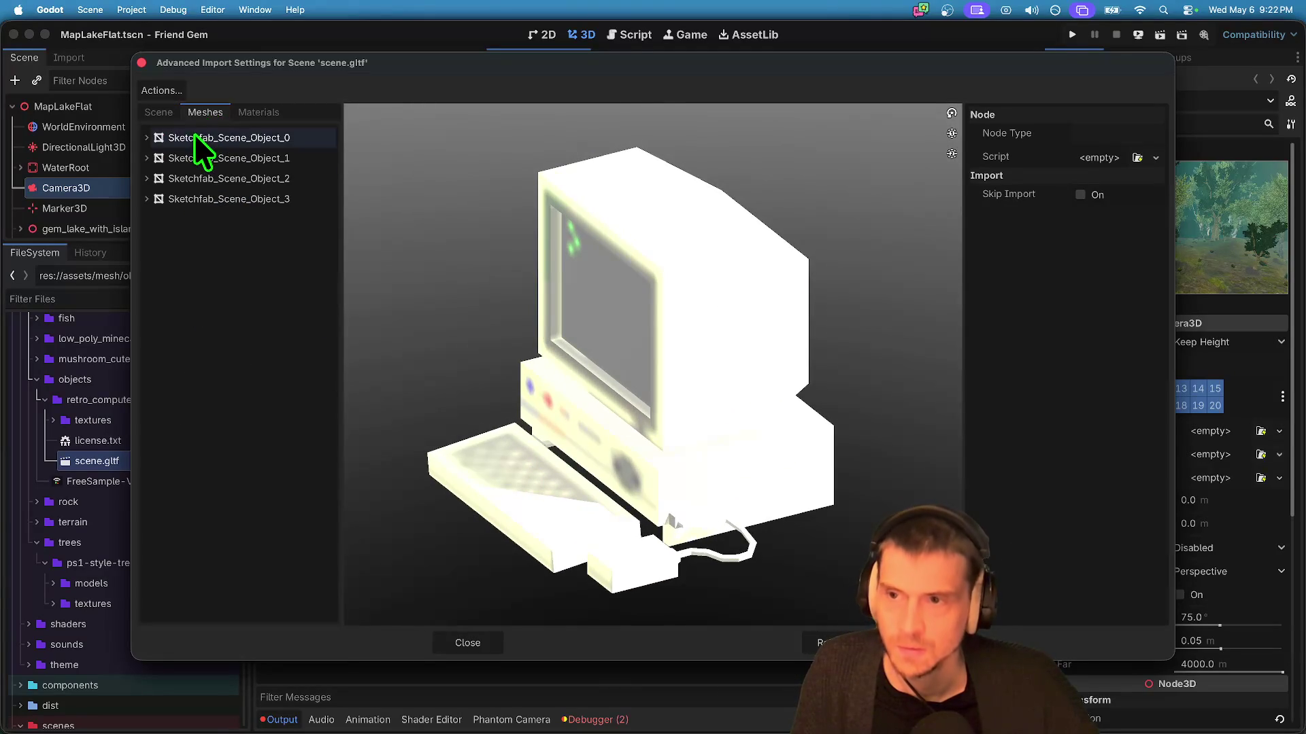
{"action": "left_click", "coordinate": [180, 139]}
{"action": "left_click", "coordinate": [174, 157]}
{"action": "left_click", "coordinate": [178, 180]}
{"action": "left_click", "coordinate": [188, 199]}
{"action": "key", "text": "Escape"}
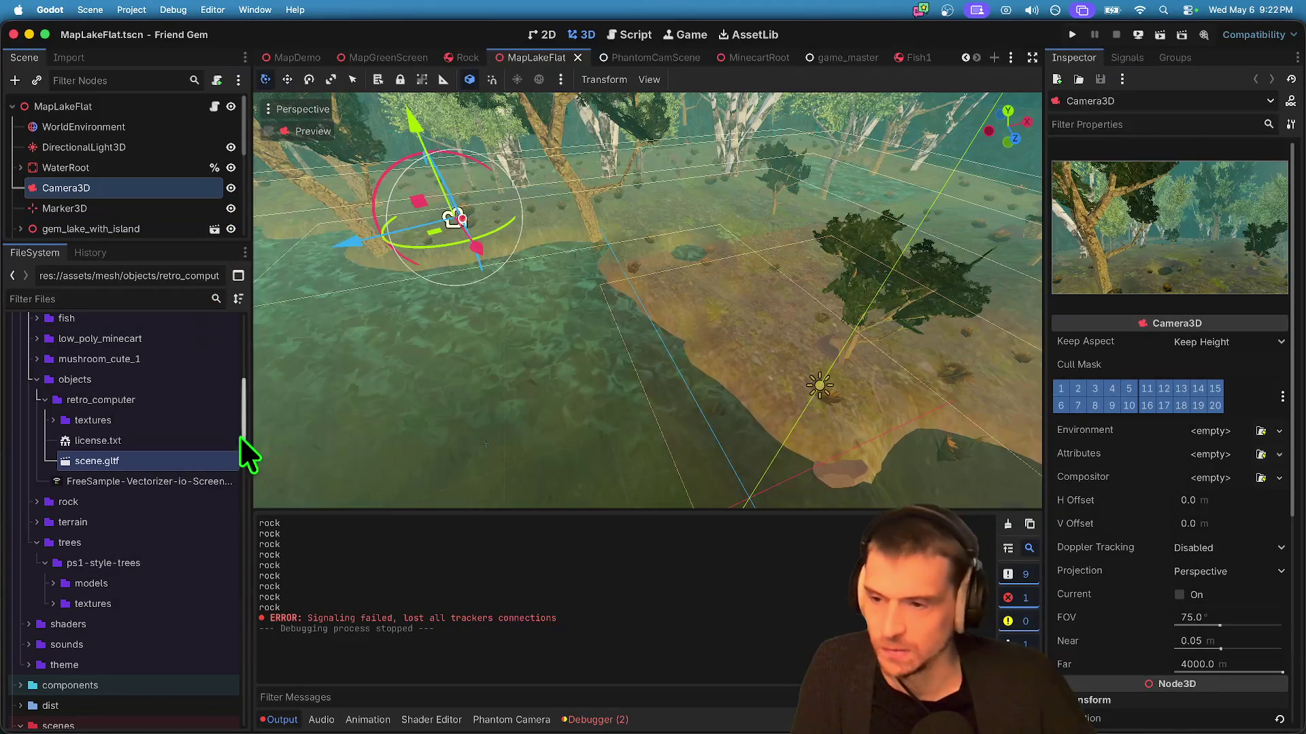
Step: Drop the retro computer into the lake map, then undo the placement
{"action": "mouse_move", "coordinate": [169, 466]}
{"action": "left_mouse_down"}
{"action": "mouse_move", "coordinate": [394, 362]}
{"action": "mouse_move", "coordinate": [553, 341]}
{"action": "mouse_move", "coordinate": [553, 376]}
{"action": "left_mouse_up"}
{"action": "scroll", "coordinate": [561, 370], "scroll_direction": "up", "scroll_amount": 5}
{"action": "scroll", "coordinate": [536, 369], "scroll_direction": "down", "scroll_amount": 5}
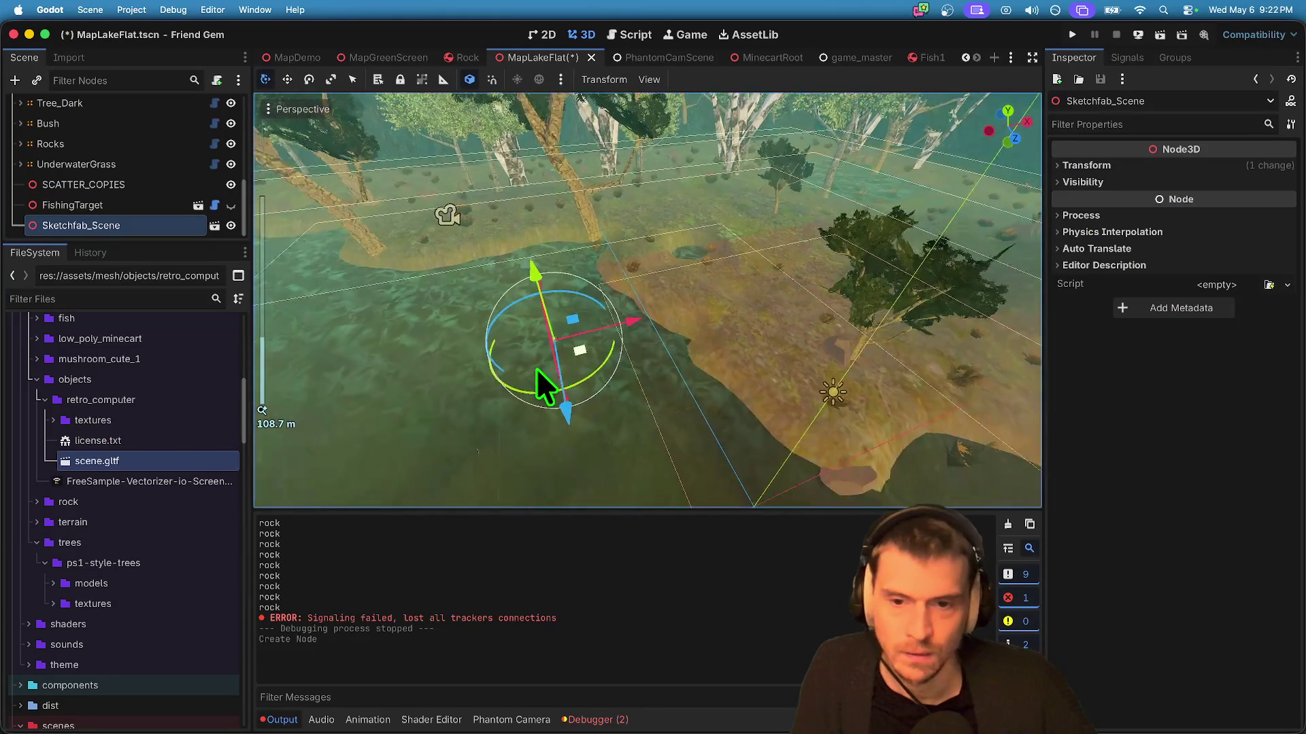
{"action": "key", "text": "super+z"}
Step: Cycle the open scene tabs from PhantomCamScene through to Fish1
{"action": "left_click", "coordinate": [659, 57]}
{"action": "key", "text": "ctrl+Tab"}
{"action": "key", "text": "ctrl+Tab"}
{"action": "key", "text": "ctrl+Tab"}
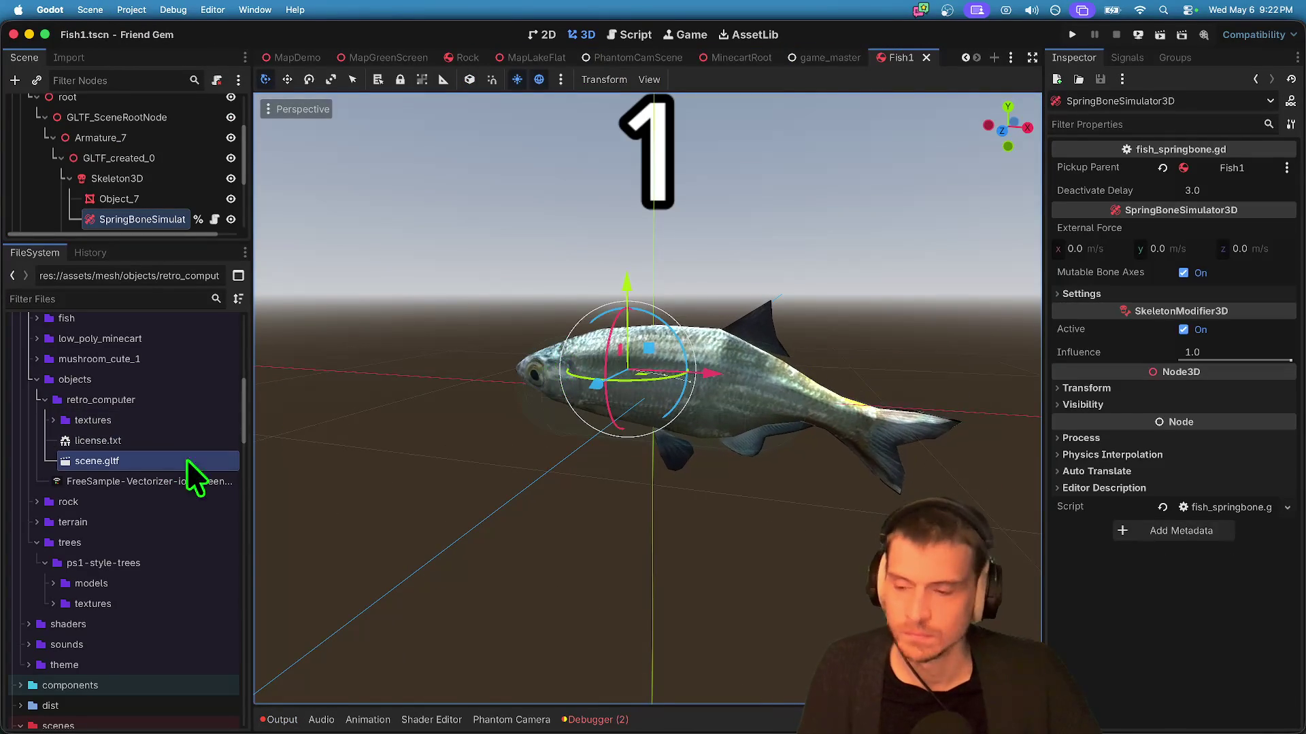
{"action": "scroll", "coordinate": [416, 478], "scroll_direction": "down", "scroll_amount": 5}
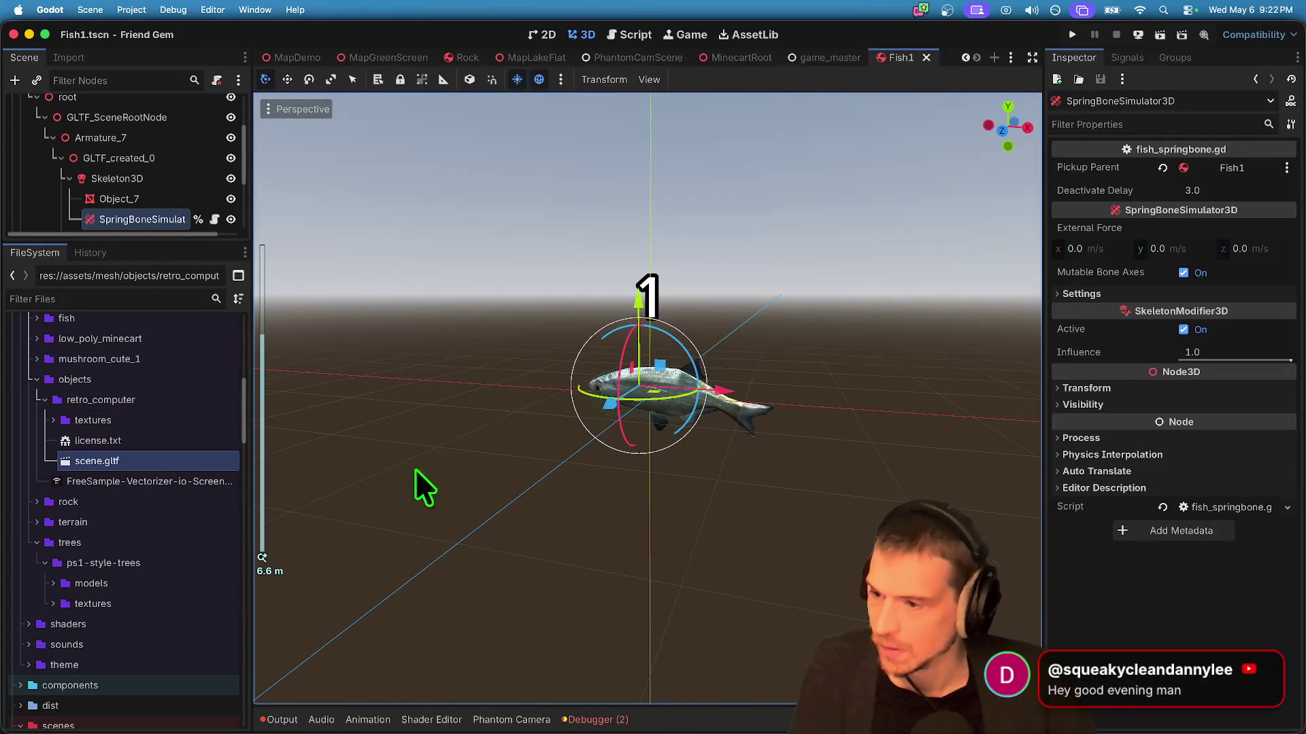
{"action": "right_click", "coordinate": [185, 464]}
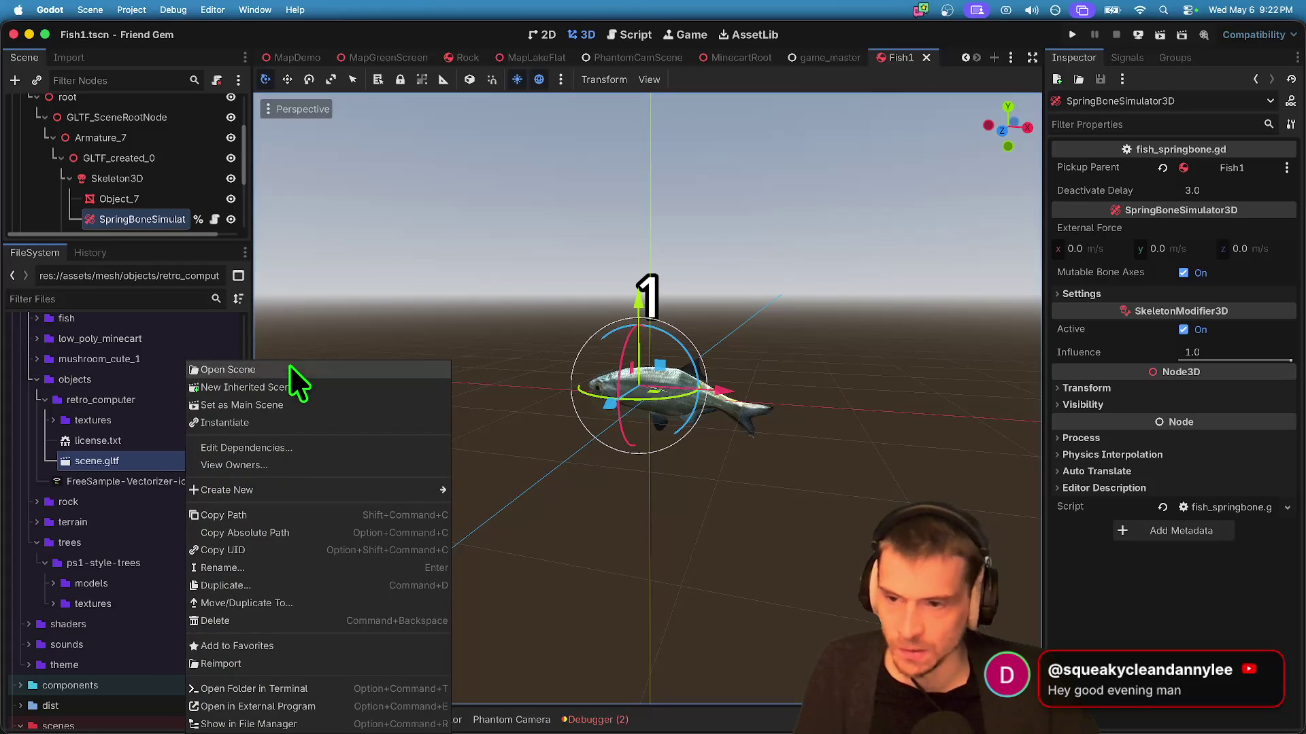
Step: Create a new inherited scene from scene.gltf, select monitor mesh Object_6 and expand its Mesh resource
{"action": "left_click", "coordinate": [280, 386]}
{"action": "scroll", "coordinate": [666, 415], "scroll_direction": "up", "scroll_amount": 10}
{"action": "left_click", "coordinate": [658, 397]}
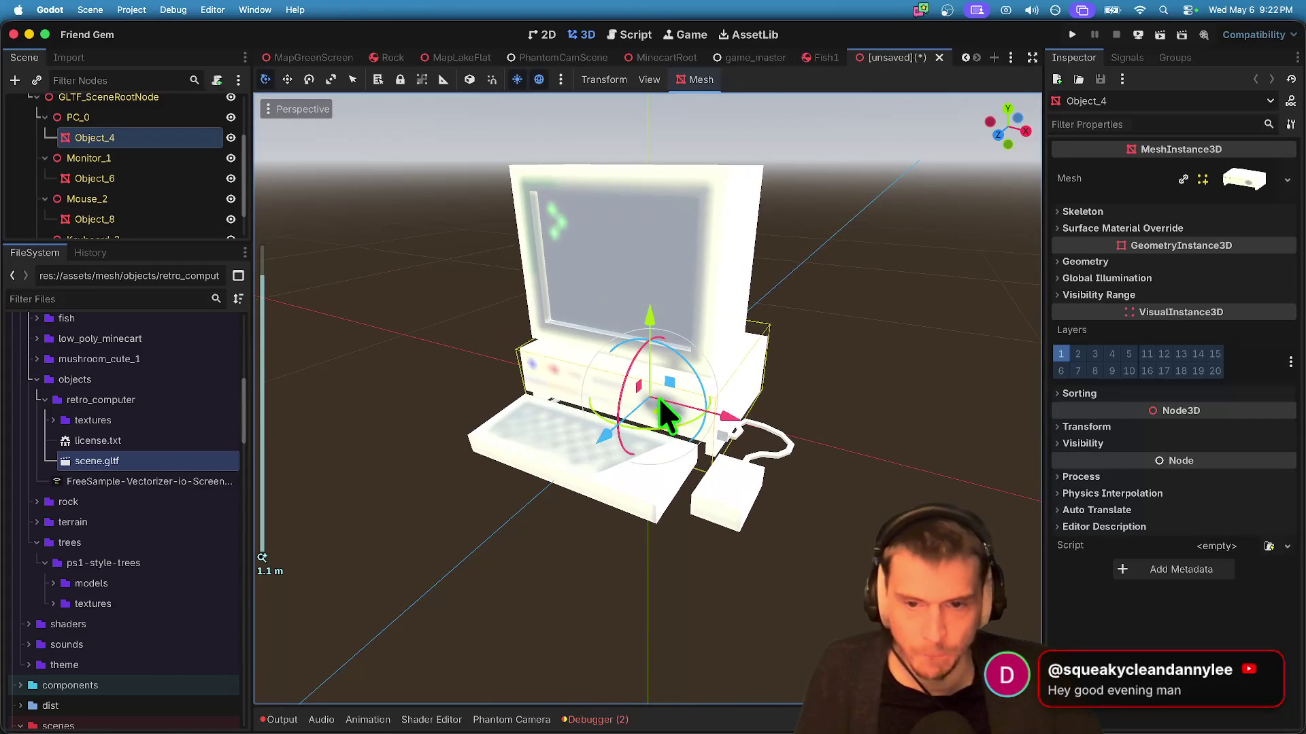
{"action": "left_click", "coordinate": [573, 250]}
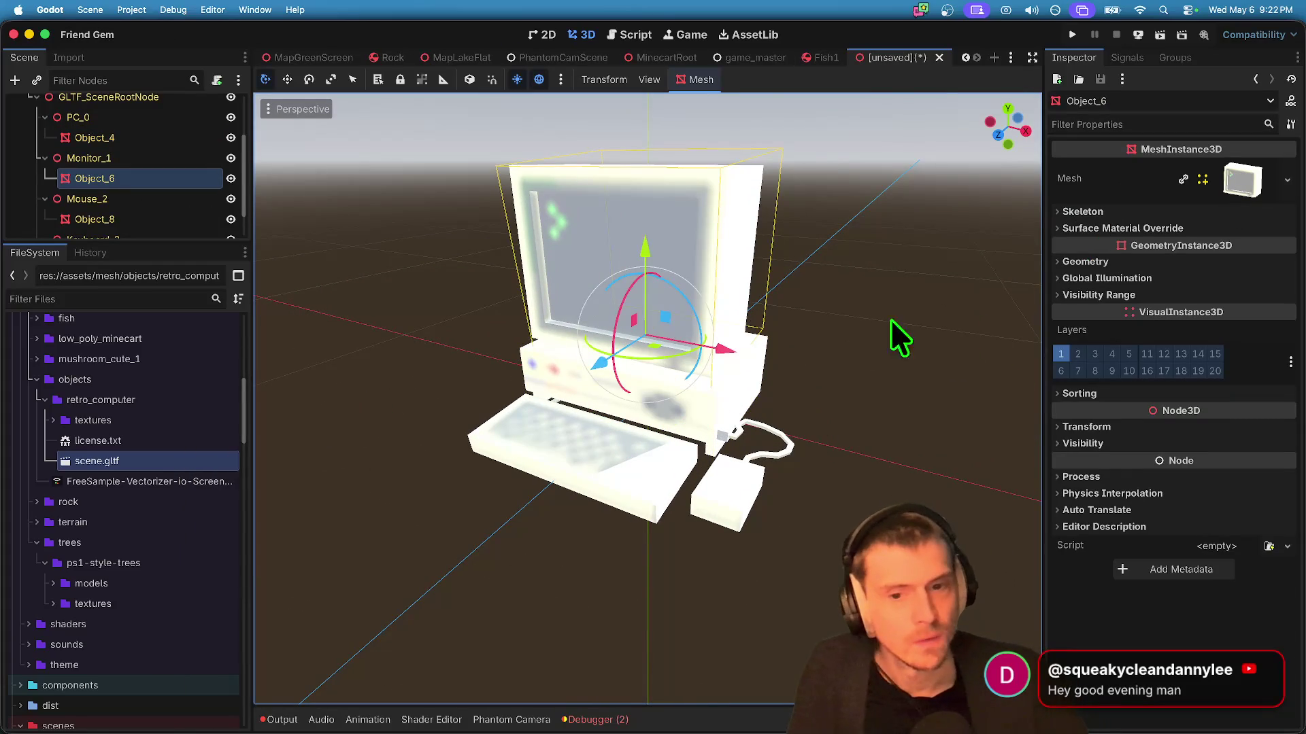
{"action": "left_click", "coordinate": [1255, 197]}
{"action": "scroll", "coordinate": [1216, 355], "scroll_direction": "down", "scroll_amount": 3}
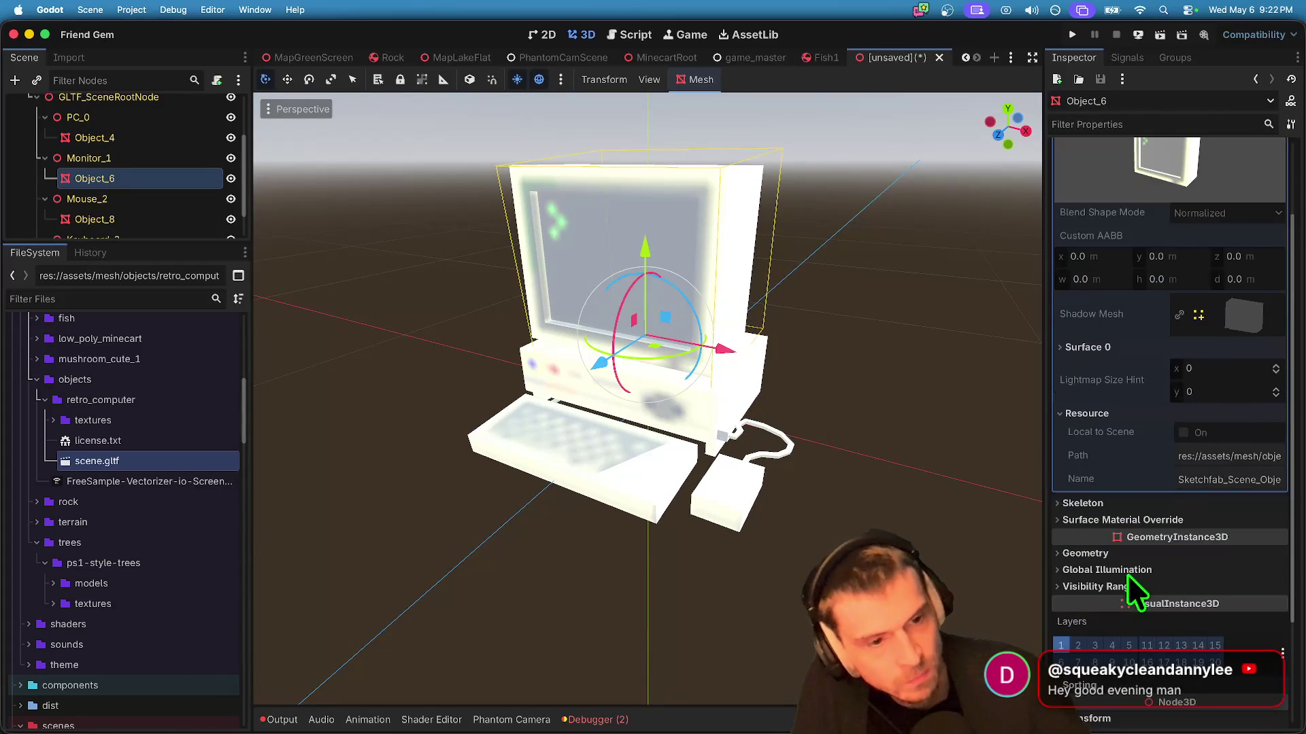
Step: Inspect the monitor's Surface 0 TextureGrid material, briefly toggling emission and previewing its emission texture
{"action": "left_click", "coordinate": [1239, 351]}
{"action": "left_click", "coordinate": [1246, 406]}
{"action": "scroll", "coordinate": [1241, 426], "scroll_direction": "down", "scroll_amount": 5}
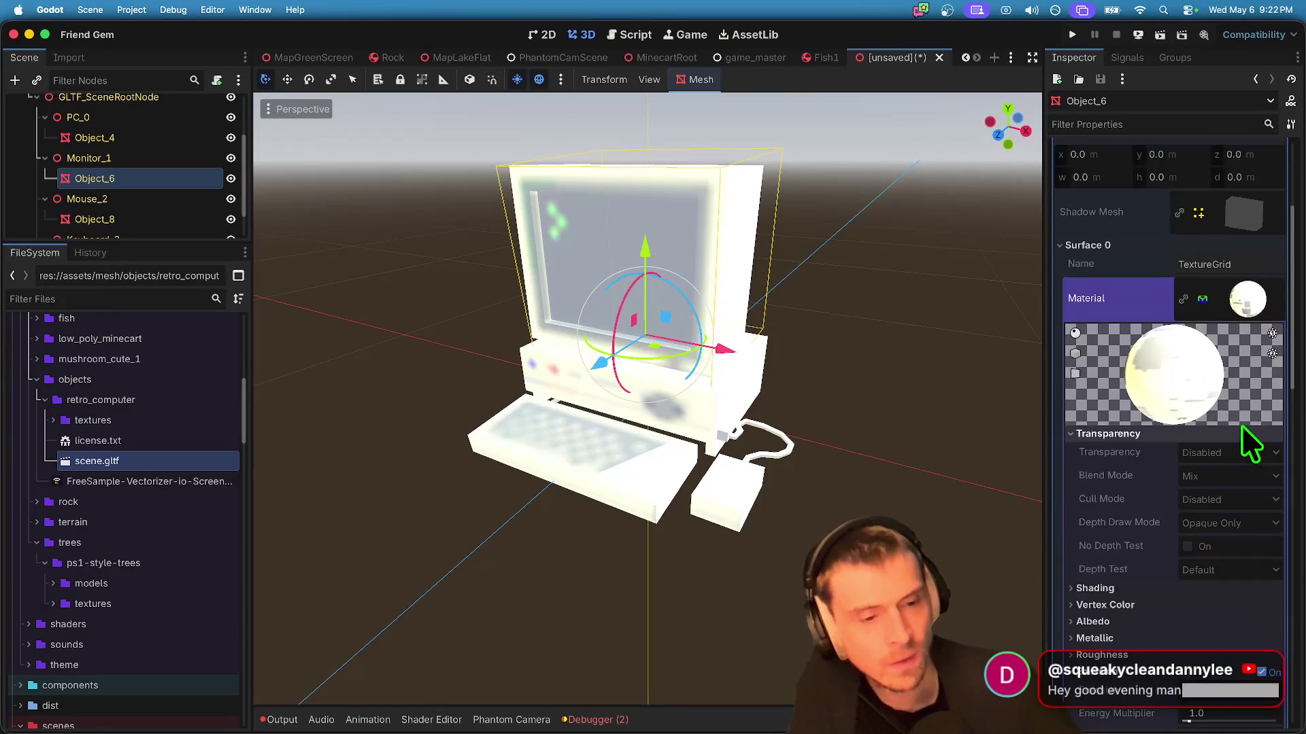
{"action": "left_click", "coordinate": [1261, 555]}
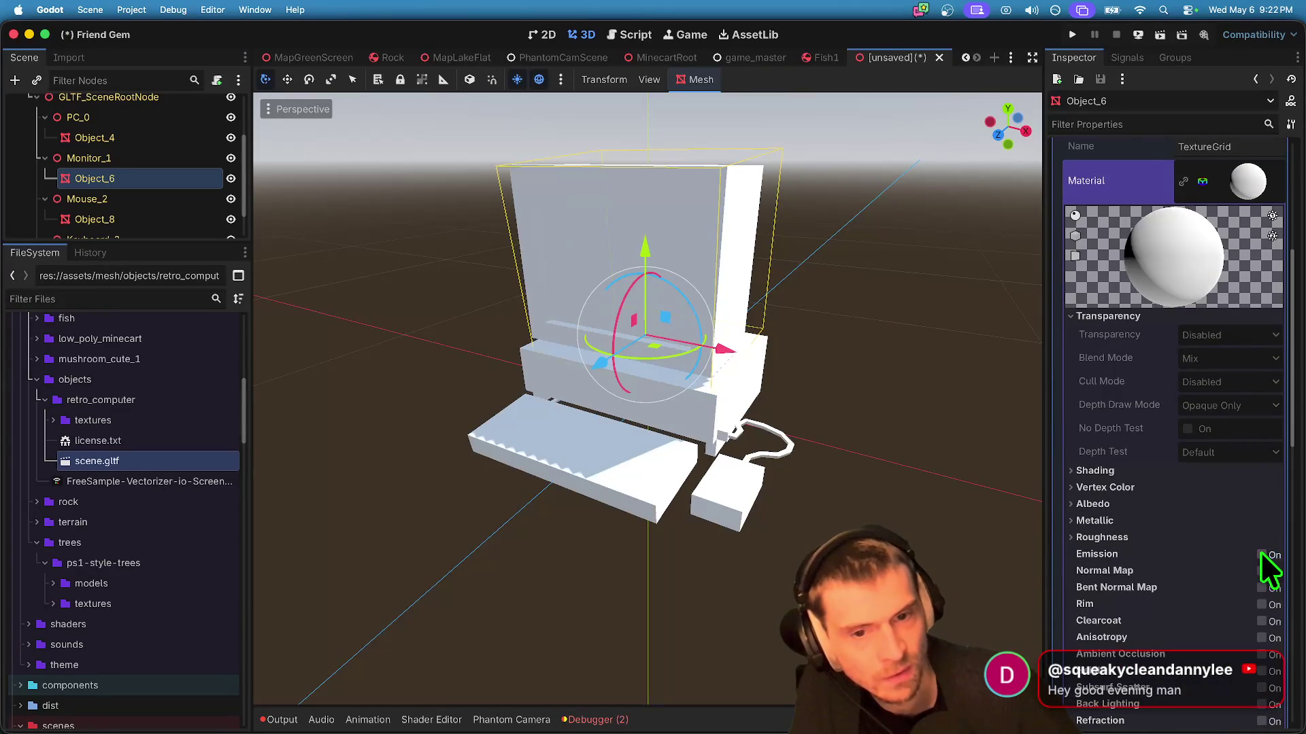
{"action": "left_click", "coordinate": [1260, 554]}
{"action": "scroll", "coordinate": [1251, 599], "scroll_direction": "down", "scroll_amount": 1}
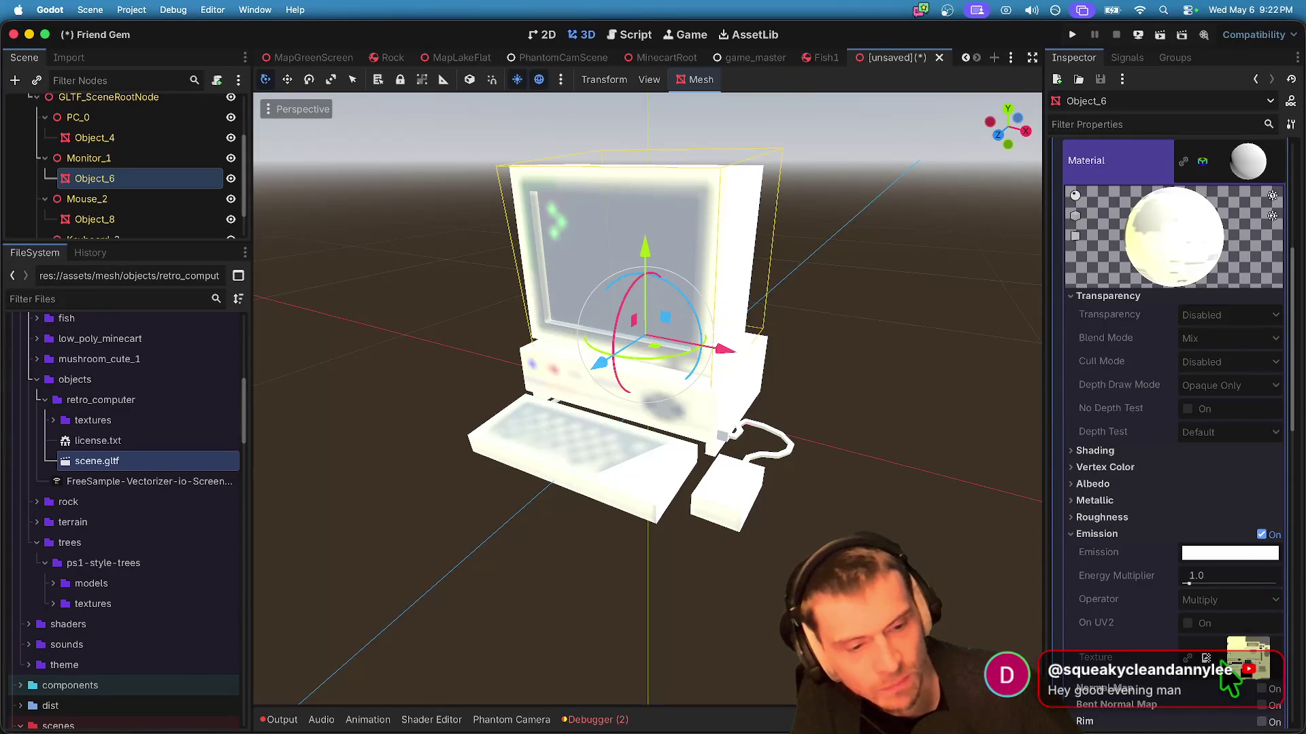
{"action": "left_click", "coordinate": [1242, 670]}
{"action": "scroll", "coordinate": [1259, 570], "scroll_direction": "down", "scroll_amount": 5}
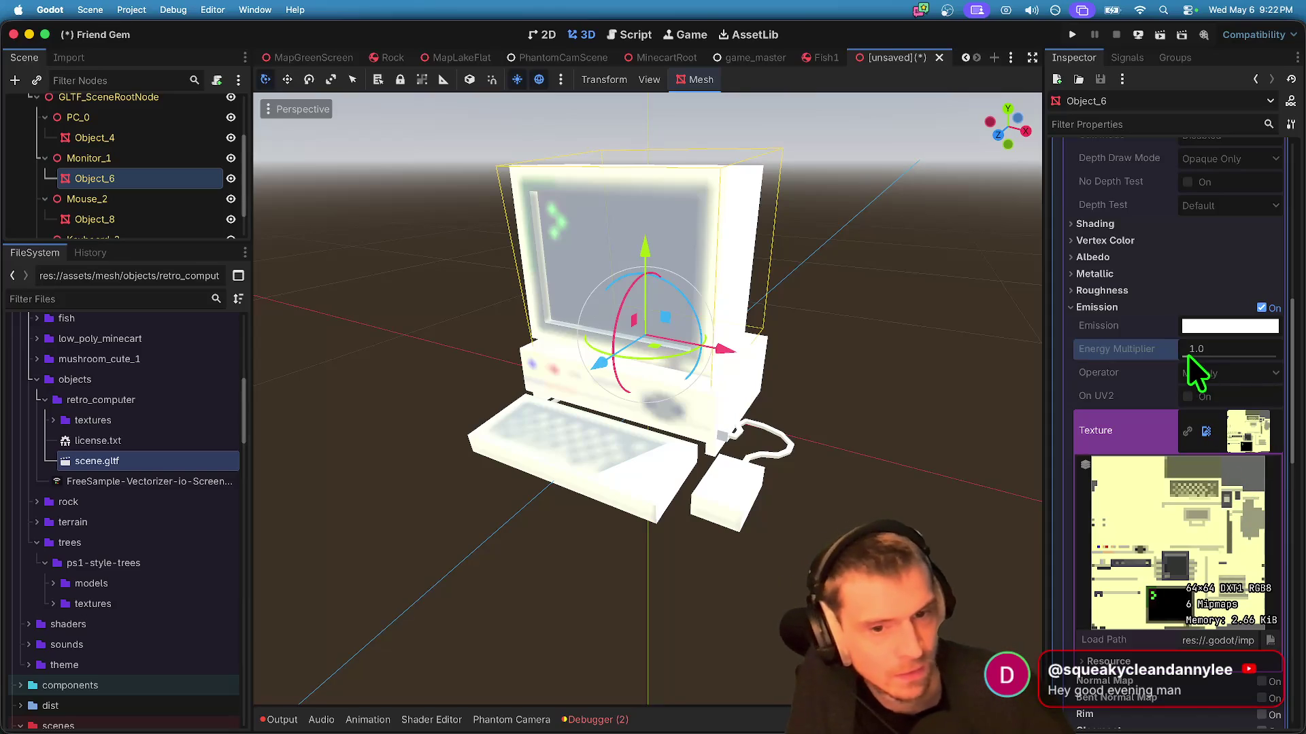
{"action": "scroll", "coordinate": [1245, 290], "scroll_direction": "up", "scroll_amount": 8}
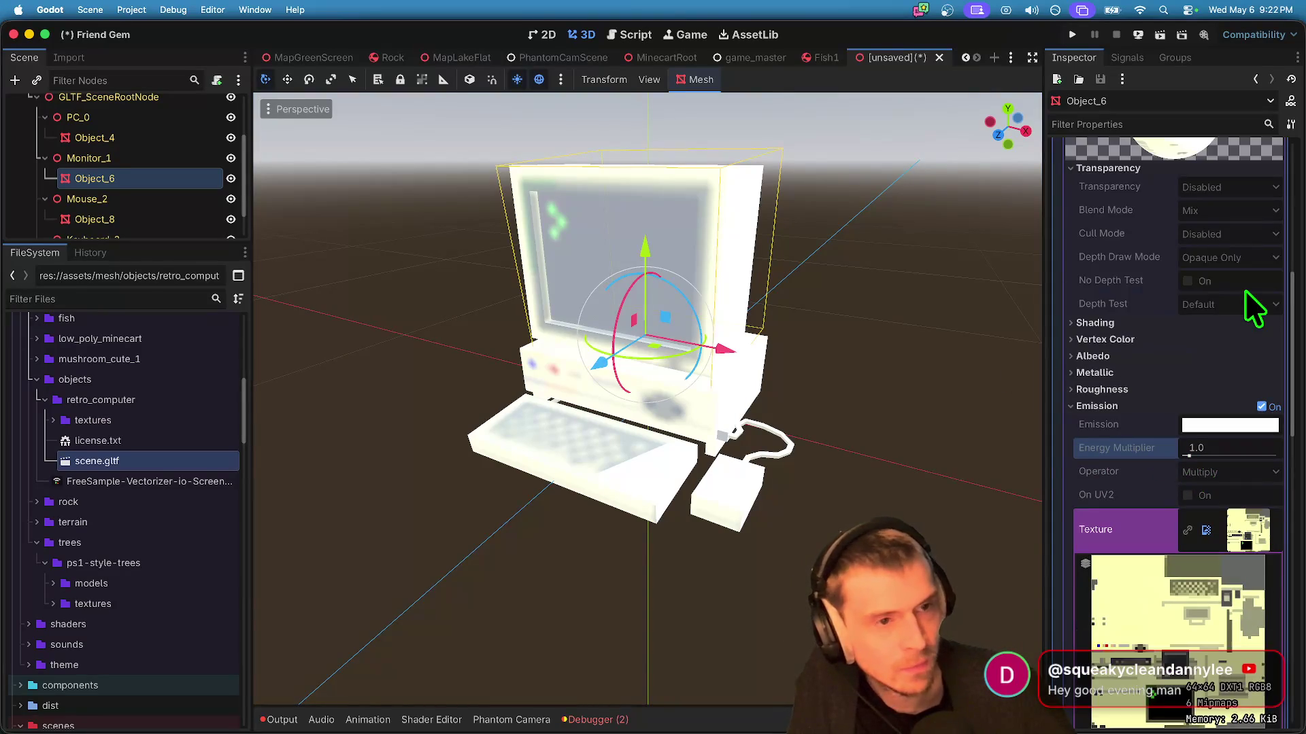
{"action": "left_click", "coordinate": [1242, 265]}
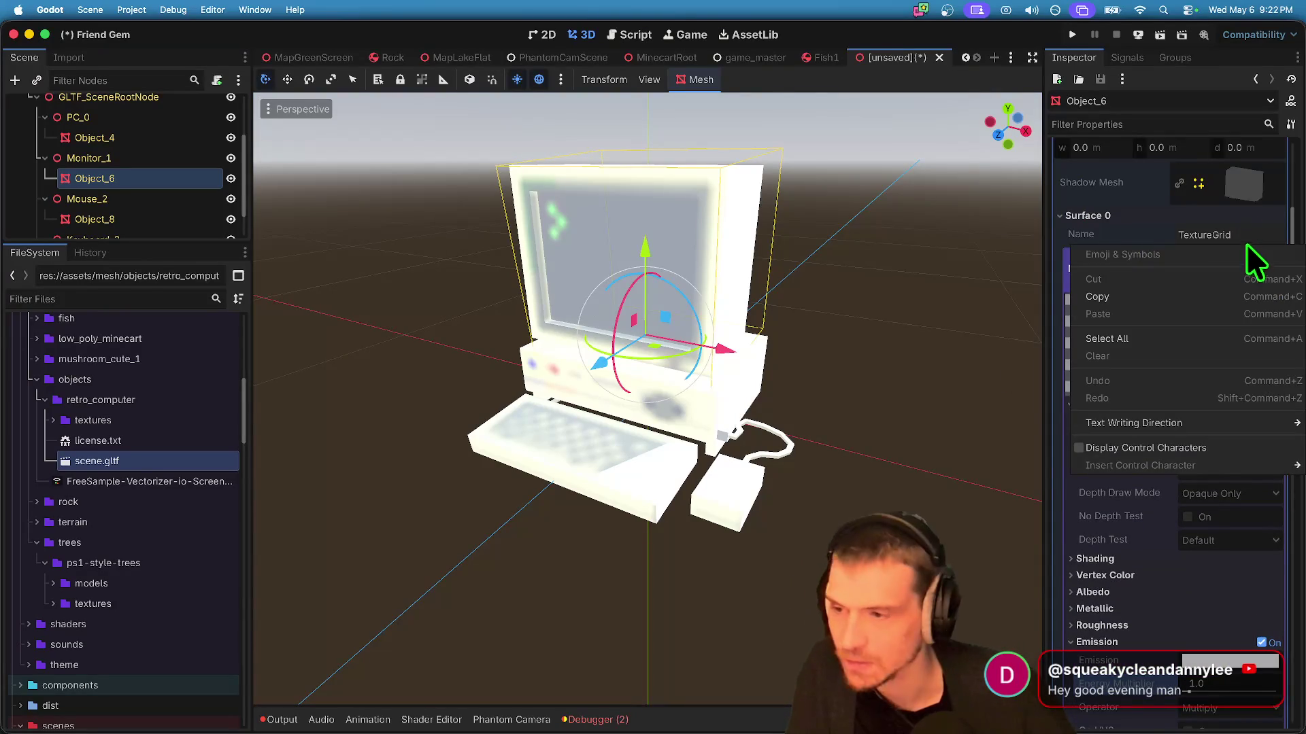
{"action": "left_click", "coordinate": [1248, 266]}
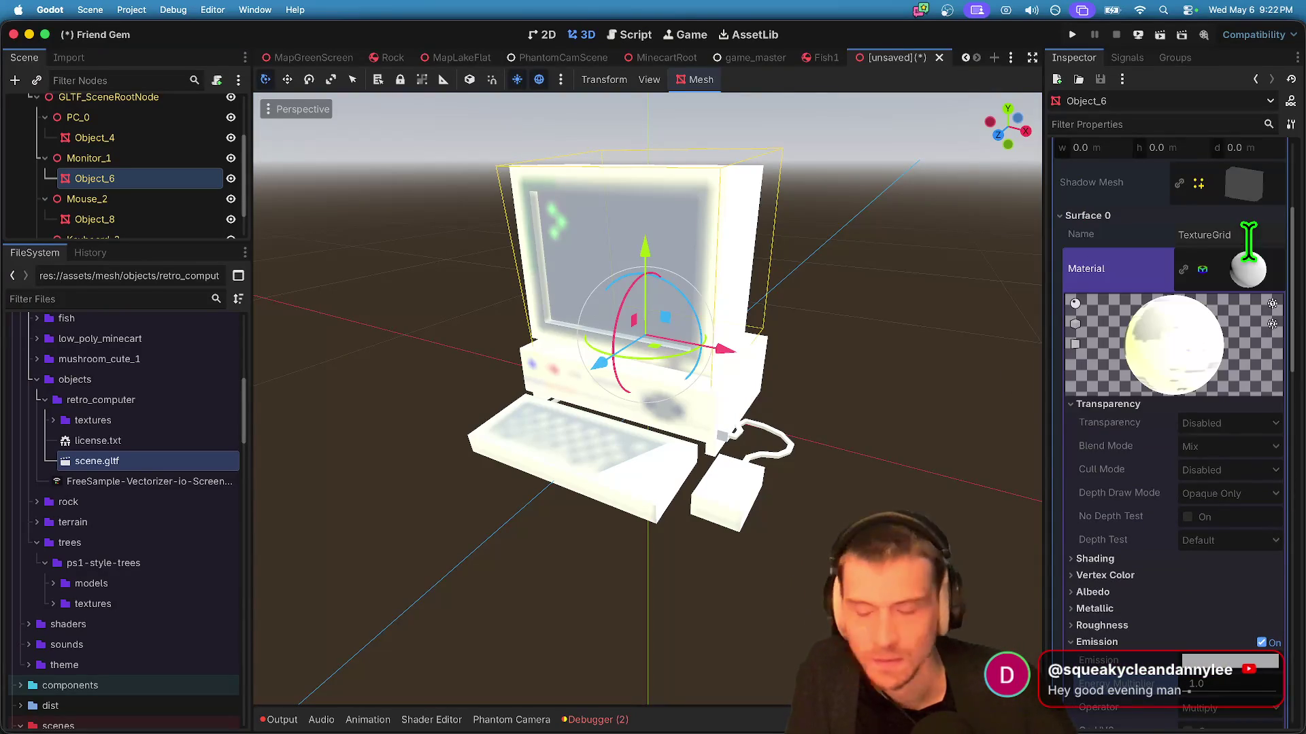
{"action": "scroll", "coordinate": [1251, 272], "scroll_direction": "up", "scroll_amount": 6}
Step: Make the monitor's mesh and its material unique, then expand the material
{"action": "left_click", "coordinate": [1258, 275]}
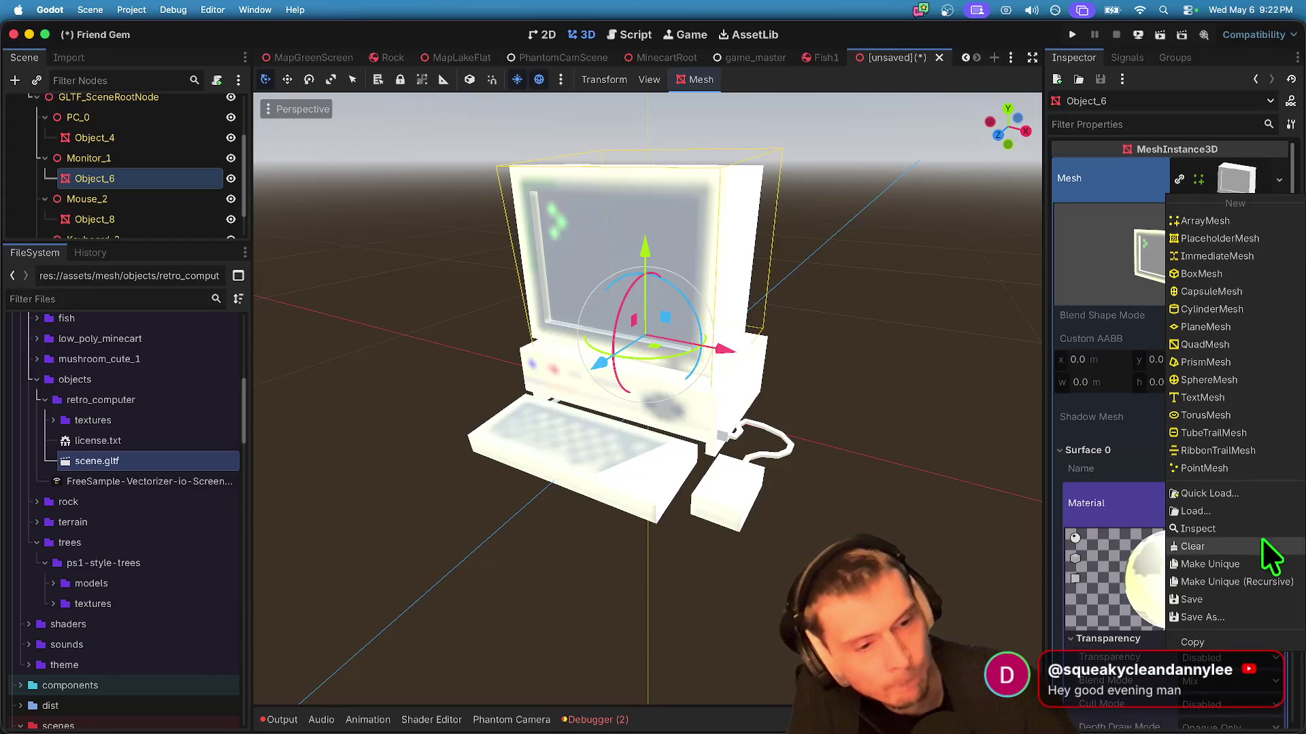
{"action": "left_click", "coordinate": [1255, 563]}
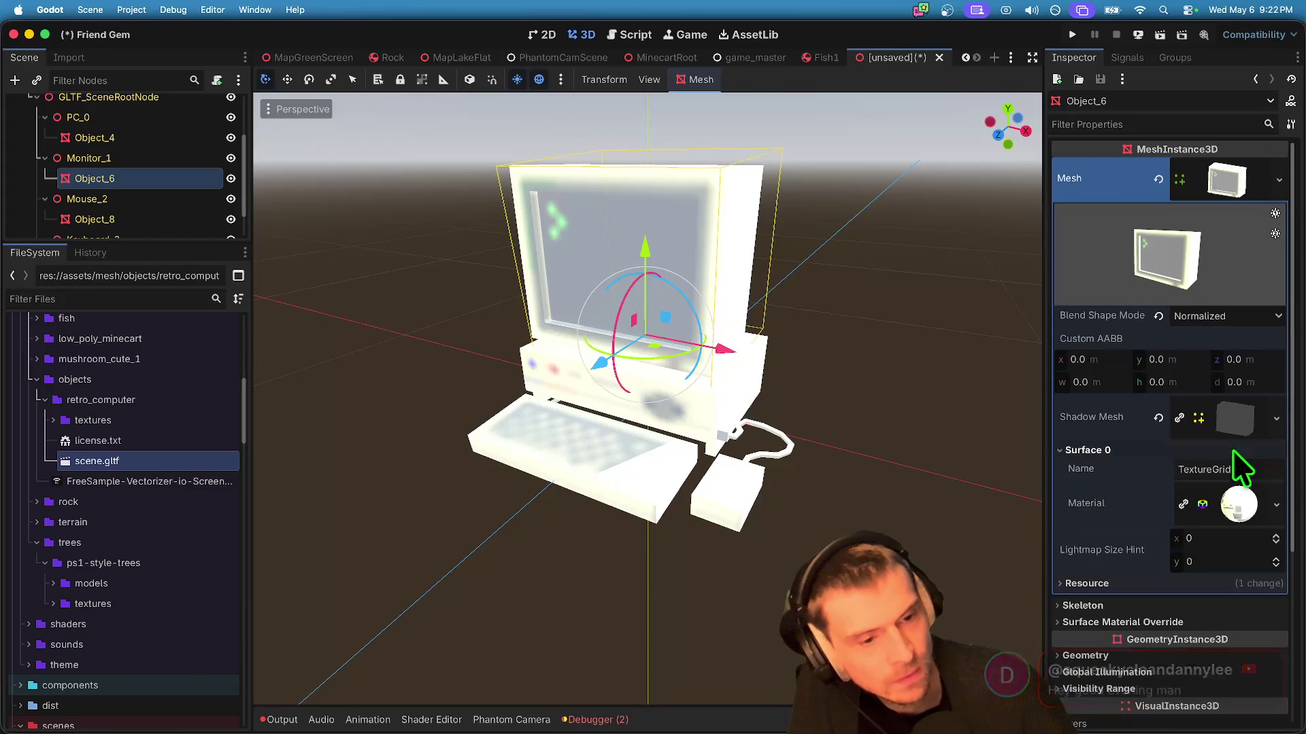
{"action": "right_click", "coordinate": [1239, 516]}
{"action": "left_click", "coordinate": [1229, 601]}
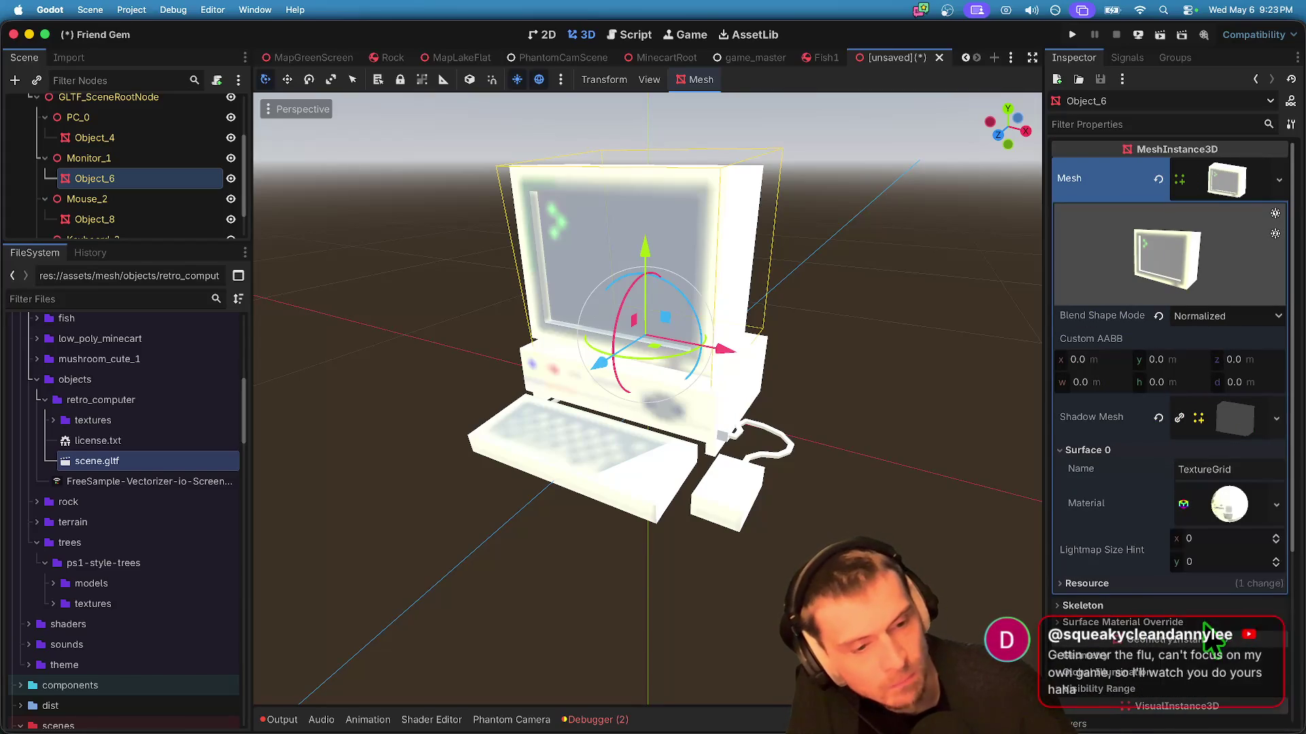
{"action": "left_click", "coordinate": [1228, 509]}
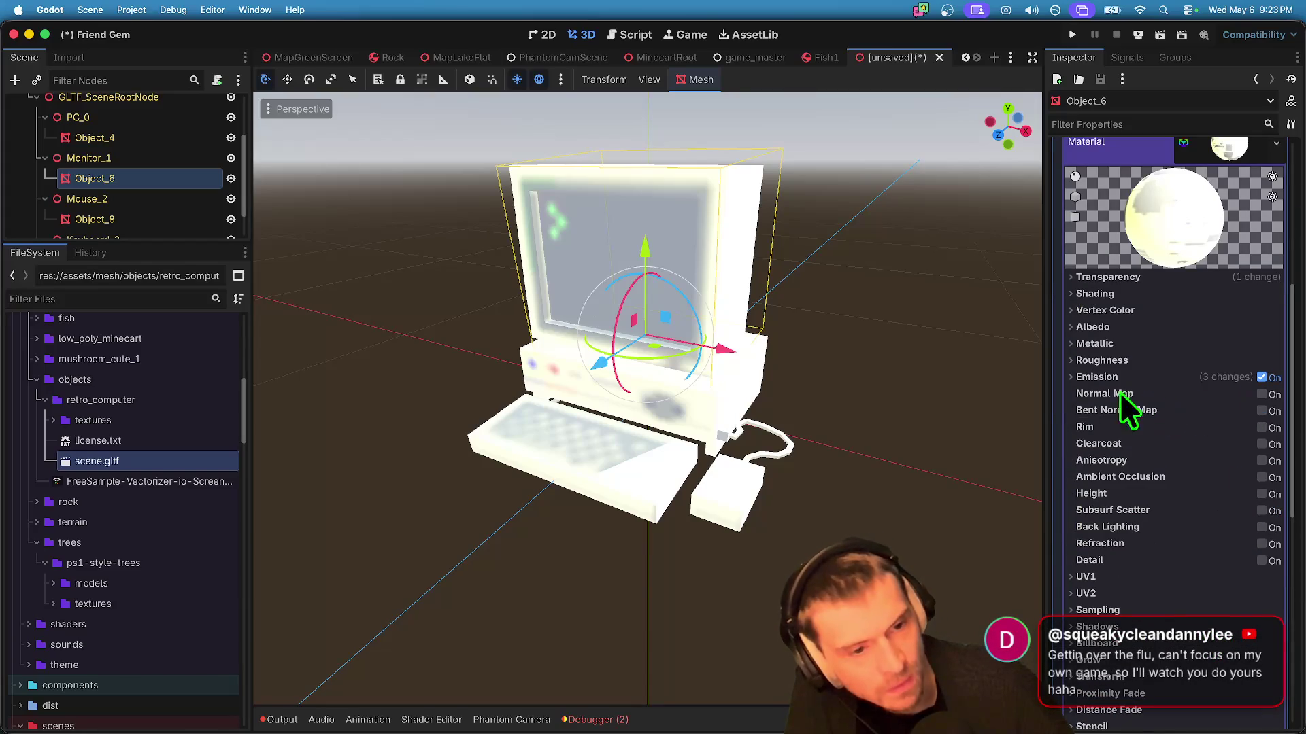
Step: Set the monitor's emission energy multiplier to 0.0 and switch emission off
{"action": "left_click", "coordinate": [1073, 375]}
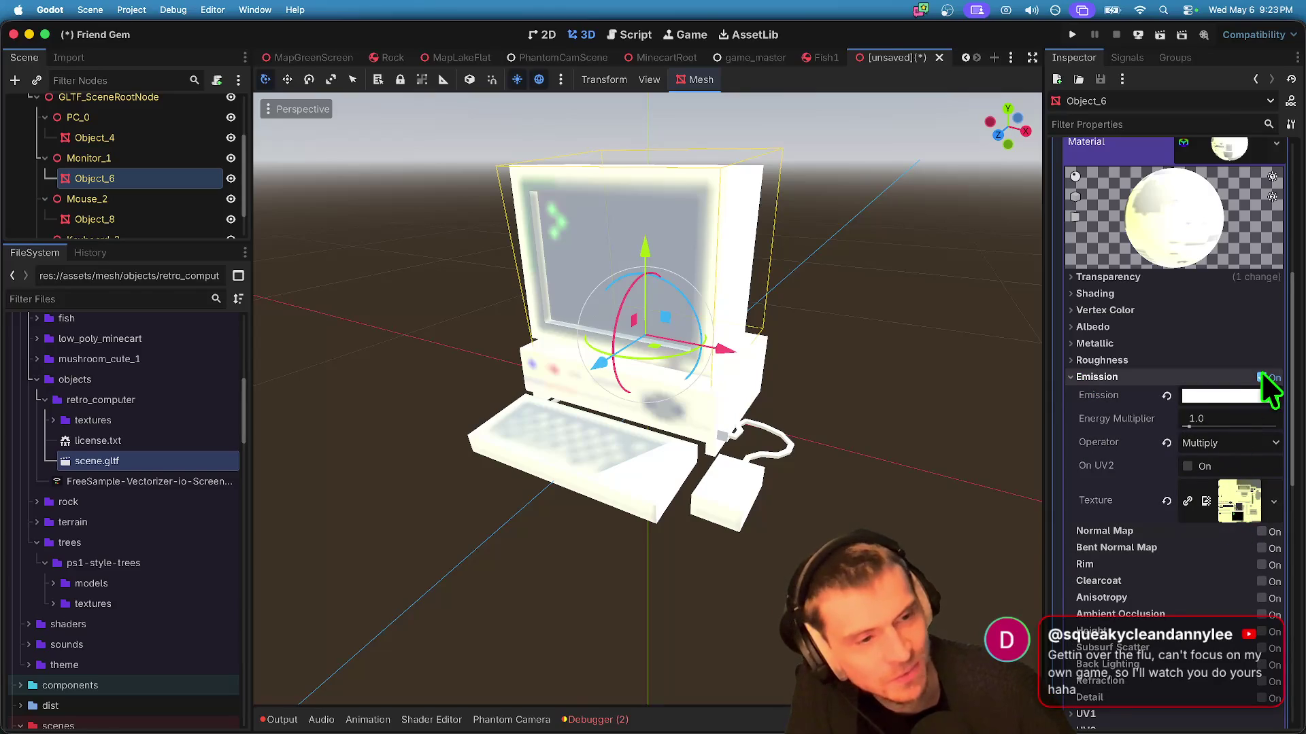
{"action": "left_click_drag", "start_coordinate": [1189, 426], "coordinate": [1003, 442]}
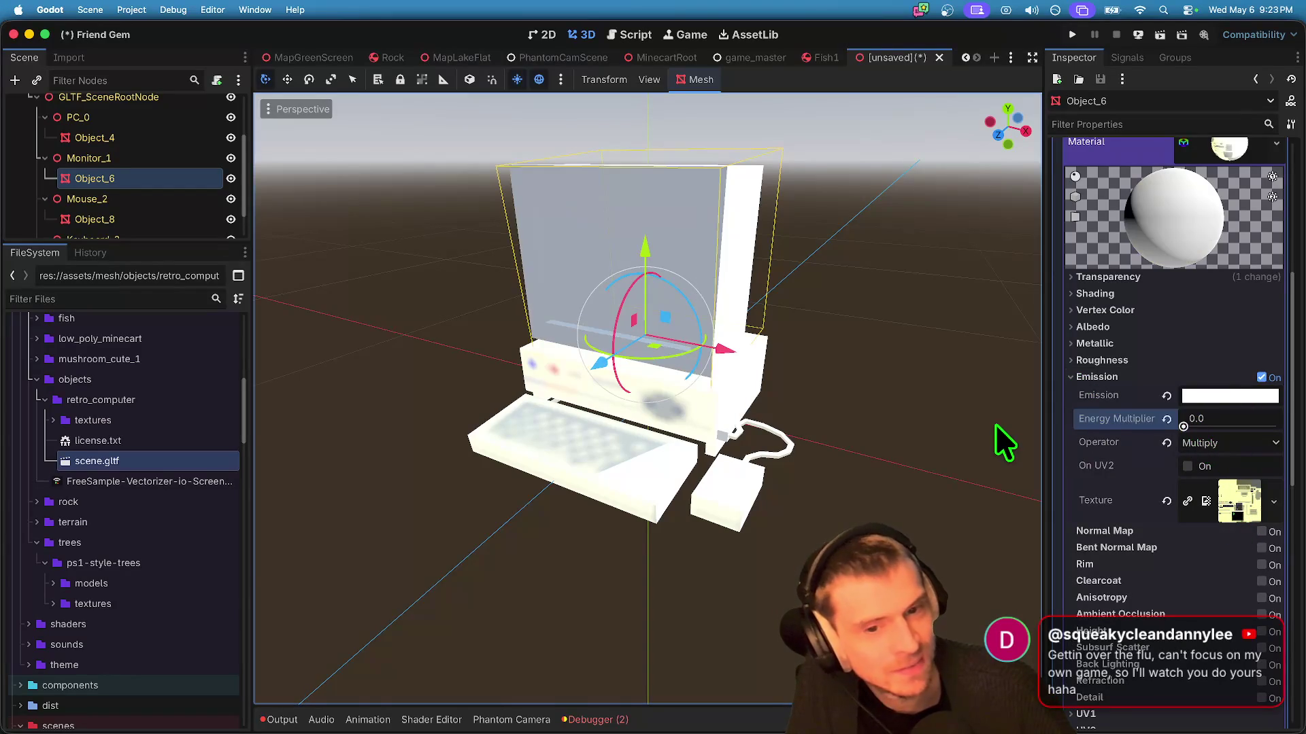
{"action": "mouse_move", "coordinate": [1184, 427]}
{"action": "left_mouse_down"}
{"action": "mouse_move", "coordinate": [1291, 437]}
{"action": "mouse_move", "coordinate": [1170, 449]}
{"action": "left_mouse_up"}
{"action": "right_click", "coordinate": [1255, 520]}
{"action": "left_click", "coordinate": [1116, 537]}
{"action": "left_click", "coordinate": [1156, 328]}
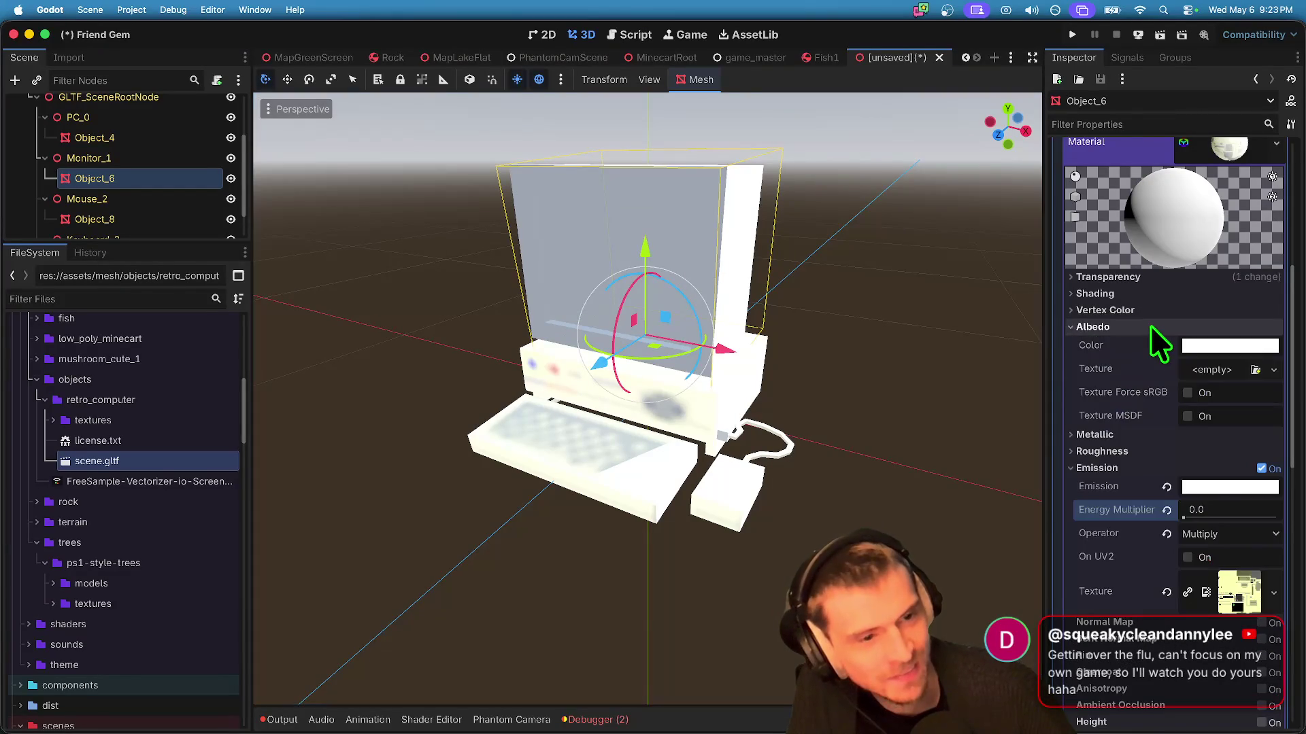
{"action": "left_click", "coordinate": [1262, 469]}
{"action": "left_click", "coordinate": [1255, 370]}
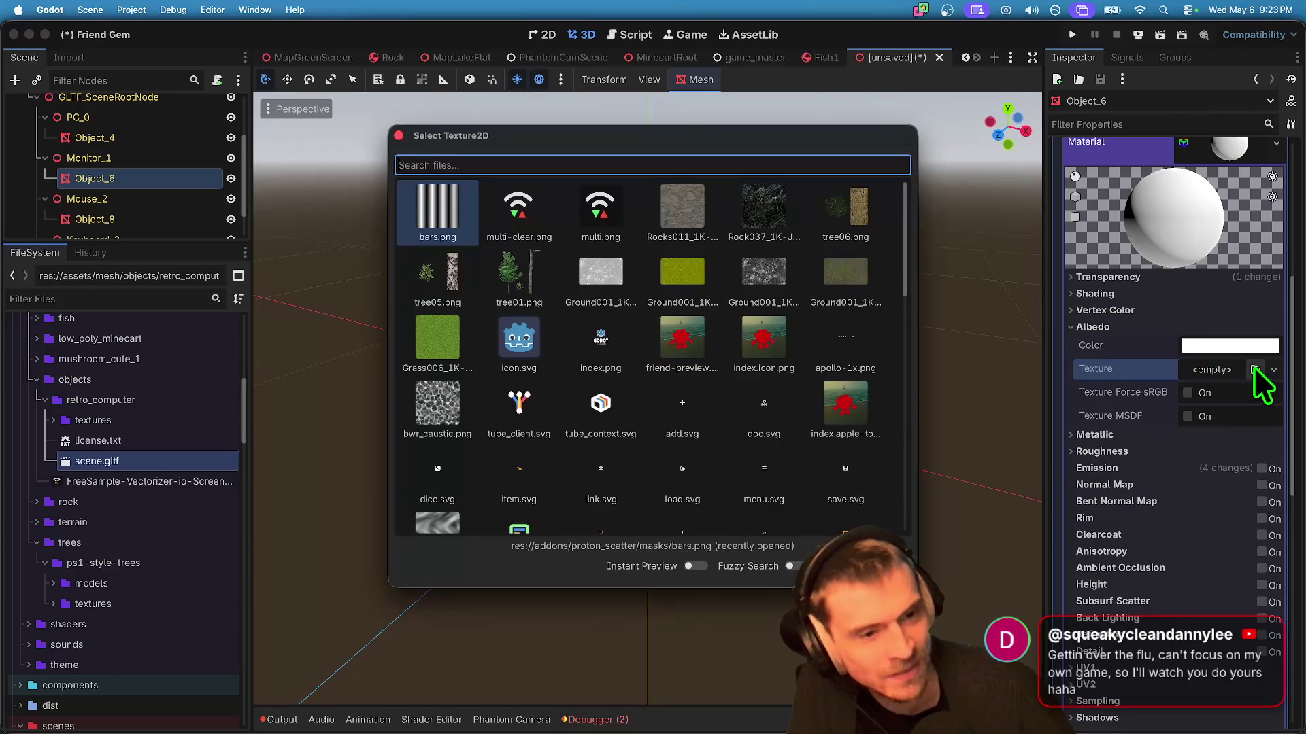
Step: Assign TextureGrid_emissive.png as the monitor material's albedo texture
{"action": "type", "text": "retr"}
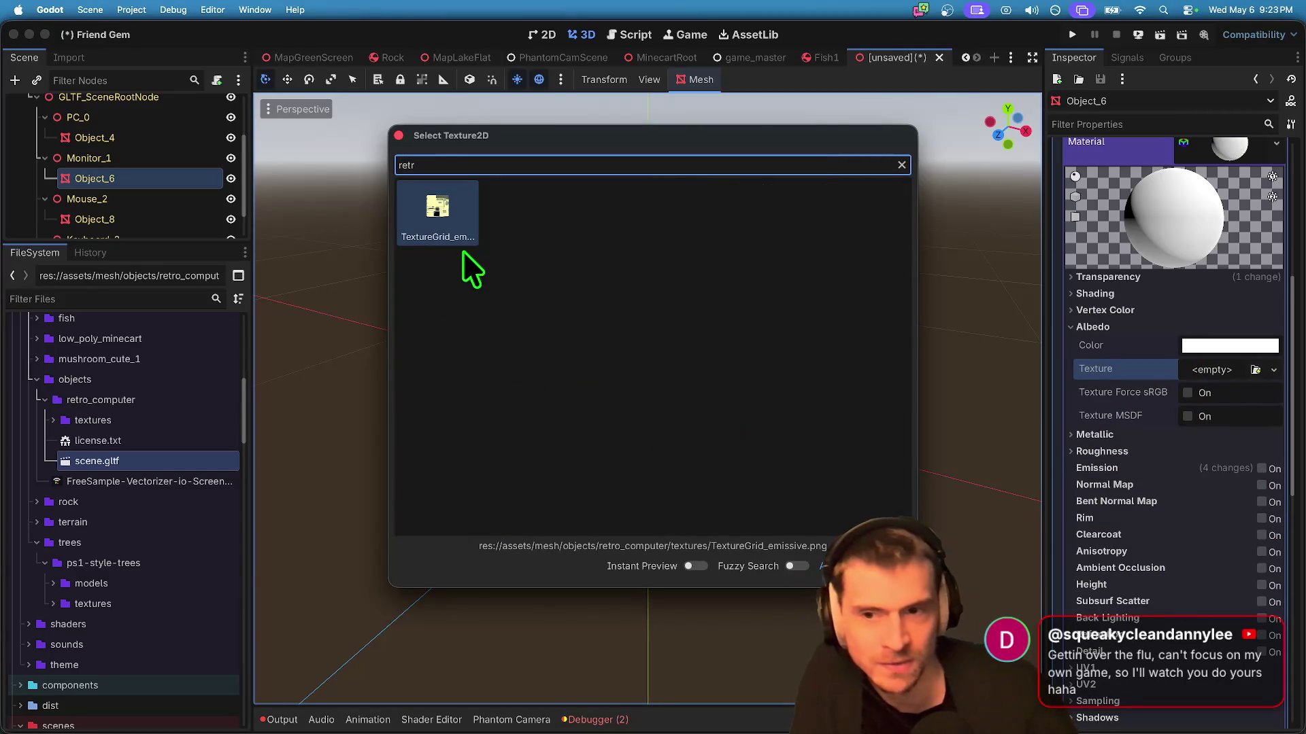
{"action": "key", "text": "Return"}
{"action": "scroll", "coordinate": [809, 470], "scroll_direction": "left", "scroll_amount": 3}
{"action": "scroll", "coordinate": [745, 472], "scroll_direction": "right", "scroll_amount": 3}
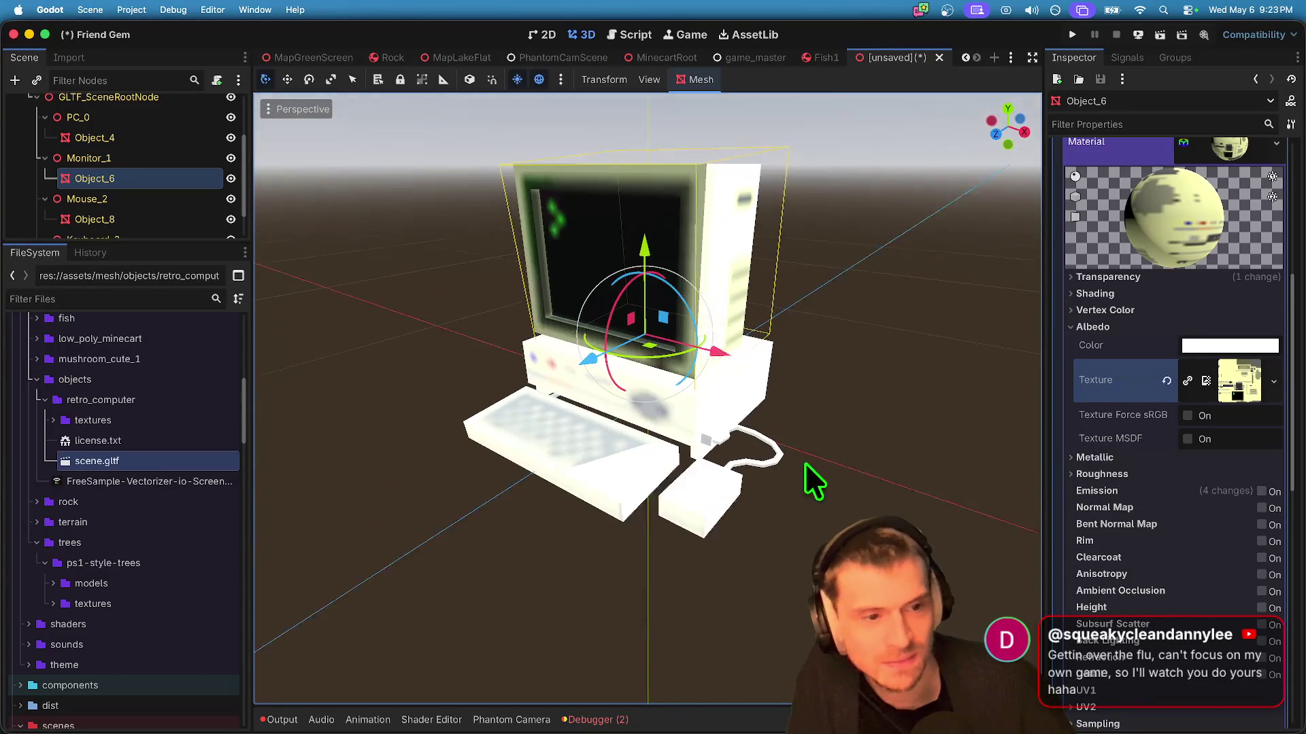
{"action": "scroll", "coordinate": [1213, 482], "scroll_direction": "down", "scroll_amount": 1}
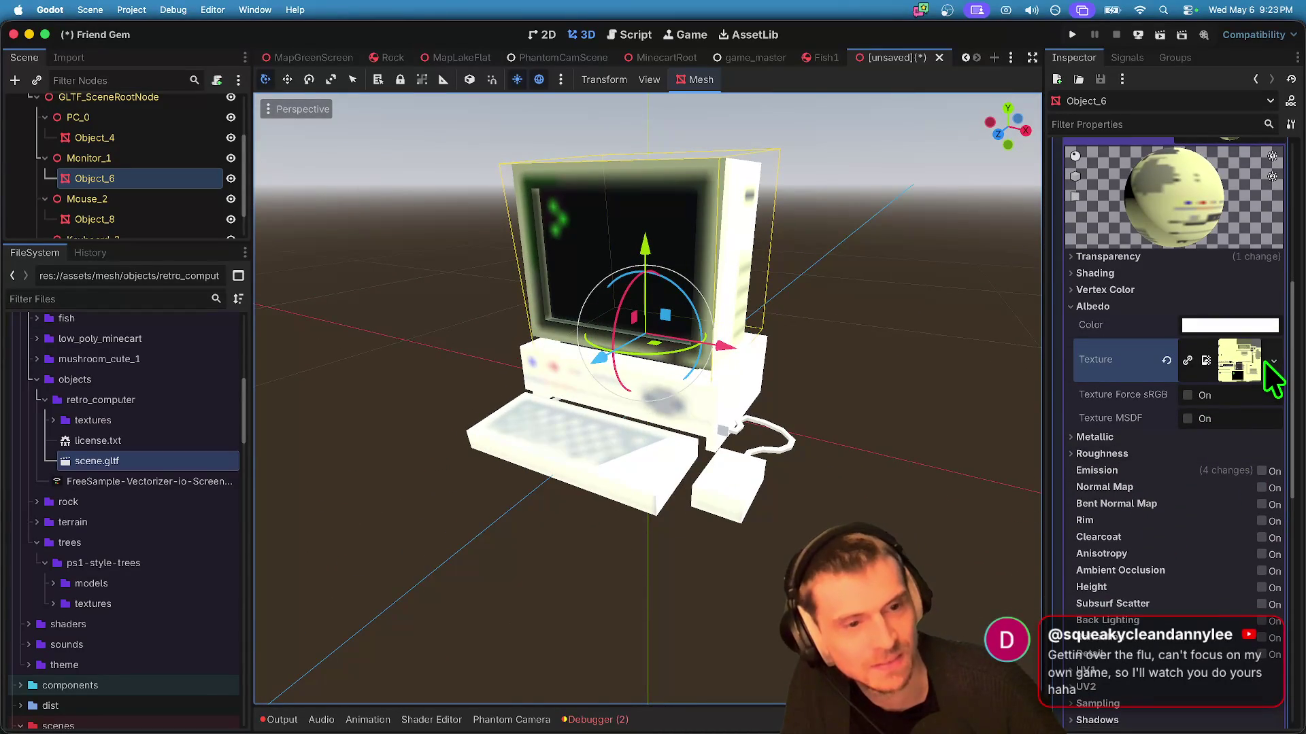
Step: Try Force sRGB and MSDF, leave both off, and lower Specular to 0.0
{"action": "left_click", "coordinate": [1195, 395]}
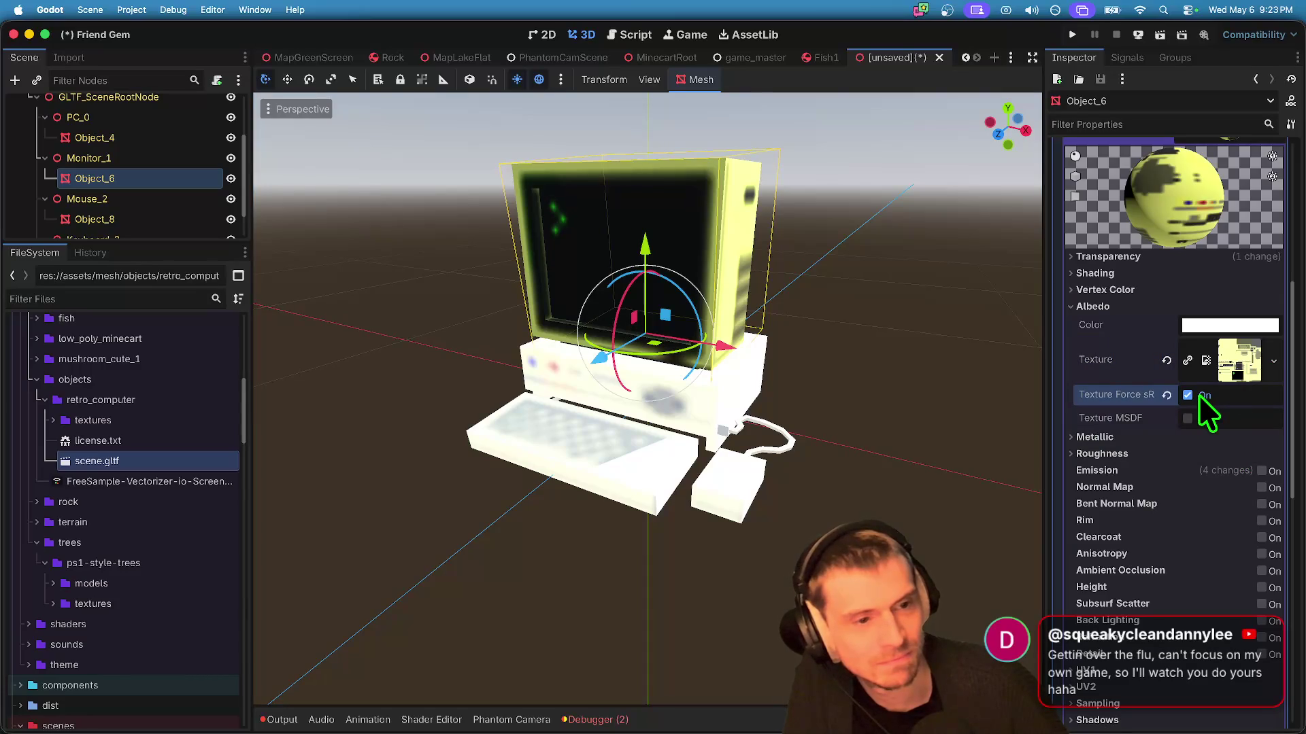
{"action": "left_click", "coordinate": [1197, 421]}
{"action": "left_click", "coordinate": [1201, 398]}
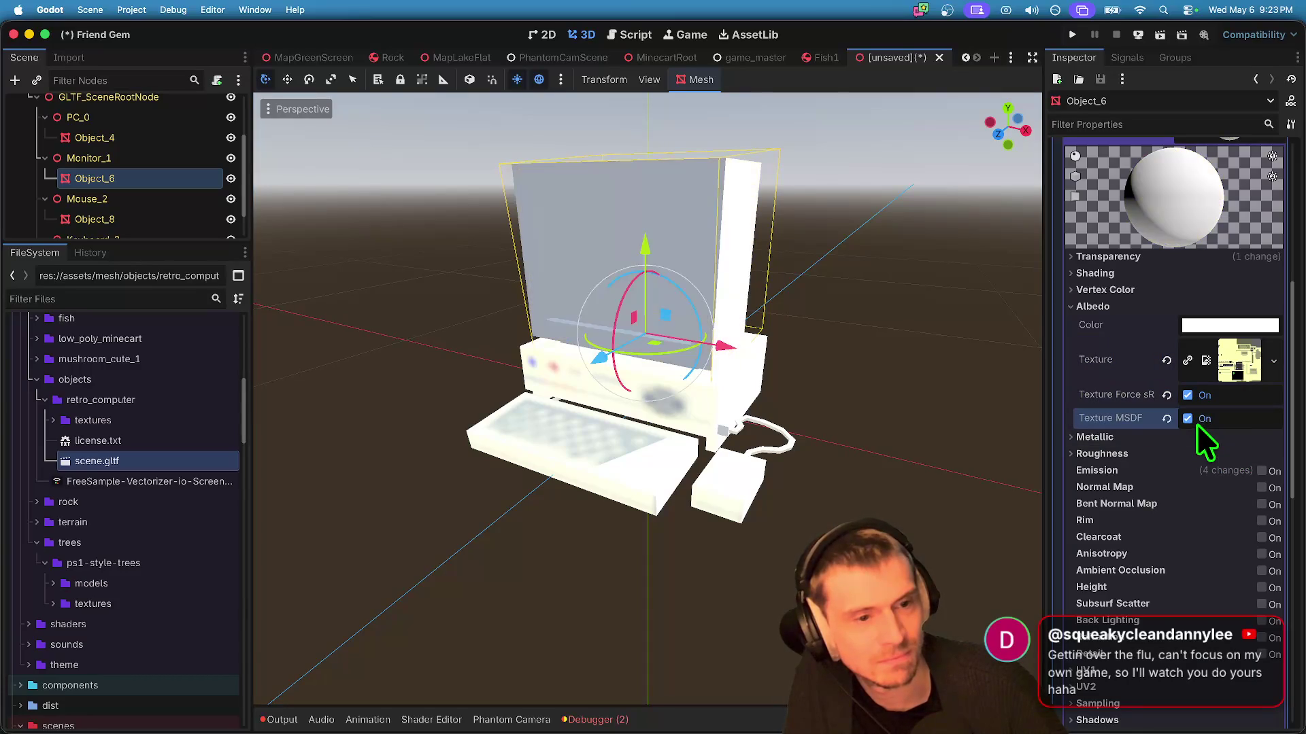
{"action": "left_click", "coordinate": [1195, 436]}
{"action": "left_click", "coordinate": [1196, 421]}
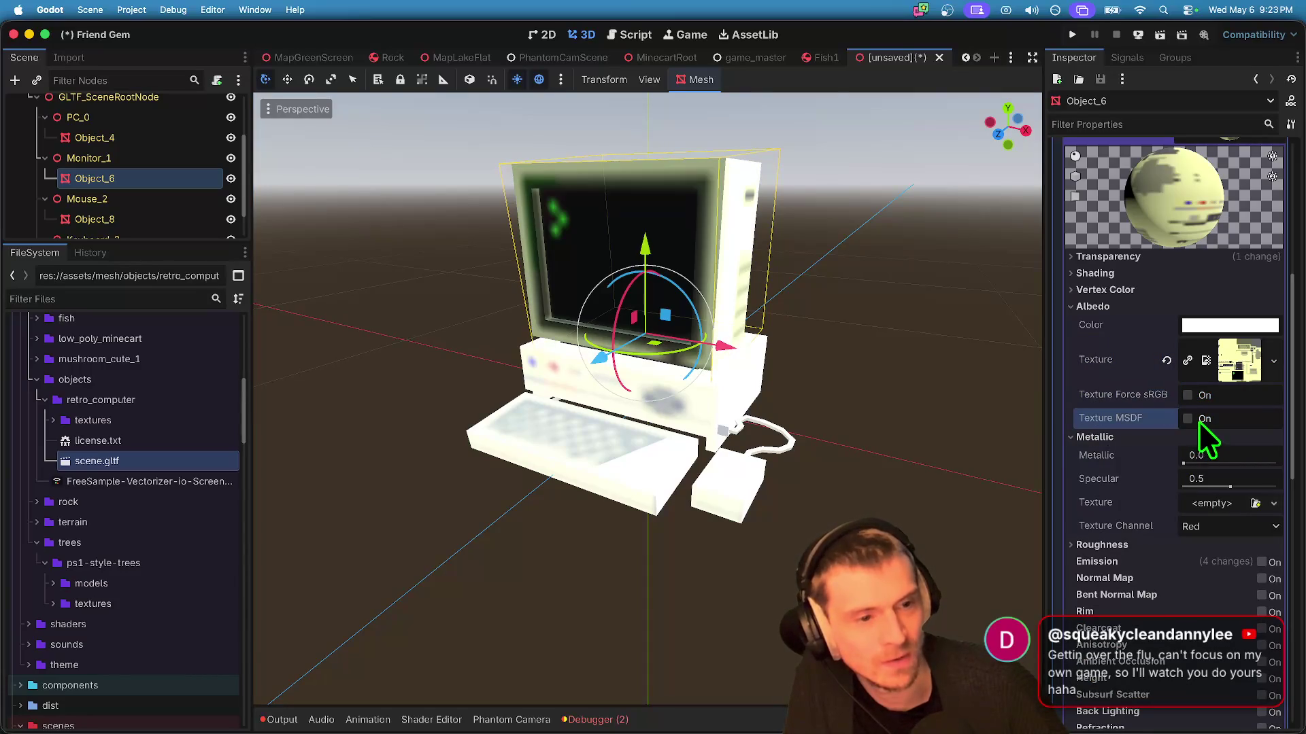
{"action": "left_click_drag", "start_coordinate": [1229, 487], "coordinate": [1183, 487]}
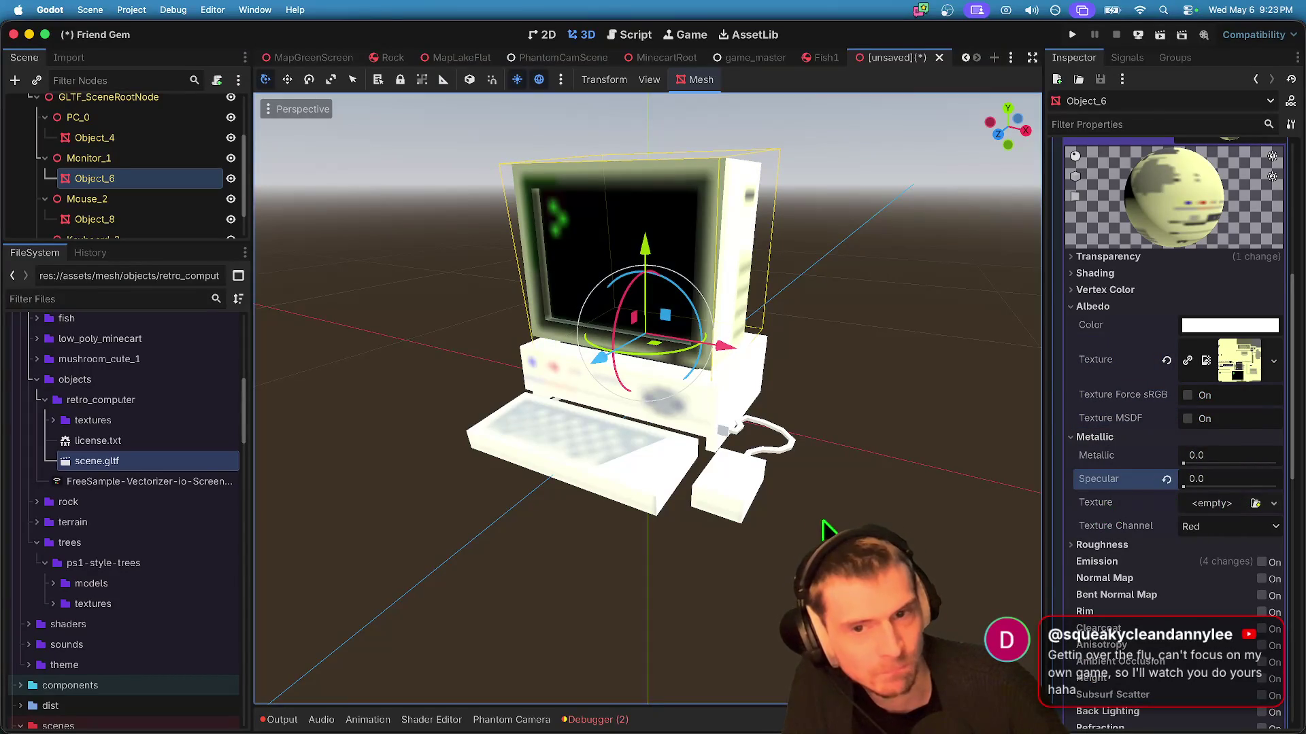
{"action": "scroll", "coordinate": [875, 516], "scroll_direction": "left", "scroll_amount": 5}
{"action": "scroll", "coordinate": [937, 522], "scroll_direction": "left", "scroll_amount": 10}
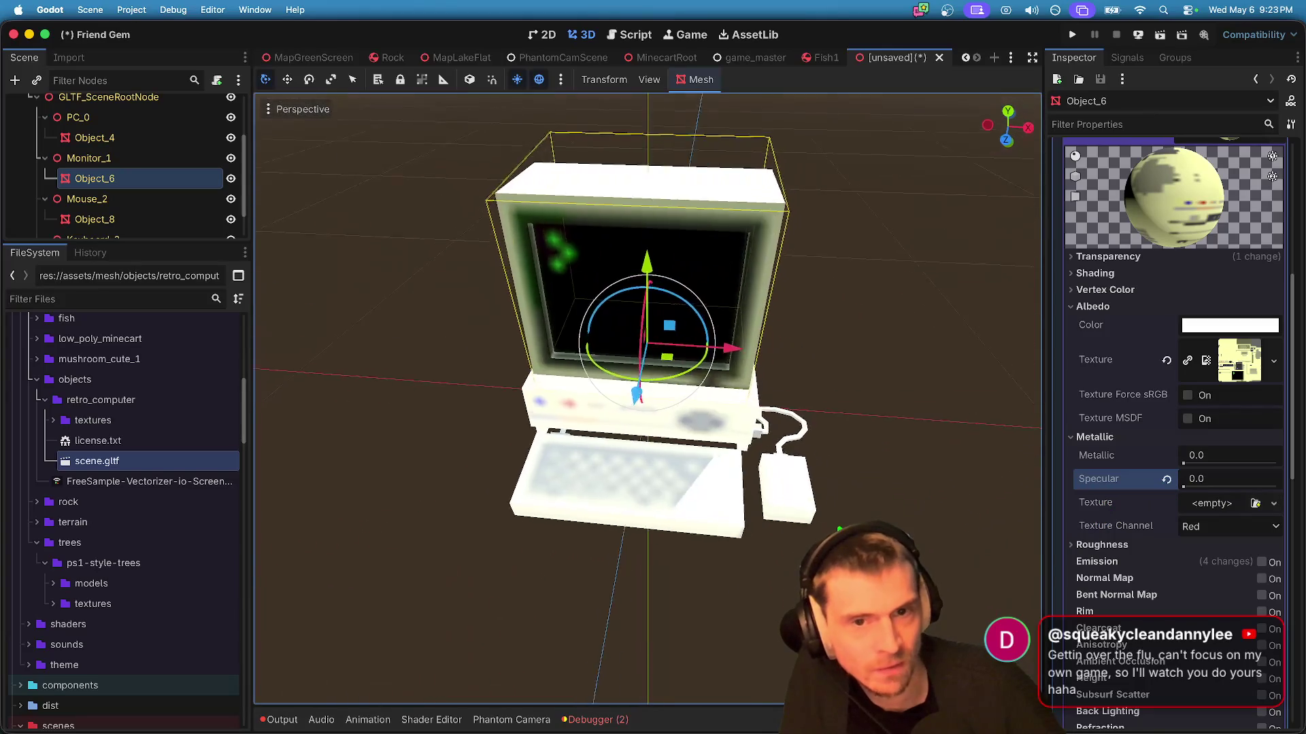
{"action": "scroll", "coordinate": [821, 524], "scroll_direction": "left", "scroll_amount": 2}
{"action": "scroll", "coordinate": [1180, 612], "scroll_direction": "down", "scroll_amount": 3}
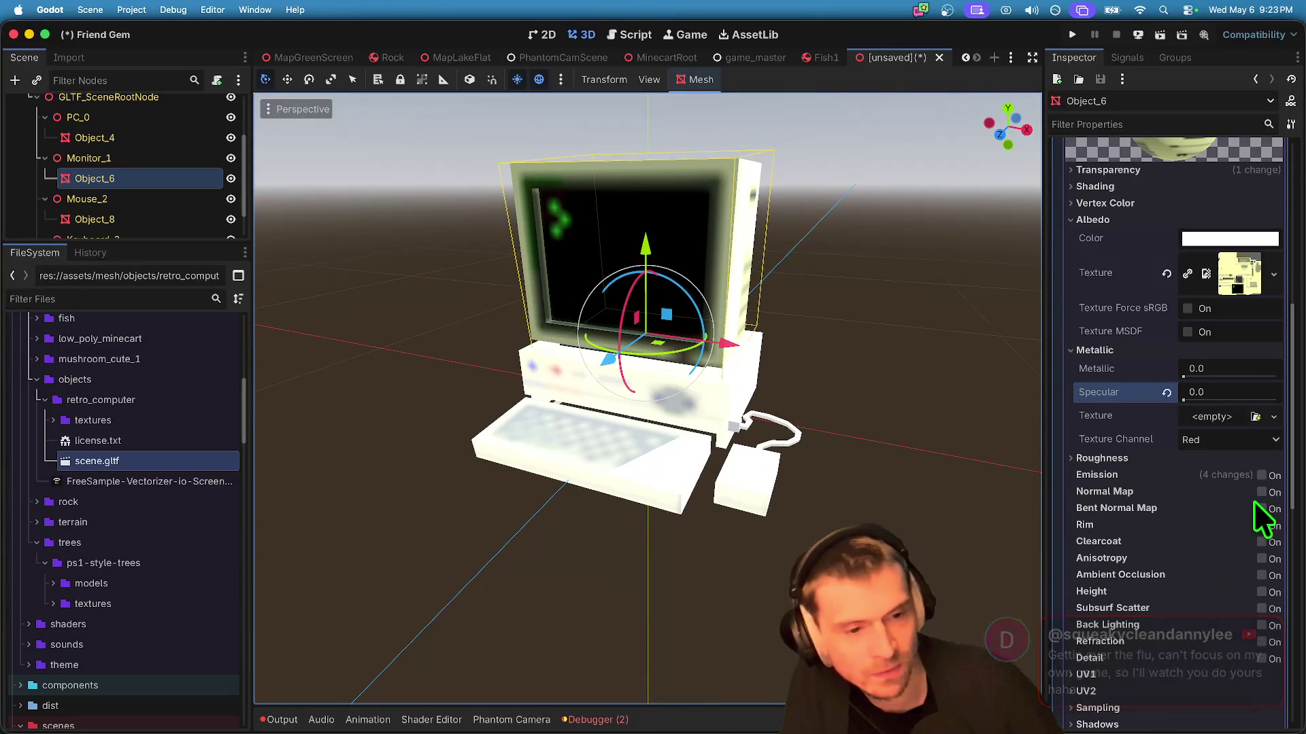
Step: Re-enable the monitor's emission with the Add operator and an energy multiplier of 0.05
{"action": "left_click", "coordinate": [1260, 475]}
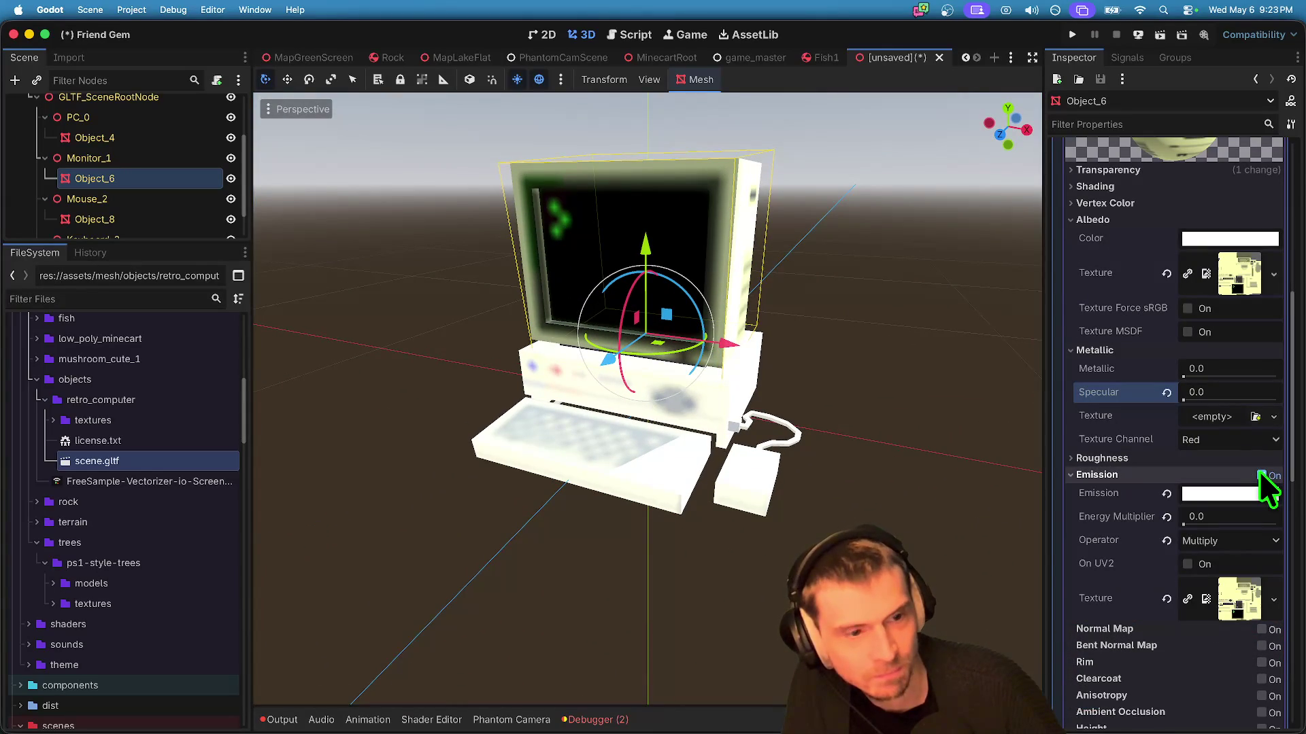
{"action": "left_click_drag", "start_coordinate": [1183, 524], "coordinate": [1202, 532]}
{"action": "left_click", "coordinate": [1210, 544]}
{"action": "left_click", "coordinate": [1214, 562]}
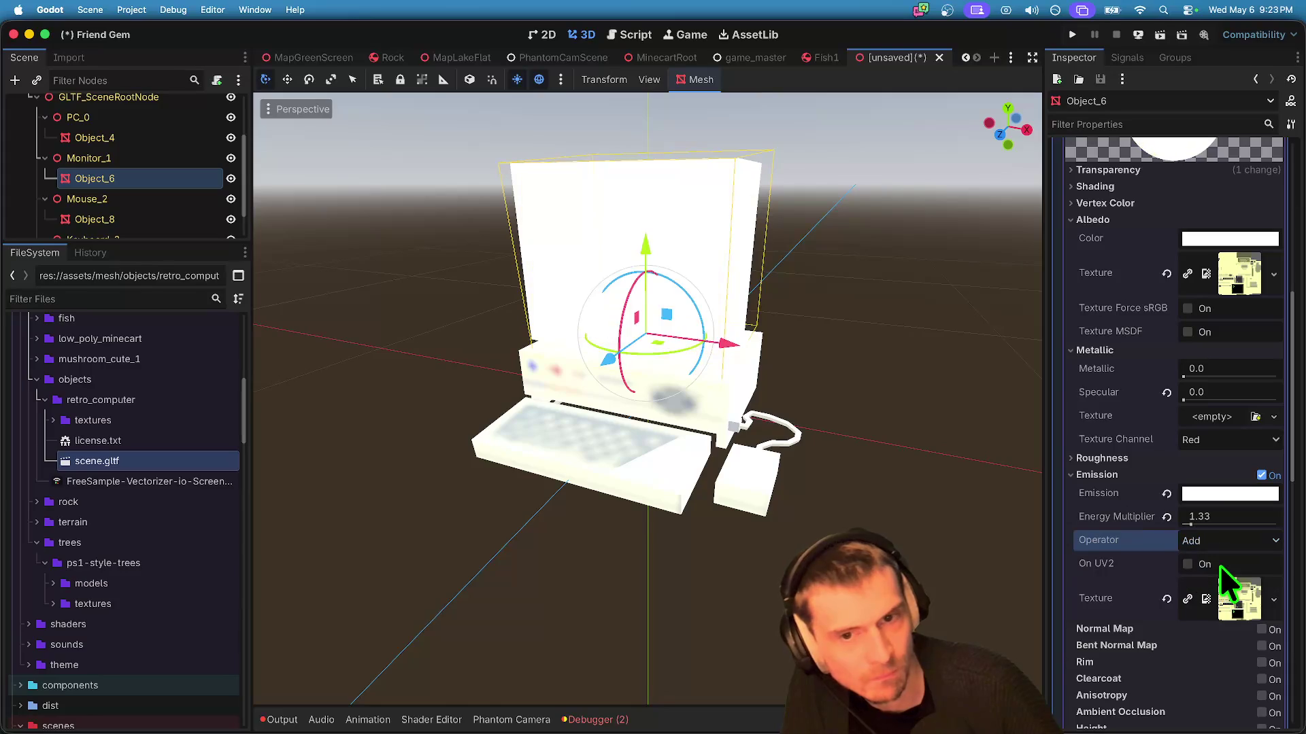
{"action": "left_click_drag", "start_coordinate": [1194, 525], "coordinate": [1182, 520]}
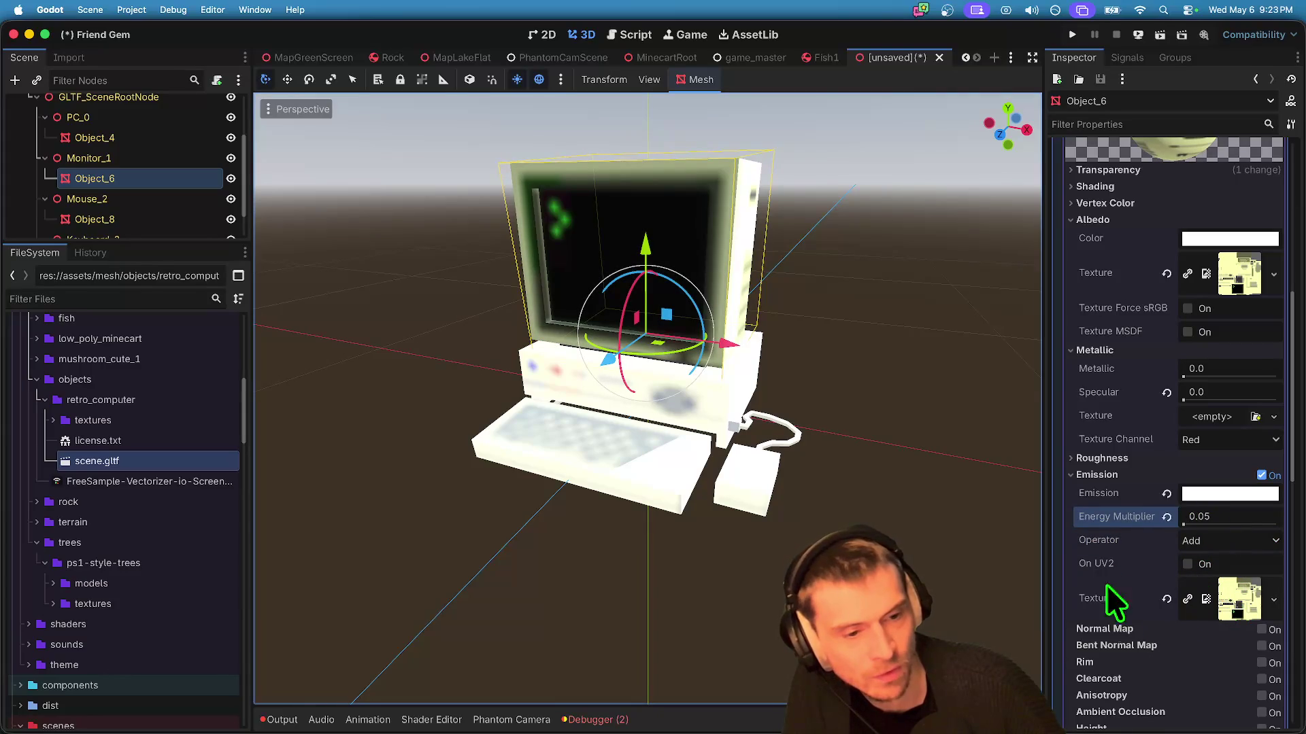
{"action": "scroll", "coordinate": [747, 562], "scroll_direction": "right", "scroll_amount": 10}
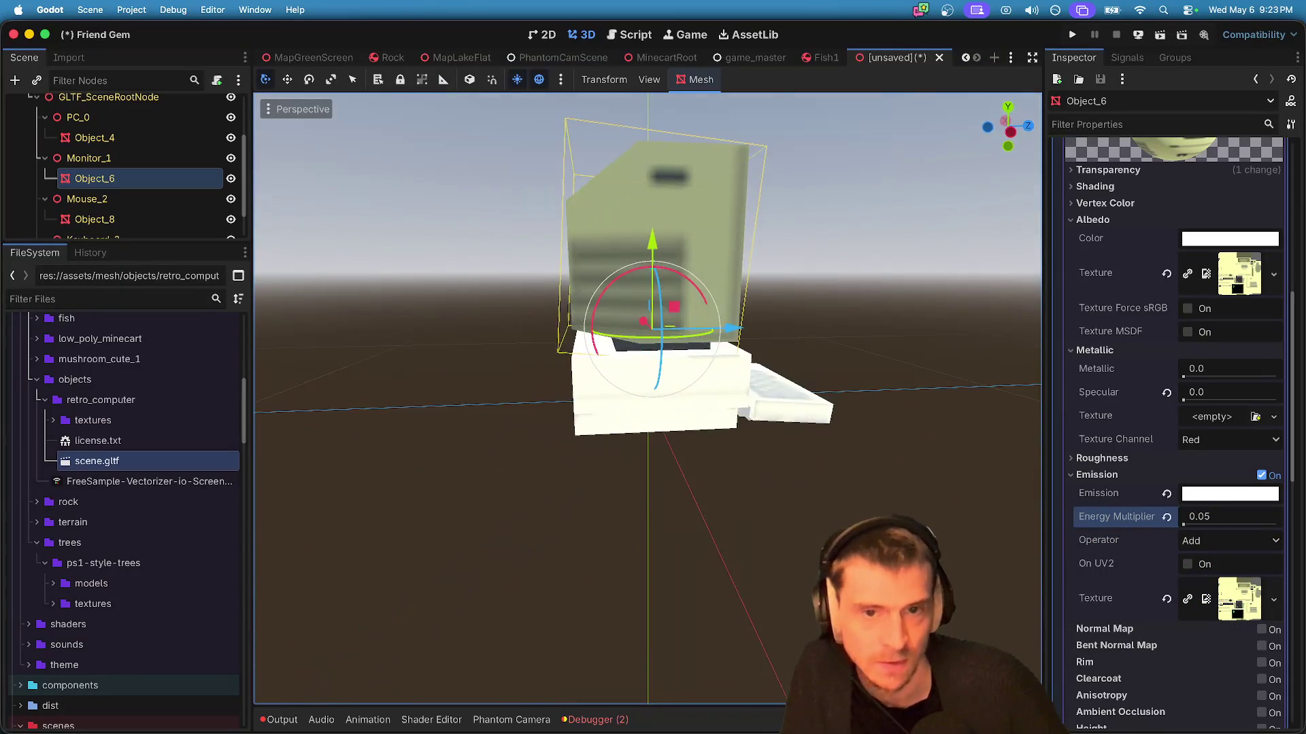
{"action": "left_click", "coordinate": [524, 457]}
{"action": "scroll", "coordinate": [525, 458], "scroll_direction": "left", "scroll_amount": 8}
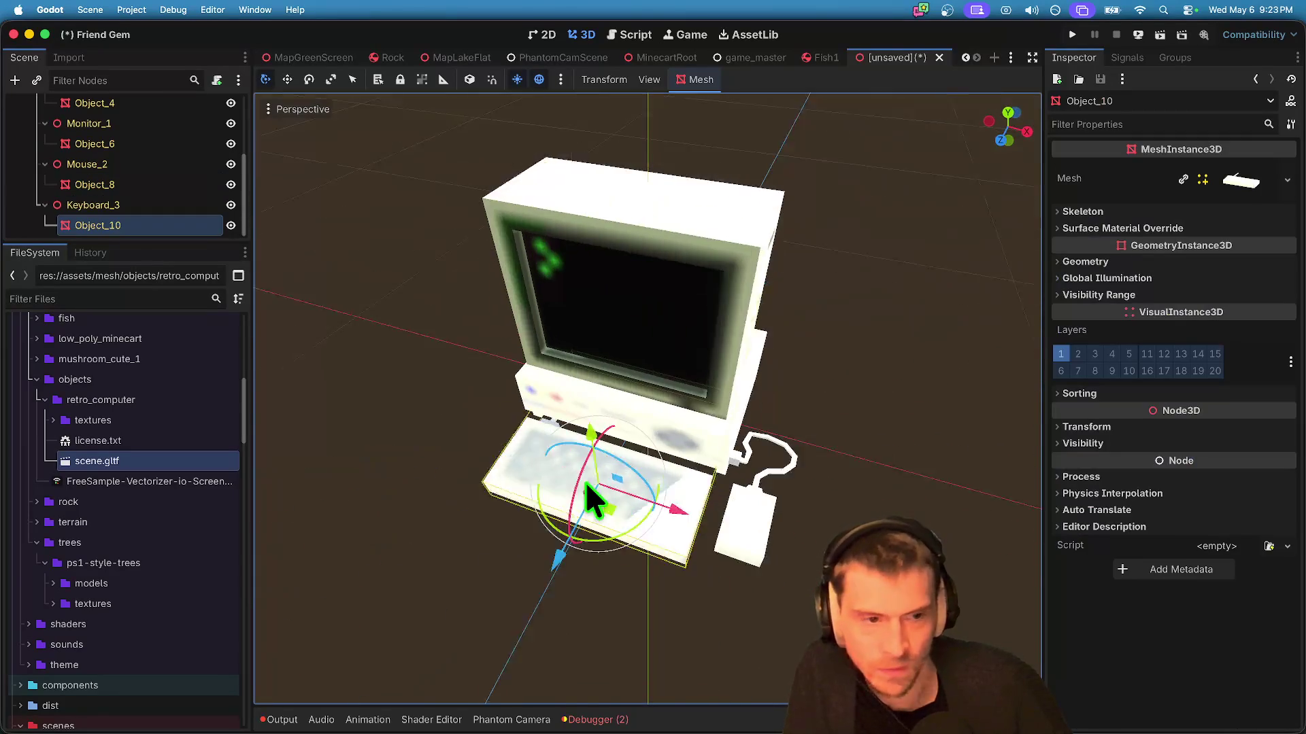
Step: Expand the keyboard Object_10's mesh and its TextureGrid material properties
{"action": "left_click", "coordinate": [1258, 157]}
{"action": "scroll", "coordinate": [1224, 306], "scroll_direction": "down", "scroll_amount": 5}
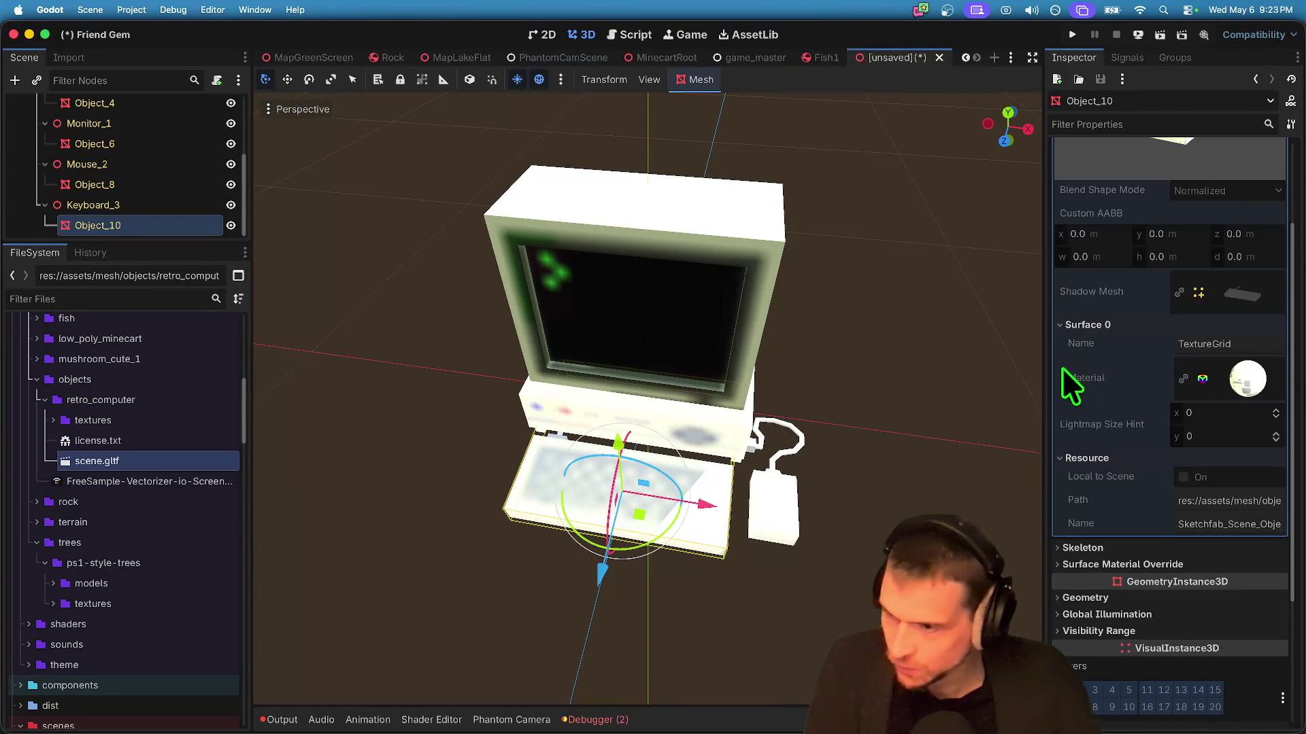
{"action": "left_click", "coordinate": [1247, 378]}
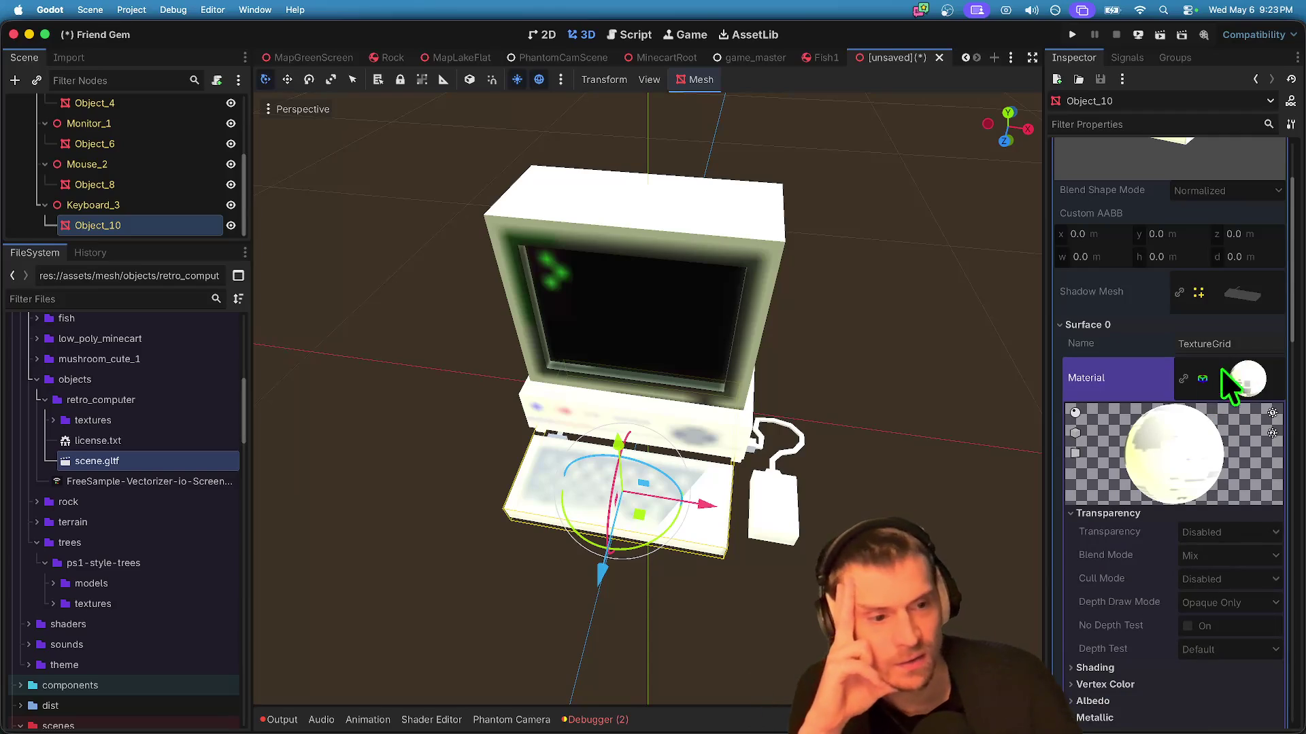
{"action": "scroll", "coordinate": [1233, 356], "scroll_direction": "up", "scroll_amount": 4}
Step: Make the keyboard's mesh and its surface material unique, then expand the material
{"action": "right_click", "coordinate": [1243, 170]}
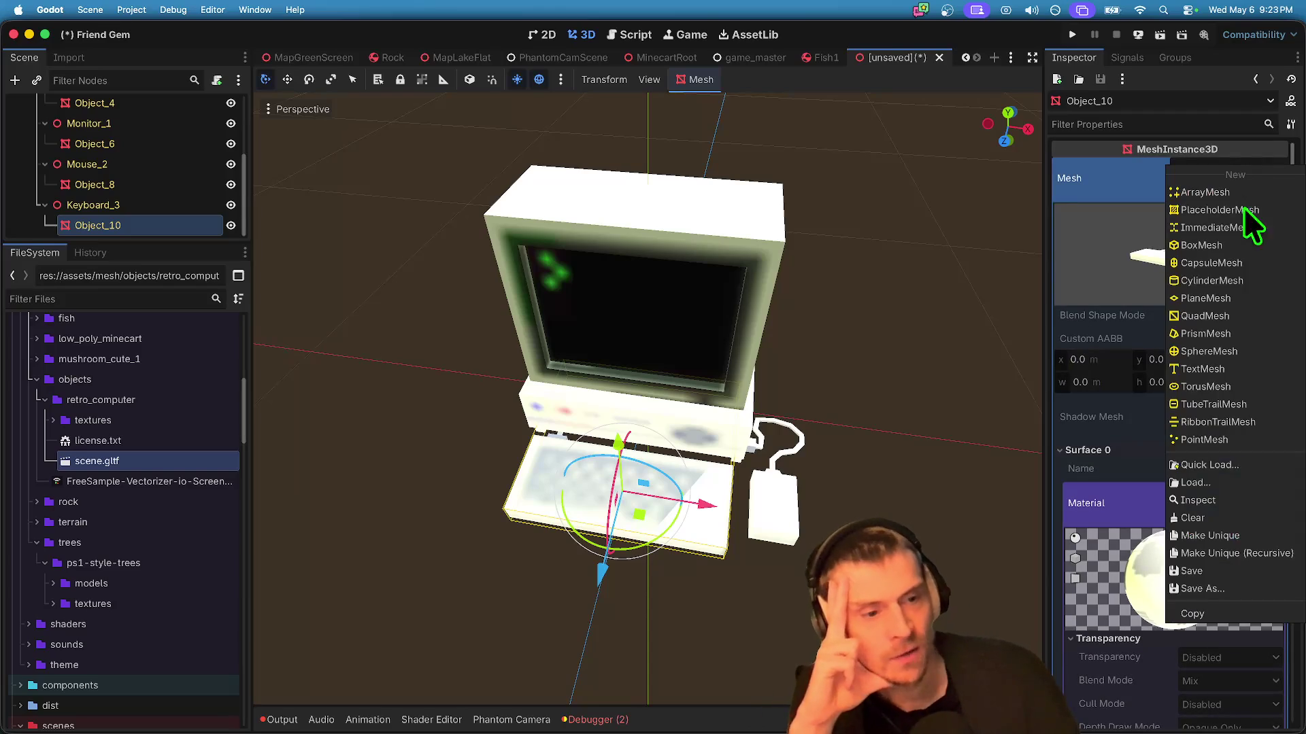
{"action": "left_click", "coordinate": [1226, 531]}
{"action": "scroll", "coordinate": [1232, 538], "scroll_direction": "down", "scroll_amount": 1}
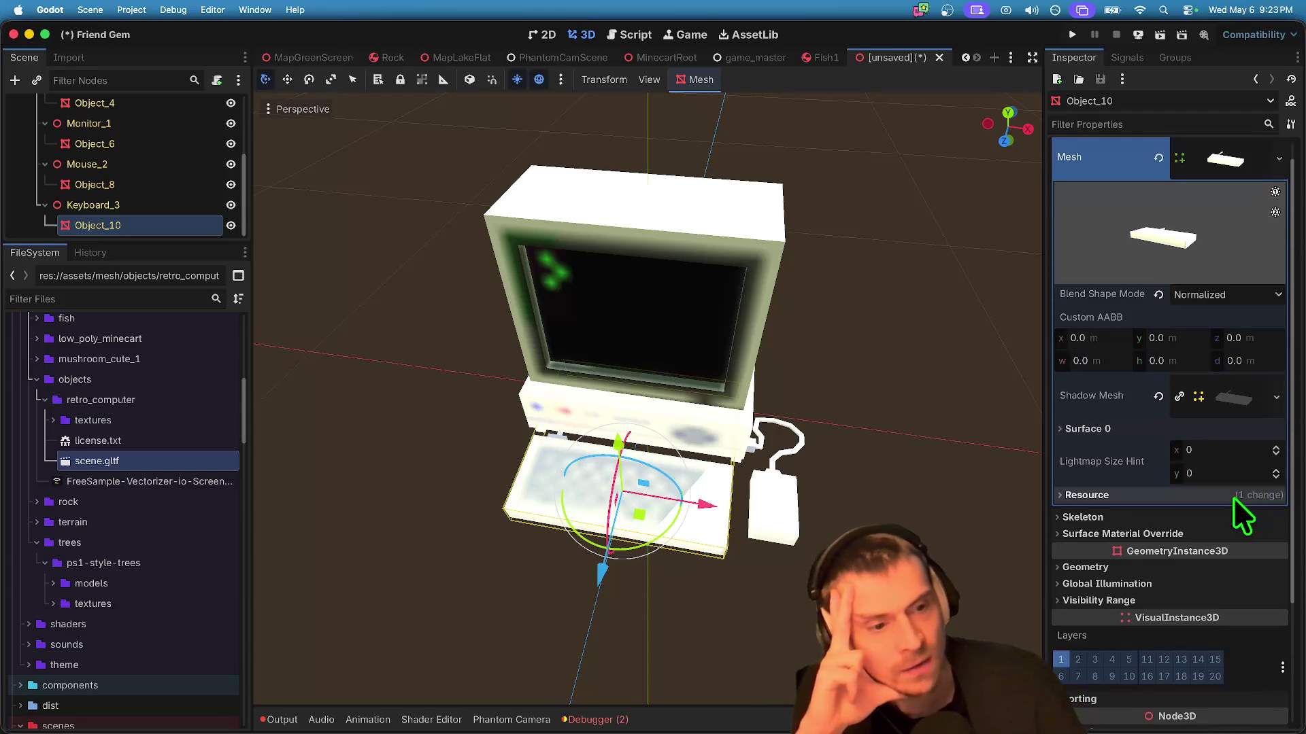
{"action": "left_click", "coordinate": [1246, 429]}
{"action": "right_click", "coordinate": [1234, 496]}
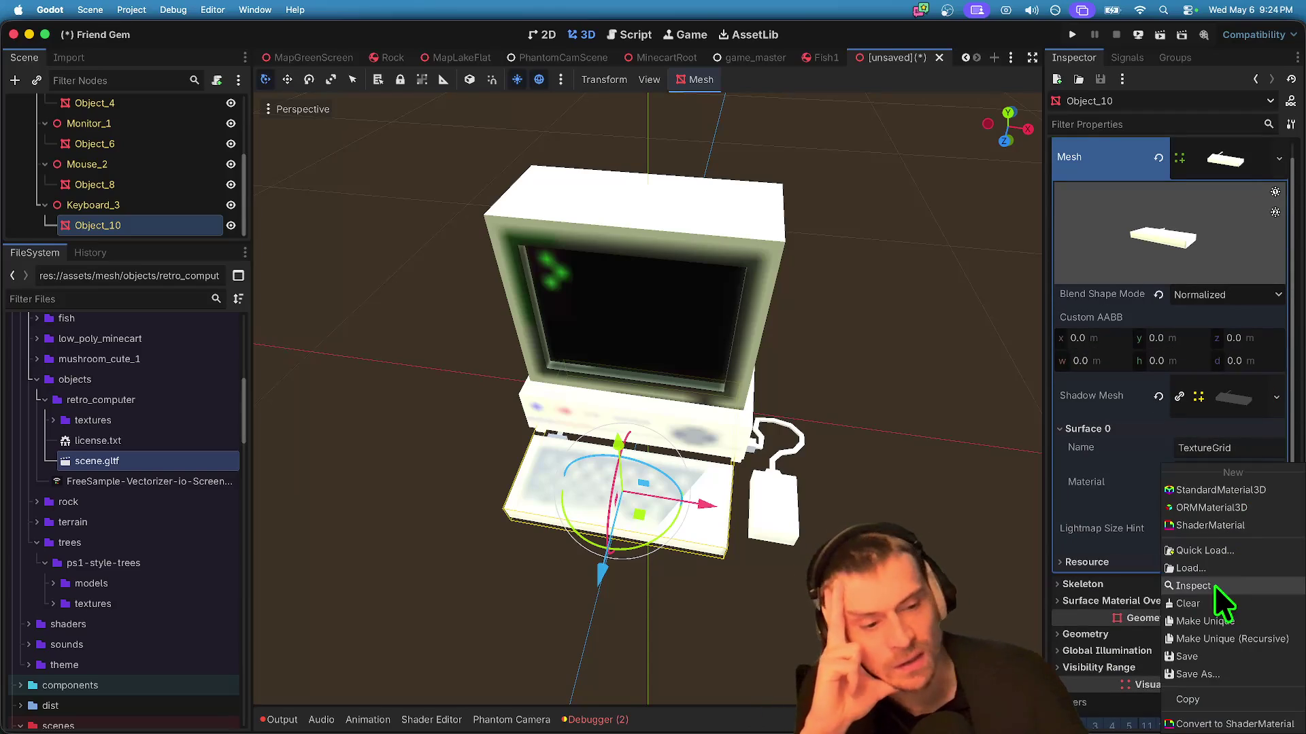
{"action": "left_click", "coordinate": [1204, 622]}
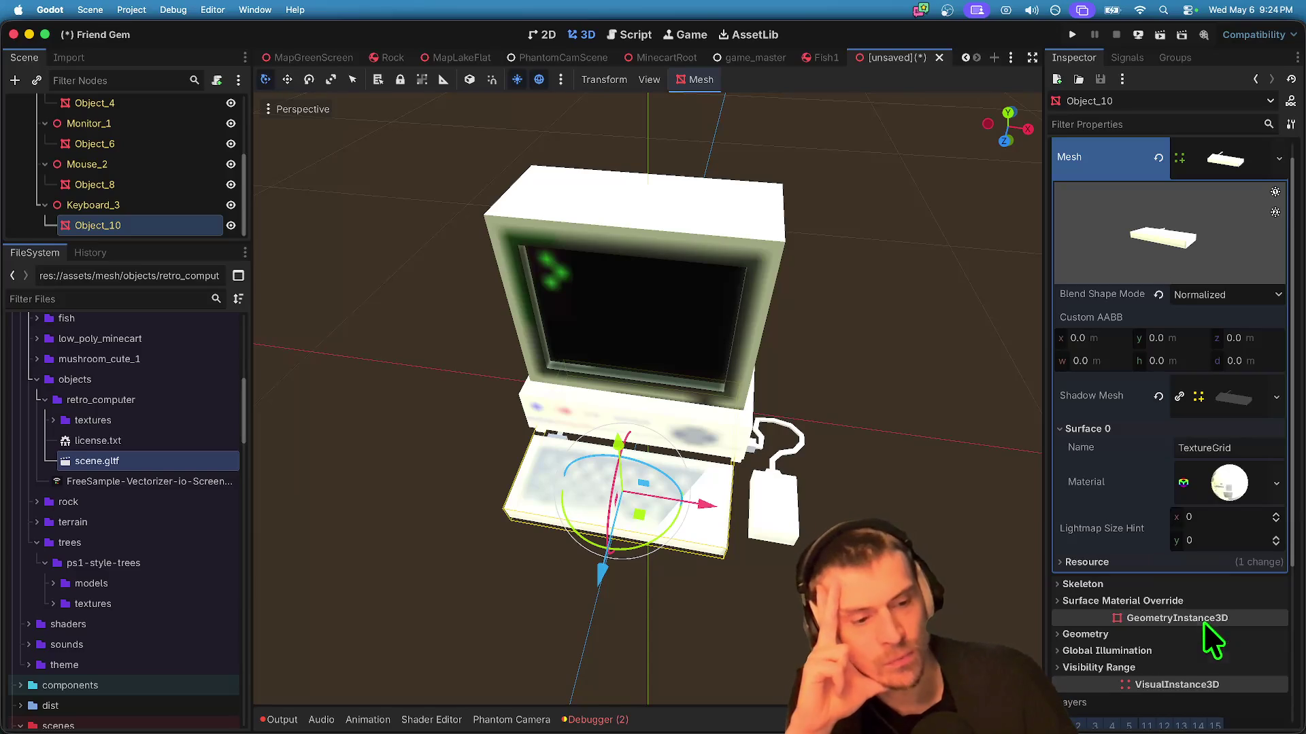
{"action": "left_click", "coordinate": [1226, 495]}
{"action": "scroll", "coordinate": [1217, 503], "scroll_direction": "down", "scroll_amount": 4}
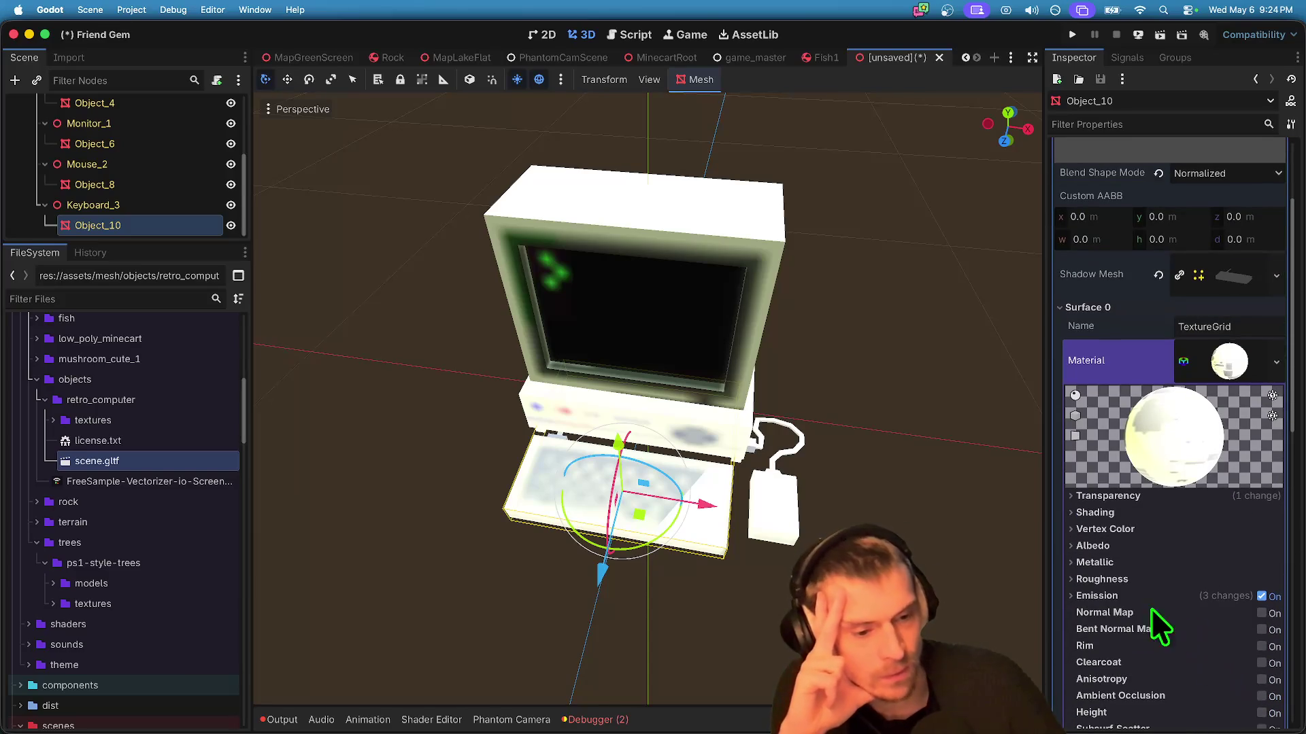
Step: Expand the keyboard material's Emission section, reset then restore its colour, and preview the texture
{"action": "left_click", "coordinate": [1081, 599]}
{"action": "scroll", "coordinate": [1195, 656], "scroll_direction": "down", "scroll_amount": 2}
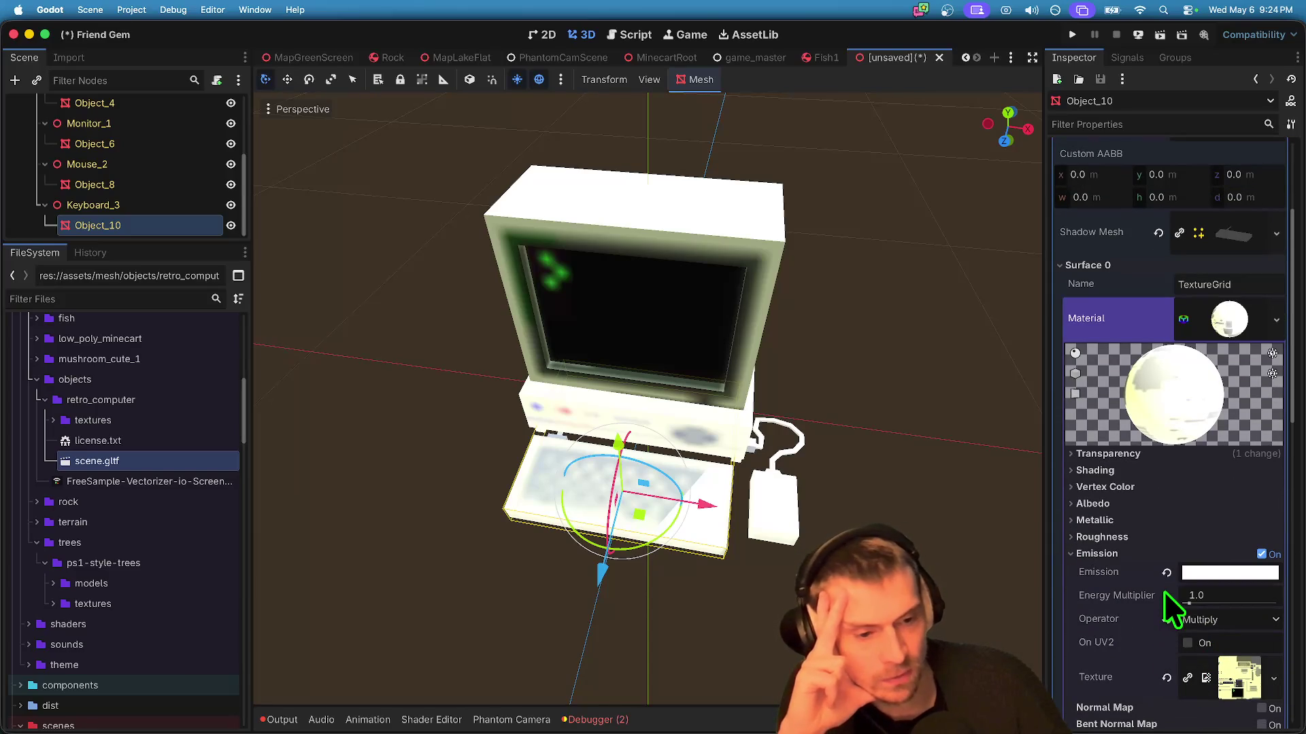
{"action": "left_click", "coordinate": [1167, 573]}
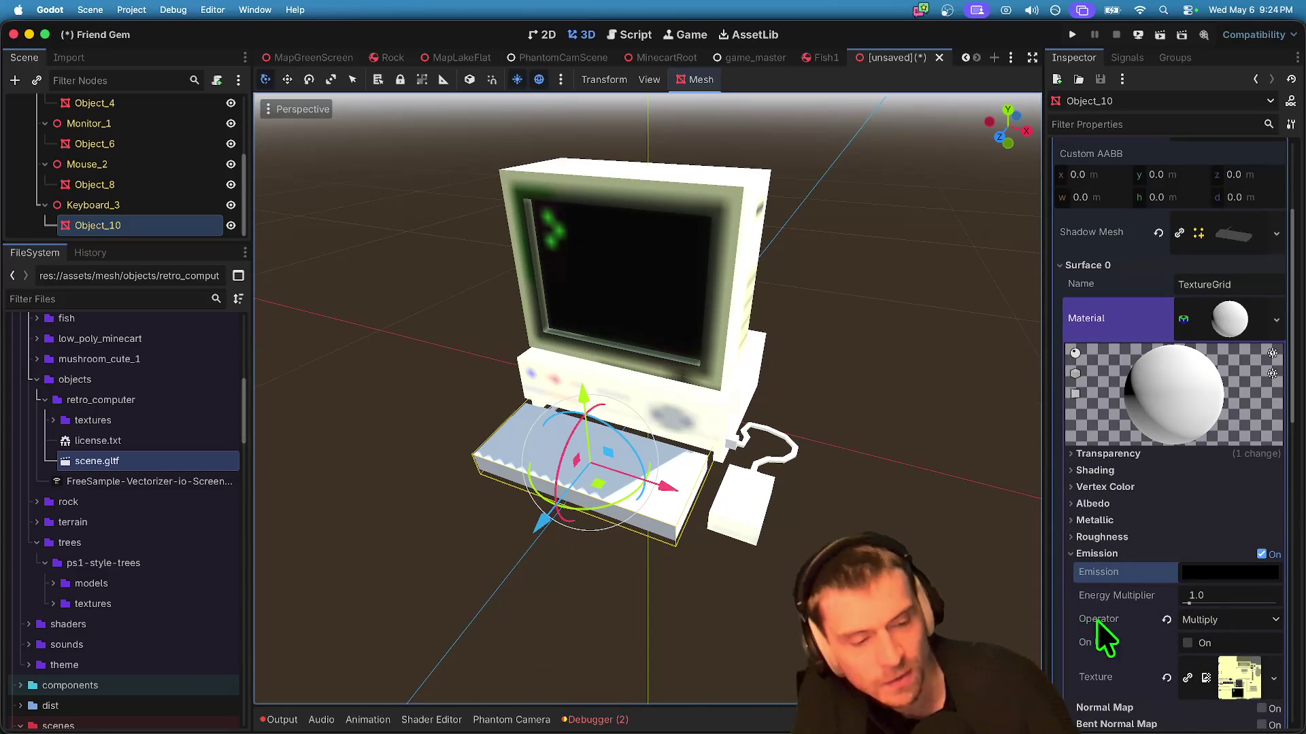
{"action": "key", "text": "super+z"}
{"action": "left_click", "coordinate": [1234, 678]}
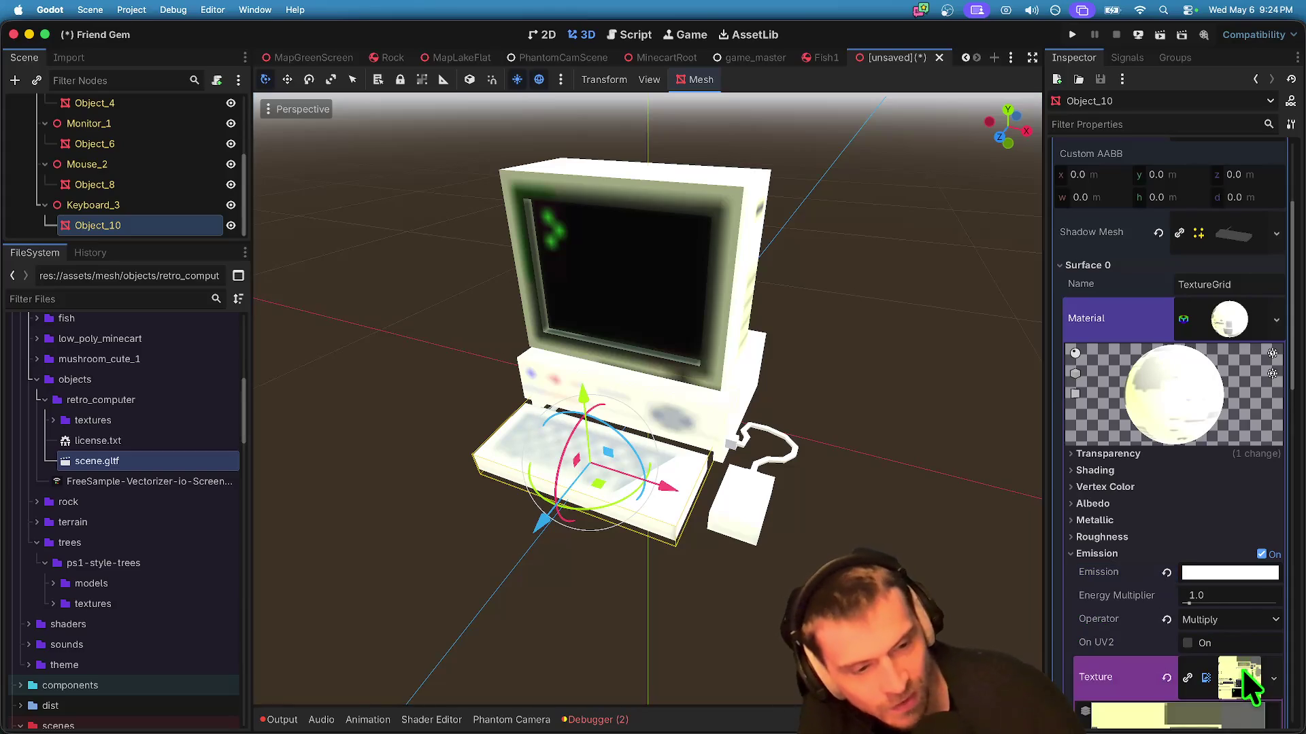
{"action": "scroll", "coordinate": [1221, 603], "scroll_direction": "down", "scroll_amount": 2}
{"action": "scroll", "coordinate": [1217, 584], "scroll_direction": "down", "scroll_amount": 8}
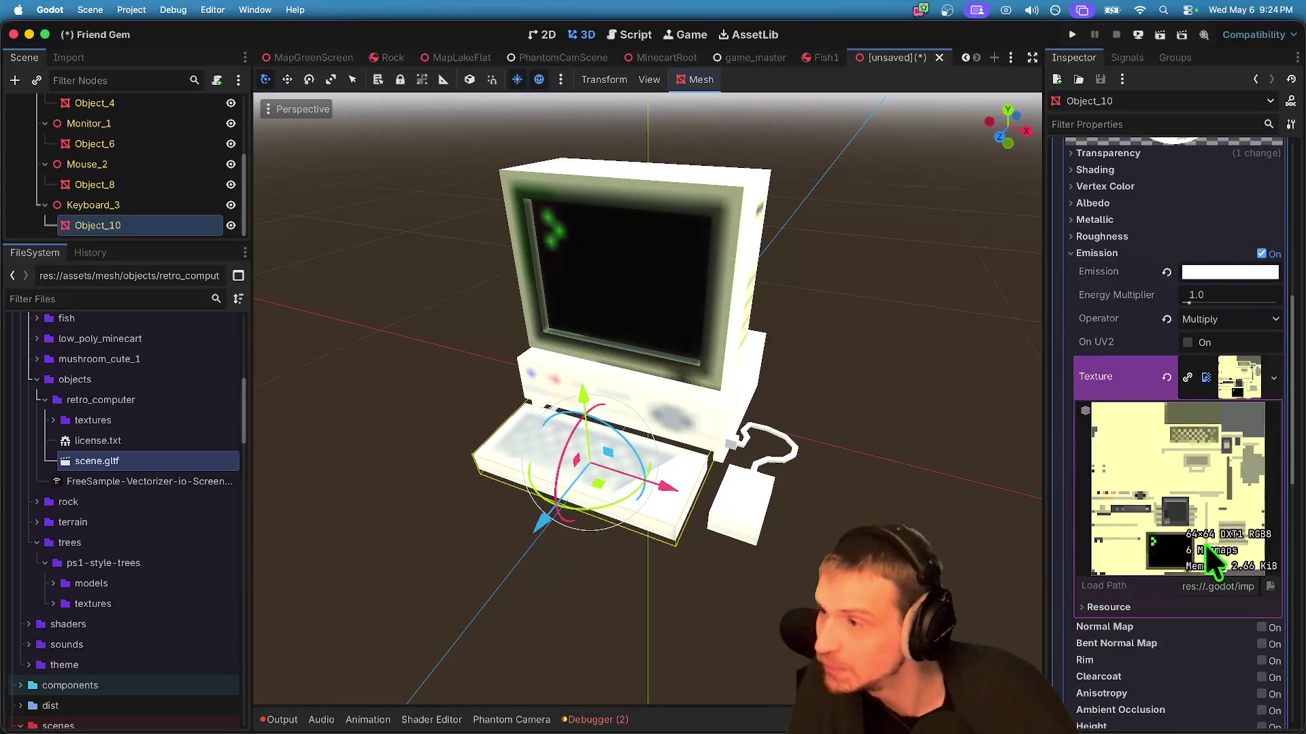
{"action": "scroll", "coordinate": [1188, 553], "scroll_direction": "down", "scroll_amount": 1}
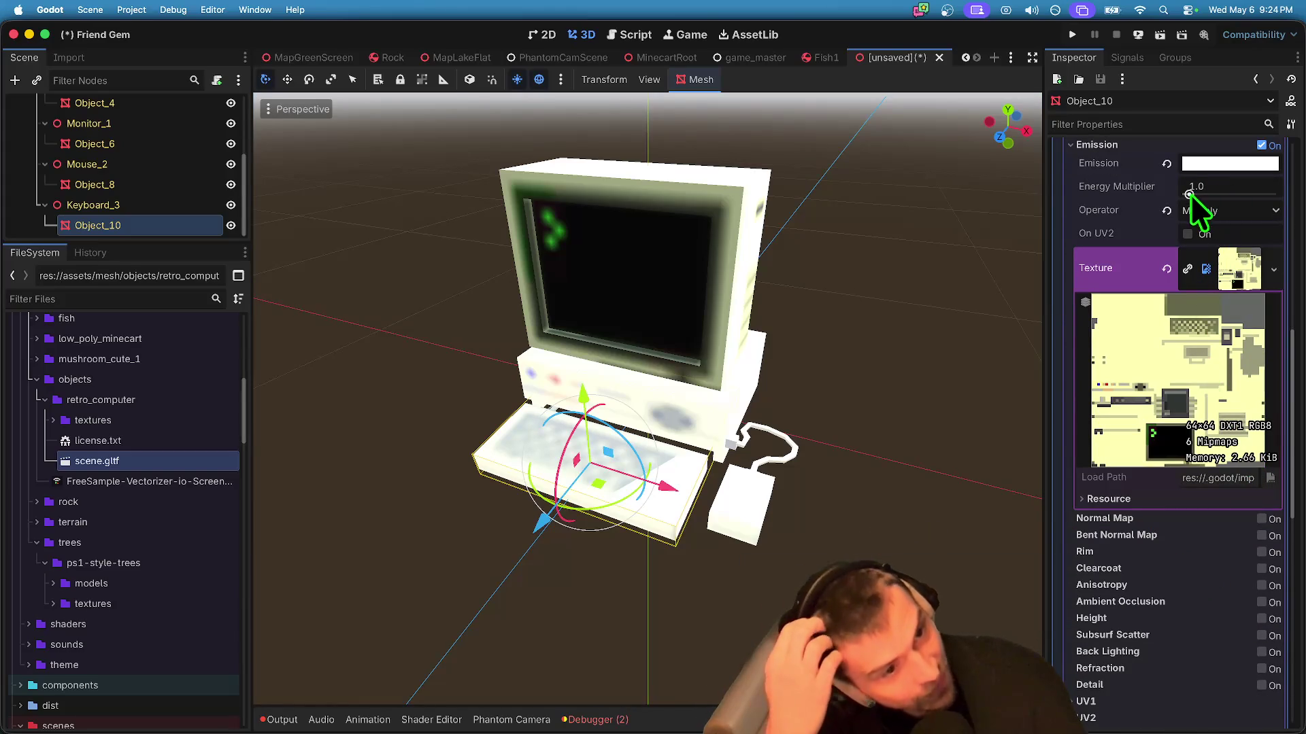
Step: Try the Add operator and zero energy, then reset energy, colour and operator to defaults
{"action": "left_click", "coordinate": [1203, 212]}
{"action": "left_click", "coordinate": [1202, 233]}
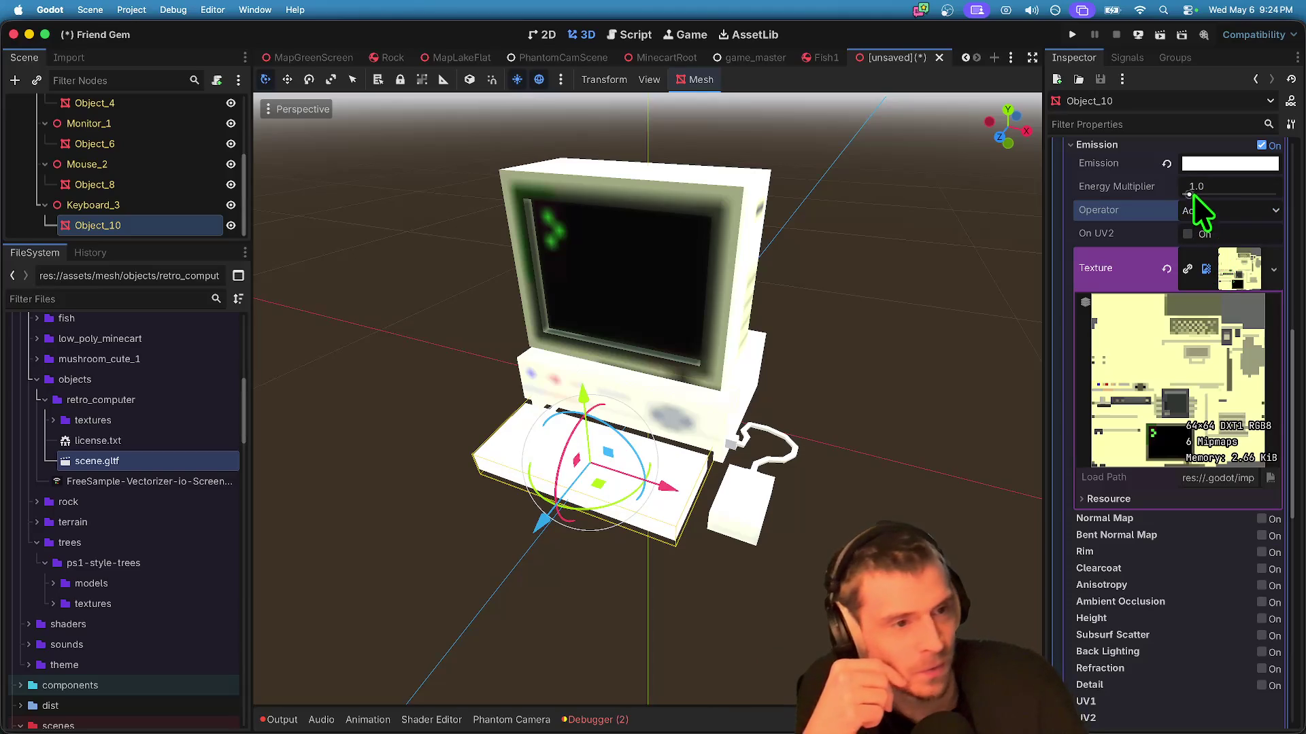
{"action": "left_click_drag", "start_coordinate": [1193, 196], "coordinate": [1170, 195]}
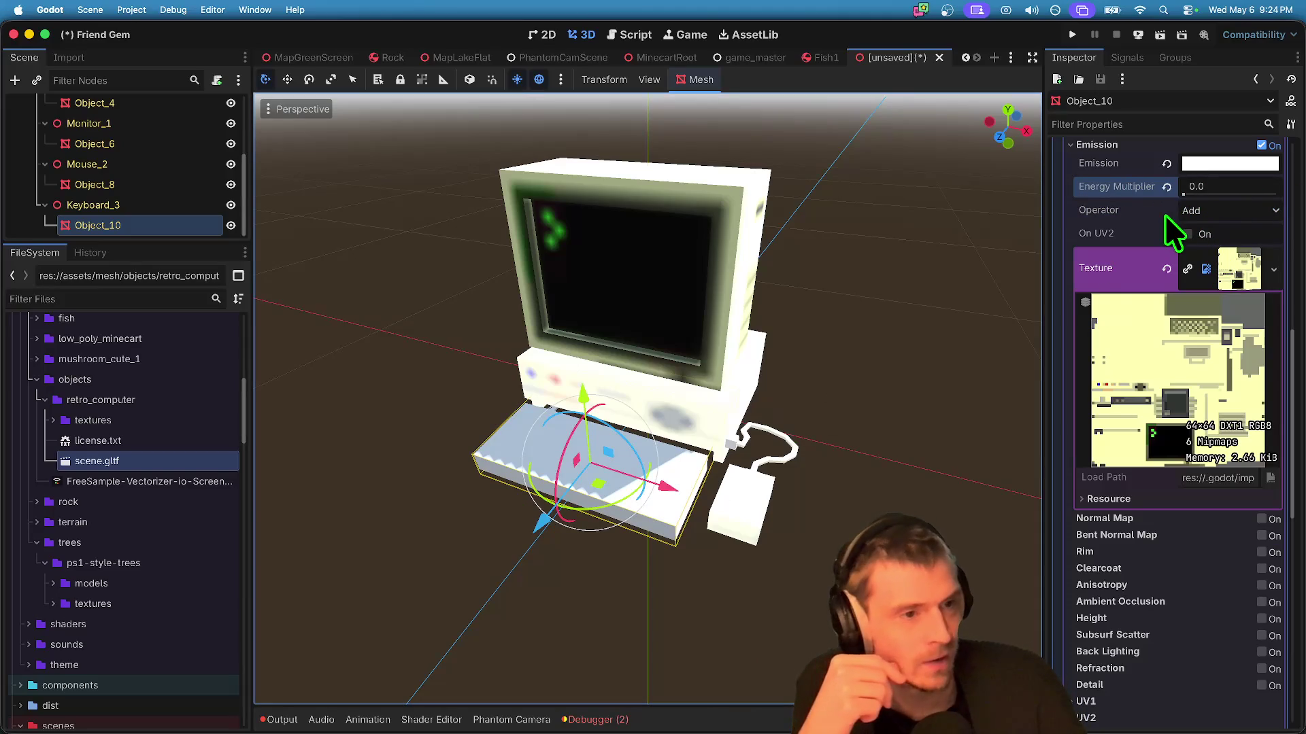
{"action": "left_click", "coordinate": [1166, 186]}
{"action": "left_click", "coordinate": [1167, 164]}
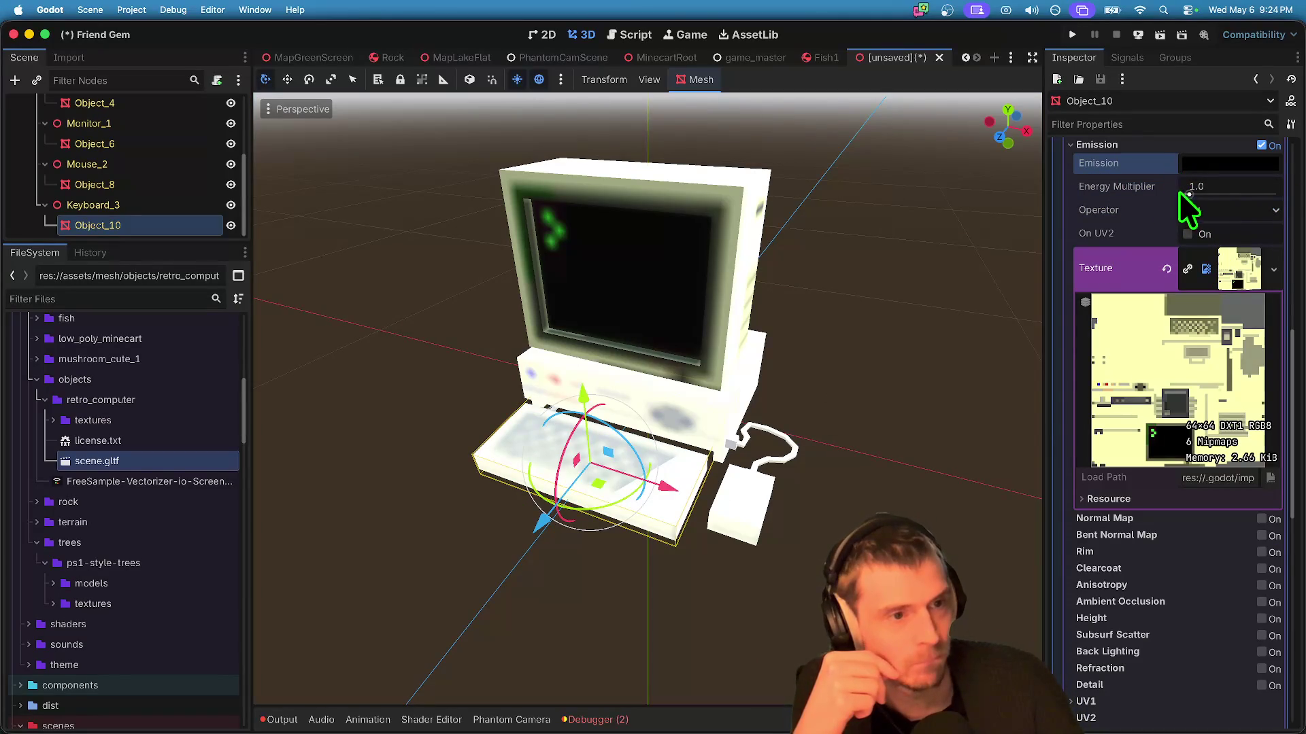
{"action": "left_click", "coordinate": [1214, 211]}
{"action": "left_click", "coordinate": [1214, 249]}
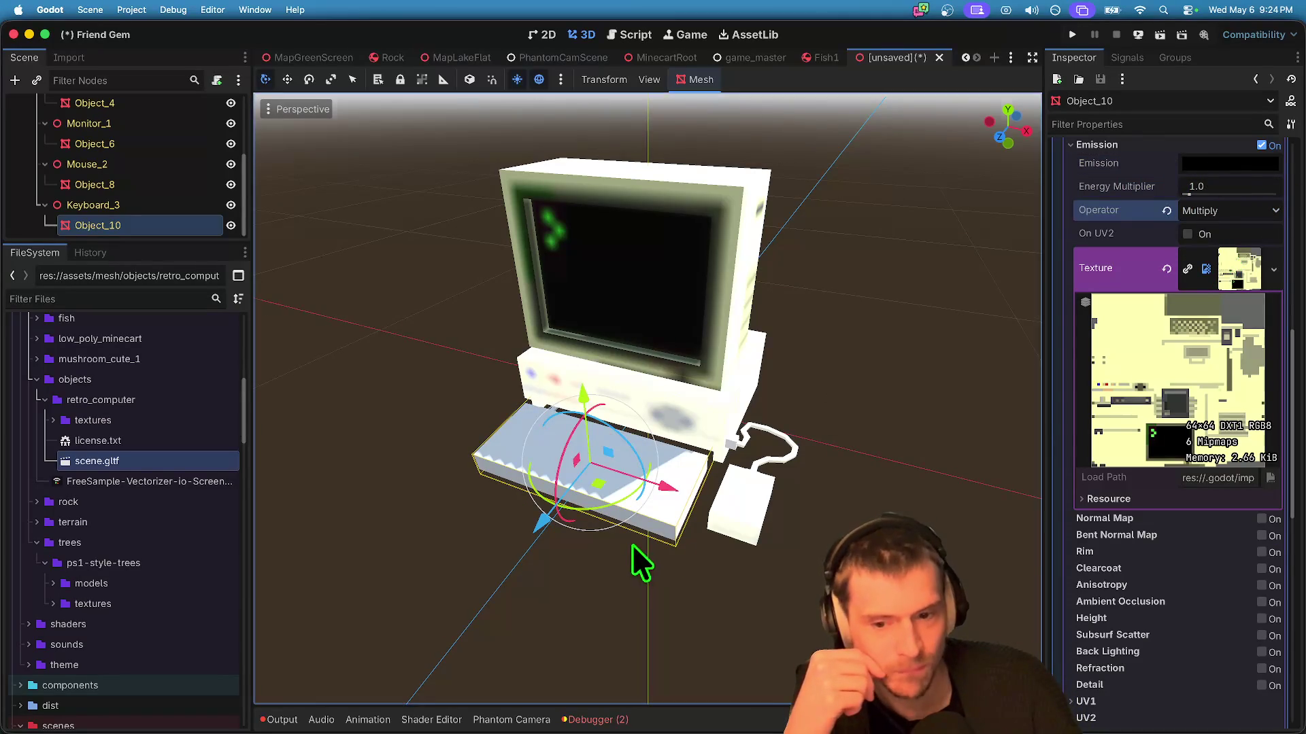
{"action": "left_click", "coordinate": [1166, 211]}
Step: Clear the keyboard's emission texture and switch Emission off
{"action": "left_click", "coordinate": [1166, 267]}
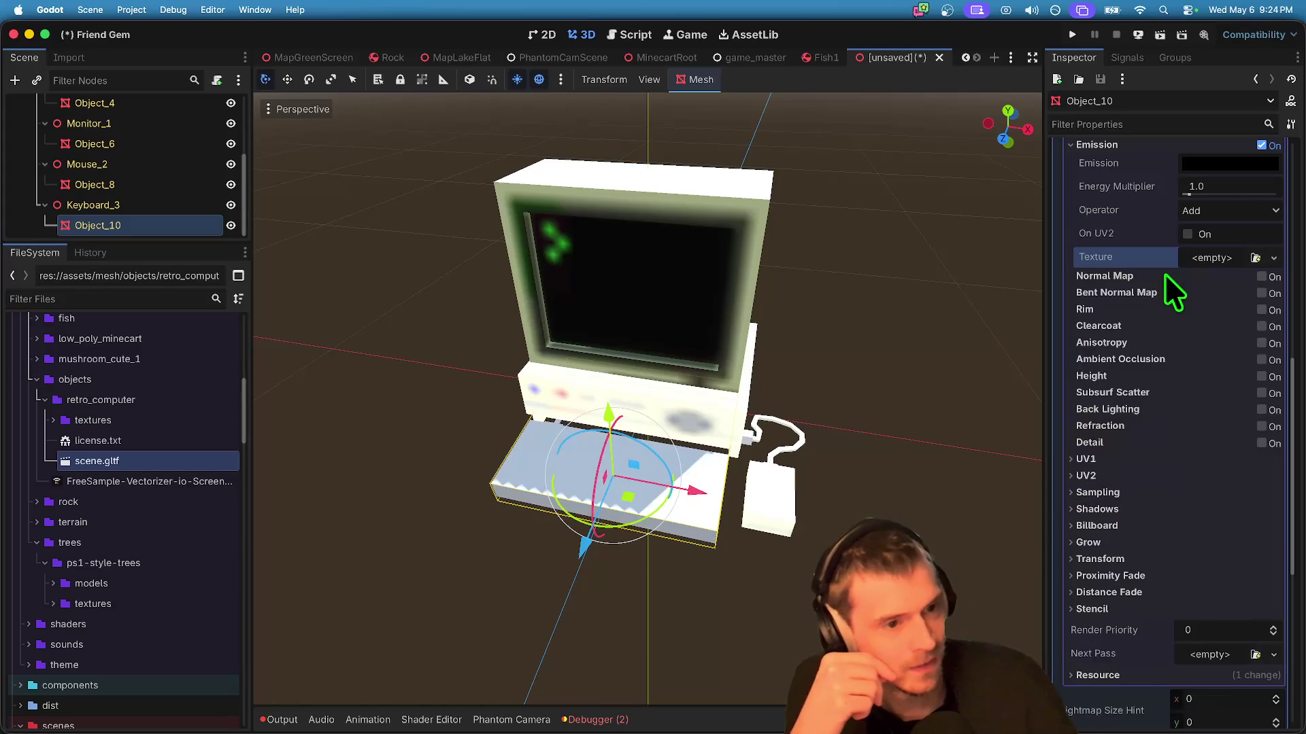
{"action": "scroll", "coordinate": [1217, 312], "scroll_direction": "up", "scroll_amount": 3}
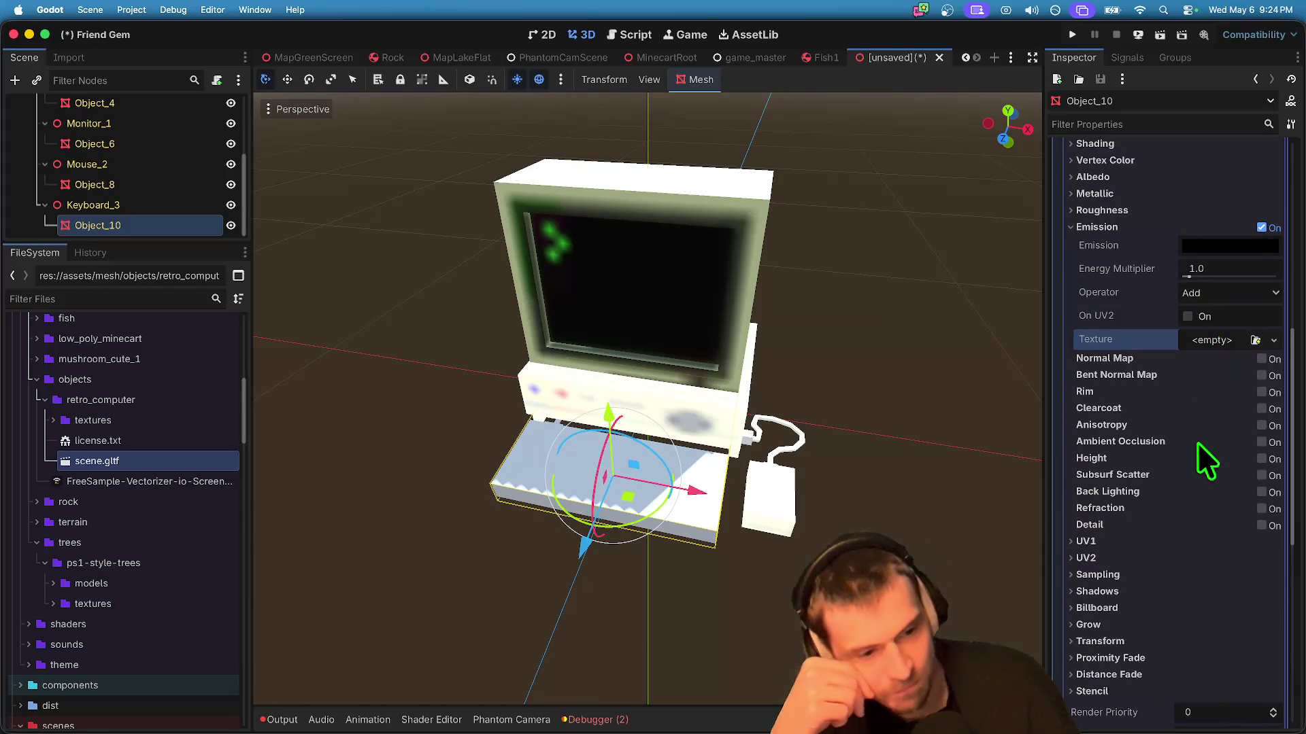
{"action": "scroll", "coordinate": [1205, 408], "scroll_direction": "down", "scroll_amount": 3}
{"action": "scroll", "coordinate": [1251, 272], "scroll_direction": "up", "scroll_amount": 2}
{"action": "left_click", "coordinate": [1262, 202]}
{"action": "scroll", "coordinate": [1252, 244], "scroll_direction": "up", "scroll_amount": 5}
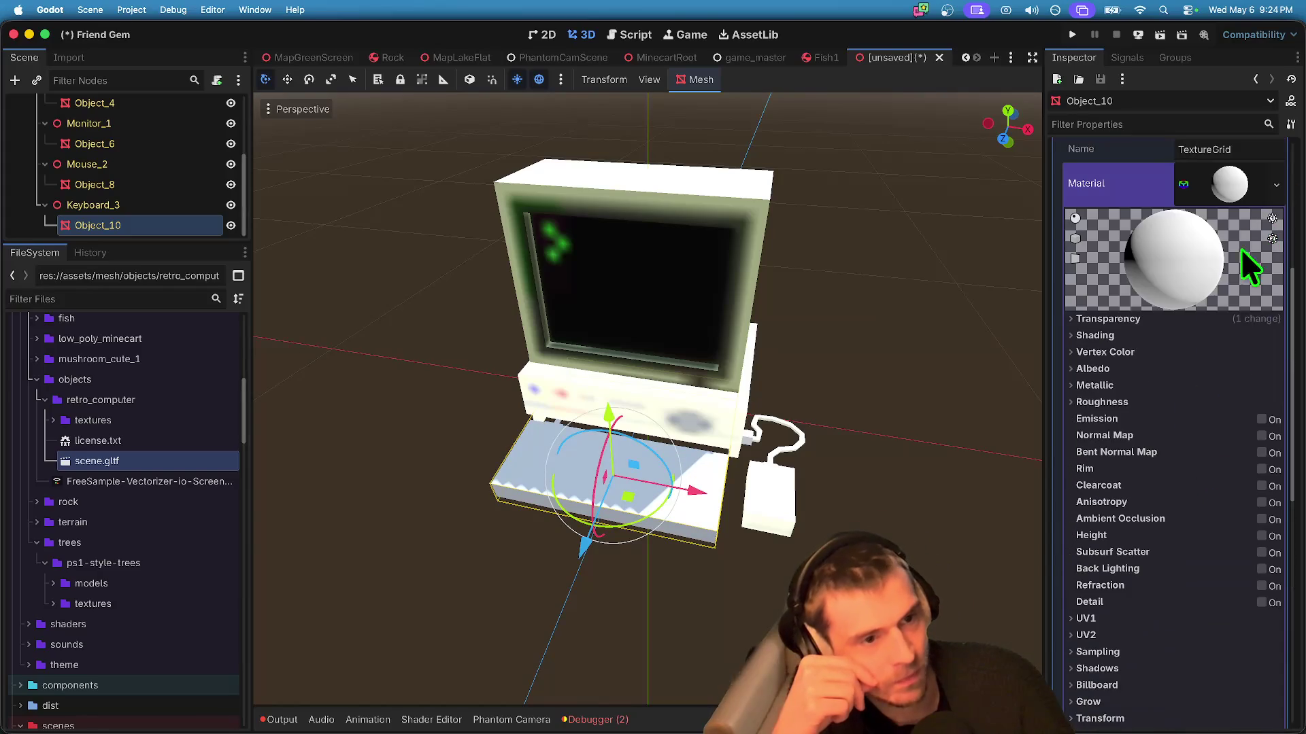
Step: Reset the keyboard material's cull mode to Back, leaving transparency Disabled
{"action": "left_click", "coordinate": [1191, 320]}
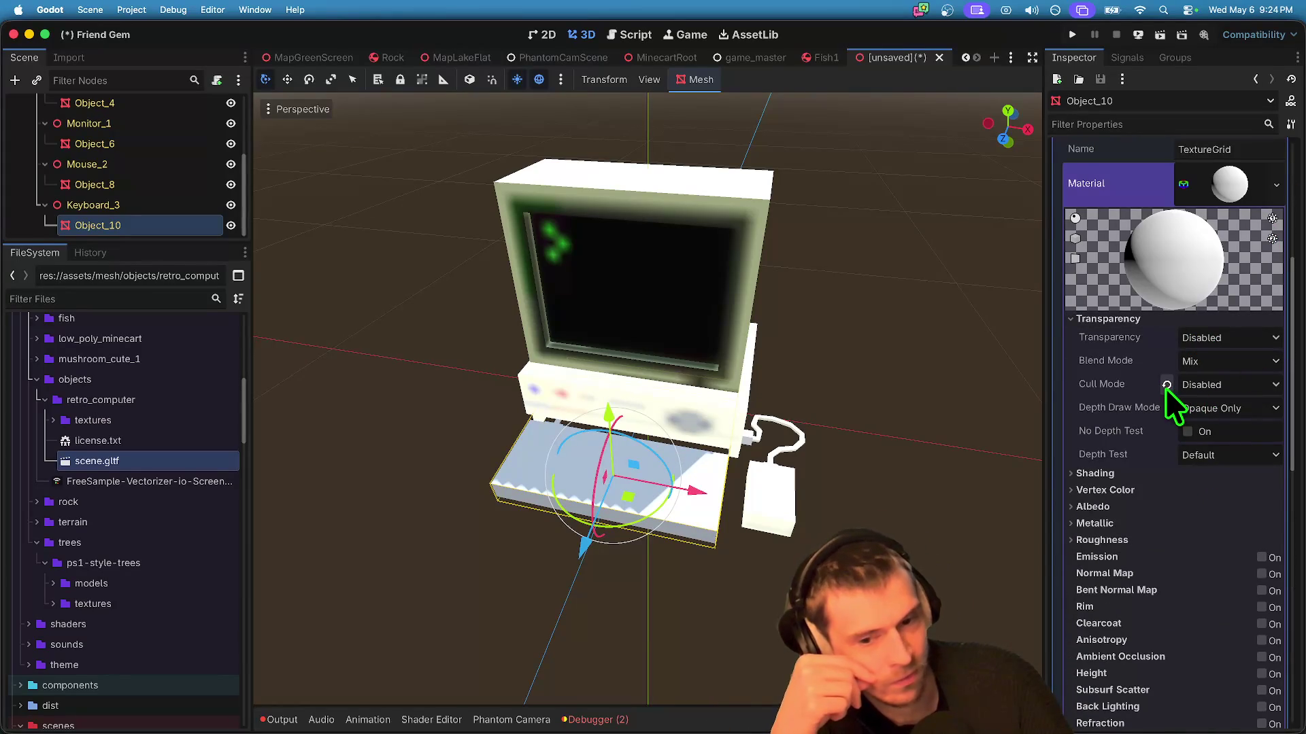
{"action": "left_click", "coordinate": [1166, 386]}
{"action": "left_click", "coordinate": [1217, 338]}
{"action": "left_click", "coordinate": [1213, 353]}
Step: Quick-load a texture into the keyboard material's albedo slot, then open a Finder window
{"action": "scroll", "coordinate": [1191, 414], "scroll_direction": "down", "scroll_amount": 2}
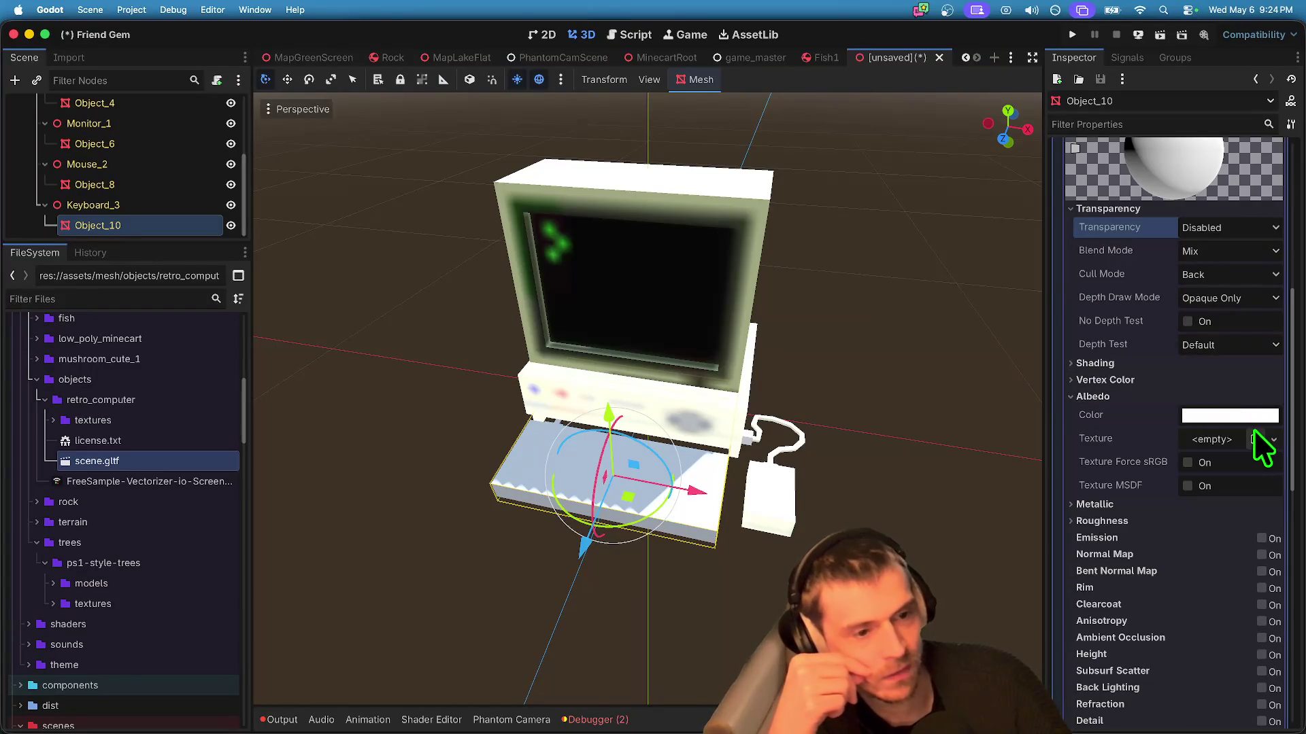
{"action": "left_click", "coordinate": [1255, 440]}
{"action": "double_click", "coordinate": [431, 199]}
{"action": "scroll", "coordinate": [691, 422], "scroll_direction": "up", "scroll_amount": 8}
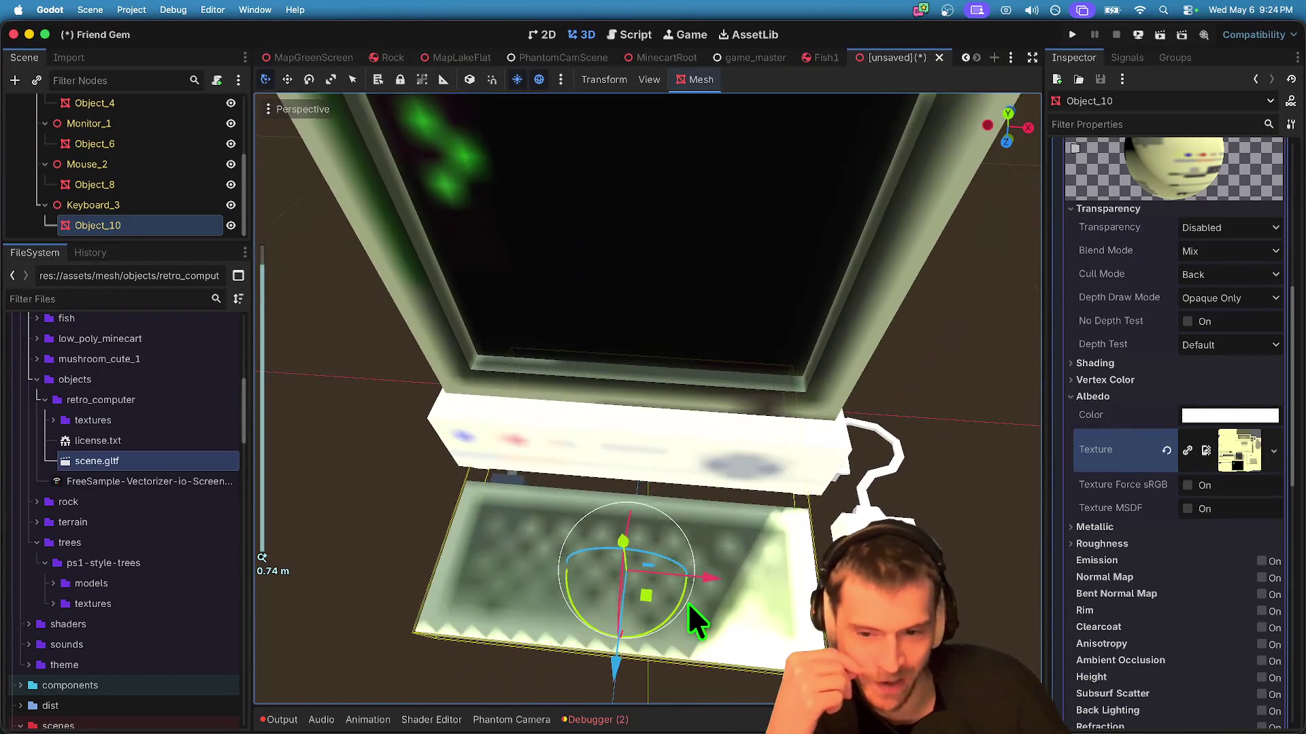
{"action": "scroll", "coordinate": [688, 603], "scroll_direction": "down", "scroll_amount": 5}
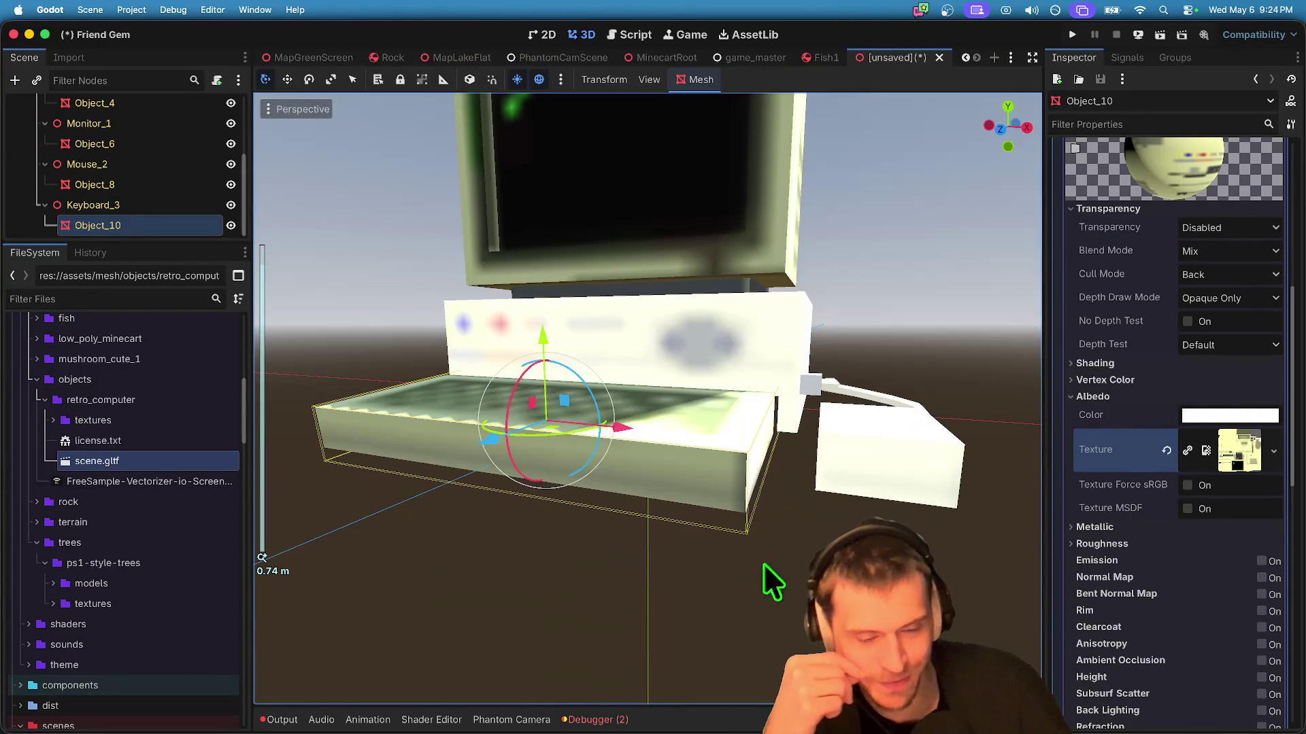
{"action": "scroll", "coordinate": [496, 467], "scroll_direction": "up", "scroll_amount": 5}
{"action": "scroll", "coordinate": [606, 533], "scroll_direction": "down", "scroll_amount": 5}
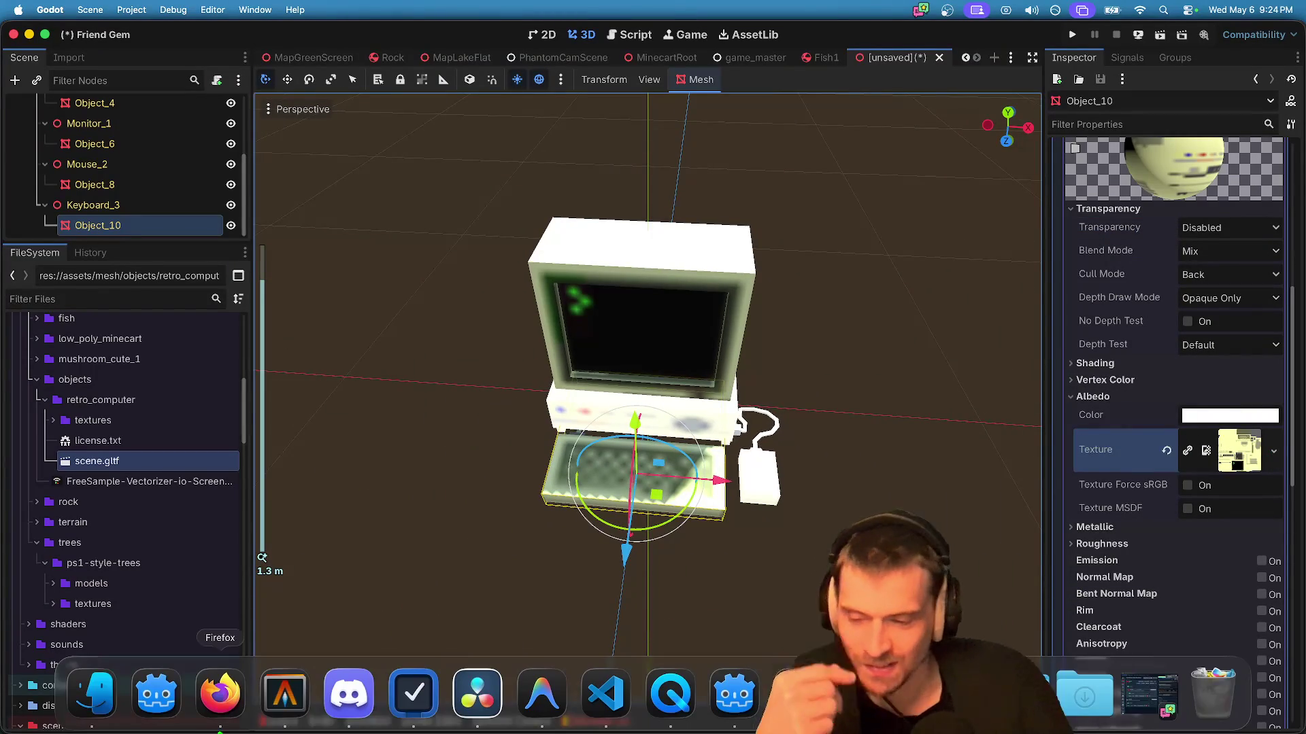
{"action": "left_click", "coordinate": [96, 718]}
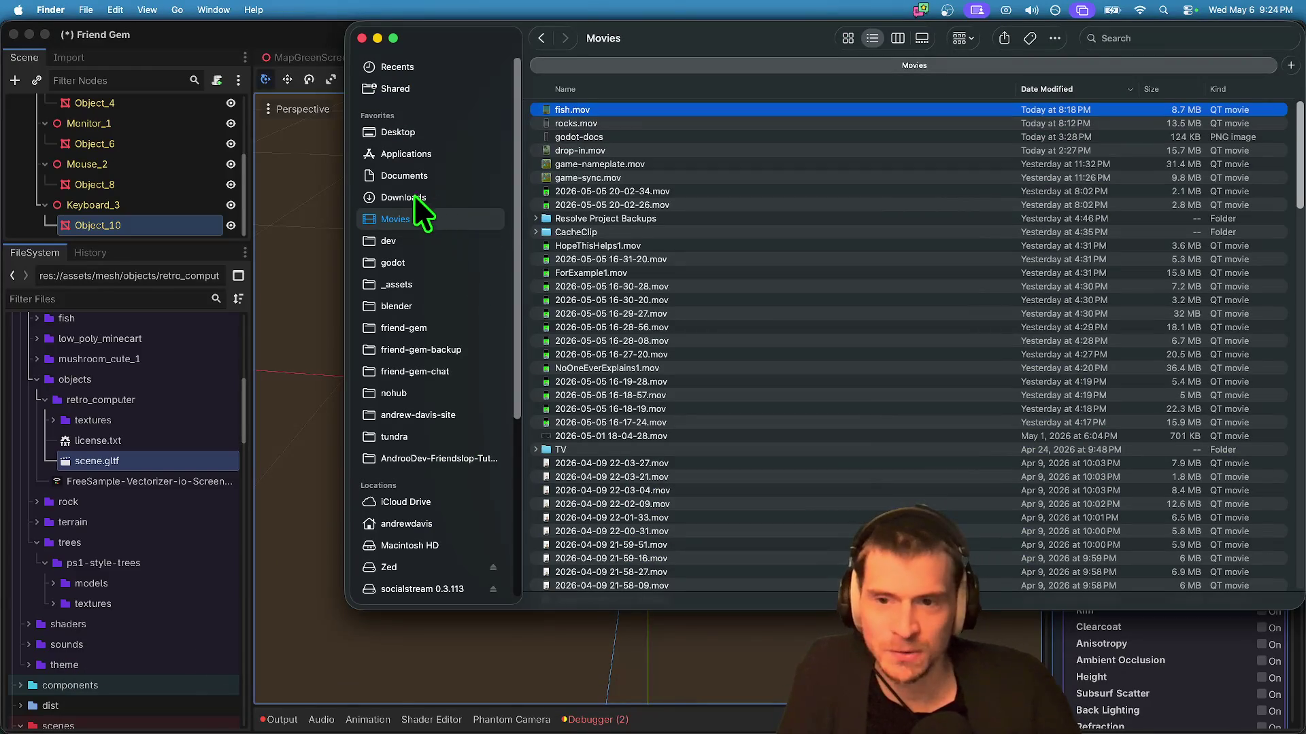
{"action": "key", "text": "super+Tab"}
{"action": "key", "text": "super+Tab"}
{"action": "key", "text": "super+shift+Tab"}
{"action": "key", "text": "super+shift+Tab"}
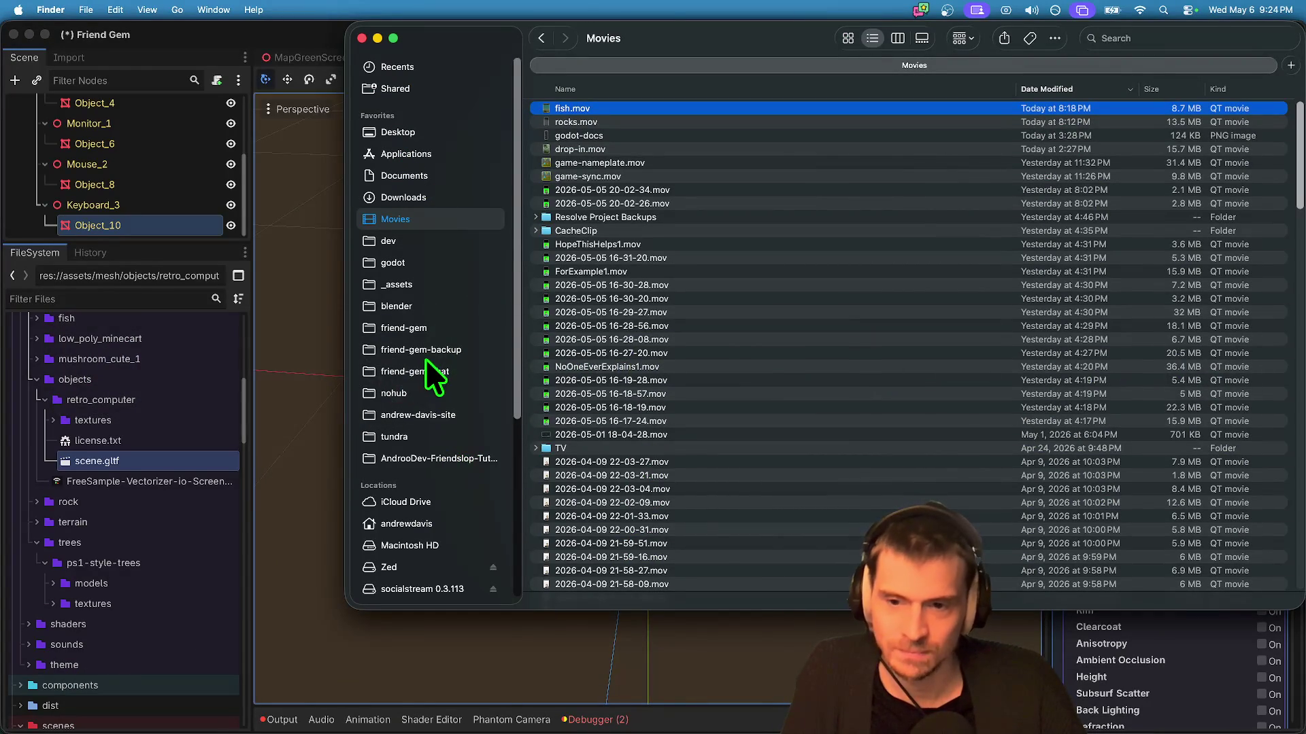
{"action": "left_click", "coordinate": [425, 370]}
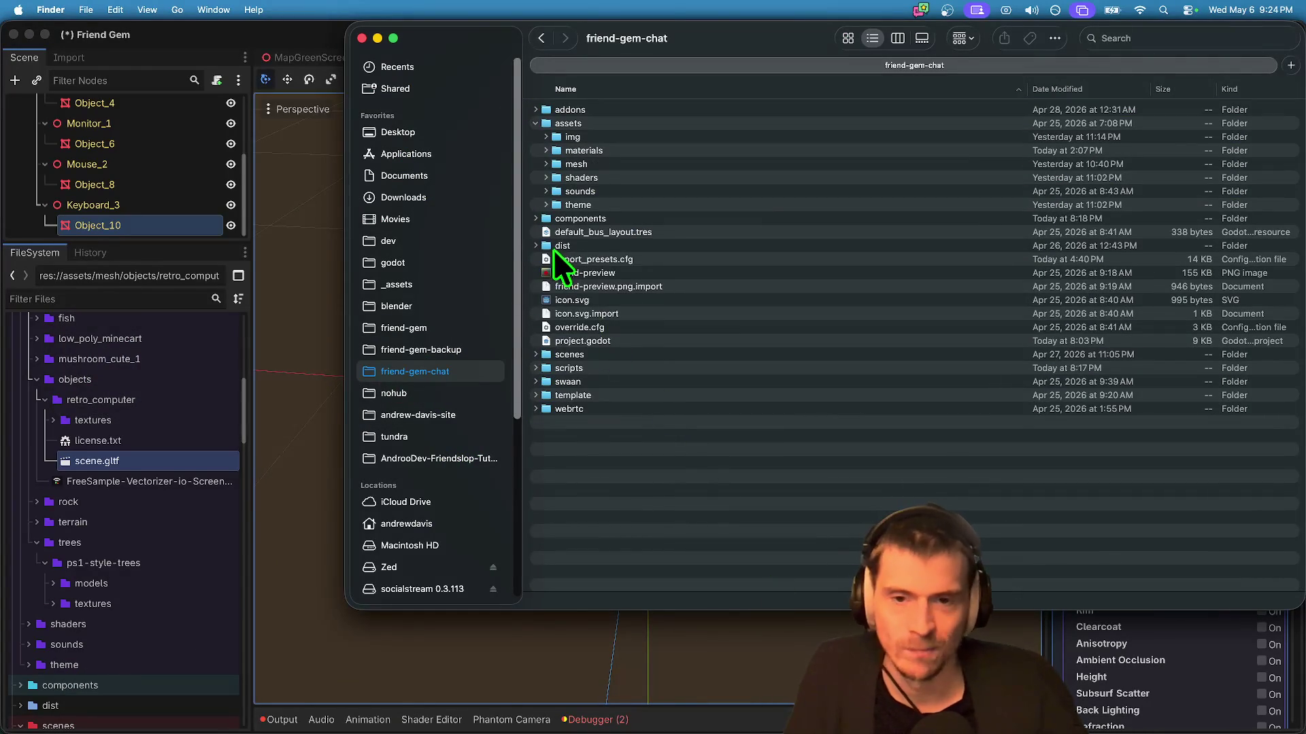
{"action": "left_click", "coordinate": [605, 354]}
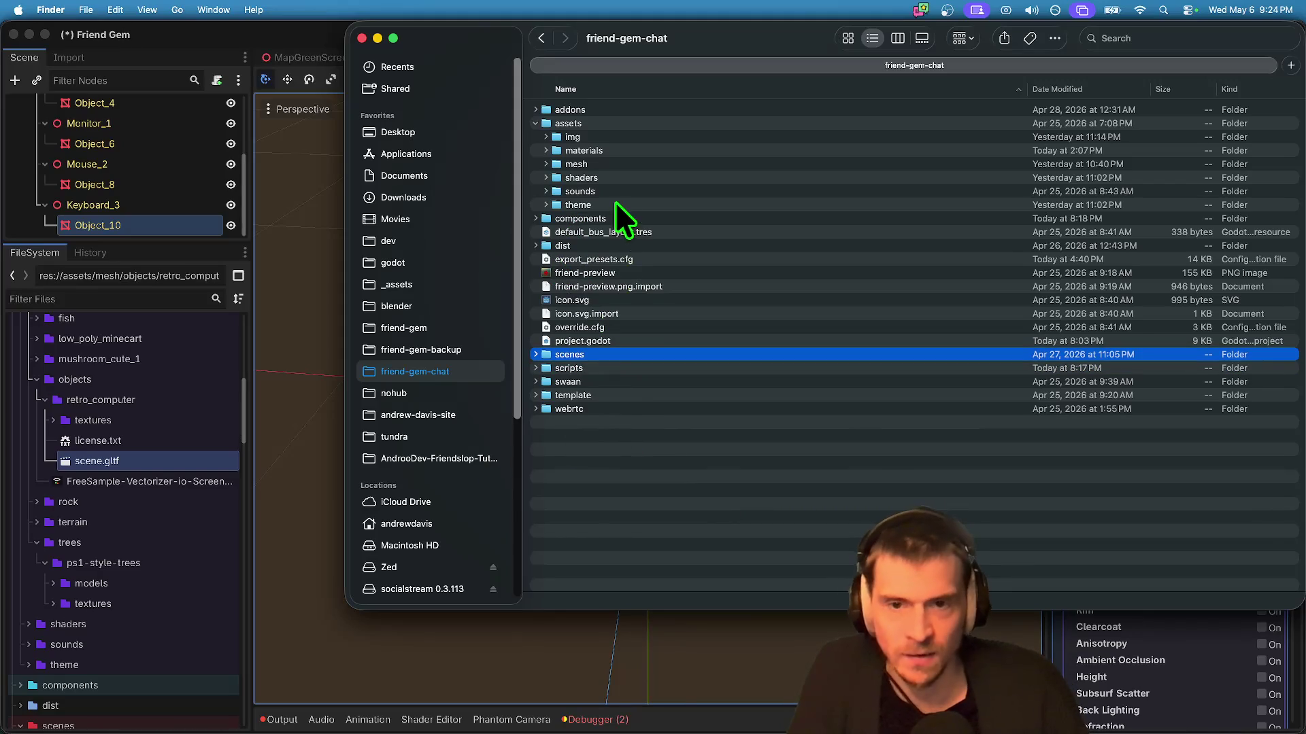
{"action": "left_click", "coordinate": [650, 158]}
{"action": "key", "text": "Right"}
{"action": "key", "text": "Down"}
{"action": "left_click", "coordinate": [655, 308]}
{"action": "key", "text": "Up"}
{"action": "key", "text": "Up"}
{"action": "key", "text": "Up"}
{"action": "key", "text": "Up"}
{"action": "key", "text": "Up"}
{"action": "key", "text": "Up"}
{"action": "key", "text": "Down"}
{"action": "left_click", "coordinate": [619, 328]}
{"action": "left_click", "coordinate": [616, 245]}
{"action": "left_click", "coordinate": [639, 273]}
{"action": "key", "text": "Down"}
{"action": "key", "text": "Right"}
{"action": "key", "text": "Down"}
{"action": "key", "text": "Down"}
{"action": "key", "text": "Down"}
{"action": "key", "text": "Up"}
{"action": "key", "text": "Down"}
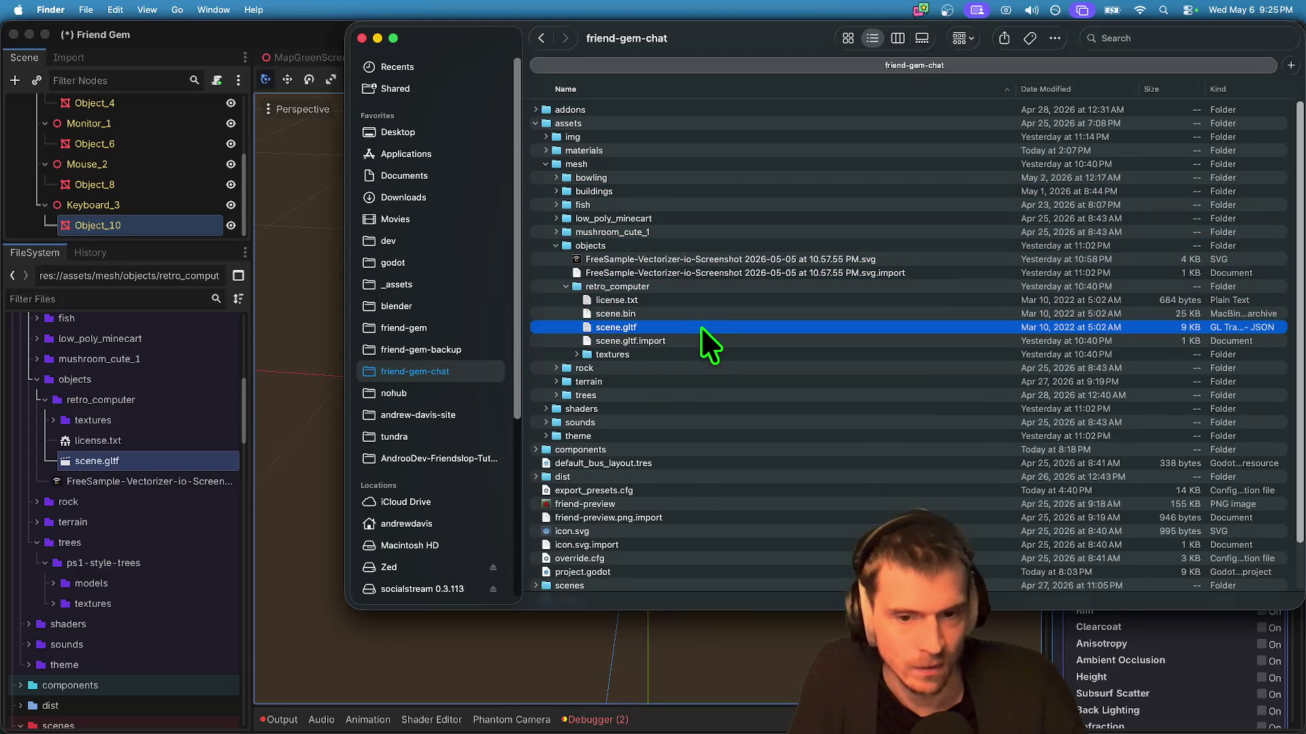
{"action": "double_click", "coordinate": [700, 327]}
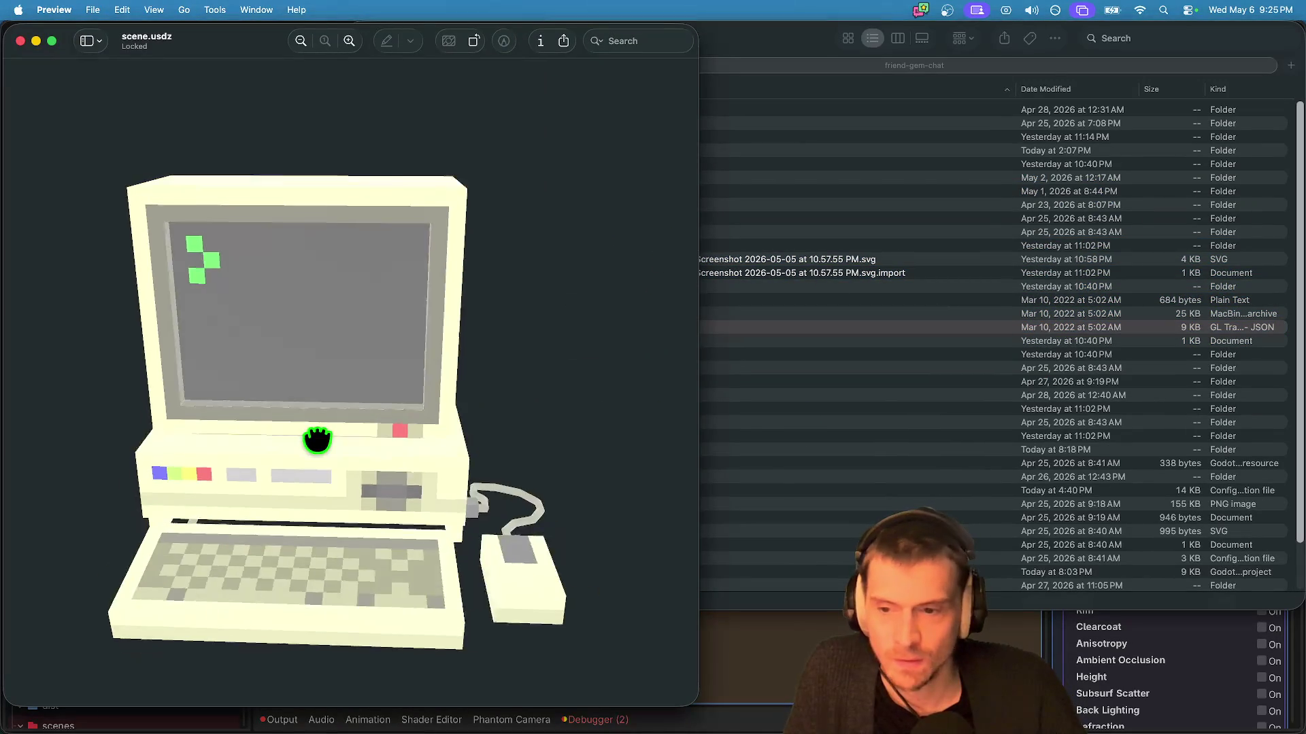
{"action": "mouse_move", "coordinate": [317, 440]}
{"action": "left_mouse_down"}
{"action": "mouse_move", "coordinate": [256, 437]}
{"action": "mouse_move", "coordinate": [228, 519]}
{"action": "mouse_move", "coordinate": [373, 544]}
{"action": "mouse_move", "coordinate": [412, 529]}
{"action": "mouse_move", "coordinate": [603, 562]}
{"action": "mouse_move", "coordinate": [539, 592]}
{"action": "mouse_move", "coordinate": [533, 627]}
{"action": "mouse_move", "coordinate": [529, 562]}
{"action": "mouse_move", "coordinate": [554, 542]}
{"action": "mouse_move", "coordinate": [524, 554]}
{"action": "mouse_move", "coordinate": [534, 541]}
{"action": "left_mouse_up"}
{"action": "key", "text": "super+Tab"}
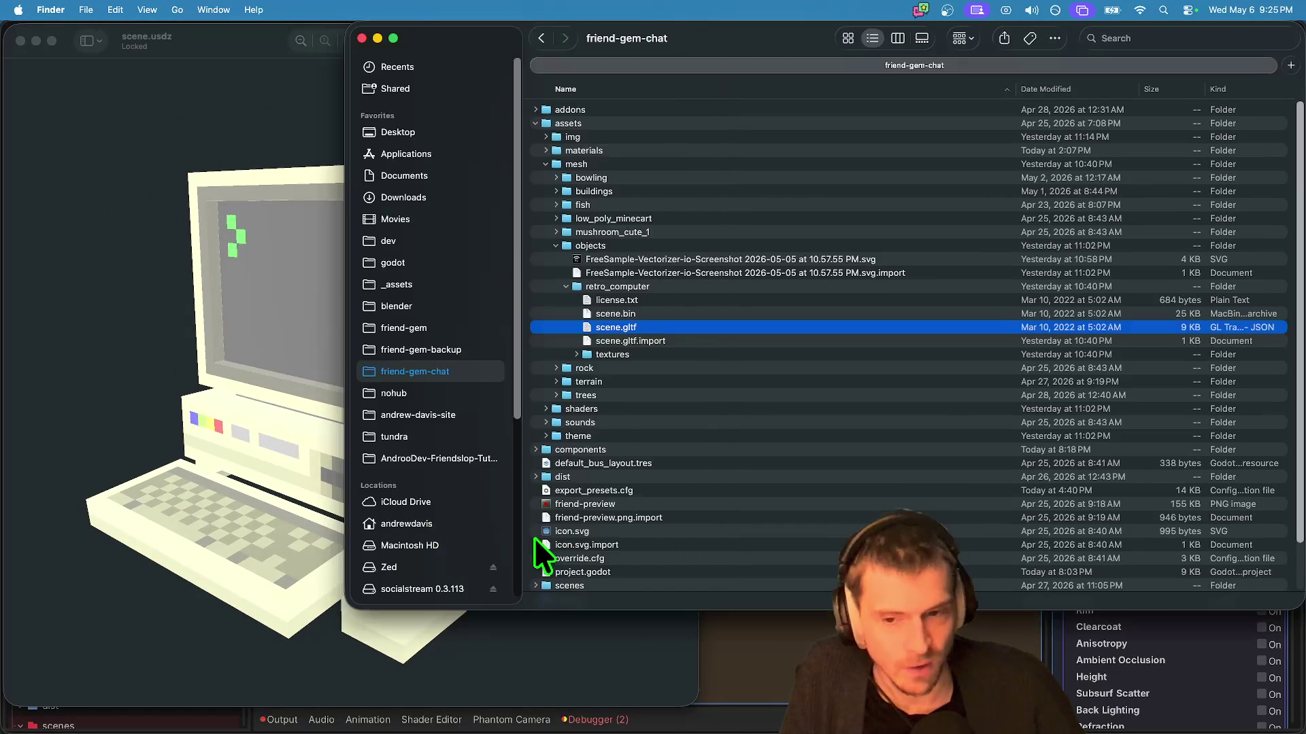
{"action": "key", "text": "super+Tab"}
{"action": "key", "text": "Tab"}
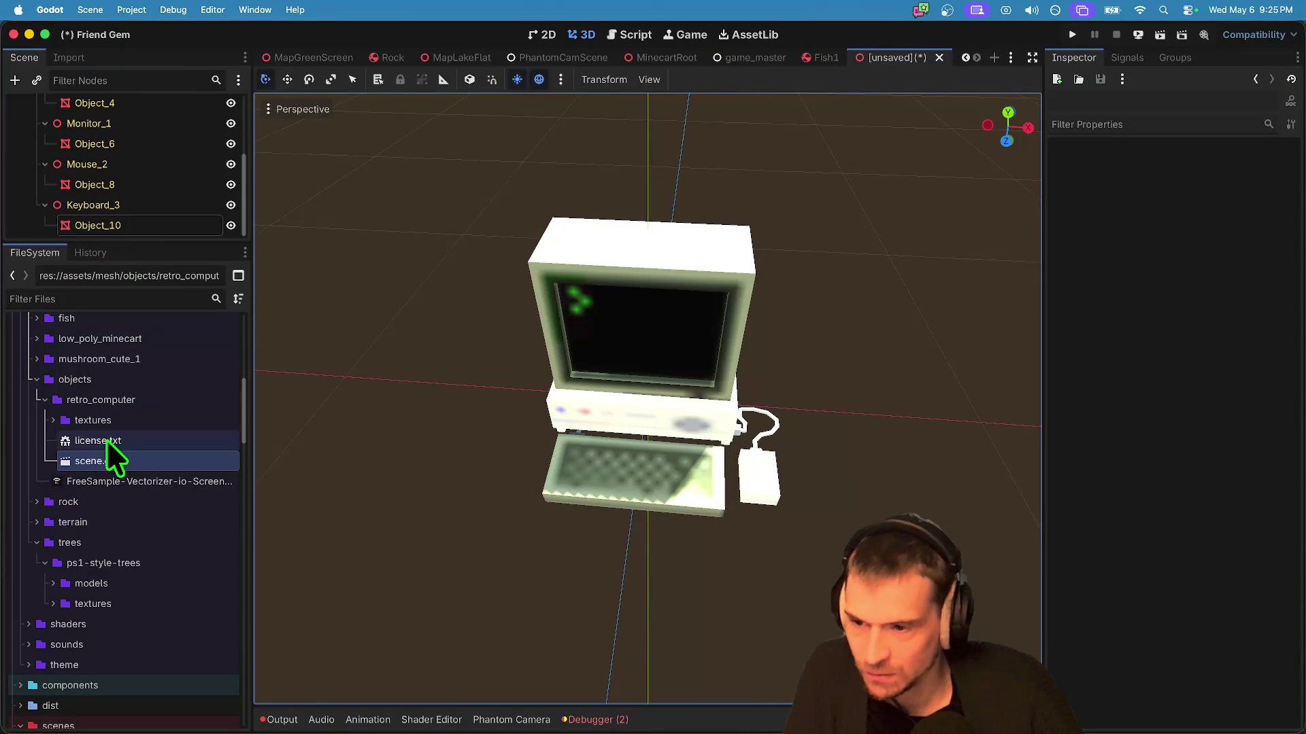
Step: Open scene.gltf's Advanced Import Settings and disable light baking for the meshes
{"action": "double_click", "coordinate": [105, 457]}
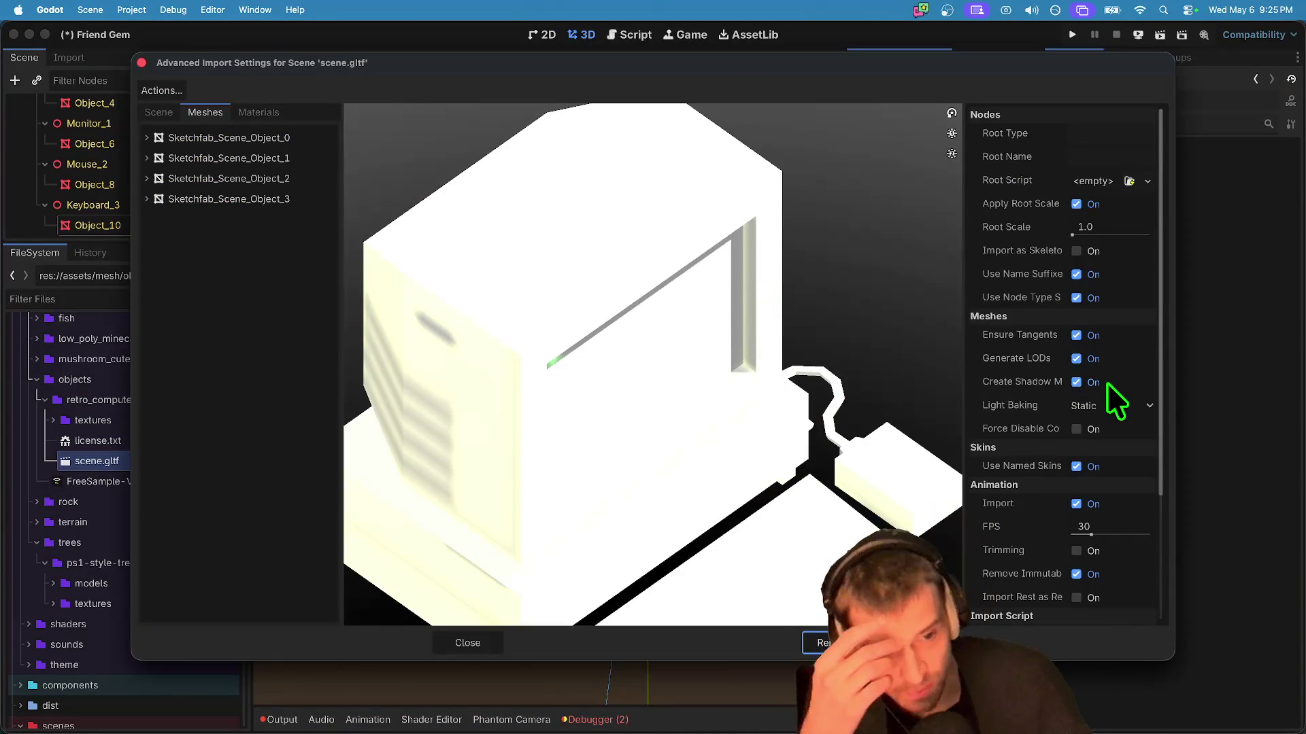
{"action": "scroll", "coordinate": [1096, 337], "scroll_direction": "down", "scroll_amount": 1}
{"action": "scroll", "coordinate": [1100, 426], "scroll_direction": "down", "scroll_amount": 3}
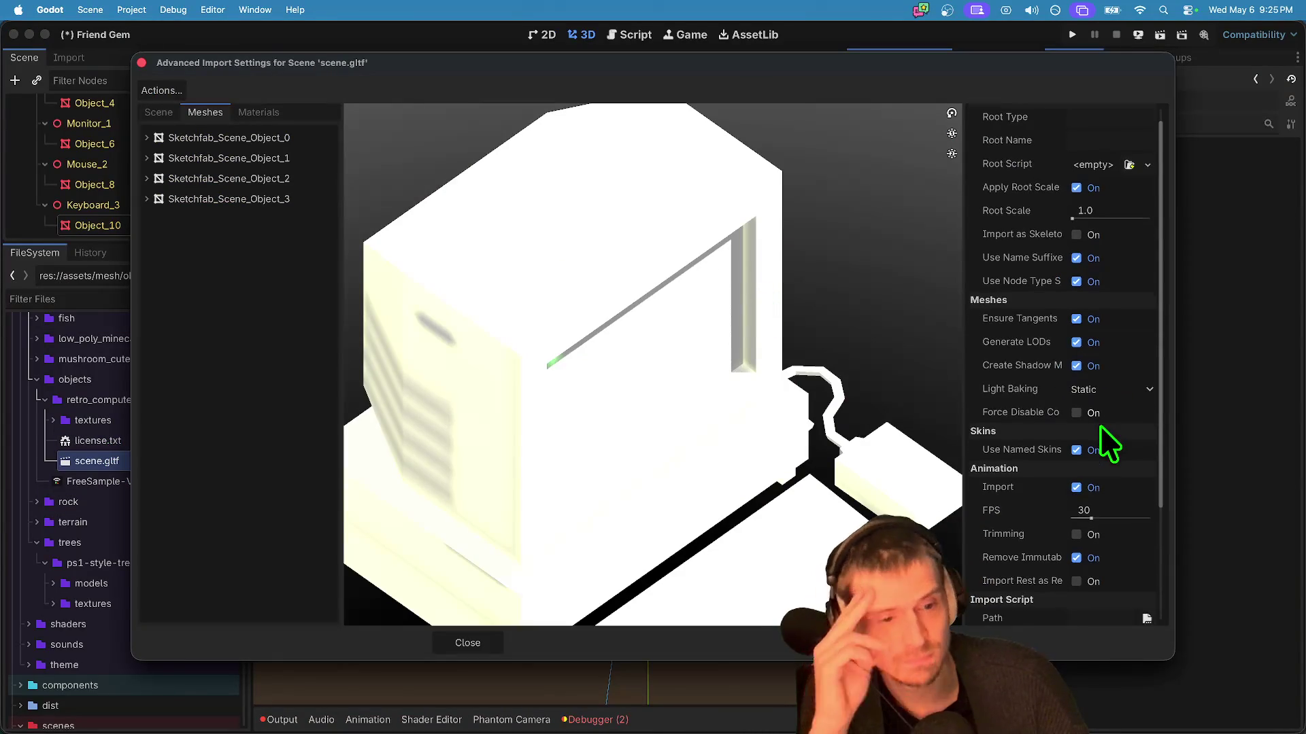
{"action": "scroll", "coordinate": [1105, 476], "scroll_direction": "up", "scroll_amount": 4}
{"action": "left_click", "coordinate": [1085, 406]}
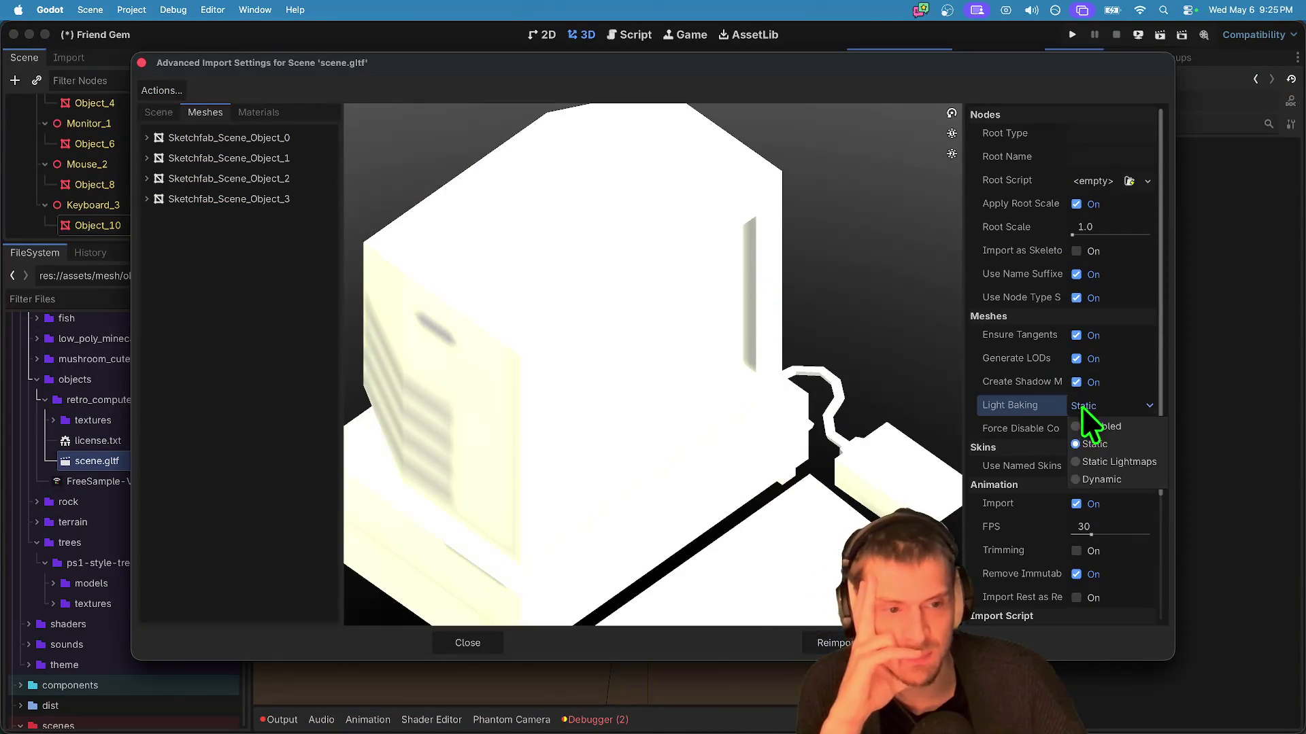
{"action": "left_click", "coordinate": [1122, 427]}
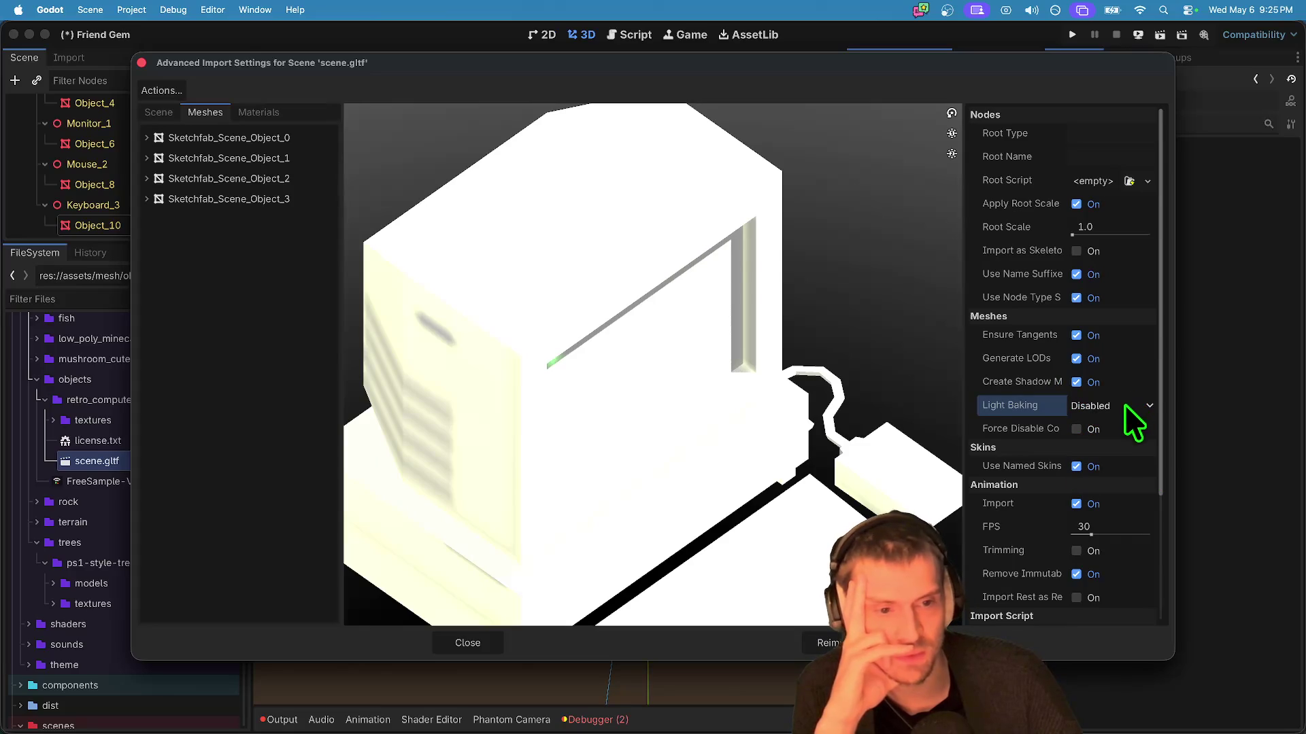
Step: Inspect the Sketchfab_Scene_Object_0 and Object_1 meshes and Object_0's TextureGrid material
{"action": "left_click", "coordinate": [247, 137]}
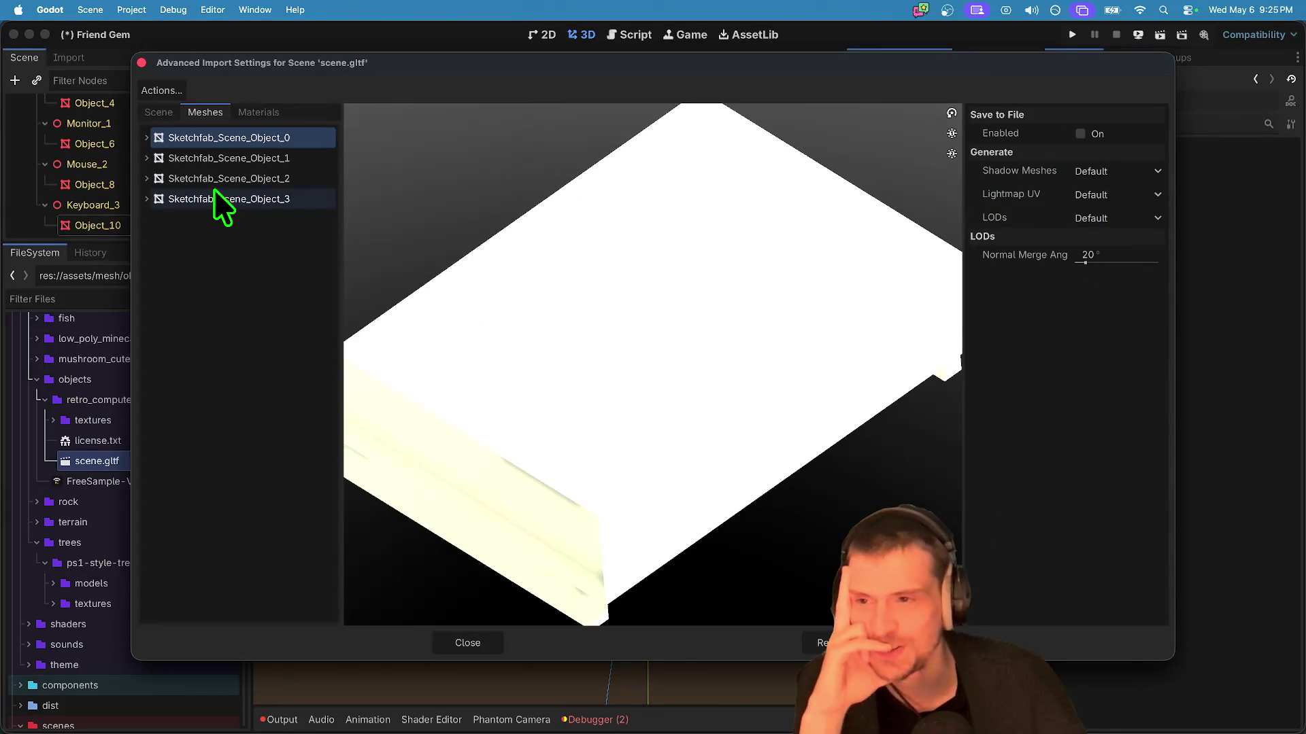
{"action": "left_click", "coordinate": [215, 163]}
{"action": "left_click", "coordinate": [145, 137]}
{"action": "left_click", "coordinate": [162, 159]}
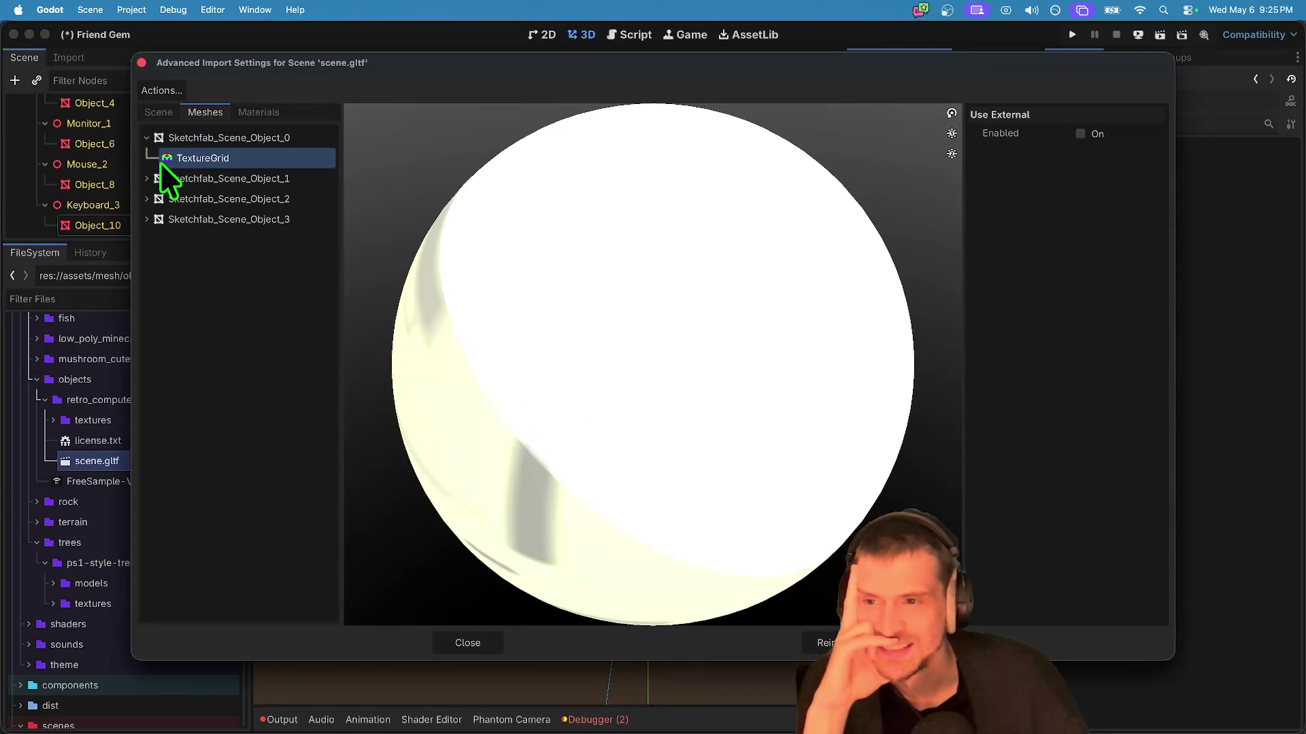
Step: Browse the scene node tree: the PC mesh under Object_4, its TextureGrid material, and save-to-file option
{"action": "left_click", "coordinate": [146, 94]}
{"action": "left_click", "coordinate": [153, 84]}
{"action": "left_click", "coordinate": [159, 112]}
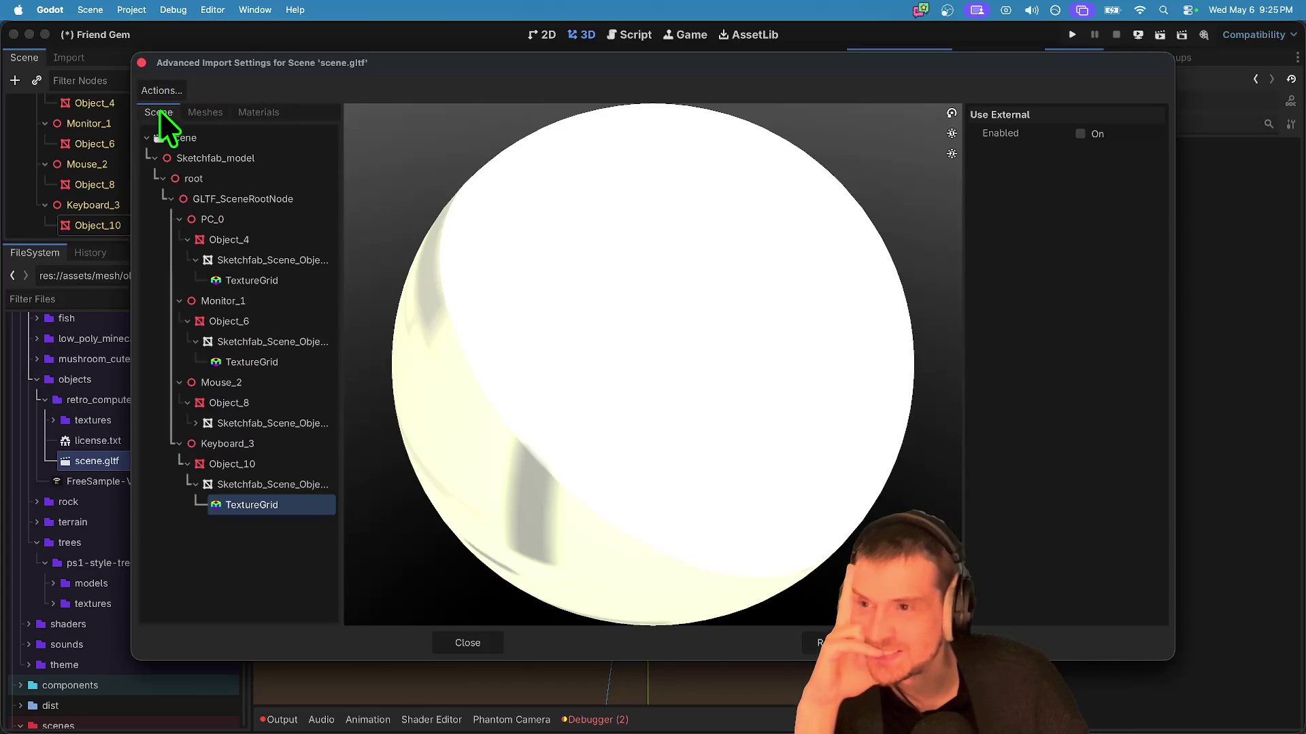
{"action": "left_click", "coordinate": [221, 261]}
{"action": "left_click", "coordinate": [251, 279]}
{"action": "left_click", "coordinate": [255, 264]}
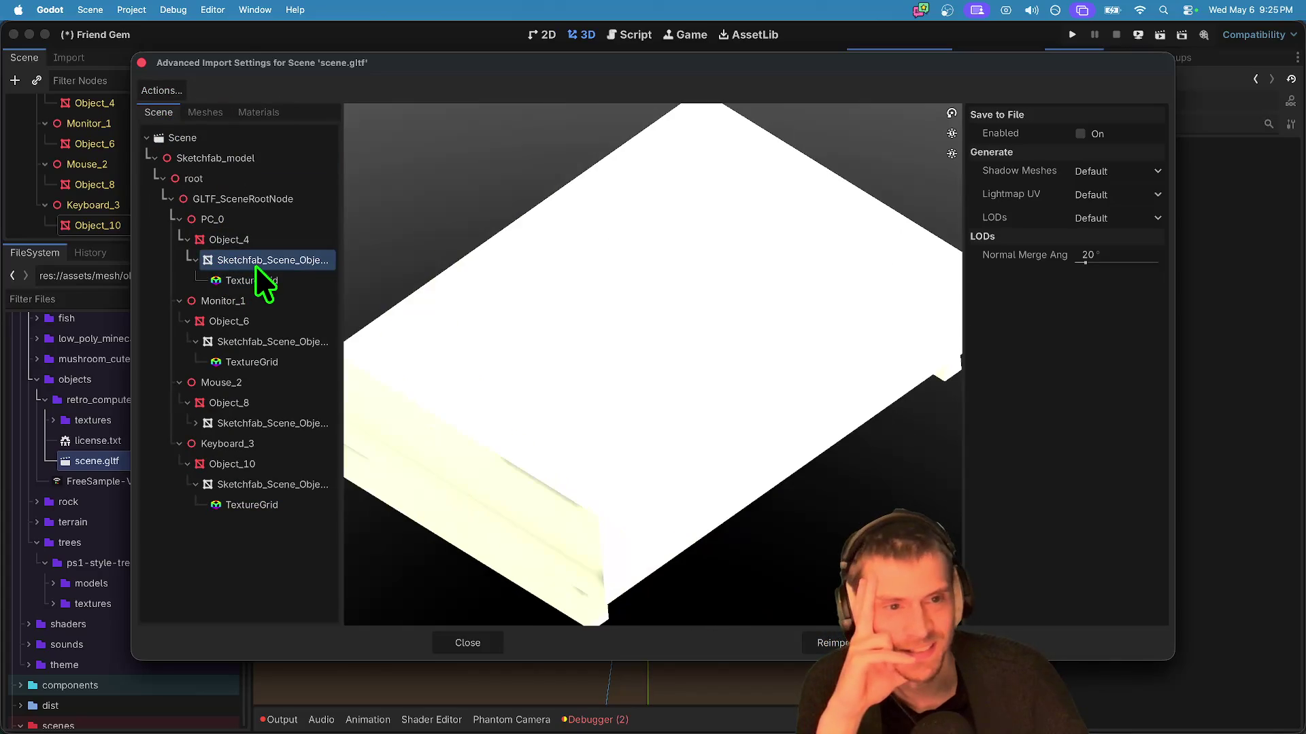
{"action": "left_click", "coordinate": [1096, 139]}
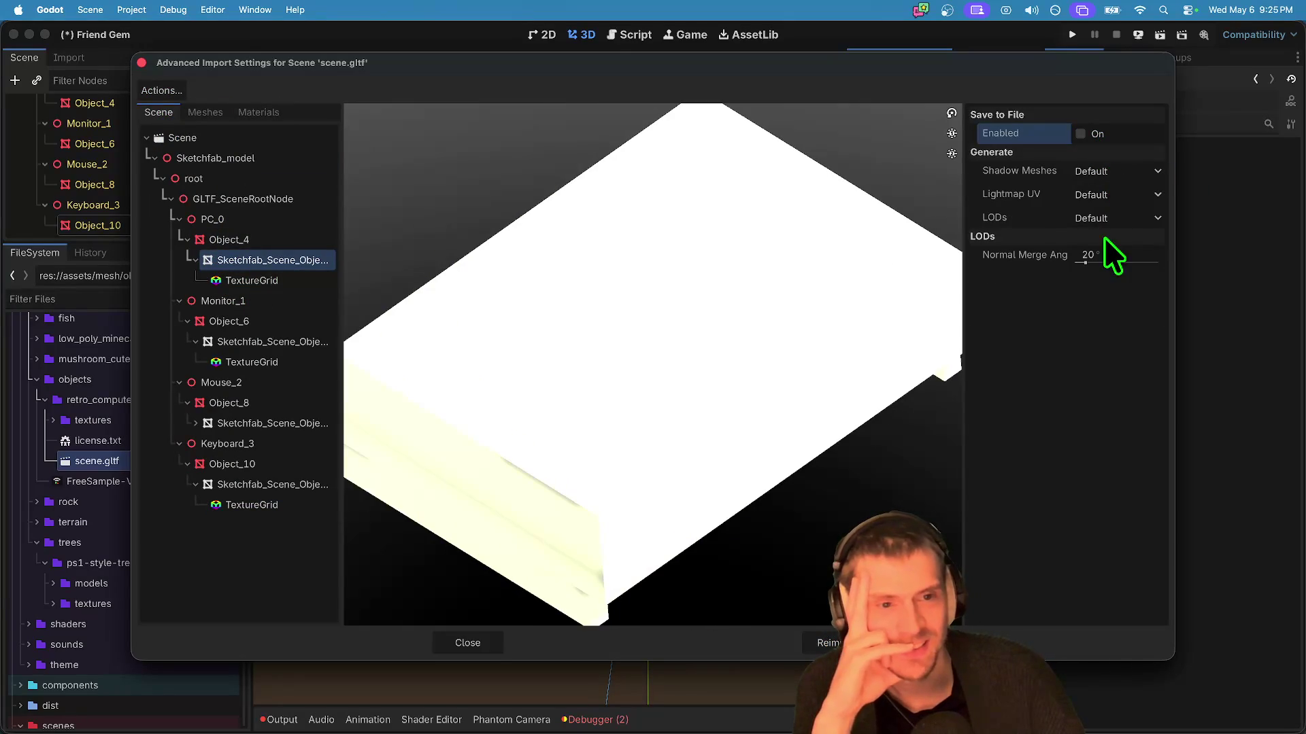
{"action": "left_click", "coordinate": [239, 279]}
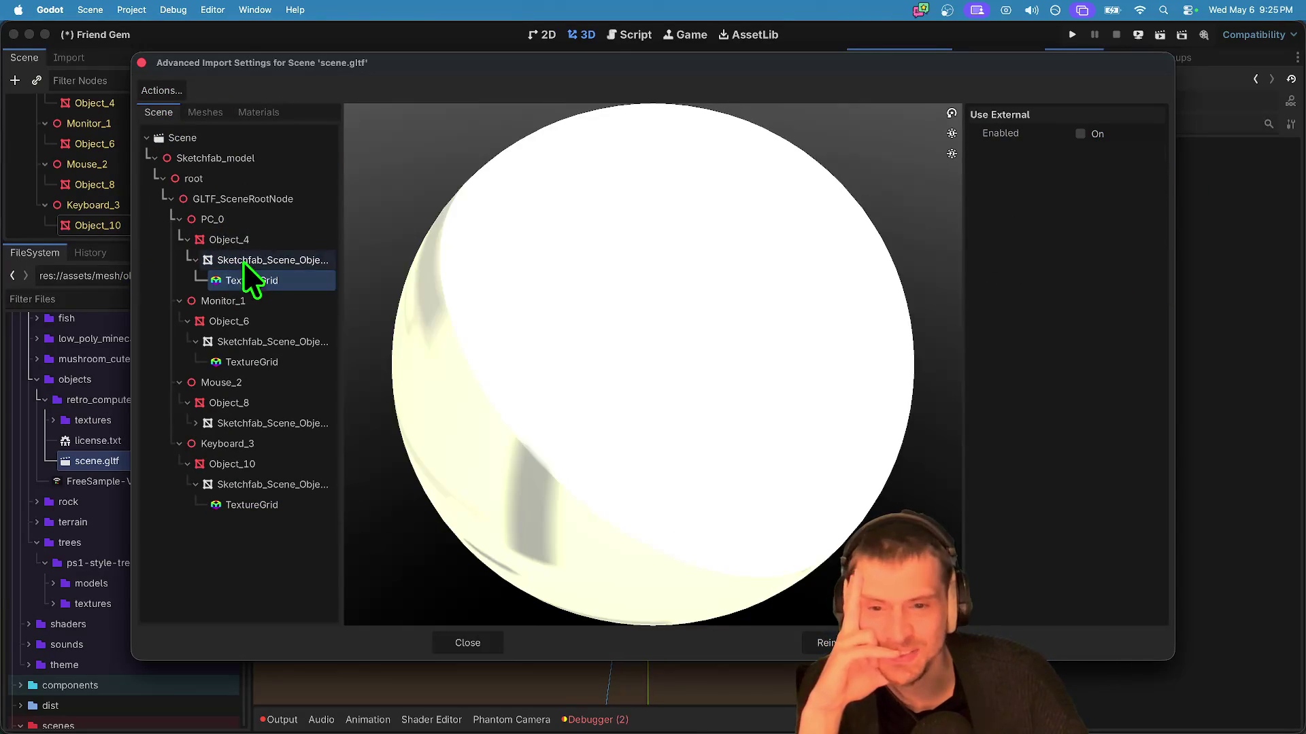
{"action": "left_click", "coordinate": [234, 240]}
{"action": "left_click", "coordinate": [242, 199]}
Step: Orbit out to view the whole computer and preview the keyboard's TextureGrid material
{"action": "scroll", "coordinate": [836, 248], "scroll_direction": "down", "scroll_amount": 5}
{"action": "mouse_move", "coordinate": [837, 248]}
{"action": "left_mouse_down"}
{"action": "mouse_move", "coordinate": [746, 263]}
{"action": "mouse_move", "coordinate": [588, 365]}
{"action": "left_mouse_up"}
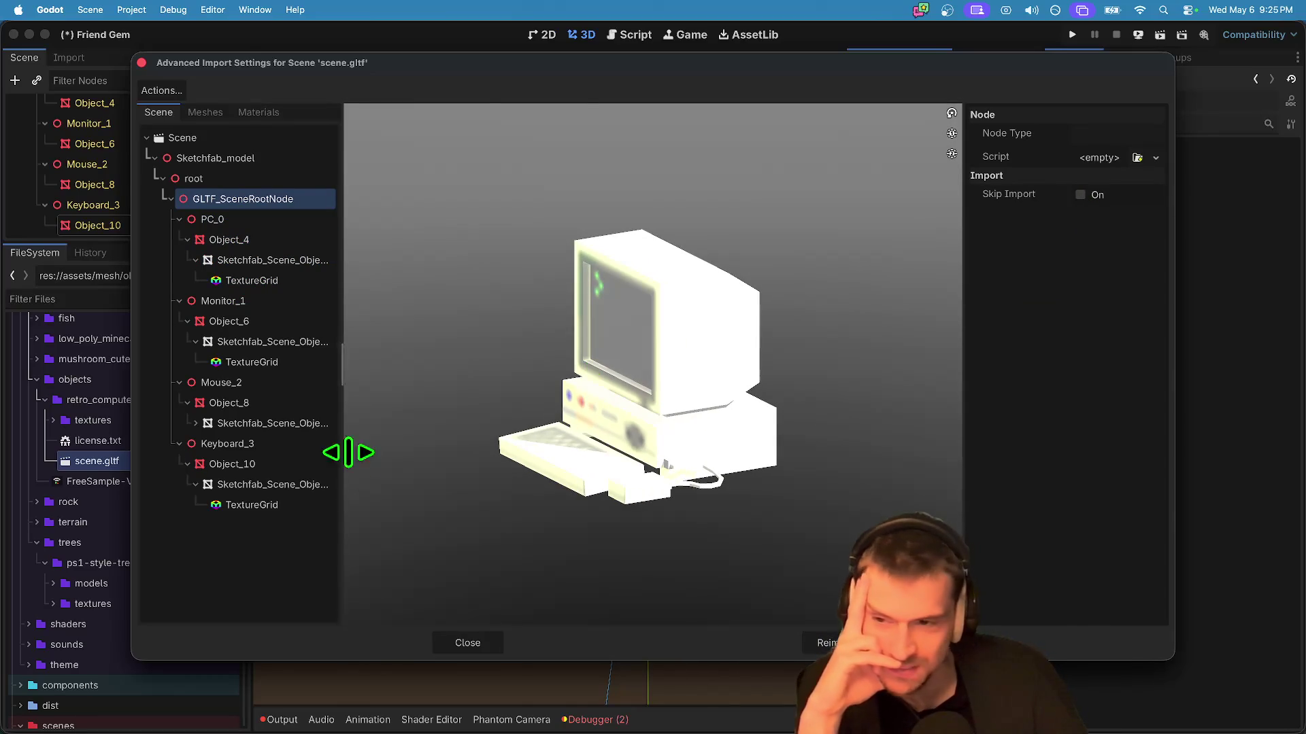
{"action": "left_click", "coordinate": [267, 506]}
{"action": "key", "text": "super+Tab"}
{"action": "key", "text": "super+Tab"}
{"action": "key", "text": "super+Tab"}
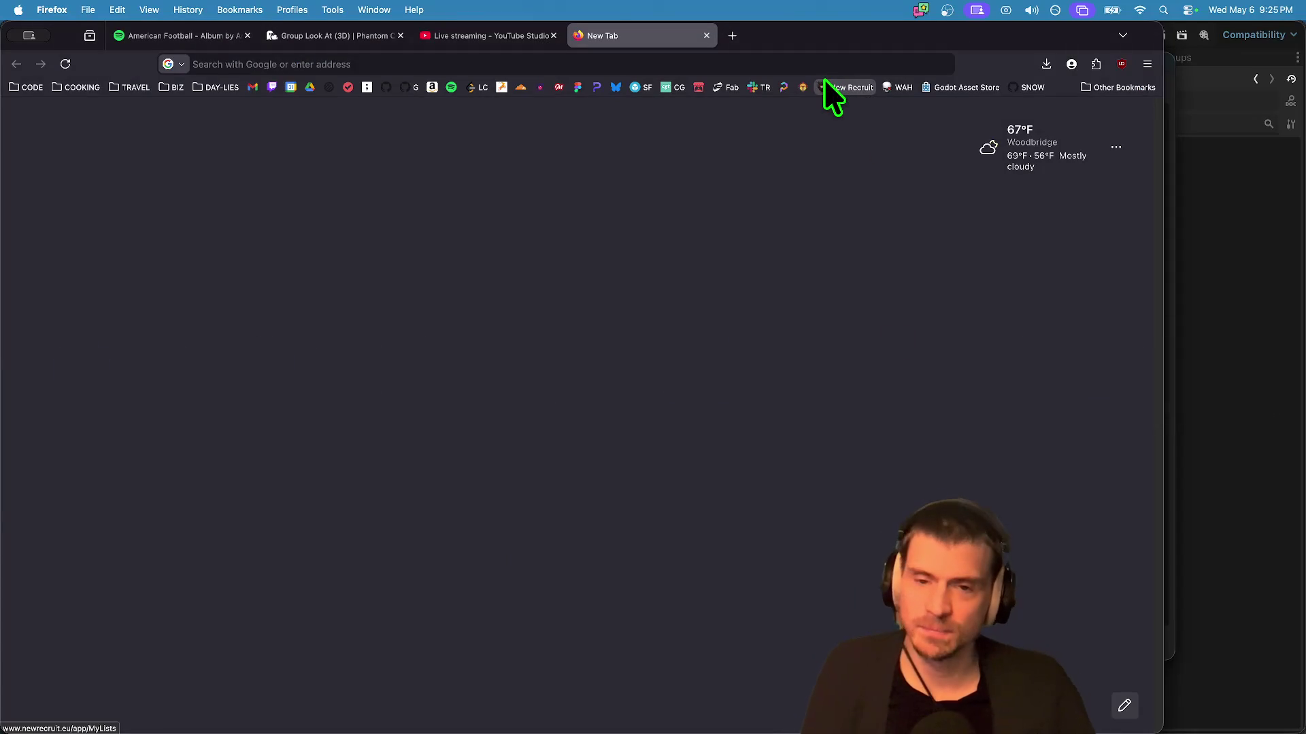
Step: Open Sketchfab and search for 'retro computer' models
{"action": "left_click", "coordinate": [642, 88]}
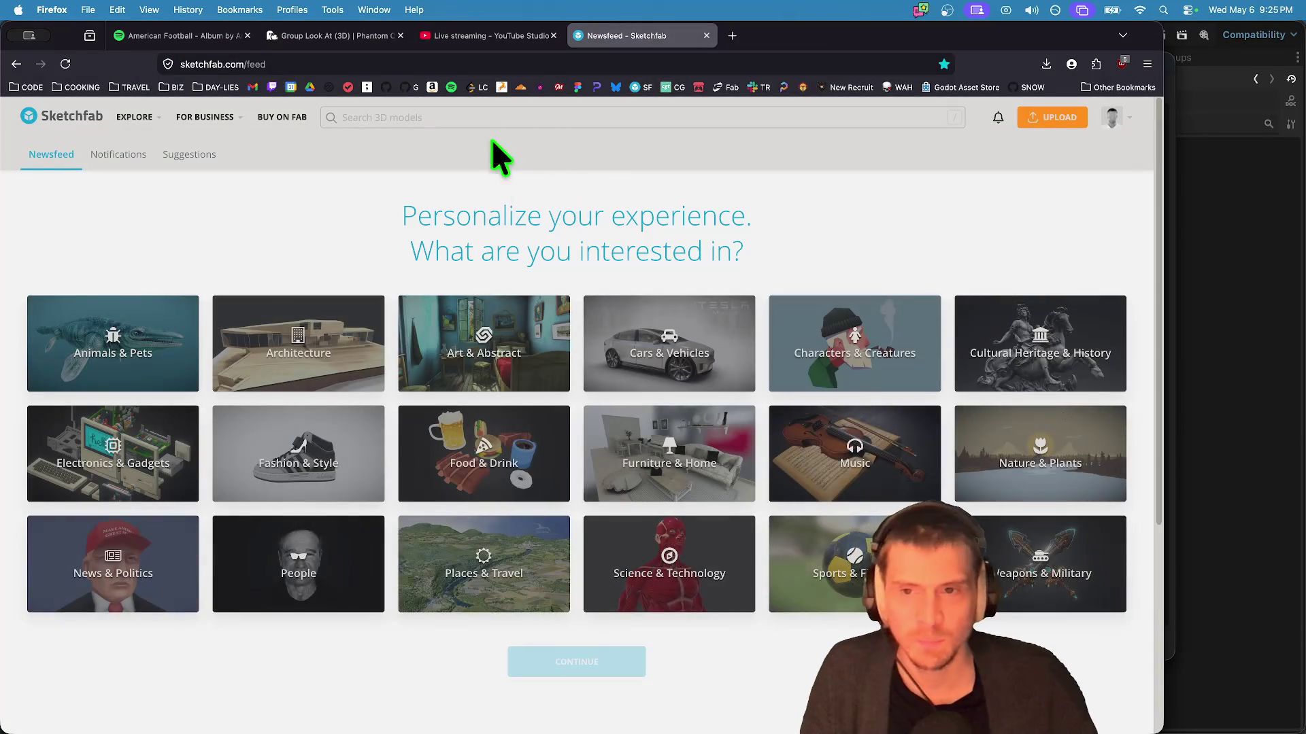
{"action": "left_click", "coordinate": [492, 120]}
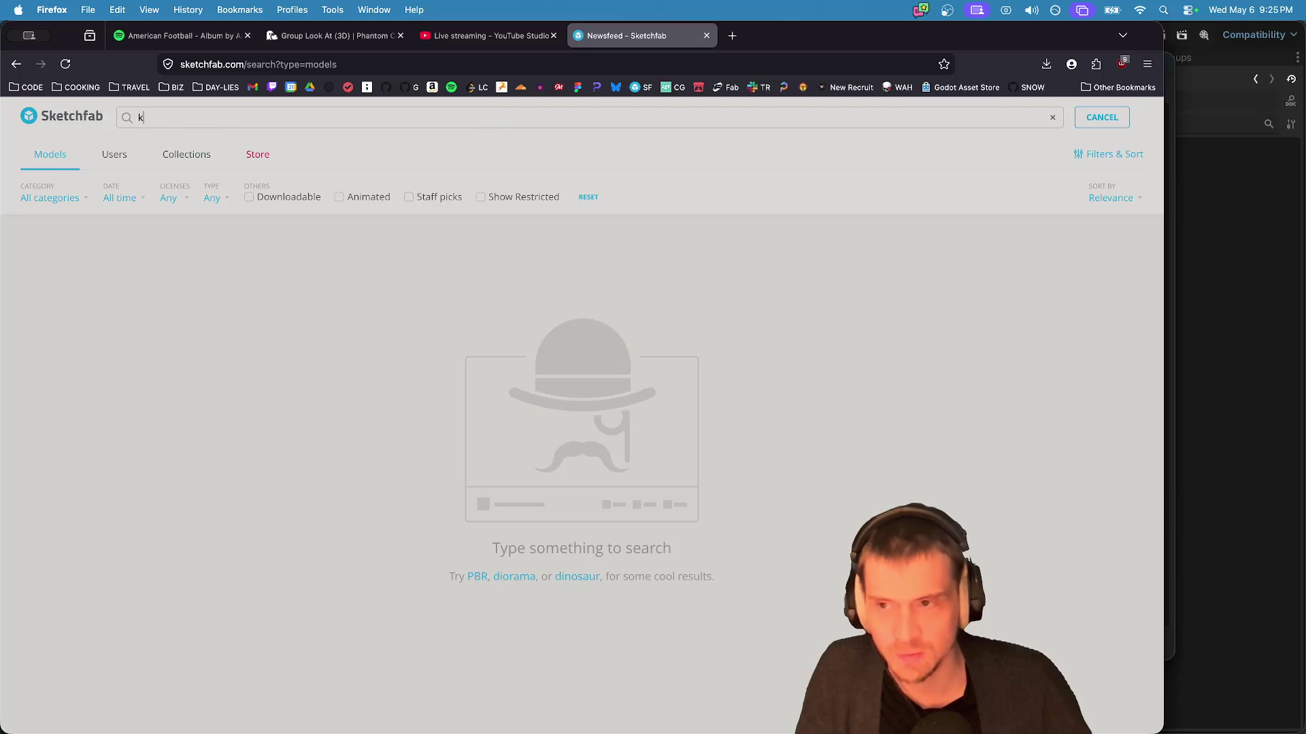
{"action": "type", "text": "retro computer"}
{"action": "key", "text": "Return"}
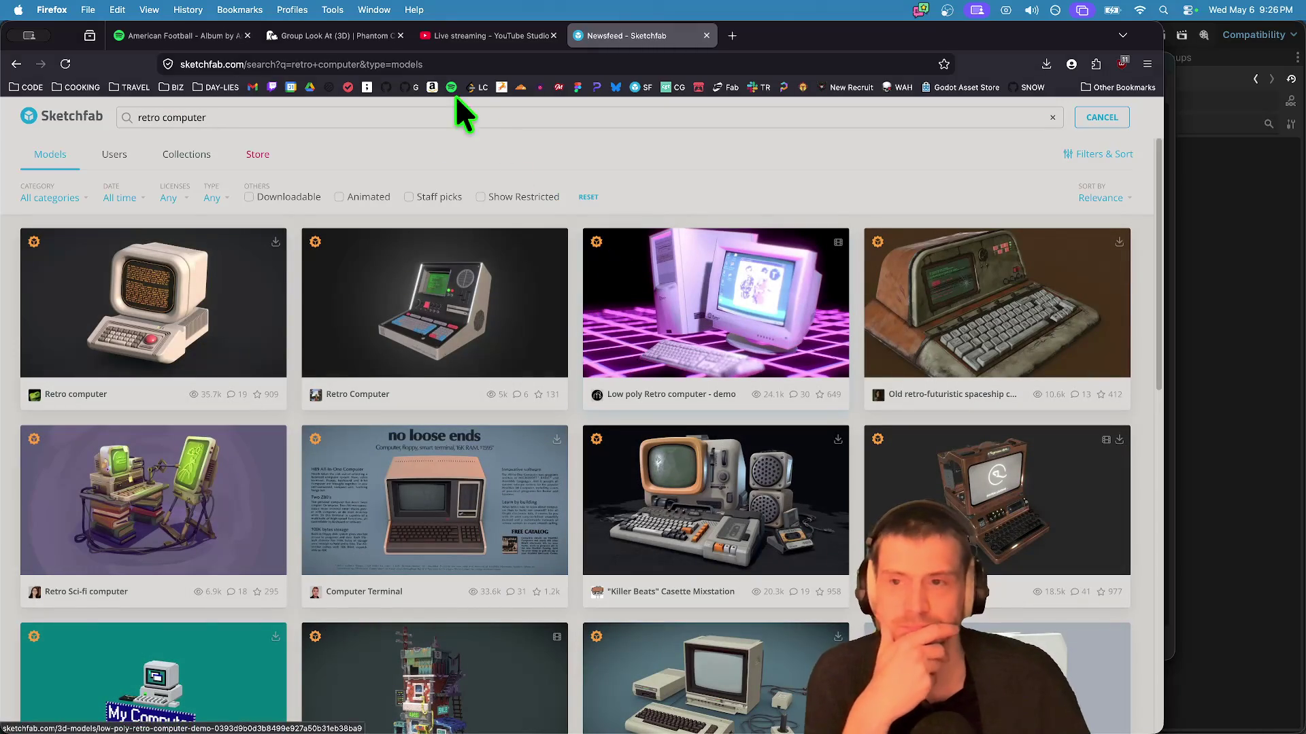
Step: Filter to downloadable models and open the Commodore Amiga 500's download options
{"action": "left_click", "coordinate": [272, 197]}
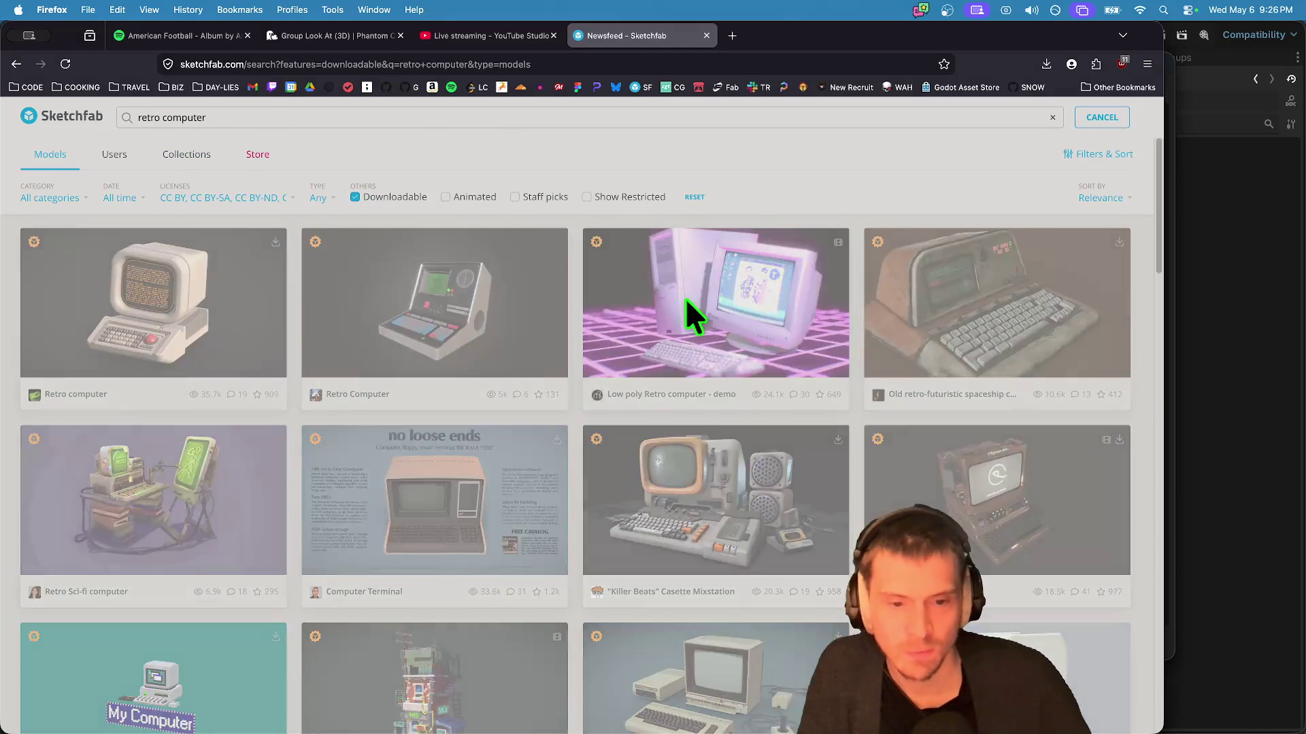
{"action": "scroll", "coordinate": [709, 394], "scroll_direction": "down", "scroll_amount": 3}
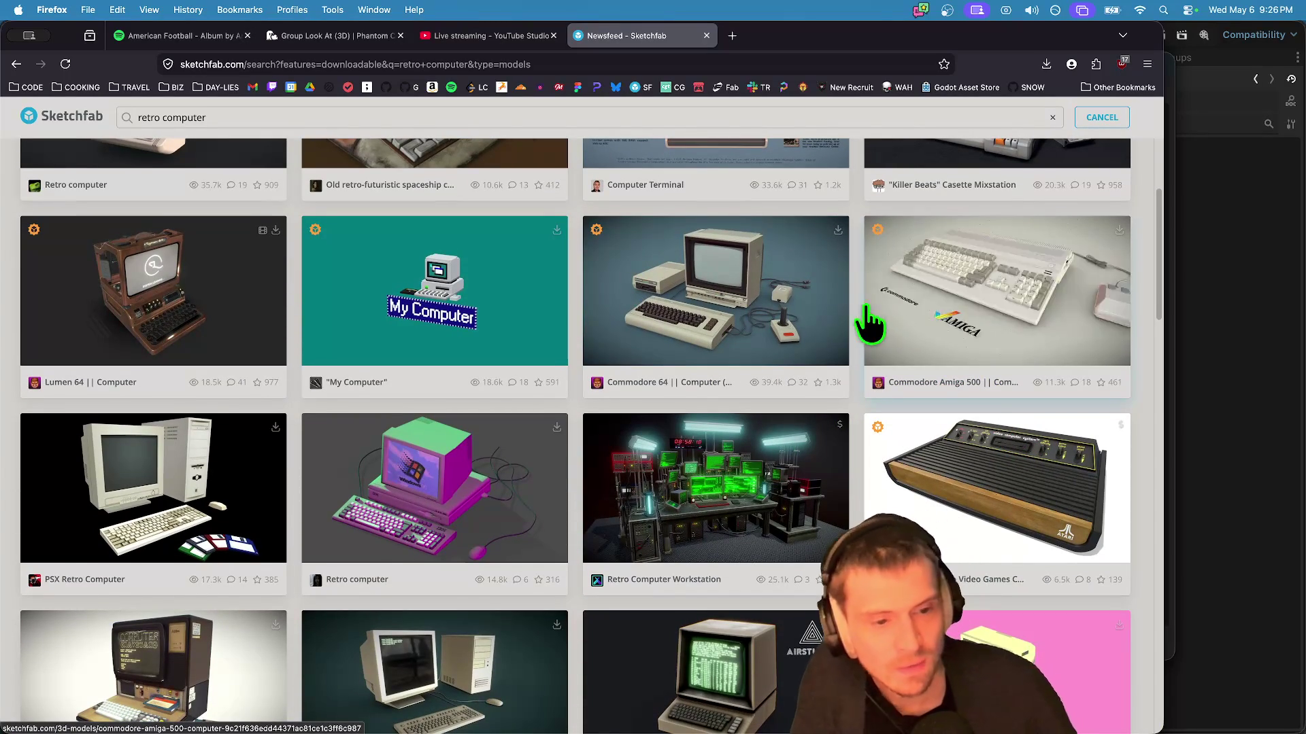
{"action": "scroll", "coordinate": [911, 340], "scroll_direction": "down", "scroll_amount": 3}
{"action": "scroll", "coordinate": [915, 347], "scroll_direction": "down", "scroll_amount": 5}
{"action": "scroll", "coordinate": [911, 361], "scroll_direction": "up", "scroll_amount": 5}
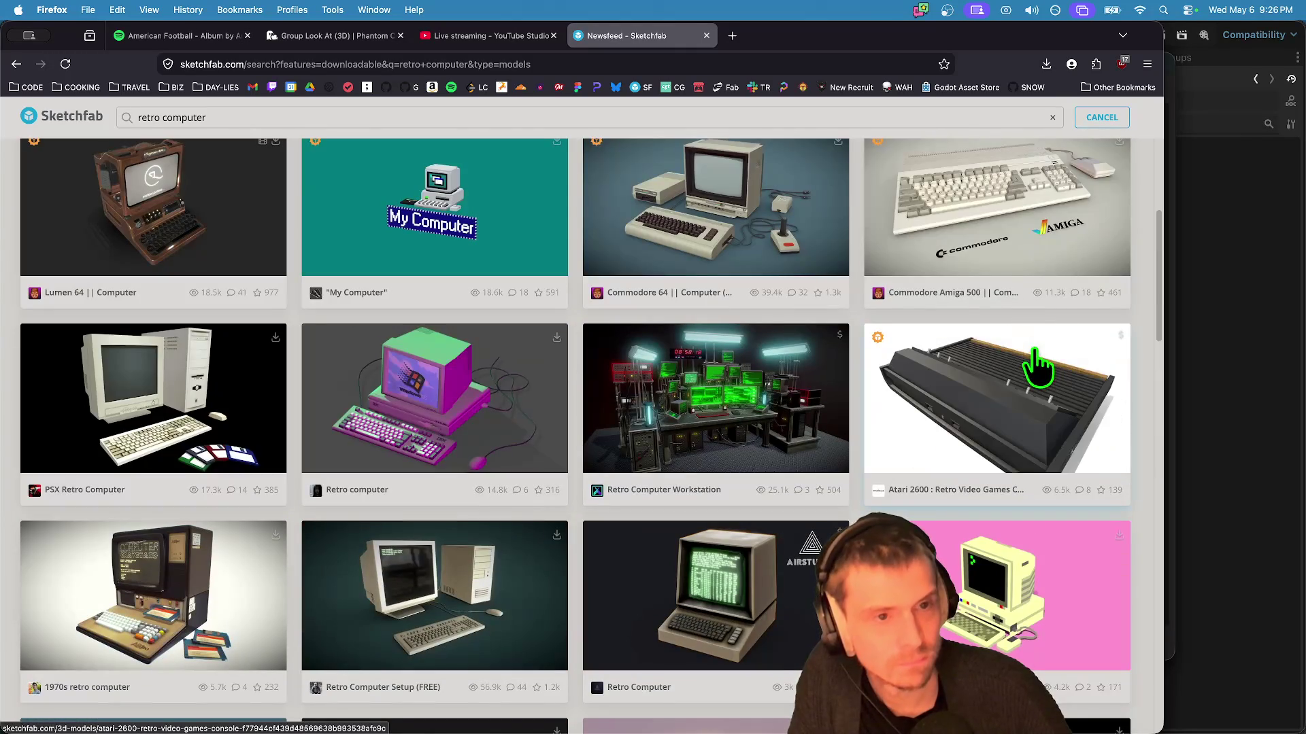
{"action": "scroll", "coordinate": [1051, 223], "scroll_direction": "up", "scroll_amount": 1}
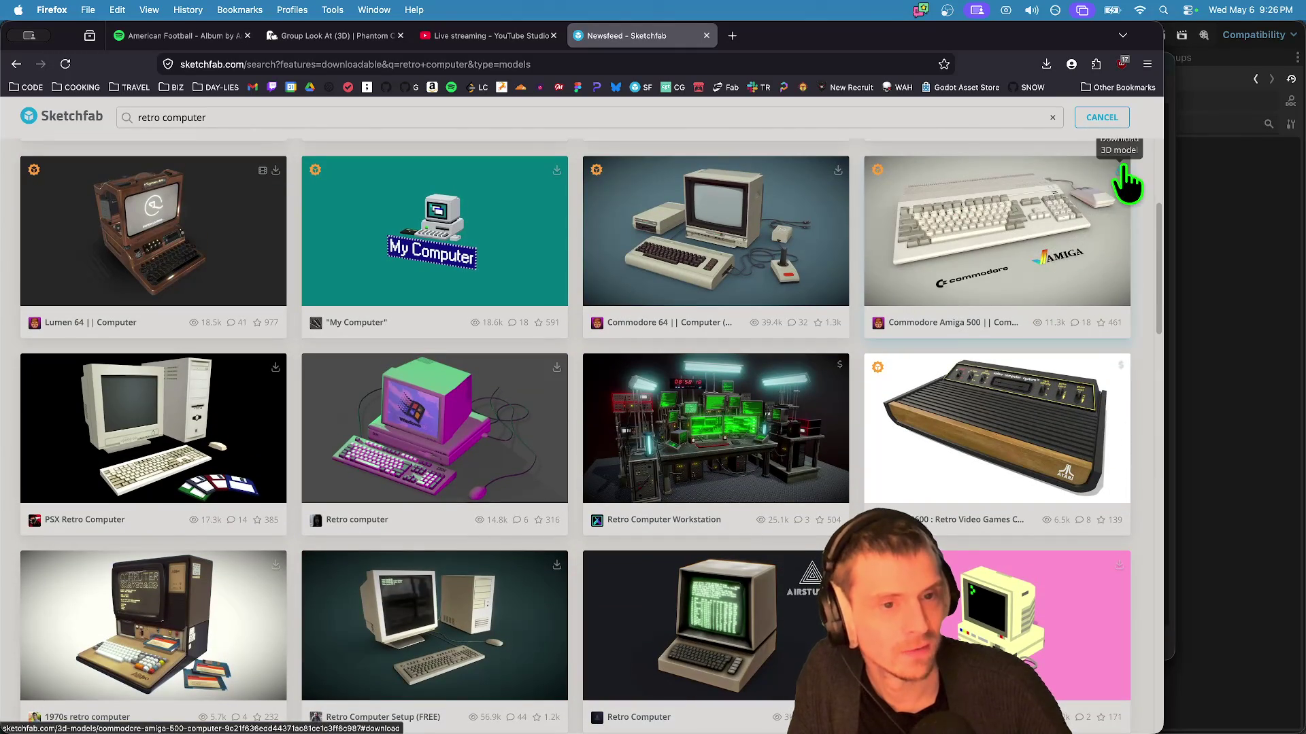
{"action": "left_click", "coordinate": [1118, 170]}
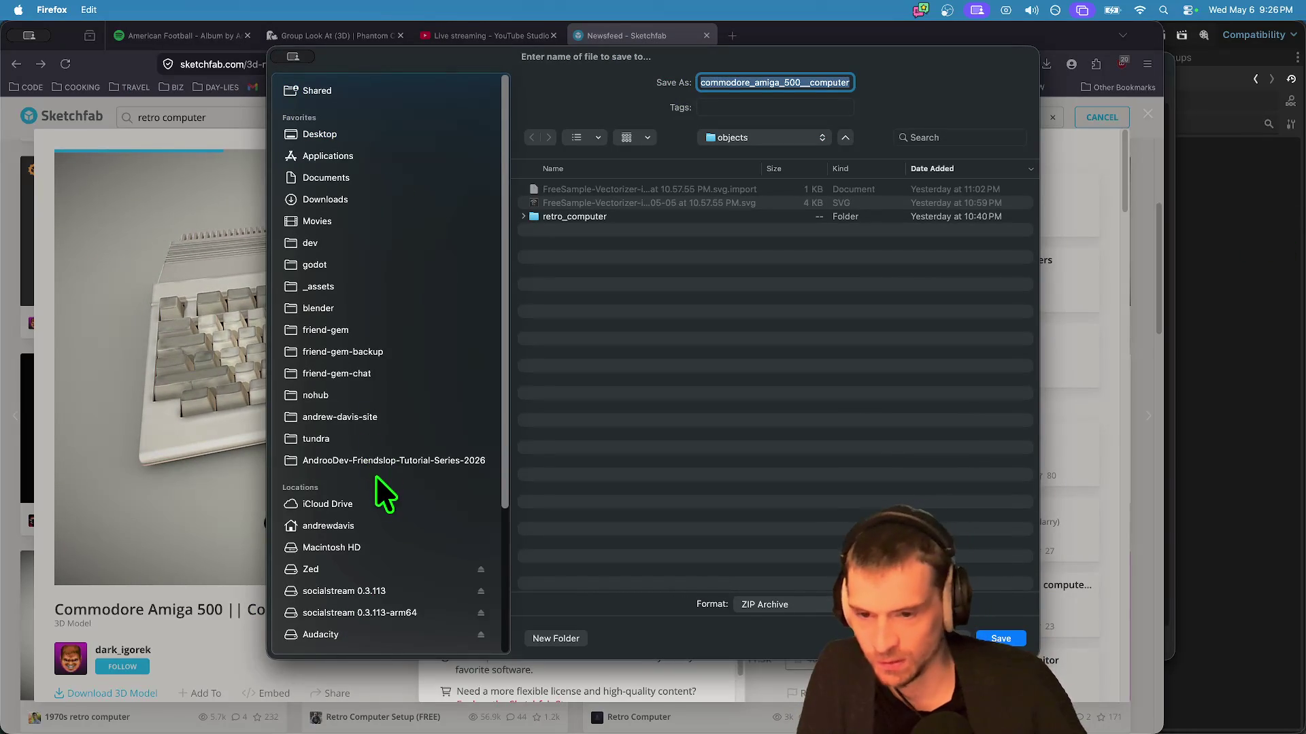
Step: Save the Amiga 500 zip into friend-gem-chat/assets/mesh/objects
{"action": "left_click", "coordinate": [397, 375]}
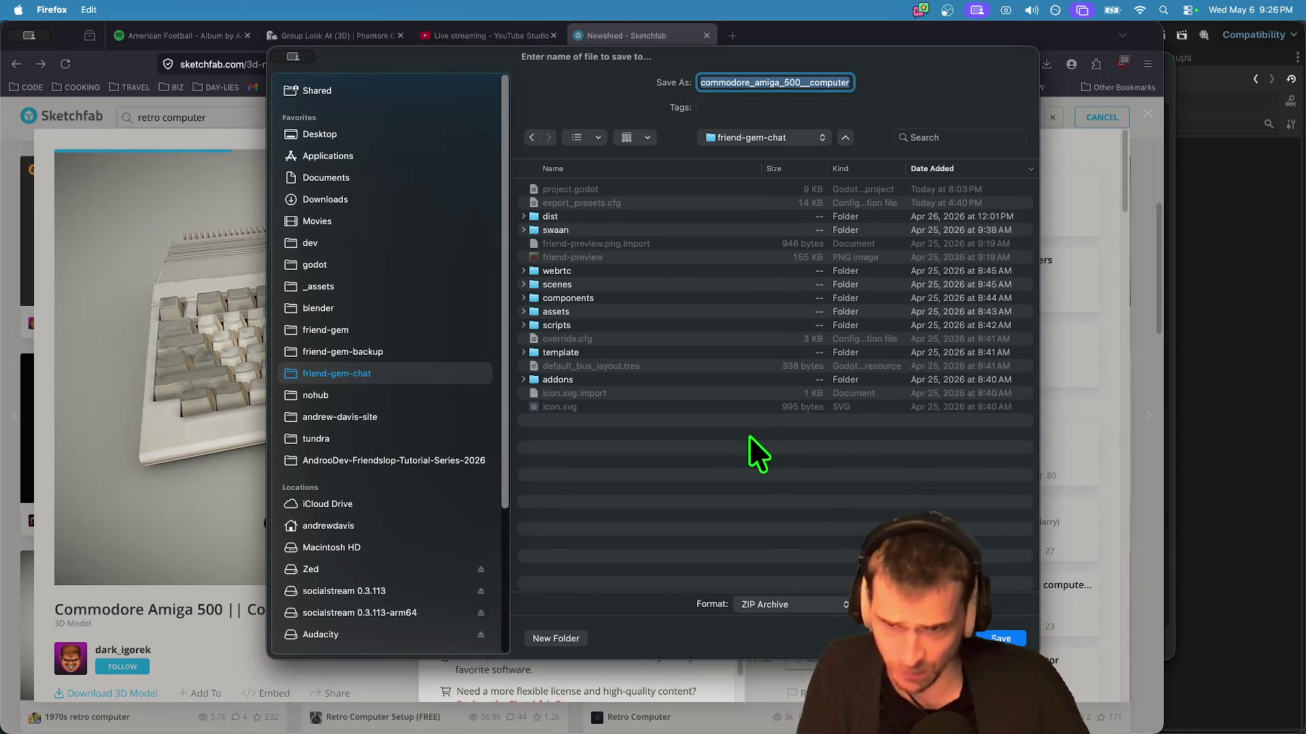
{"action": "double_click", "coordinate": [580, 284]}
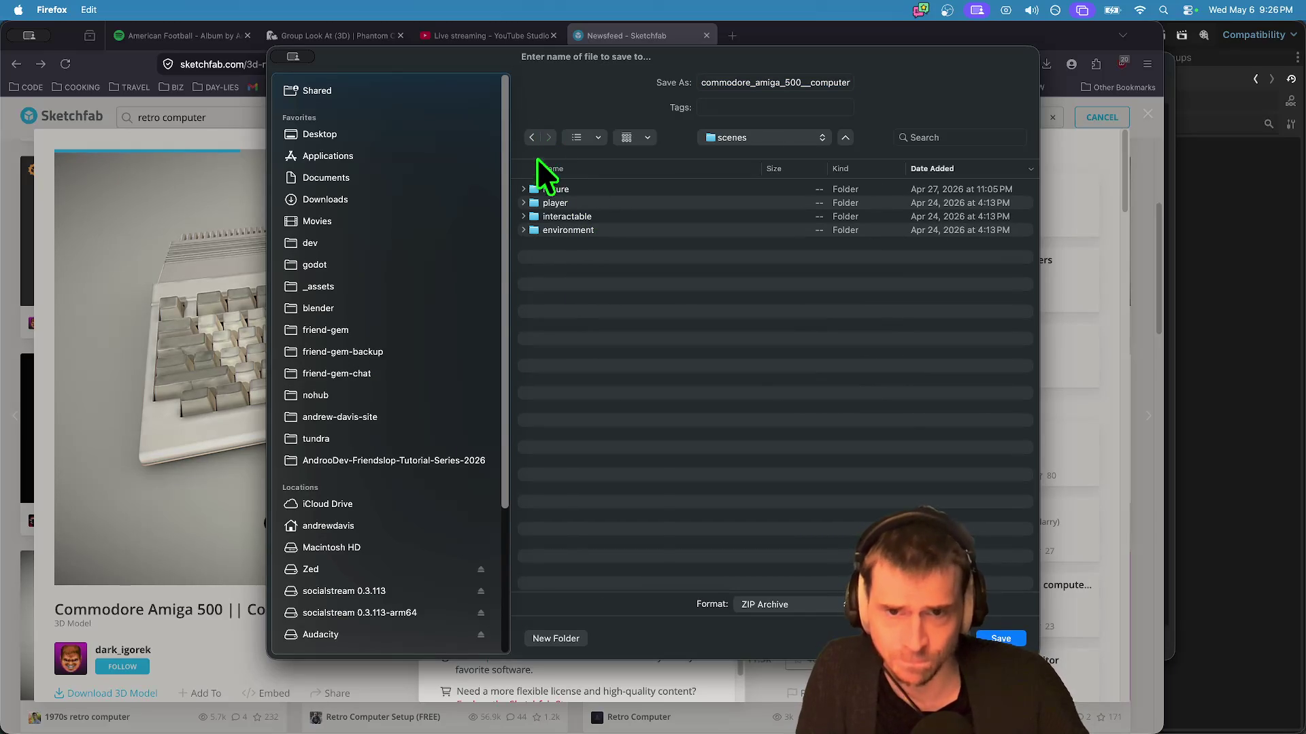
{"action": "left_click", "coordinate": [365, 374]}
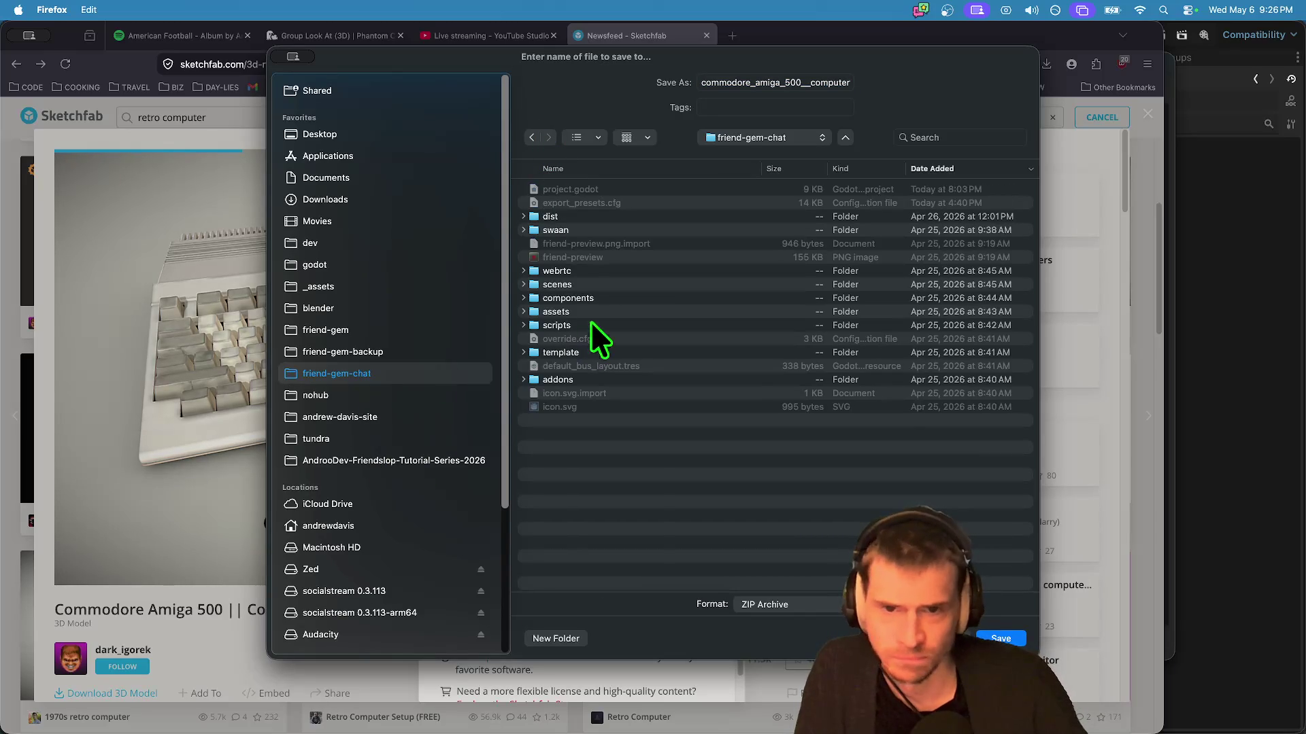
{"action": "double_click", "coordinate": [586, 311]}
{"action": "double_click", "coordinate": [584, 231]}
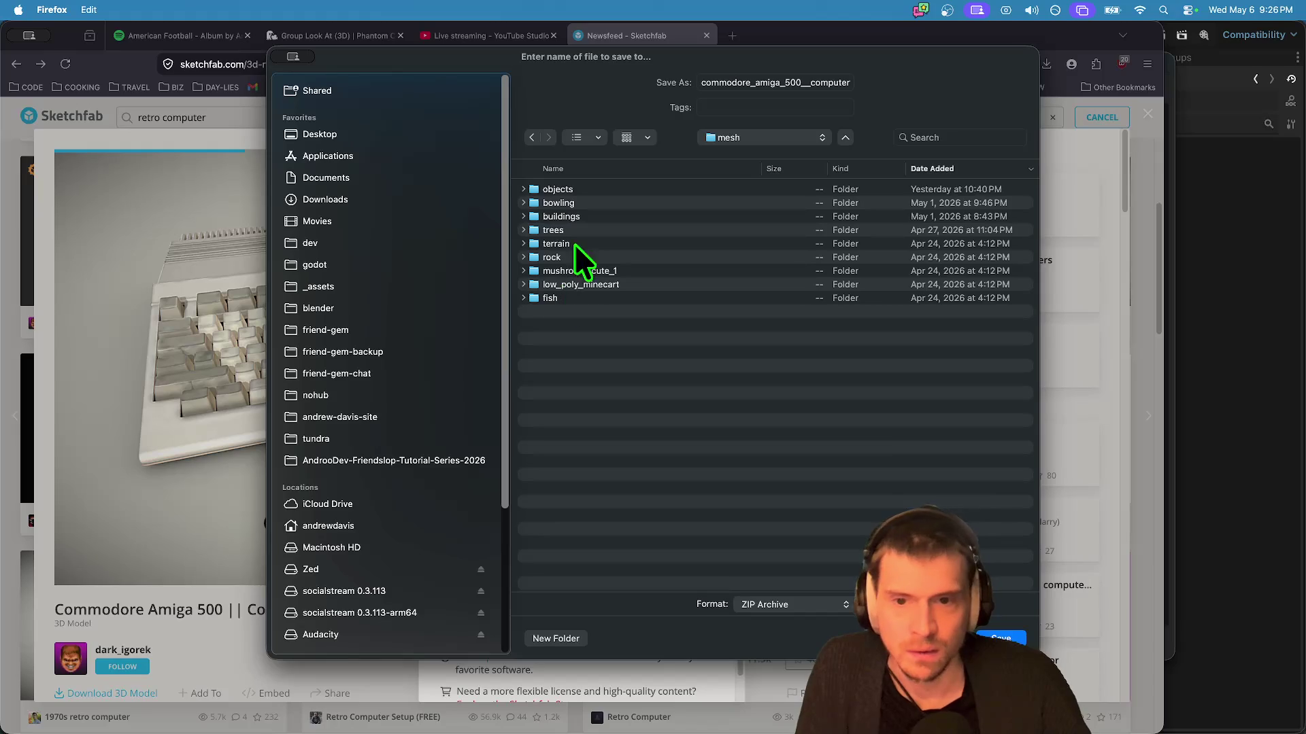
{"action": "double_click", "coordinate": [587, 191]}
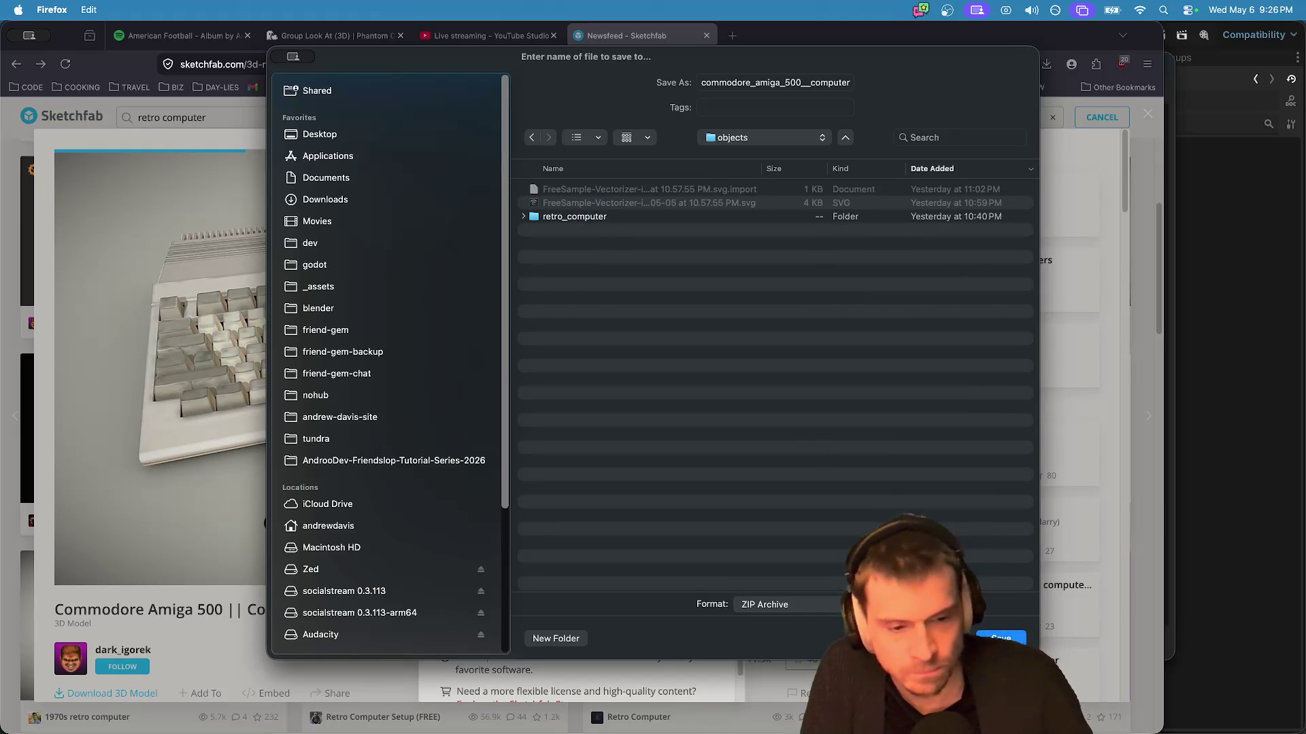
{"action": "key", "text": "Return"}
Step: Confirm the download finished, reveal the zip in its folder, and return to Godot
{"action": "left_click", "coordinate": [1047, 68]}
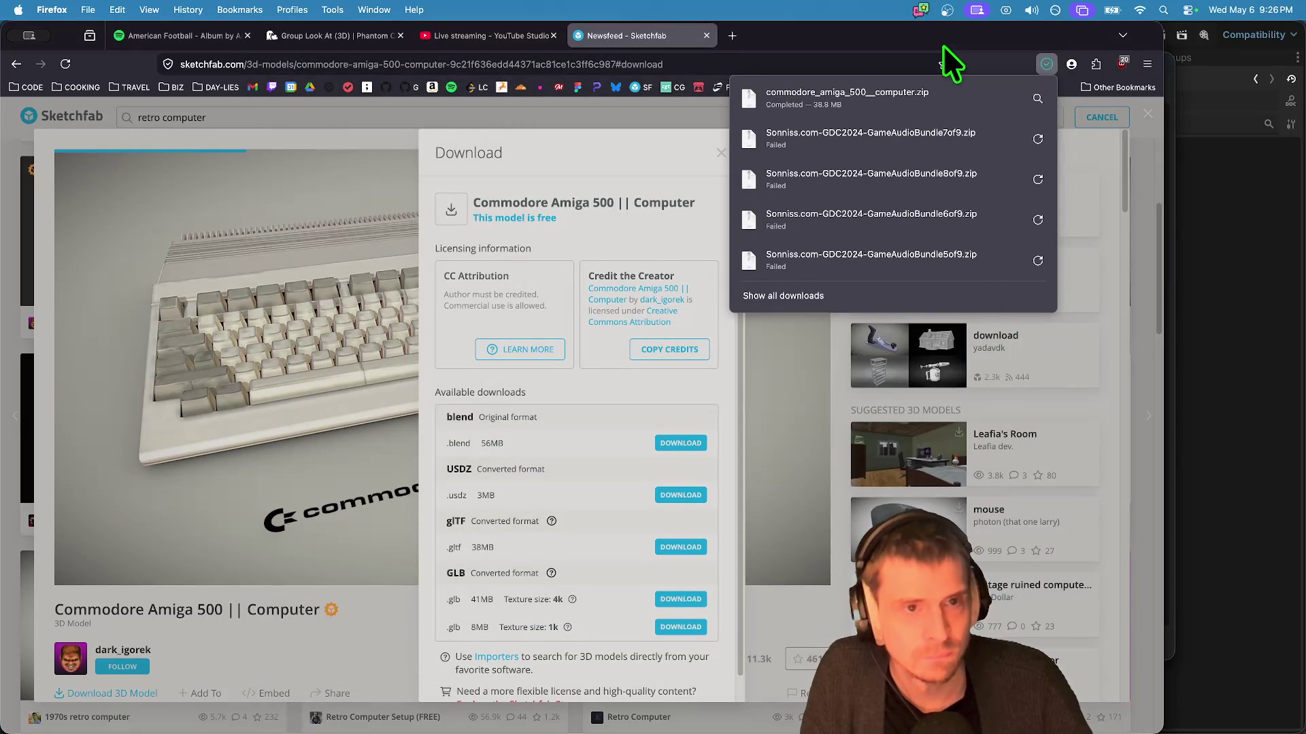
{"action": "left_click", "coordinate": [921, 91]}
{"action": "key", "text": "super+Tab"}
{"action": "key", "text": "super+Tab"}
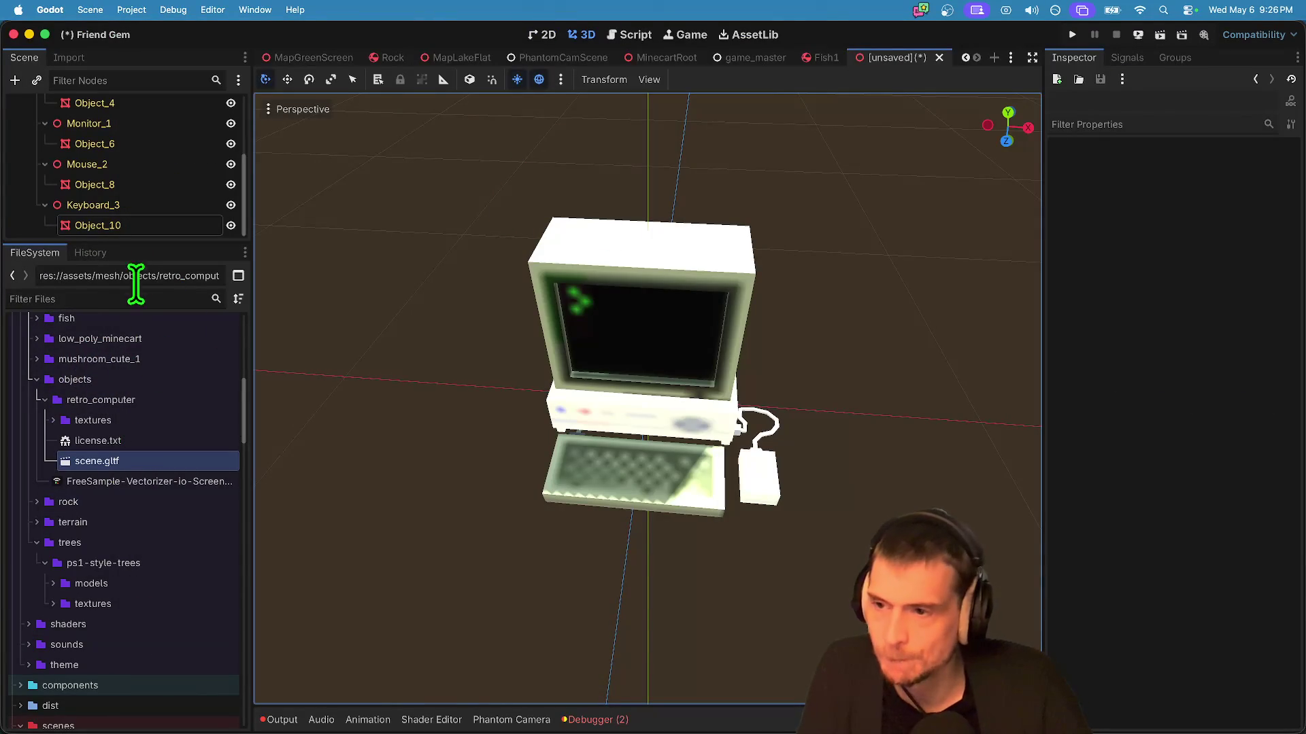
Step: Collapse retro_computer, expand commodore_amiga_500__computer and open its scene.gltf import settings, rotating the preview
{"action": "double_click", "coordinate": [117, 398]}
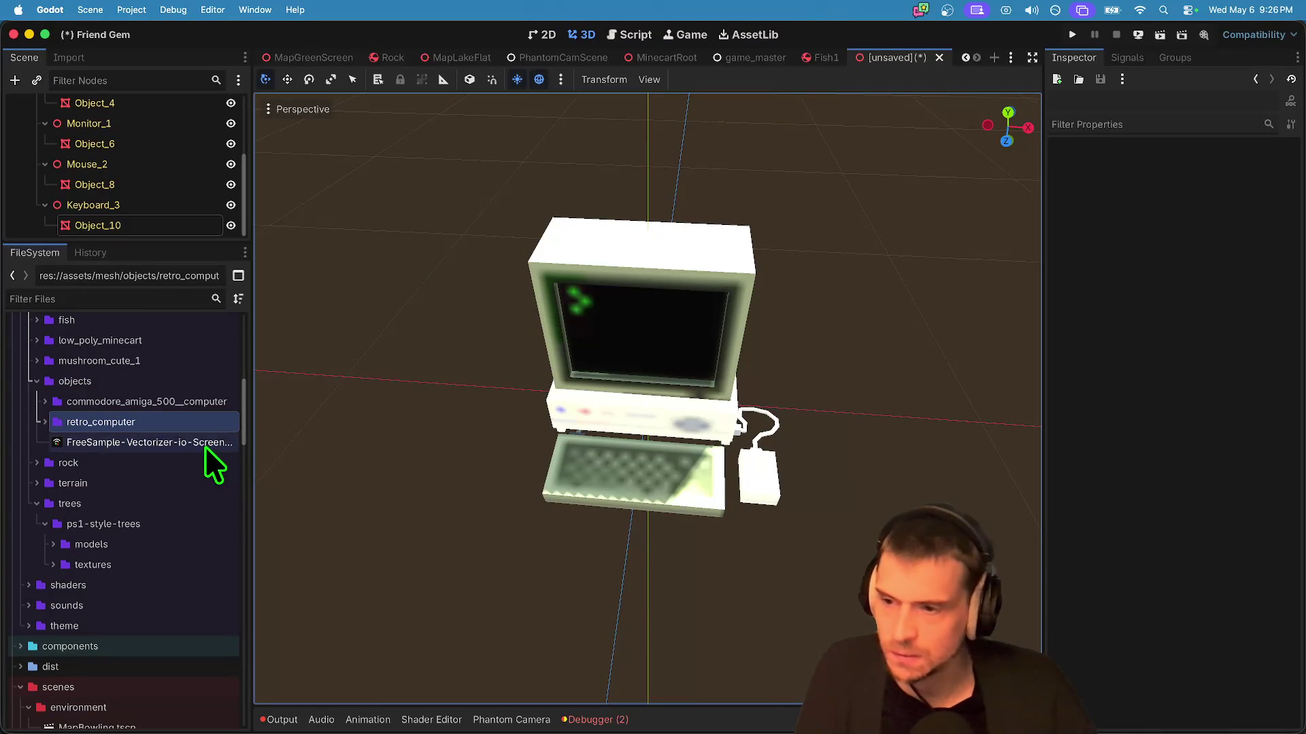
{"action": "left_click", "coordinate": [197, 403]}
{"action": "double_click", "coordinate": [198, 402]}
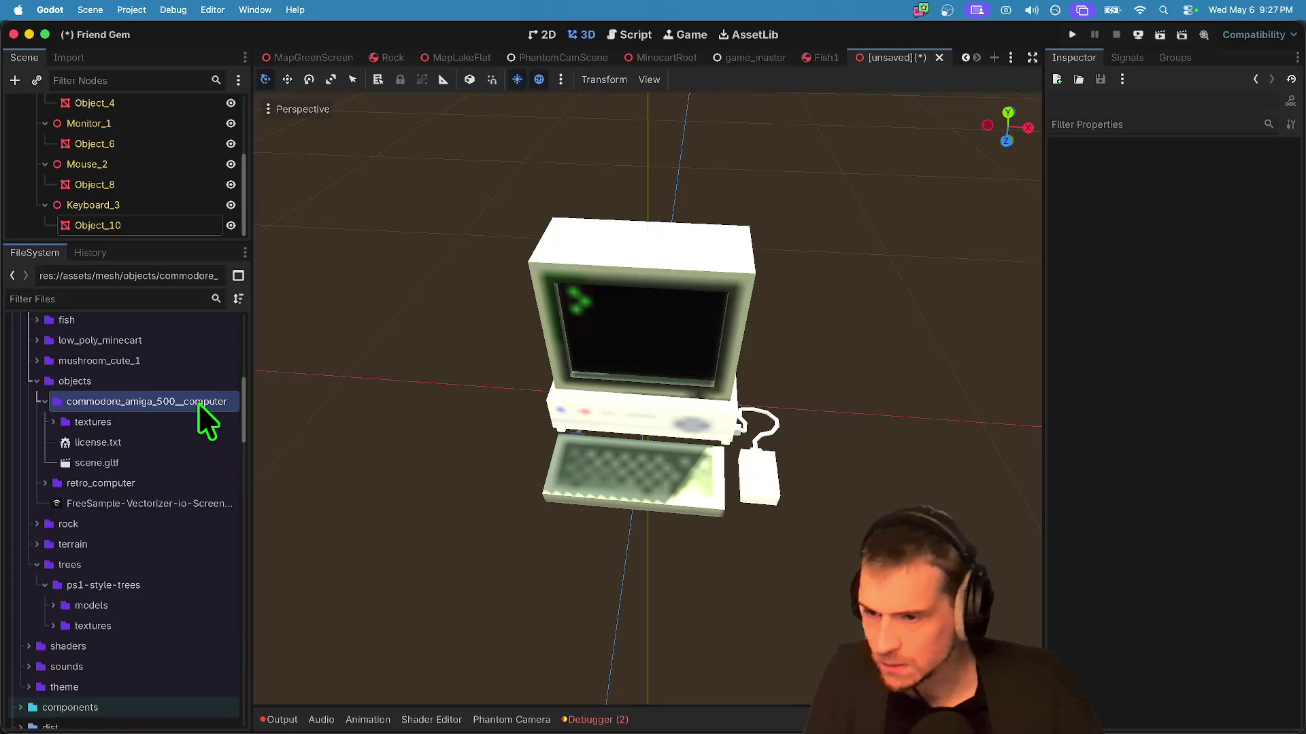
{"action": "double_click", "coordinate": [178, 461]}
{"action": "left_click_drag", "start_coordinate": [558, 444], "coordinate": [606, 482]}
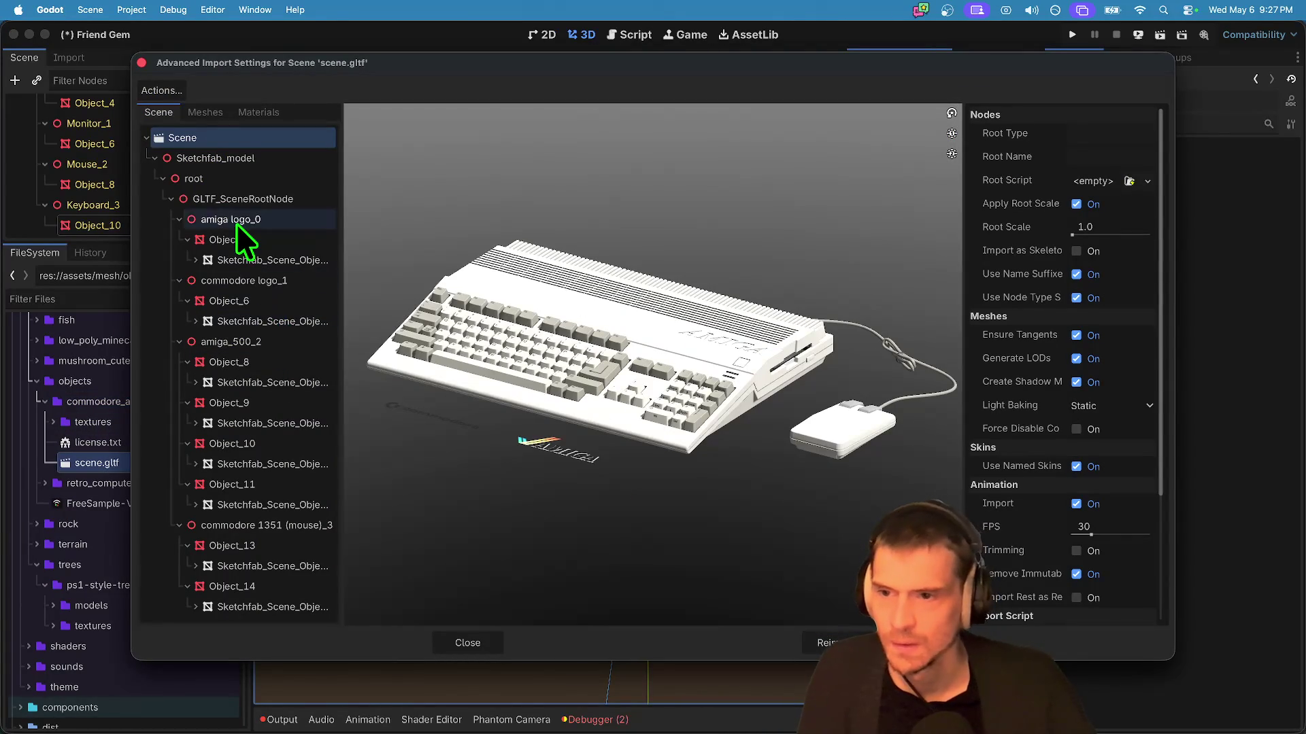
Step: Skip import of the Amiga logo's Object_4 and the commodore logo, then reimport
{"action": "left_click", "coordinate": [238, 222]}
{"action": "left_click", "coordinate": [238, 234]}
{"action": "left_click", "coordinate": [1132, 175]}
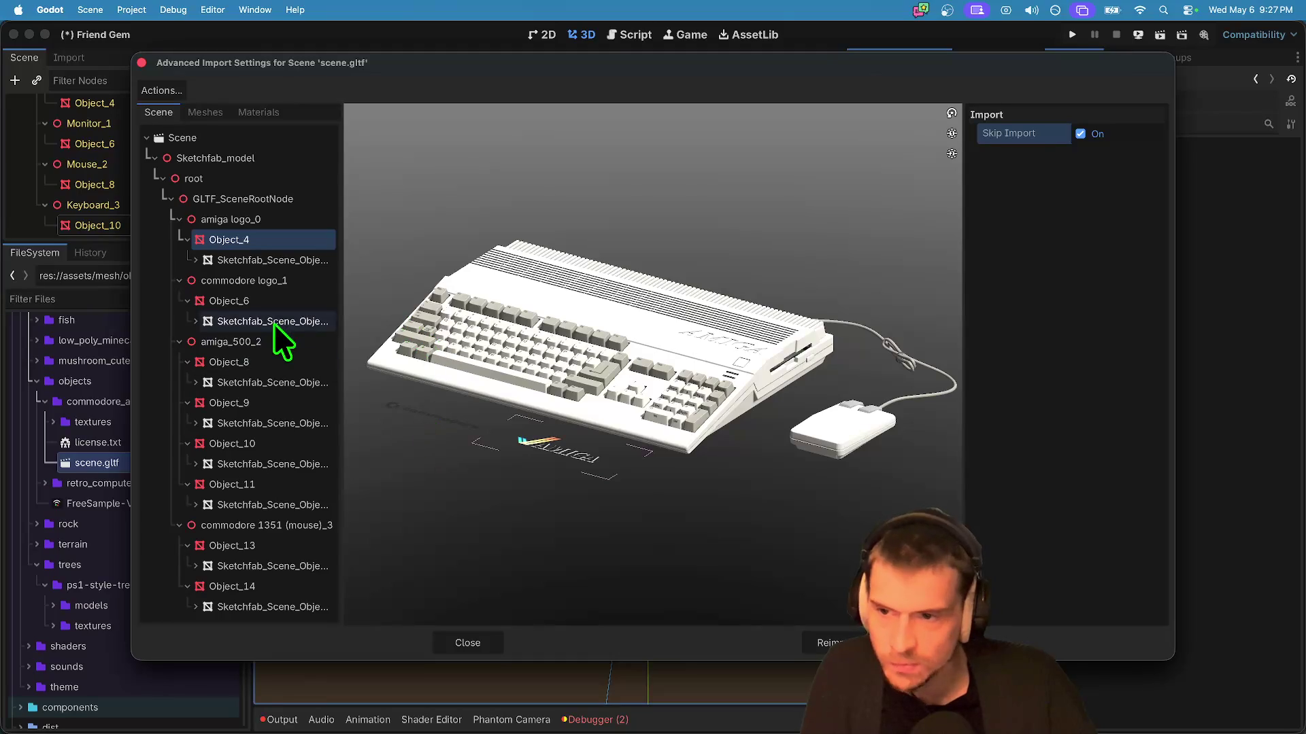
{"action": "left_click", "coordinate": [286, 283]}
{"action": "left_click", "coordinate": [1095, 193]}
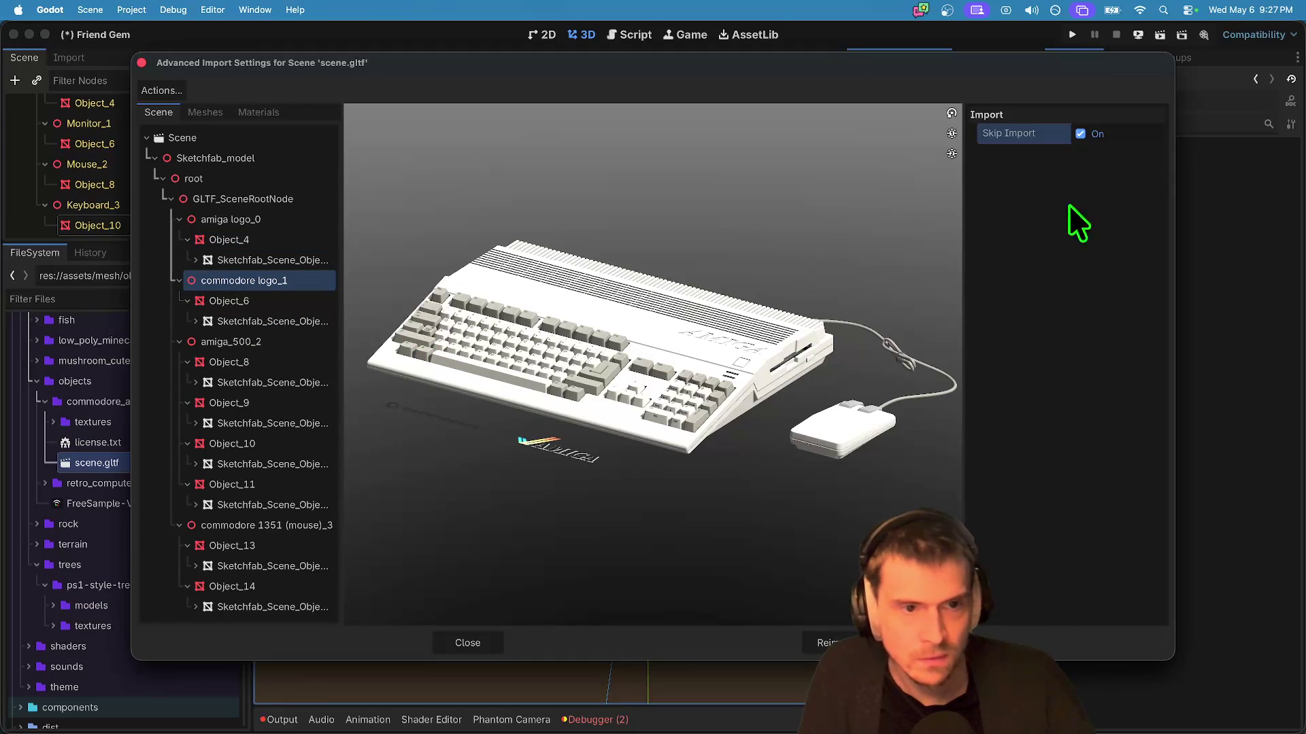
{"action": "left_click", "coordinate": [823, 643]}
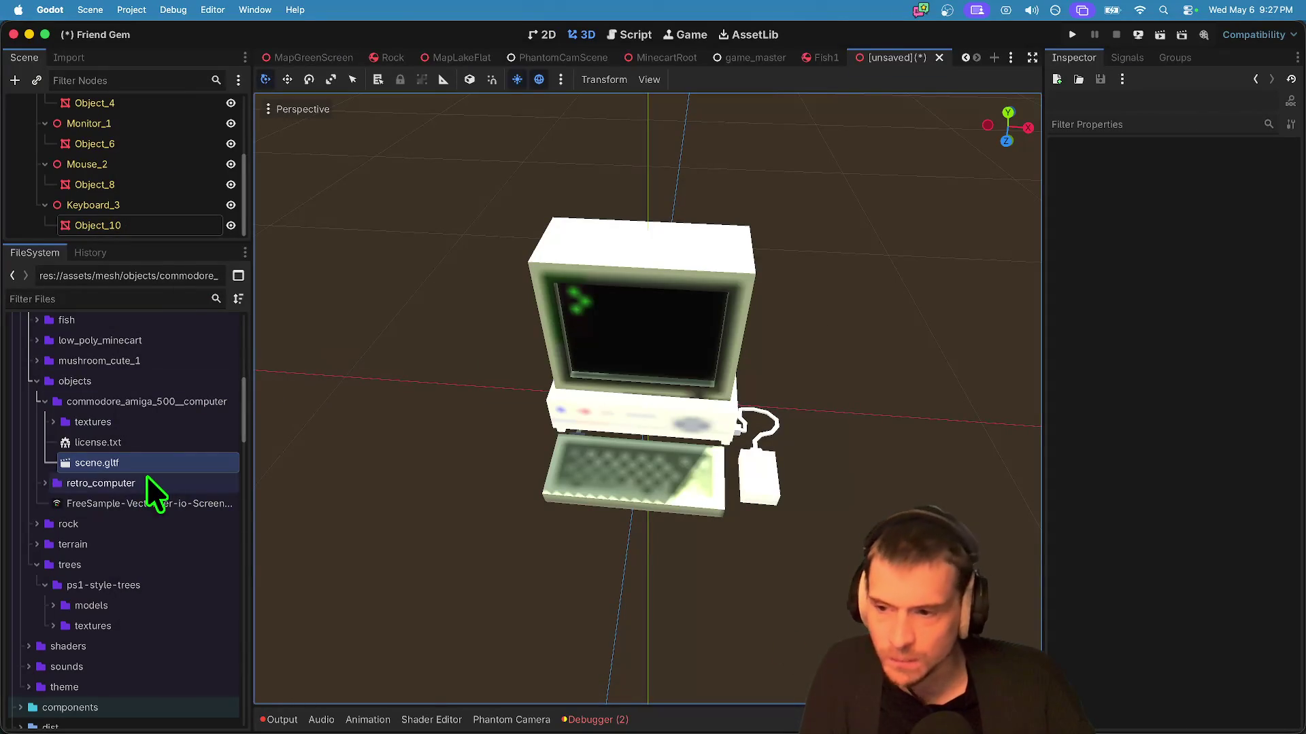
Step: Reopen the import settings and skip importing the commodore logo's Object_6 mesh
{"action": "double_click", "coordinate": [151, 467]}
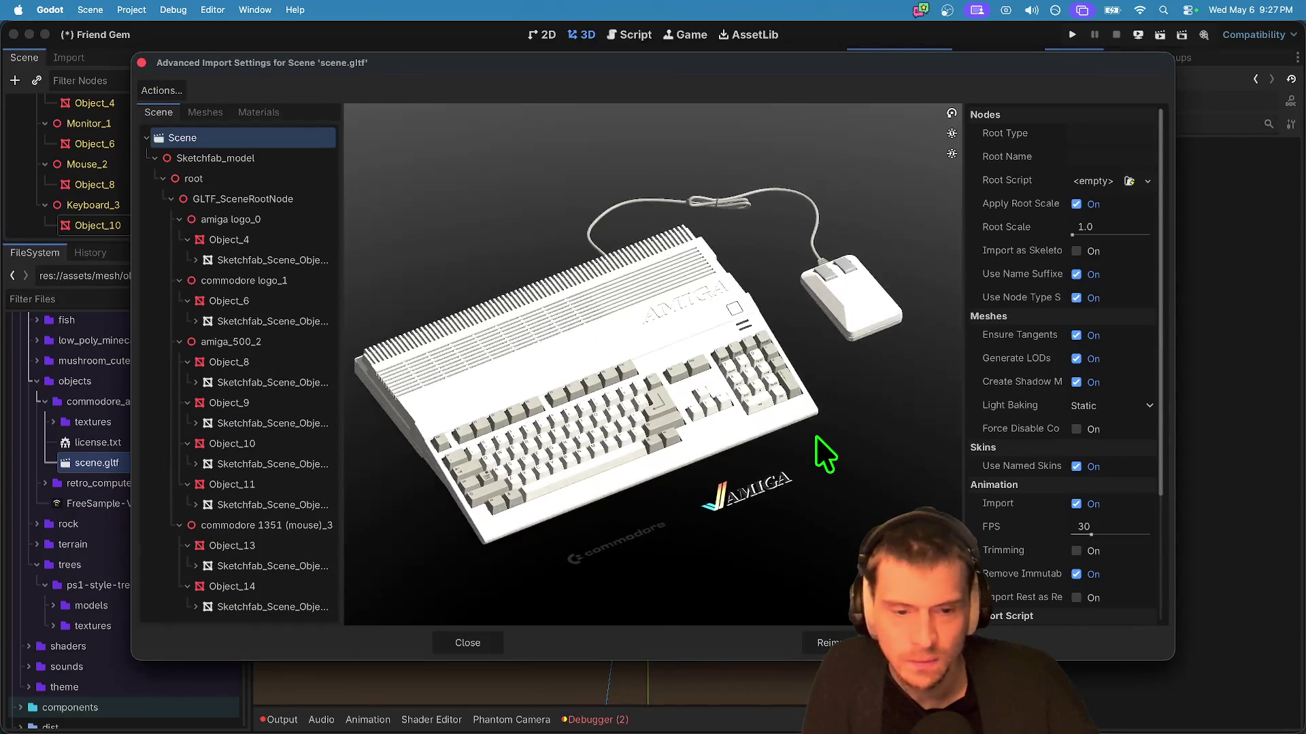
{"action": "left_click", "coordinate": [285, 301]}
{"action": "left_click", "coordinate": [284, 282]}
{"action": "left_click", "coordinate": [281, 299]}
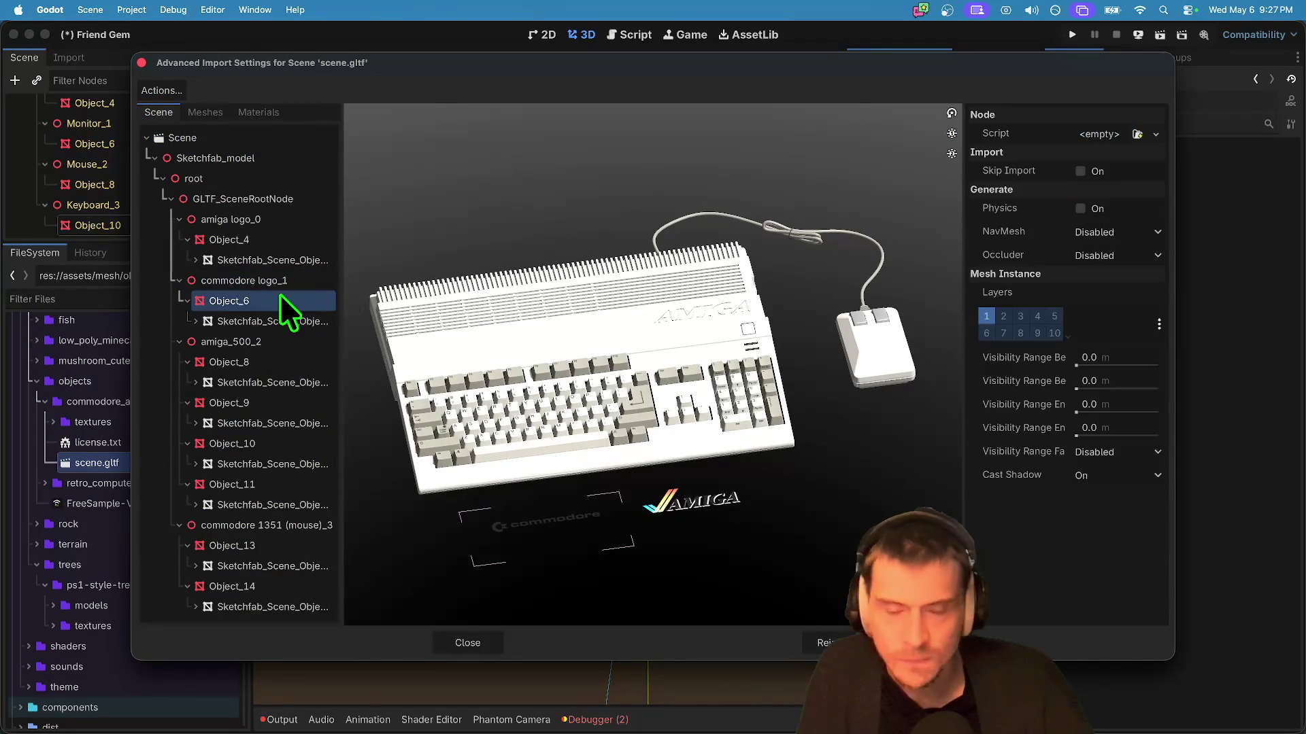
{"action": "left_click", "coordinate": [1086, 170]}
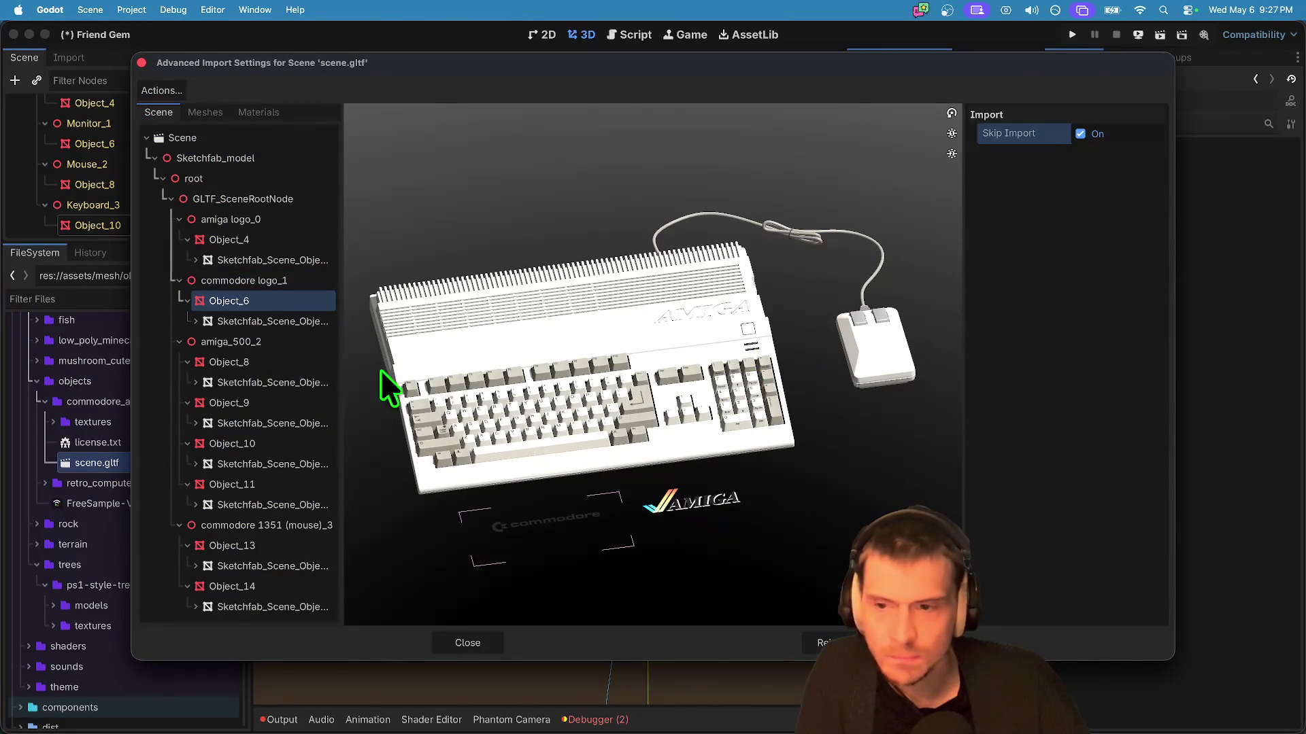
Step: Review Object_8 through Object_11 and the AMIGA logo mesh, then reimport the model
{"action": "left_click", "coordinate": [282, 239]}
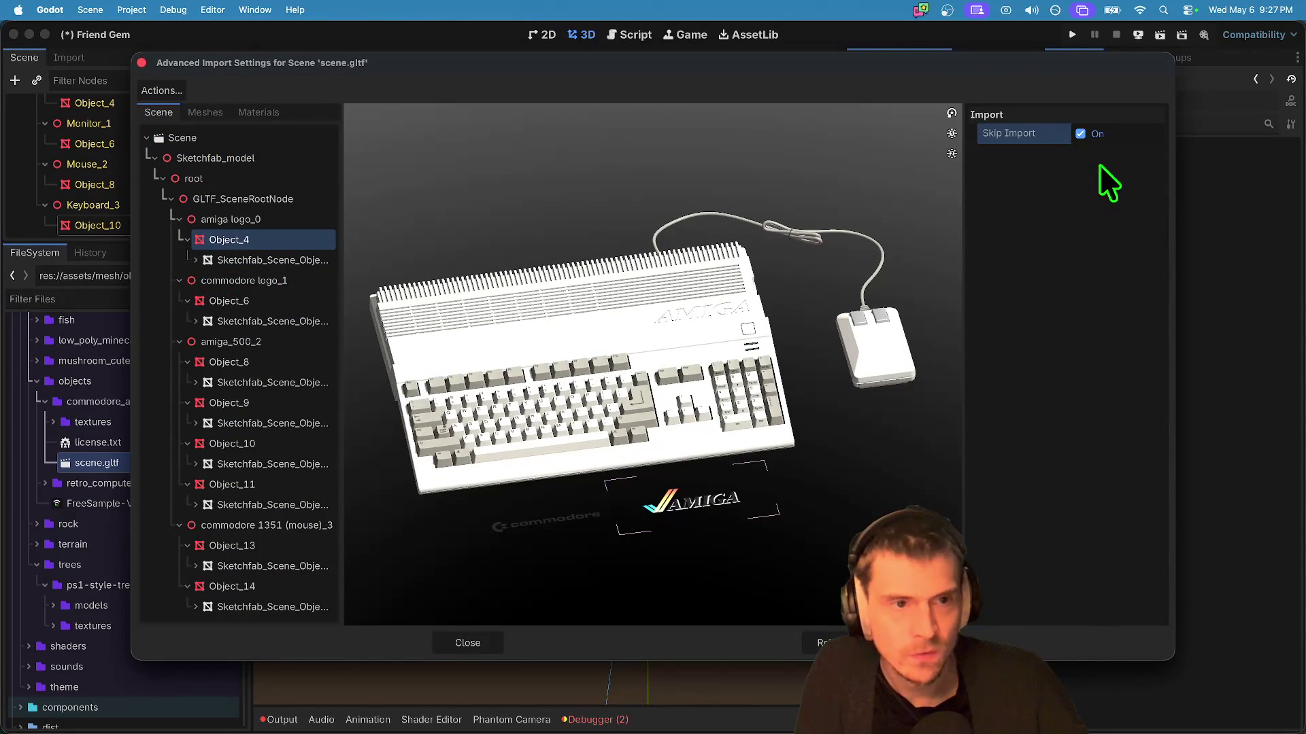
{"action": "left_click", "coordinate": [276, 389]}
{"action": "left_click", "coordinate": [269, 422]}
{"action": "left_click", "coordinate": [265, 466]}
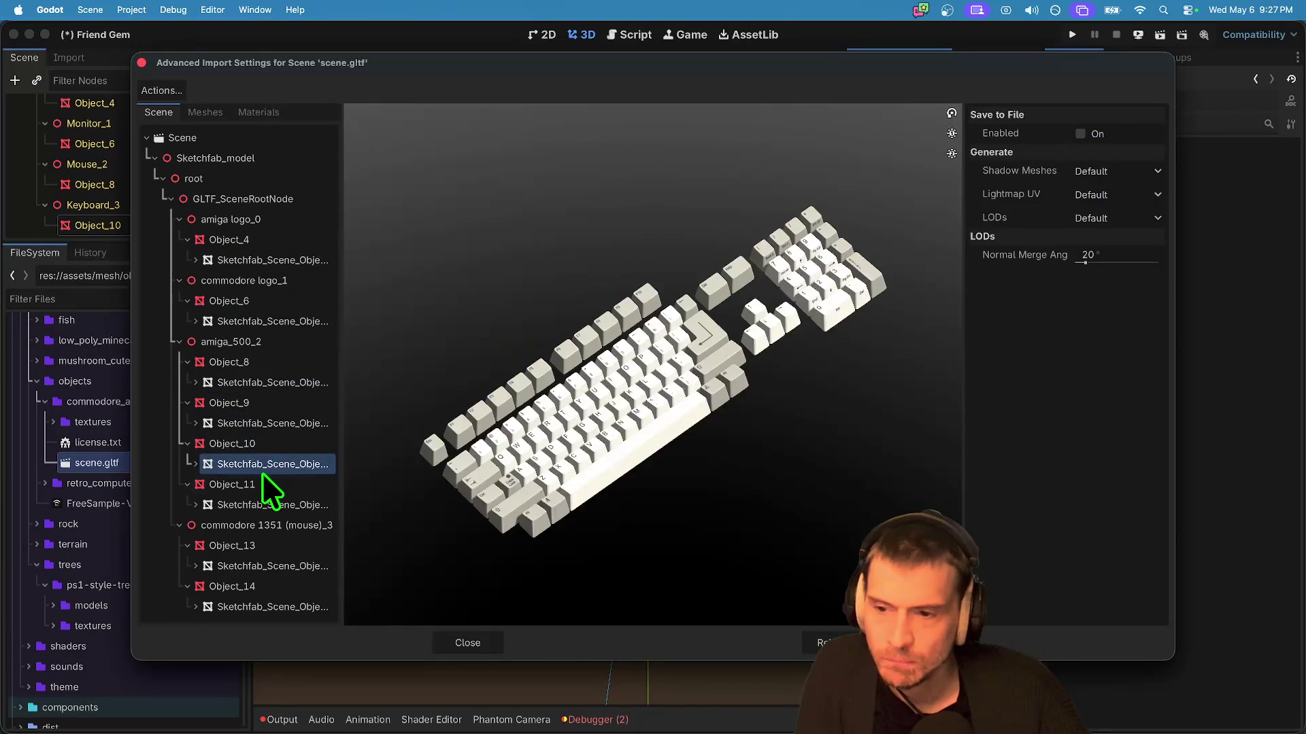
{"action": "left_click", "coordinate": [271, 484]}
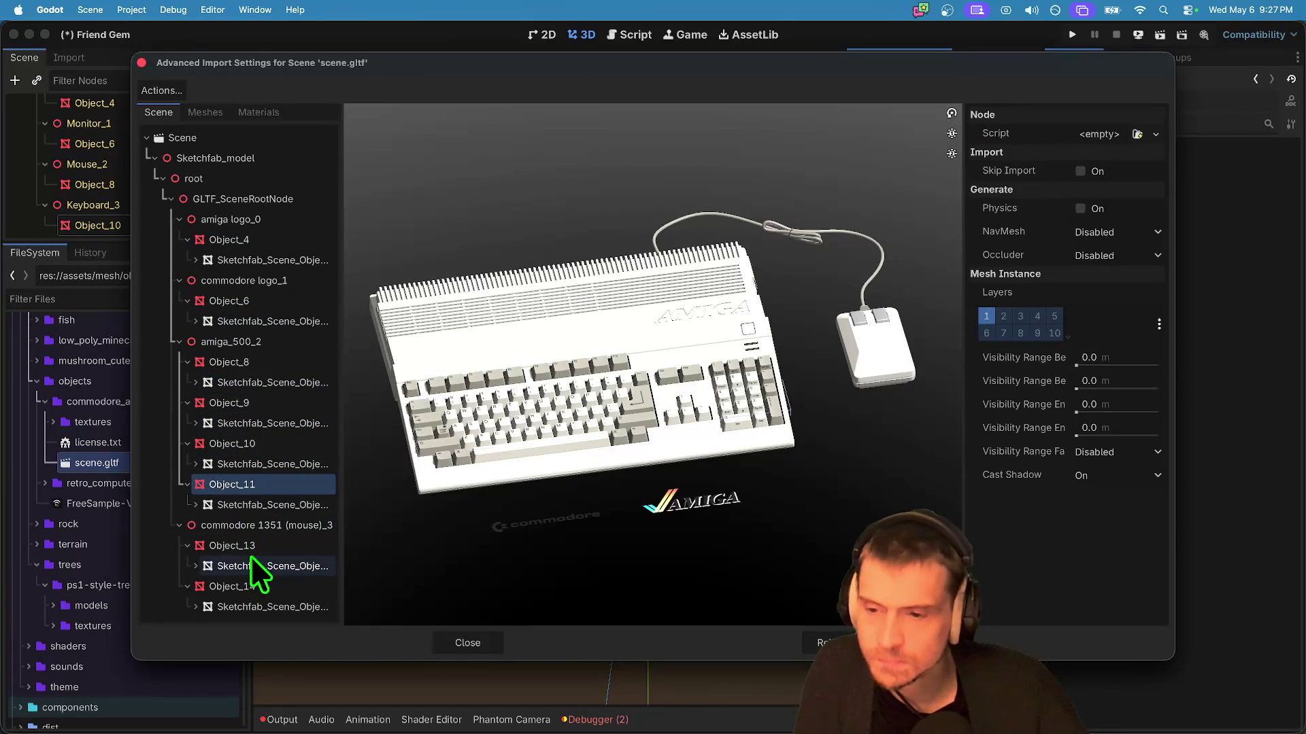
{"action": "left_click", "coordinate": [270, 257]}
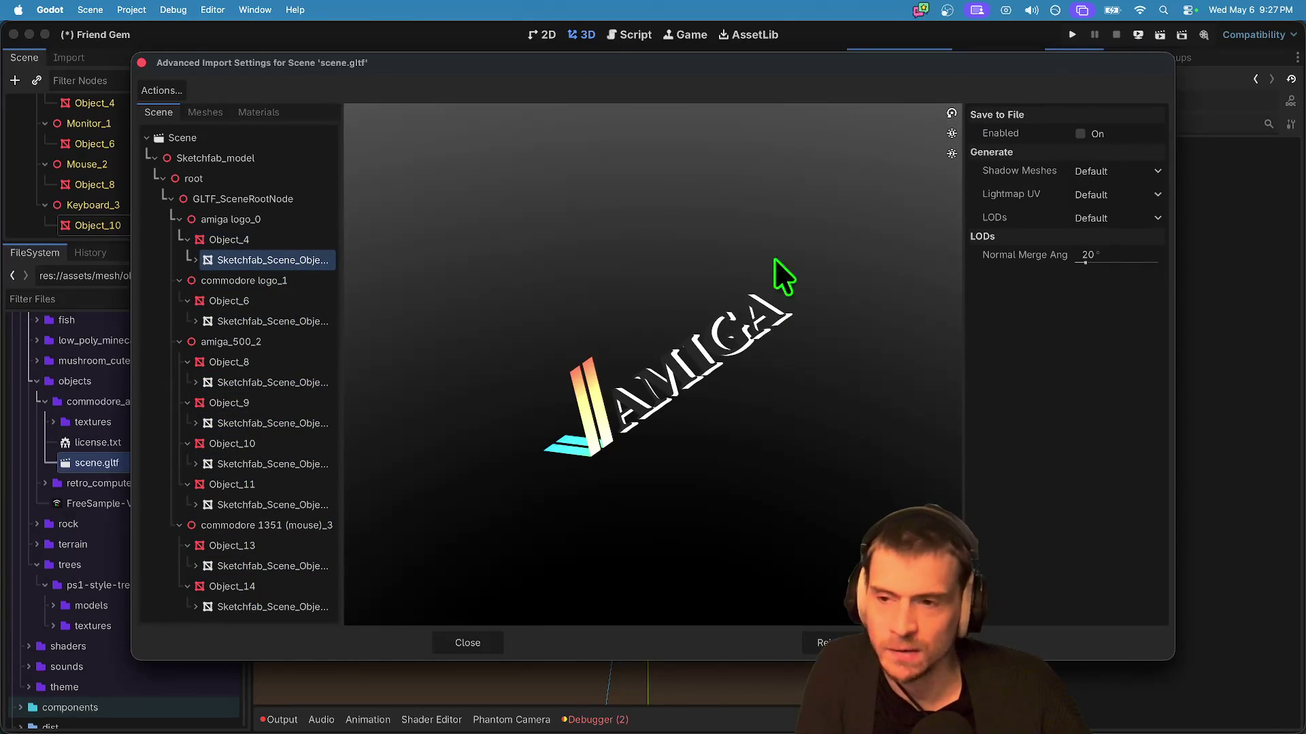
{"action": "left_click", "coordinate": [299, 238]}
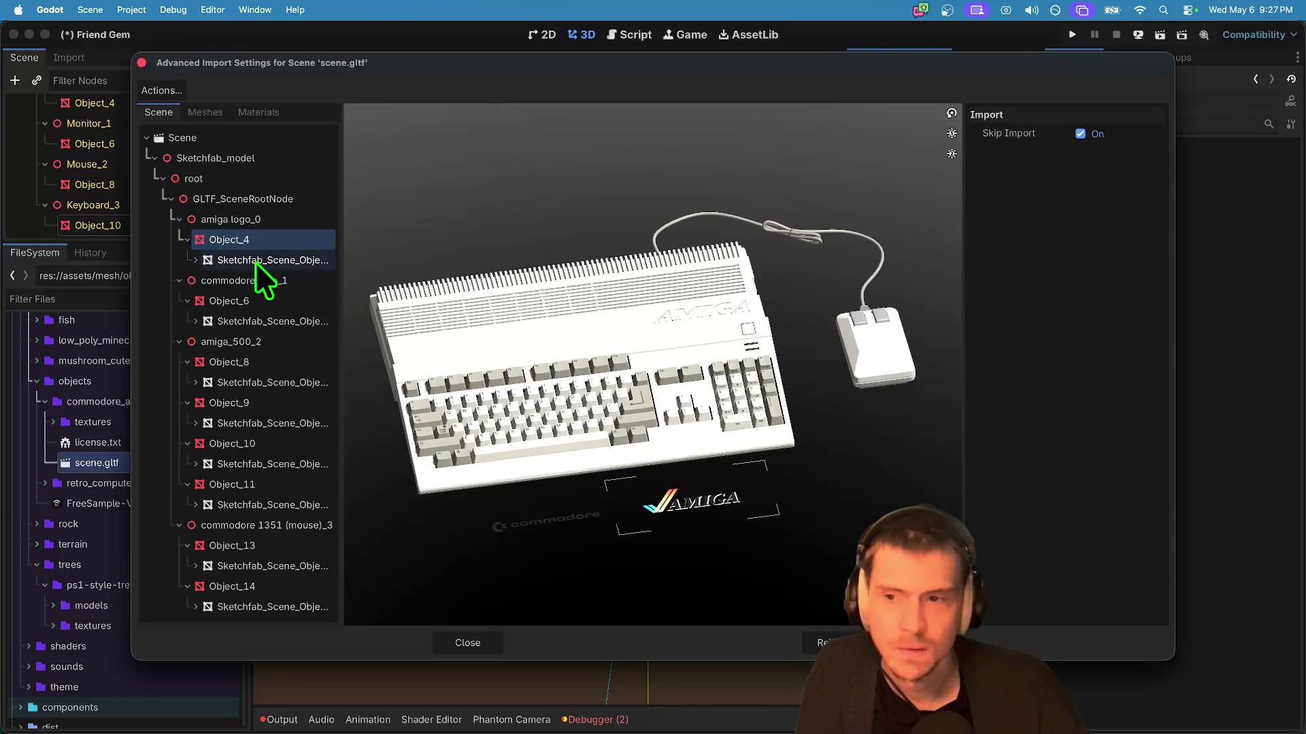
{"action": "left_click", "coordinate": [247, 199]}
{"action": "left_click", "coordinate": [831, 639]}
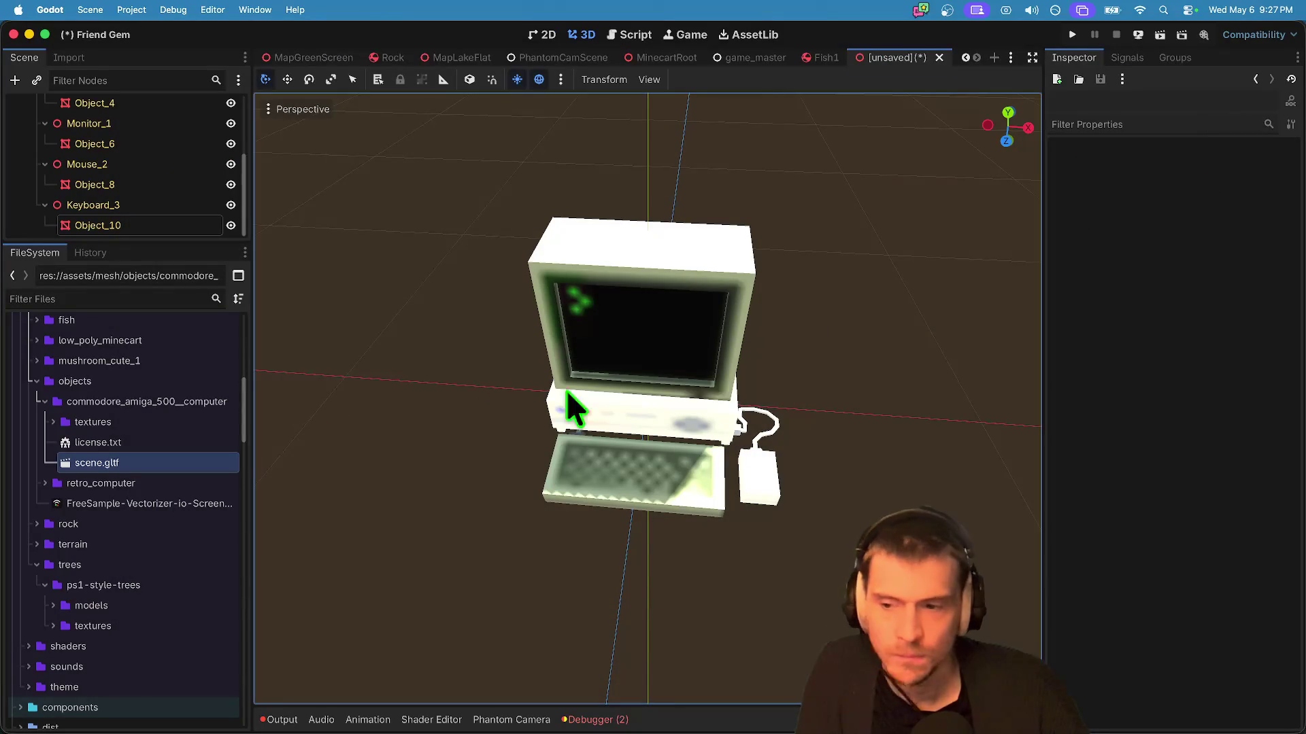
Step: Create a new inherited scene from the Amiga scene.gltf and frame the keyboard
{"action": "right_click", "coordinate": [156, 465]}
{"action": "left_click", "coordinate": [287, 385]}
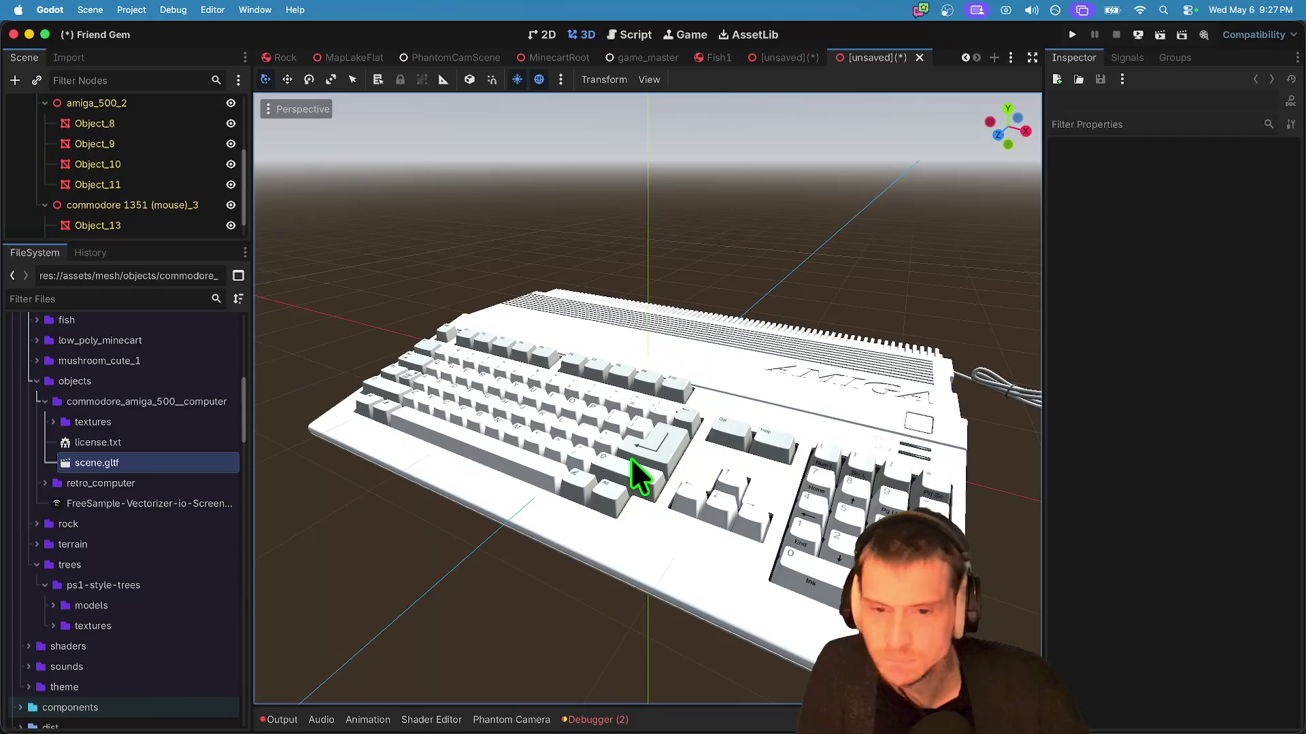
{"action": "left_click", "coordinate": [720, 509]}
{"action": "key", "text": "f"}
{"action": "left_click", "coordinate": [719, 500]}
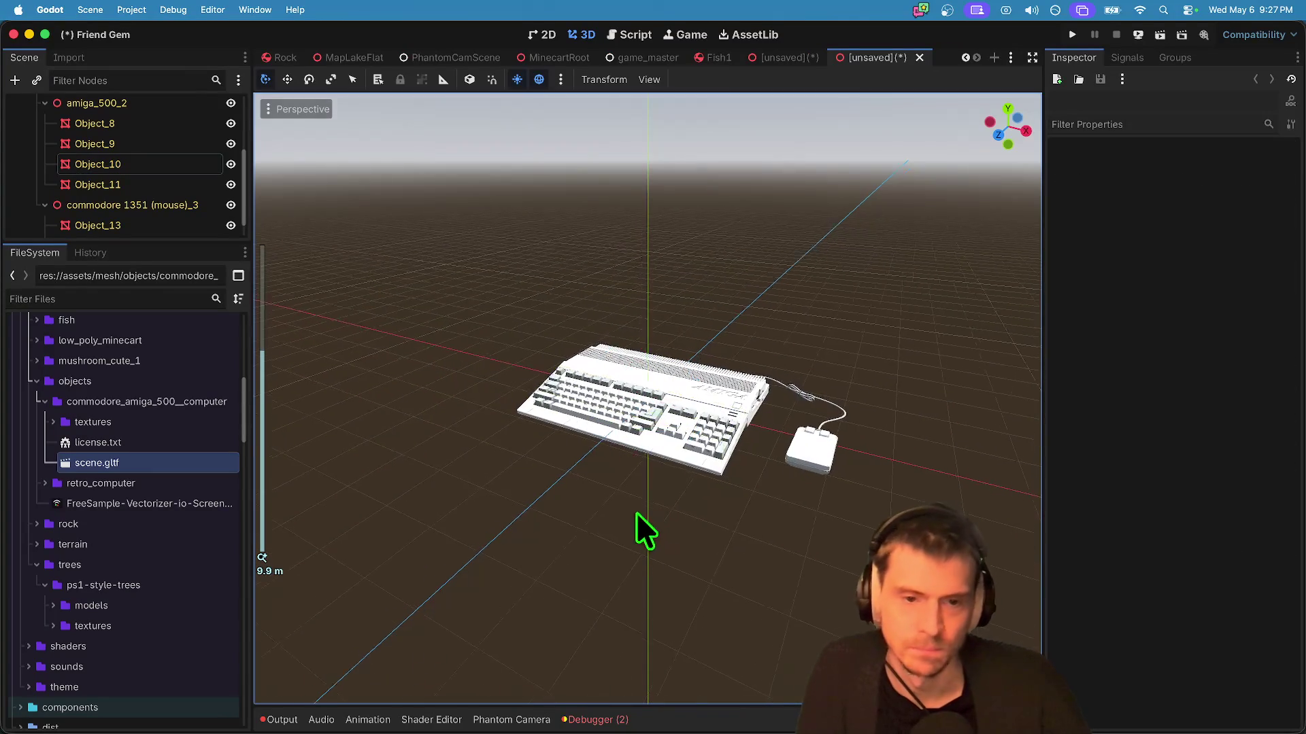
{"action": "scroll", "coordinate": [680, 503], "scroll_direction": "up", "scroll_amount": 5}
{"action": "mouse_move", "coordinate": [755, 480]}
{"action": "left_mouse_down"}
{"action": "mouse_move", "coordinate": [764, 415]}
{"action": "mouse_move", "coordinate": [646, 577]}
{"action": "mouse_move", "coordinate": [599, 544]}
{"action": "left_mouse_up"}
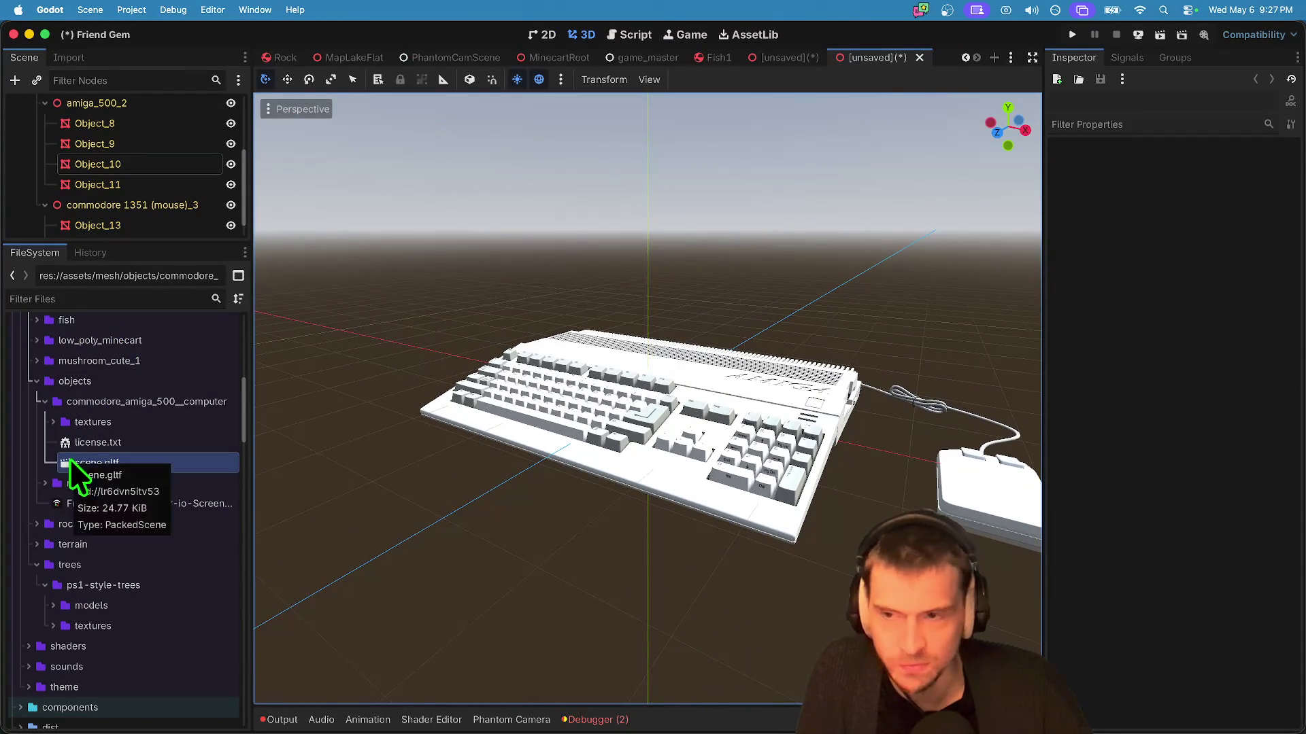
{"action": "scroll", "coordinate": [181, 163], "scroll_direction": "up", "scroll_amount": 5}
{"action": "left_click_drag", "start_coordinate": [126, 245], "coordinate": [125, 515]}
Step: Make the body Object_8's mesh and its surface material unique
{"action": "left_click", "coordinate": [146, 229]}
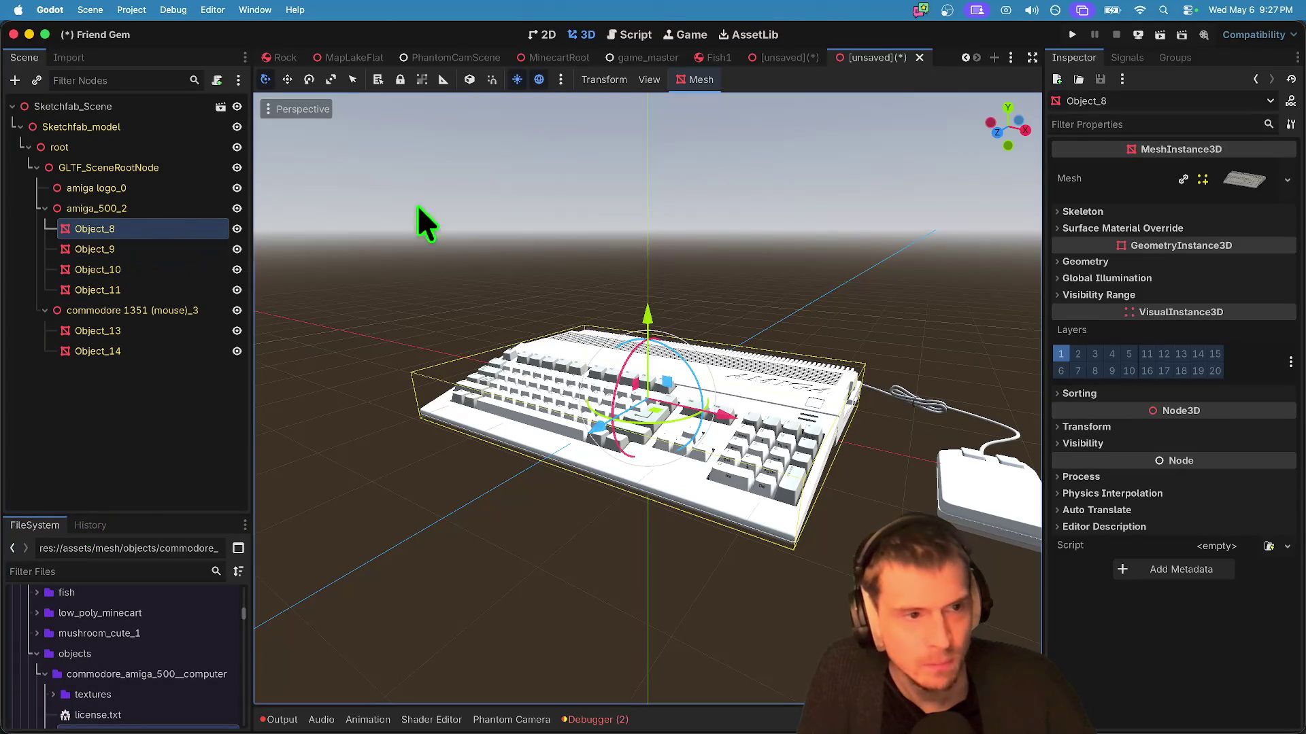
{"action": "right_click", "coordinate": [1232, 189]}
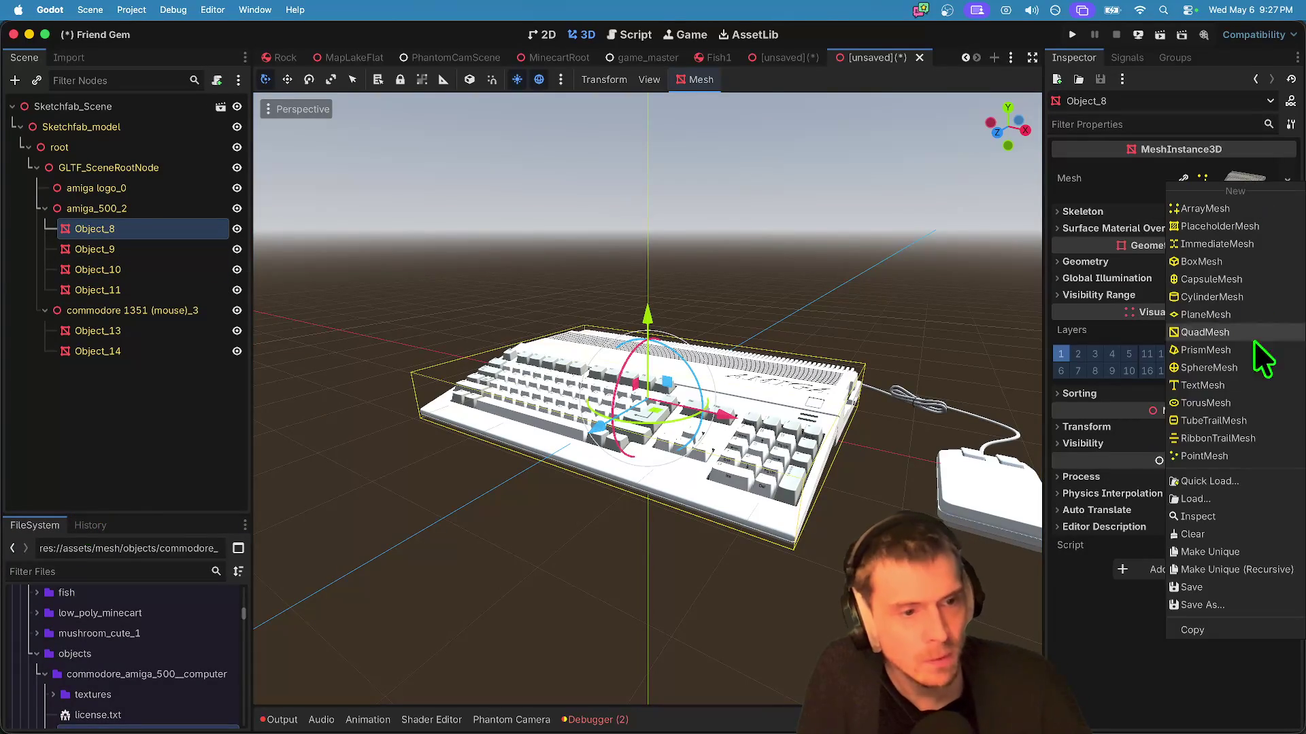
{"action": "left_click", "coordinate": [1239, 552]}
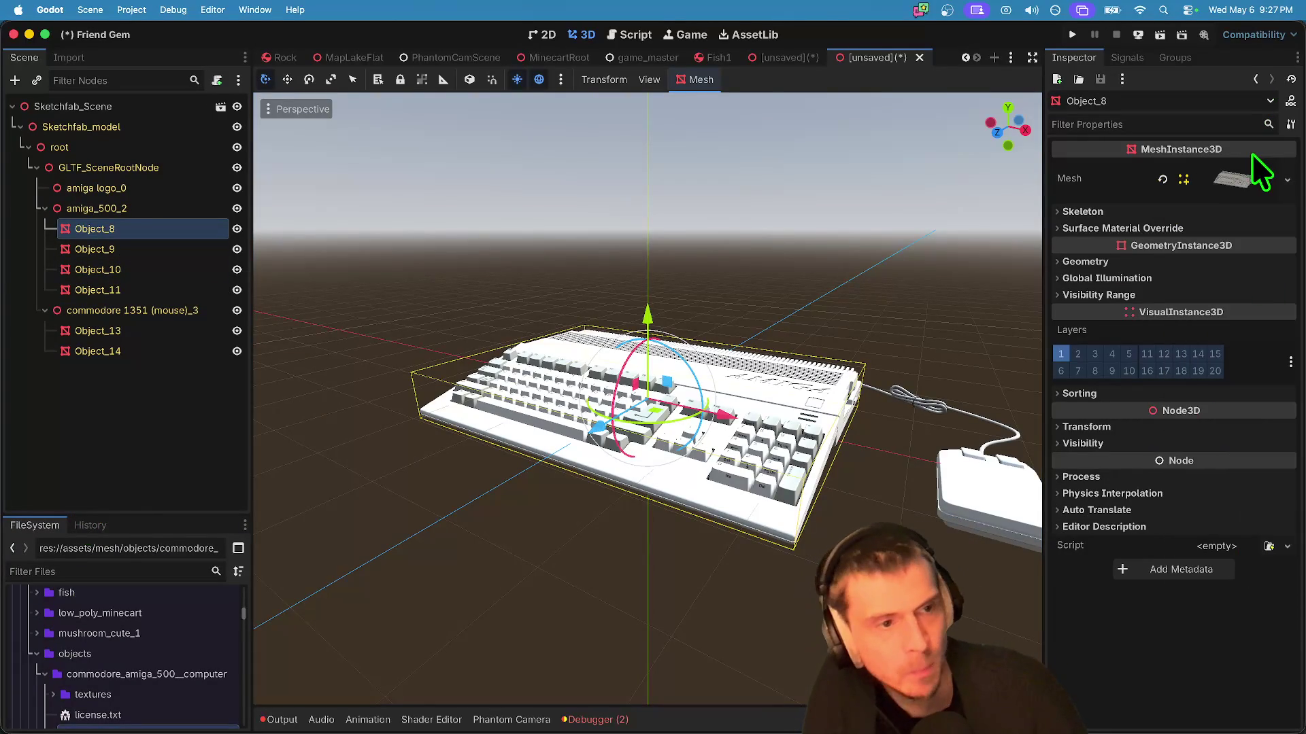
{"action": "left_click", "coordinate": [1251, 166]}
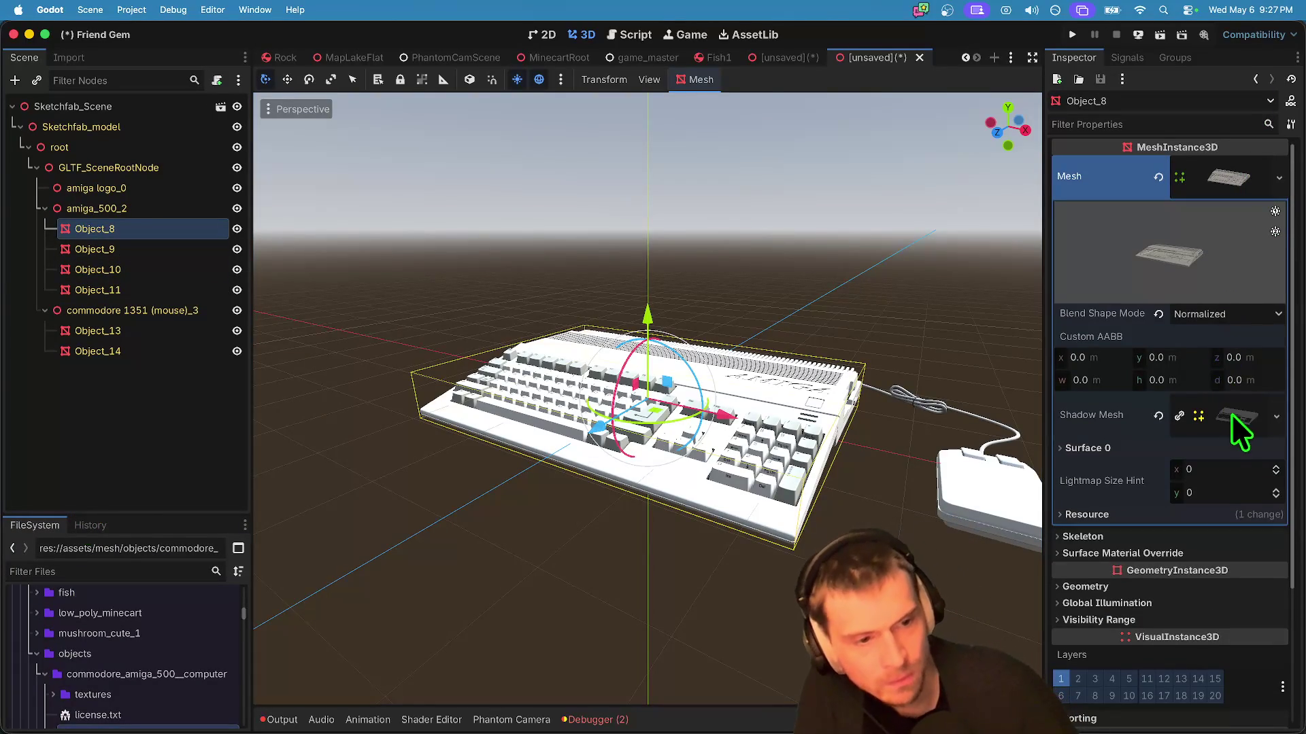
{"action": "left_click", "coordinate": [1191, 451]}
{"action": "right_click", "coordinate": [1216, 501]}
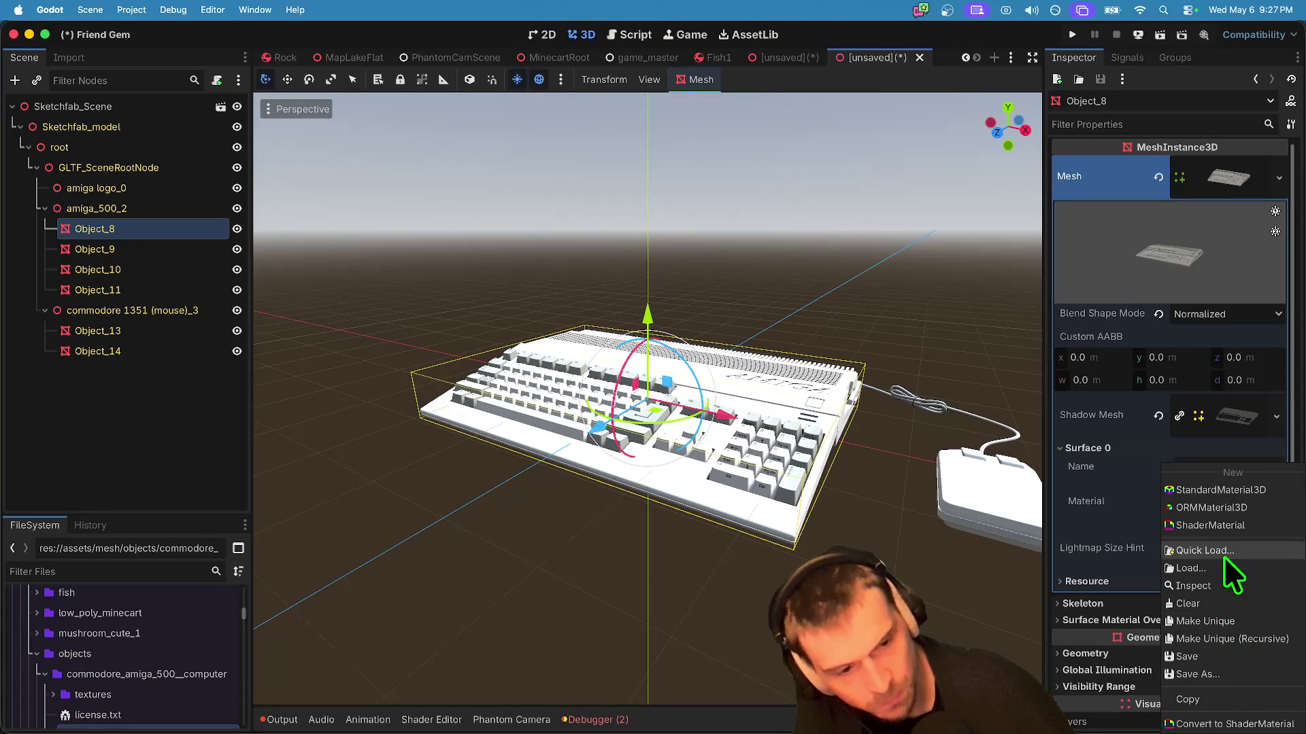
{"action": "left_click", "coordinate": [1213, 622]}
Step: Set the body material's Metallic and Specular to 0
{"action": "left_click", "coordinate": [1258, 512]}
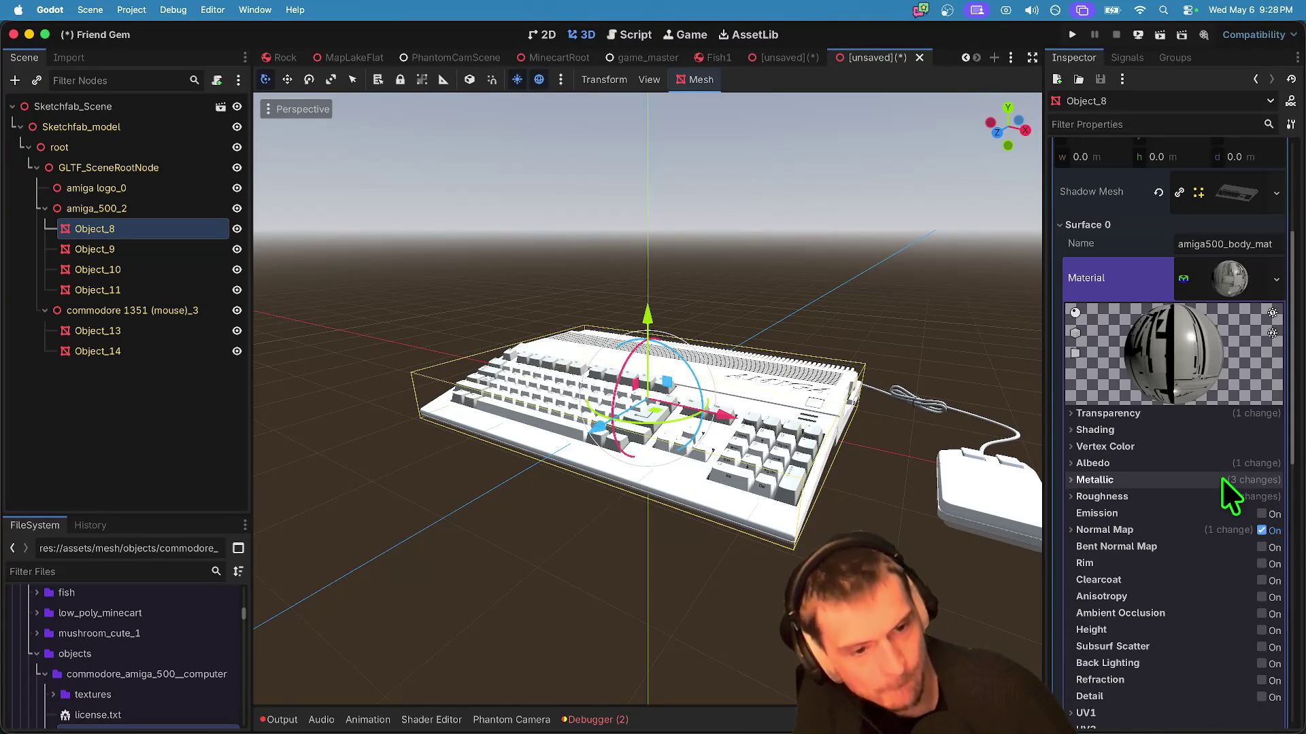
{"action": "left_click", "coordinate": [1244, 480]}
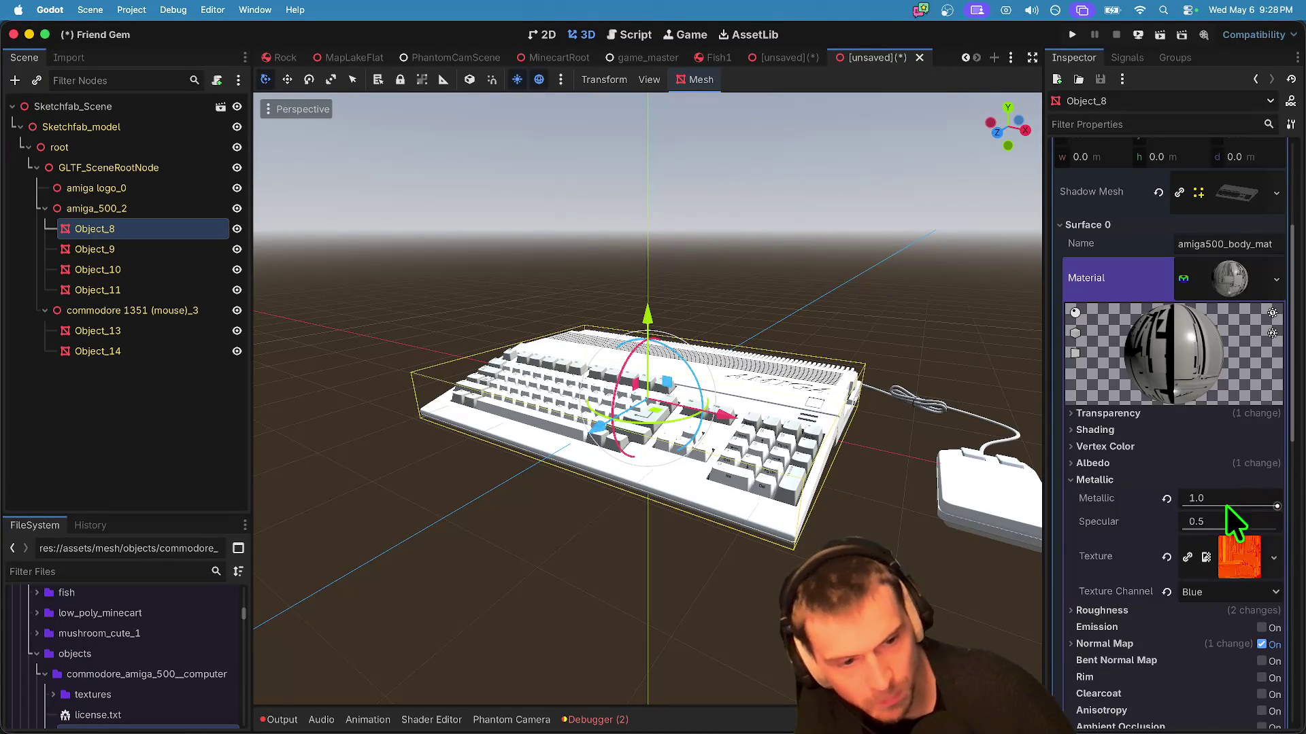
{"action": "left_click_drag", "start_coordinate": [1263, 505], "coordinate": [1022, 500]}
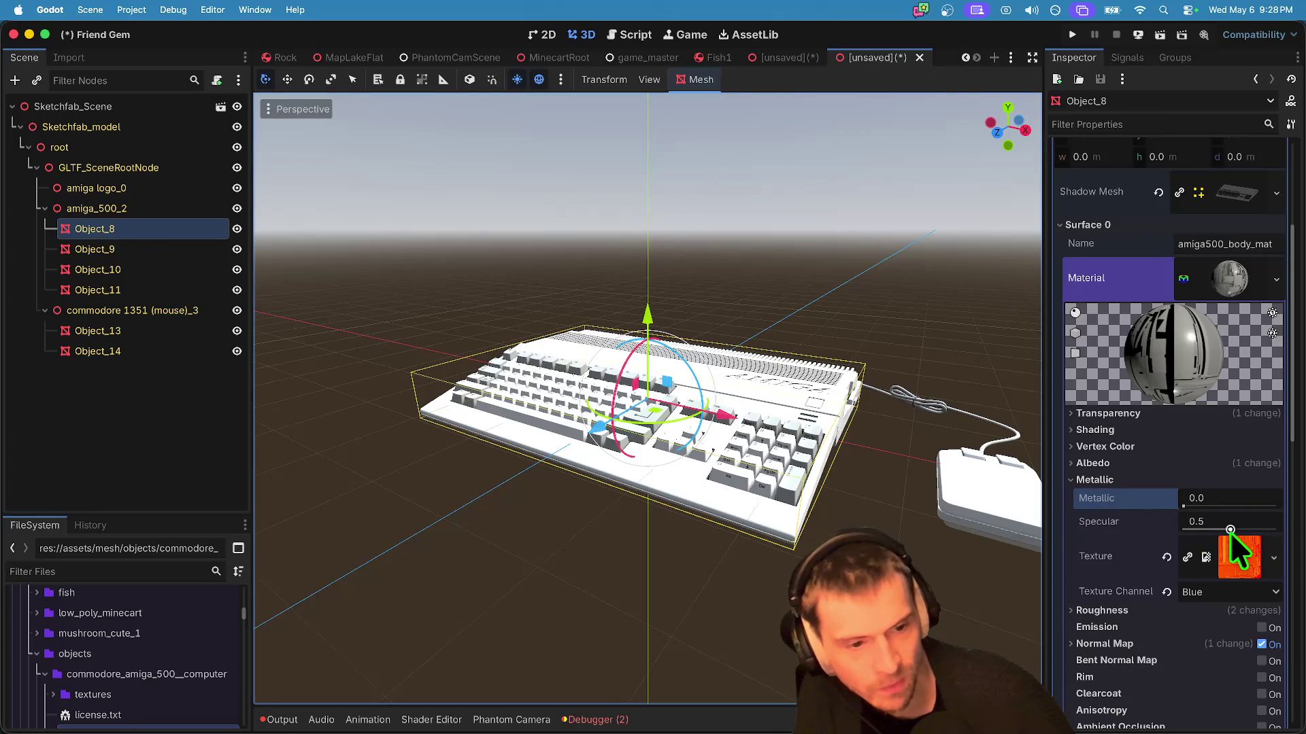
{"action": "left_click_drag", "start_coordinate": [1231, 529], "coordinate": [1183, 529]}
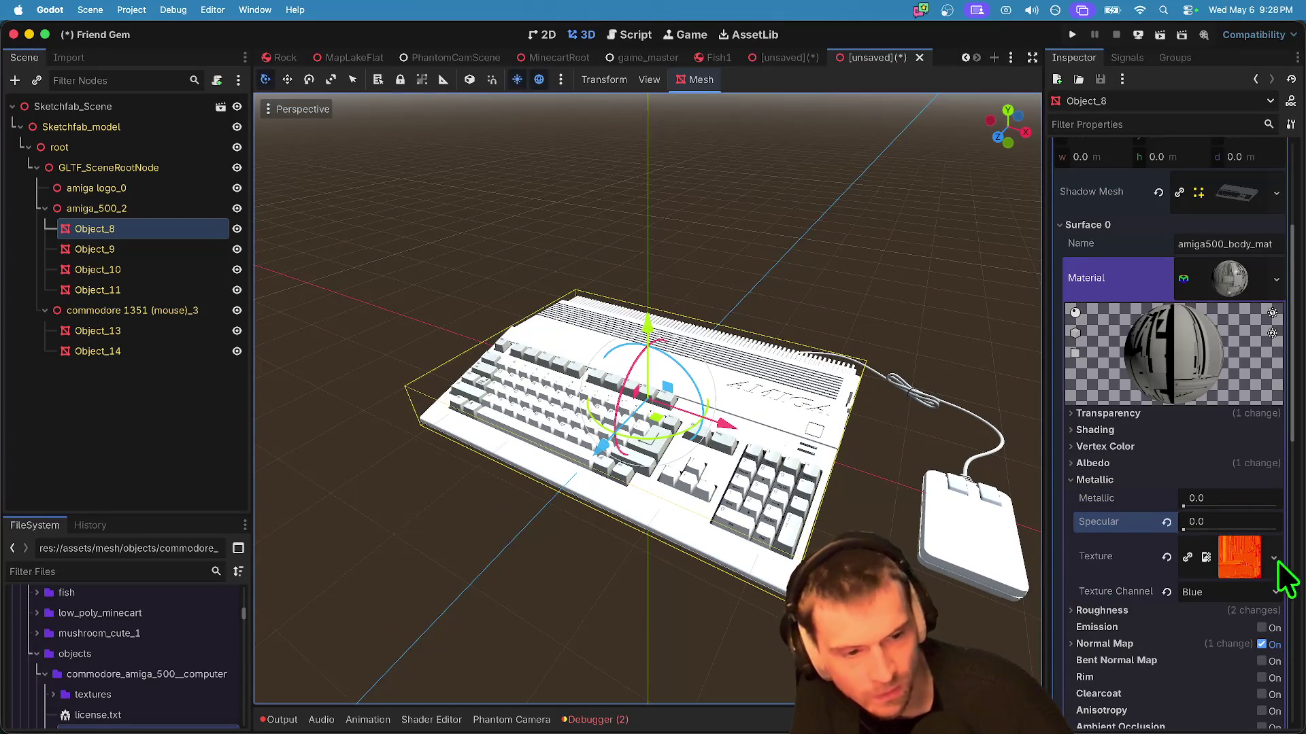
Step: Tint the body material's albedo colour grey a6a6a6
{"action": "left_click", "coordinate": [1235, 448]}
{"action": "left_click", "coordinate": [1236, 448]}
{"action": "left_click", "coordinate": [1237, 464]}
{"action": "left_click", "coordinate": [1244, 481]}
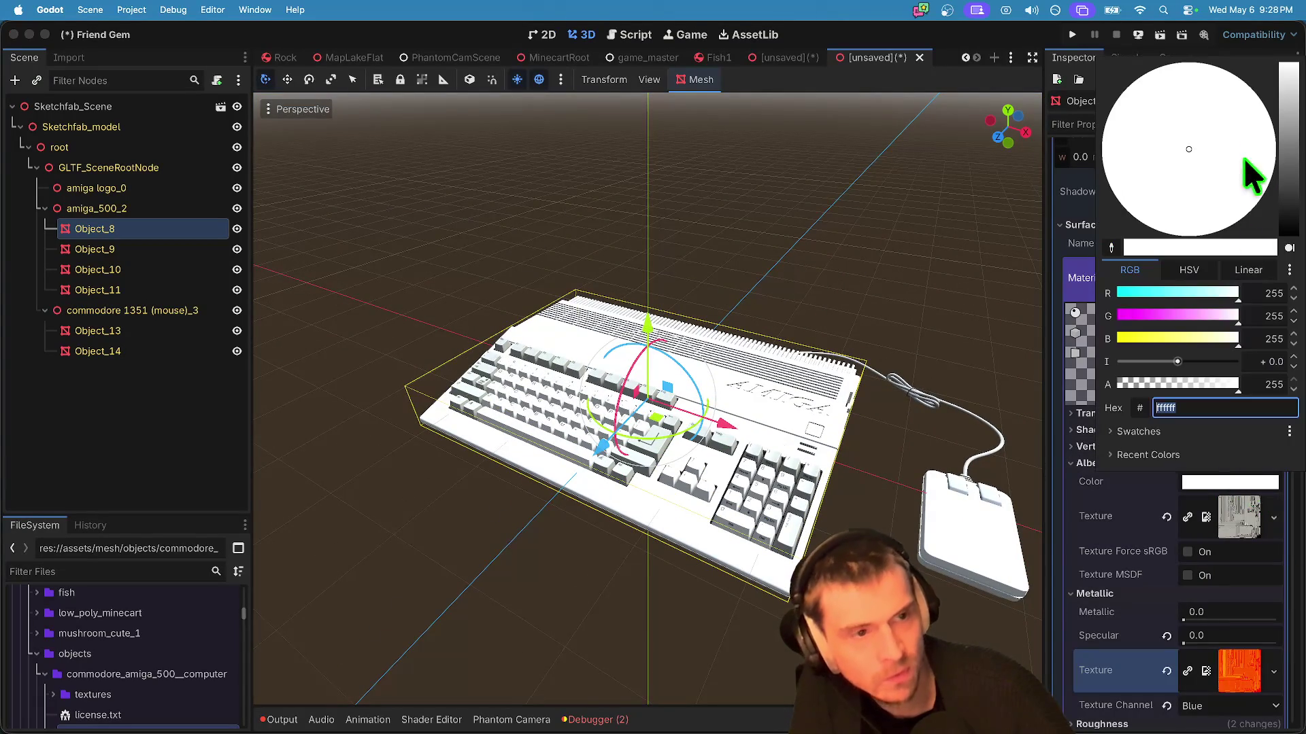
{"action": "mouse_move", "coordinate": [1284, 130]}
{"action": "left_mouse_down"}
{"action": "mouse_move", "coordinate": [1283, 144]}
{"action": "mouse_move", "coordinate": [1274, 119]}
{"action": "left_mouse_up"}
{"action": "scroll", "coordinate": [665, 606], "scroll_direction": "down", "scroll_amount": 6}
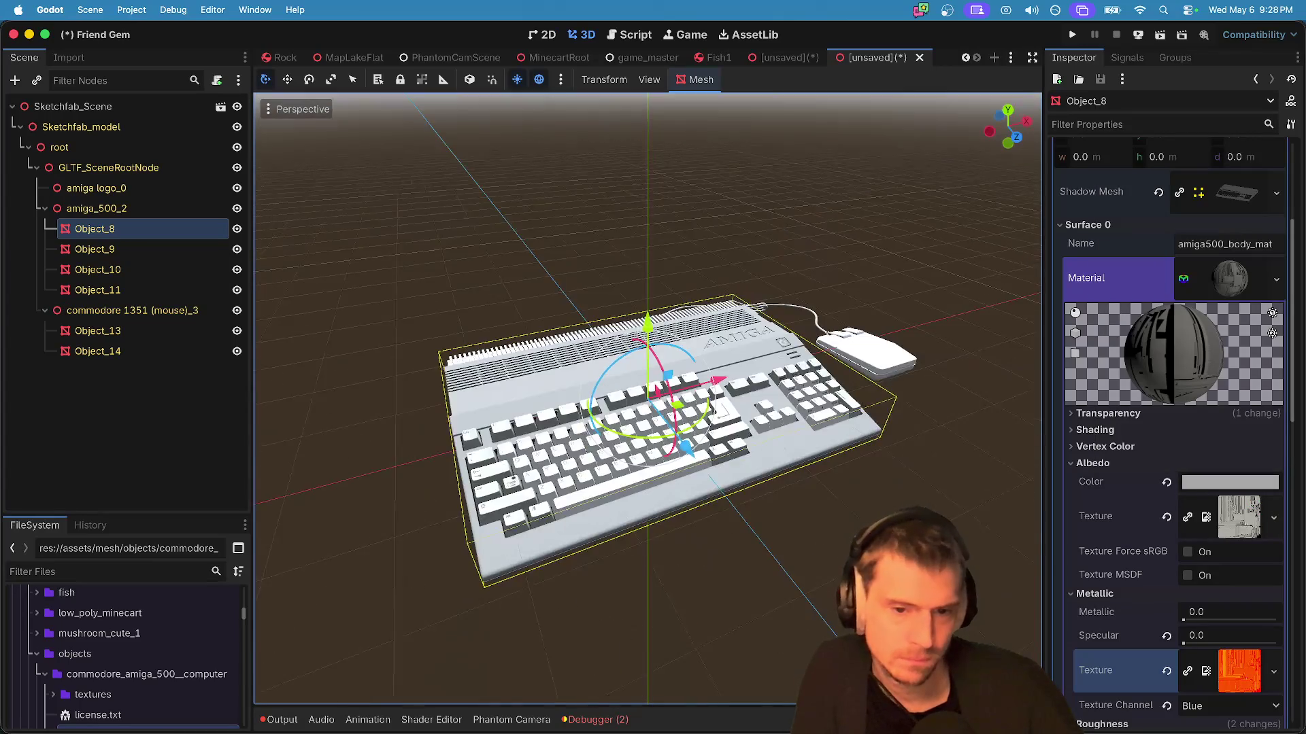
{"action": "scroll", "coordinate": [821, 562], "scroll_direction": "right", "scroll_amount": 5}
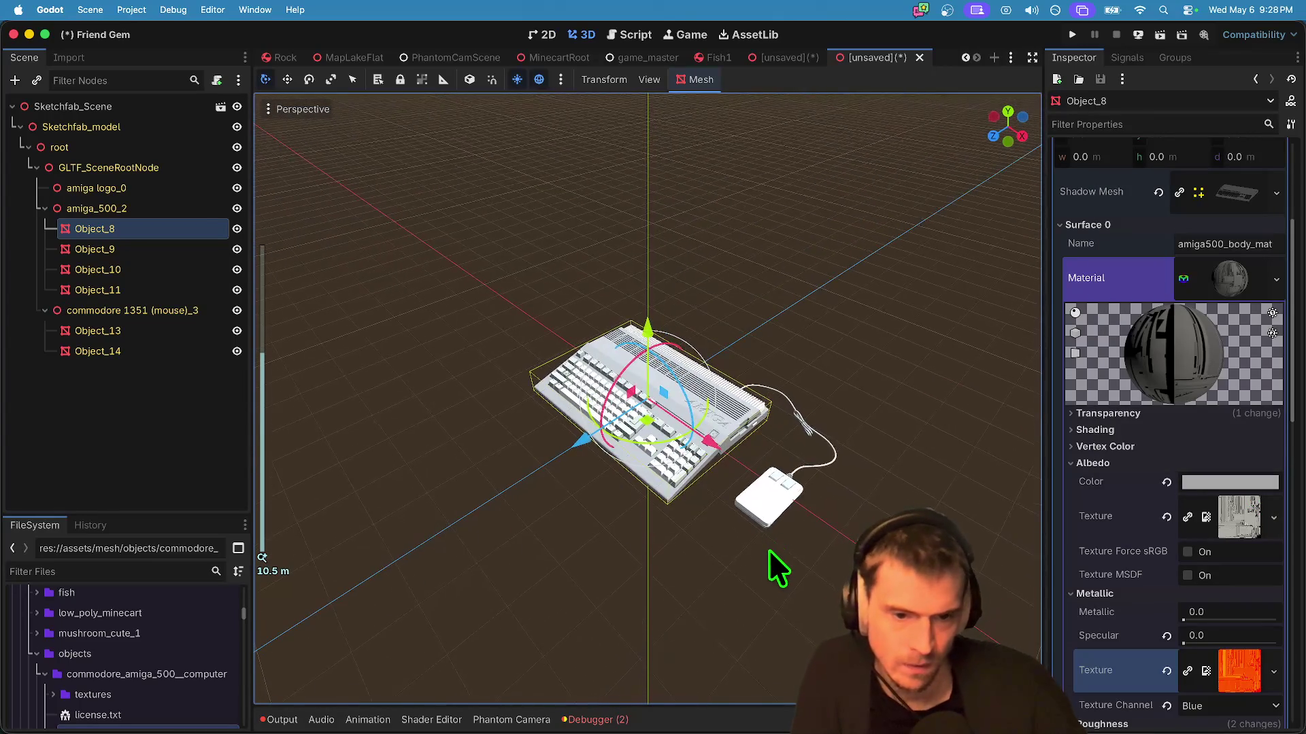
{"action": "left_click", "coordinate": [781, 519]}
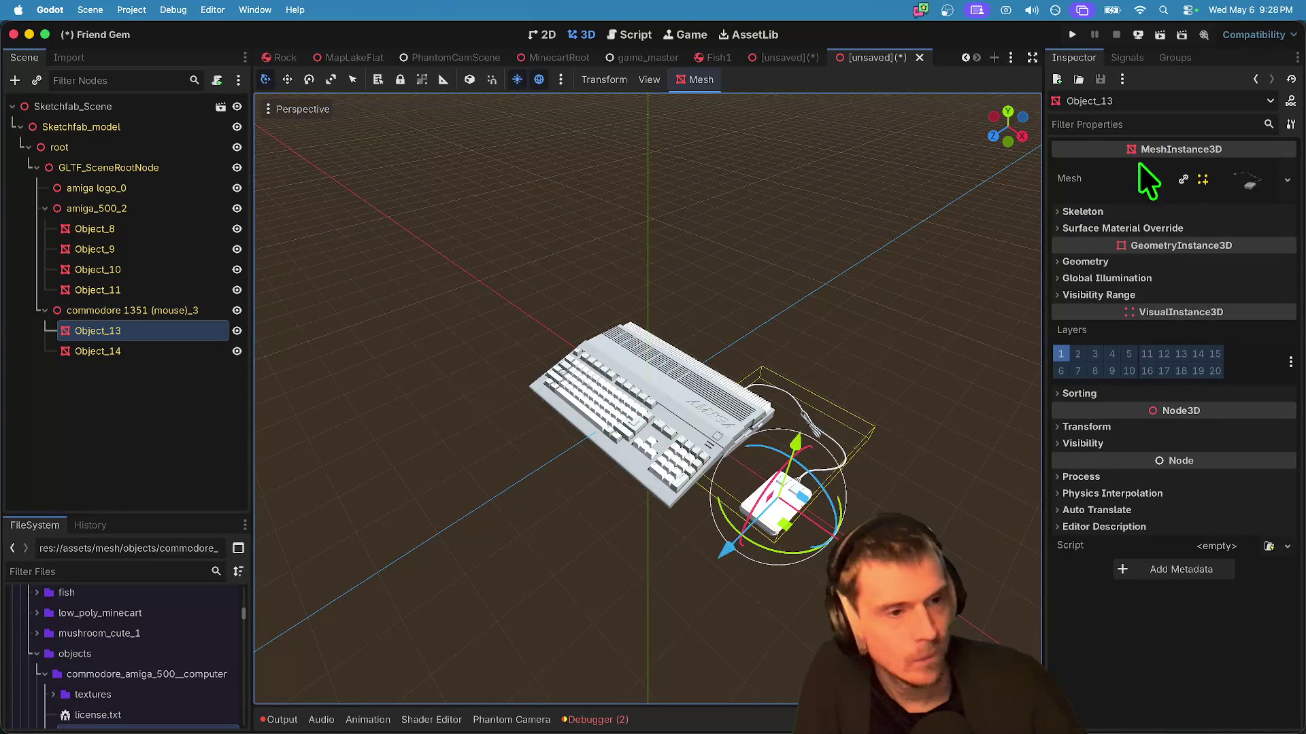
Step: Make the mouse Object_13's mesh and its shadow mesh unique
{"action": "left_click", "coordinate": [1249, 173]}
{"action": "right_click", "coordinate": [1247, 173]}
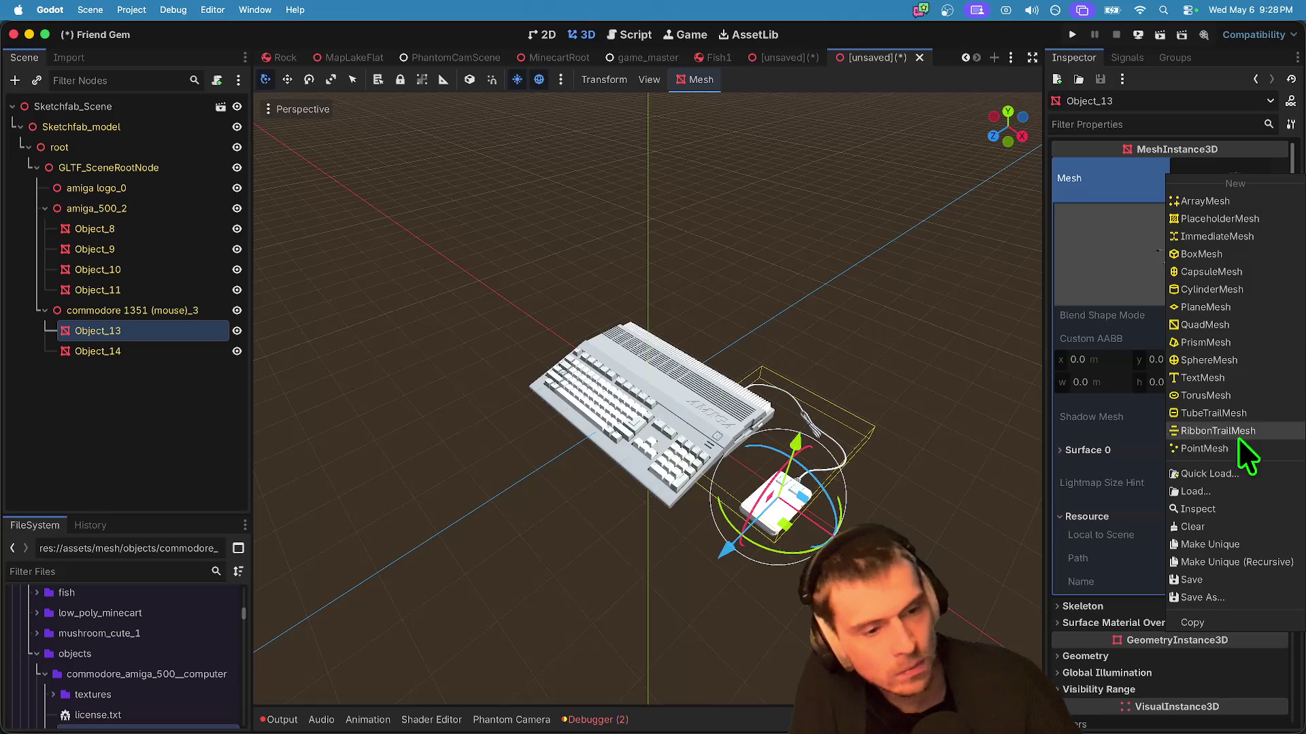
{"action": "left_click", "coordinate": [1201, 174]}
{"action": "left_click", "coordinate": [1181, 181]}
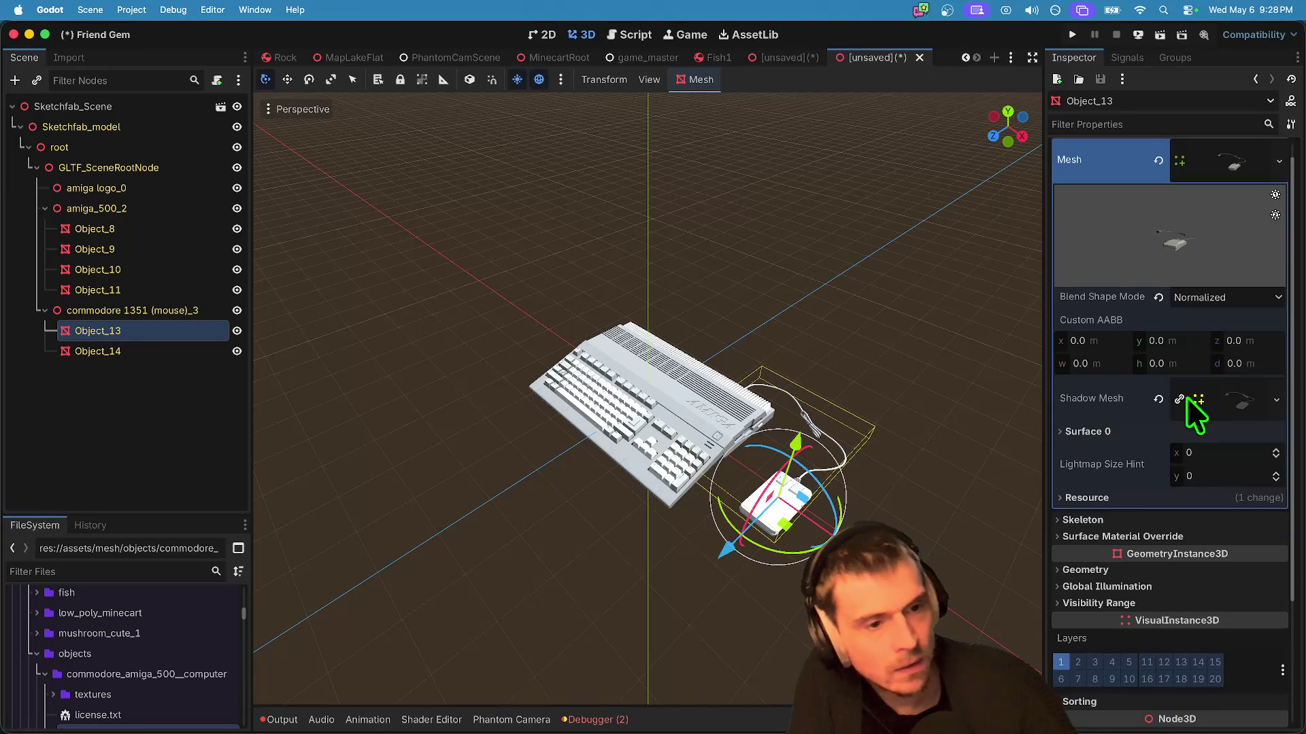
{"action": "left_click", "coordinate": [1184, 400]}
{"action": "left_click", "coordinate": [1262, 406]}
Step: Inspect the mouse mesh's Surface 0 and its surface name
{"action": "scroll", "coordinate": [1214, 427], "scroll_direction": "down", "scroll_amount": 10}
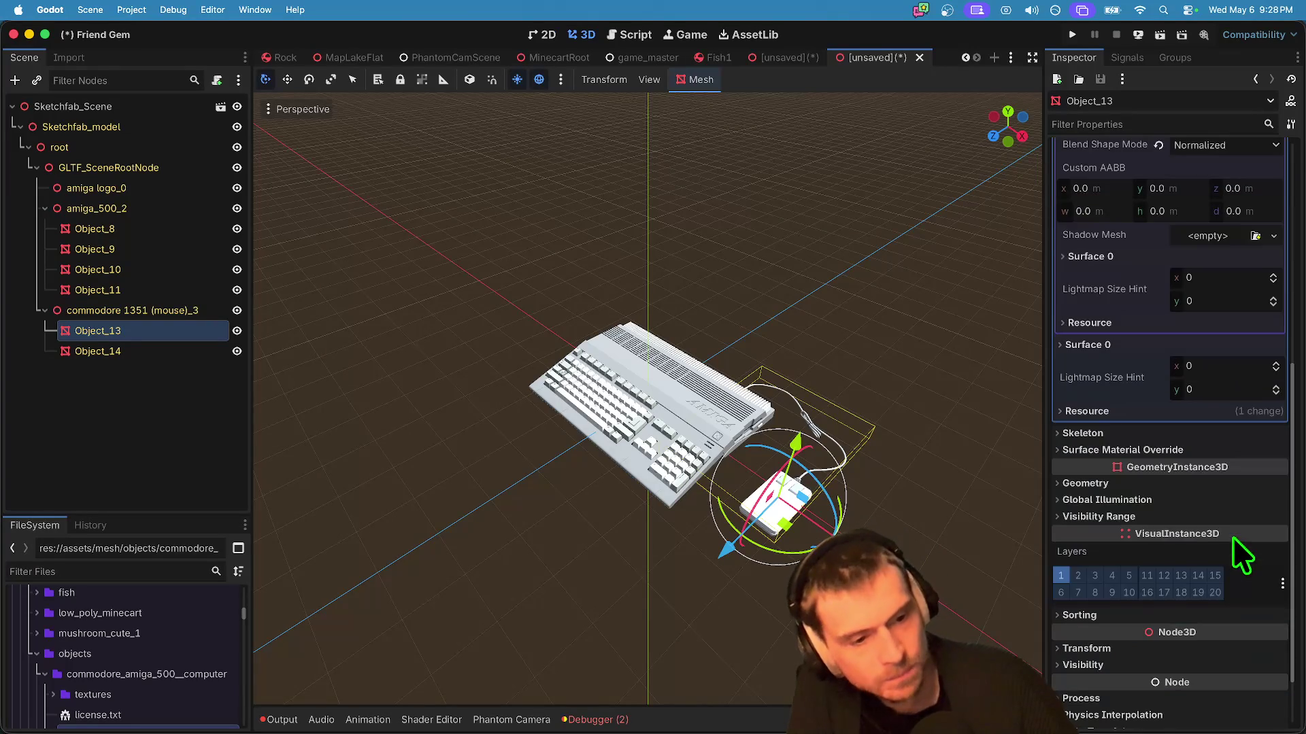
{"action": "scroll", "coordinate": [1183, 349], "scroll_direction": "up", "scroll_amount": 2}
{"action": "left_click", "coordinate": [1199, 356]}
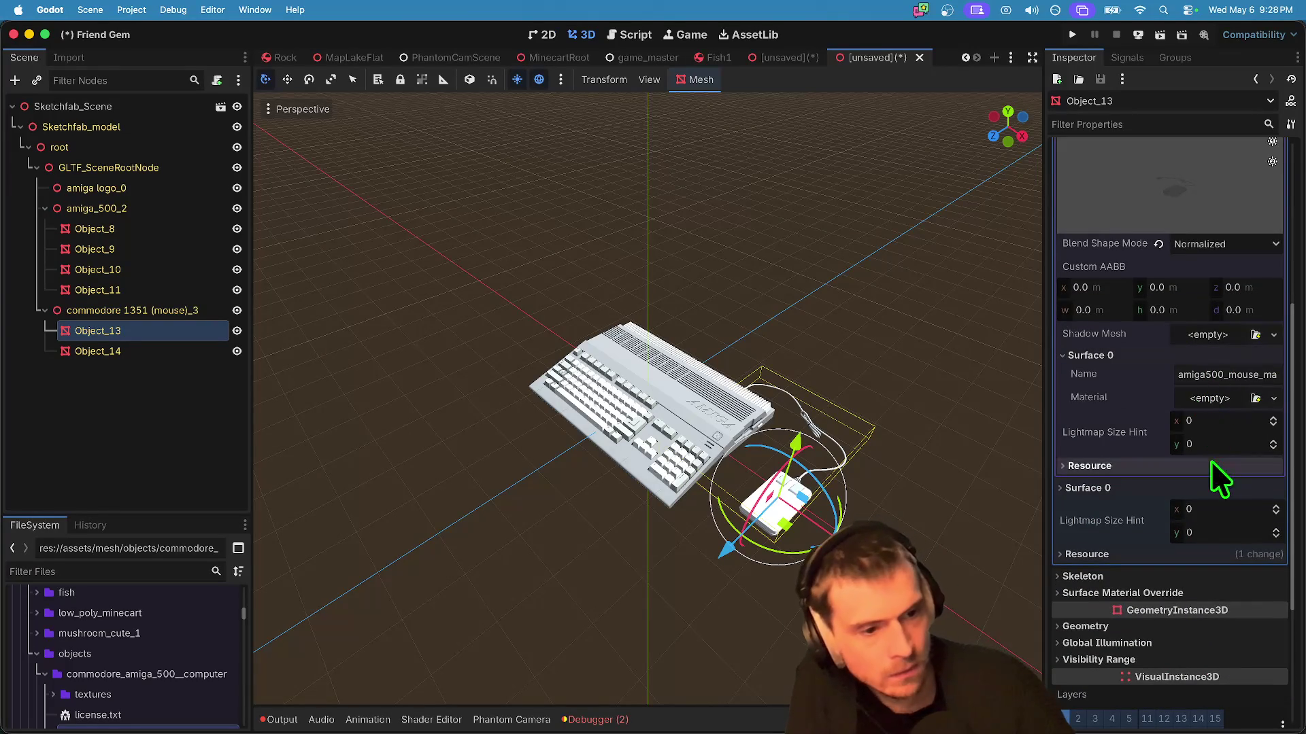
{"action": "scroll", "coordinate": [1185, 434], "scroll_direction": "up", "scroll_amount": 2}
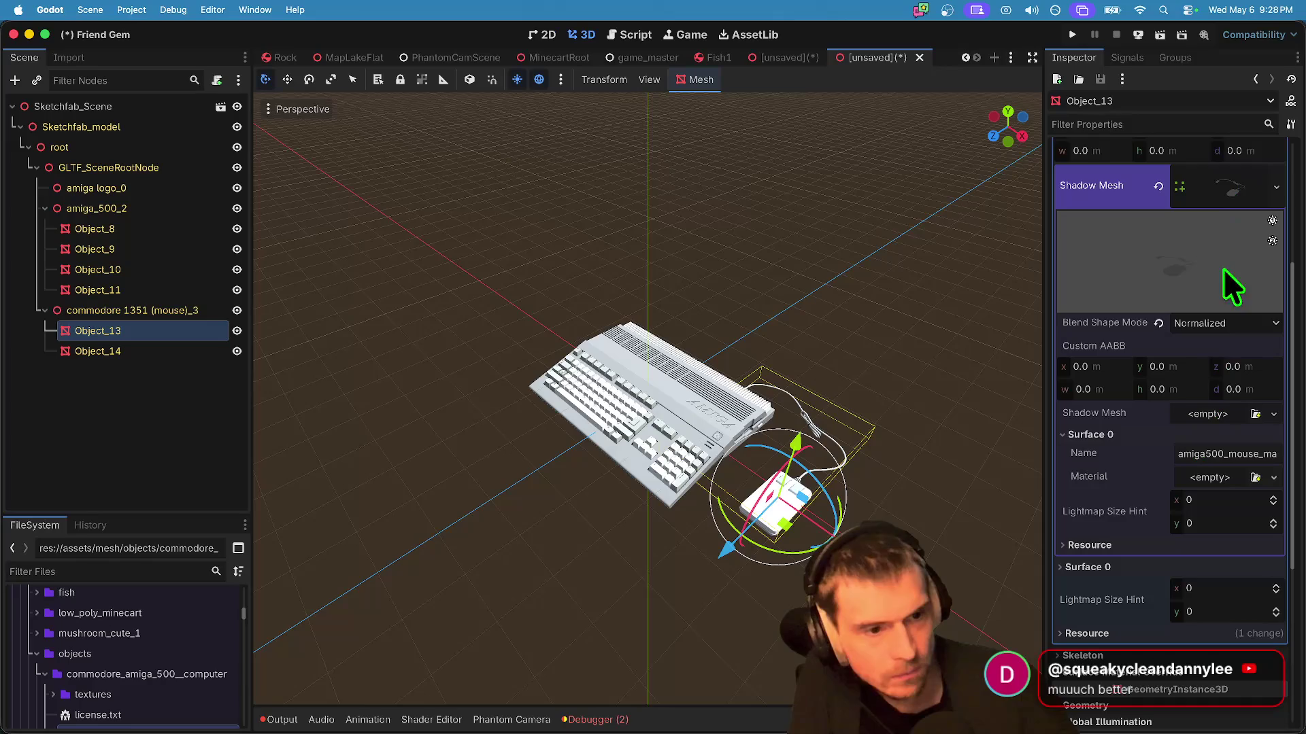
{"action": "left_click", "coordinate": [1217, 435]}
{"action": "left_click", "coordinate": [1217, 435]}
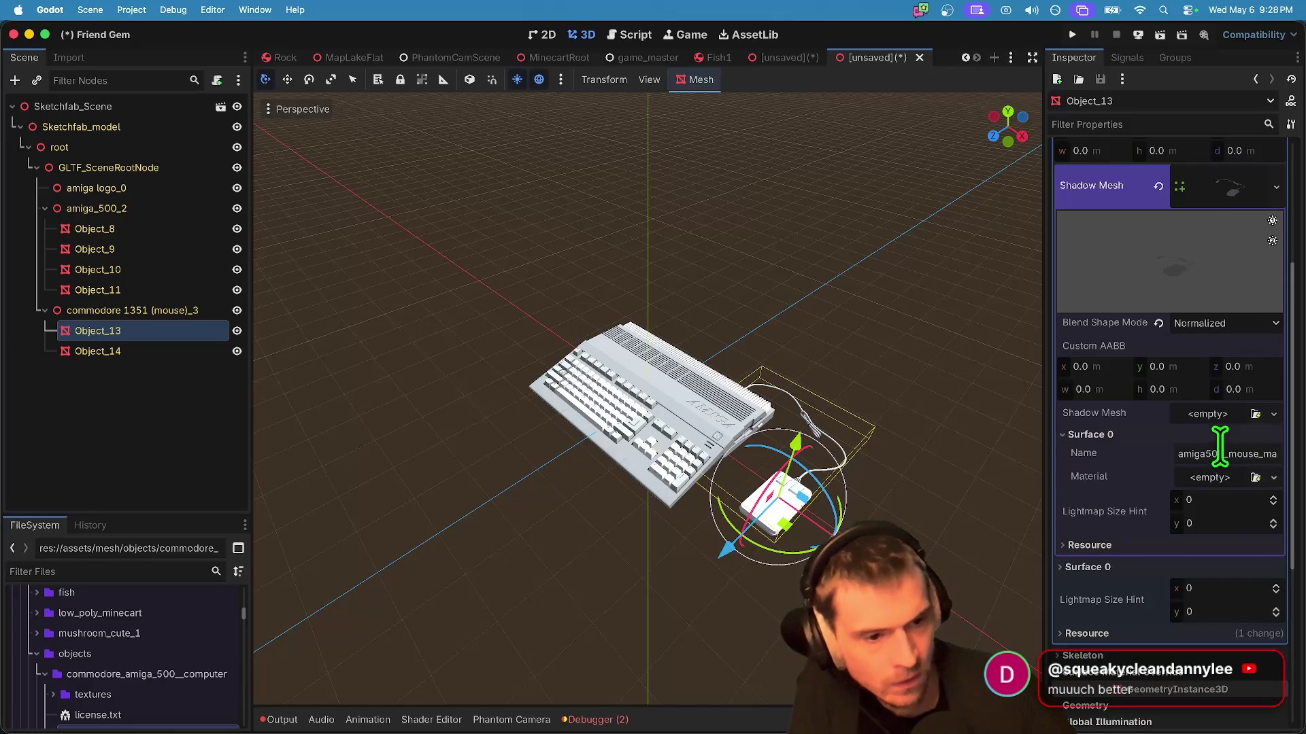
{"action": "left_click_drag", "start_coordinate": [1204, 454], "coordinate": [927, 458]}
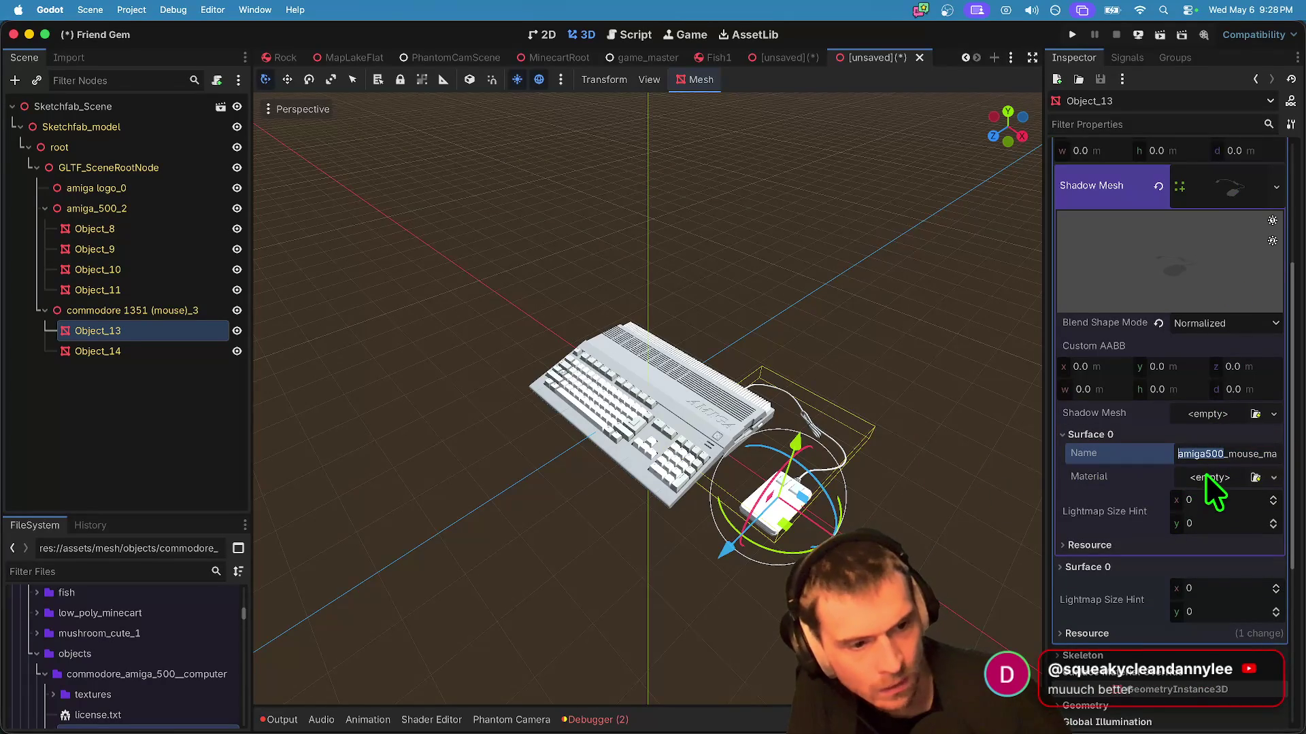
{"action": "scroll", "coordinate": [1199, 479], "scroll_direction": "down", "scroll_amount": 1}
Step: Deselect the mouse and save the inherited Amiga scene as sketchfab_scene.tscn
{"action": "left_click", "coordinate": [476, 568]}
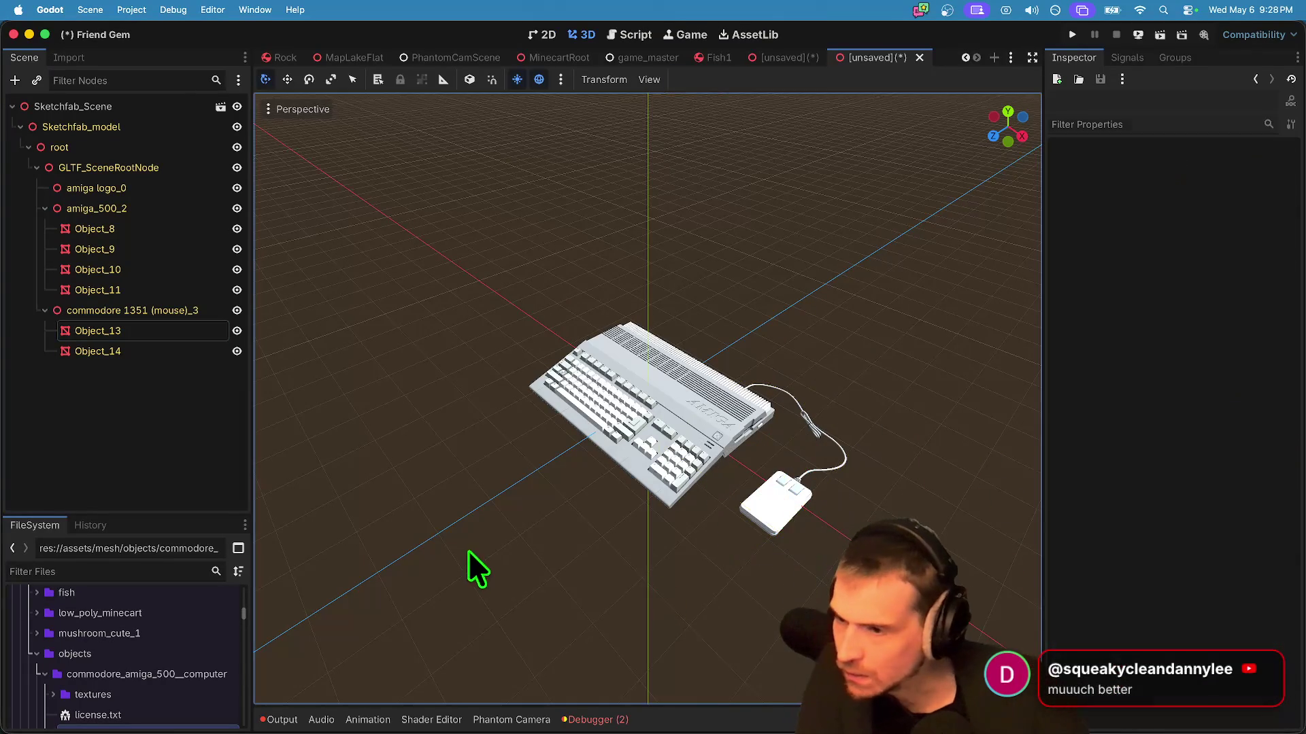
{"action": "scroll", "coordinate": [638, 484], "scroll_direction": "up", "scroll_amount": 5}
{"action": "scroll", "coordinate": [691, 461], "scroll_direction": "down", "scroll_amount": 4}
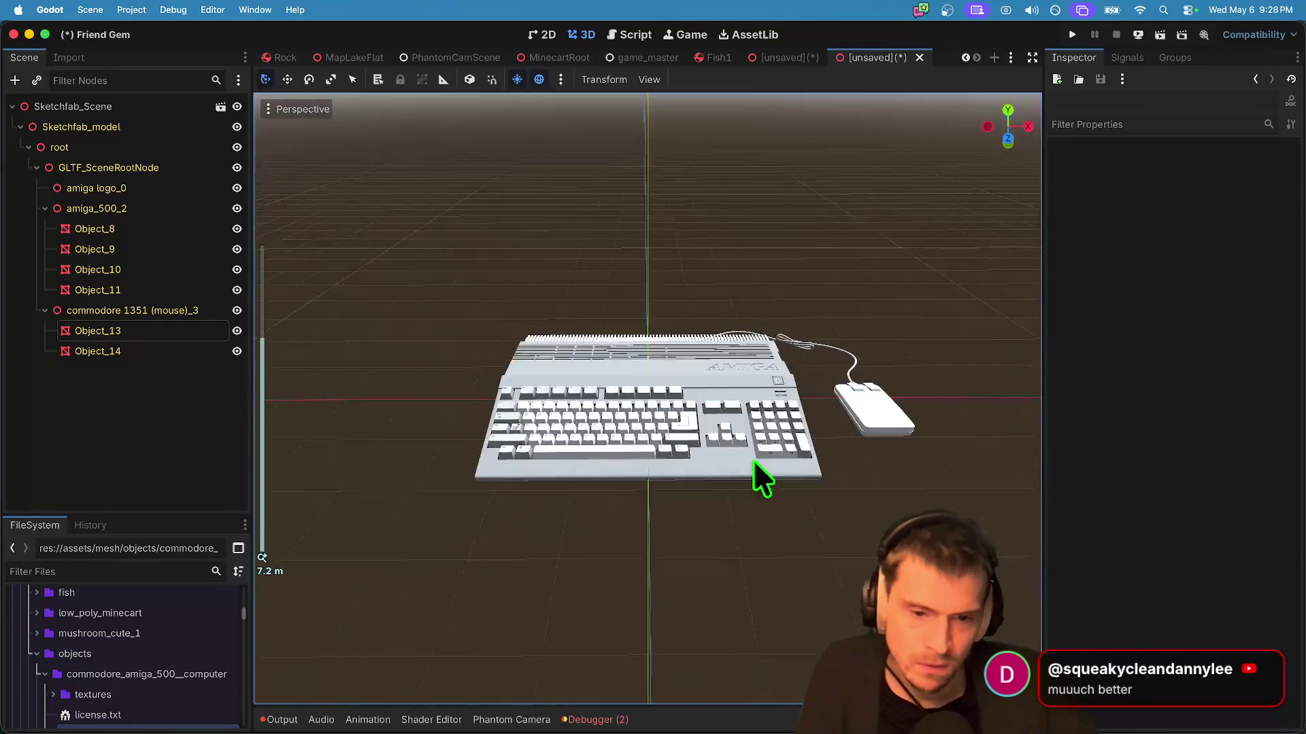
{"action": "scroll", "coordinate": [728, 480], "scroll_direction": "down", "scroll_amount": 3}
{"action": "key", "text": "ctrl+s"}
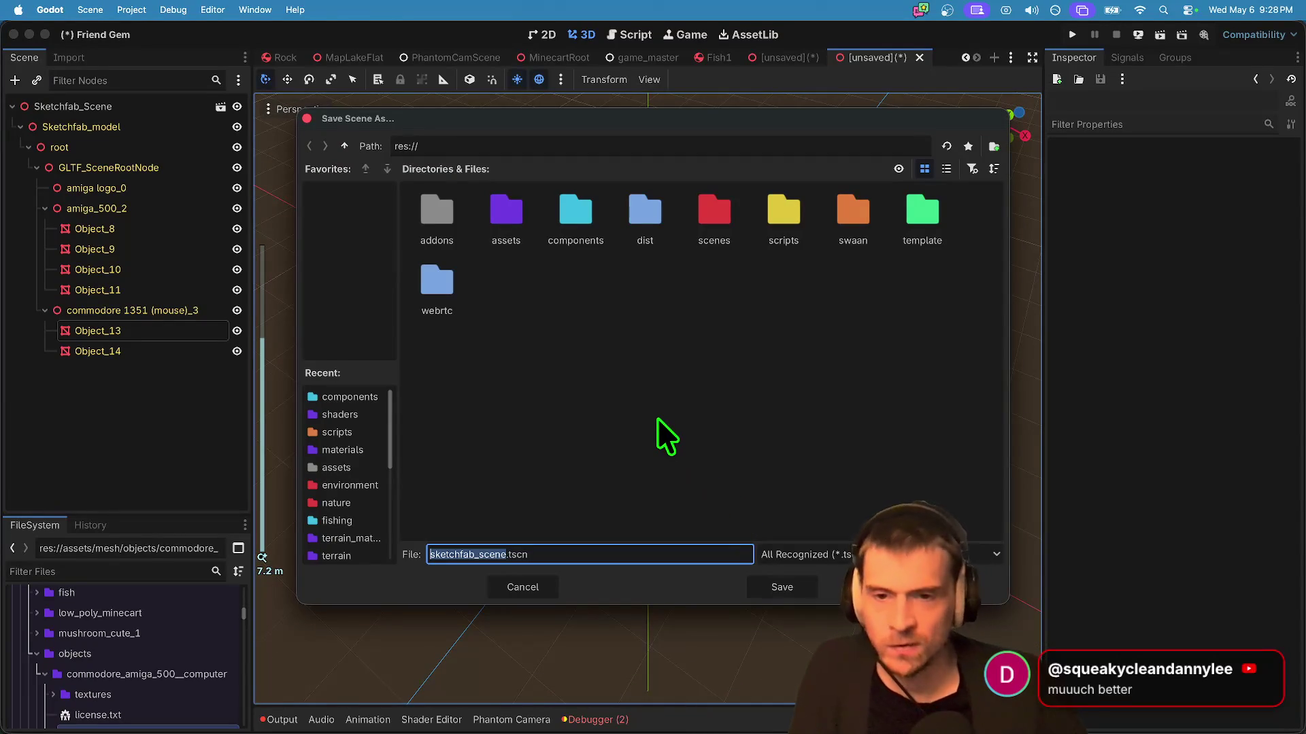
Step: Save the Amiga keyboard scene as keeb.tscn
{"action": "type", "text": "ke"}
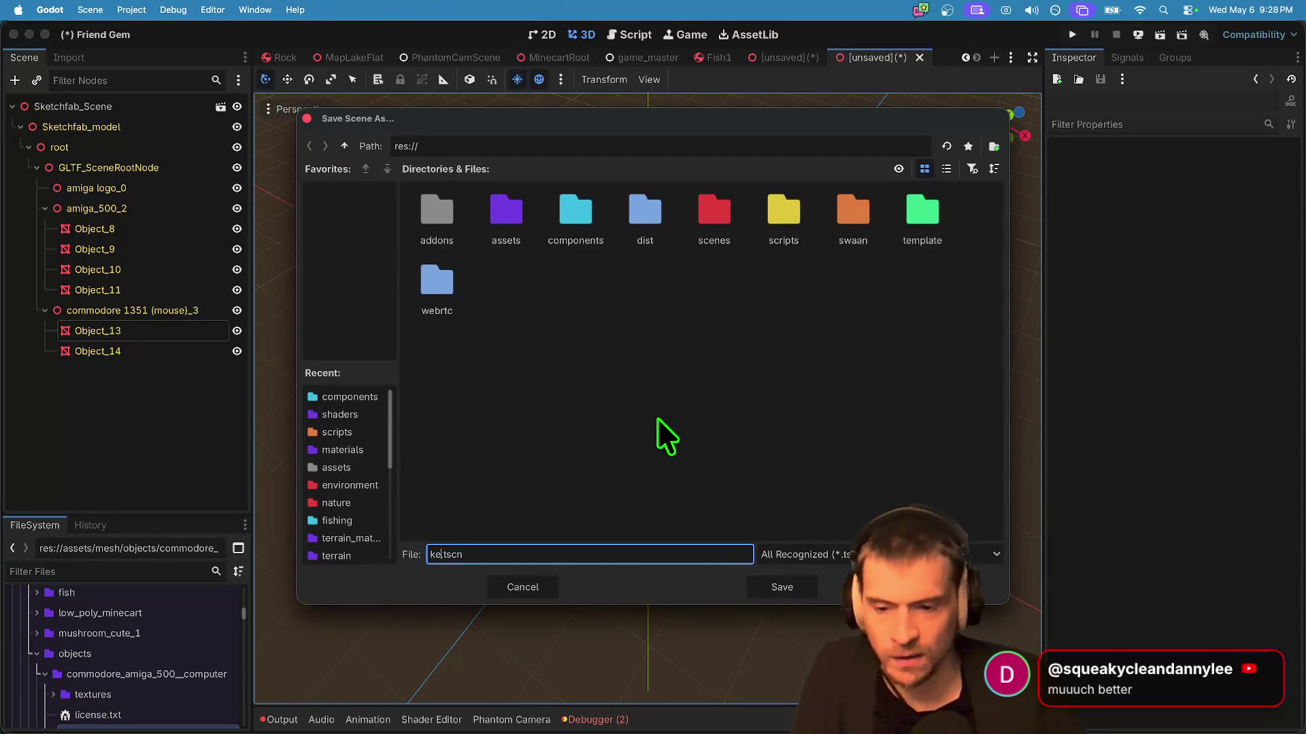
{"action": "type", "text": "eb"}
{"action": "key", "text": "Return"}
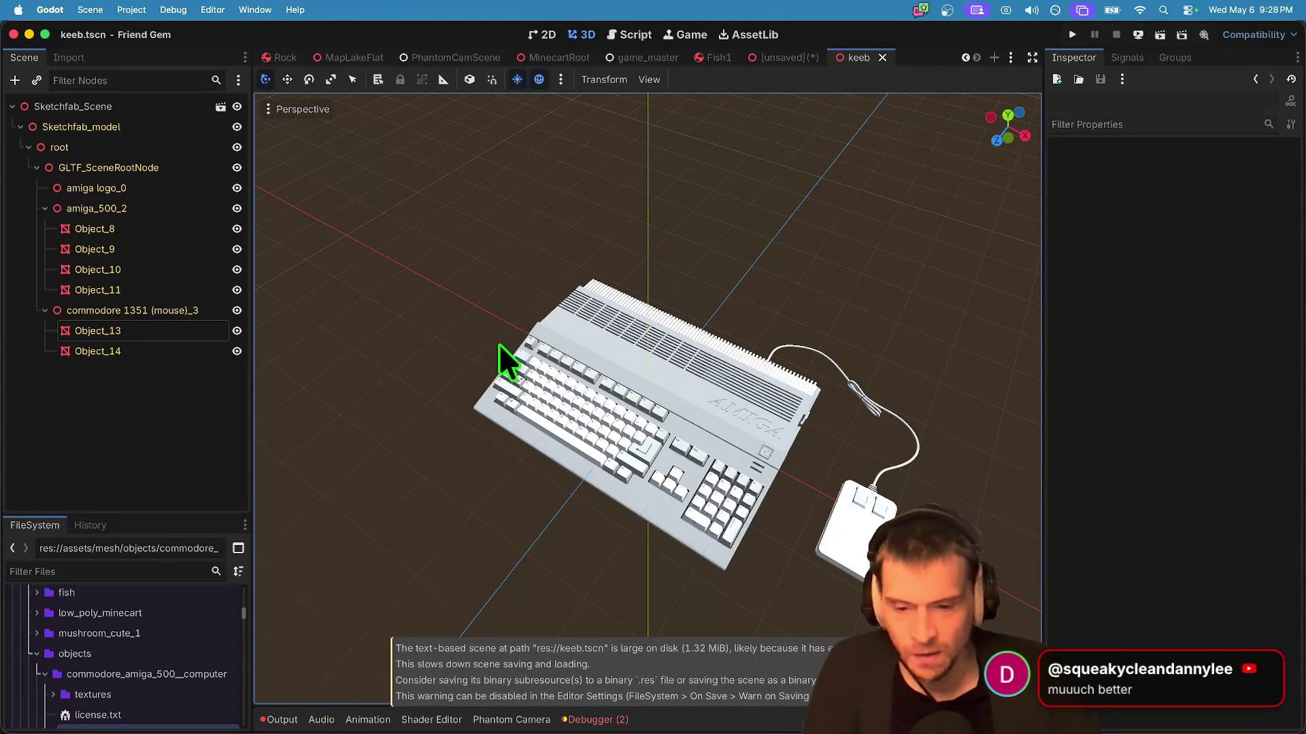
{"action": "key", "text": "ctrl+s"}
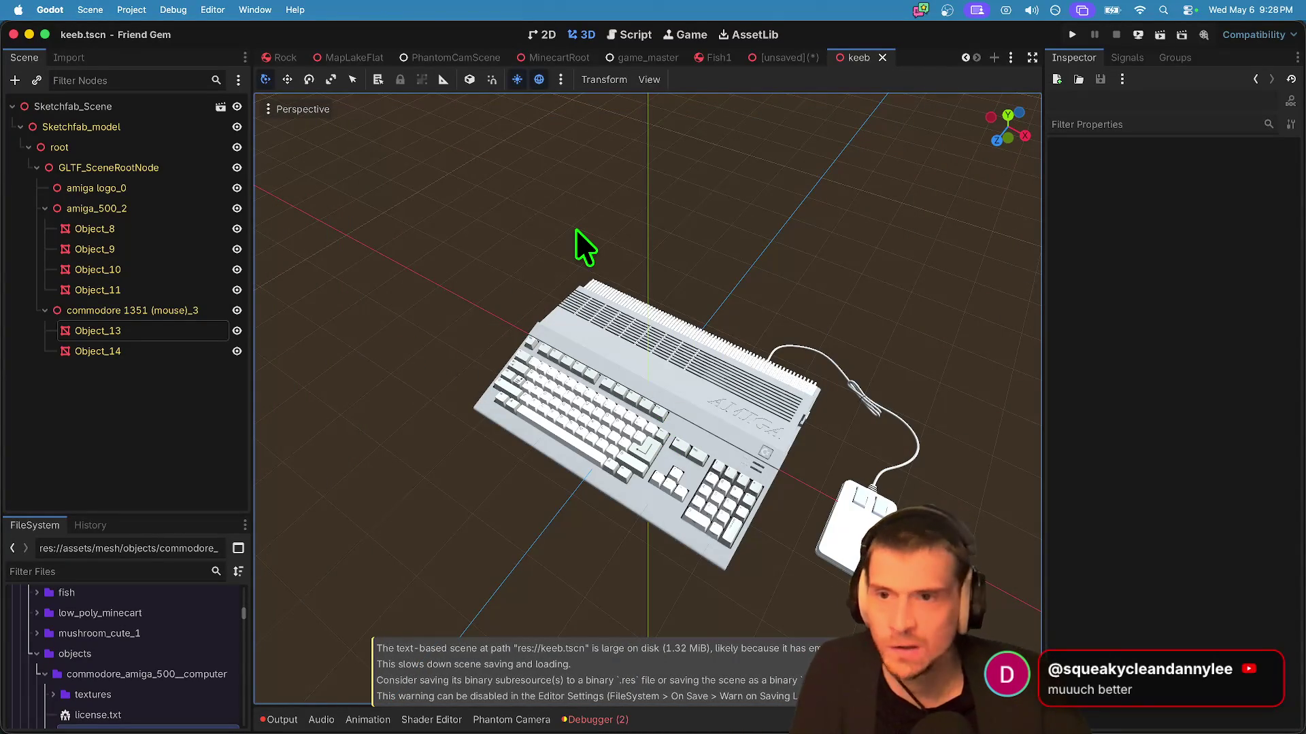
Step: Filter the FileSystem by 'play' and then 'char' to locate the player character scene
{"action": "left_click", "coordinate": [101, 569]}
{"action": "type", "text": "p"}
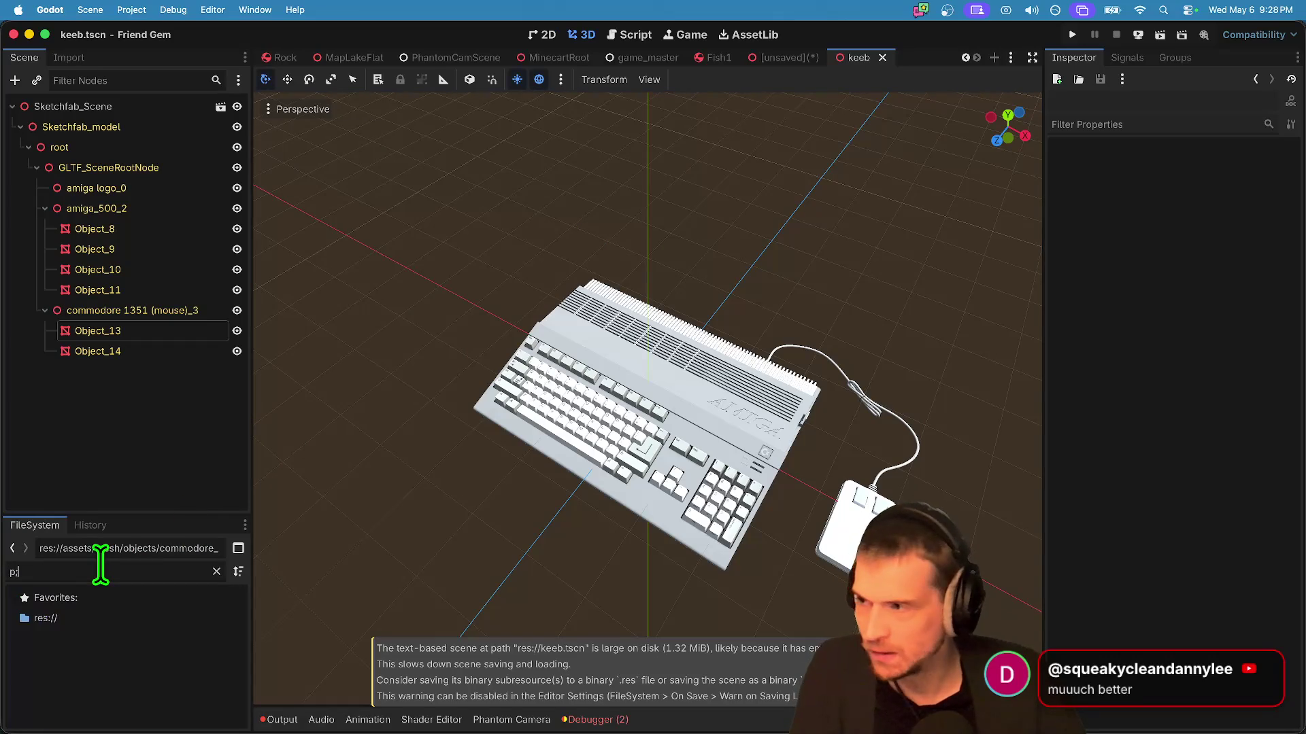
{"action": "key", "text": "BackSpace"}
{"action": "type", "text": "lay"}
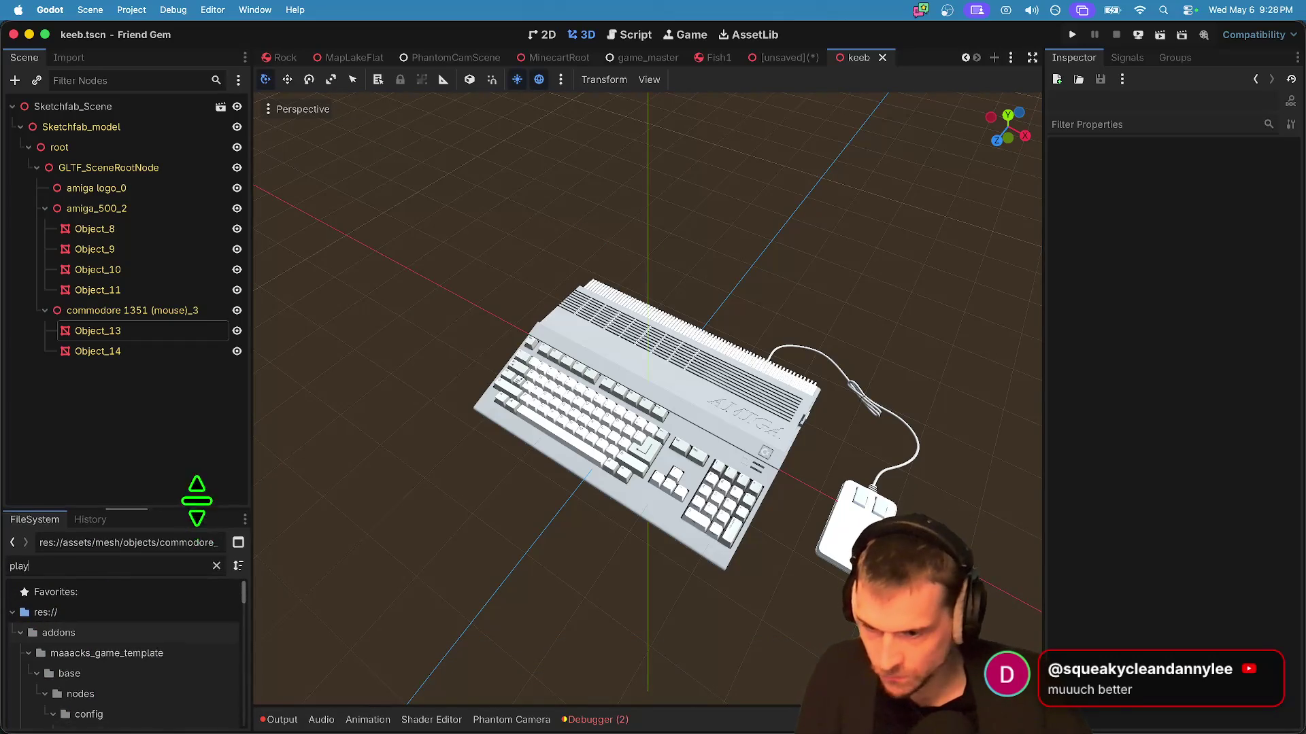
{"action": "left_click_drag", "start_coordinate": [198, 524], "coordinate": [198, 315]}
{"action": "scroll", "coordinate": [119, 517], "scroll_direction": "down", "scroll_amount": 5}
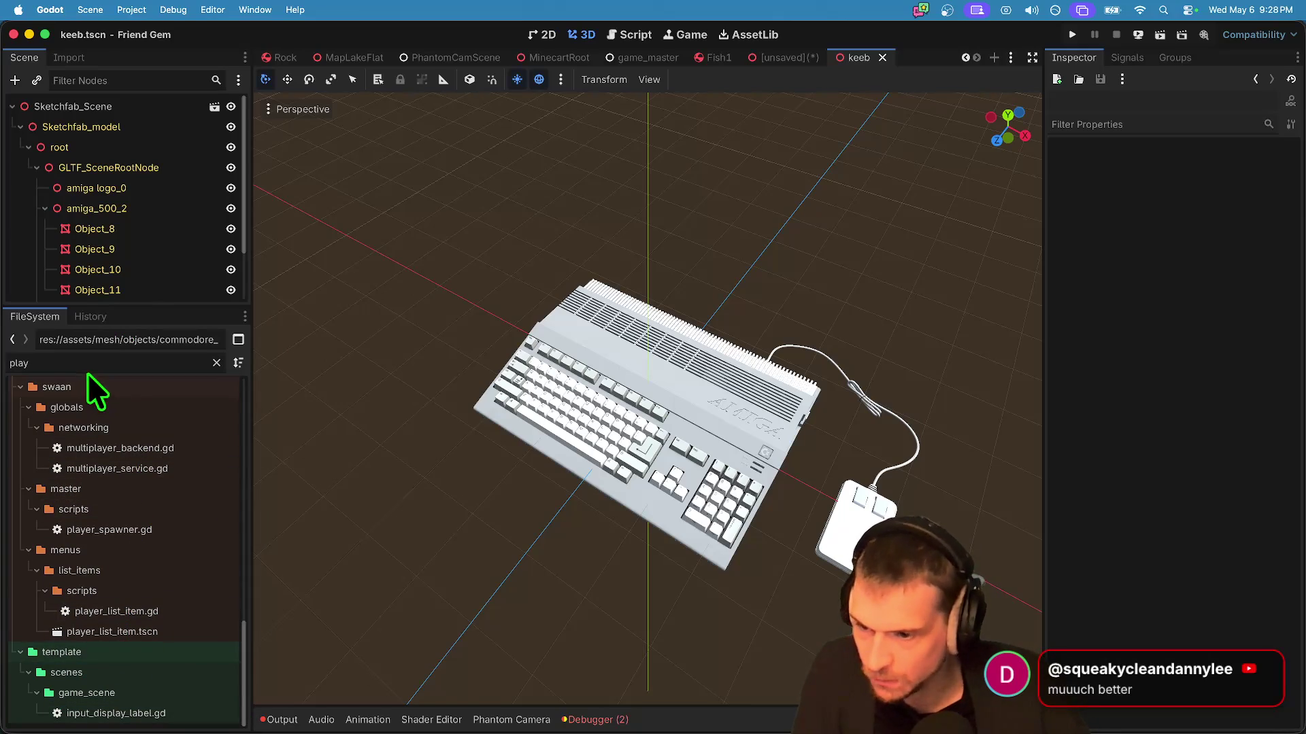
{"action": "scroll", "coordinate": [128, 674], "scroll_direction": "up", "scroll_amount": 5}
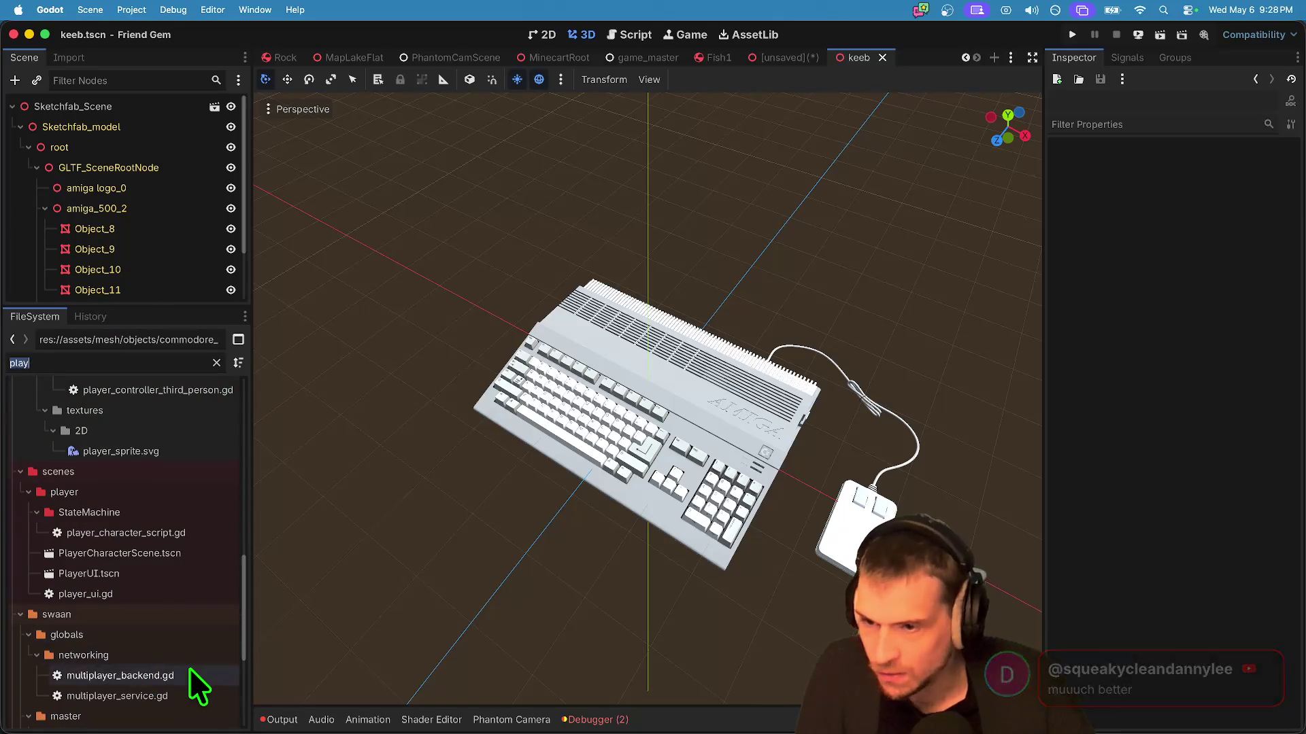
{"action": "type", "text": "charc"}
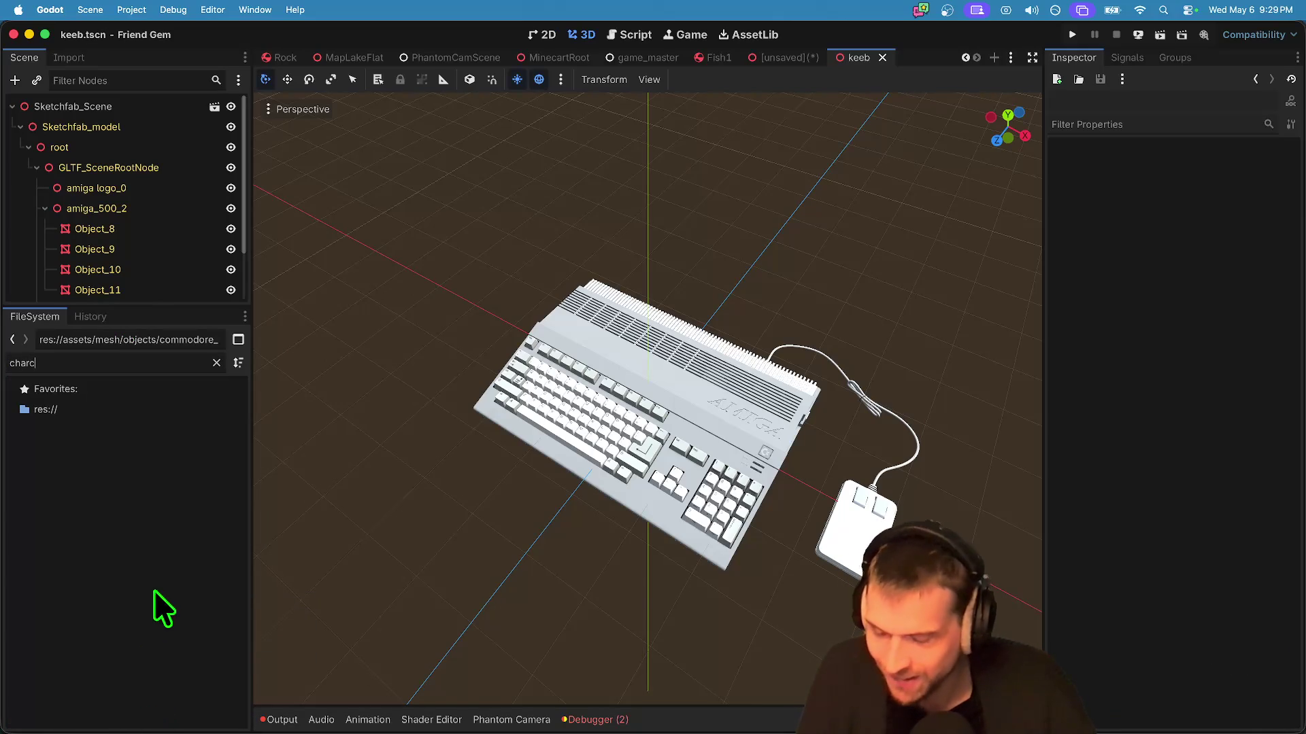
{"action": "key", "text": "BackSpace"}
{"action": "scroll", "coordinate": [145, 680], "scroll_direction": "down", "scroll_amount": 3}
Step: Open PlayerCharacterScene.tscn and instance keeb.tscn under Player, then expand its Transform properties
{"action": "double_click", "coordinate": [141, 712]}
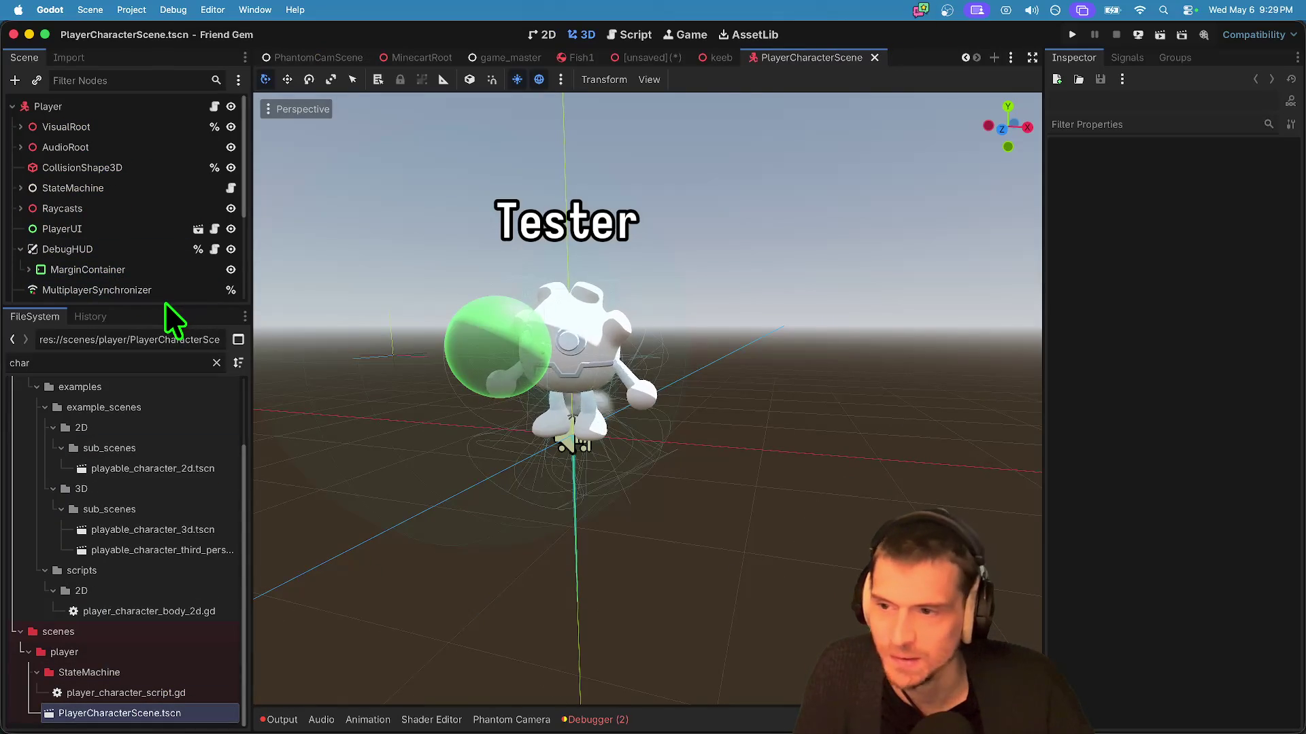
{"action": "left_click_drag", "start_coordinate": [167, 311], "coordinate": [181, 472]}
{"action": "key", "text": "super+shift+a"}
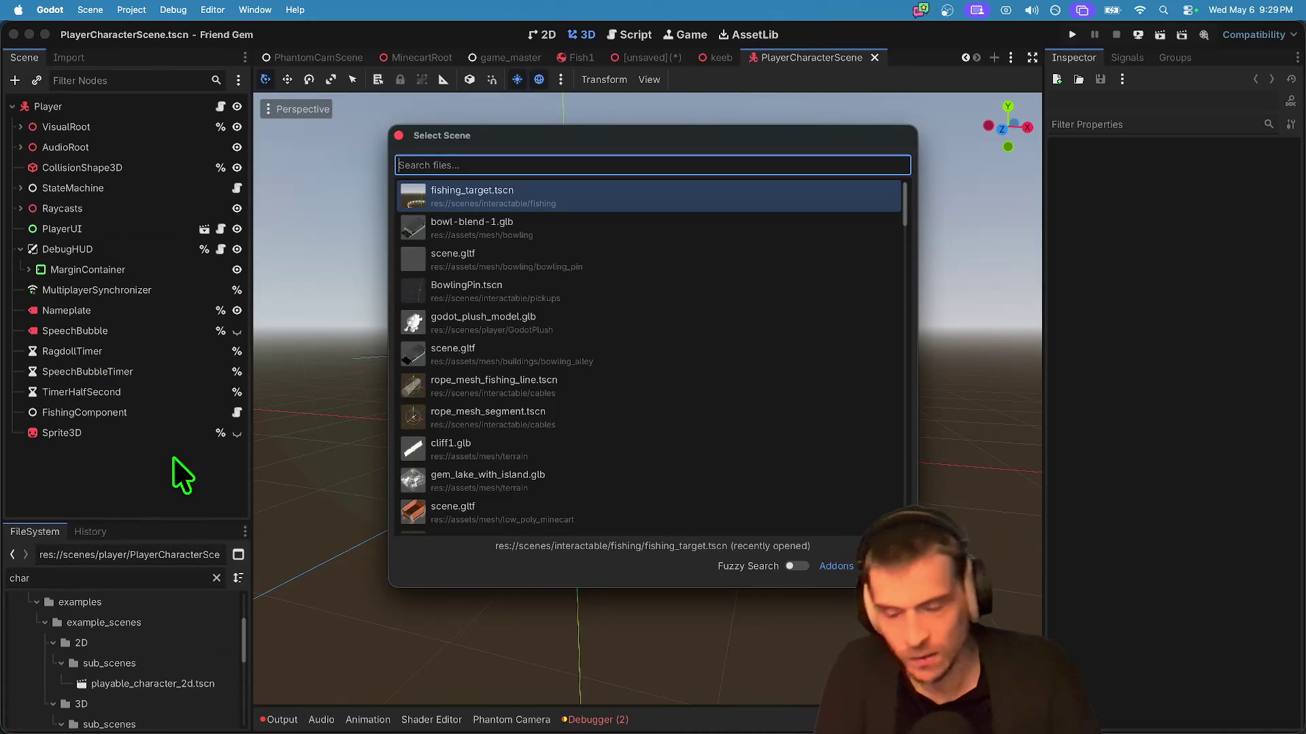
{"action": "type", "text": "keeb"}
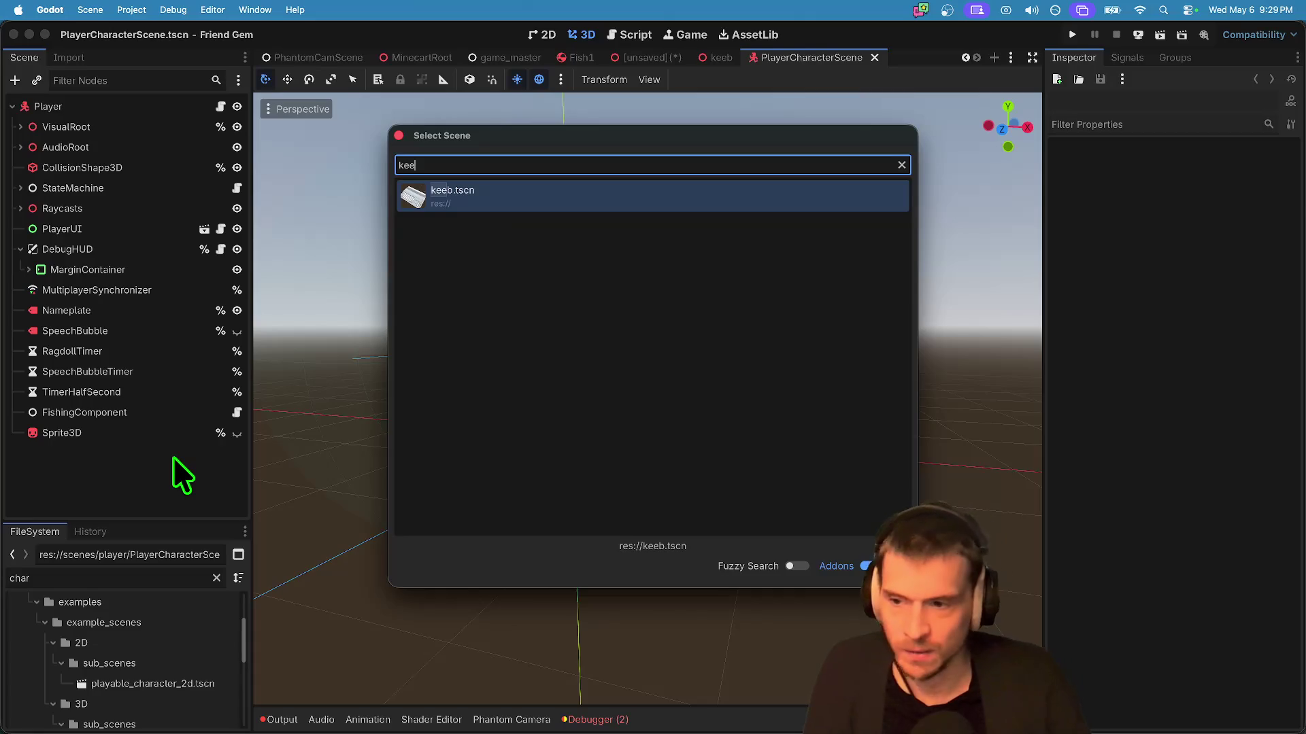
{"action": "key", "text": "Return"}
{"action": "scroll", "coordinate": [605, 425], "scroll_direction": "down", "scroll_amount": 5}
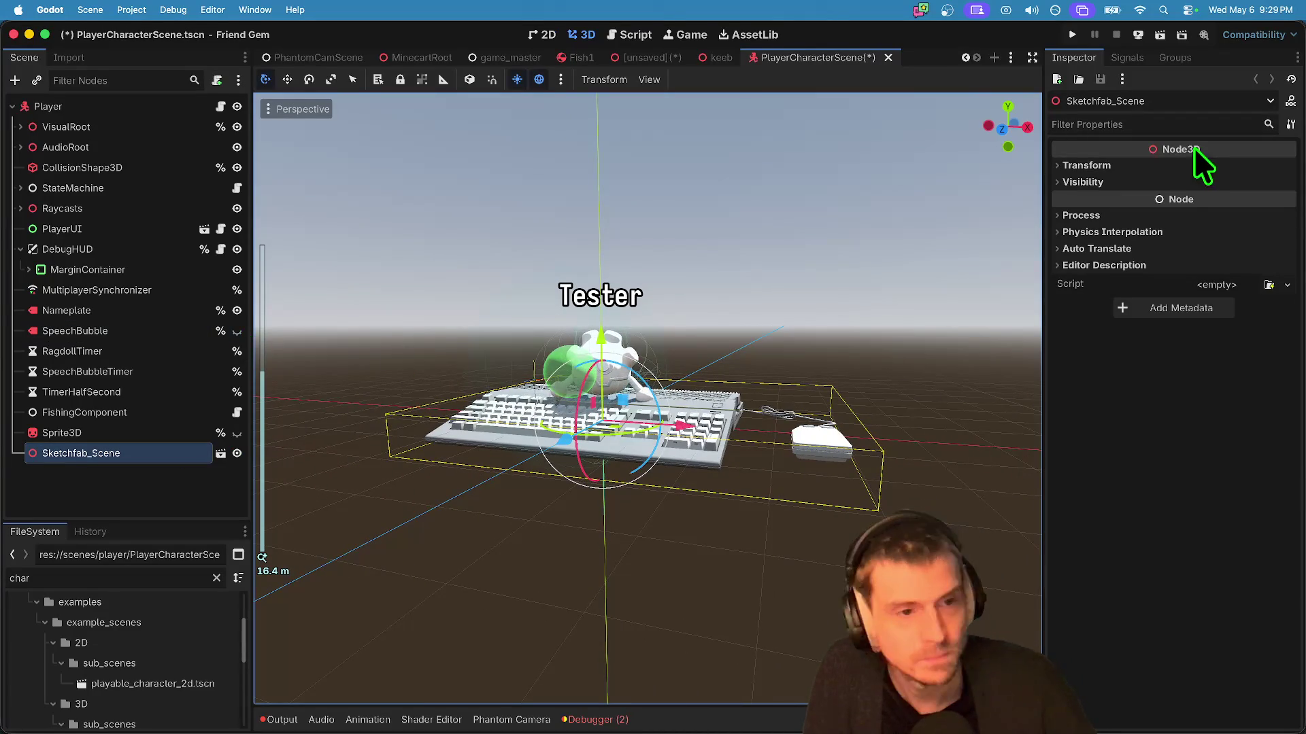
{"action": "left_click", "coordinate": [1161, 166]}
{"action": "left_click", "coordinate": [1105, 292]}
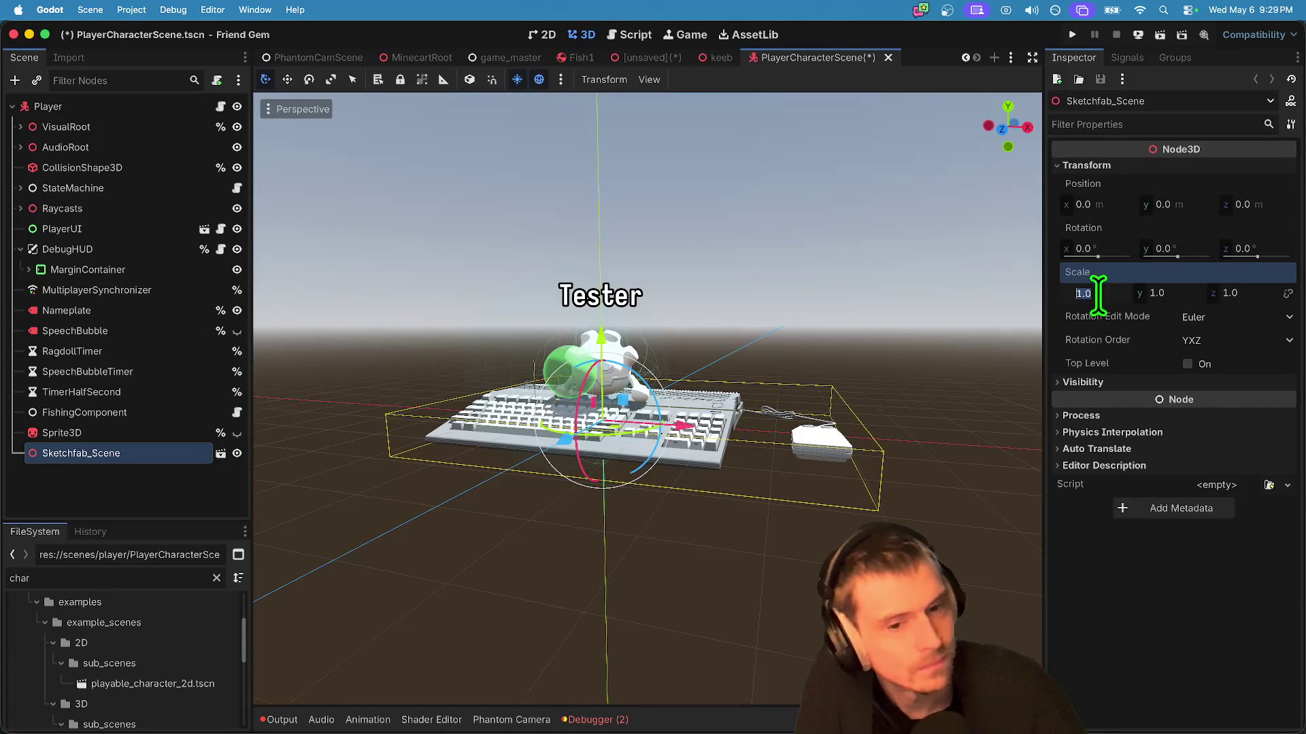
Step: Scale the keyboard instance to 0.3 and move it under the character's VisualRoot
{"action": "type", "text": "0.2"}
{"action": "key", "text": "Return"}
{"action": "key", "text": "super+z"}
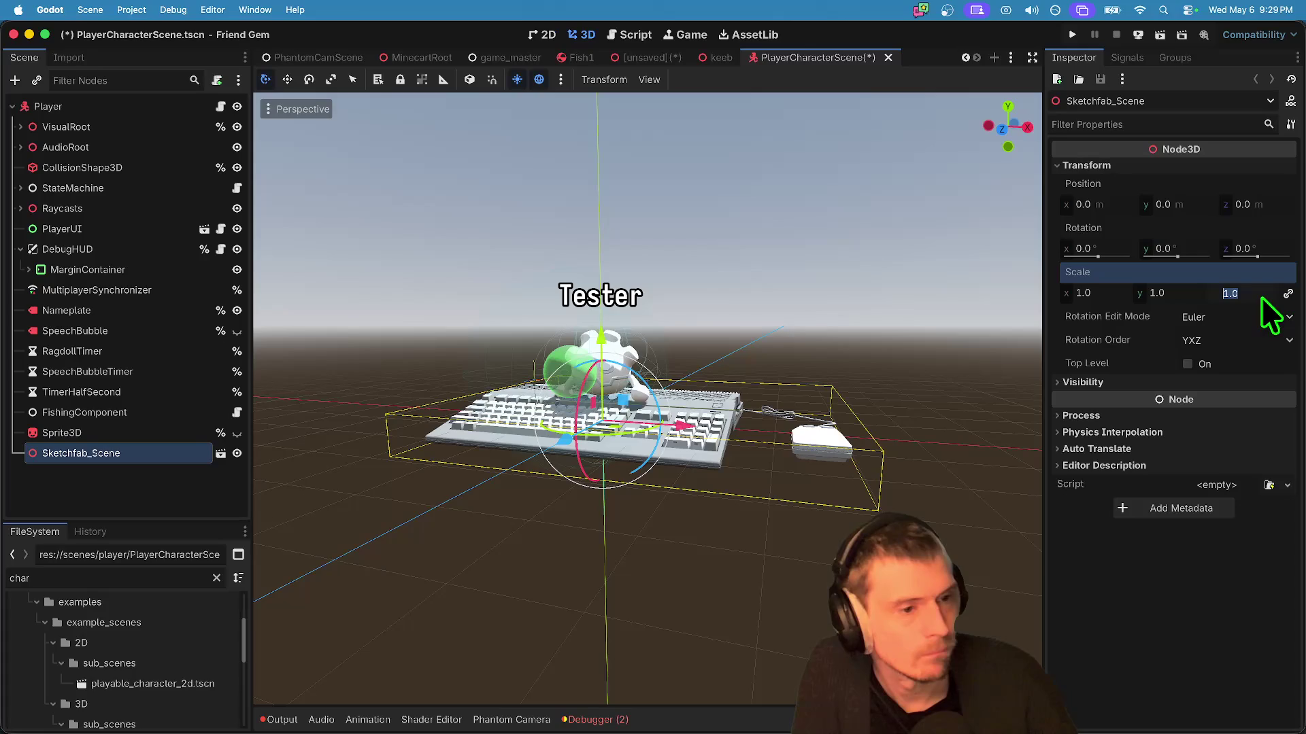
{"action": "type", "text": "3"}
{"action": "key", "text": "Return"}
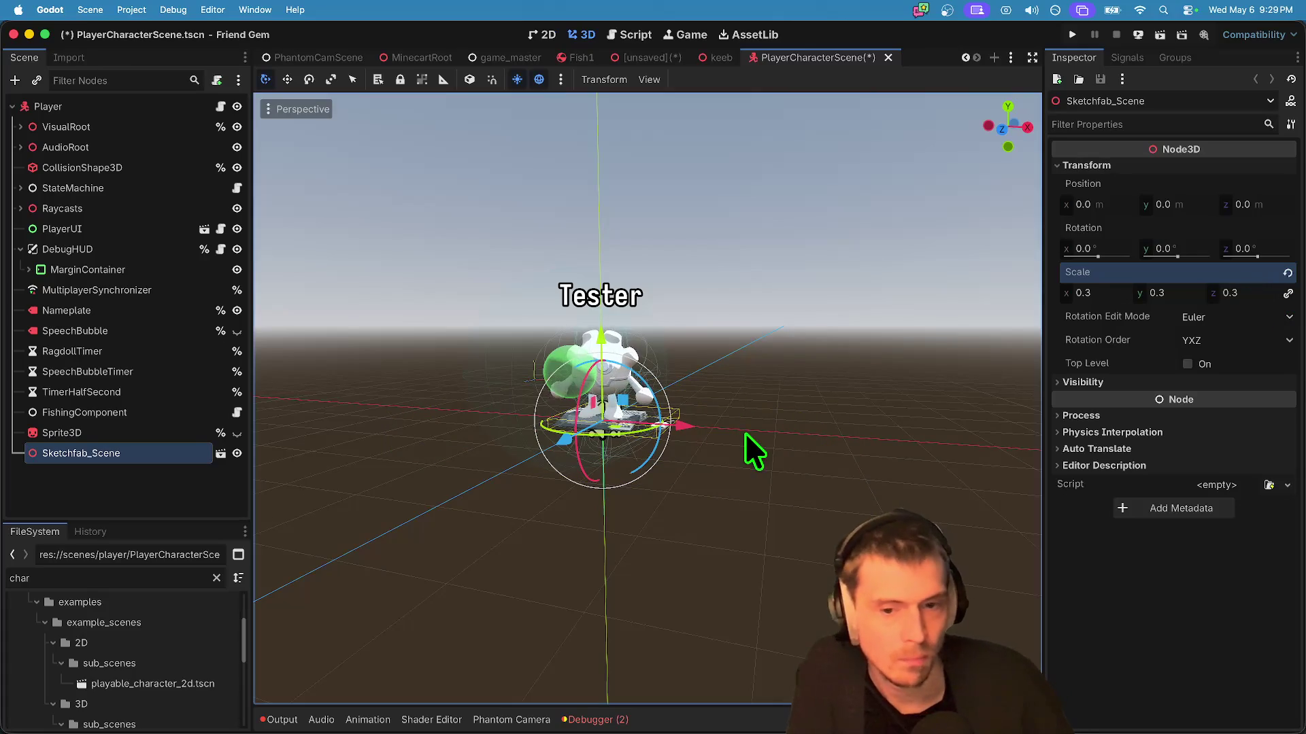
{"action": "scroll", "coordinate": [721, 476], "scroll_direction": "down", "scroll_amount": 5}
{"action": "mouse_move", "coordinate": [717, 477]}
{"action": "left_mouse_down"}
{"action": "mouse_move", "coordinate": [673, 367]}
{"action": "mouse_move", "coordinate": [717, 480]}
{"action": "left_mouse_up"}
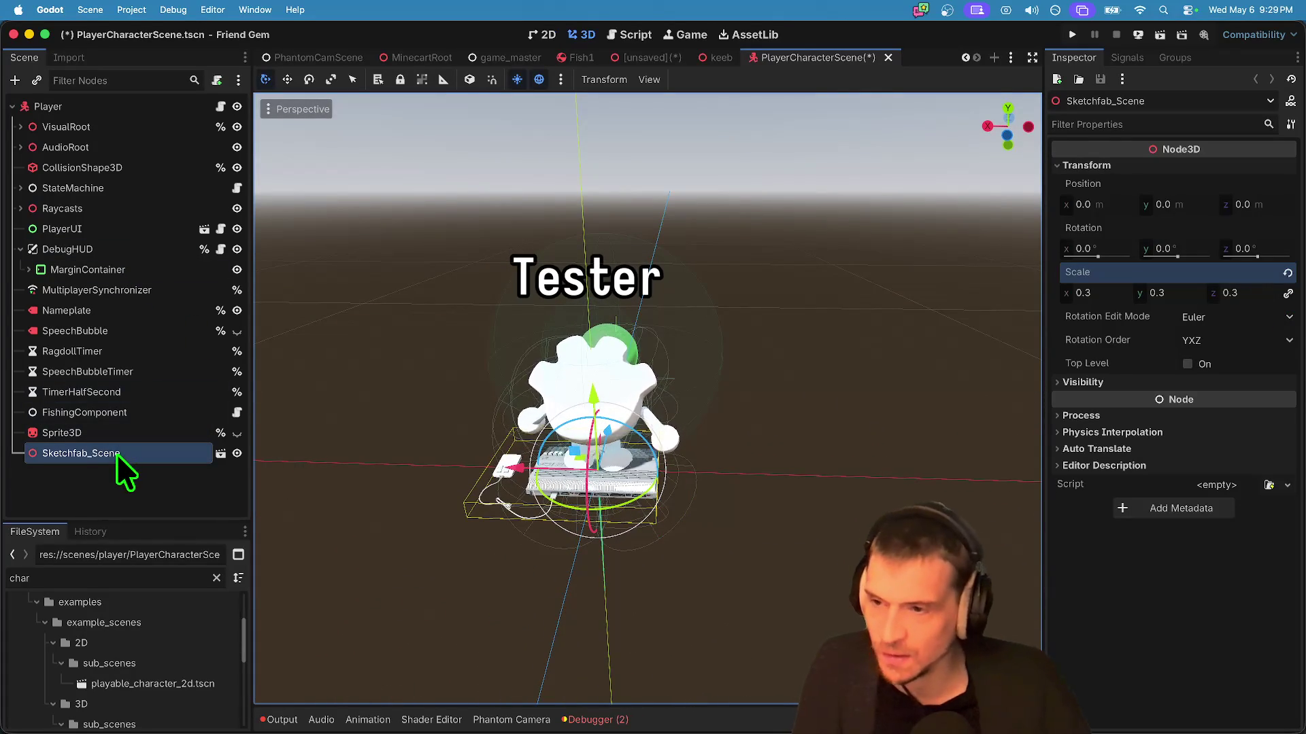
{"action": "mouse_move", "coordinate": [117, 441]}
{"action": "left_mouse_down"}
{"action": "mouse_move", "coordinate": [152, 129]}
{"action": "mouse_move", "coordinate": [115, 265]}
{"action": "left_mouse_up"}
Step: Turn the keyboard 180° on Y, place it at (-1.015, 0.267, -0.843), and save
{"action": "key", "text": "r"}
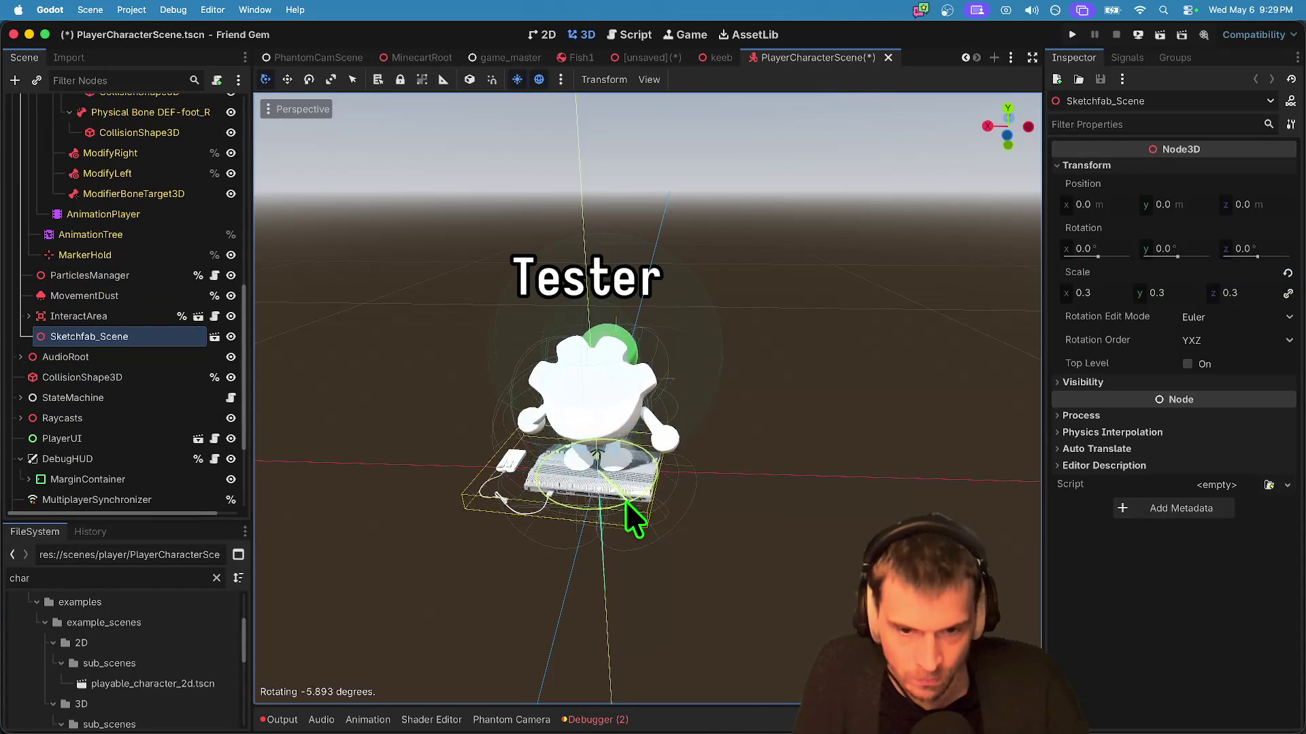
{"action": "left_click", "coordinate": [451, 384]}
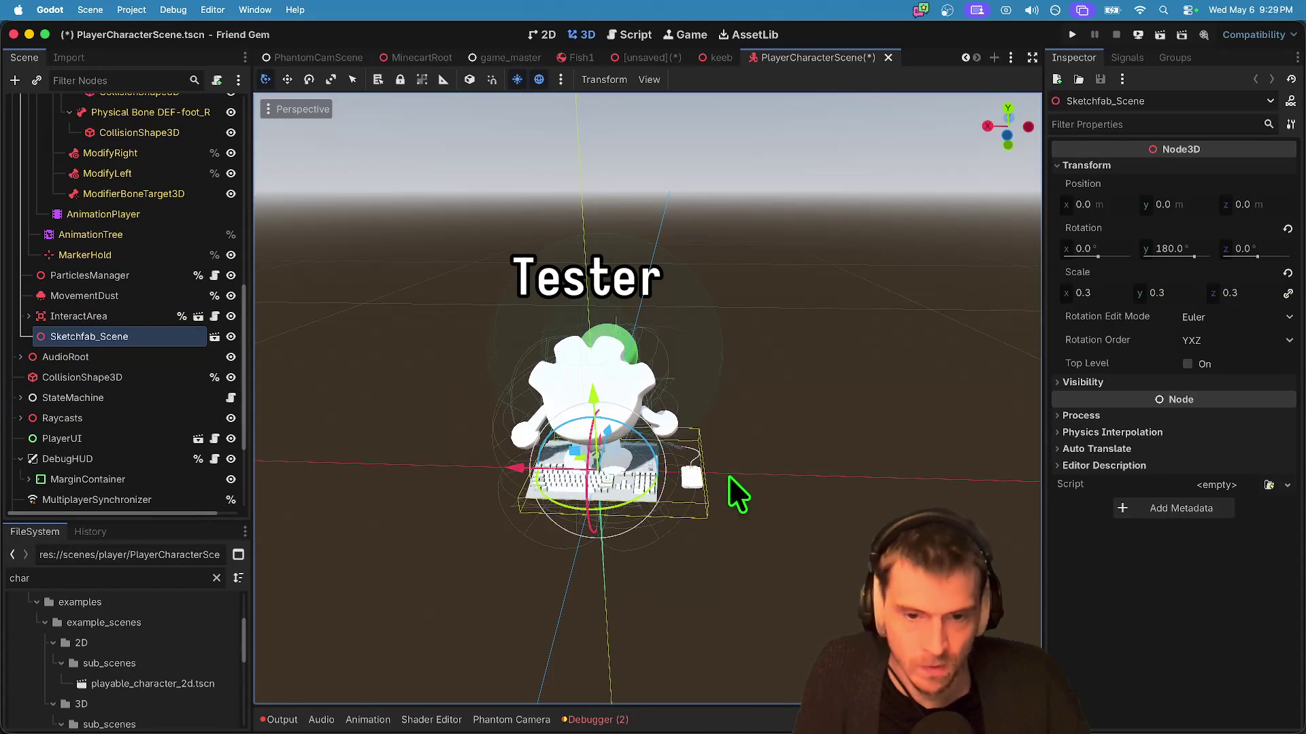
{"action": "left_click_drag", "start_coordinate": [520, 470], "coordinate": [646, 481]}
{"action": "mouse_move", "coordinate": [719, 442]}
{"action": "left_mouse_down"}
{"action": "mouse_move", "coordinate": [708, 484]}
{"action": "mouse_move", "coordinate": [720, 467]}
{"action": "mouse_move", "coordinate": [606, 531]}
{"action": "left_mouse_up"}
{"action": "left_click_drag", "start_coordinate": [688, 453], "coordinate": [697, 420]}
{"action": "key", "text": "ctrl+s"}
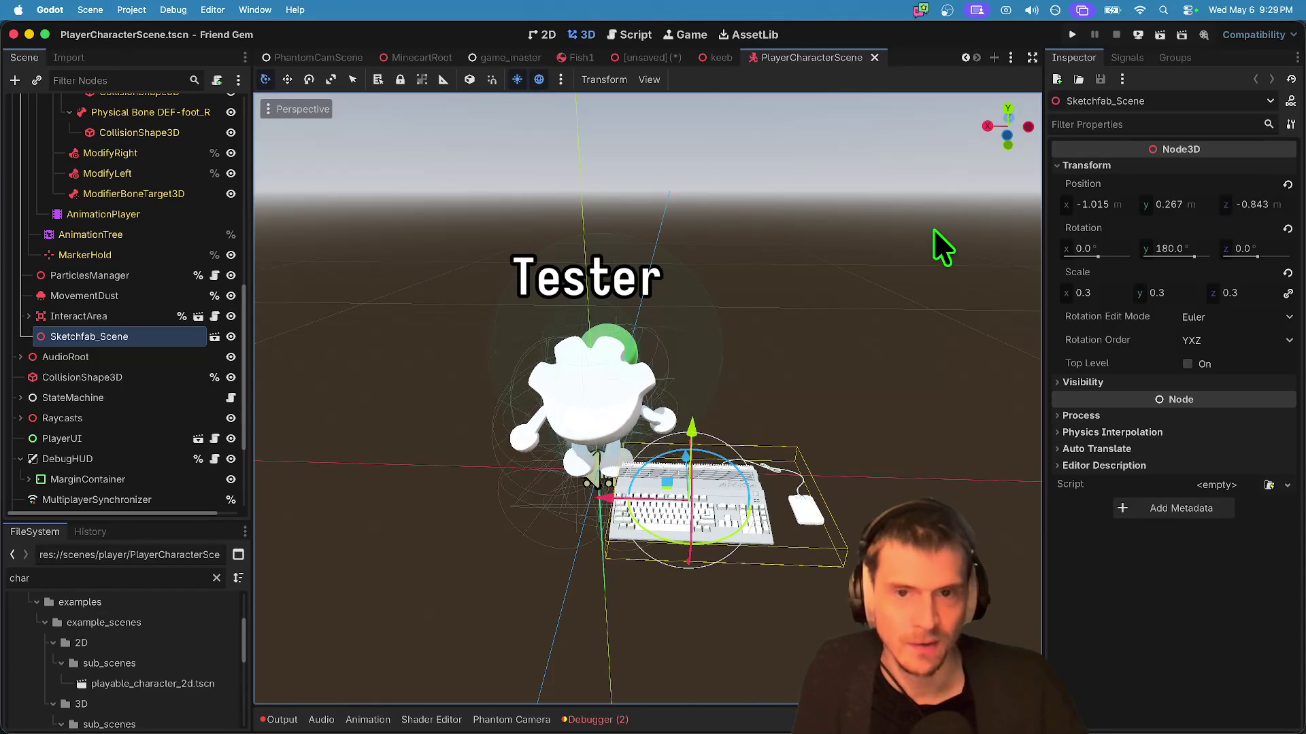
{"action": "left_click", "coordinate": [126, 9]}
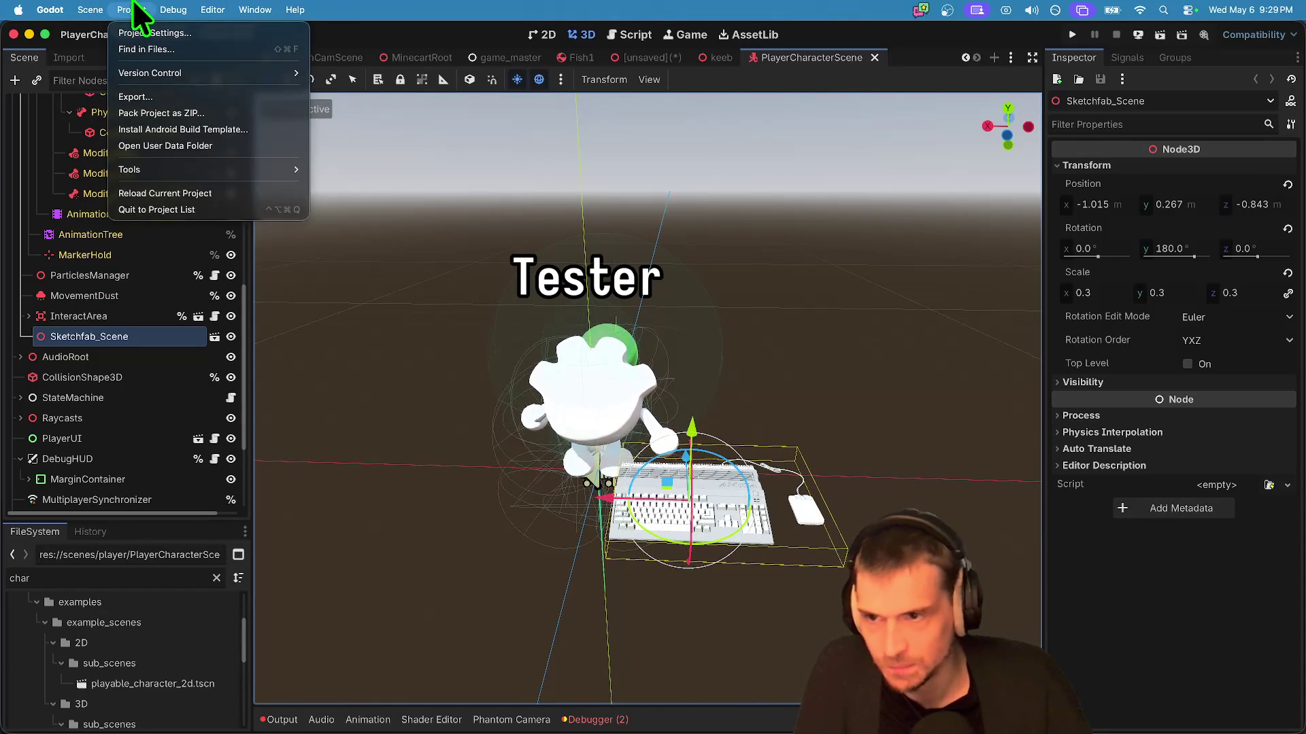
Step: Remove the 'server, obs' feature tags from the run instance settings
{"action": "mouse_move", "coordinate": [181, 5]}
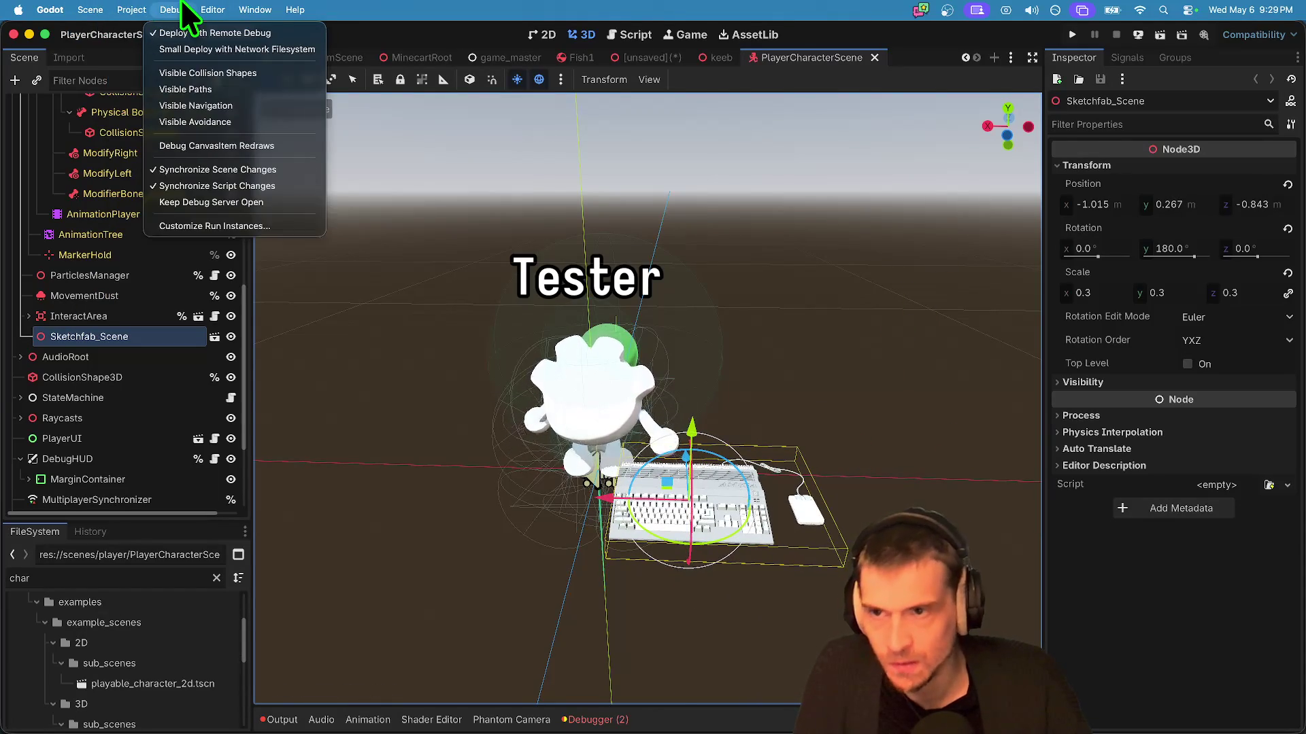
{"action": "left_click", "coordinate": [224, 226]}
{"action": "left_click", "coordinate": [861, 272]}
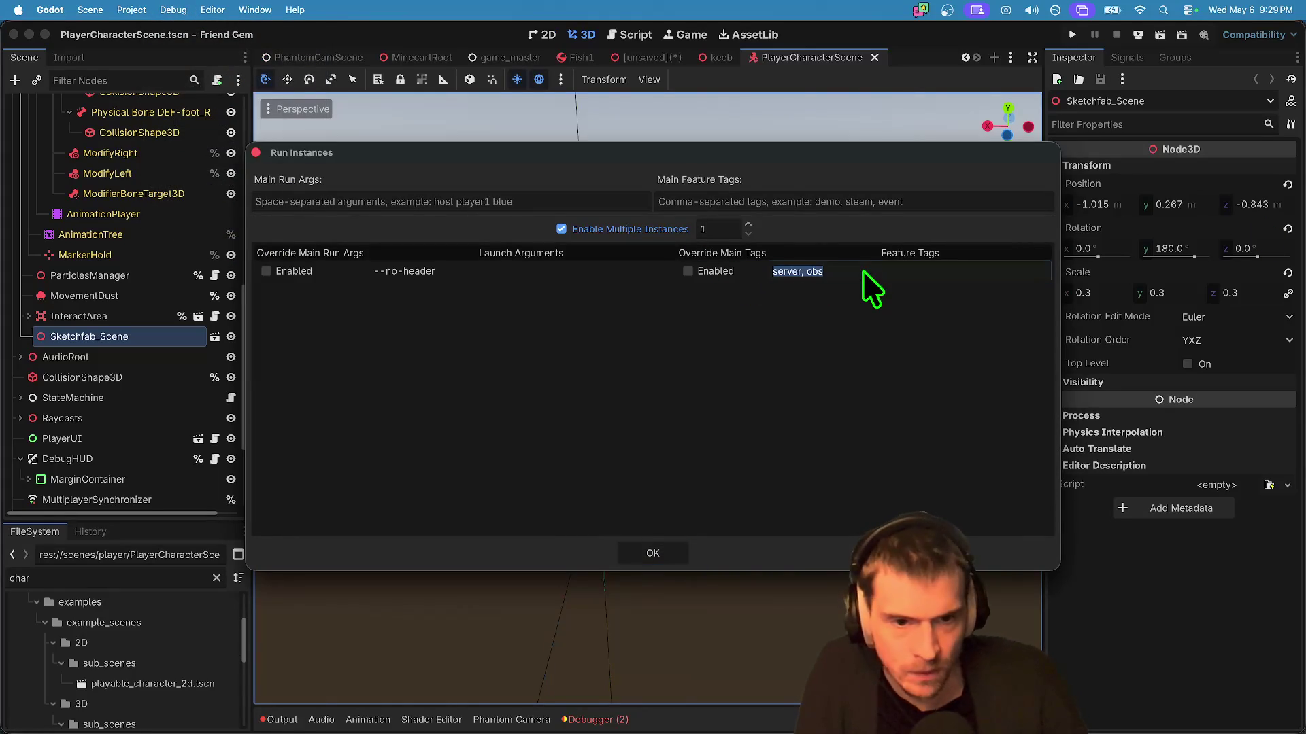
{"action": "key", "text": "BackSpace"}
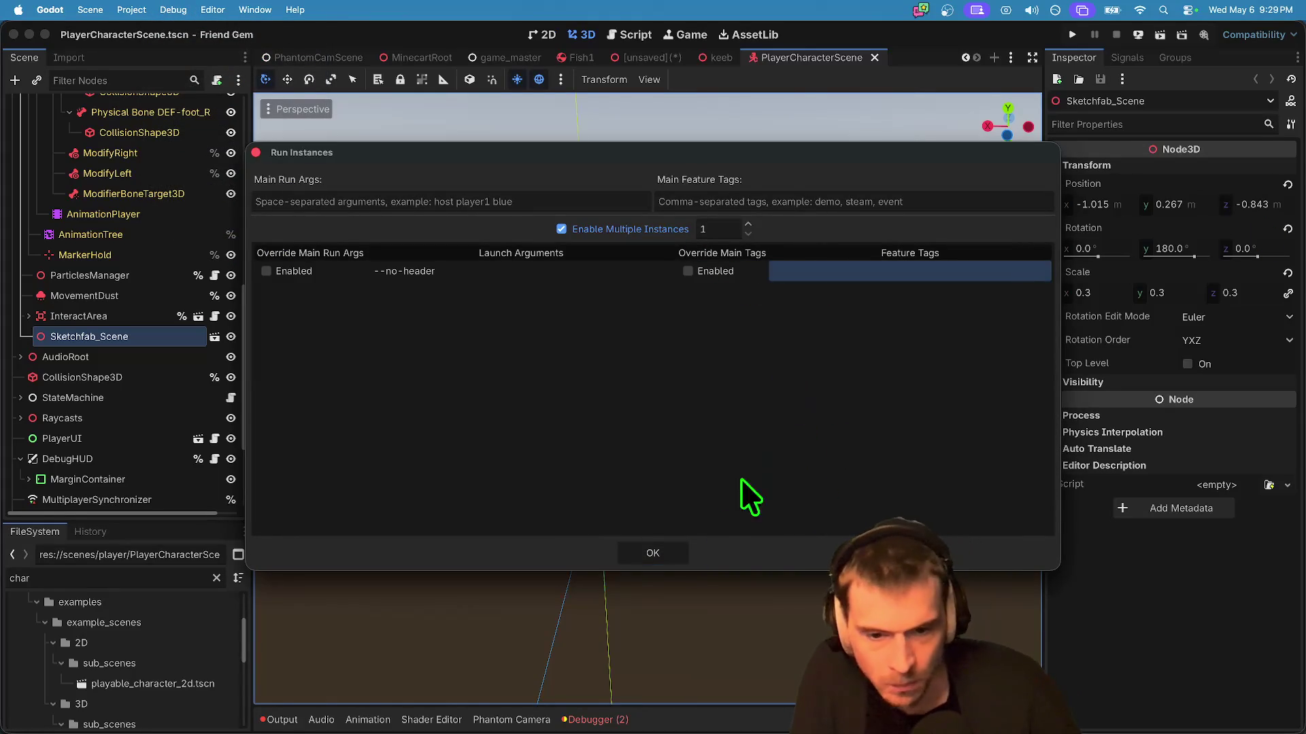
{"action": "left_click", "coordinate": [670, 552]}
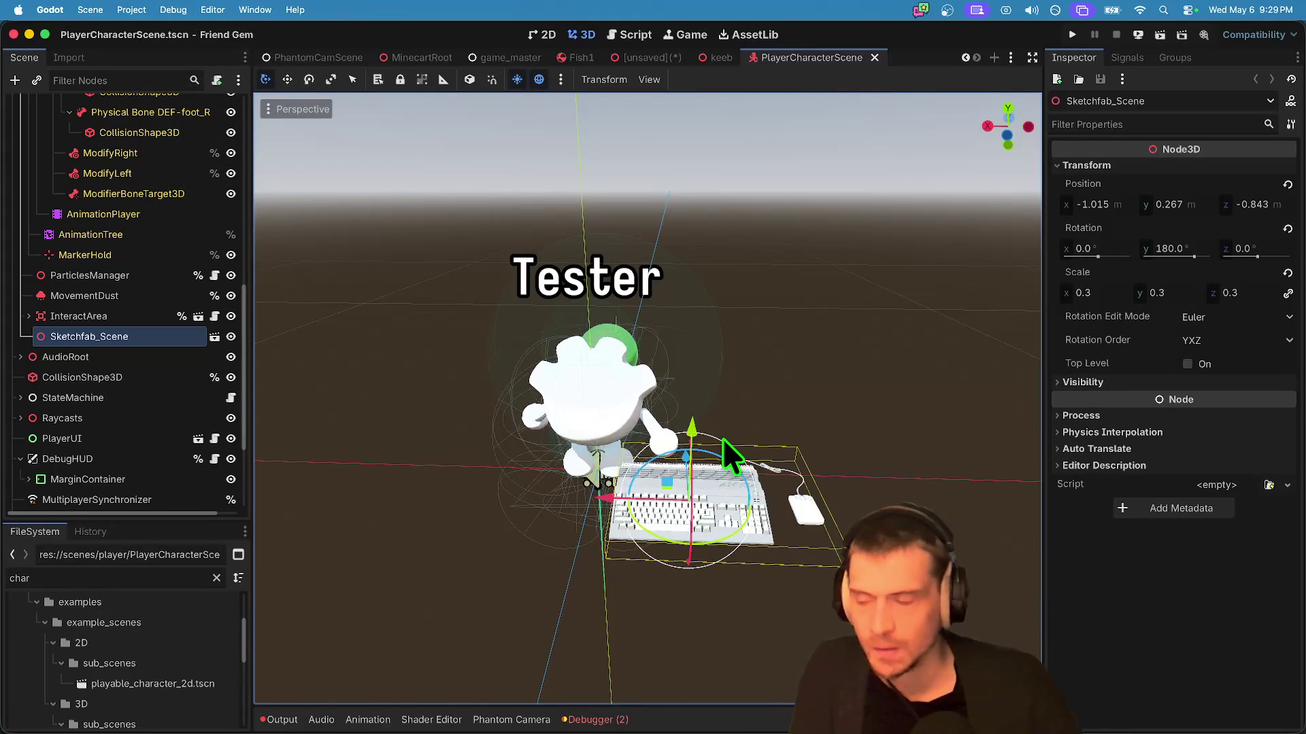
Step: Launch a test run and close the unsaved scene tab without saving
{"action": "key", "text": "super+b"}
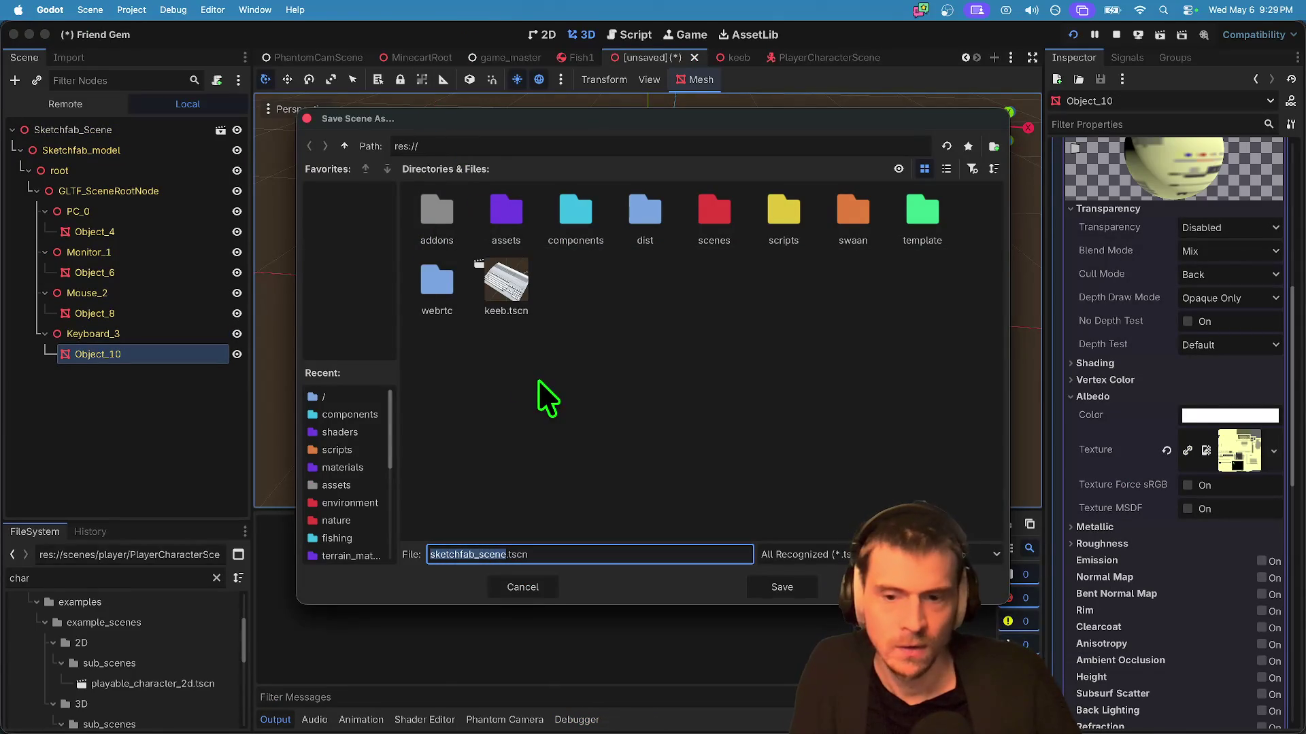
{"action": "key", "text": "Escape"}
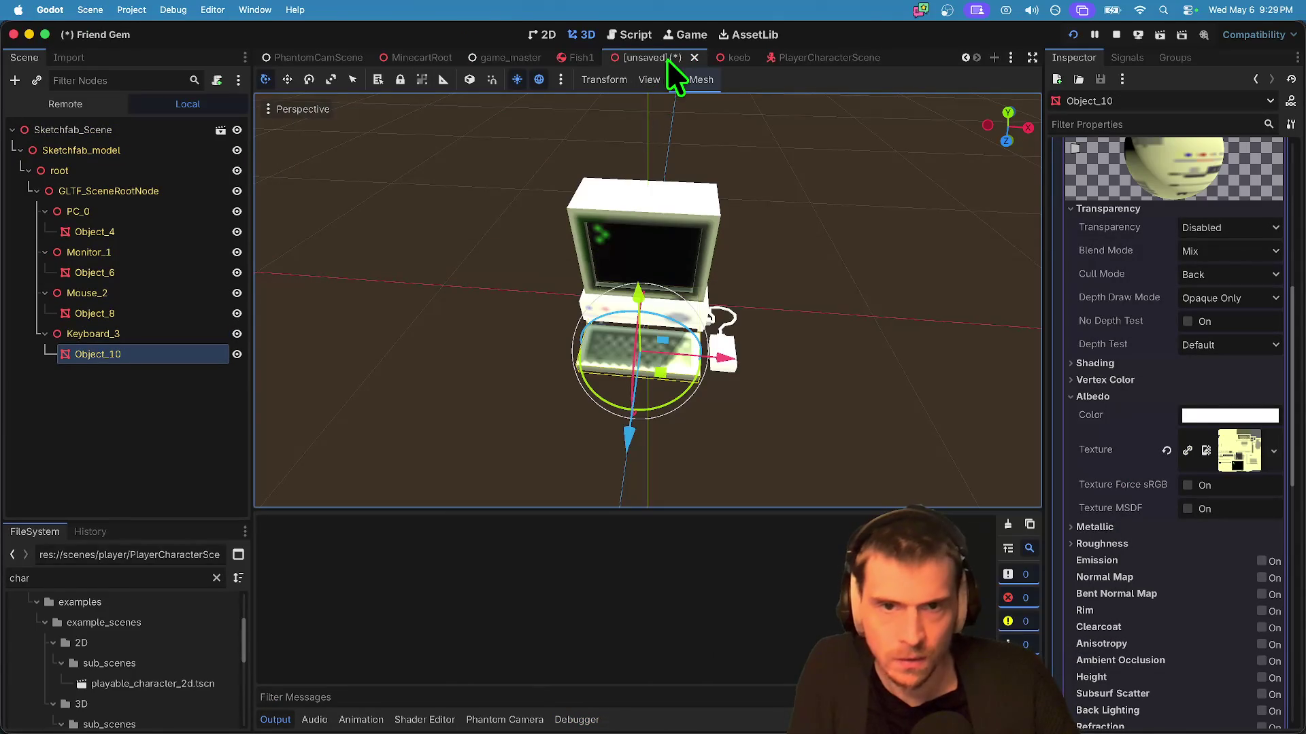
{"action": "middle_click", "coordinate": [669, 59]}
{"action": "left_click", "coordinate": [592, 395]}
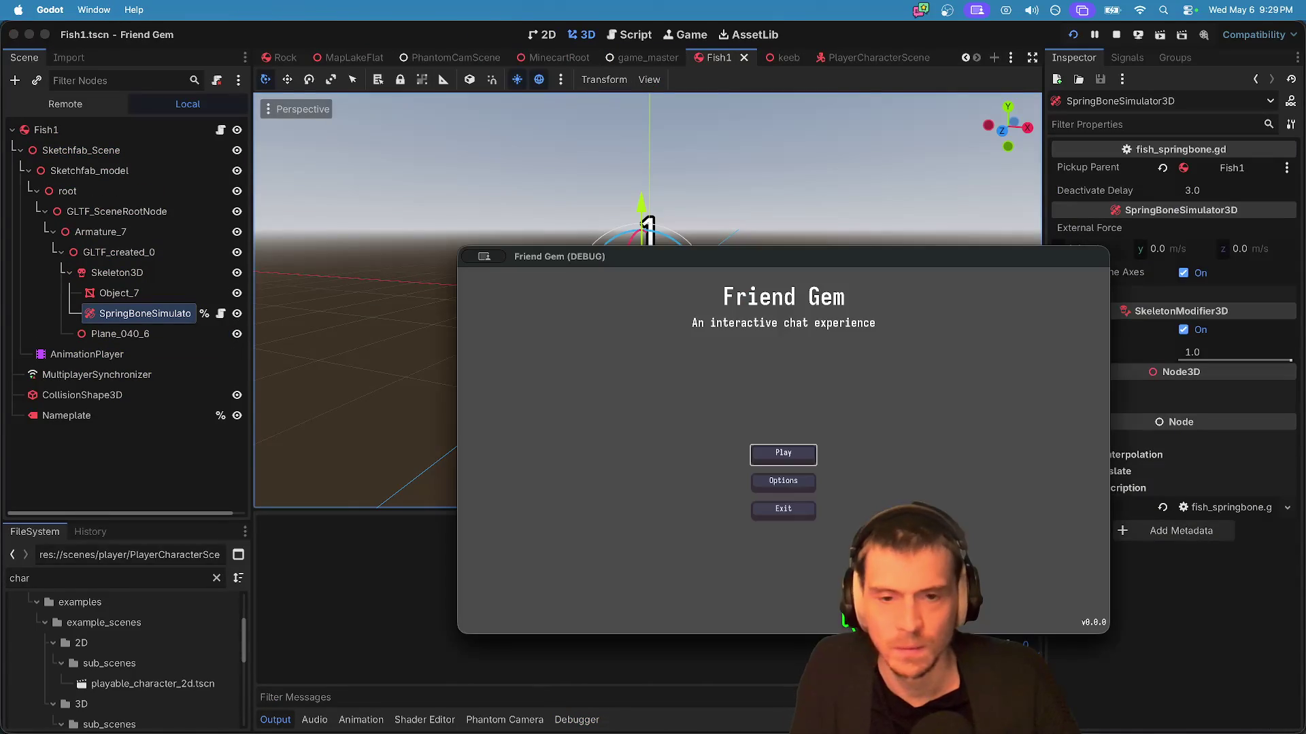
Step: Start play from the game's title screen, then stop the running game
{"action": "left_click", "coordinate": [800, 449]}
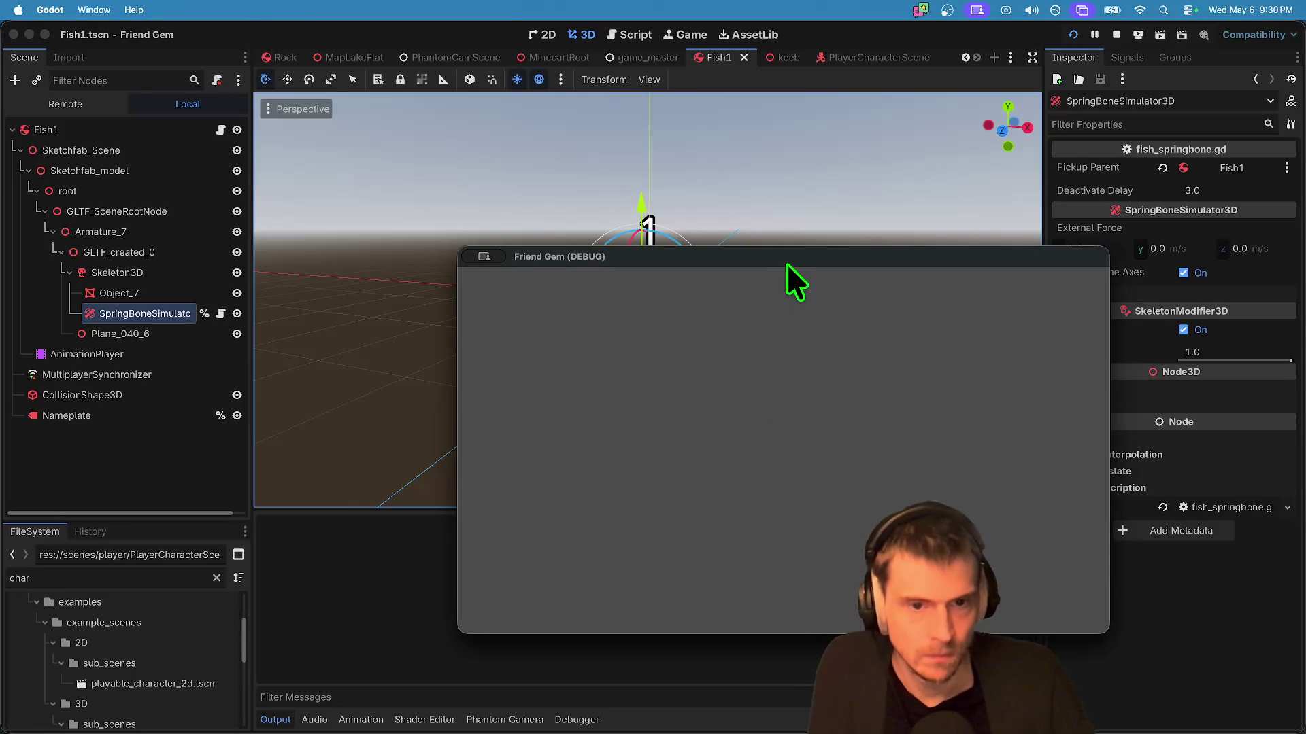
{"action": "left_click_drag", "start_coordinate": [786, 265], "coordinate": [599, 157]}
{"action": "left_click", "coordinate": [1115, 34]}
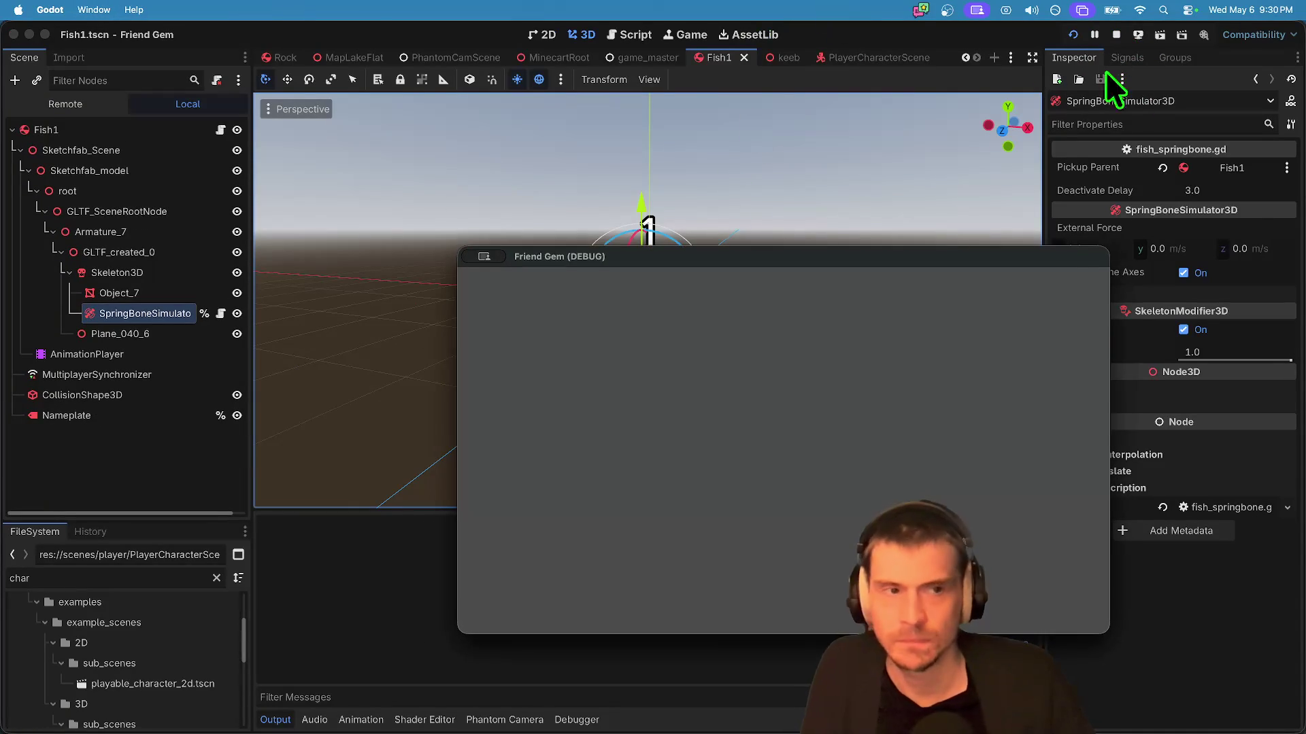
{"action": "left_click", "coordinate": [1116, 34]}
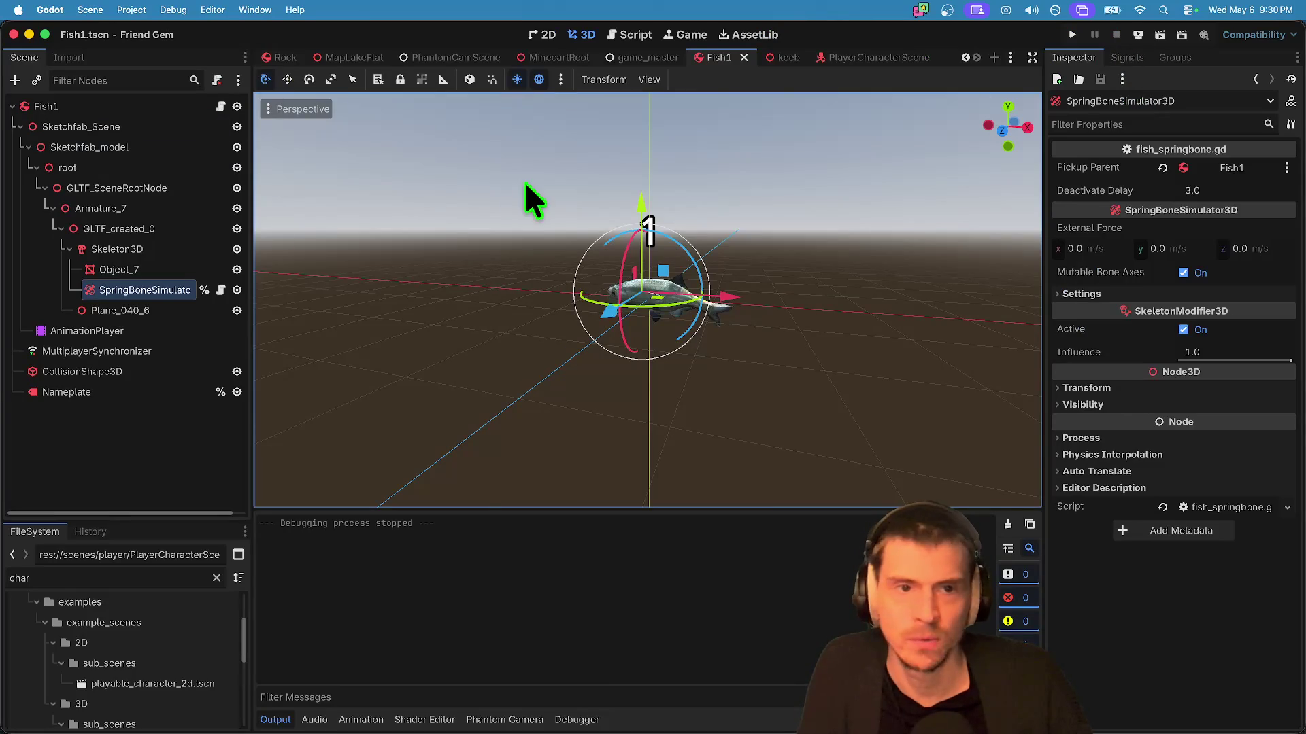
Step: Switch to the game_master scene and save-and-run the game
{"action": "key", "text": "ctrl+shift+Tab"}
{"action": "key", "text": "super+b"}
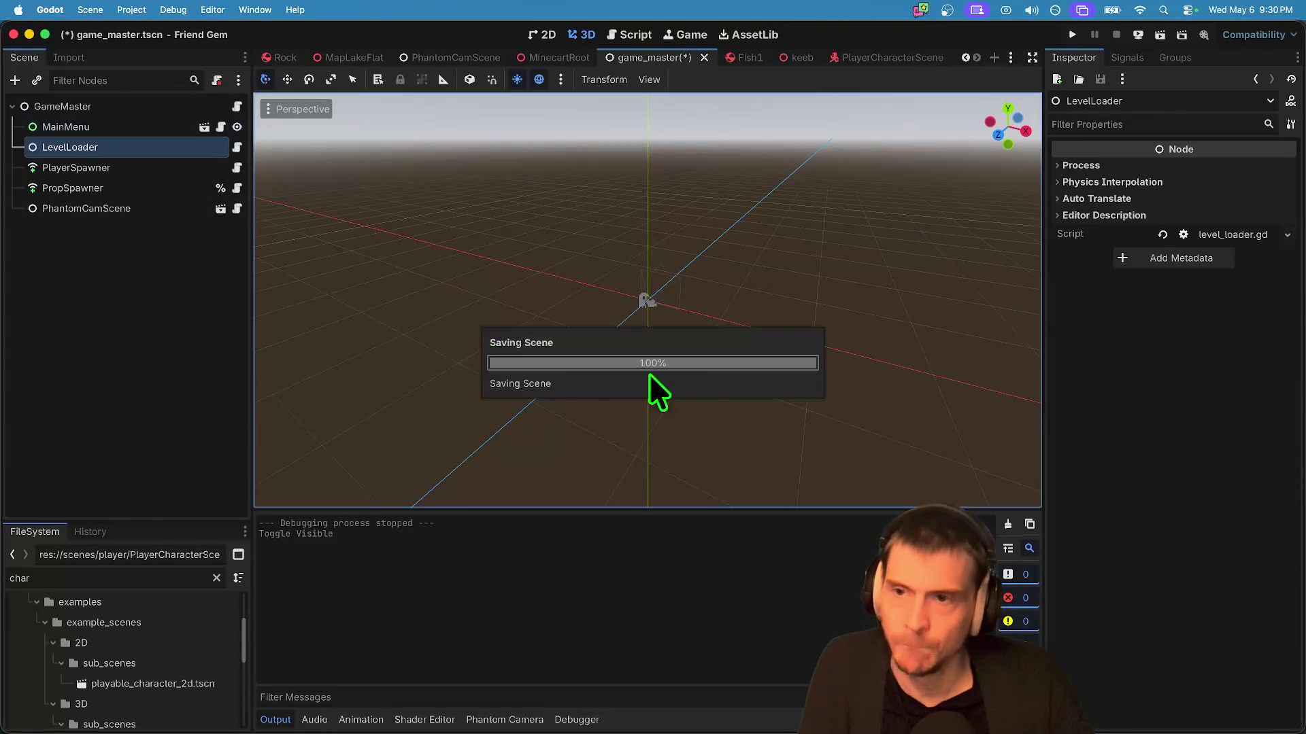
{"action": "mouse_move", "coordinate": [844, 259]}
{"action": "left_mouse_down"}
{"action": "mouse_move", "coordinate": [652, 154]}
{"action": "mouse_move", "coordinate": [619, 115]}
{"action": "left_mouse_up"}
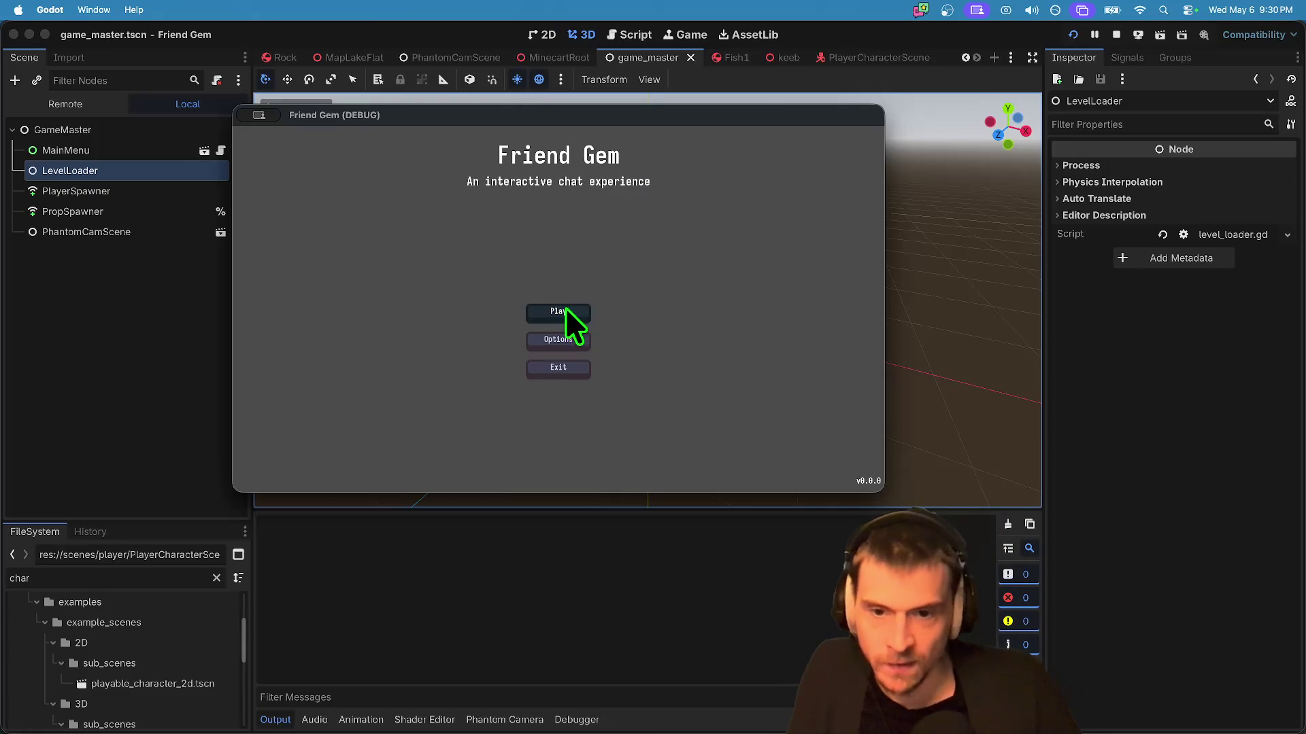
Step: Host a game, walk the character forward and left with the keyboard prop, then close it
{"action": "left_click", "coordinate": [565, 309]}
{"action": "left_click", "coordinate": [582, 243]}
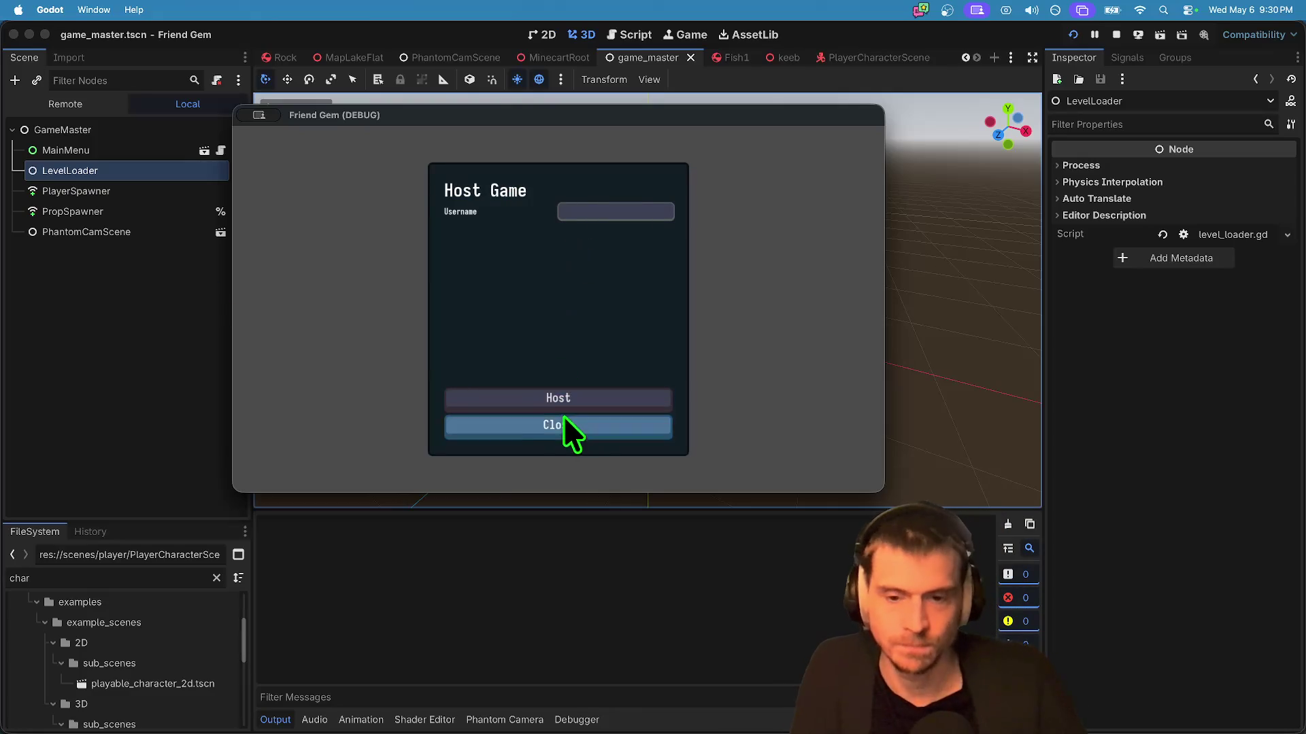
{"action": "left_click", "coordinate": [571, 398]}
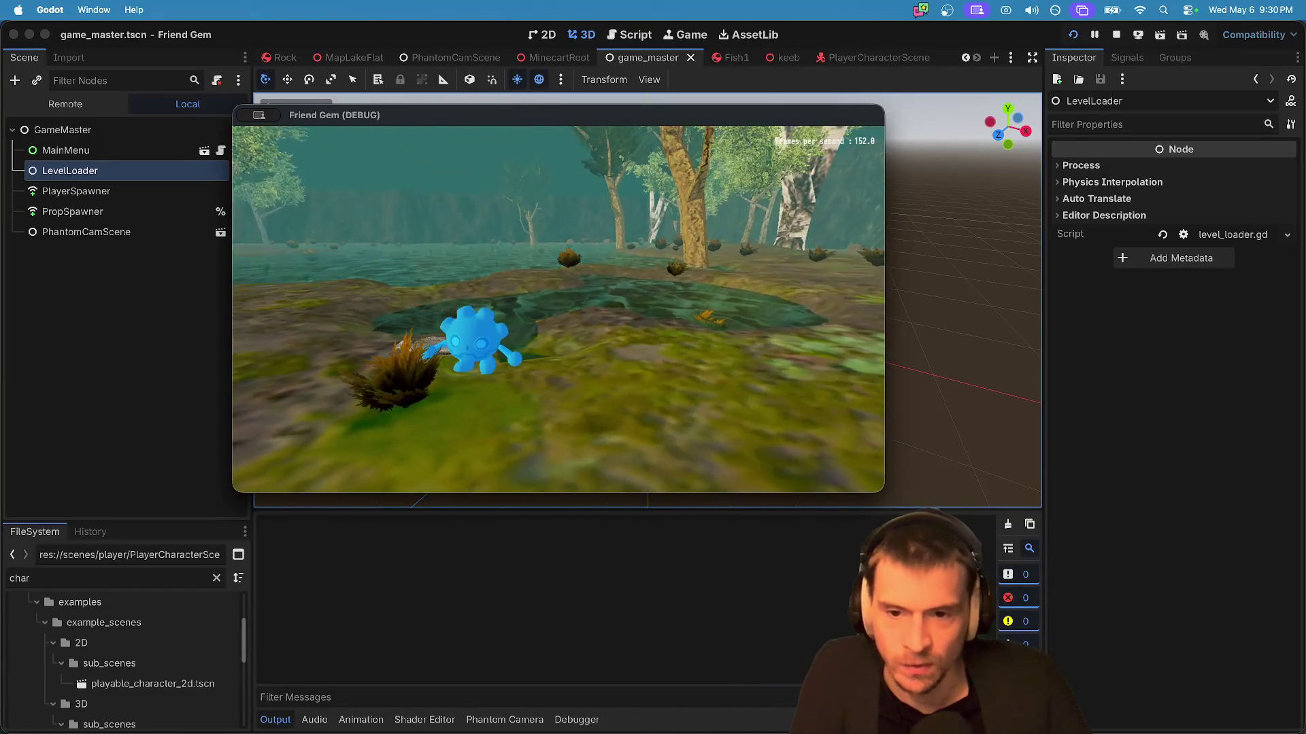
{"action": "key", "text": "w"}
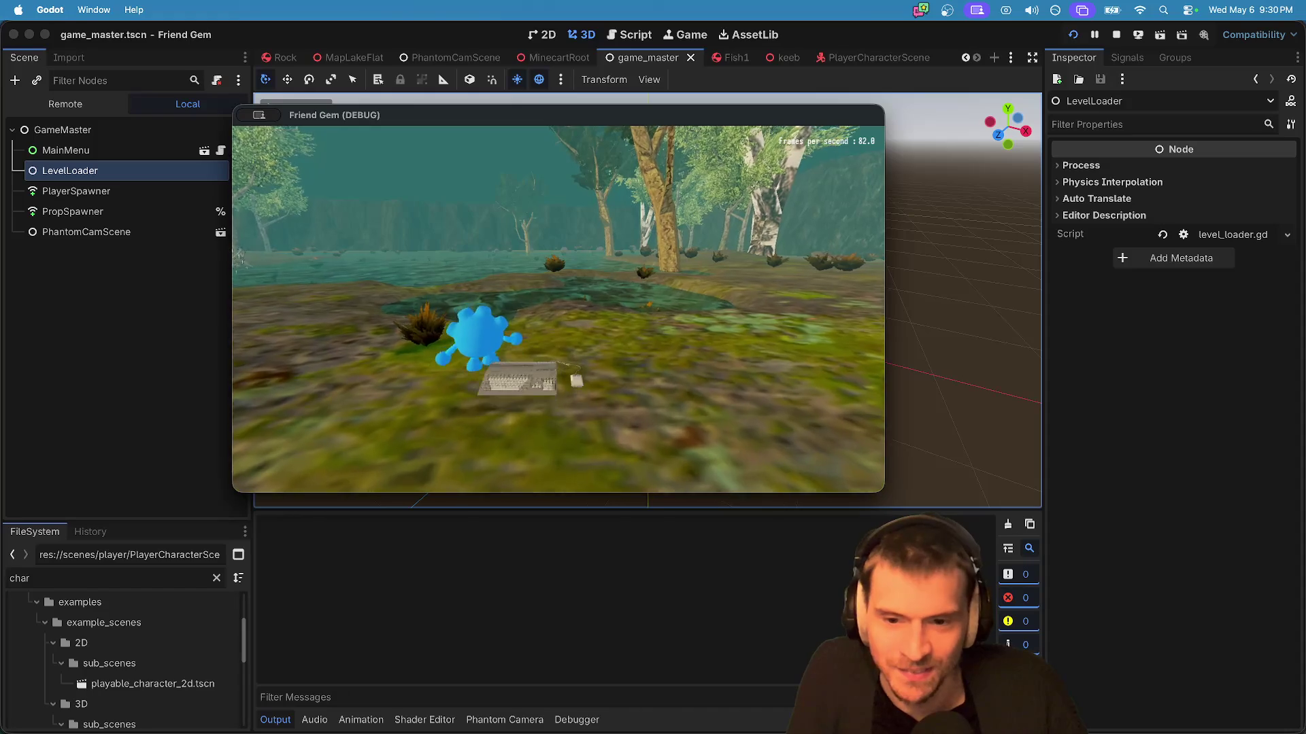
{"action": "key", "text": "a"}
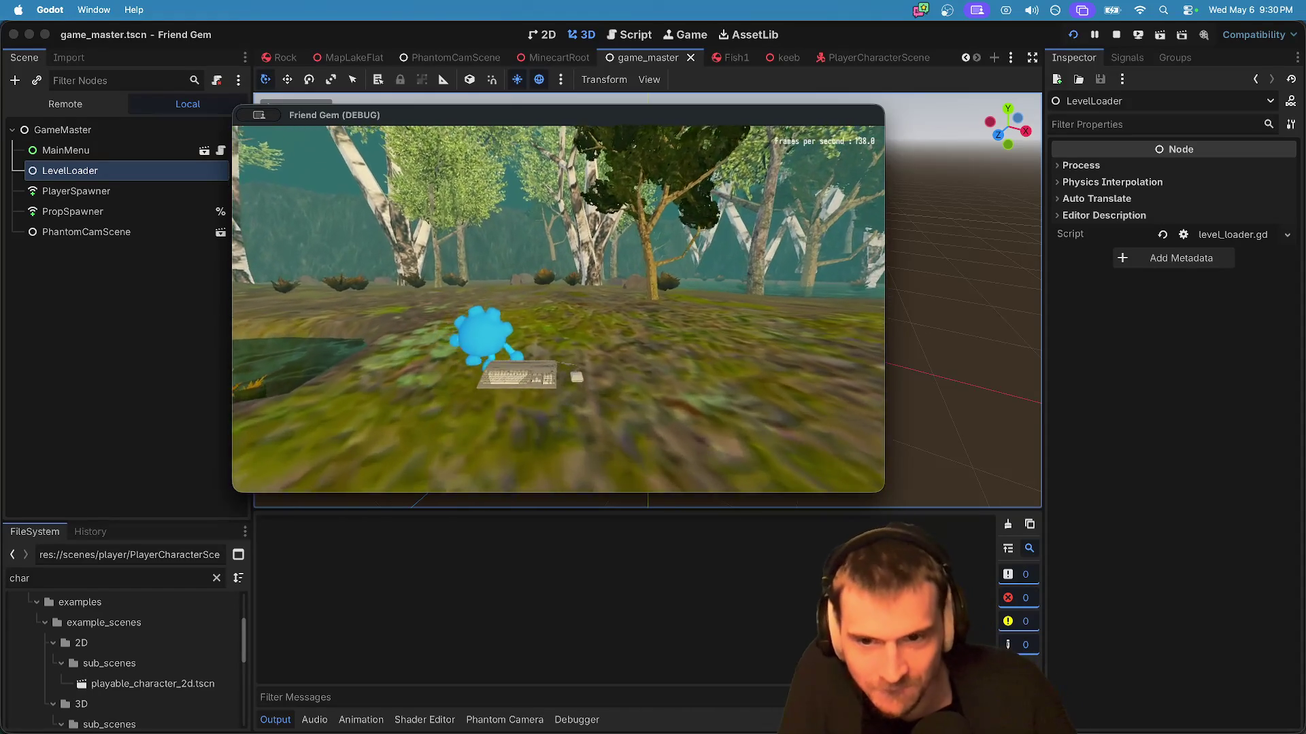
{"action": "left_click", "coordinate": [1116, 35]}
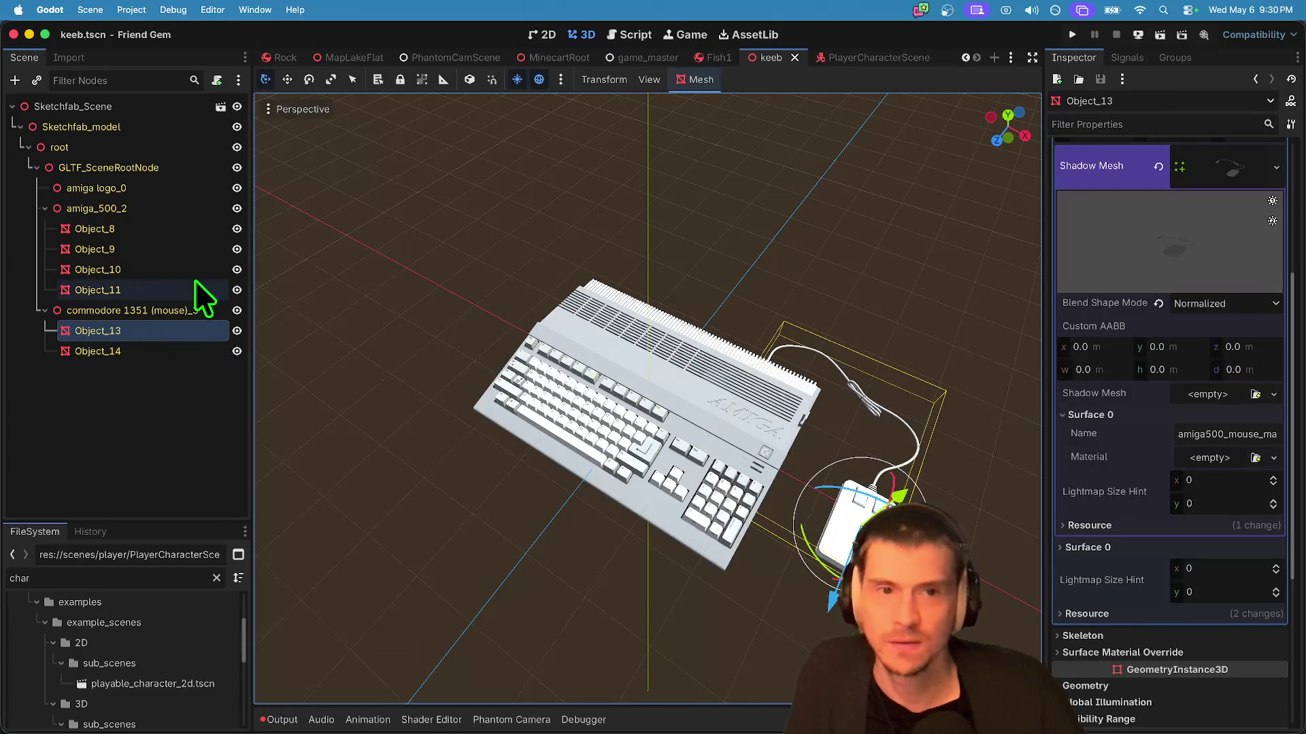
Step: Set the keyboard model's scale to 0.5 in PlayerCharacterScene
{"action": "key", "text": "ctrl+Tab"}
{"action": "left_click", "coordinate": [1109, 295]}
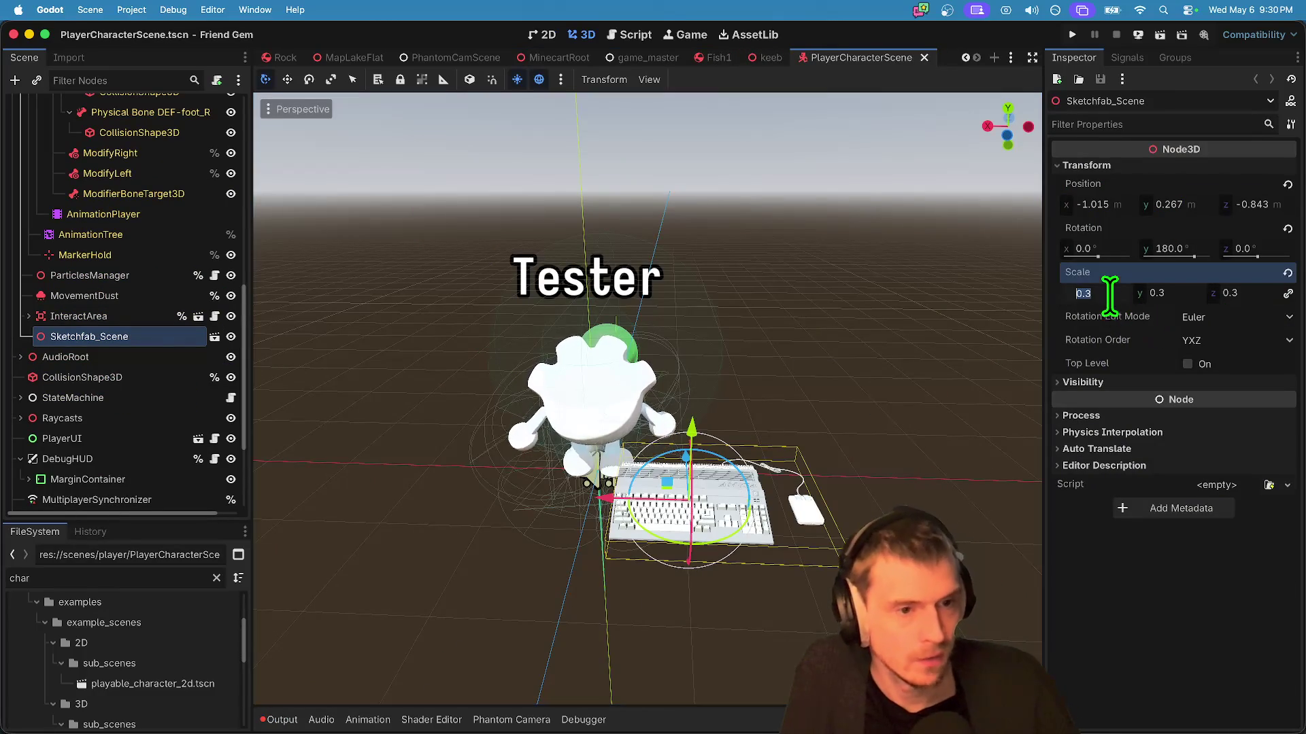
{"action": "type", "text": "0."}
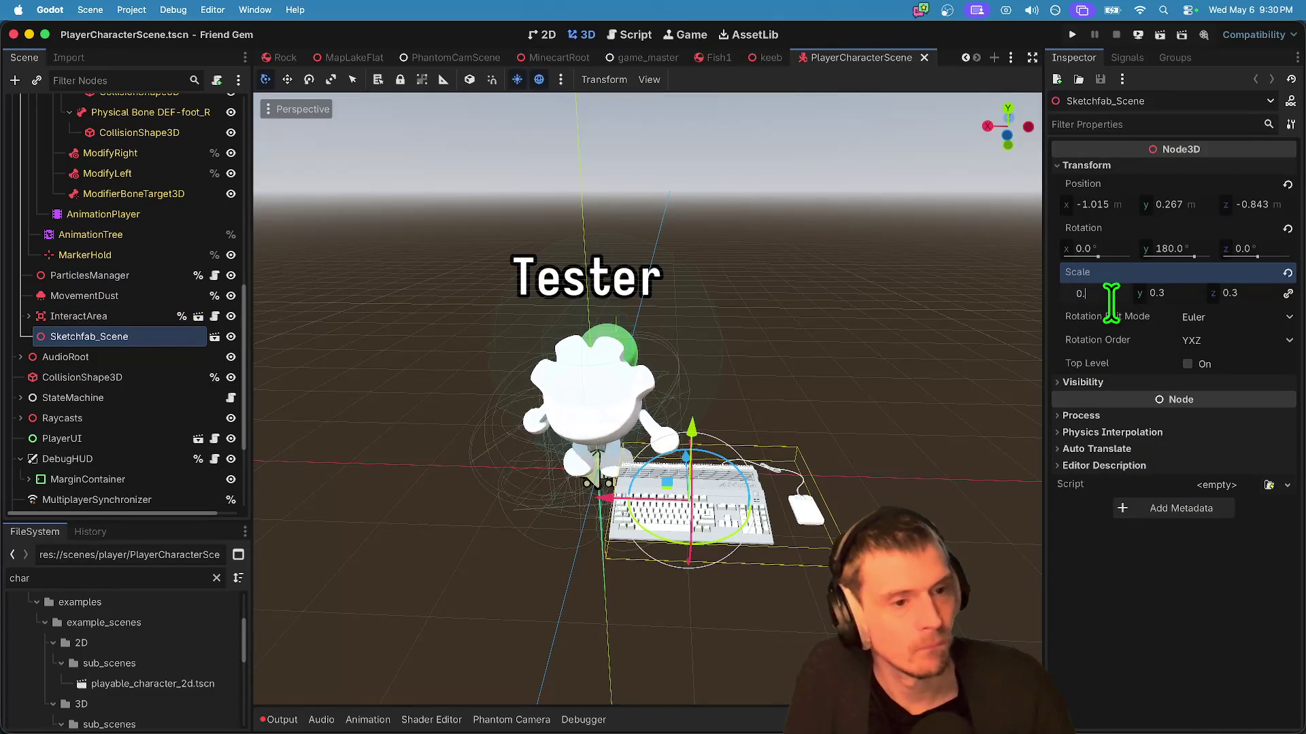
{"action": "type", "text": "18"}
{"action": "key", "text": "Return"}
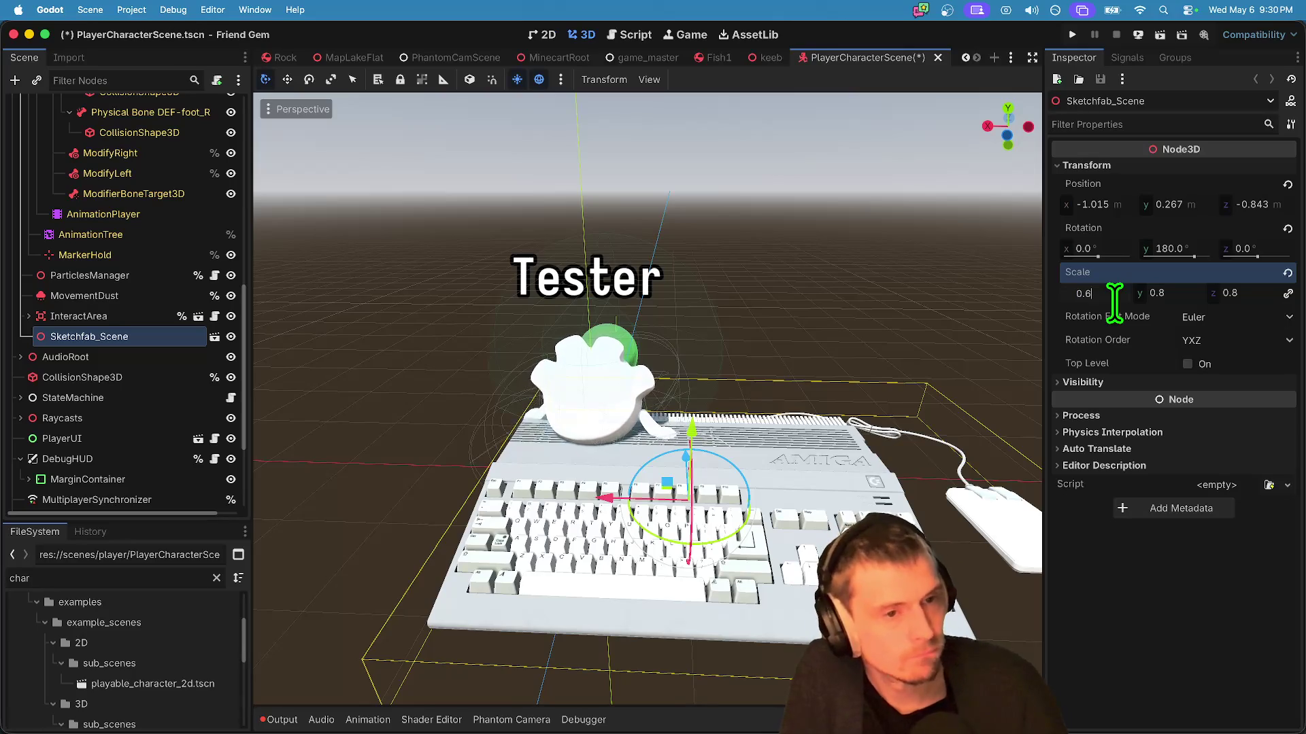
{"action": "key", "text": "Return"}
{"action": "left_click", "coordinate": [1097, 292]}
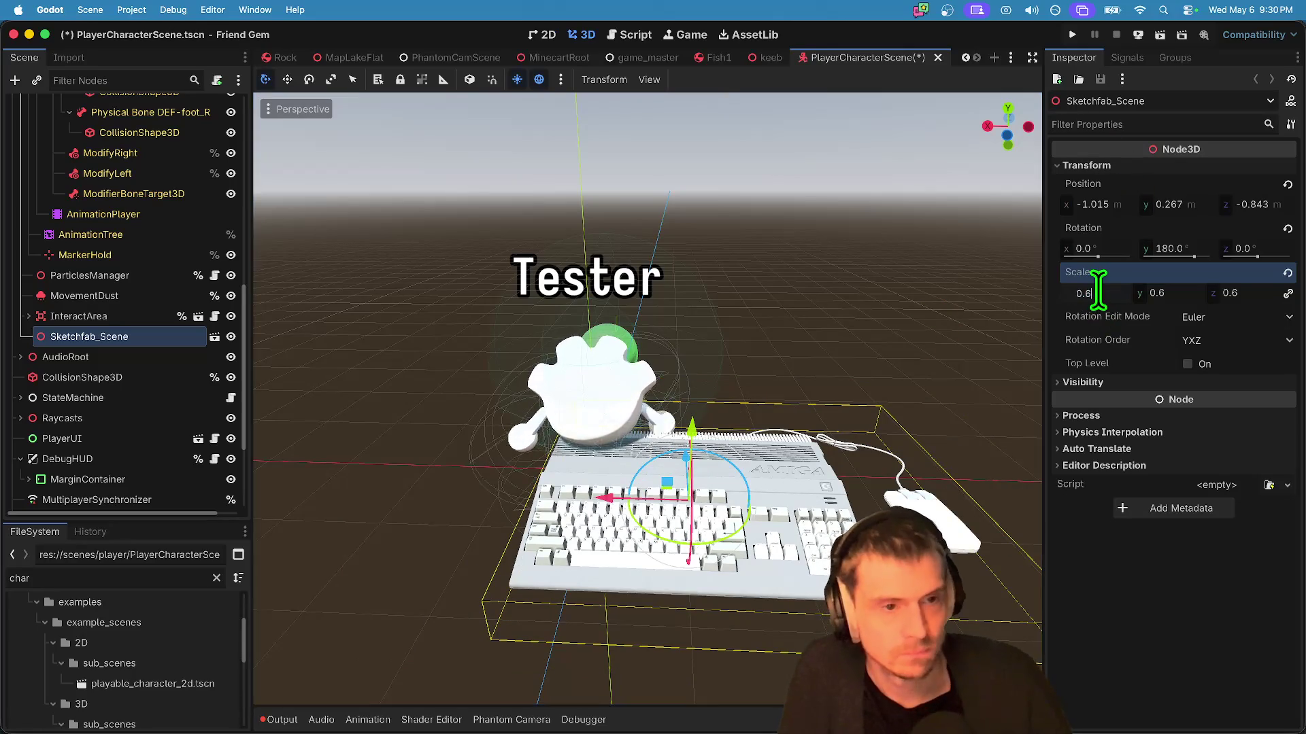
{"action": "type", "text": "0.5"}
{"action": "key", "text": "Return"}
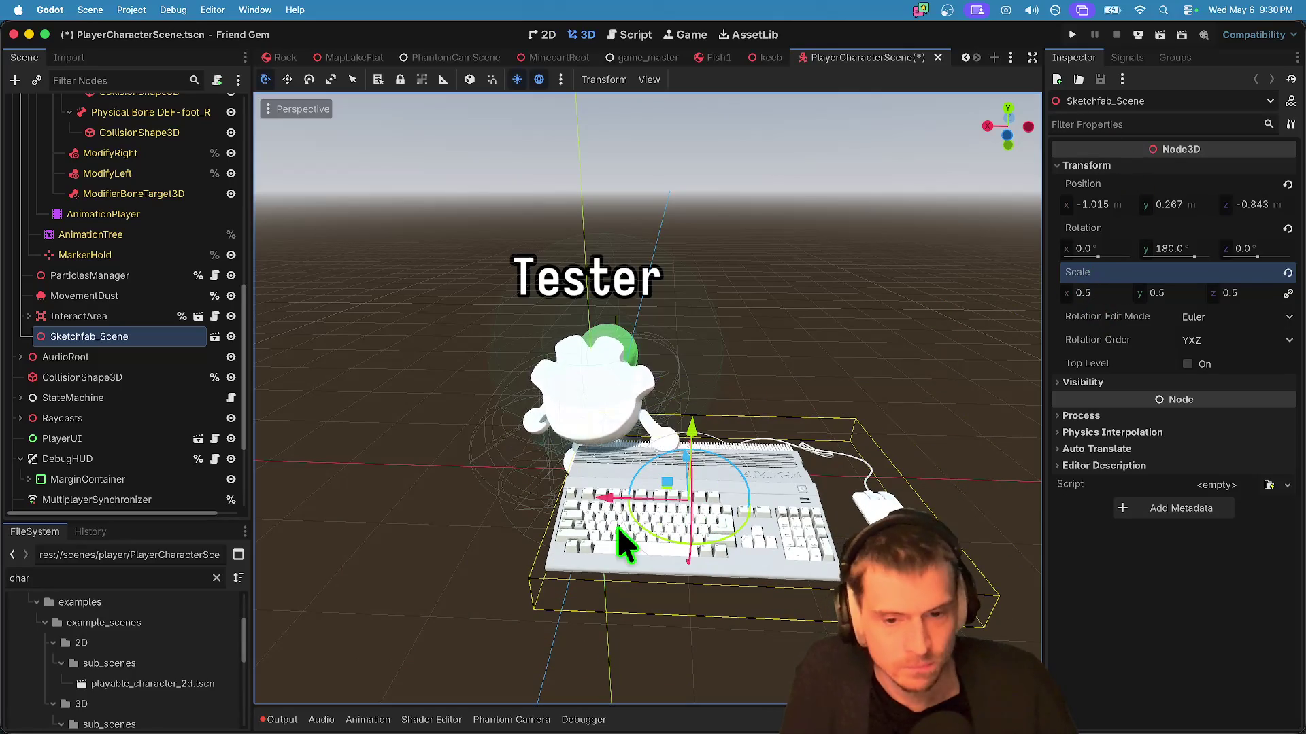
Step: Move the keyboard in front of the character to (-0.853, 0.267, -1.212)
{"action": "left_click_drag", "start_coordinate": [615, 503], "coordinate": [598, 504]}
{"action": "left_click_drag", "start_coordinate": [672, 450], "coordinate": [675, 468]}
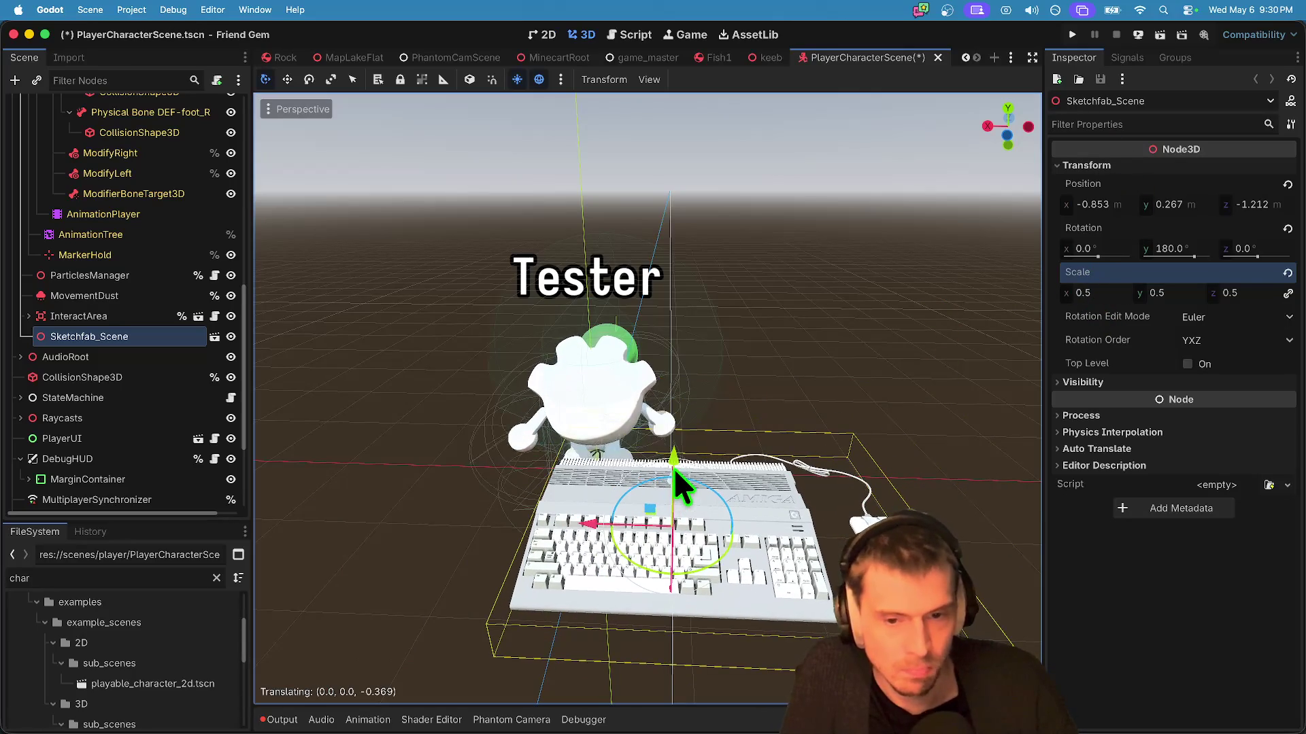
{"action": "scroll", "coordinate": [209, 414], "scroll_direction": "down", "scroll_amount": 3}
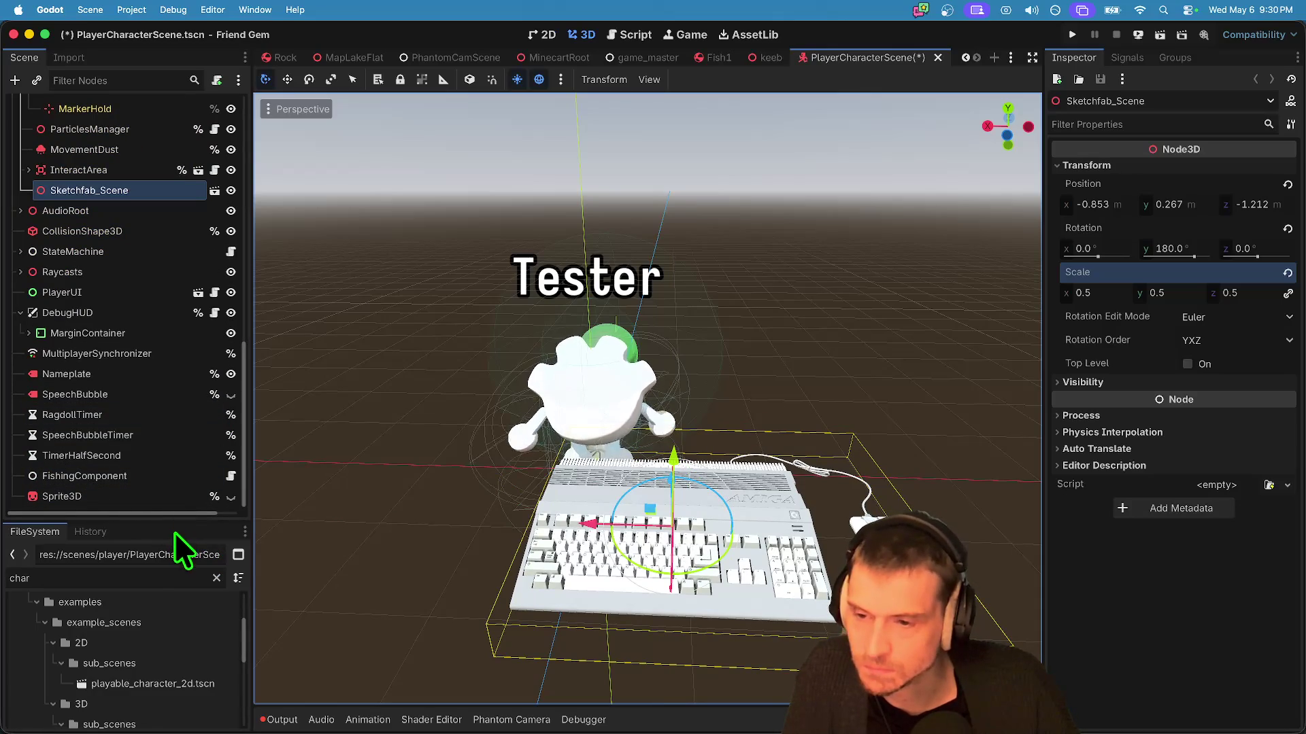
{"action": "left_click_drag", "start_coordinate": [173, 522], "coordinate": [170, 584]}
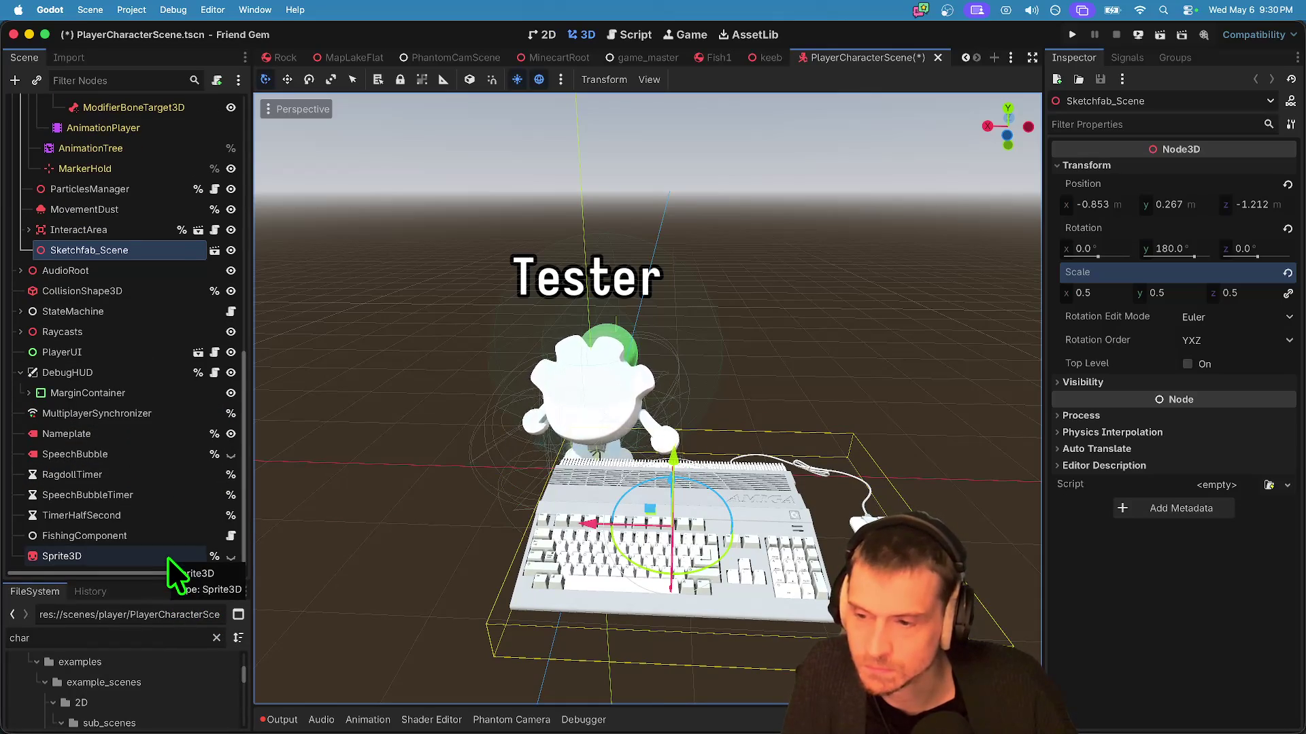
{"action": "left_click", "coordinate": [175, 433]}
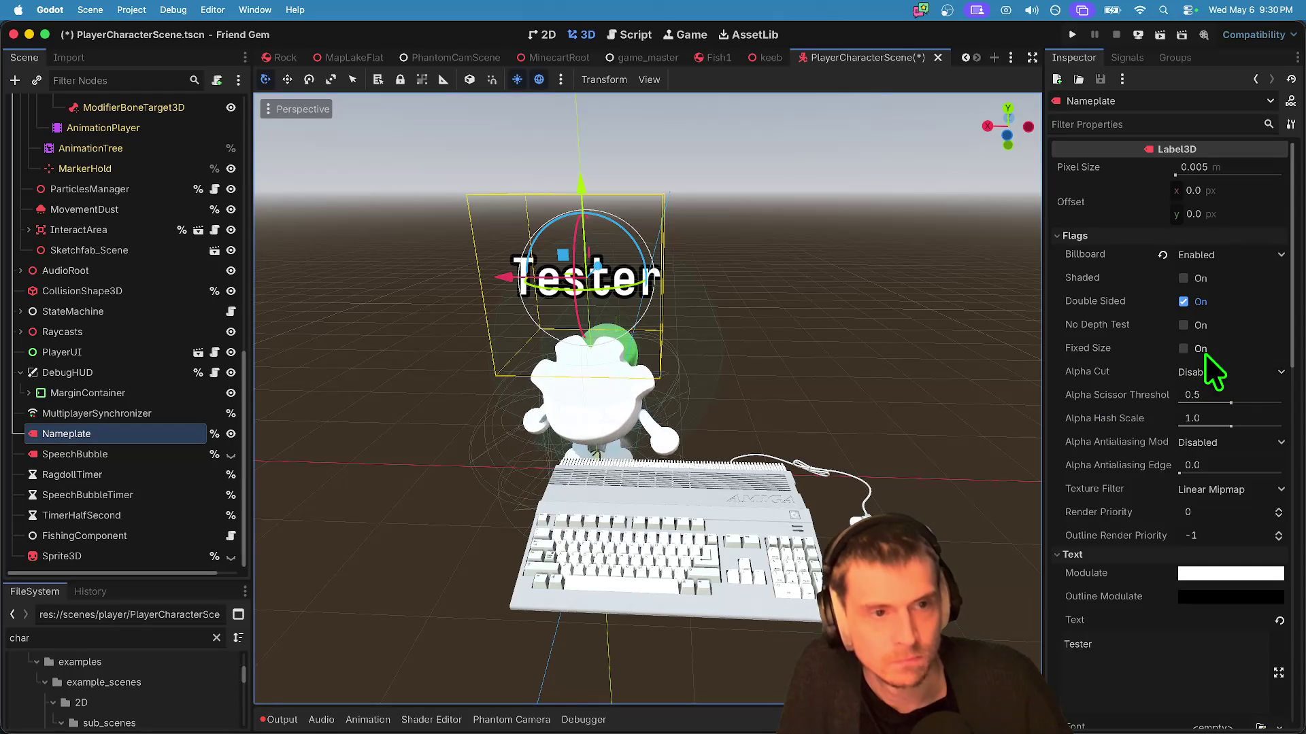
Step: Duplicate the Nameplate label, set its text to 1, and hide the original Tester nameplate
{"action": "key", "text": "super+d"}
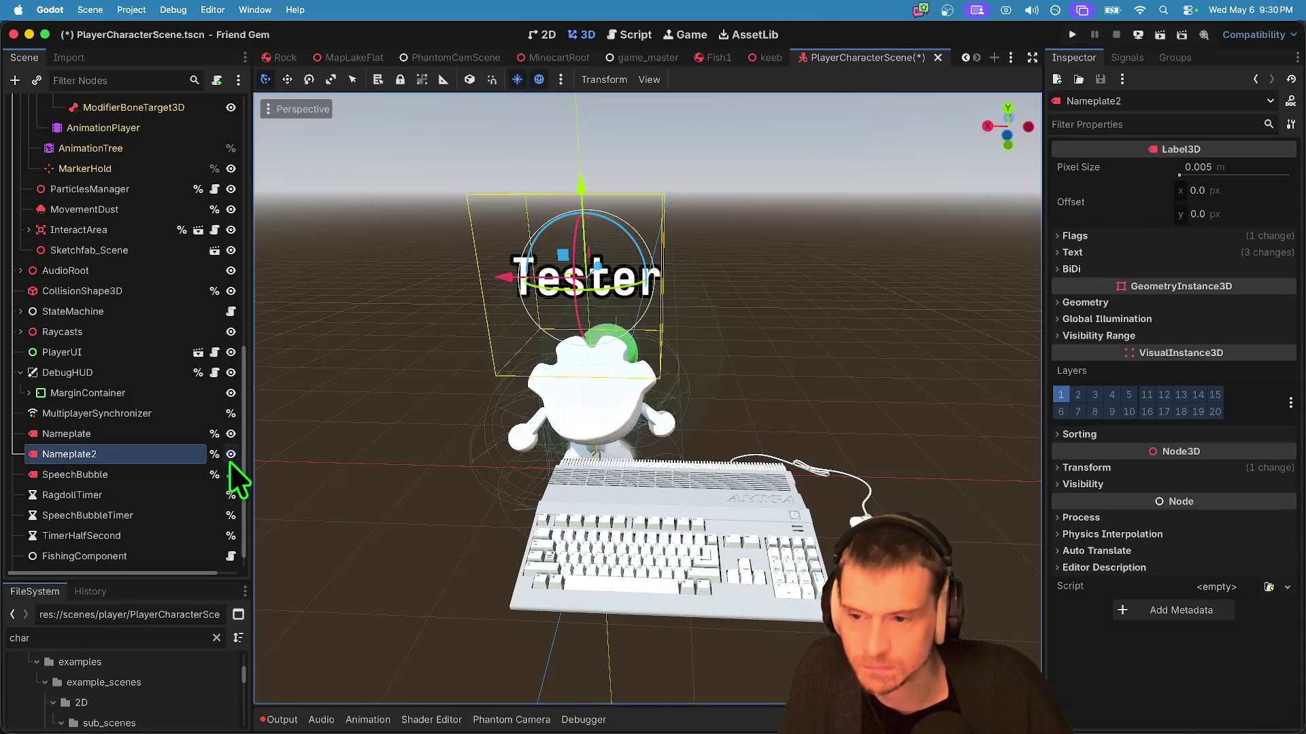
{"action": "left_click", "coordinate": [1164, 254]}
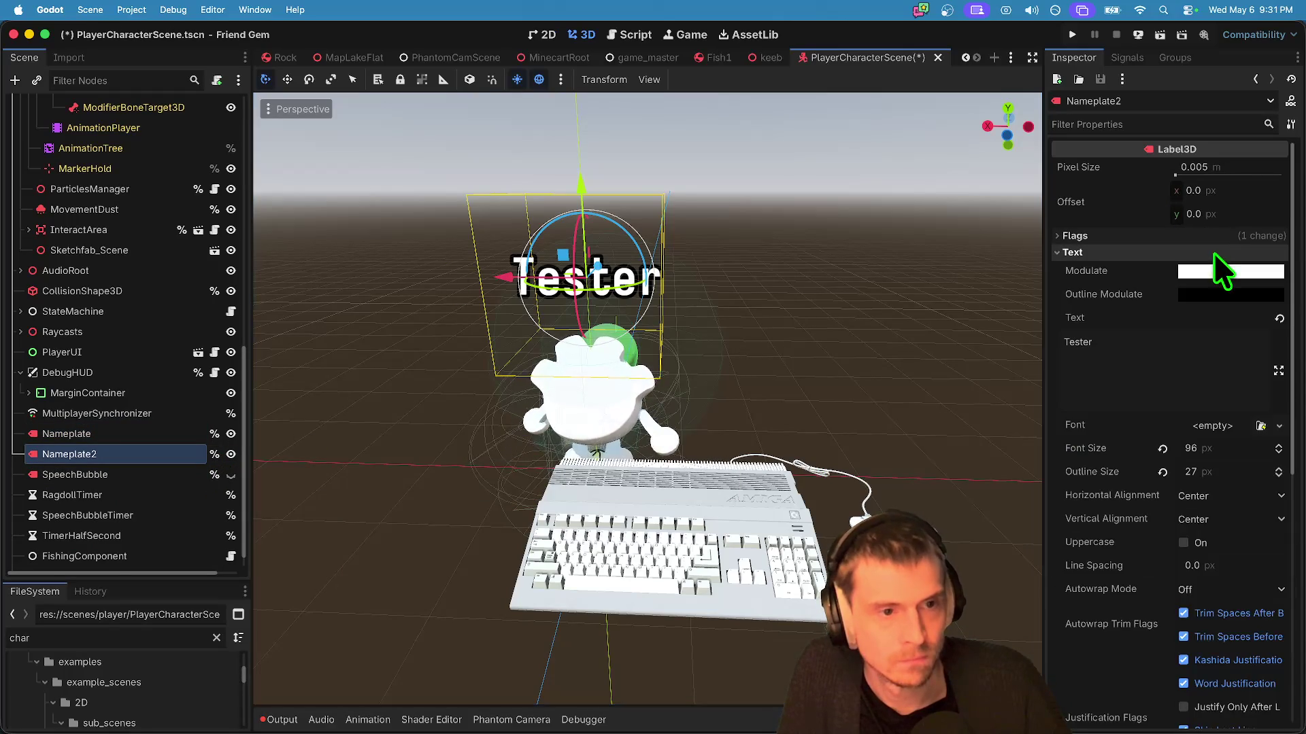
{"action": "left_click", "coordinate": [1197, 354]}
{"action": "key", "text": "super+a"}
{"action": "type", "text": "1"}
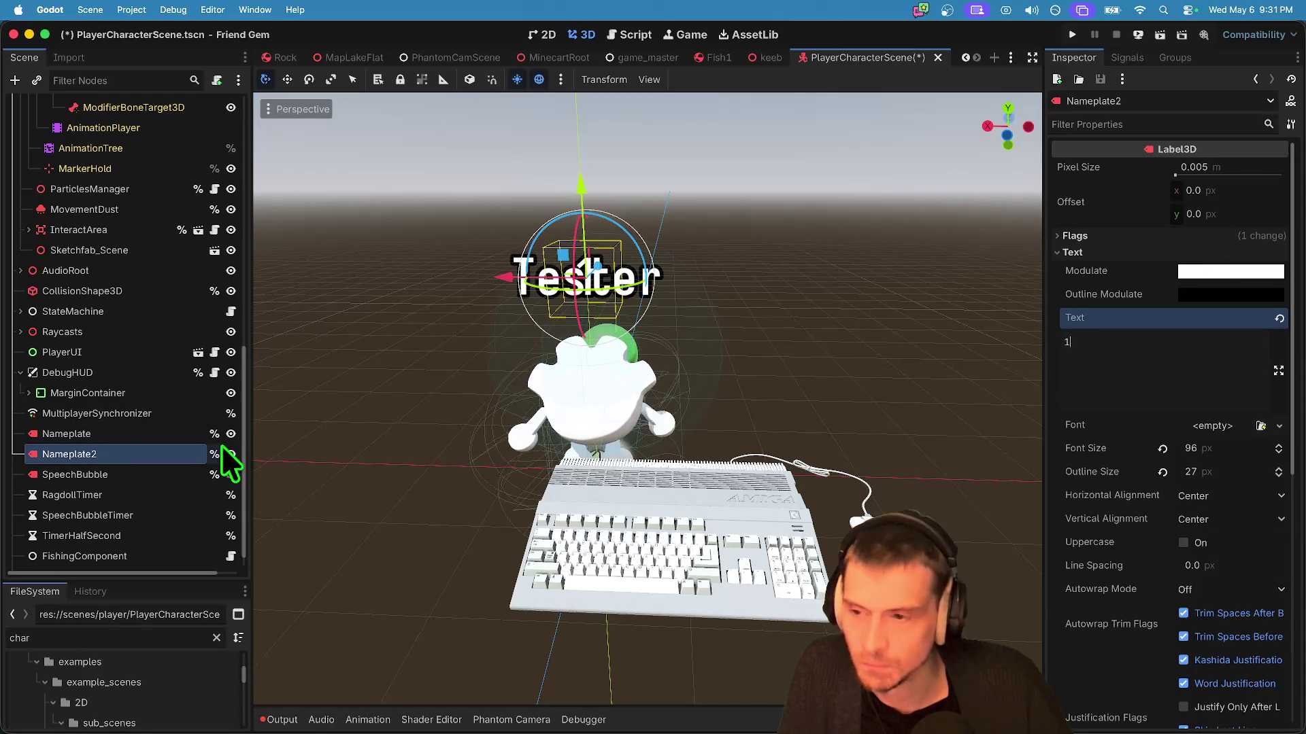
{"action": "left_click", "coordinate": [231, 434]}
Step: Duplicate it again as Nameplate3, shift it along depth, select it, and switch to the keeb scene
{"action": "key", "text": "super+a"}
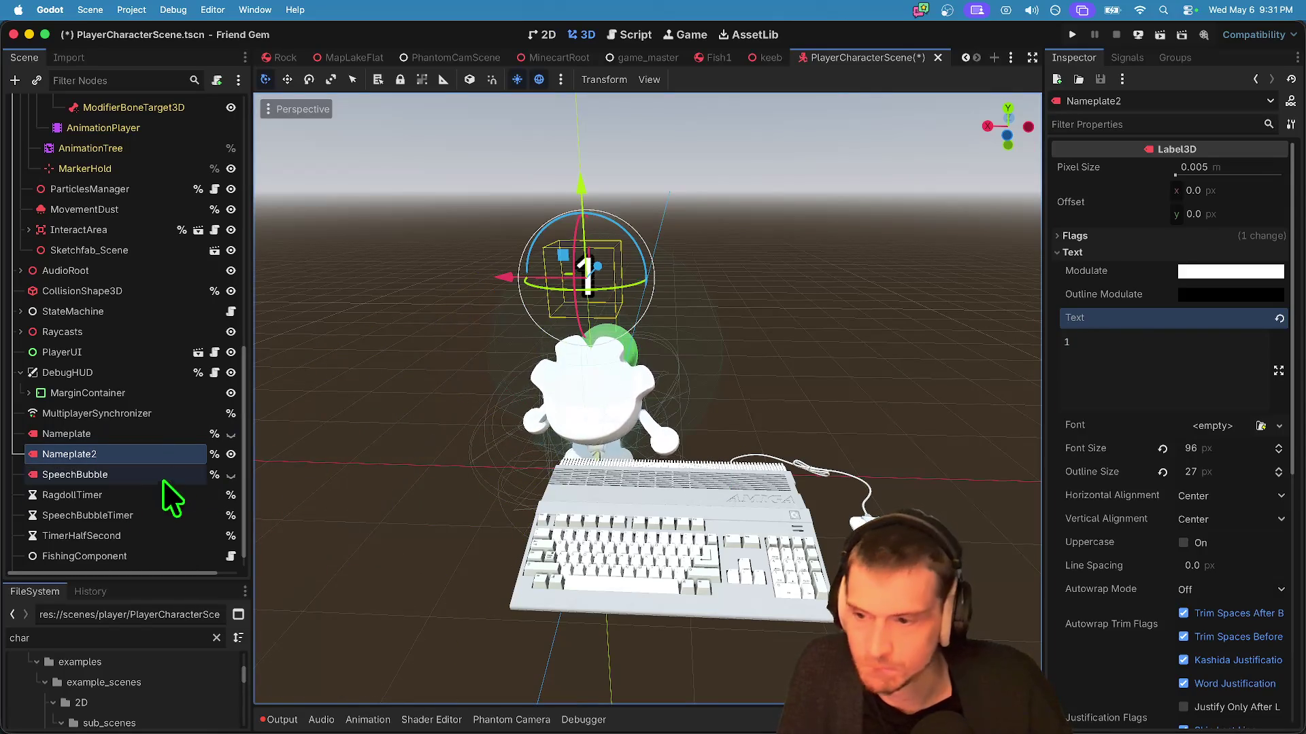
{"action": "key", "text": "super+d"}
{"action": "mouse_move", "coordinate": [617, 286]}
{"action": "left_mouse_down"}
{"action": "mouse_move", "coordinate": [556, 336]}
{"action": "mouse_move", "coordinate": [423, 350]}
{"action": "mouse_move", "coordinate": [652, 340]}
{"action": "mouse_move", "coordinate": [659, 288]}
{"action": "mouse_move", "coordinate": [671, 344]}
{"action": "left_mouse_up"}
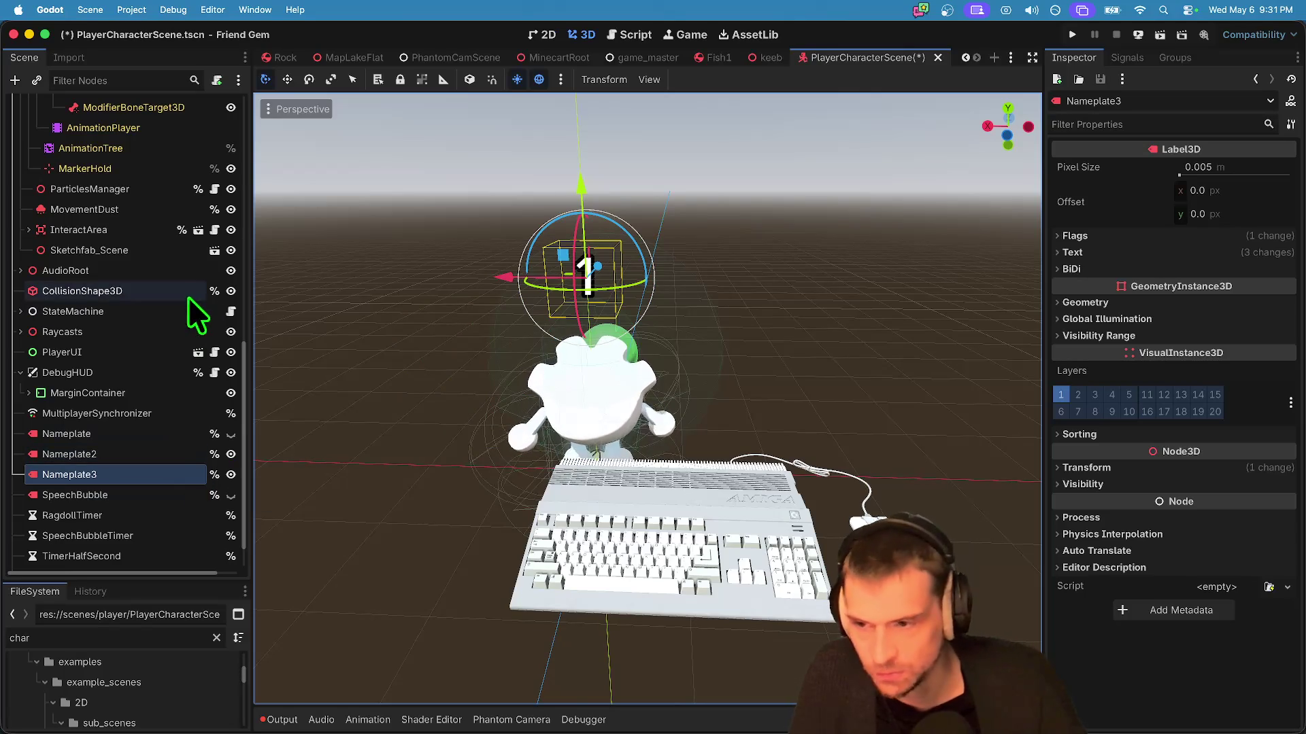
{"action": "left_click", "coordinate": [180, 434]}
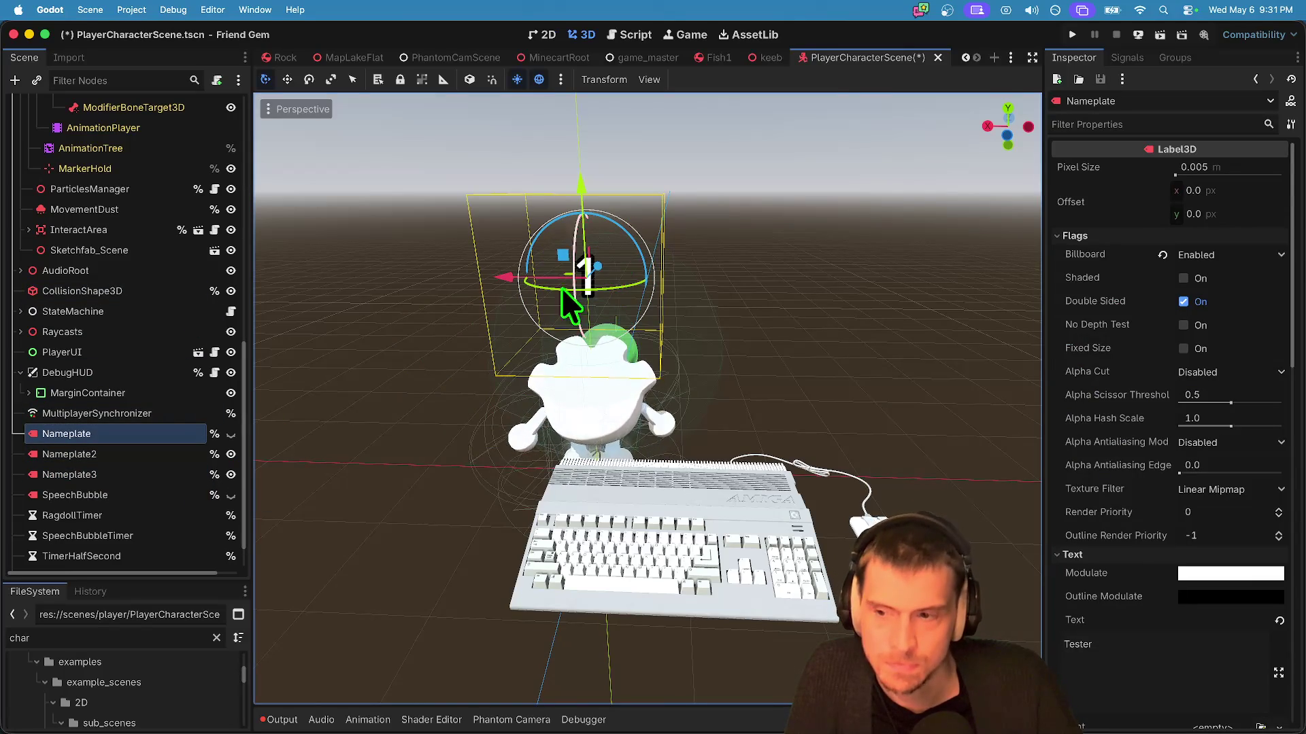
{"action": "left_click", "coordinate": [141, 476]}
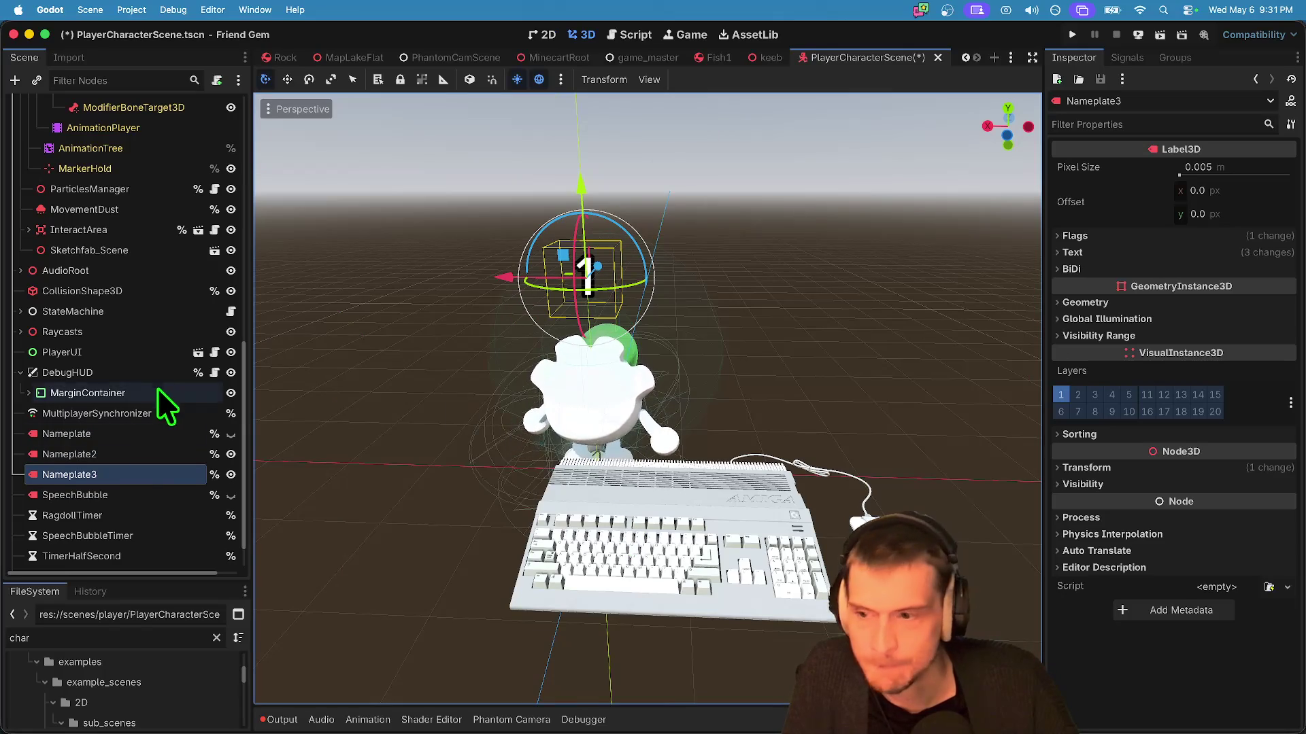
{"action": "left_click", "coordinate": [123, 454]}
{"action": "left_click", "coordinate": [113, 480], "text": "shift"}
{"action": "left_click", "coordinate": [112, 480]}
{"action": "scroll", "coordinate": [116, 476], "scroll_direction": "up", "scroll_amount": 4}
{"action": "scroll", "coordinate": [115, 476], "scroll_direction": "down", "scroll_amount": 6}
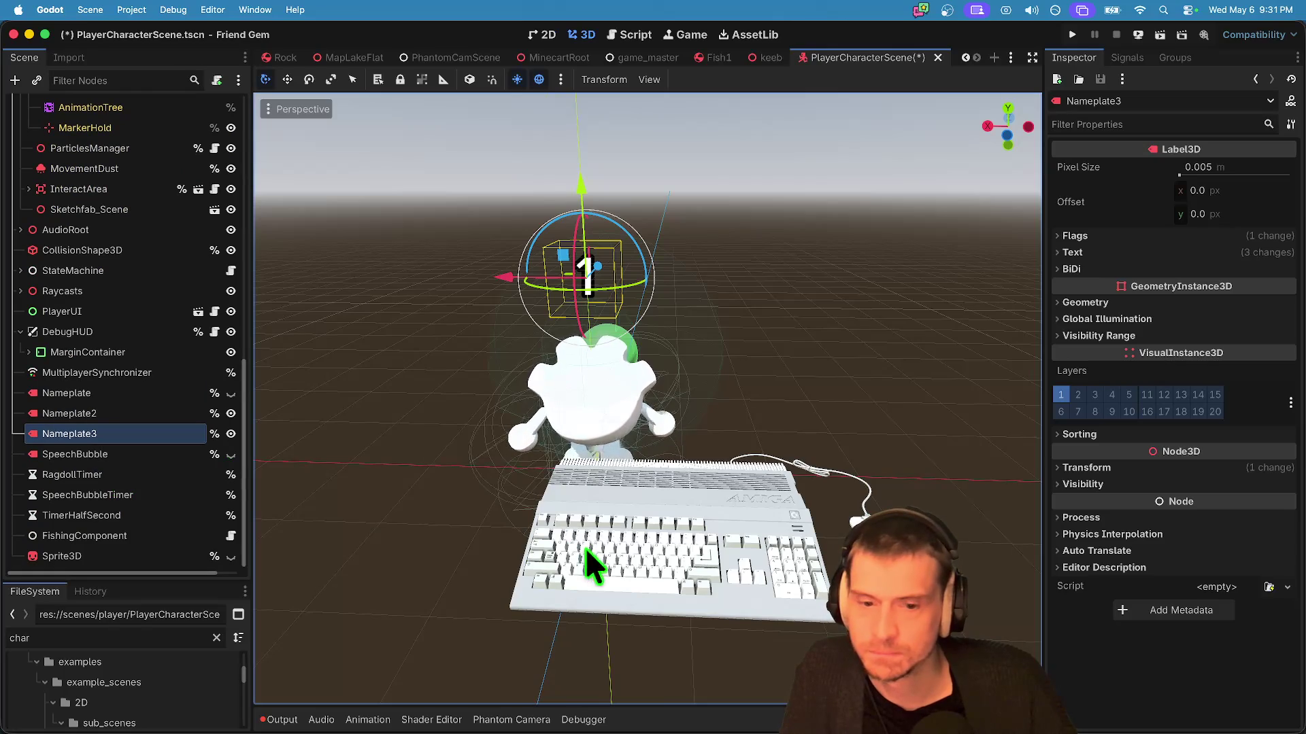
{"action": "left_click", "coordinate": [766, 56]}
{"action": "mouse_move", "coordinate": [639, 531]}
{"action": "left_mouse_down"}
{"action": "mouse_move", "coordinate": [520, 461]}
{"action": "mouse_move", "coordinate": [354, 479]}
{"action": "left_mouse_up"}
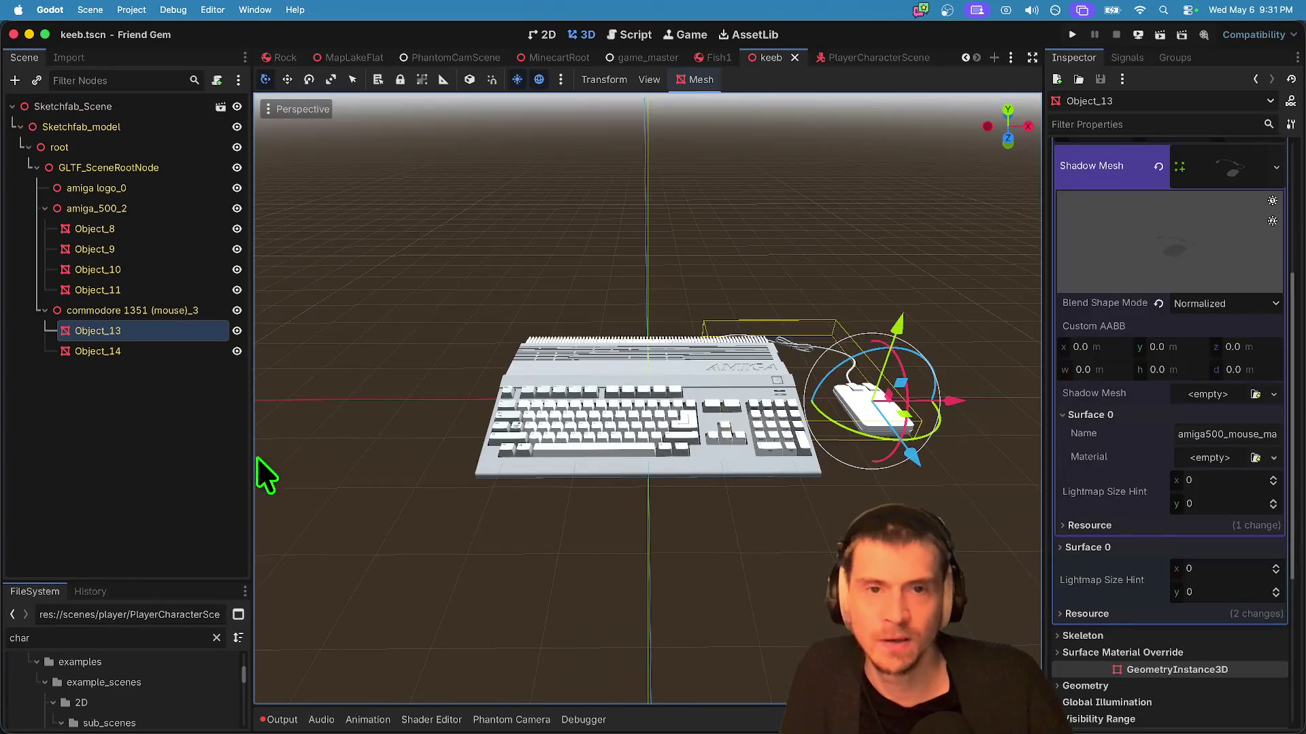
Step: Paste the nameplate under Object_13, try repositioning it, then undo the misplaced paste
{"action": "key", "text": "ctrl+v"}
{"action": "left_click_drag", "start_coordinate": [1009, 262], "coordinate": [766, 294]}
{"action": "key", "text": "ctrl+z"}
{"action": "left_click", "coordinate": [1156, 468]}
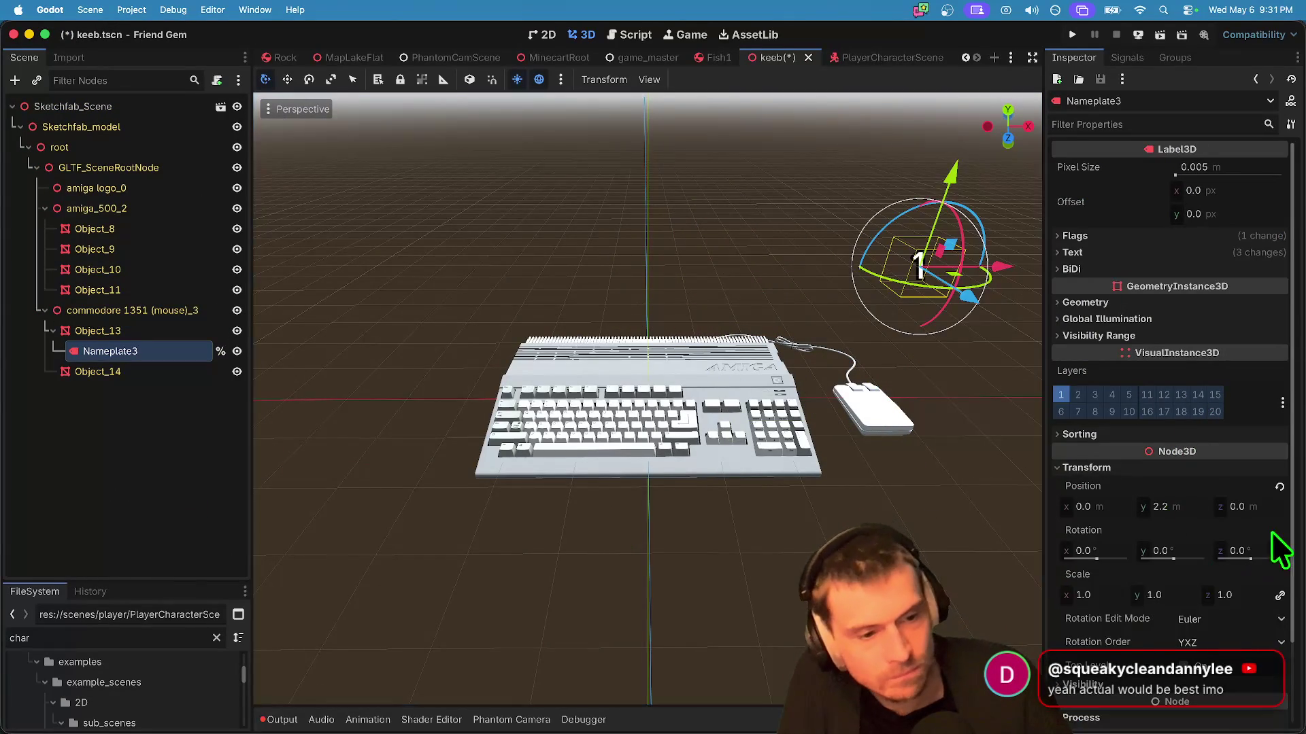
{"action": "left_click", "coordinate": [1279, 487]}
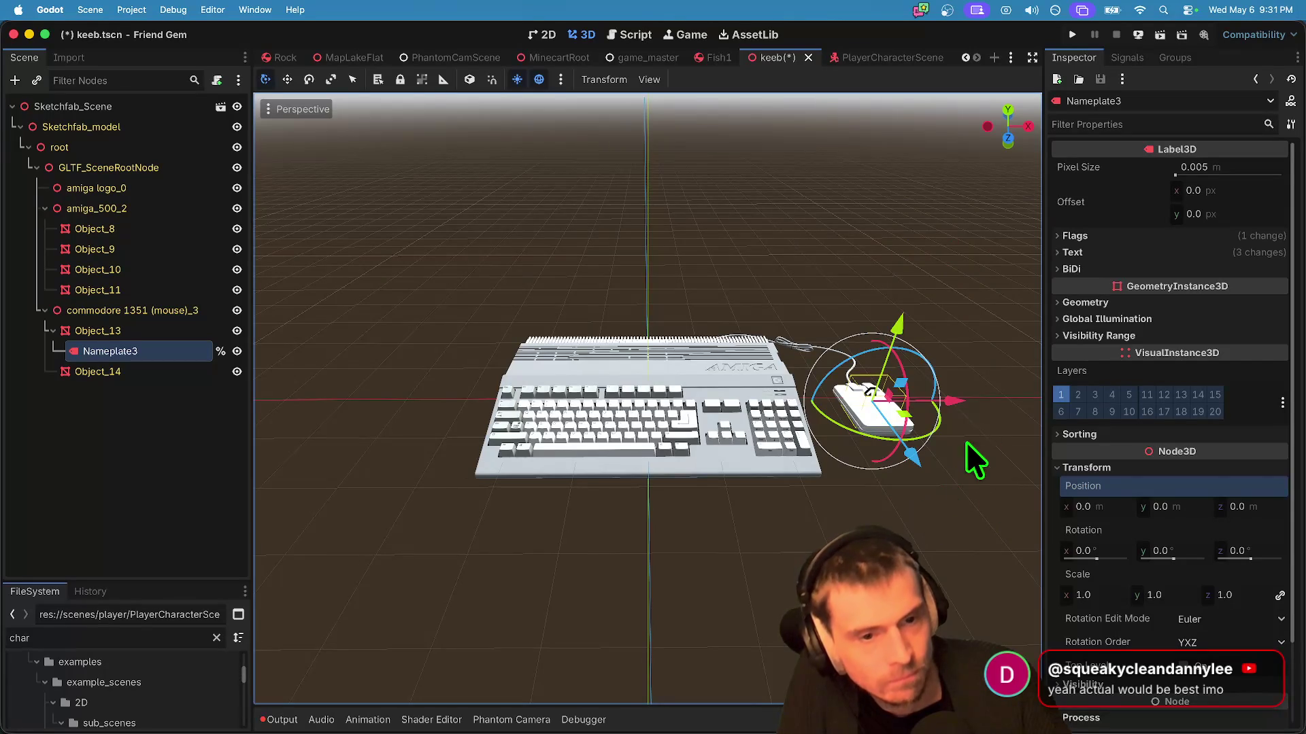
{"action": "left_click_drag", "start_coordinate": [966, 441], "coordinate": [949, 476]}
{"action": "key", "text": "ctrl+z"}
{"action": "key", "text": "ctrl+z"}
{"action": "key", "text": "ctrl+z"}
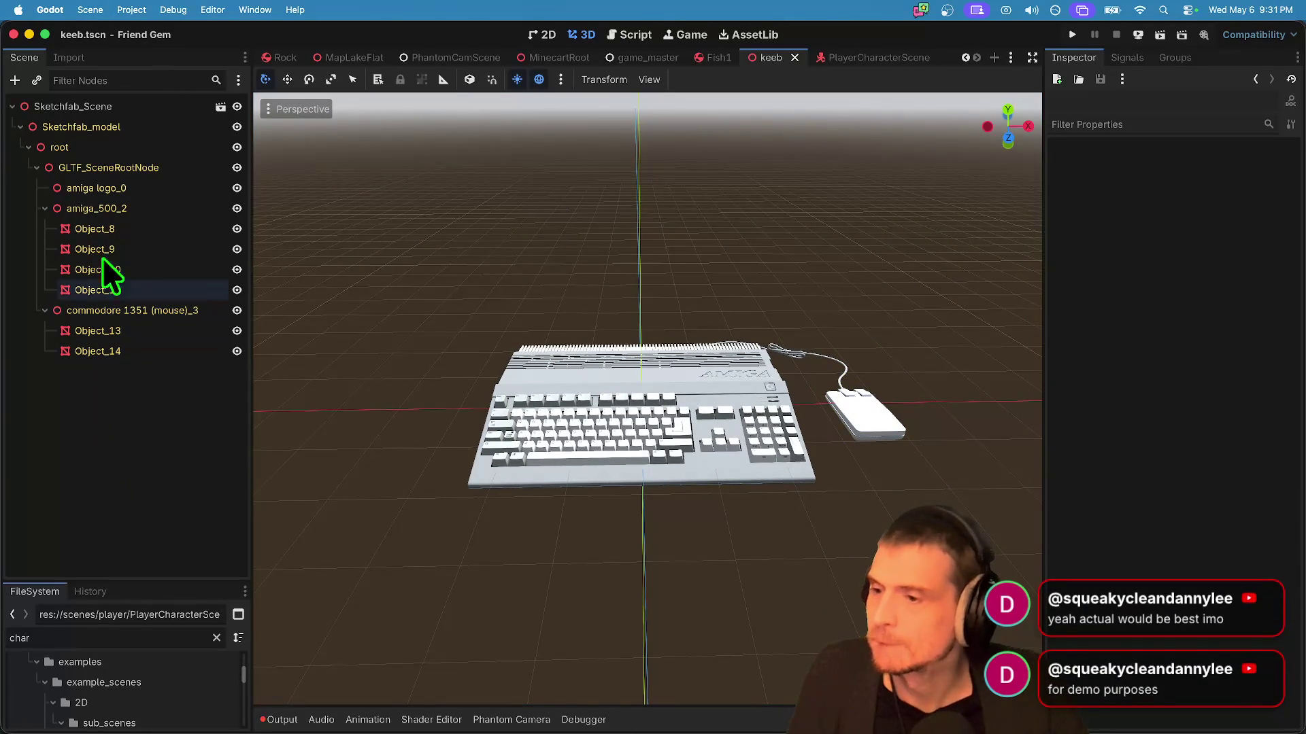
Step: Paste the nameplate under the Sketchfab_Scene root above the keyboard and expand its Text settings
{"action": "left_click", "coordinate": [125, 108]}
{"action": "key", "text": "ctrl+v"}
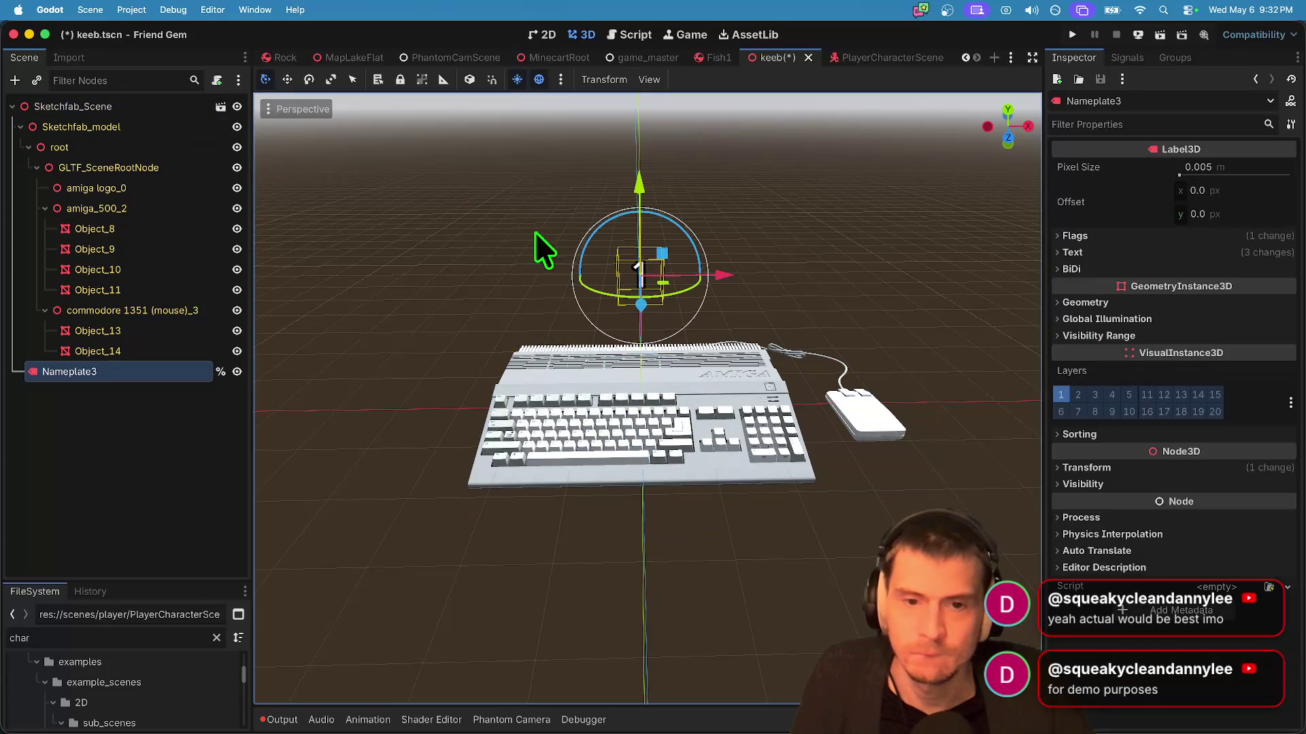
{"action": "left_click", "coordinate": [1145, 252]}
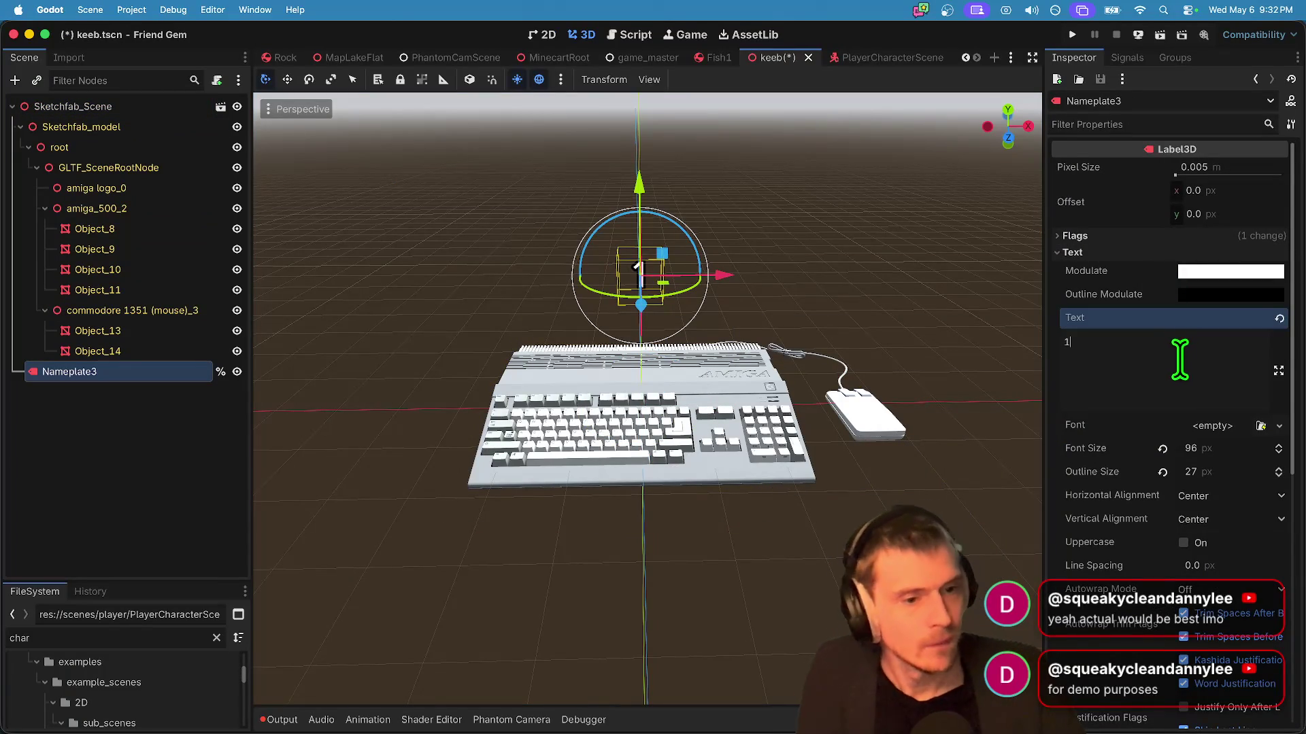
{"action": "key", "text": "super+Tab"}
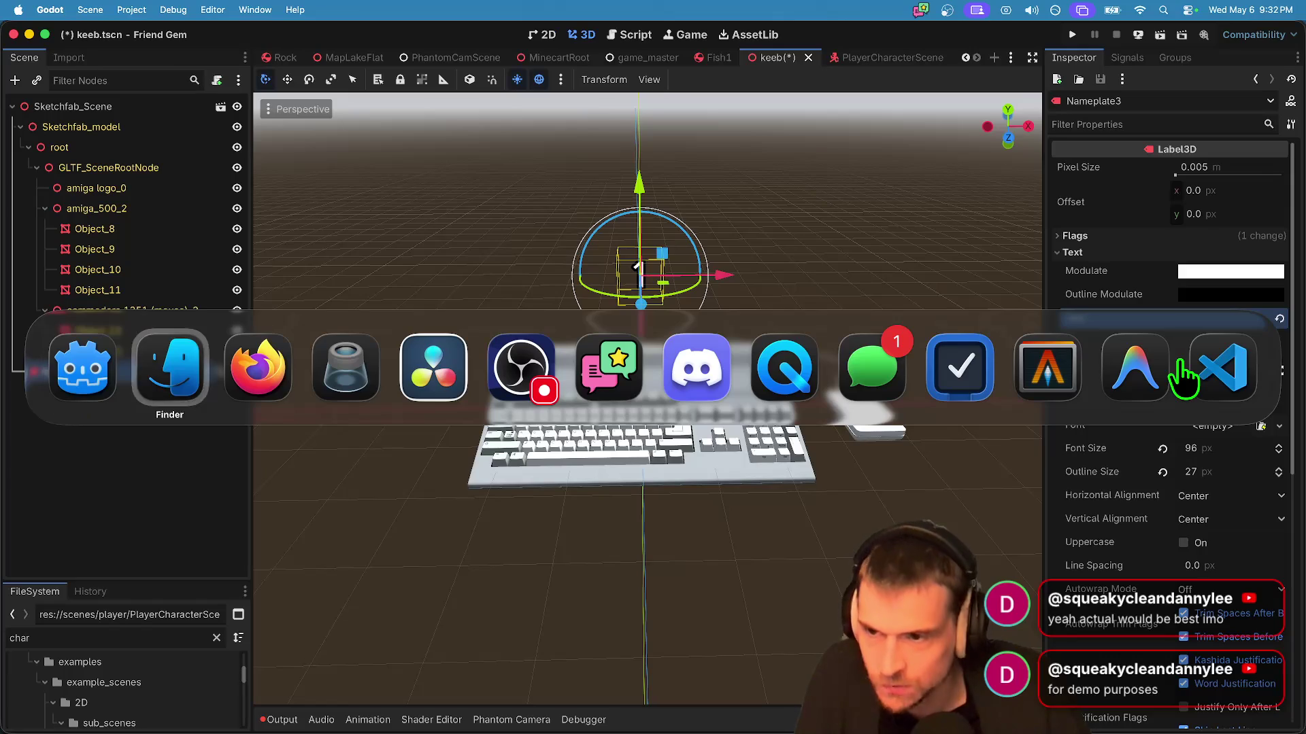
Step: Preview the 2.30.45PM recording in QuickTime to read the player ID, then return to Godot
{"action": "key", "text": "super+Tab"}
{"action": "key", "text": "super+Tab"}
{"action": "key", "text": "super+Tab"}
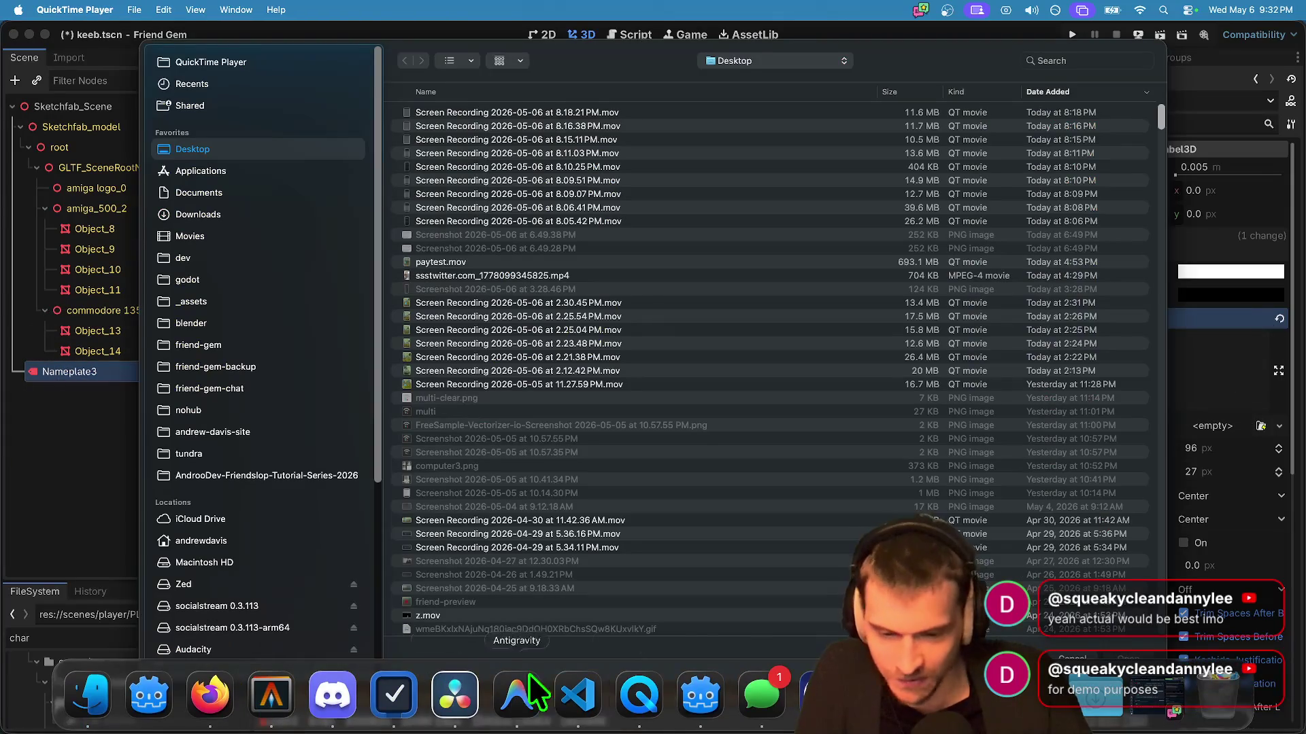
{"action": "double_click", "coordinate": [662, 147]}
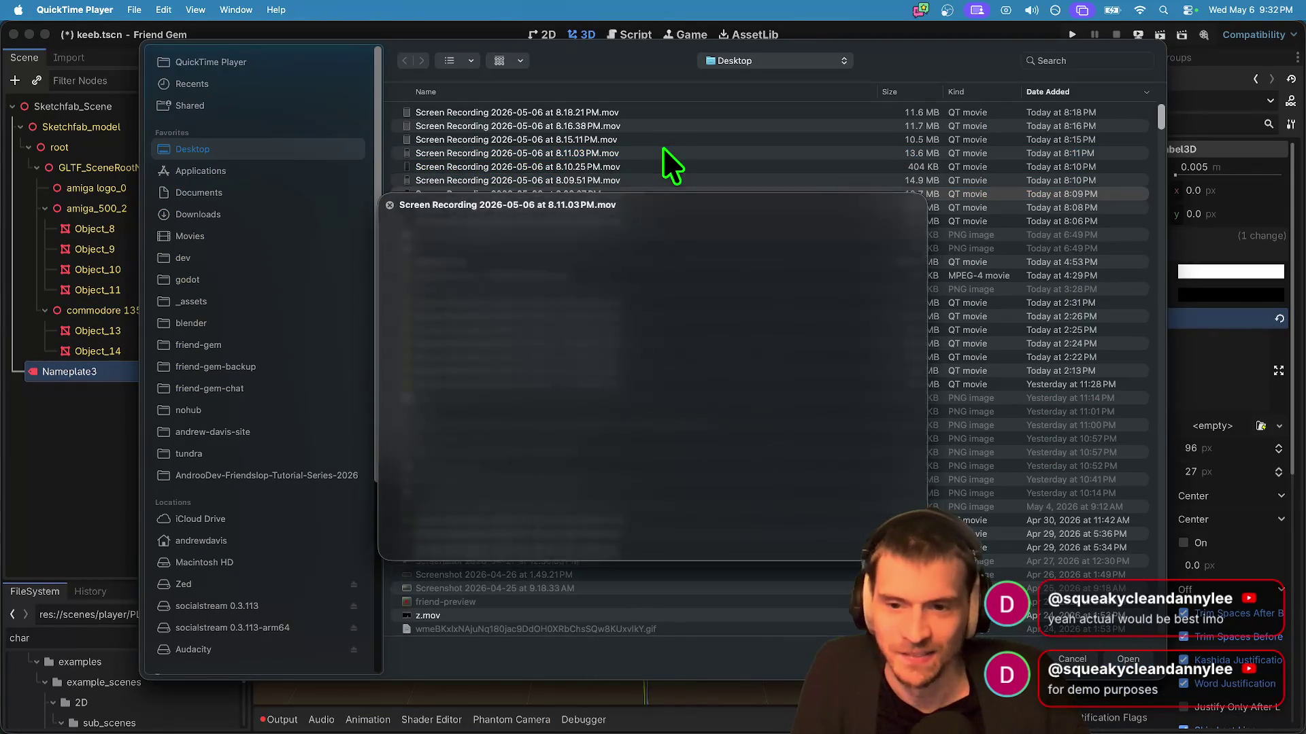
{"action": "double_click", "coordinate": [500, 317]}
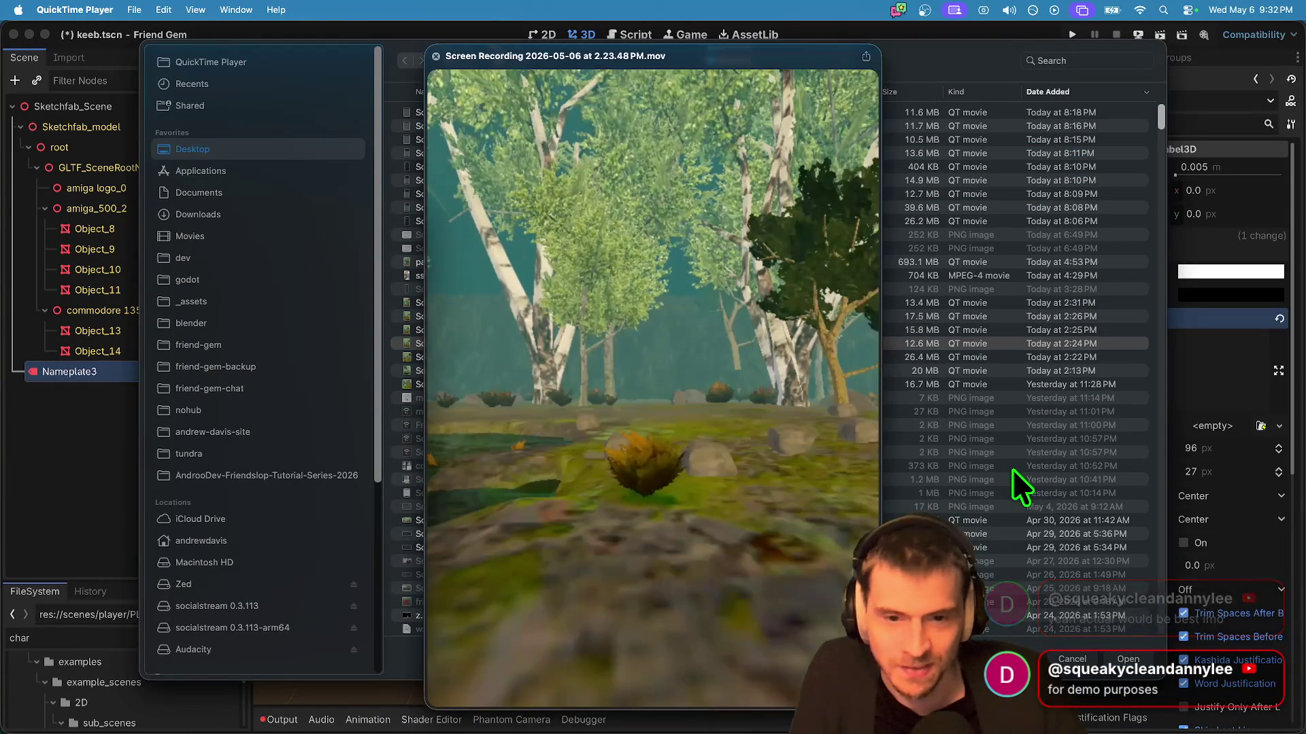
{"action": "key", "text": "Down"}
{"action": "key", "text": "Down"}
{"action": "key", "text": "Down"}
{"action": "key", "text": "space"}
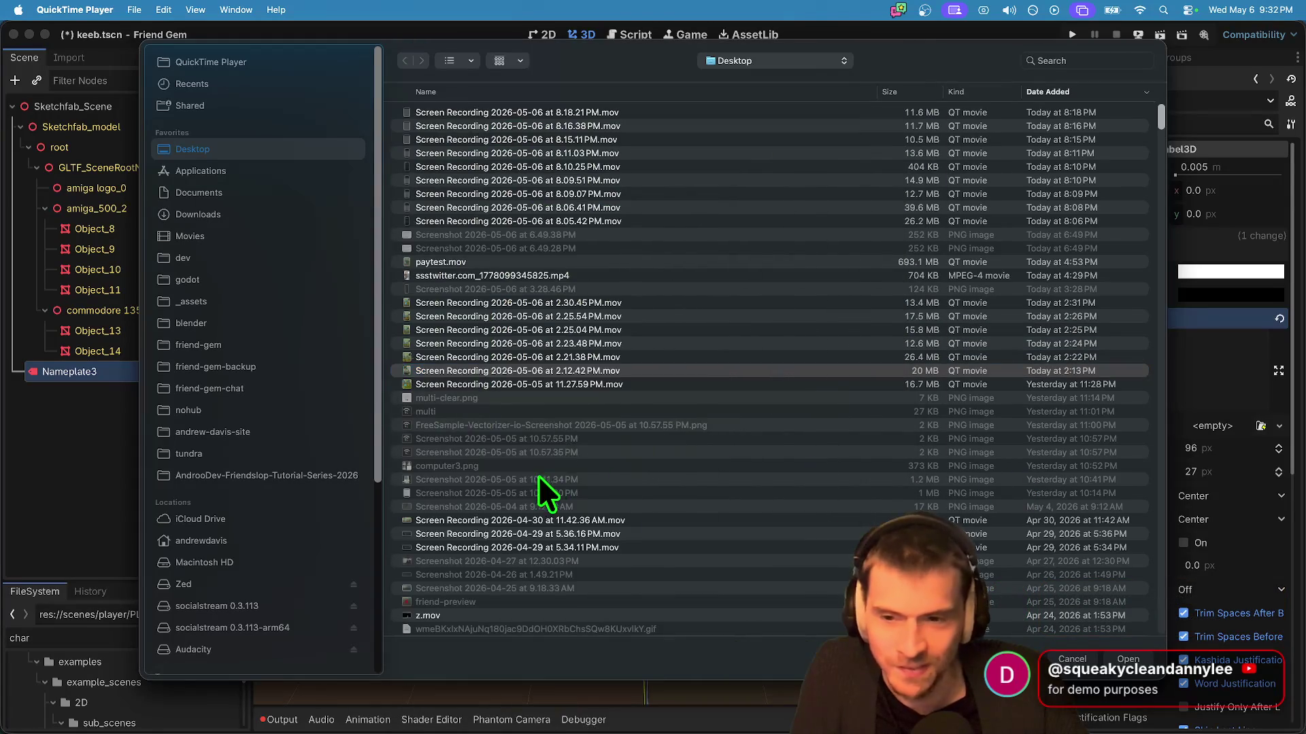
{"action": "double_click", "coordinate": [553, 303]}
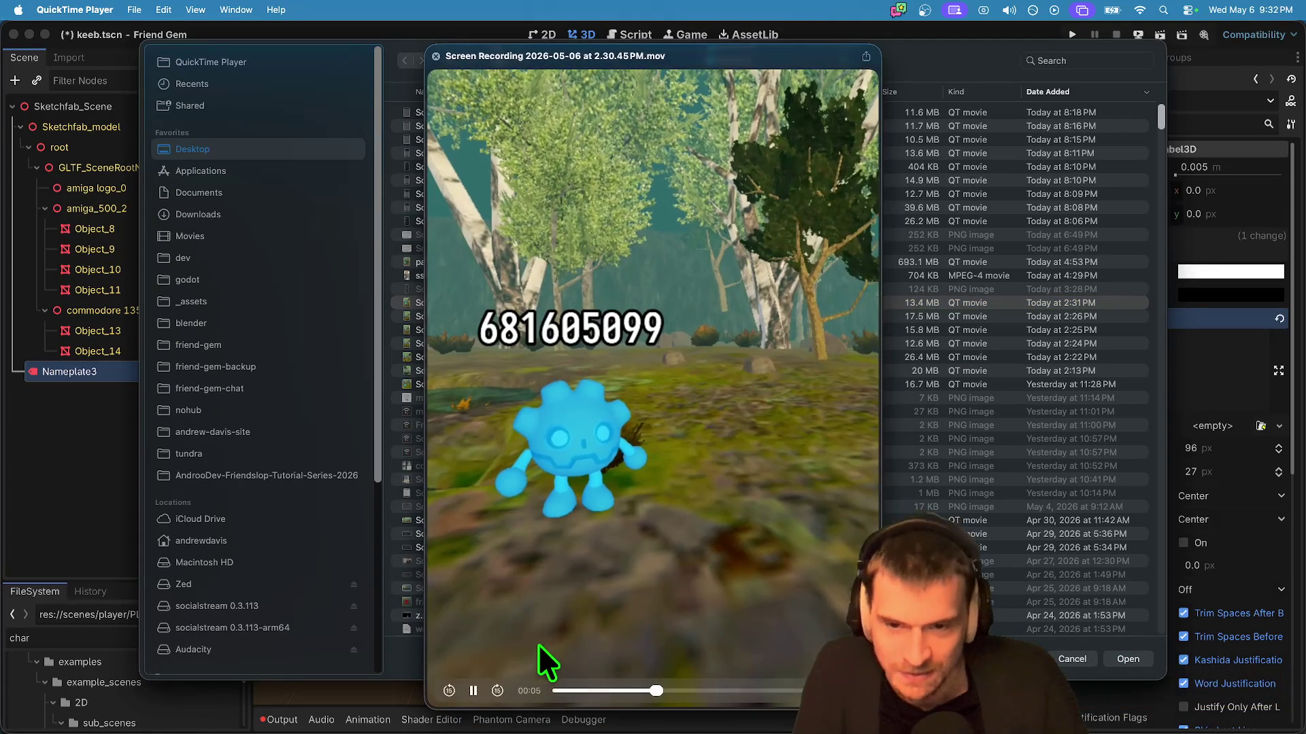
{"action": "mouse_move", "coordinate": [332, 728]}
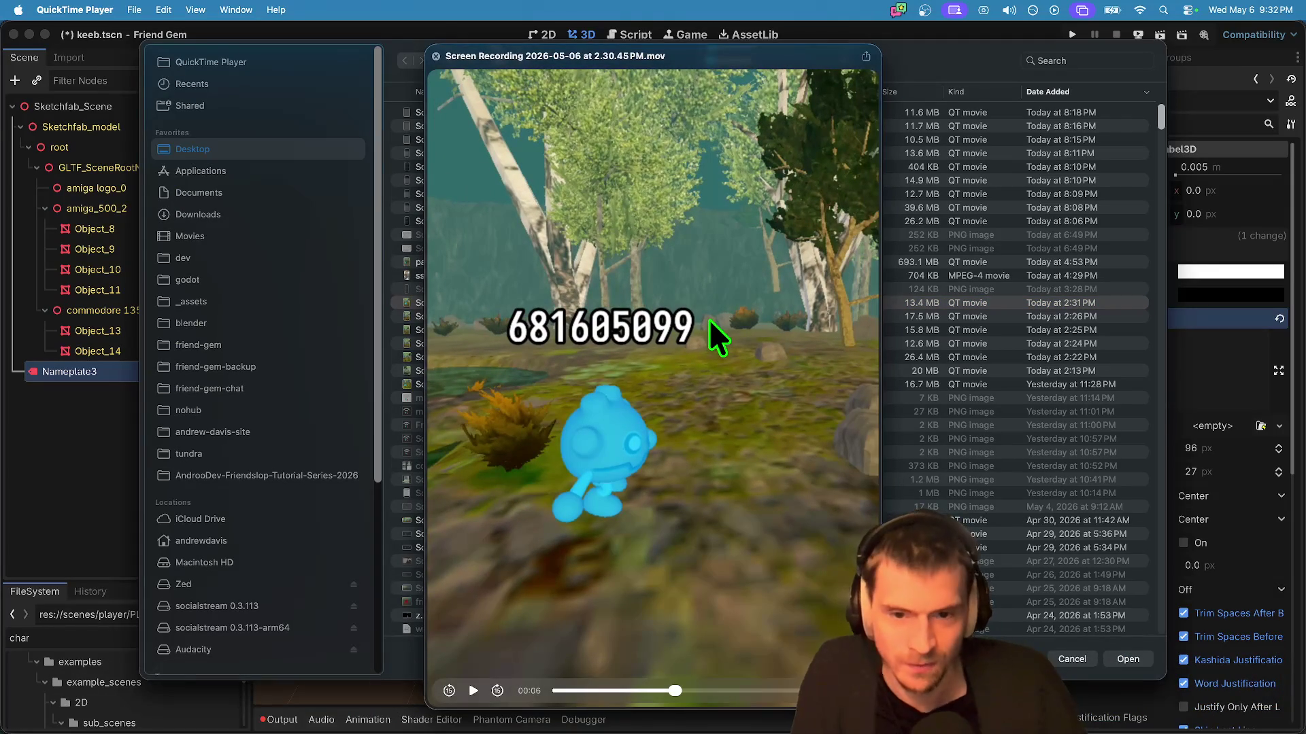
{"action": "key", "text": "super+Tab"}
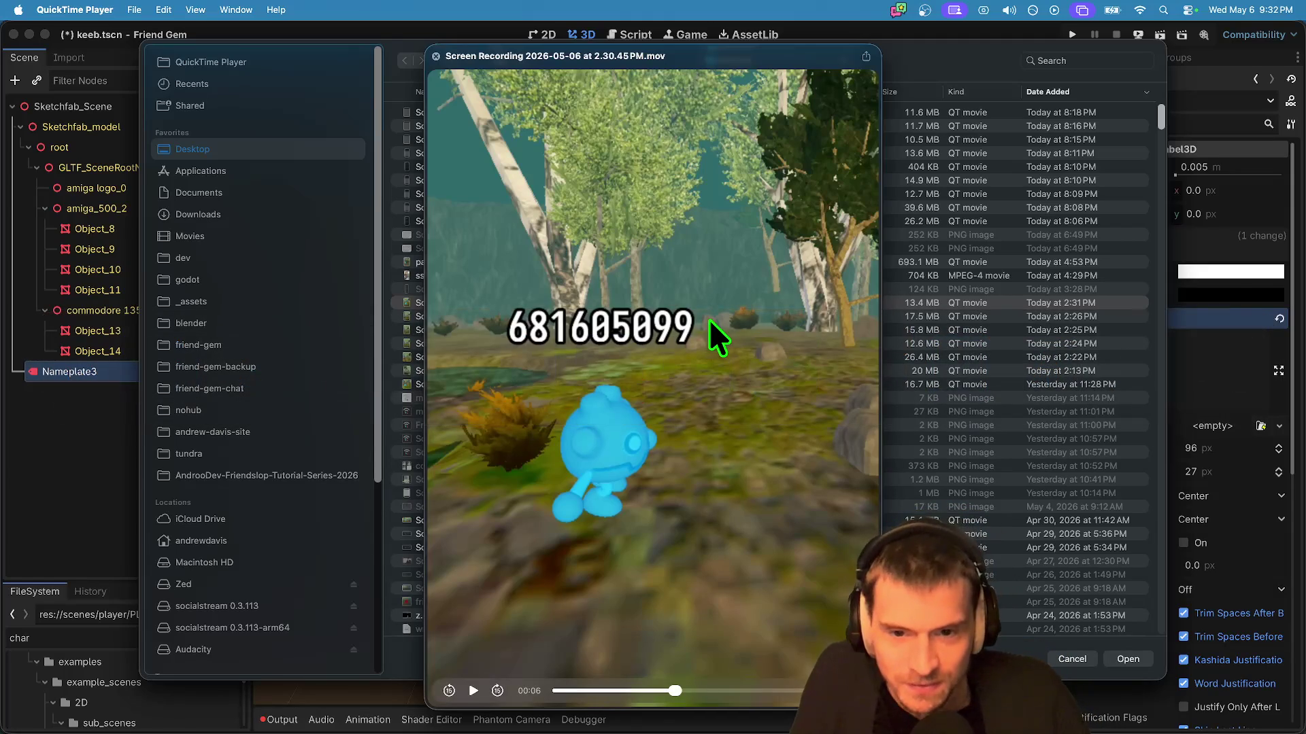
{"action": "key", "text": "super+Tab"}
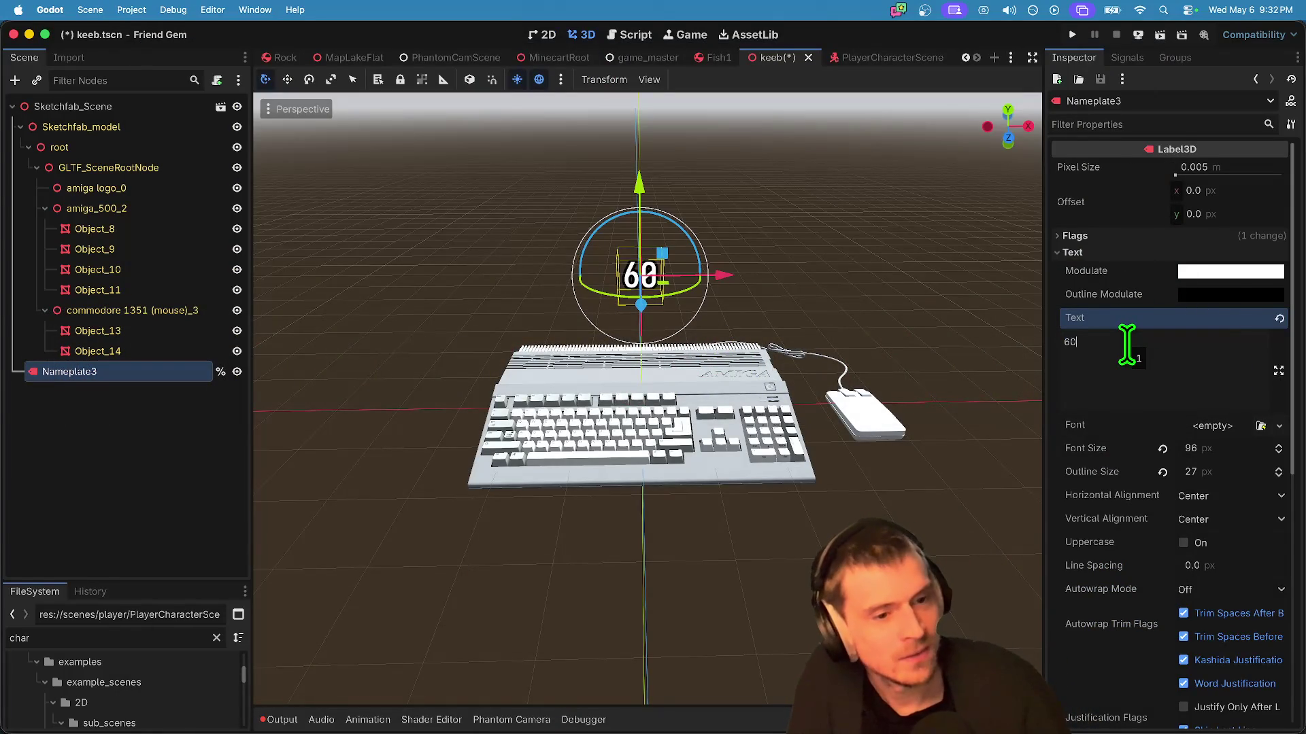
Step: Enter the player ID number from the reference clip as Nameplate3's text, correcting the digits
{"action": "type", "text": "058"}
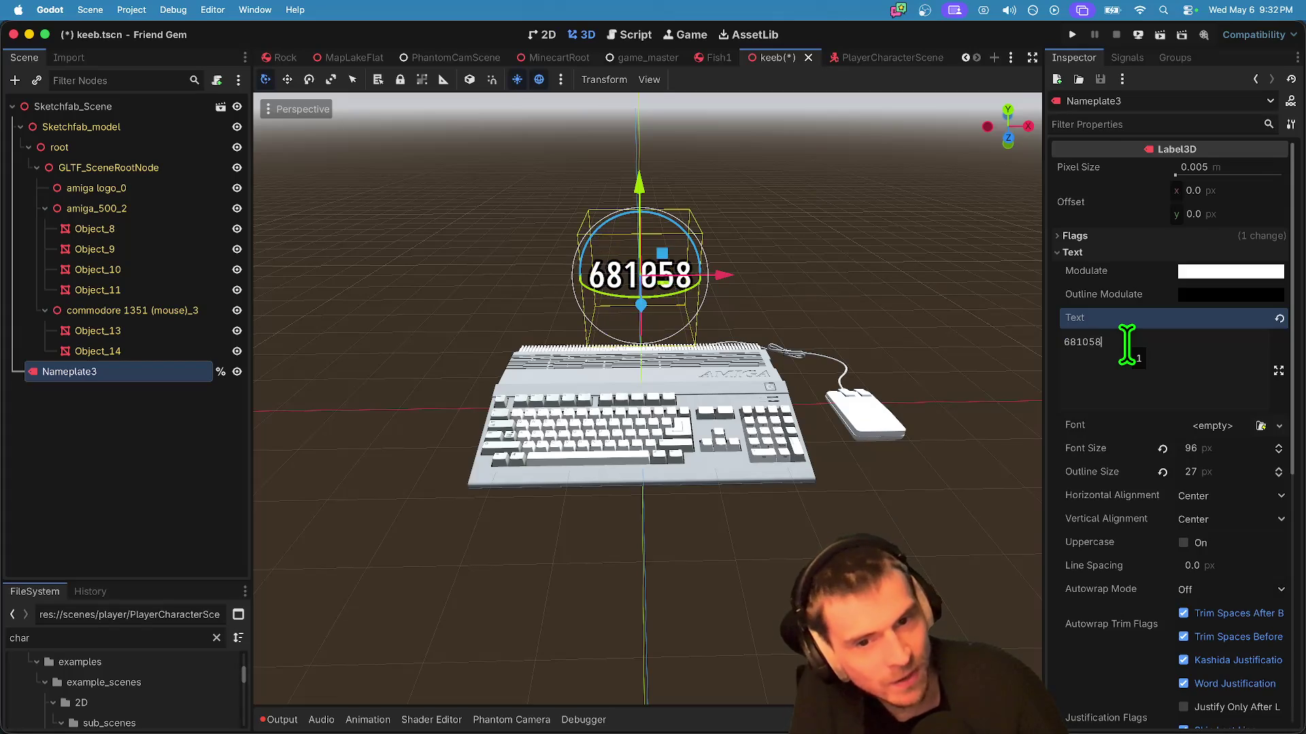
{"action": "type", "text": "90222"}
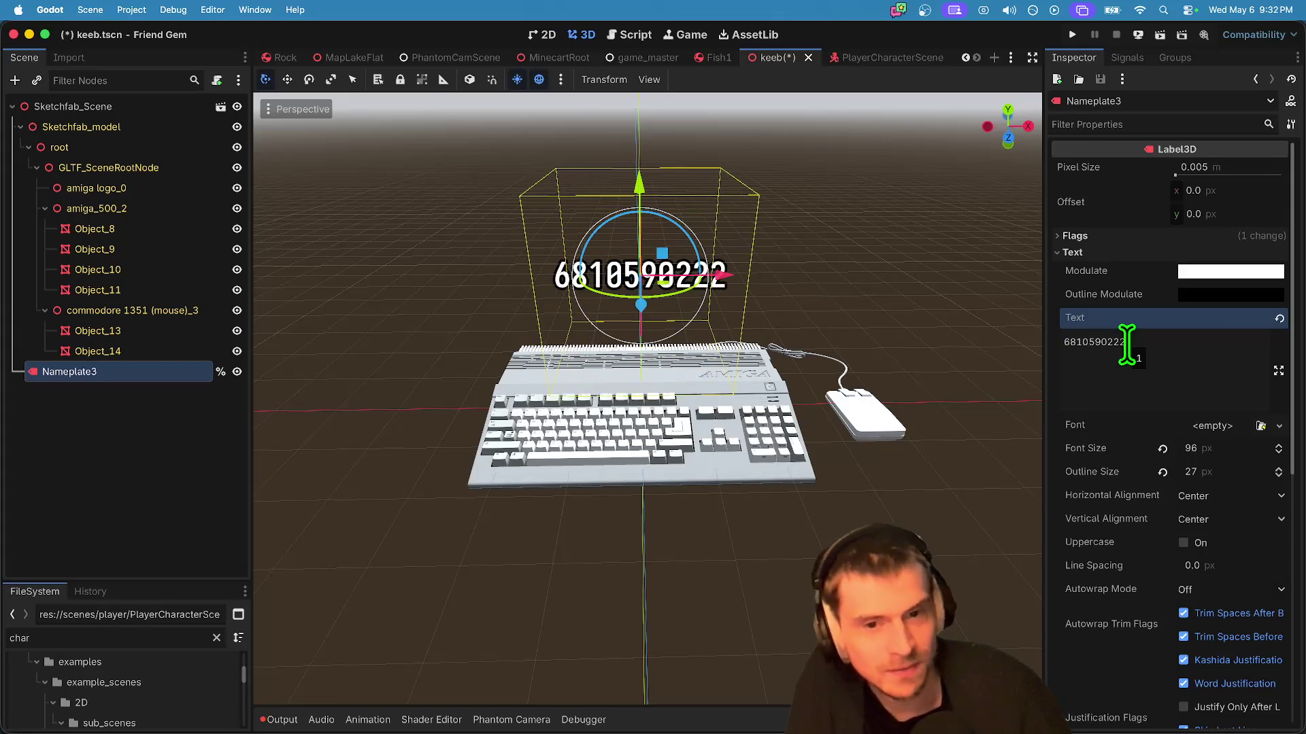
{"action": "key", "text": "super+Tab"}
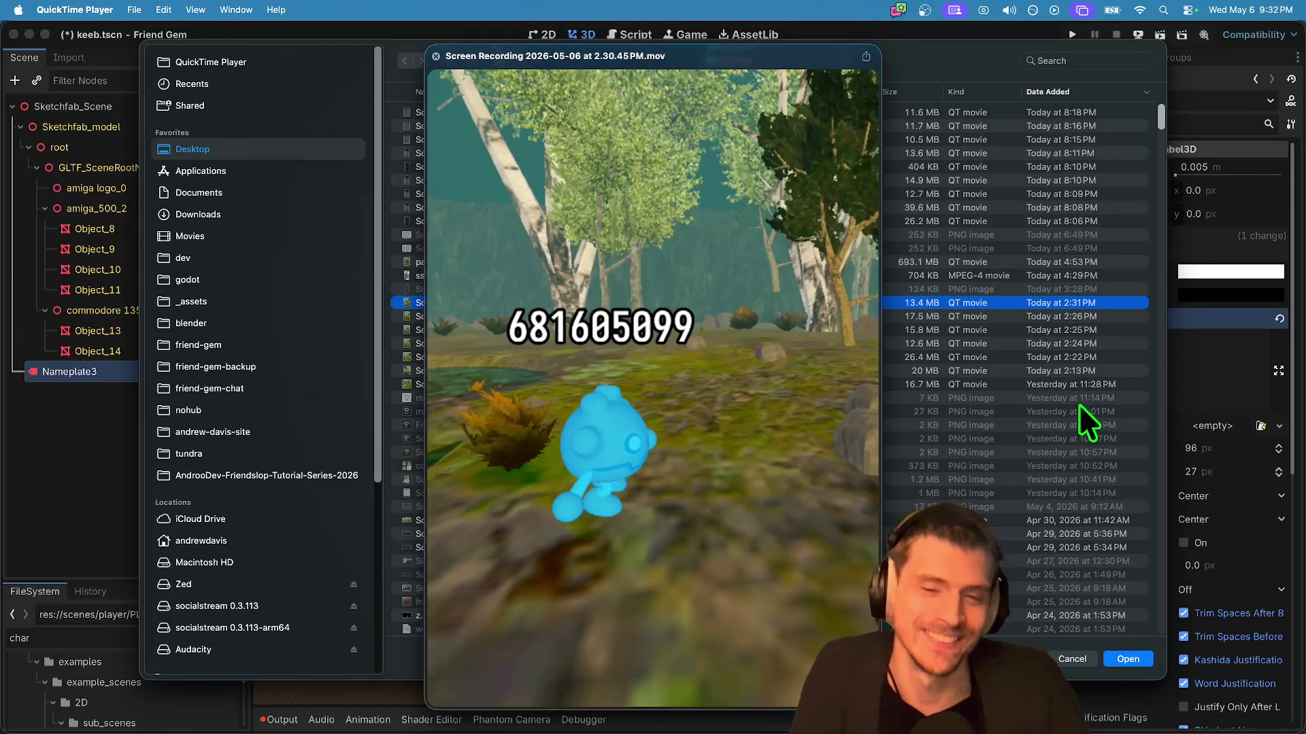
{"action": "key", "text": "super+Tab"}
{"action": "key", "text": "BackSpace"}
{"action": "key", "text": "BackSpace"}
{"action": "key", "text": "BackSpace"}
{"action": "type", "text": "099"}
{"action": "key", "text": "BackSpace"}
{"action": "key", "text": "BackSpace"}
{"action": "key", "text": "BackSpace"}
{"action": "key", "text": "BackSpace"}
{"action": "key", "text": "BackSpace"}
{"action": "type", "text": "605199"}
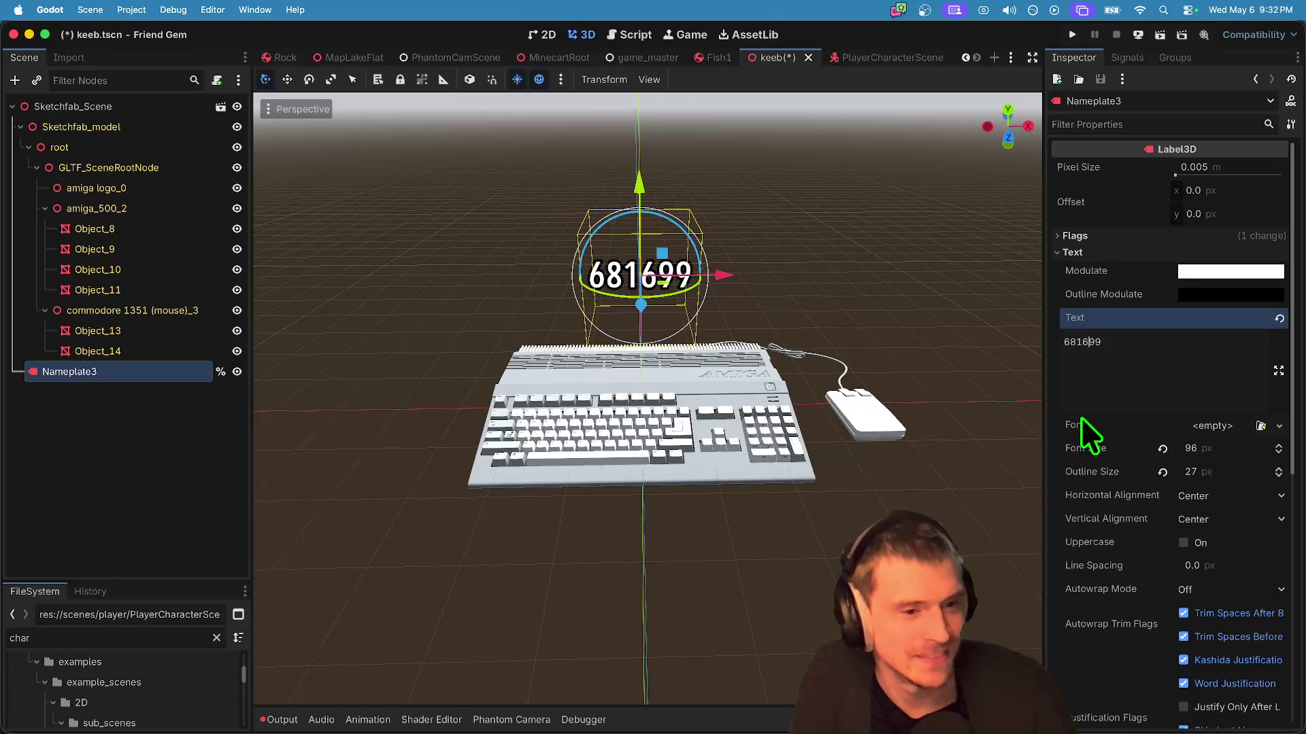
Step: Save the keeb scene and return to PlayerCharacterScene
{"action": "left_click", "coordinate": [877, 488]}
{"action": "key", "text": "super+s"}
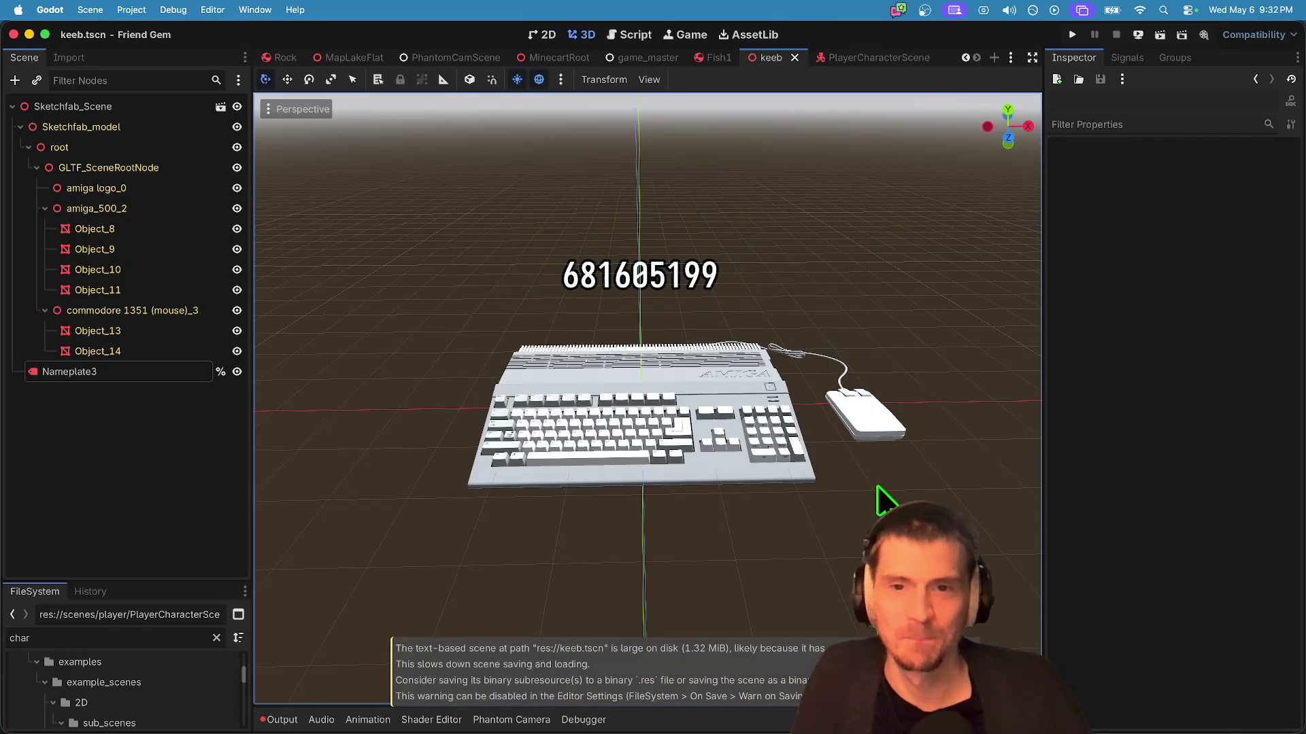
{"action": "key", "text": "ctrl+Tab"}
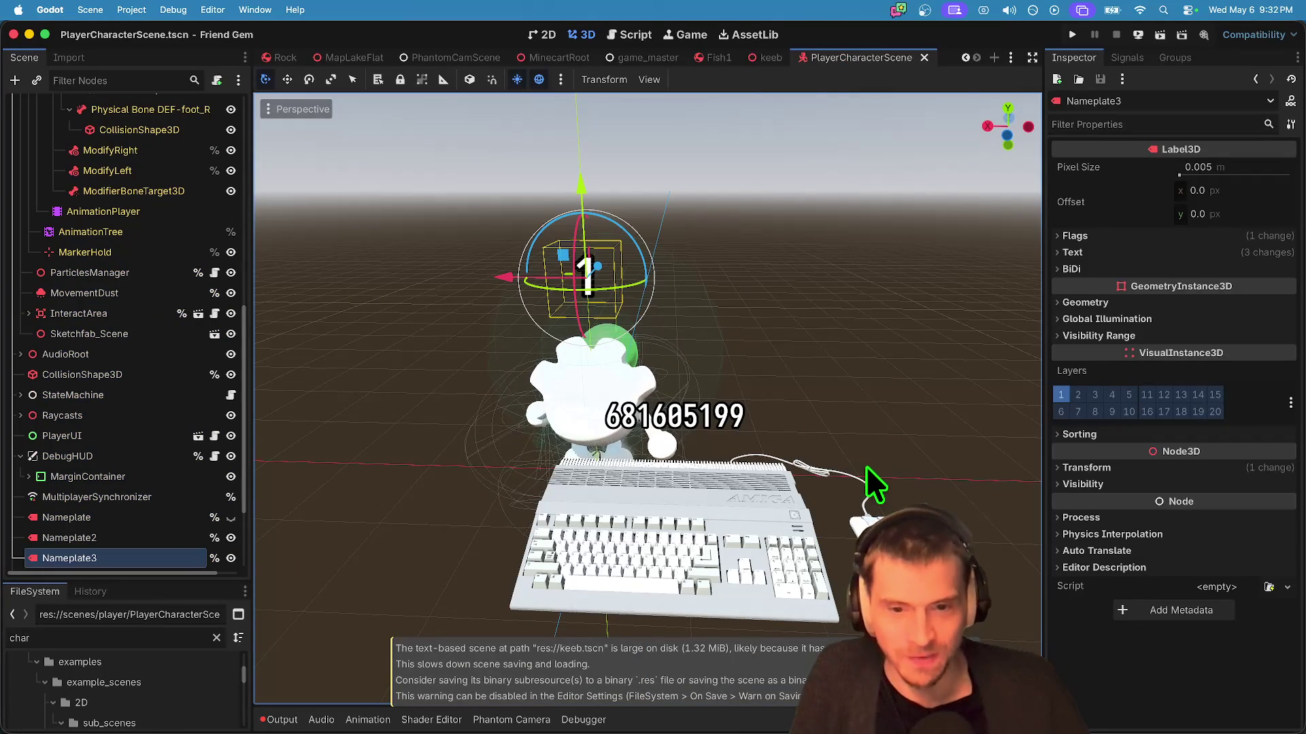
Step: Run the project and start a hosted game from the main menu
{"action": "key", "text": "super+b"}
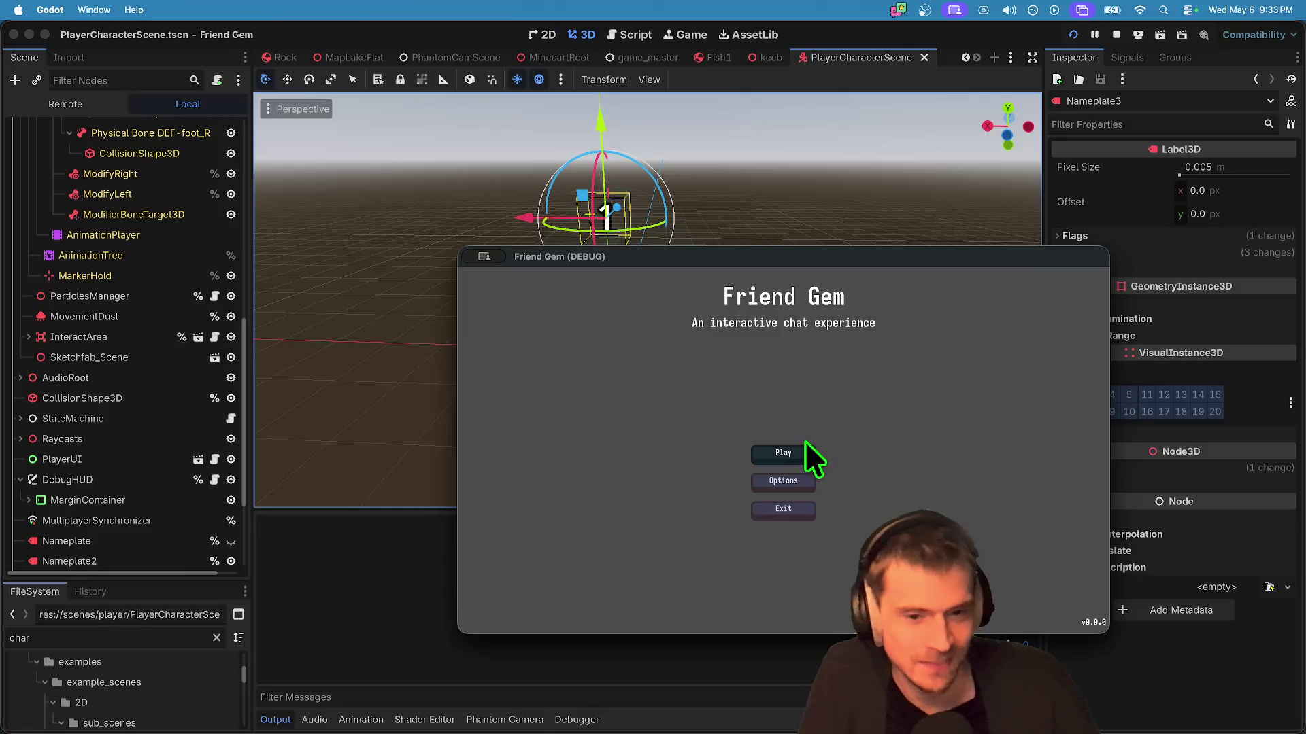
{"action": "left_click", "coordinate": [806, 450]}
{"action": "left_click", "coordinate": [802, 391]}
{"action": "left_click", "coordinate": [810, 538]}
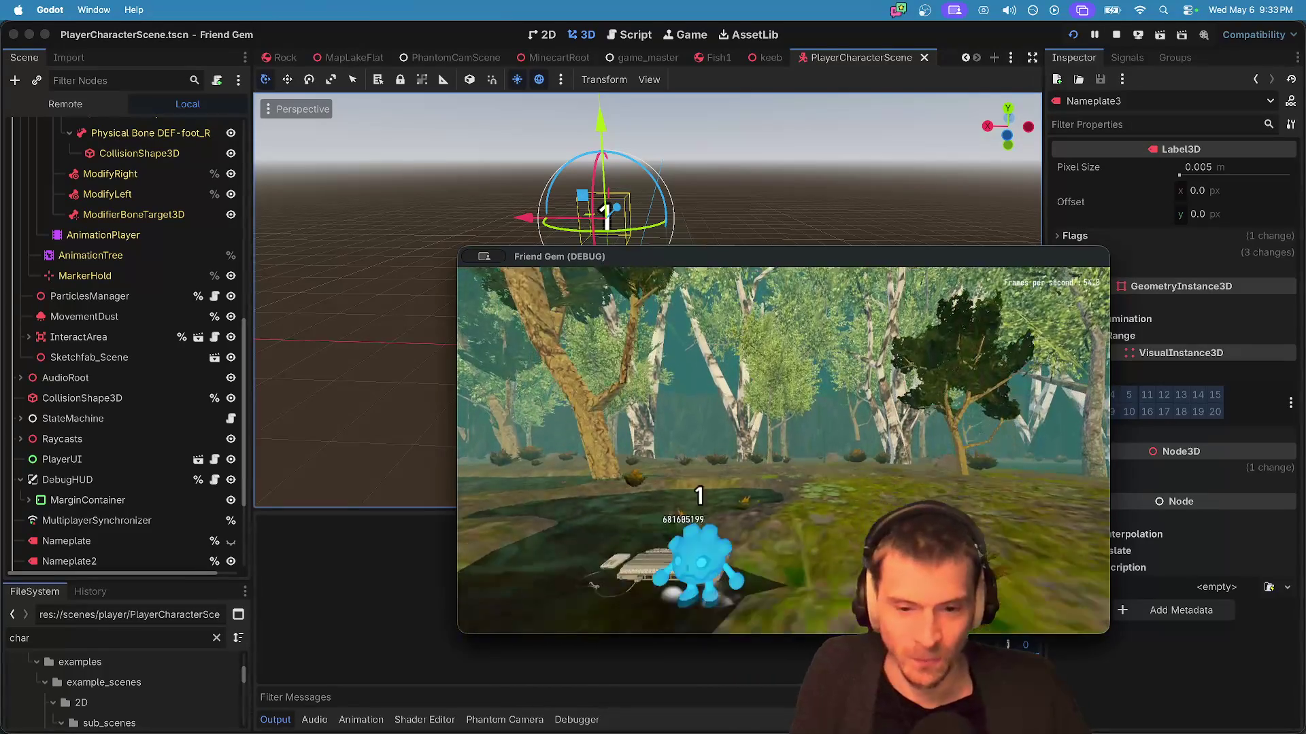
Step: Walk the character past the pond and trees to behind the keyboard, checking its number nameplate
{"action": "key", "text": "w"}
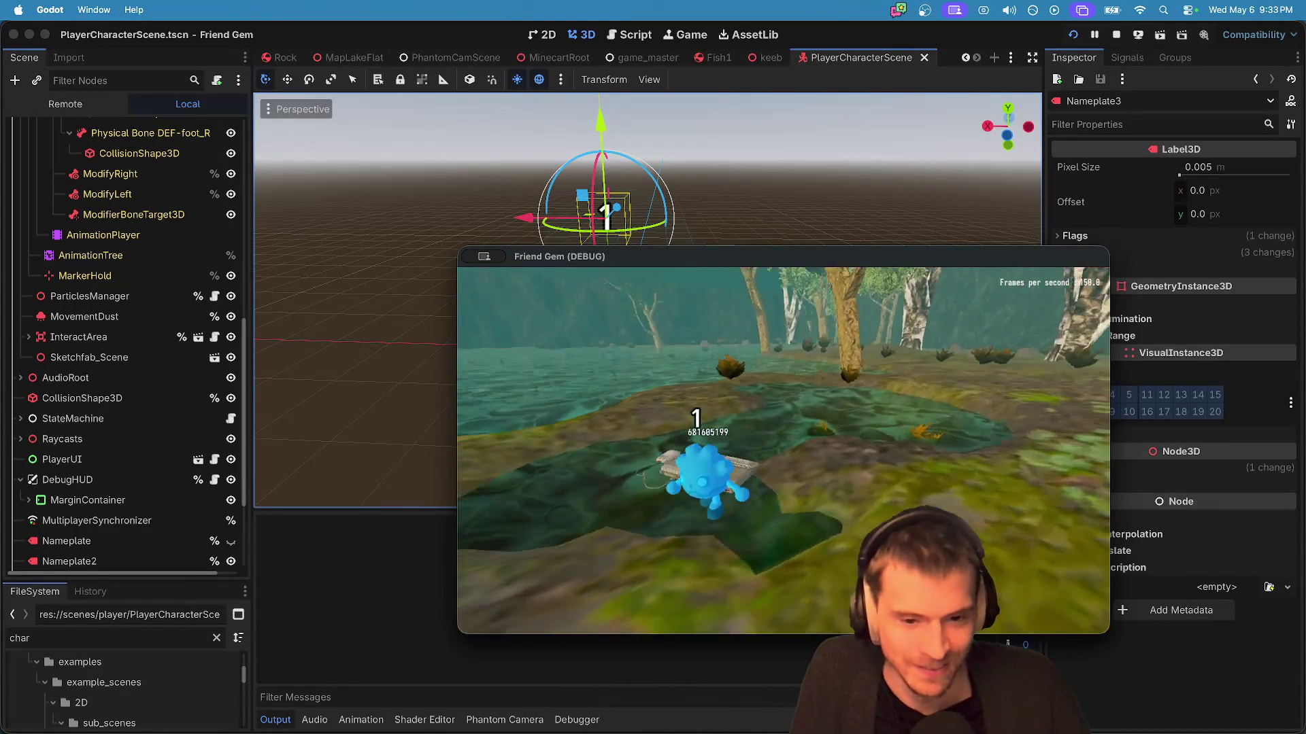
{"action": "key", "text": "w"}
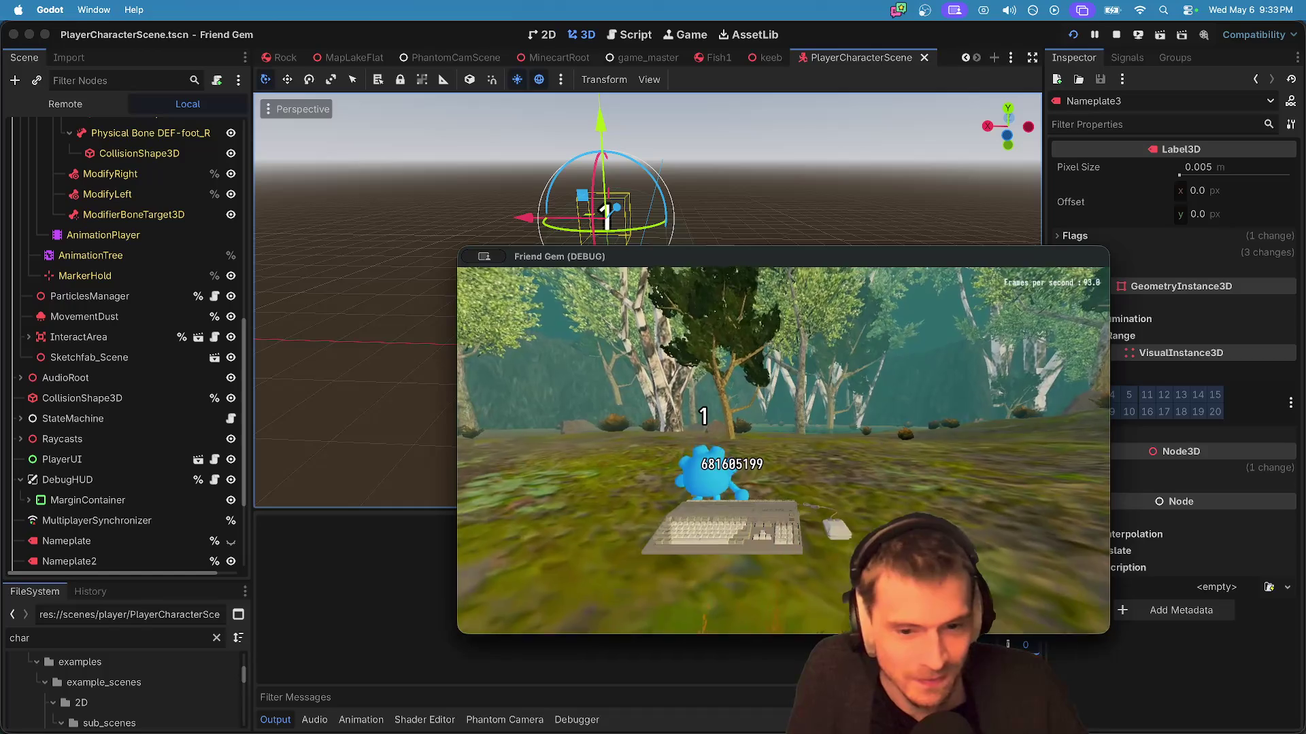
{"action": "key", "text": "w"}
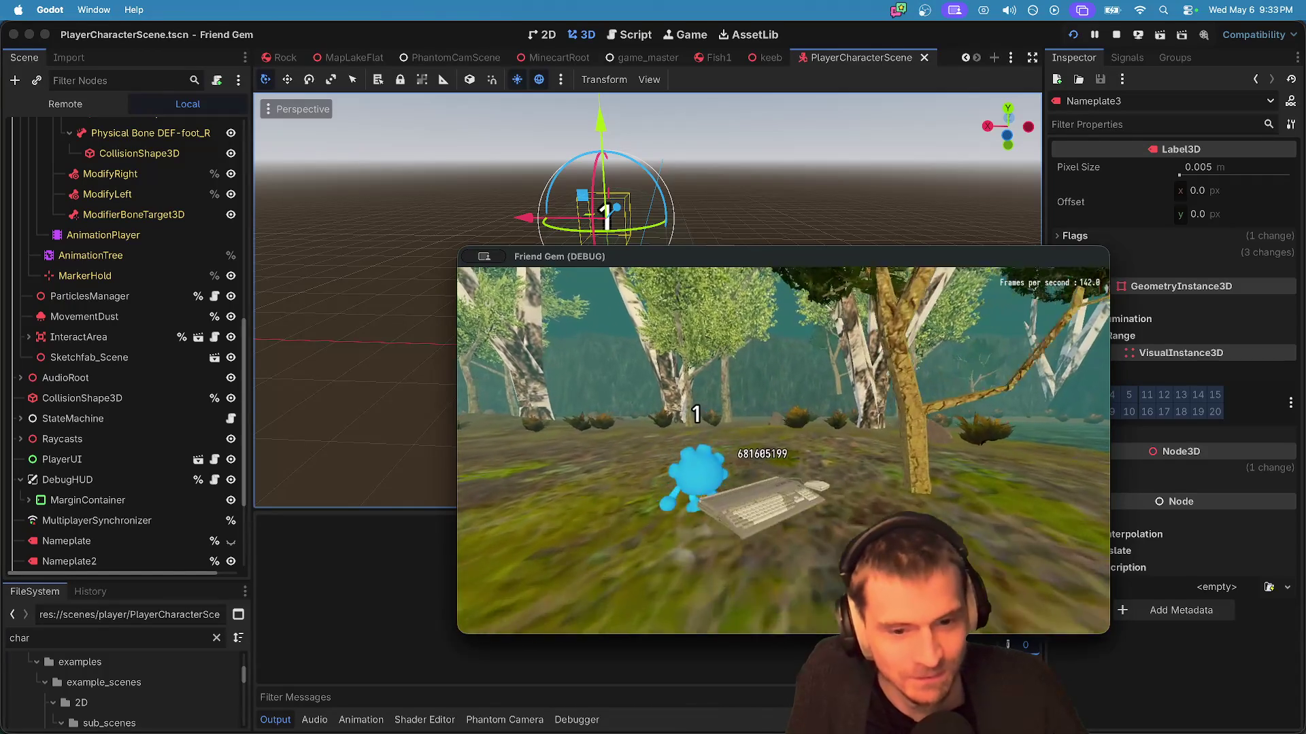
{"action": "key", "text": "w"}
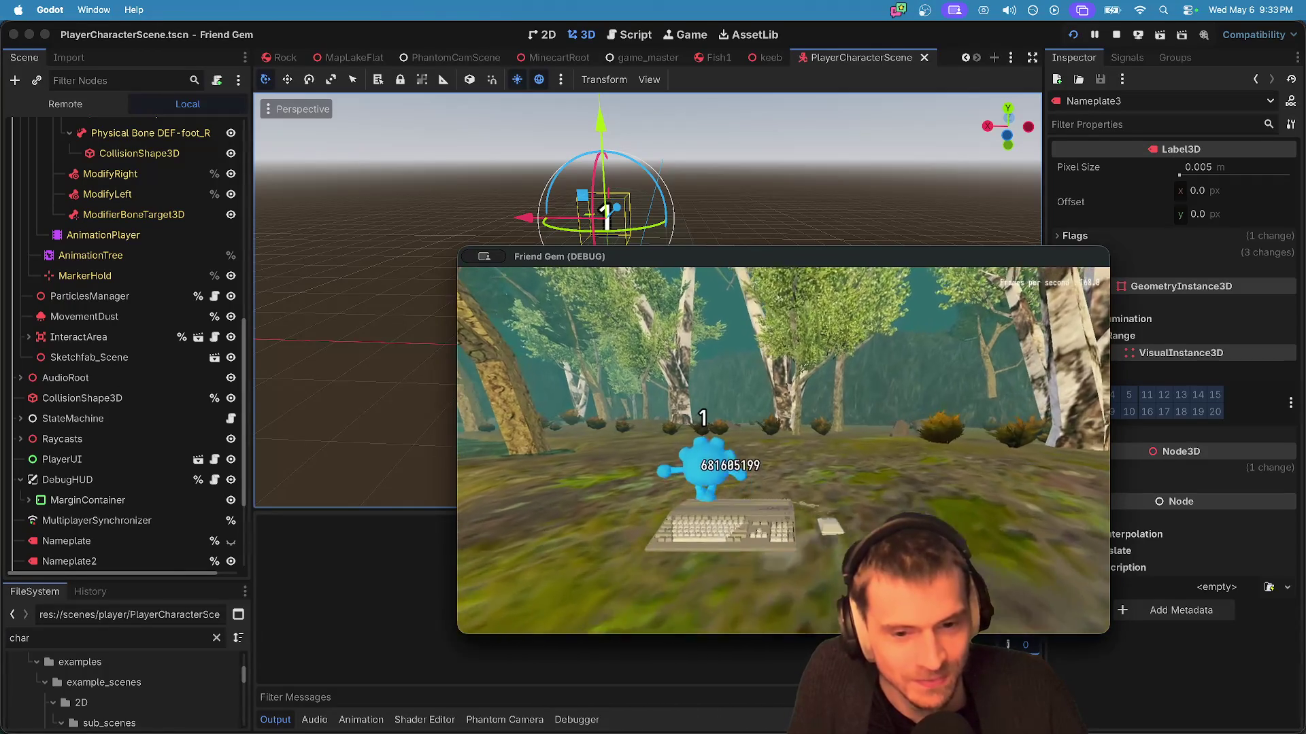
{"action": "key", "text": "w"}
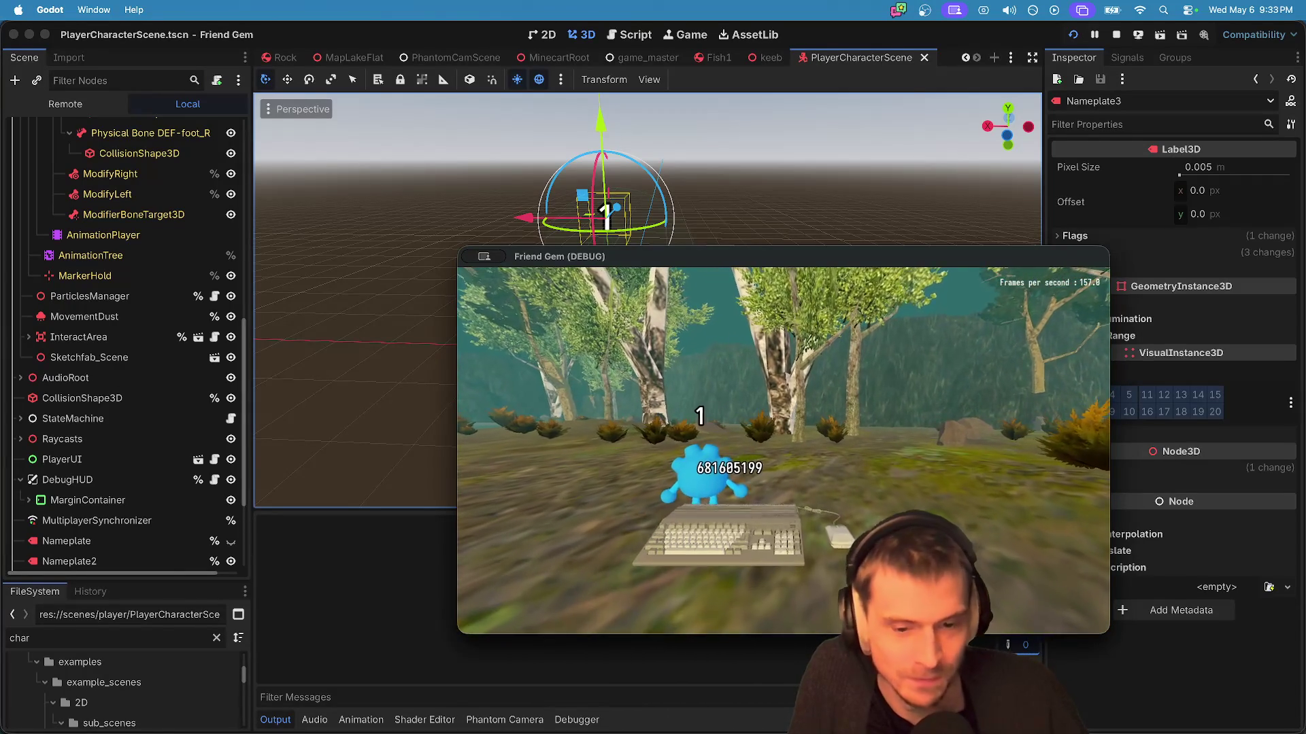
{"action": "key", "text": "w"}
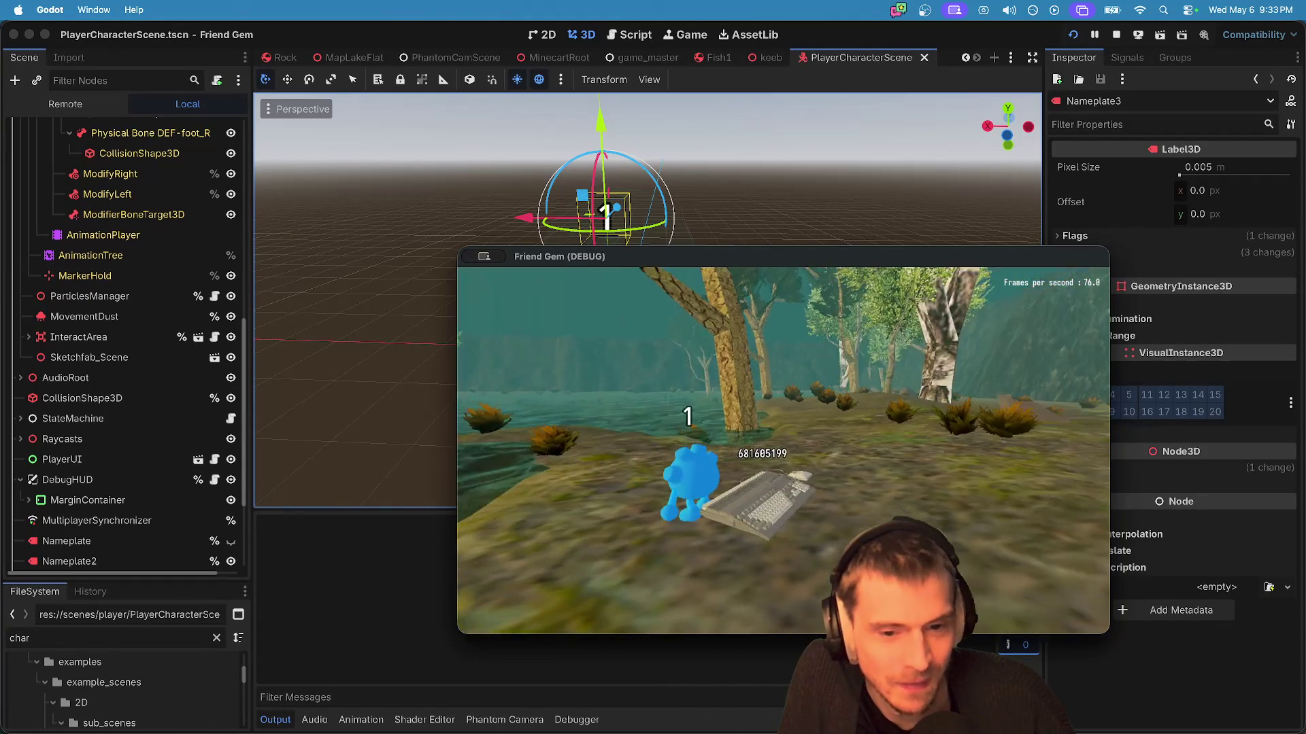
Step: Change the V-Sync setting in the game's Video options, then return to the pause menu
{"action": "key", "text": "Escape"}
{"action": "left_click", "coordinate": [785, 452]}
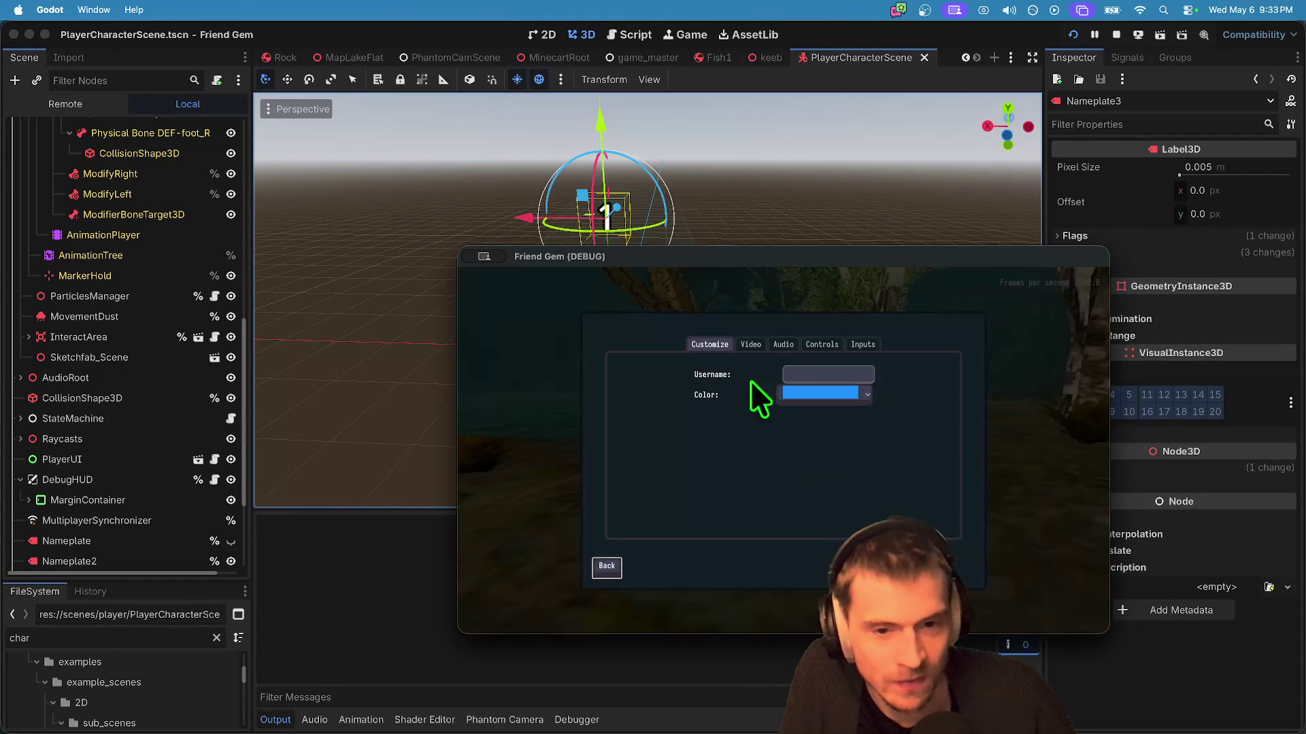
{"action": "left_click", "coordinate": [749, 345]}
{"action": "left_click", "coordinate": [865, 450]}
{"action": "left_click", "coordinate": [860, 480]}
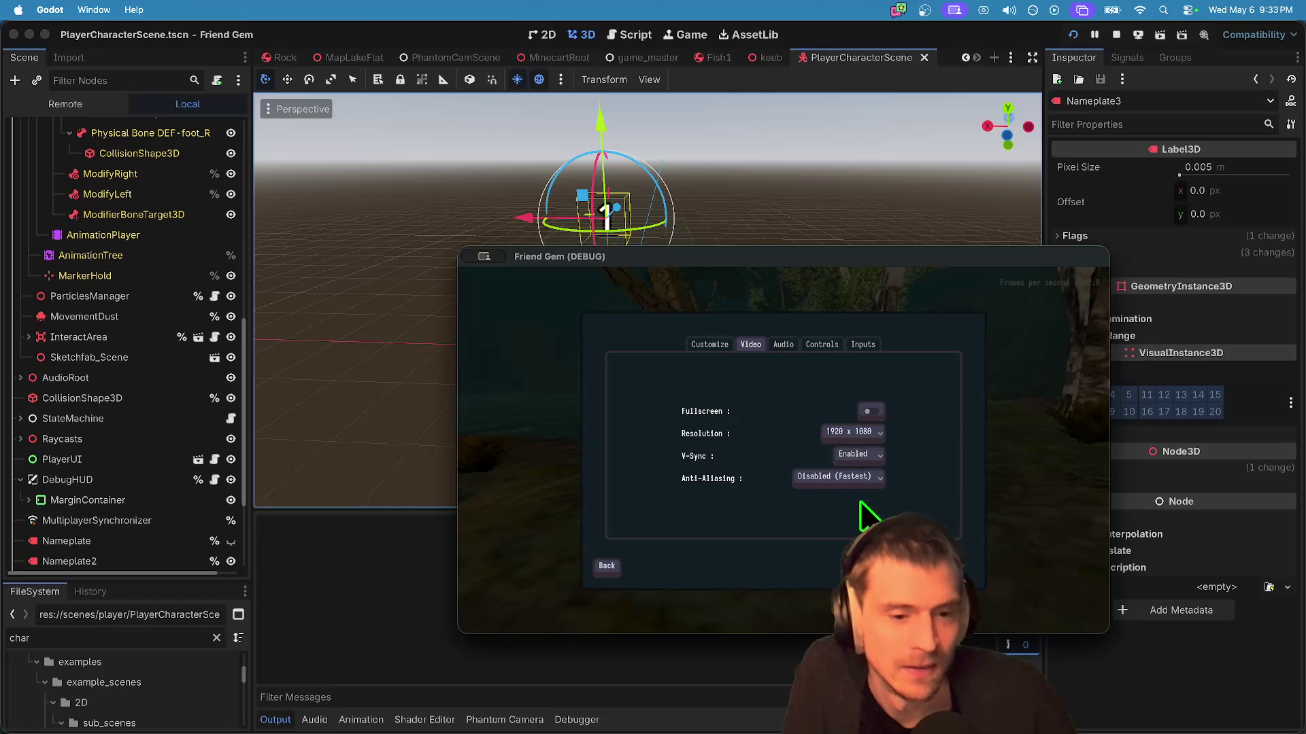
{"action": "key", "text": "Escape"}
{"action": "key", "text": "Escape"}
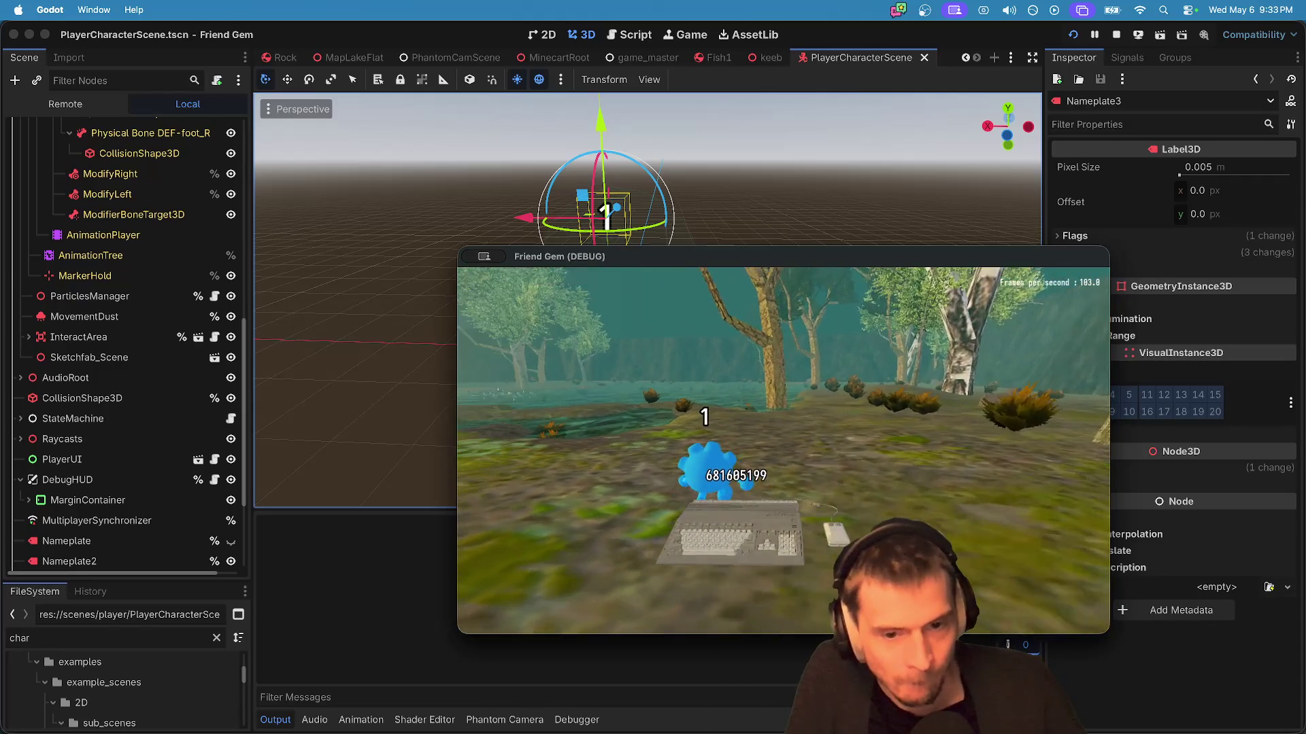
Step: Stop the running game in the Godot editor and save the player character scene
{"action": "key", "text": "super+Tab"}
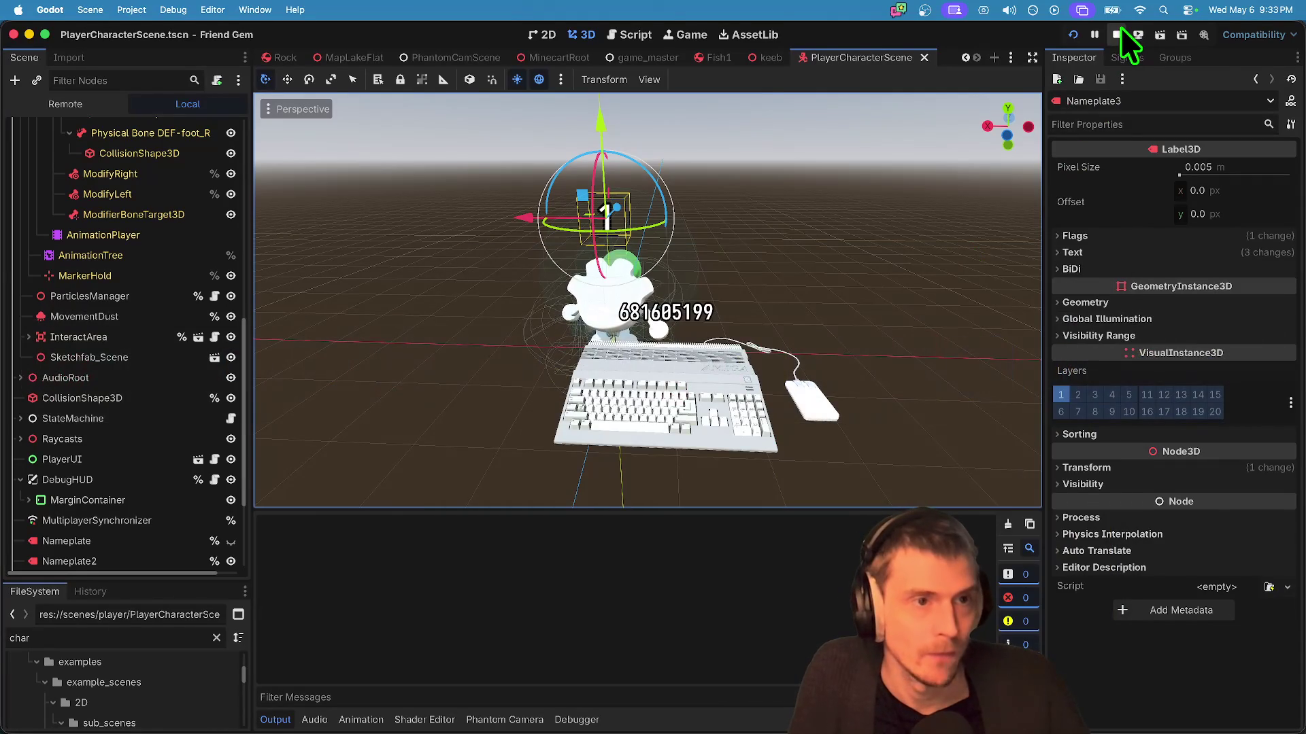
{"action": "left_click", "coordinate": [1116, 35]}
{"action": "key", "text": "super+s"}
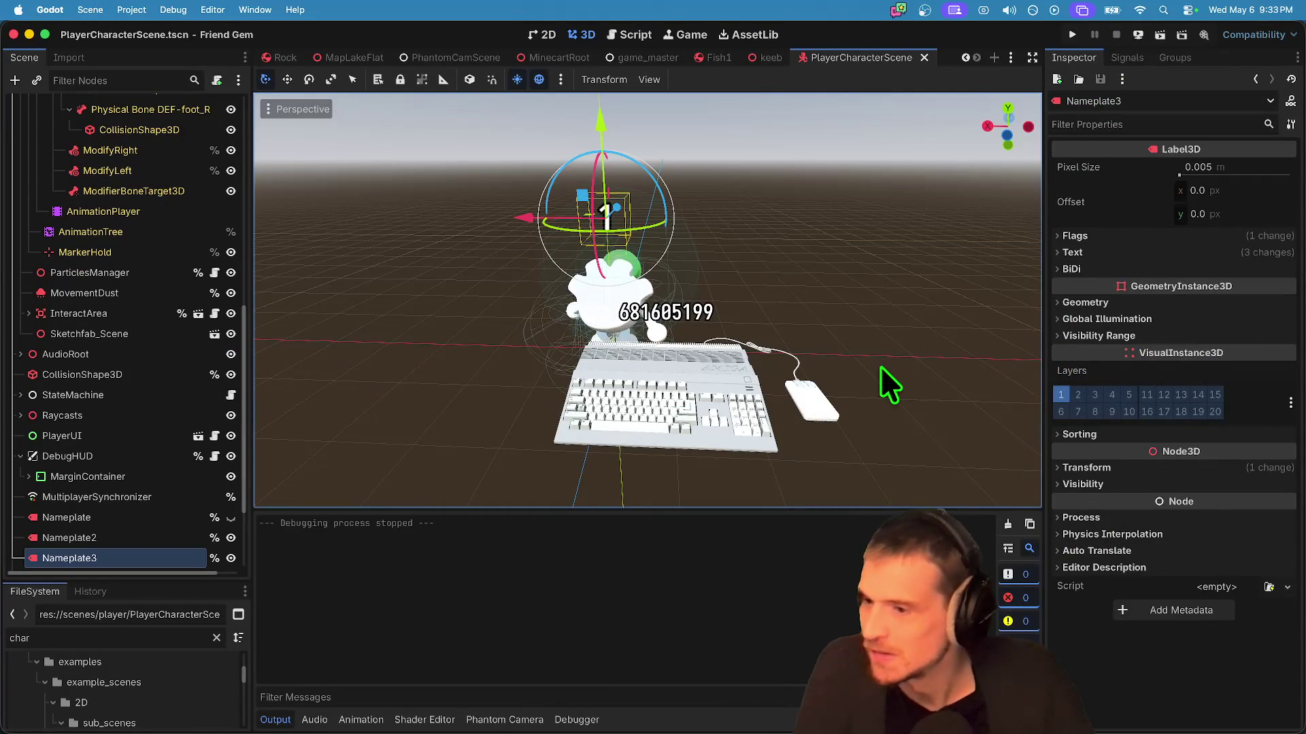
Step: Relaunch the game, move its window into view, and go through Play, Host Game and Host
{"action": "key", "text": "super+b"}
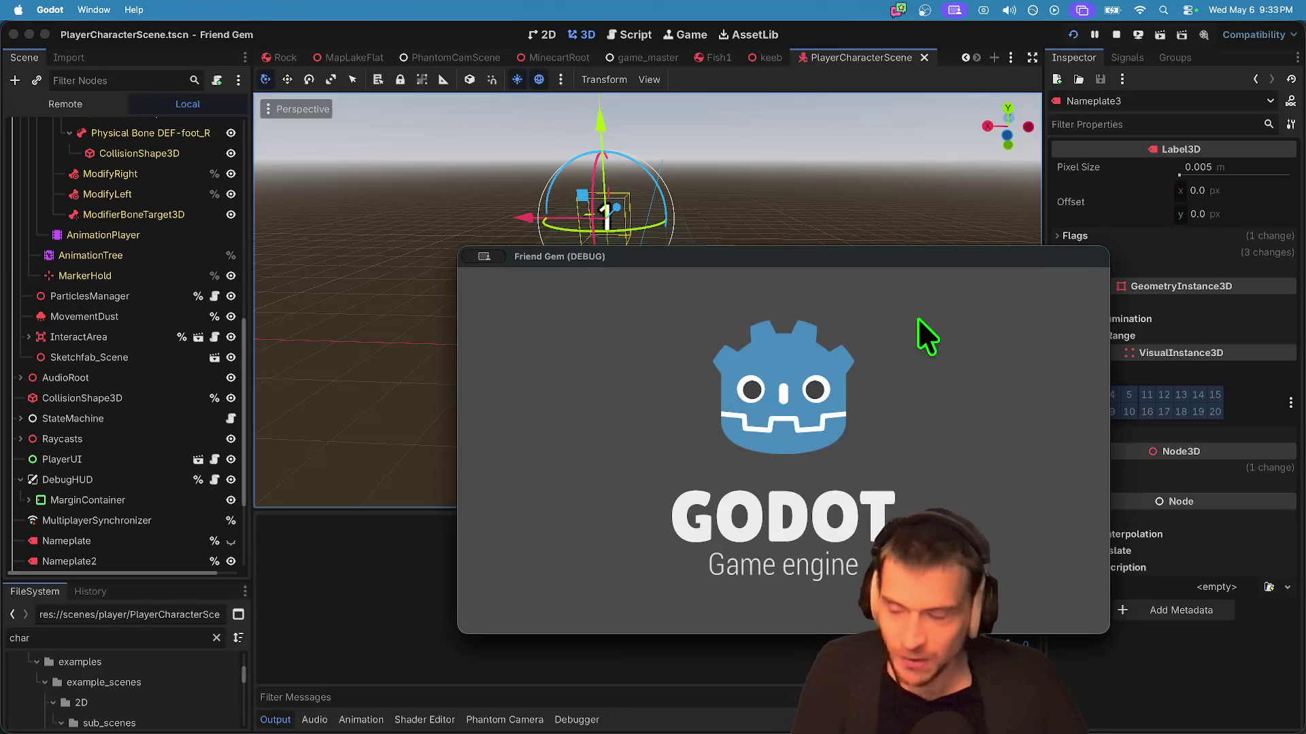
{"action": "left_click_drag", "start_coordinate": [844, 259], "coordinate": [758, 163]}
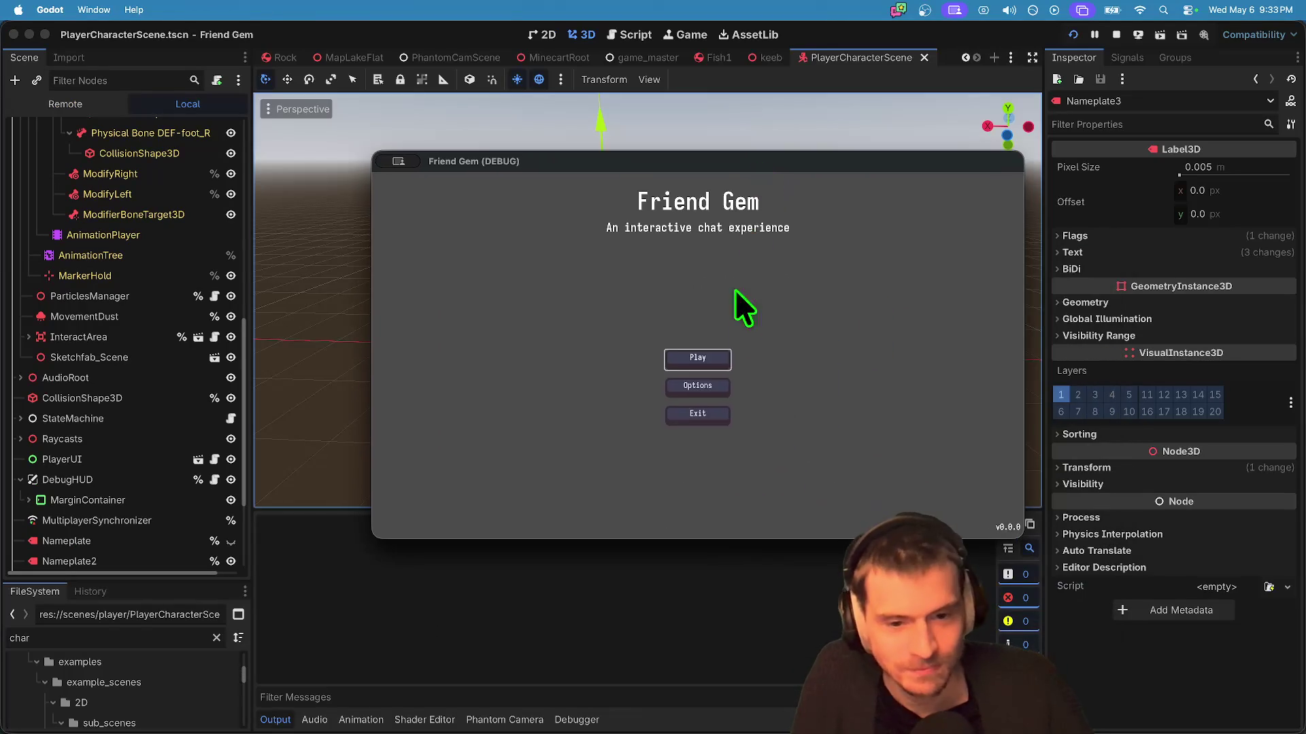
{"action": "left_click", "coordinate": [696, 360]}
{"action": "left_click", "coordinate": [698, 289]}
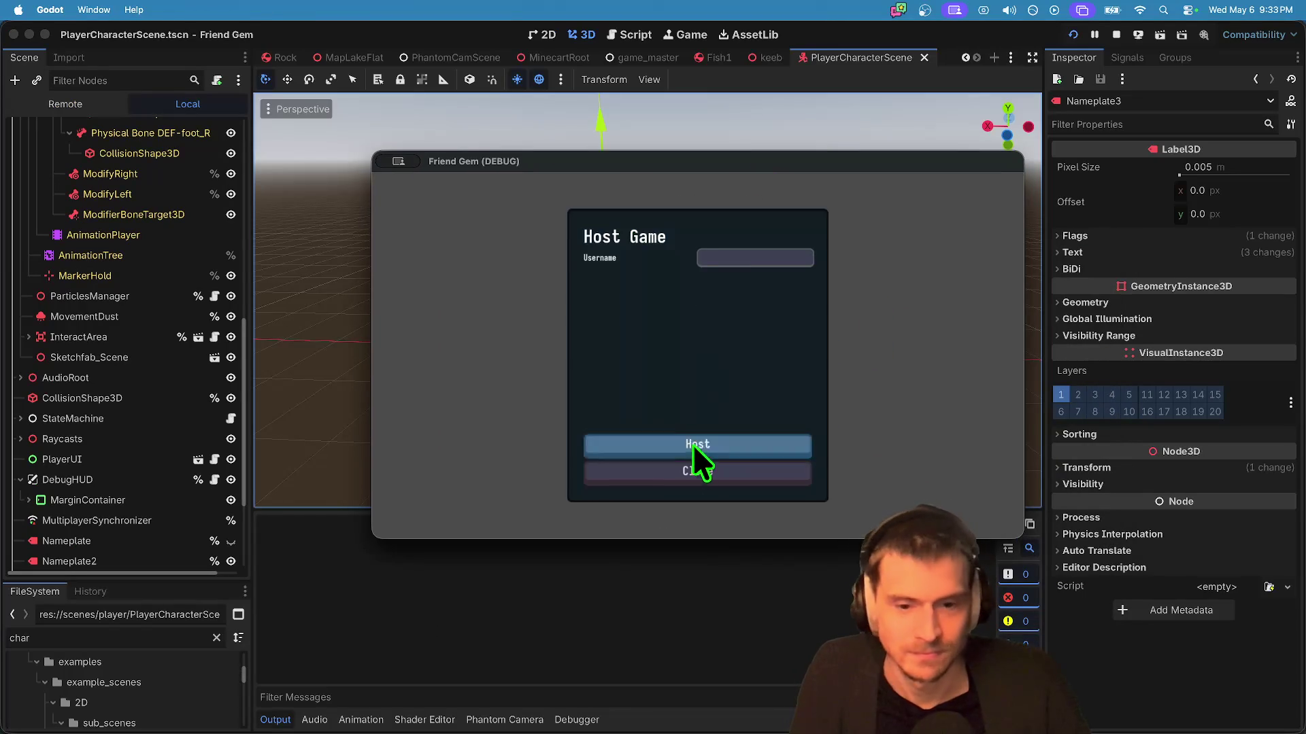
{"action": "left_click", "coordinate": [693, 444]}
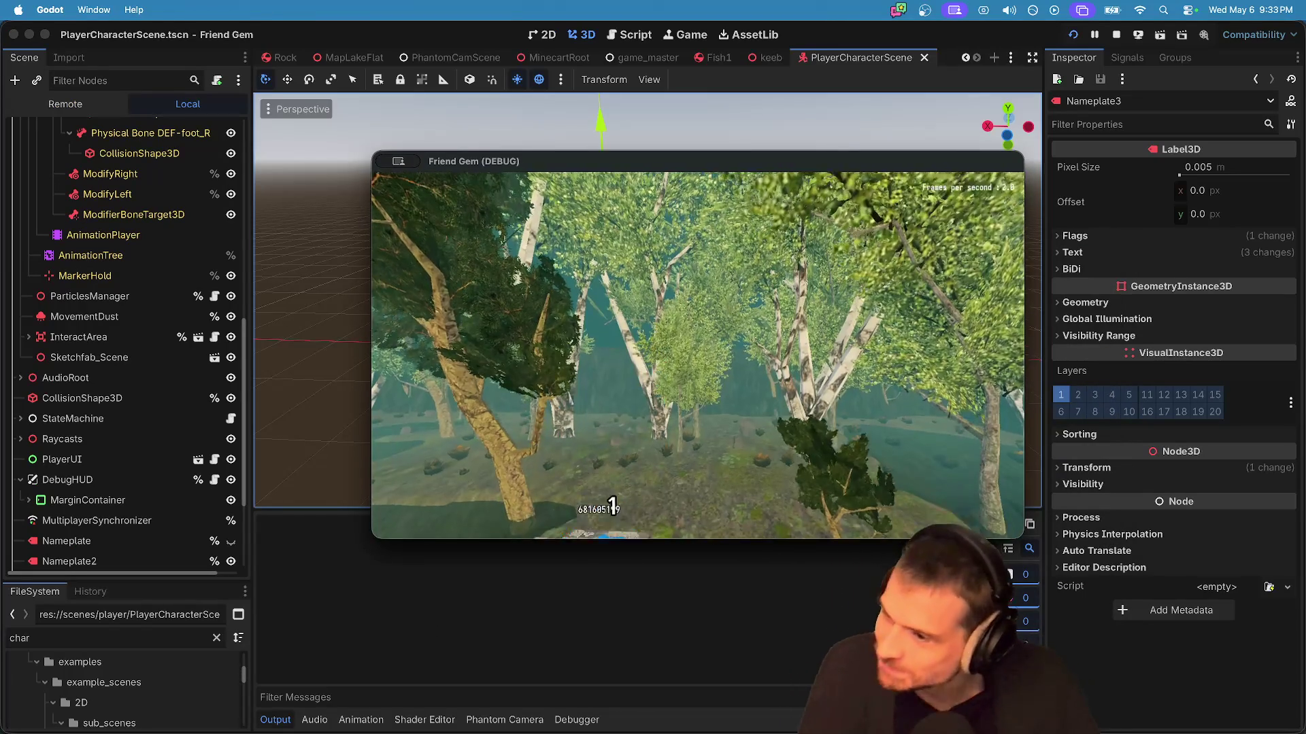
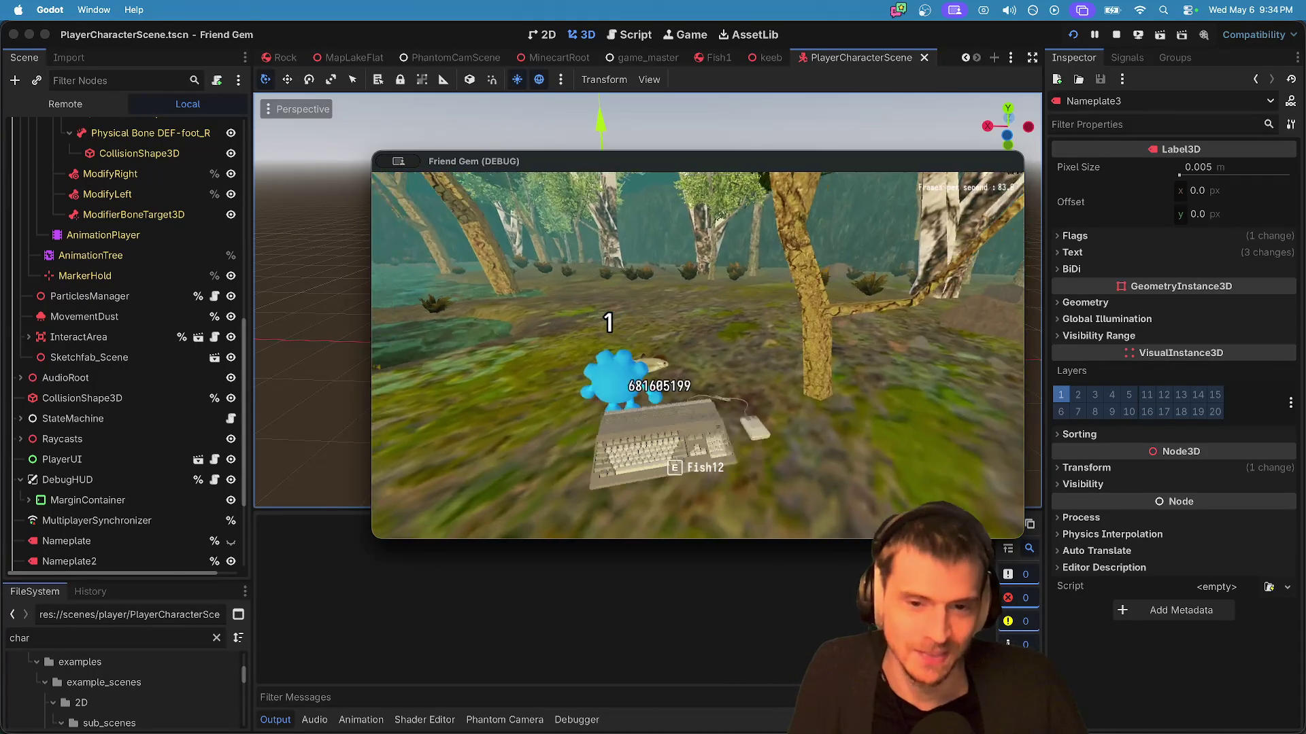
Step: Stop the running game, filter the FileSystem dock for 'spawn', and open prop_spawner.gd
{"action": "key", "text": "super+q"}
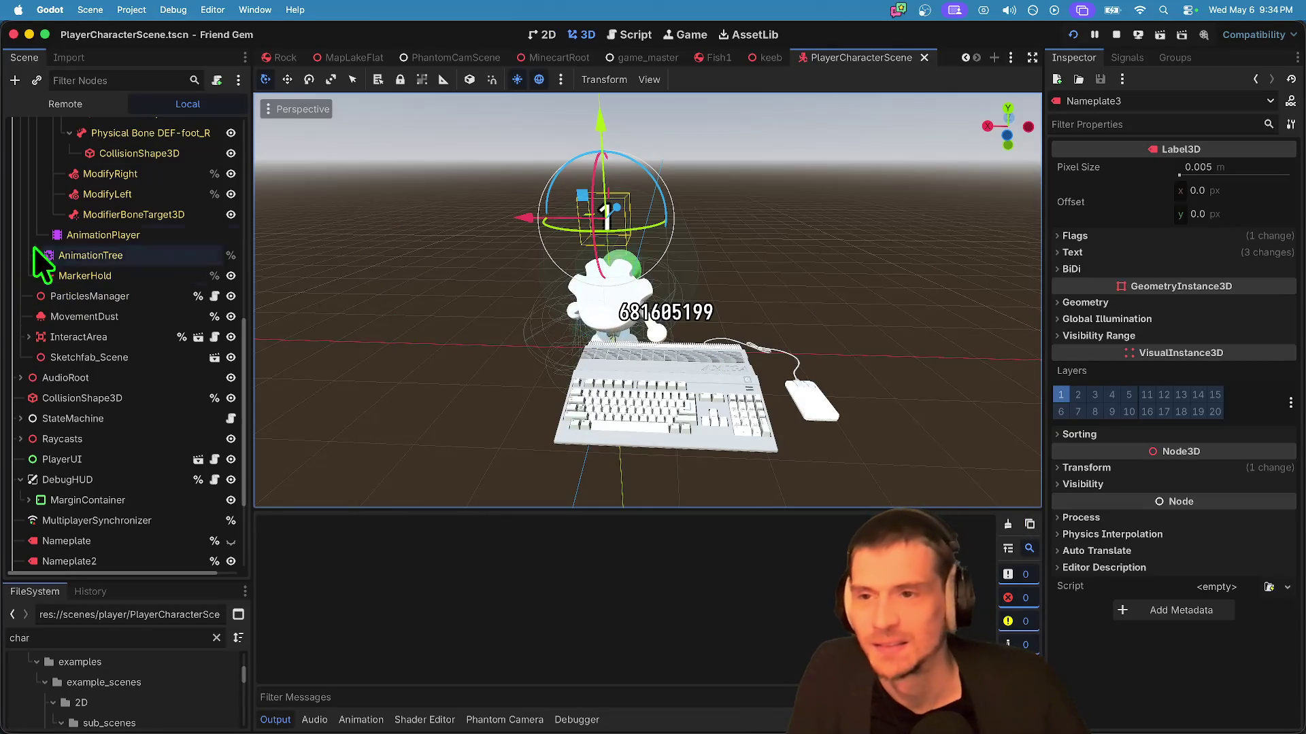
{"action": "left_click", "coordinate": [1116, 35]}
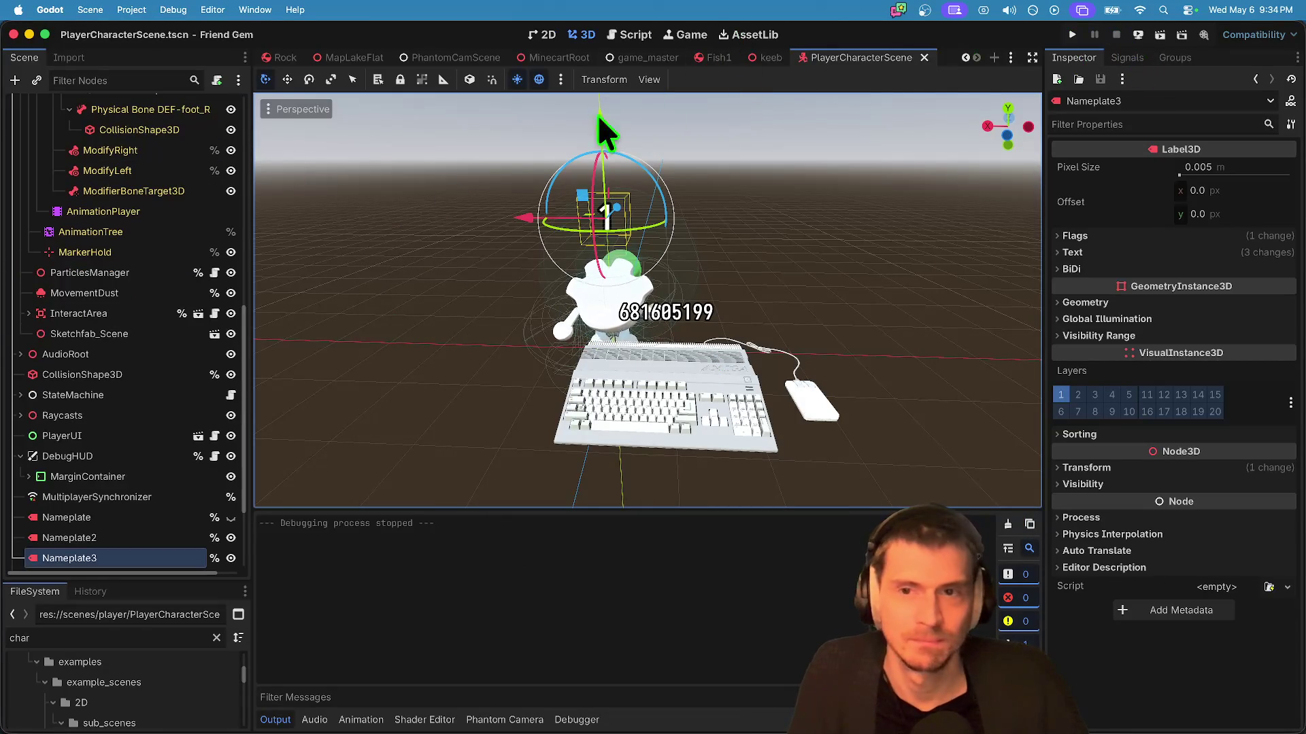
{"action": "mouse_move", "coordinate": [148, 583]}
{"action": "left_mouse_down"}
{"action": "mouse_move", "coordinate": [152, 370]}
{"action": "mouse_move", "coordinate": [136, 338]}
{"action": "left_mouse_up"}
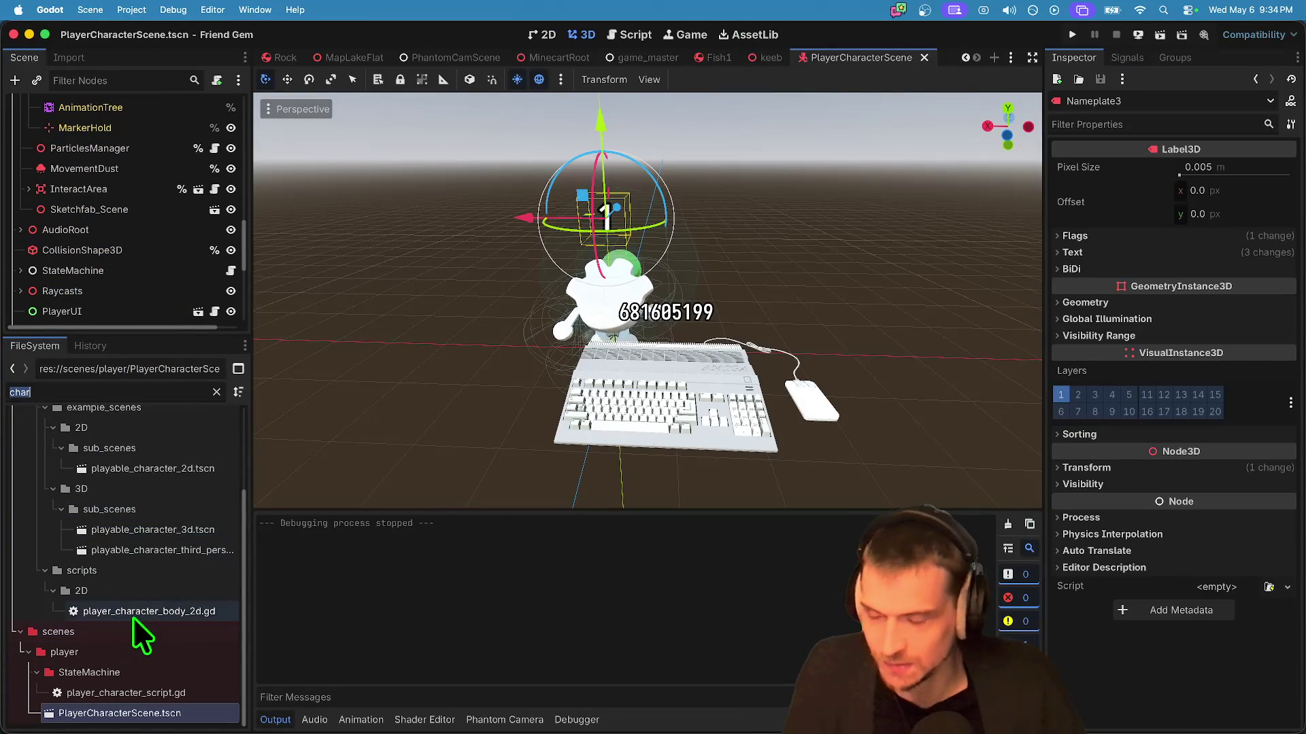
{"action": "type", "text": "spawn"}
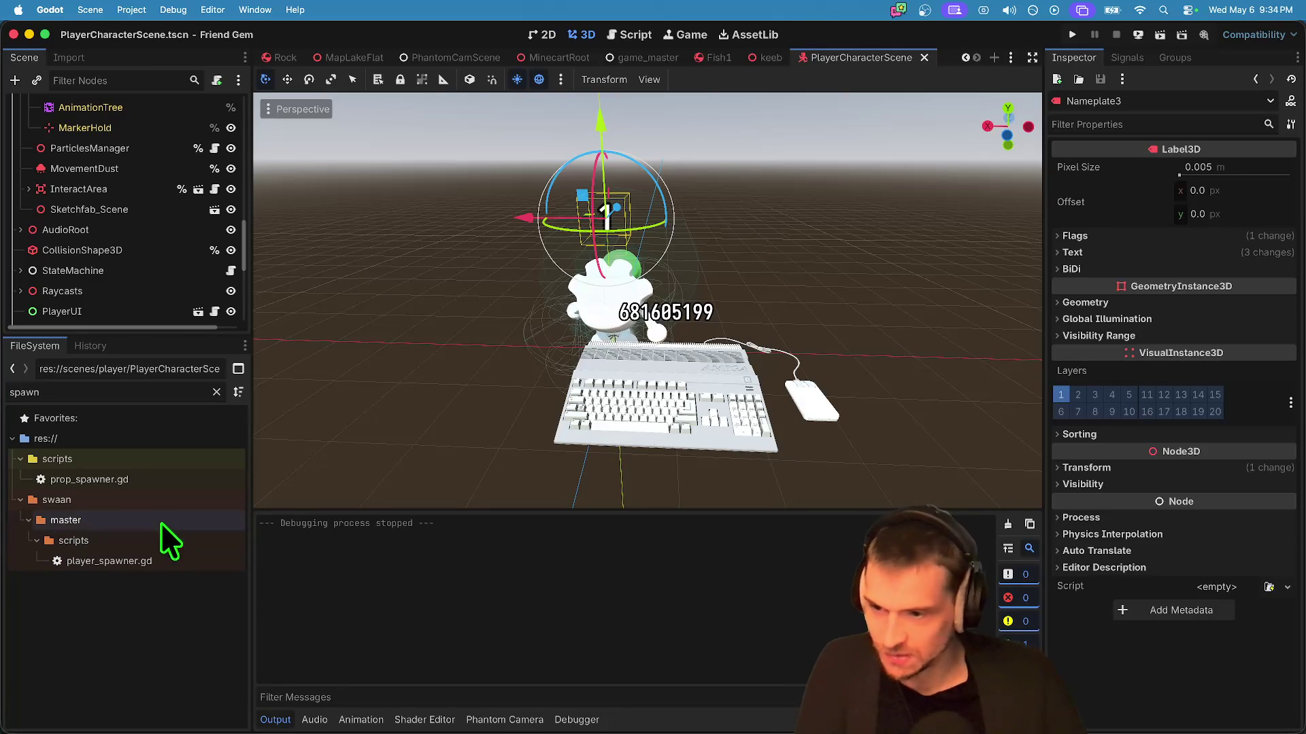
{"action": "double_click", "coordinate": [192, 479]}
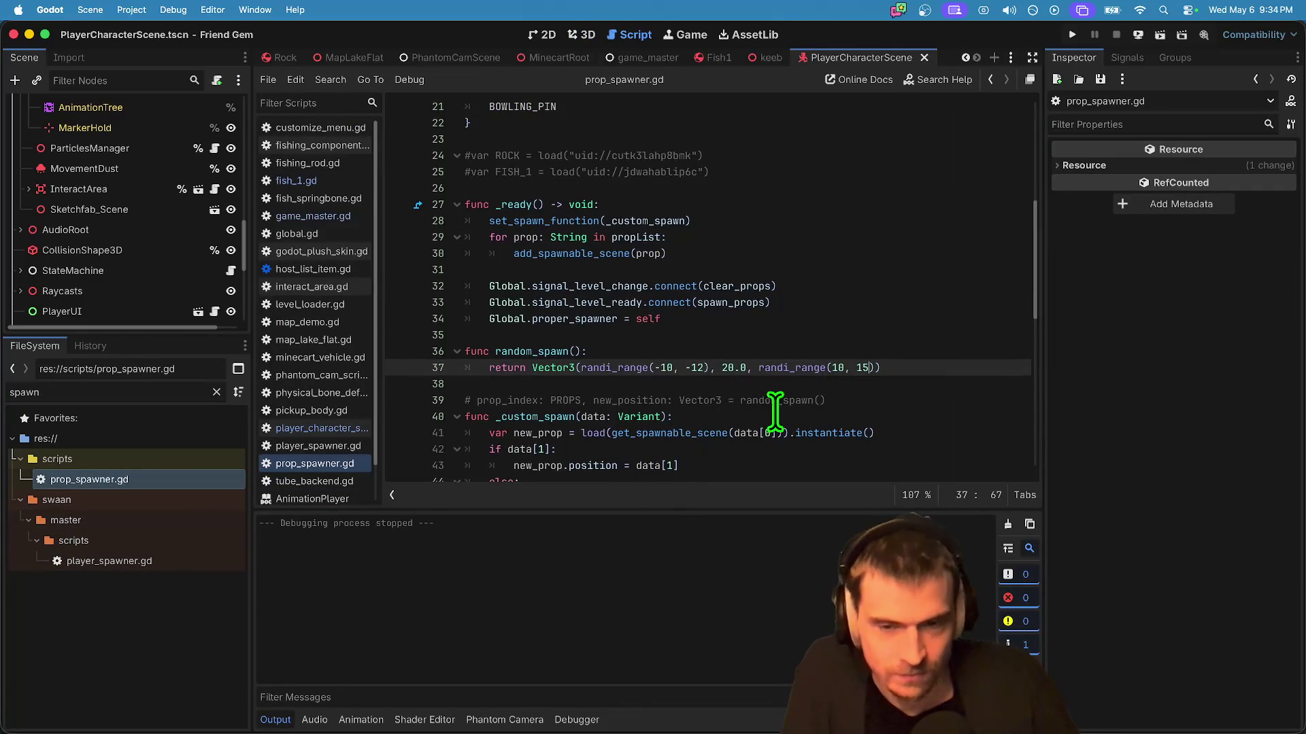
Step: Undo the spawn-range edits in prop_spawner.gd back to the earlier spawn code
{"action": "scroll", "coordinate": [772, 368], "scroll_direction": "down", "scroll_amount": 5}
{"action": "scroll", "coordinate": [770, 316], "scroll_direction": "down", "scroll_amount": 5}
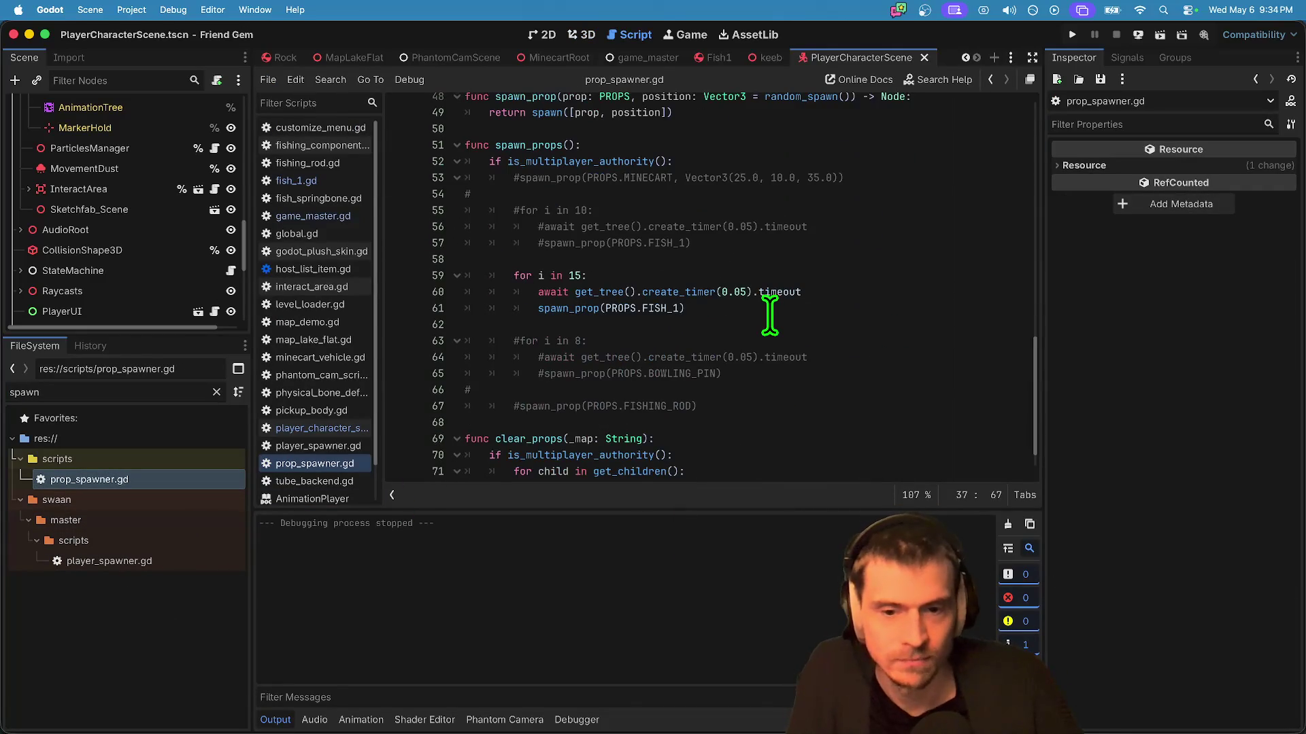
{"action": "scroll", "coordinate": [825, 300], "scroll_direction": "up", "scroll_amount": 4}
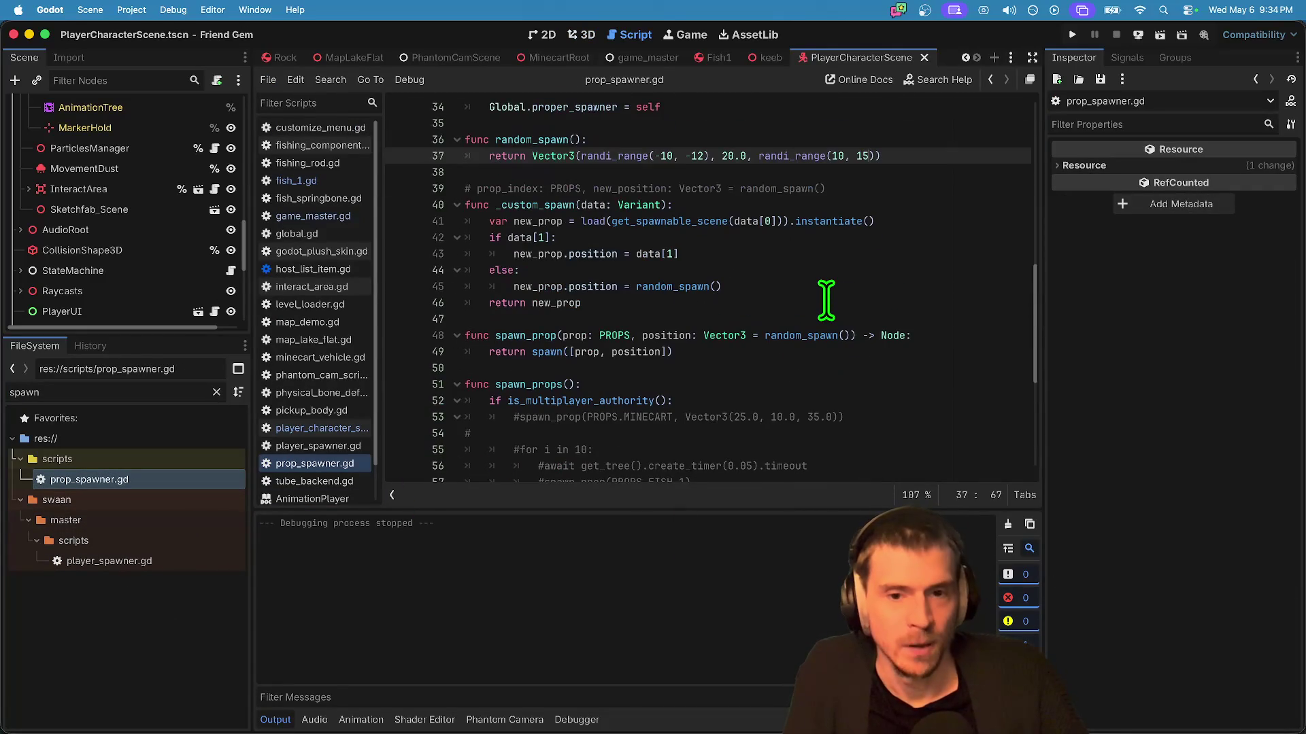
{"action": "key", "text": "BackSpace"}
{"action": "key", "text": "BackSpace"}
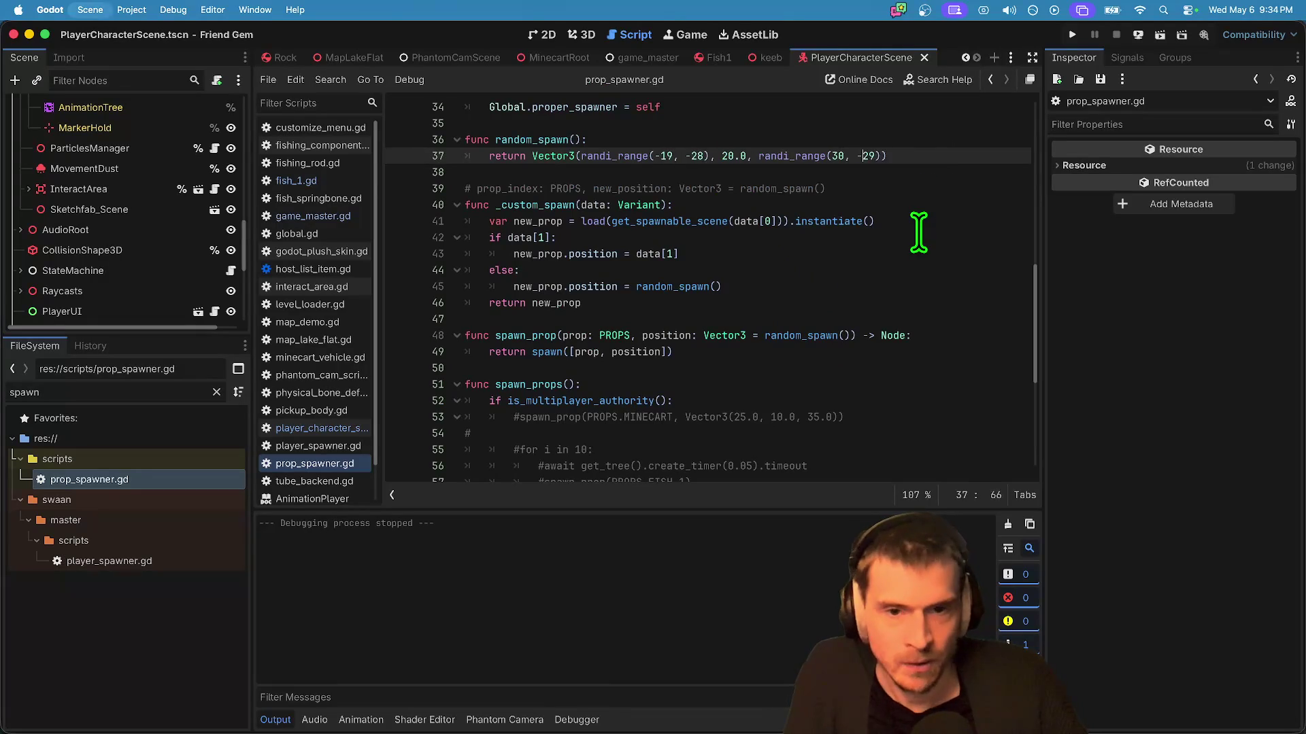
{"action": "key", "text": "super+z"}
{"action": "scroll", "coordinate": [918, 232], "scroll_direction": "down", "scroll_amount": 1}
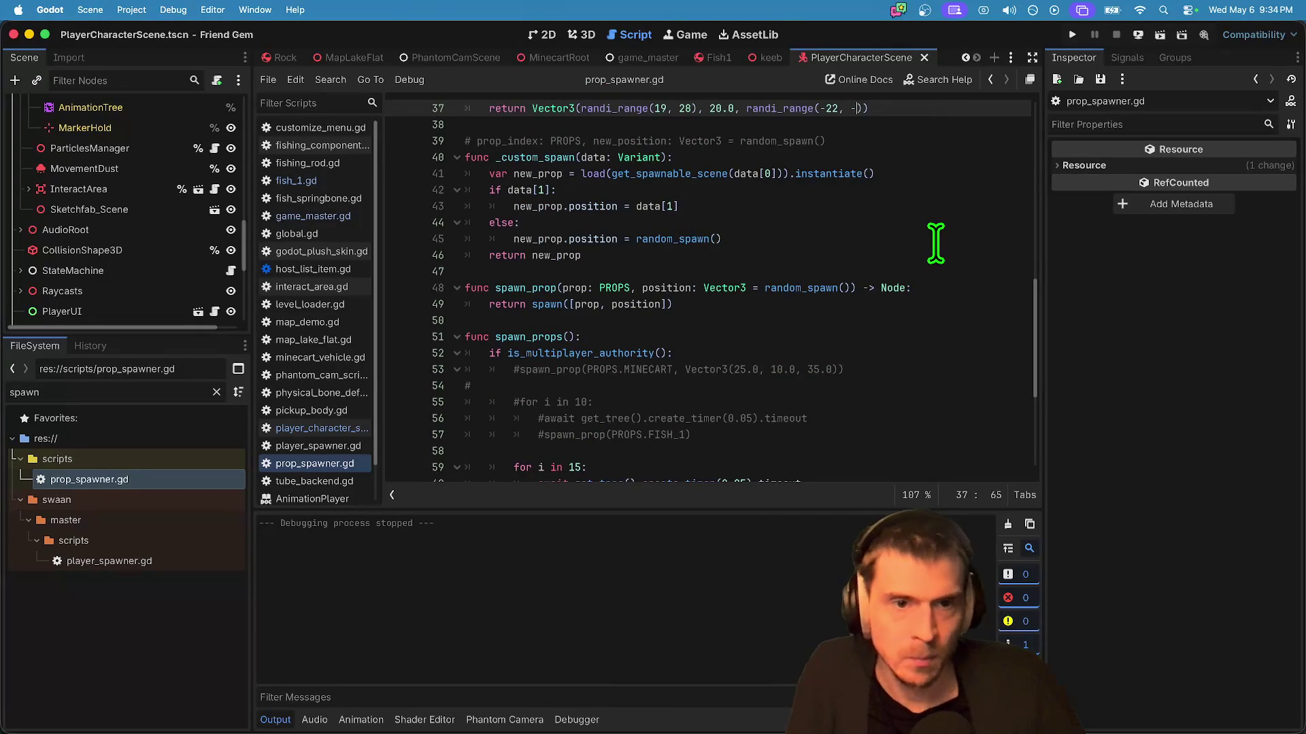
{"action": "key", "text": "super+z"}
{"action": "key", "text": "super+z"}
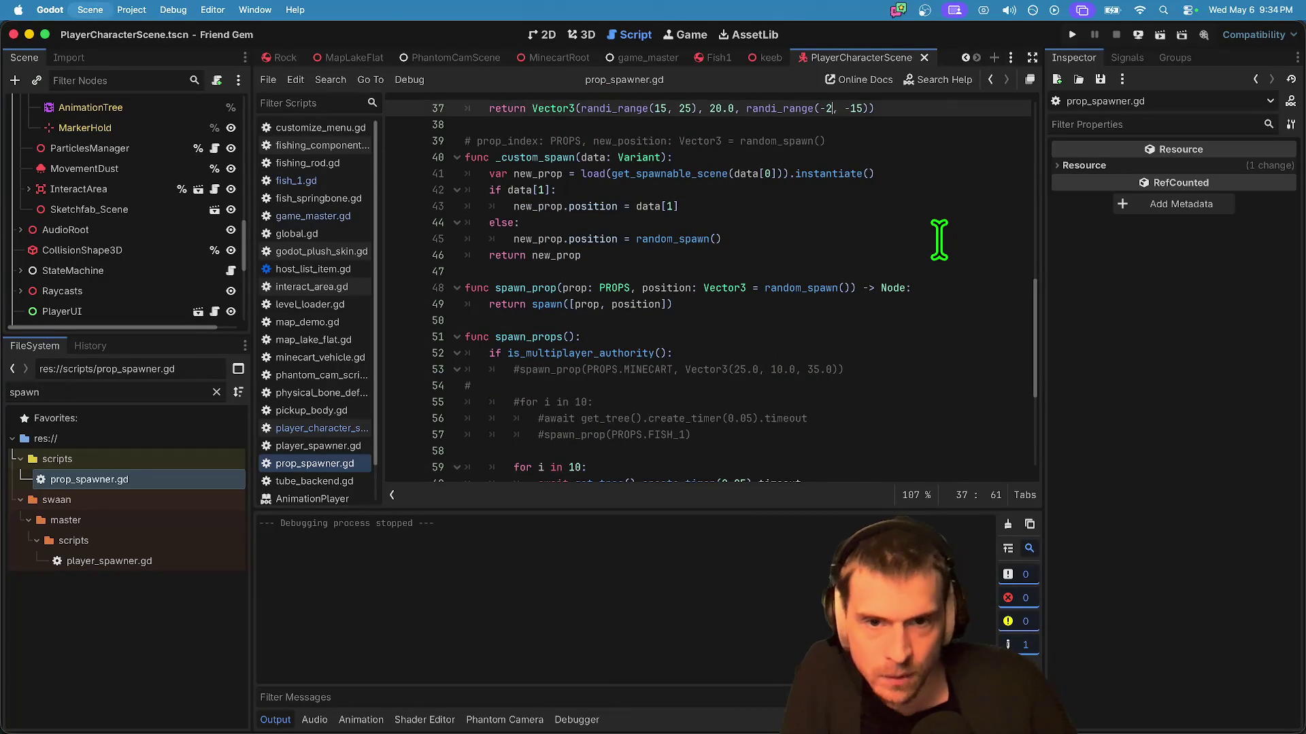
{"action": "key", "text": "super+z"}
{"action": "key", "text": "super+z"}
{"action": "key", "text": "super+z"}
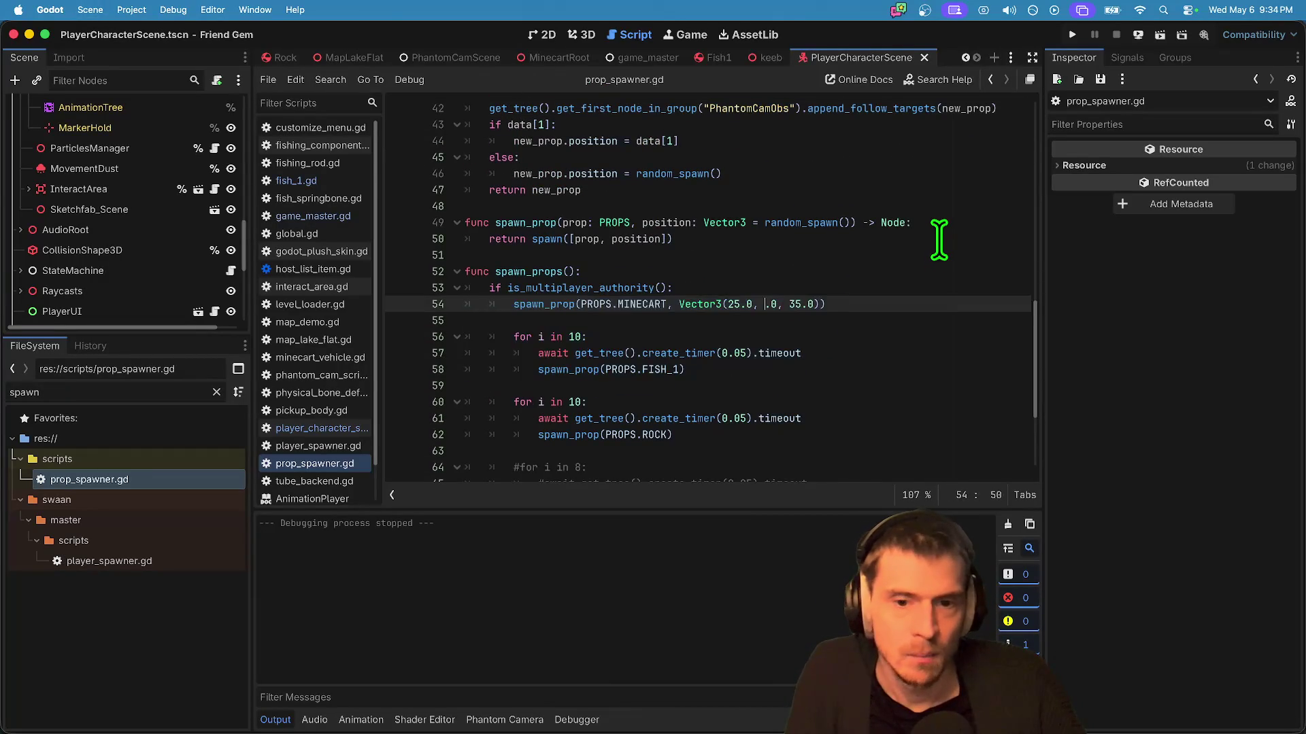
{"action": "key", "text": "super+z"}
{"action": "key", "text": "super+z"}
{"action": "key", "text": "super+z"}
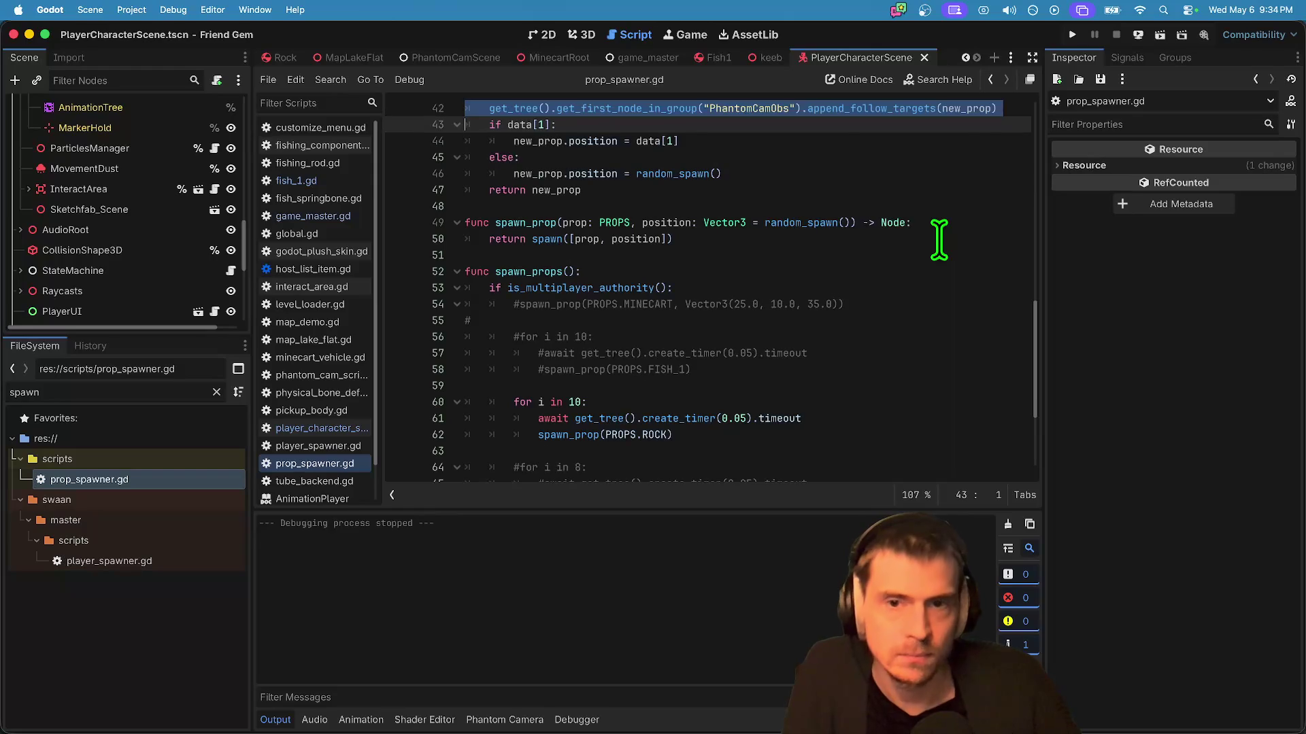
{"action": "key", "text": "super+z"}
{"action": "key", "text": "super+z"}
{"action": "key", "text": "super+z"}
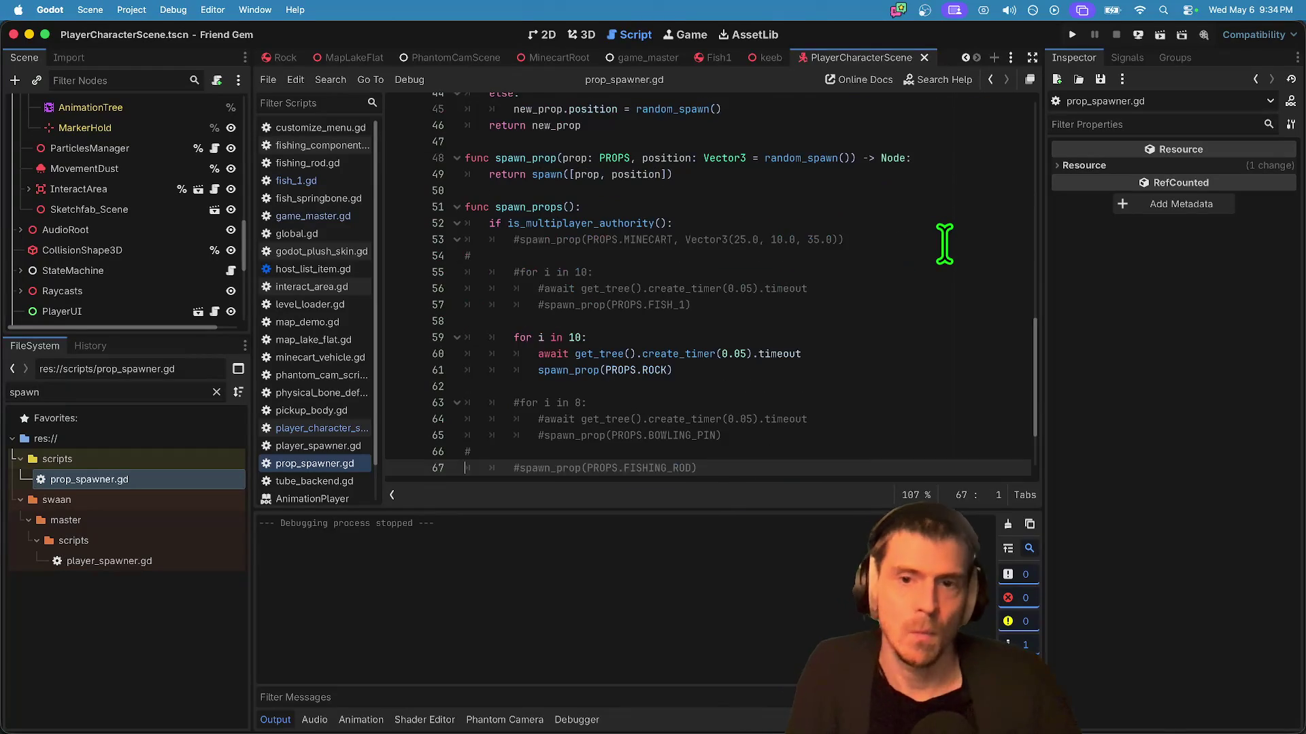
{"action": "key", "text": "super+z"}
{"action": "key", "text": "super+z"}
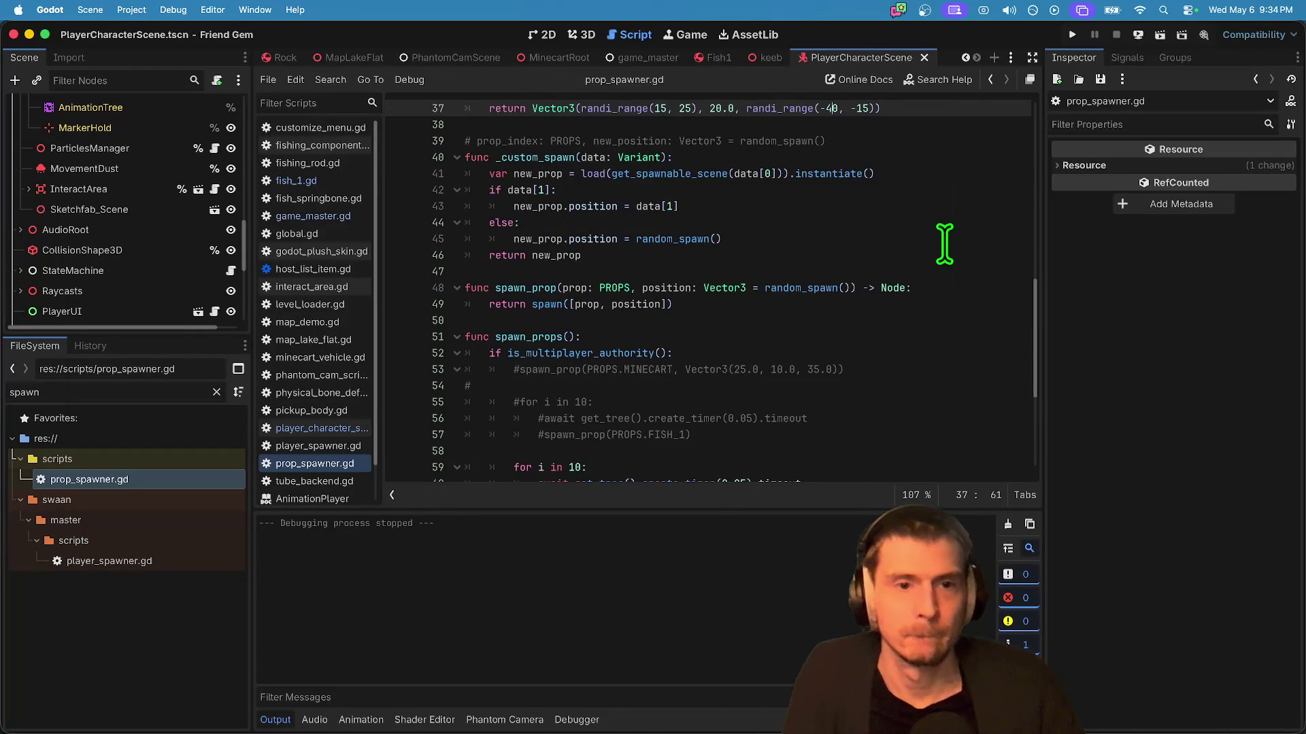
{"action": "key", "text": "super+z"}
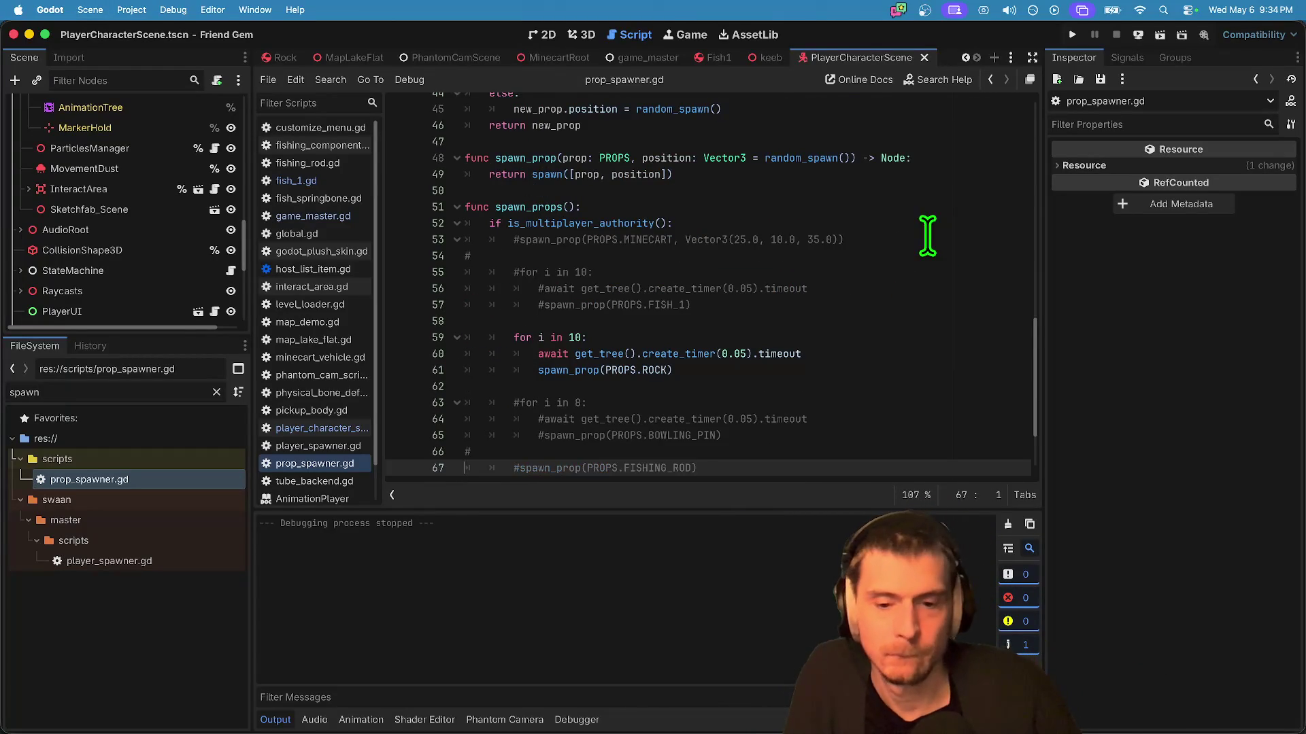
{"action": "scroll", "coordinate": [771, 314], "scroll_direction": "down", "scroll_amount": 2}
Step: Uncomment the FISH_1 spawn loop, save the script, and run the game
{"action": "left_click_drag", "start_coordinate": [771, 314], "coordinate": [427, 266]}
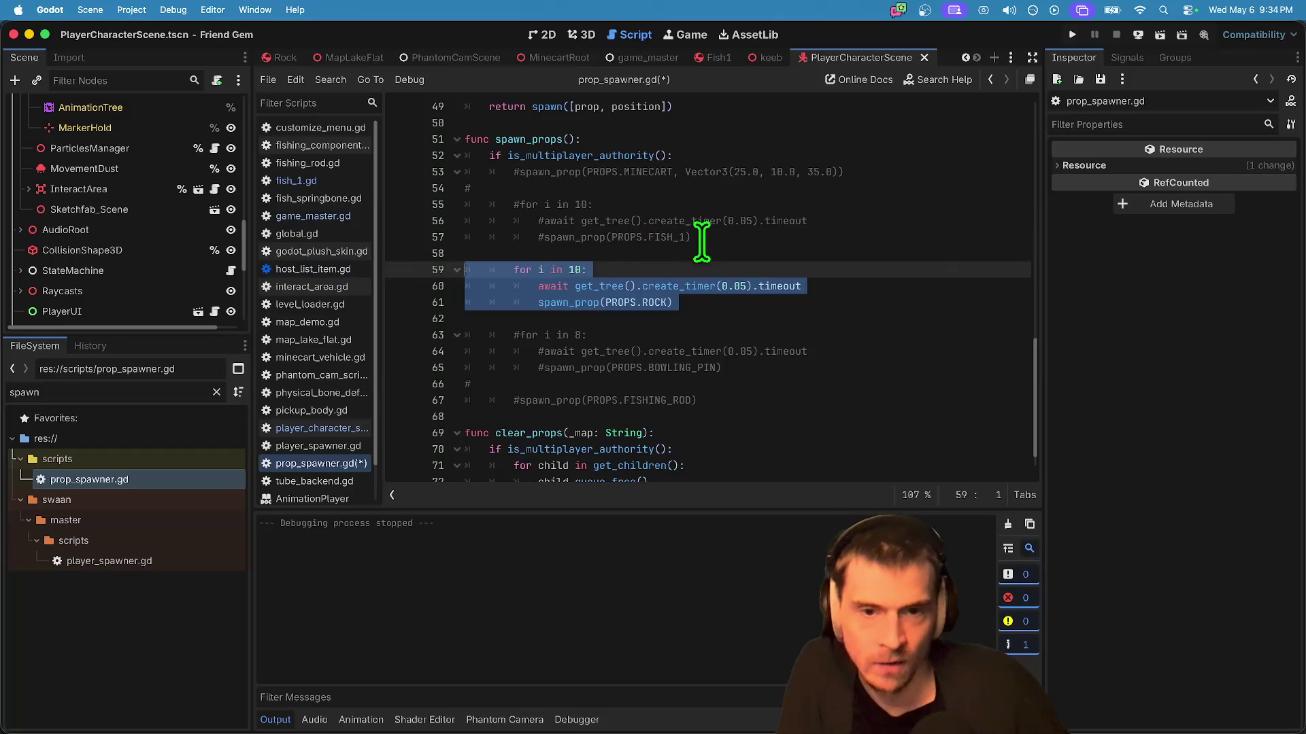
{"action": "key", "text": "super+z"}
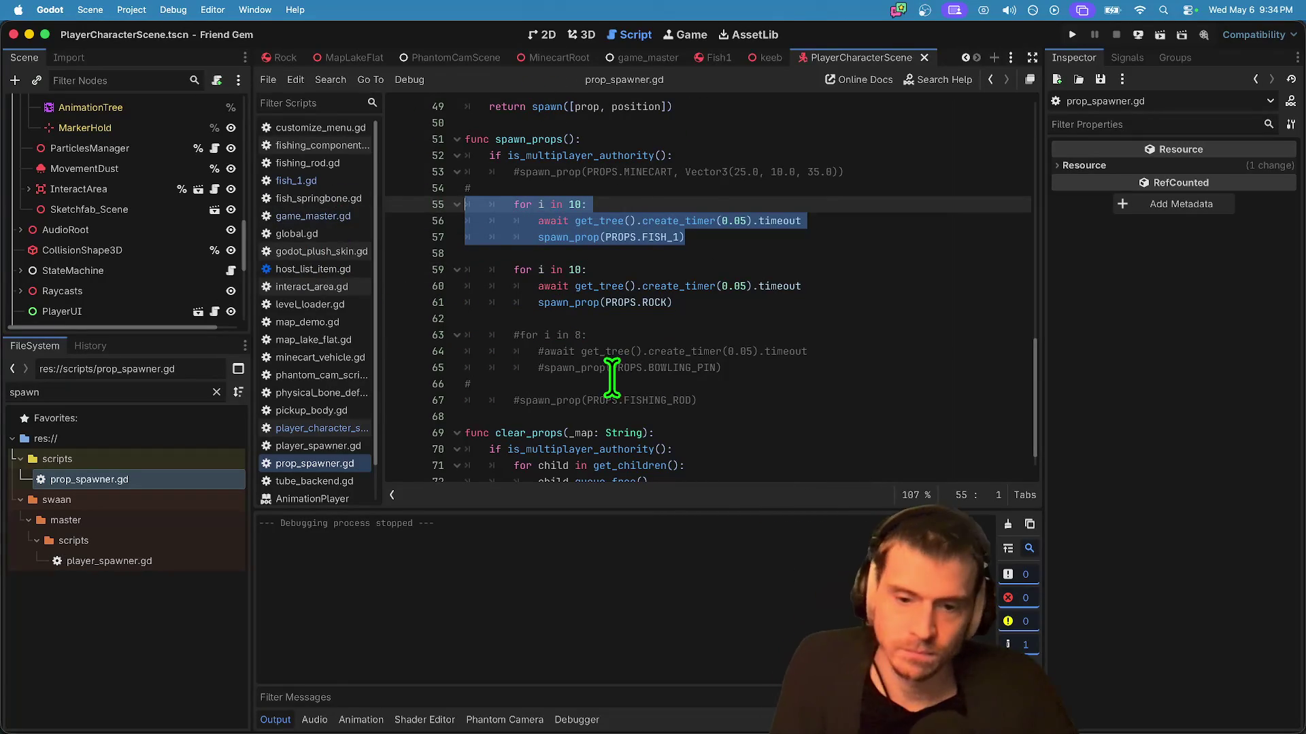
{"action": "key", "text": "super+b"}
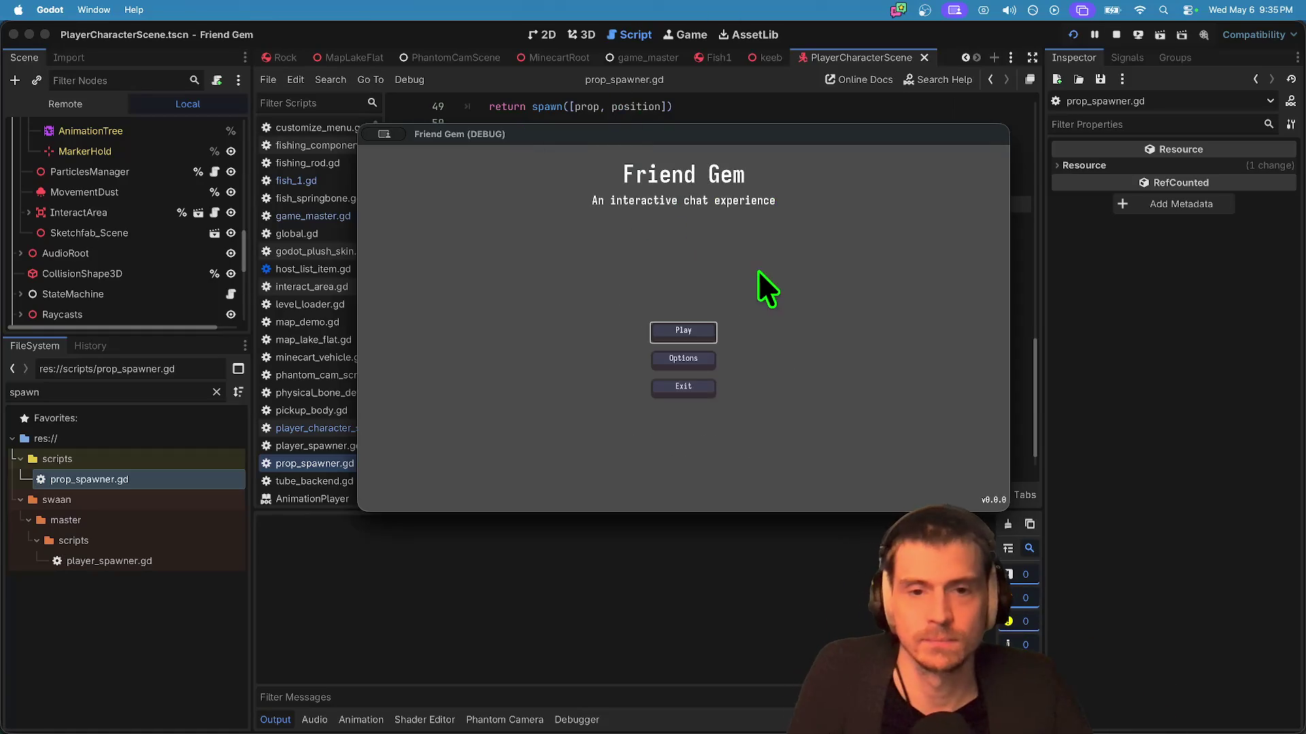
Step: Host a game from the title screen to check the spawned fish and rocks
{"action": "left_click", "coordinate": [682, 335]}
{"action": "left_click", "coordinate": [671, 315]}
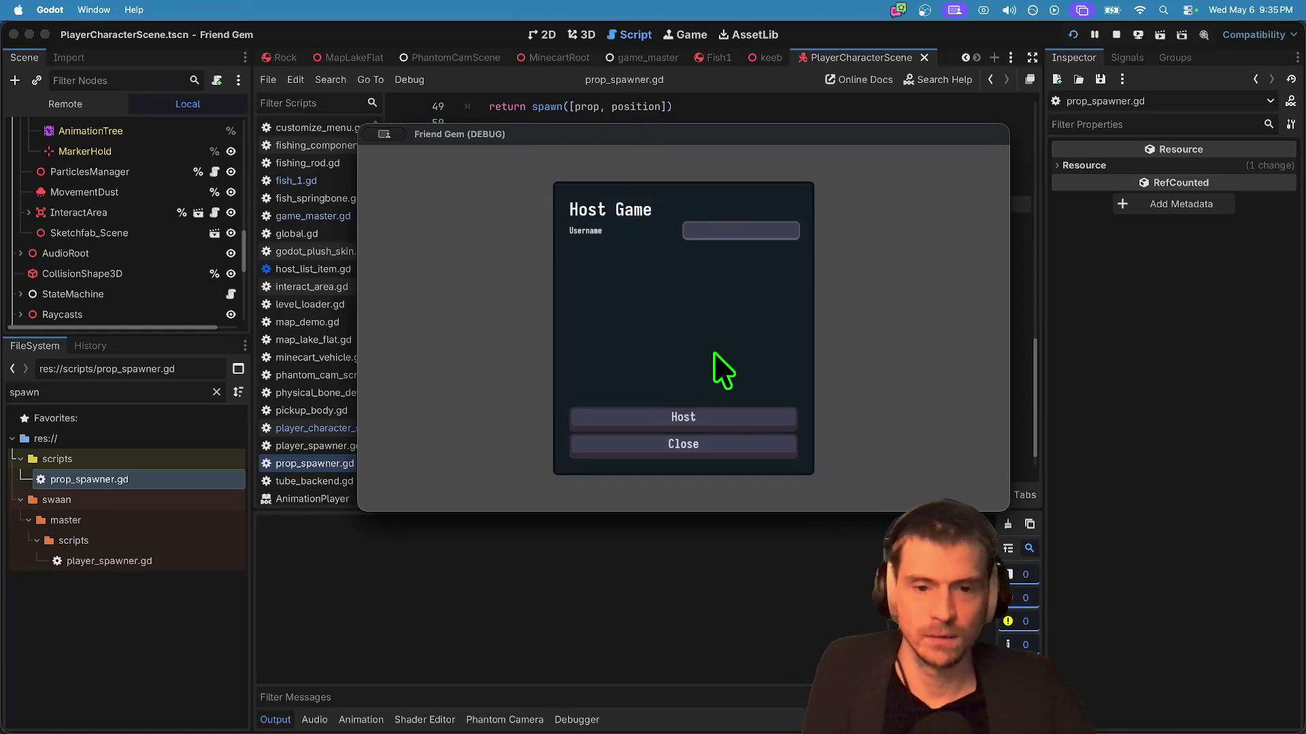
{"action": "left_click", "coordinate": [704, 409]}
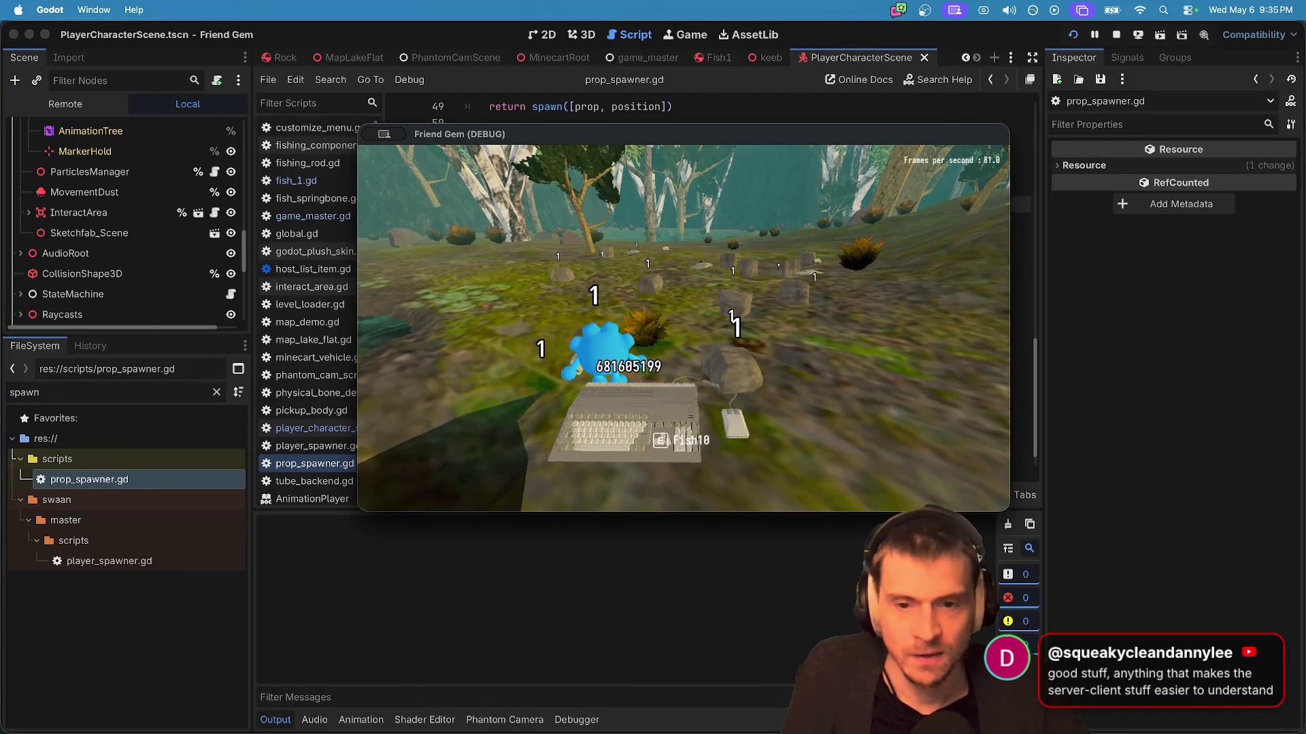
Step: Stop the debug run and switch to the keeb scene
{"action": "left_click", "coordinate": [1070, 60]}
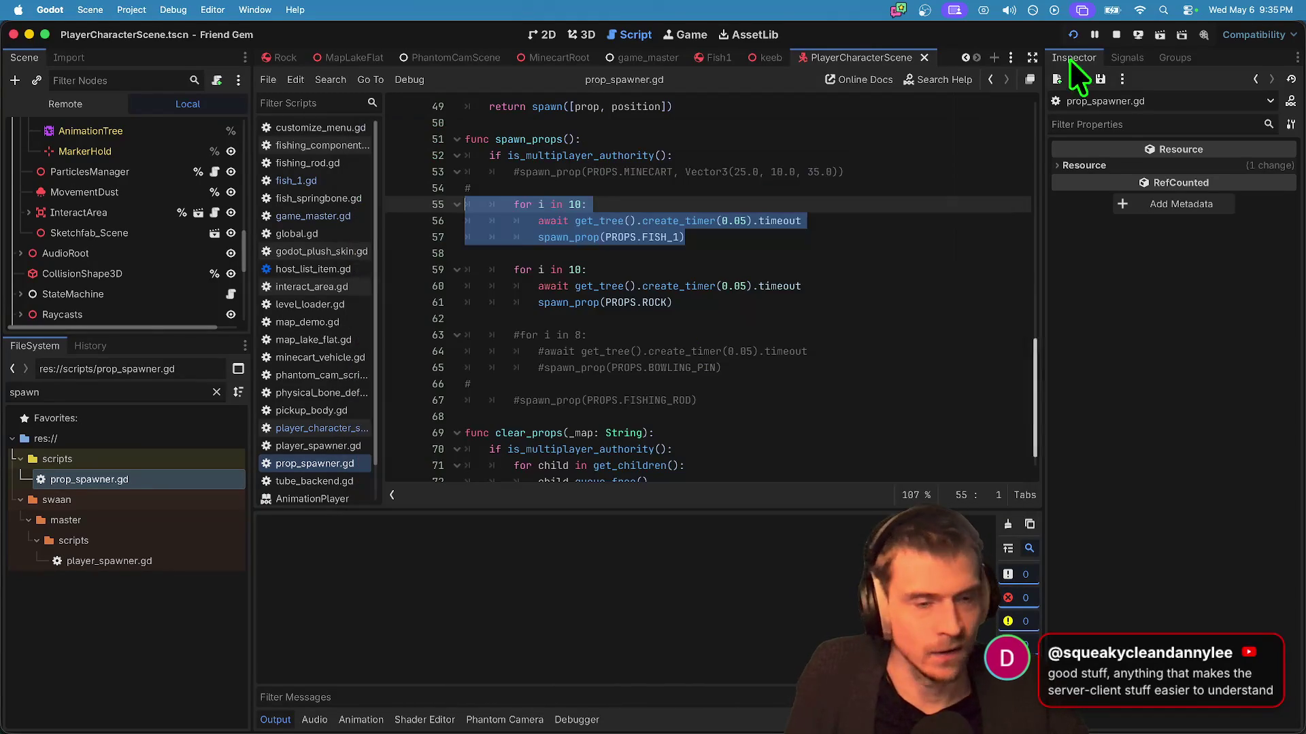
{"action": "left_click", "coordinate": [1116, 35]}
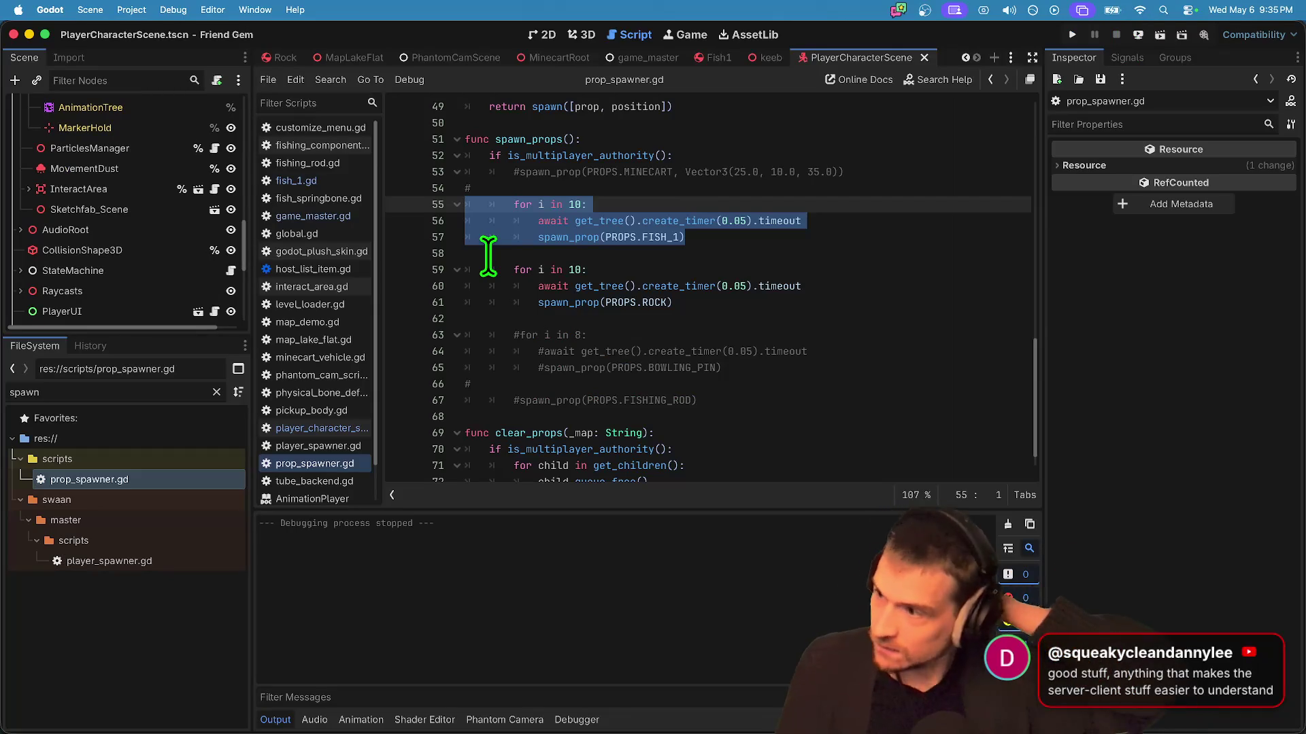
{"action": "key", "text": "super+Tab"}
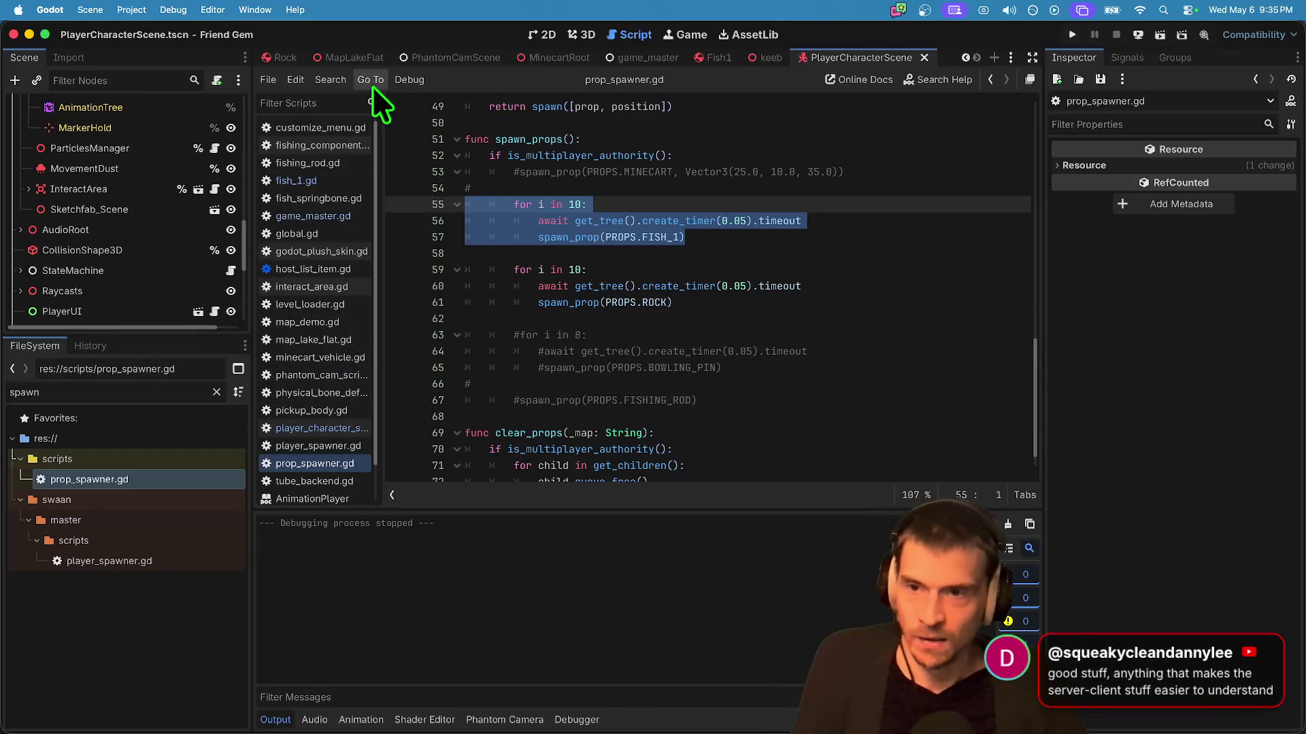
{"action": "key", "text": "ctrl+shift+Tab"}
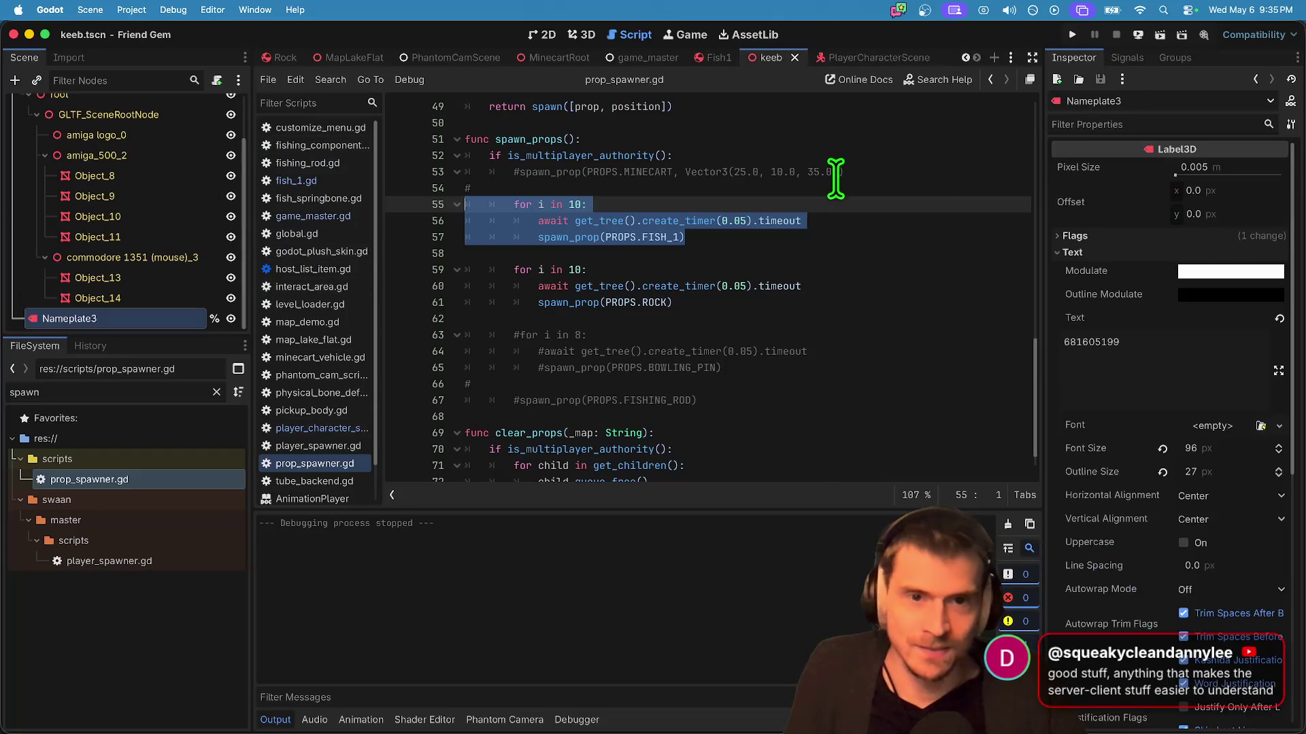
Step: In the keeb 3D view, change Nameplate3's font size from 96 to 124, then rerun the game
{"action": "left_click", "coordinate": [584, 36]}
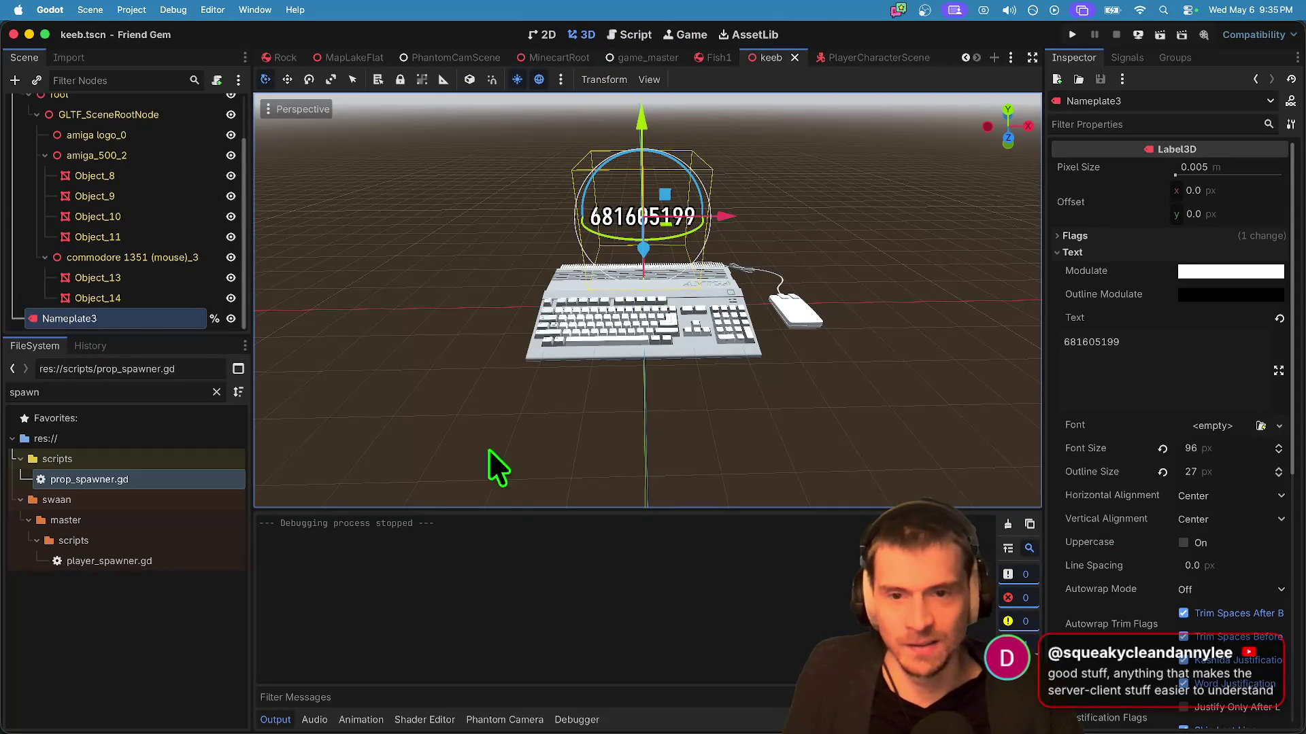
{"action": "scroll", "coordinate": [1153, 483], "scroll_direction": "down", "scroll_amount": 1}
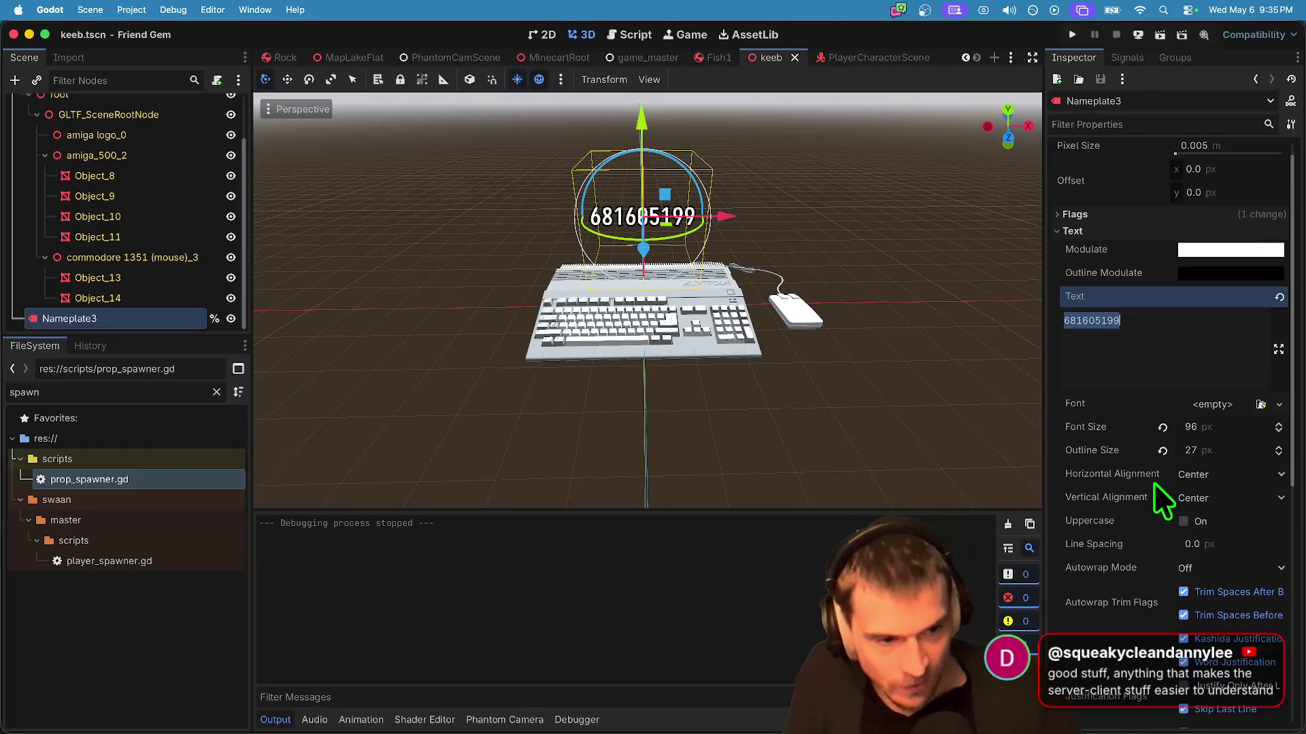
{"action": "left_click", "coordinate": [1205, 429]}
{"action": "type", "text": "124"}
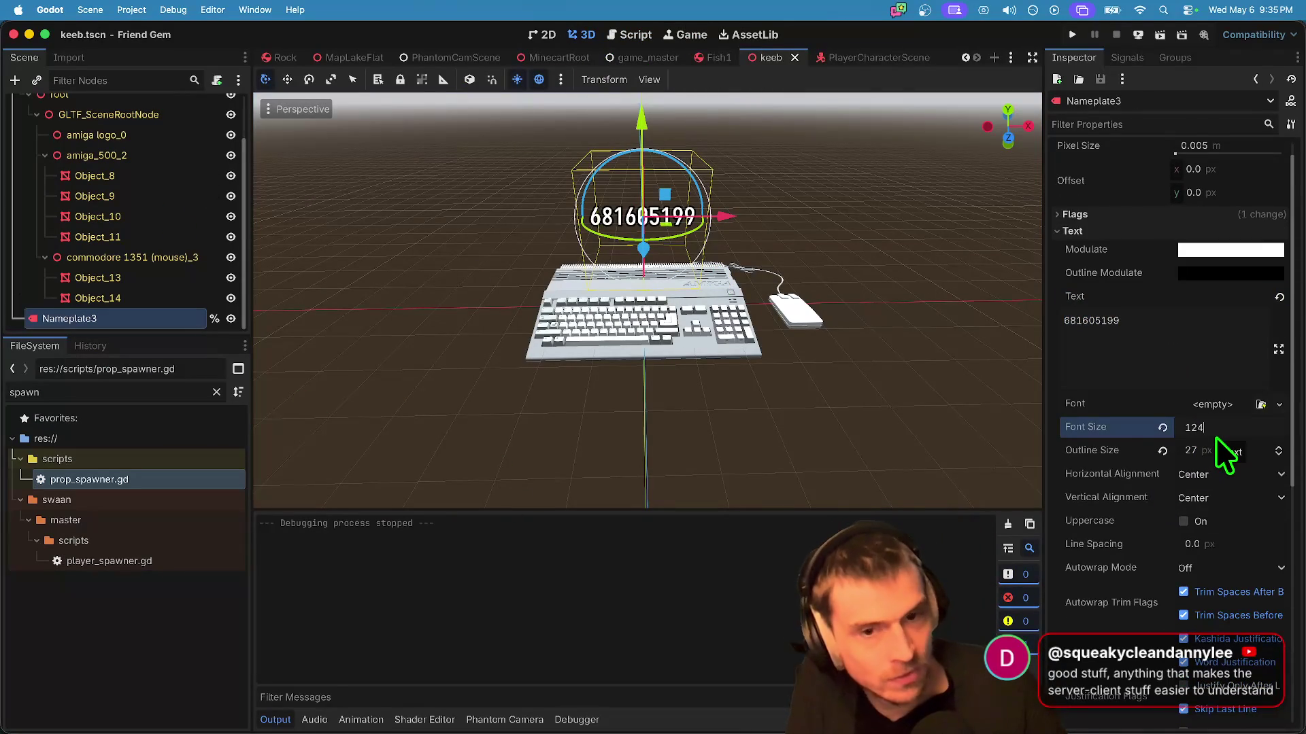
{"action": "key", "text": "Return"}
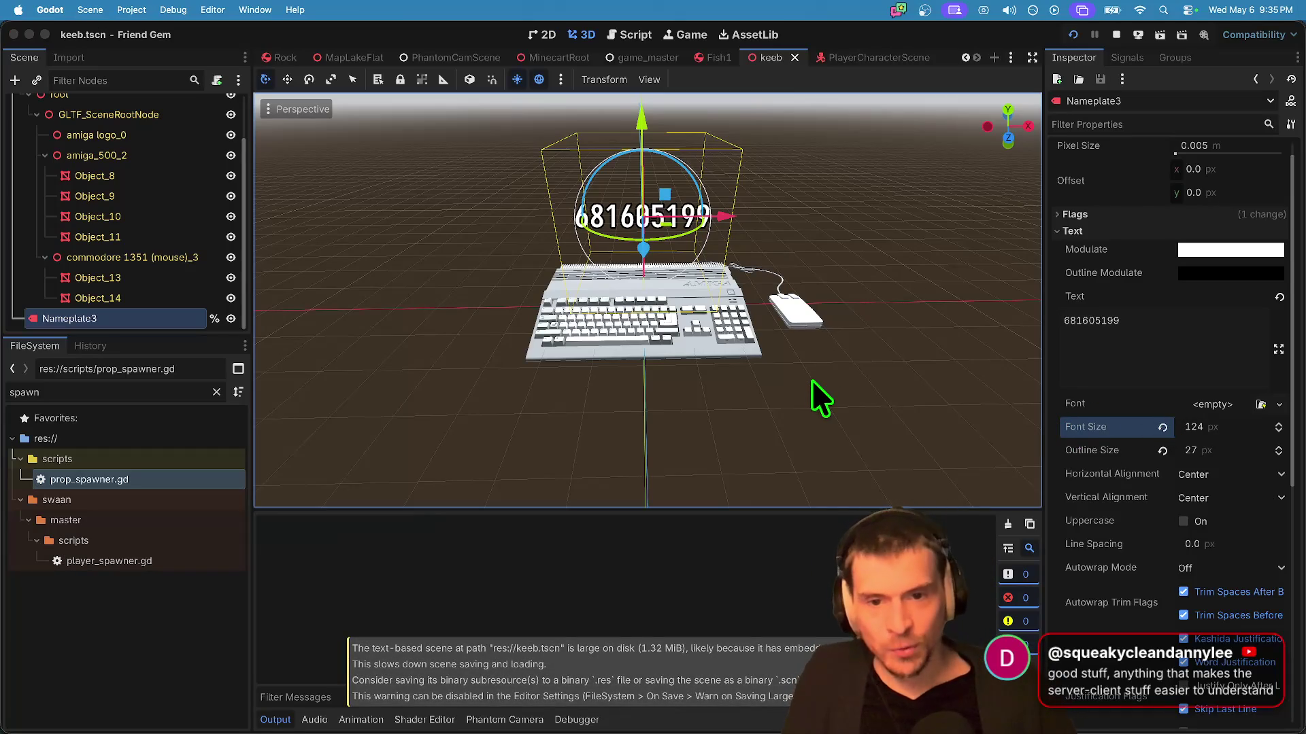
{"action": "key", "text": "super+b"}
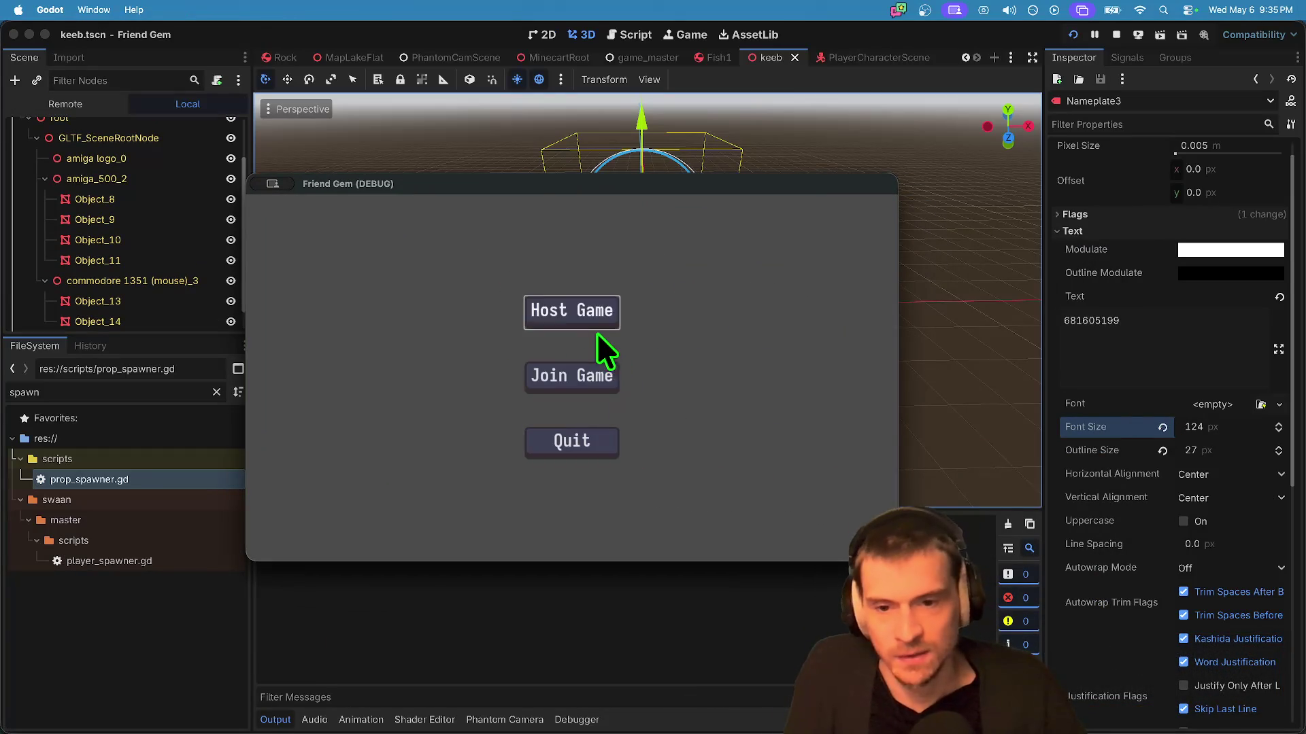
Step: Host a game, walk the character over, and pick up Fish2 while checking the nameplate ID
{"action": "left_click", "coordinate": [597, 309]}
{"action": "left_click", "coordinate": [609, 465]}
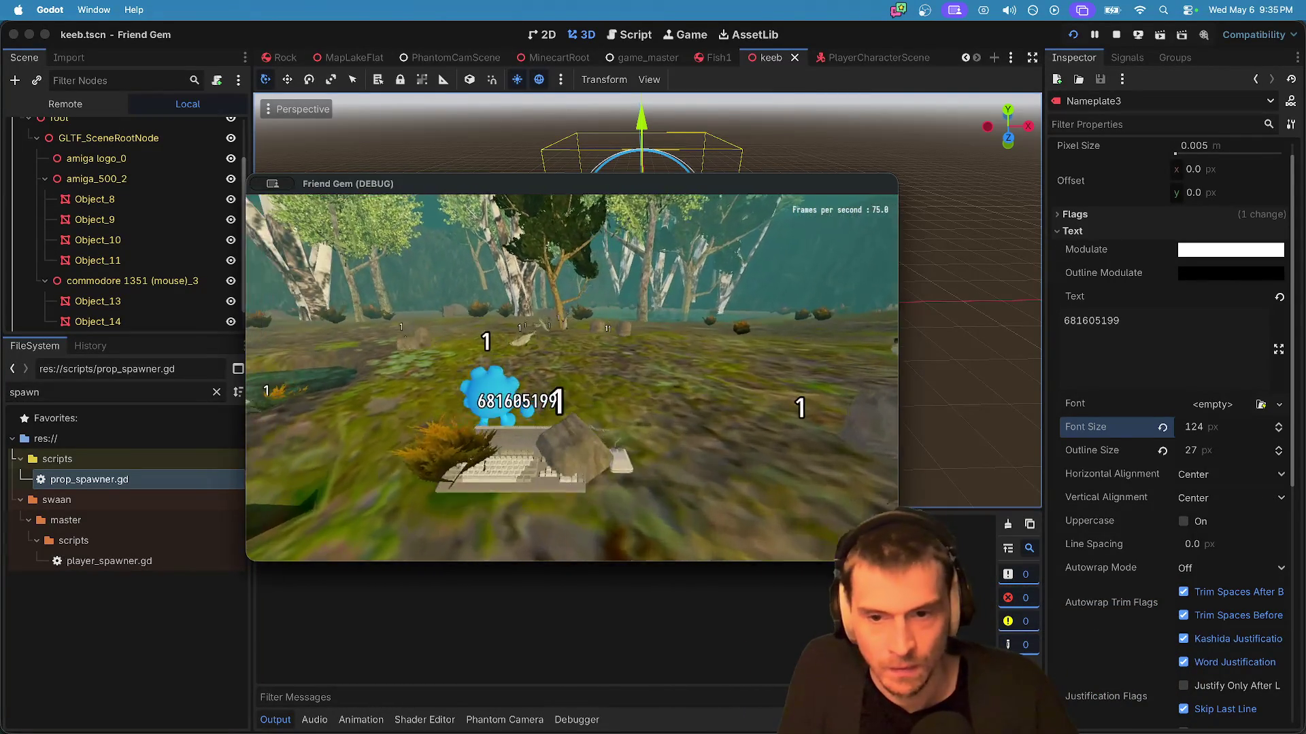
{"action": "key", "text": "w"}
{"action": "key", "text": "w"}
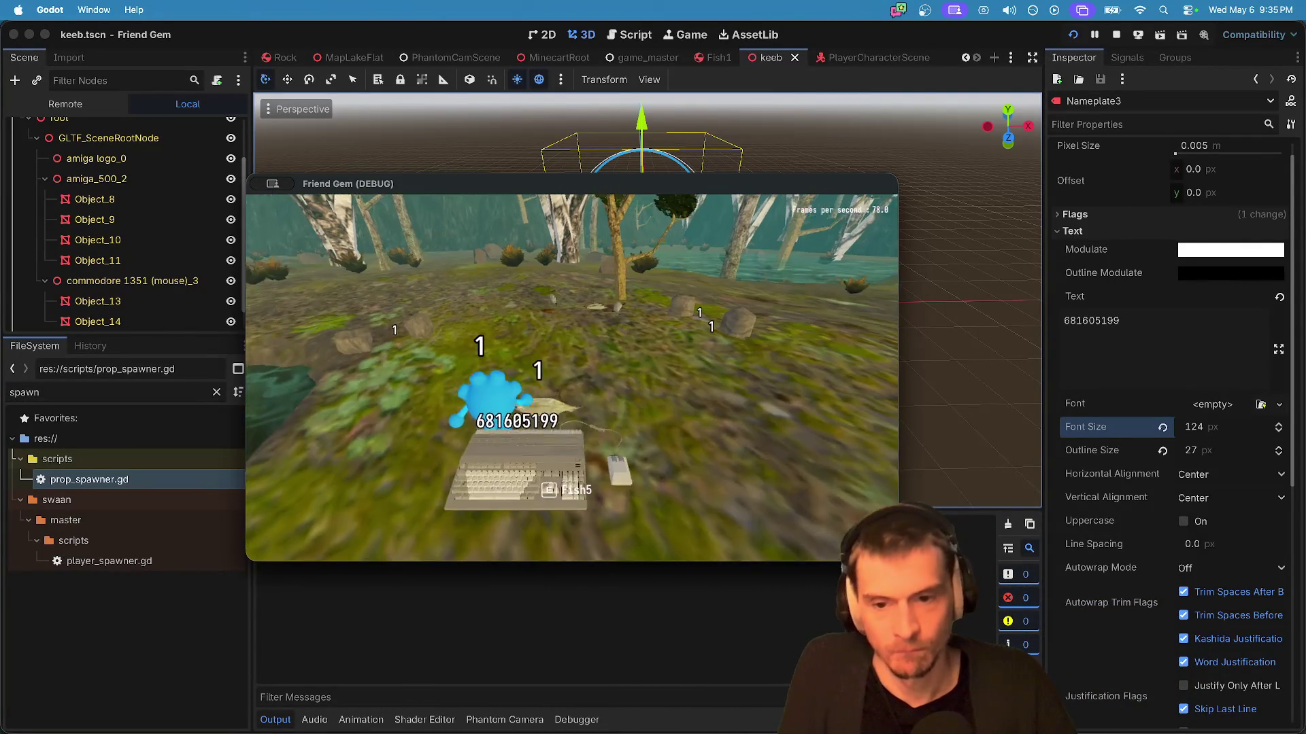
{"action": "key", "text": "e"}
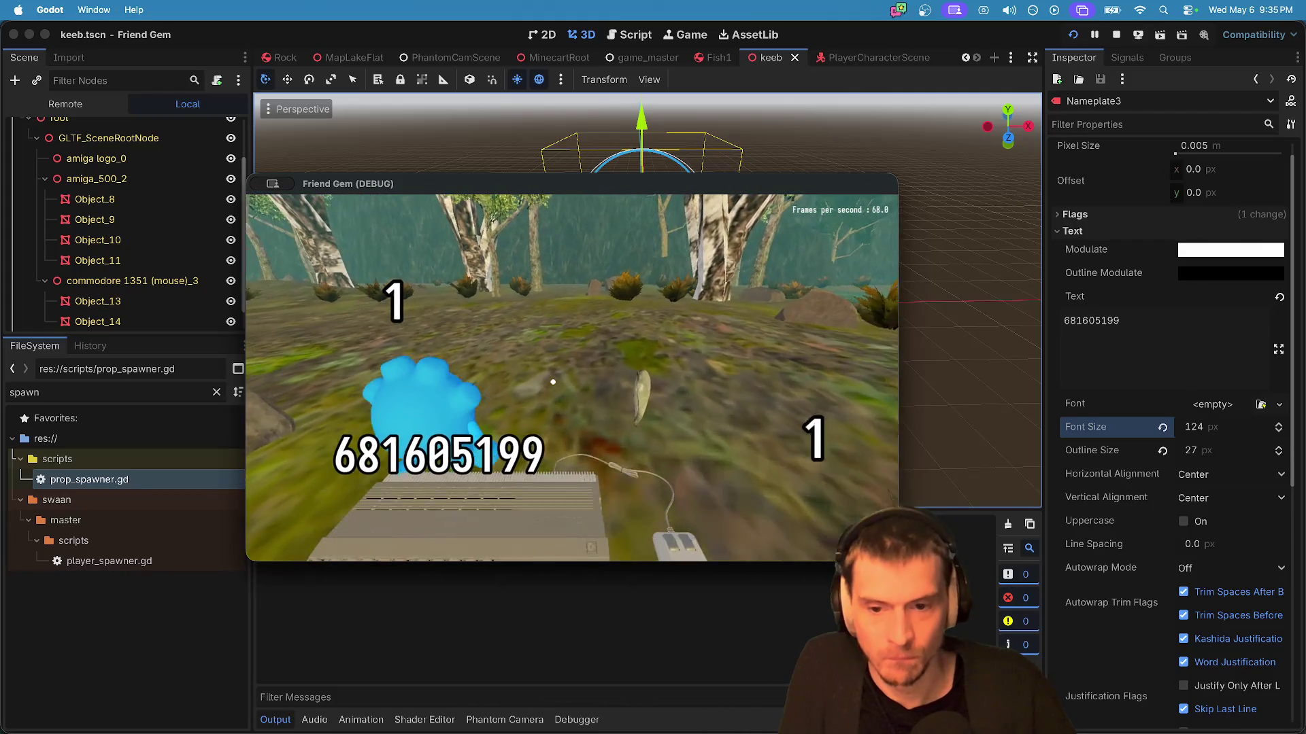
{"action": "key", "text": "w"}
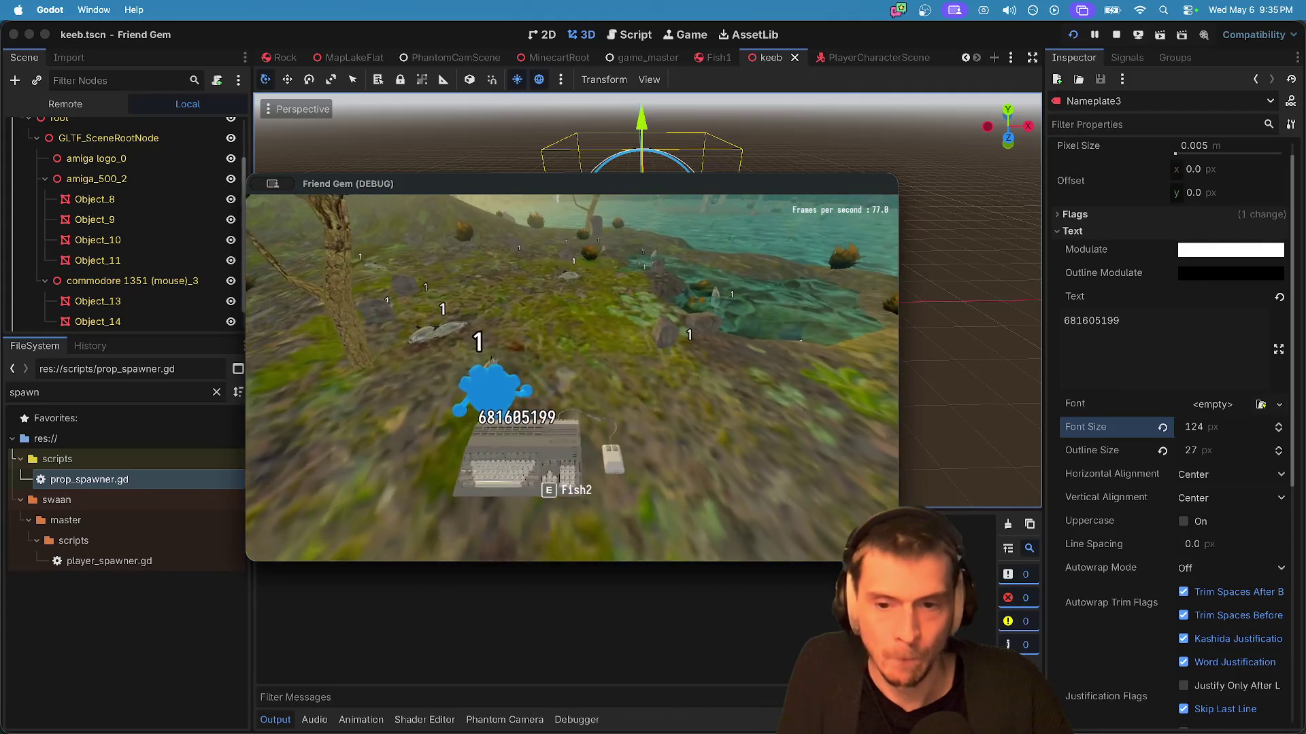
{"action": "key", "text": "e"}
{"action": "key", "text": "e"}
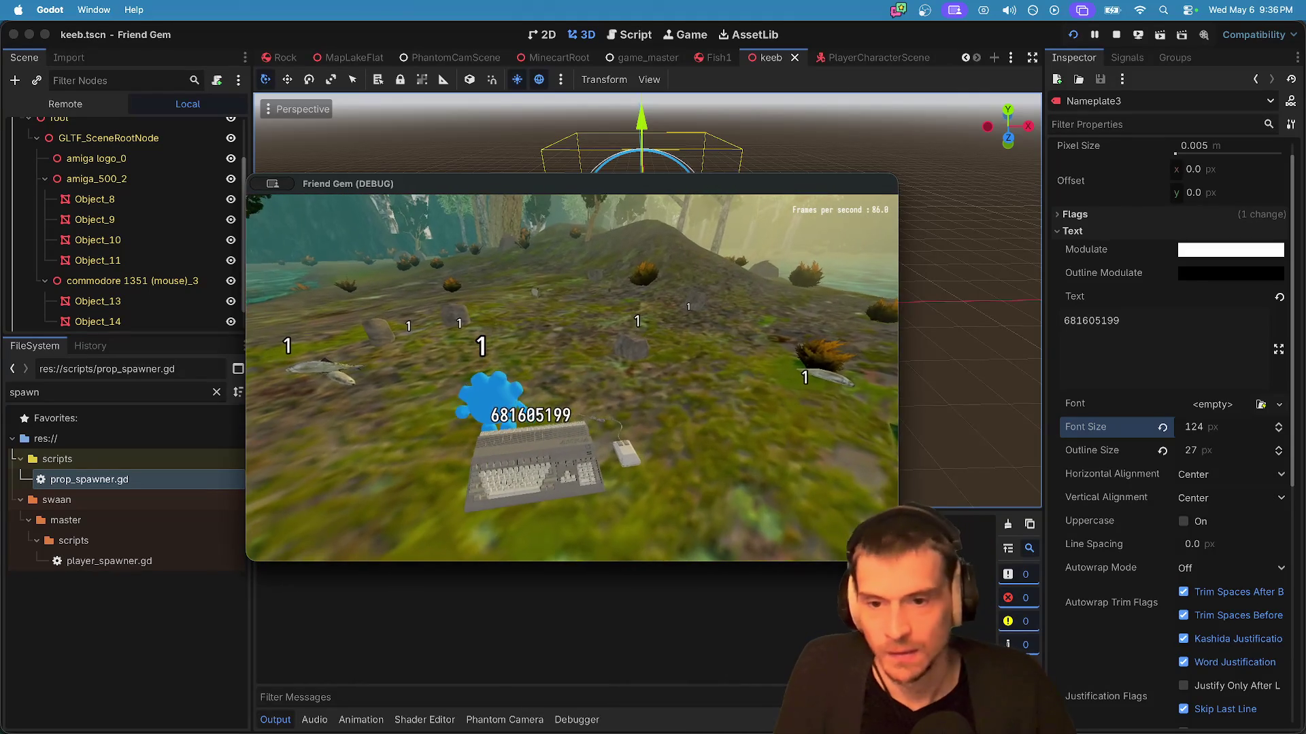
{"action": "key", "text": "super+Tab"}
{"action": "key", "text": "super+Tab"}
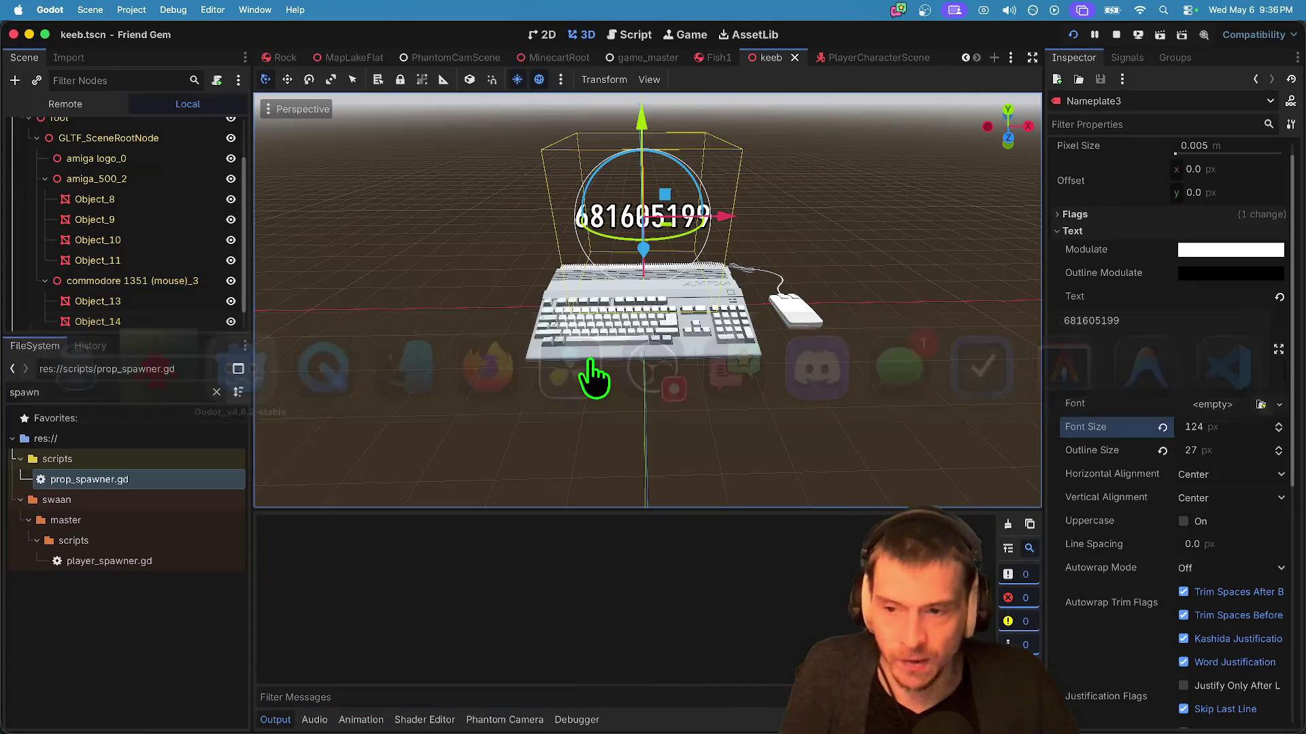
Step: Stop the game and open the MapLakeFlat scene, bringing the view near the ground
{"action": "left_click", "coordinate": [1121, 31]}
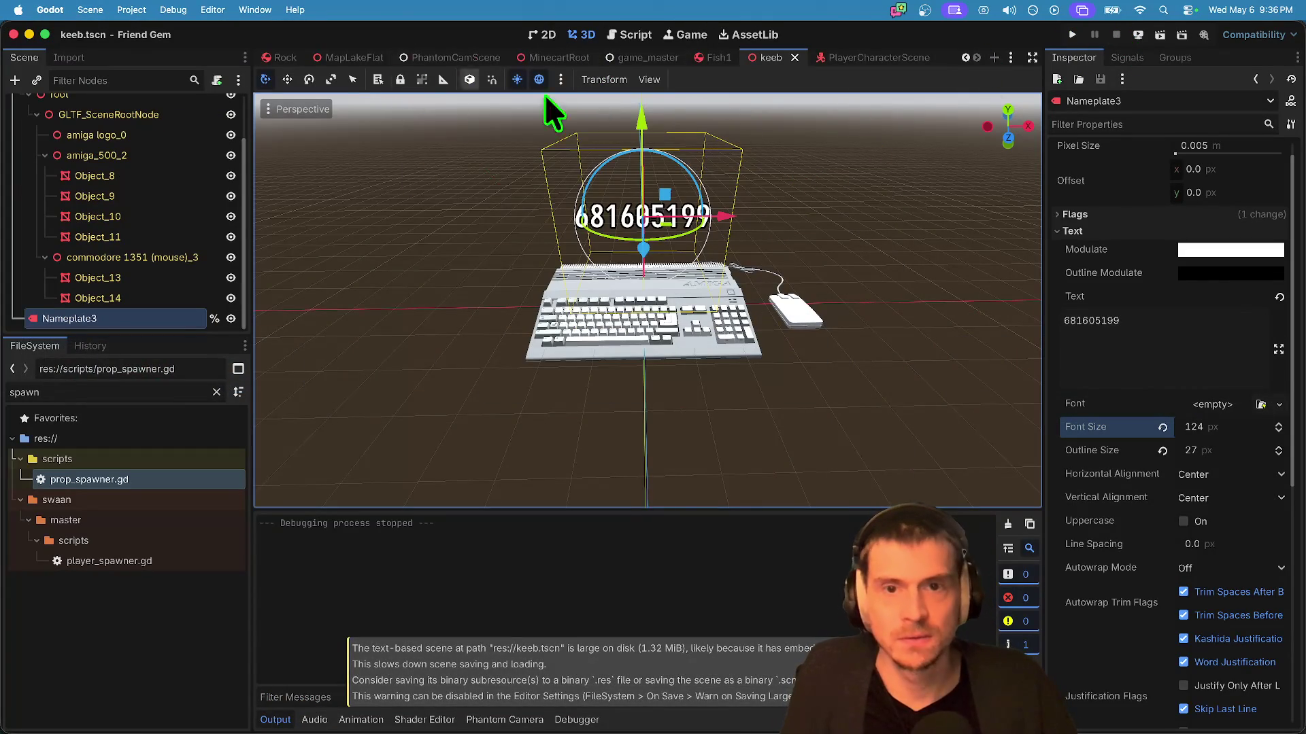
{"action": "left_click", "coordinate": [344, 56]}
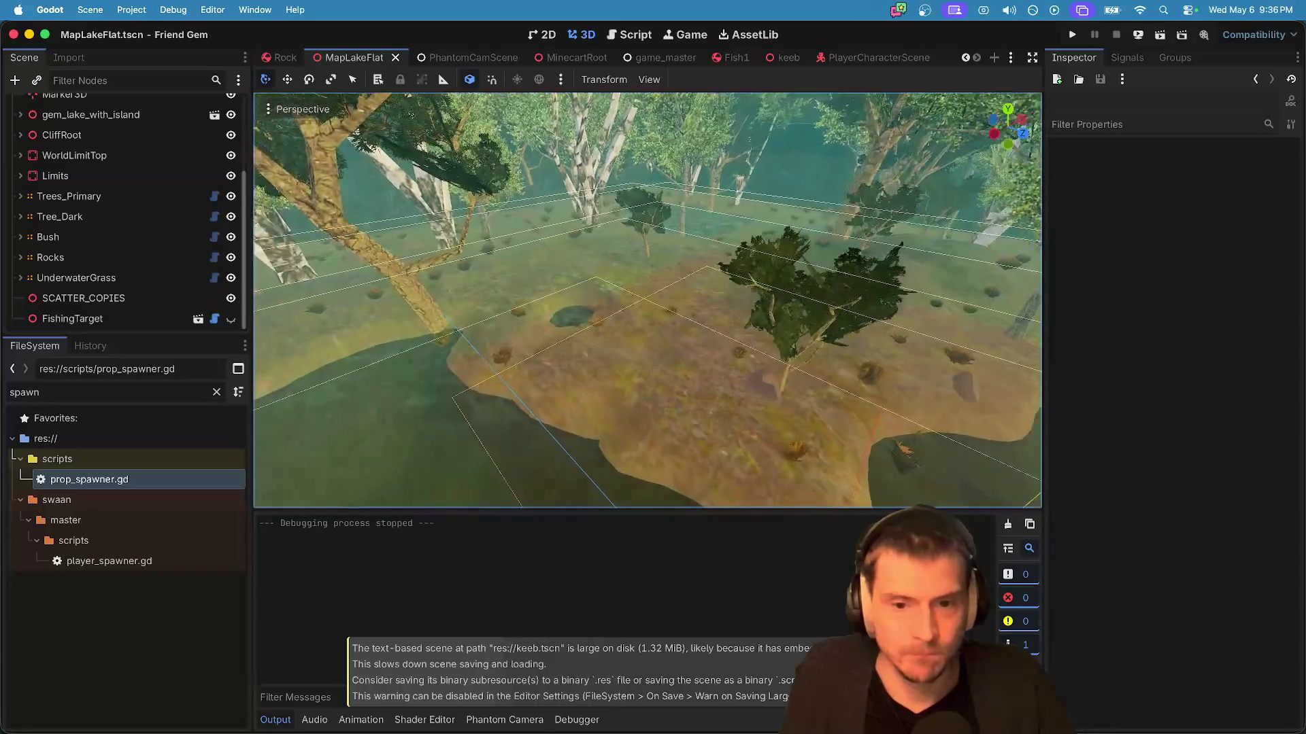
{"action": "key", "text": "w"}
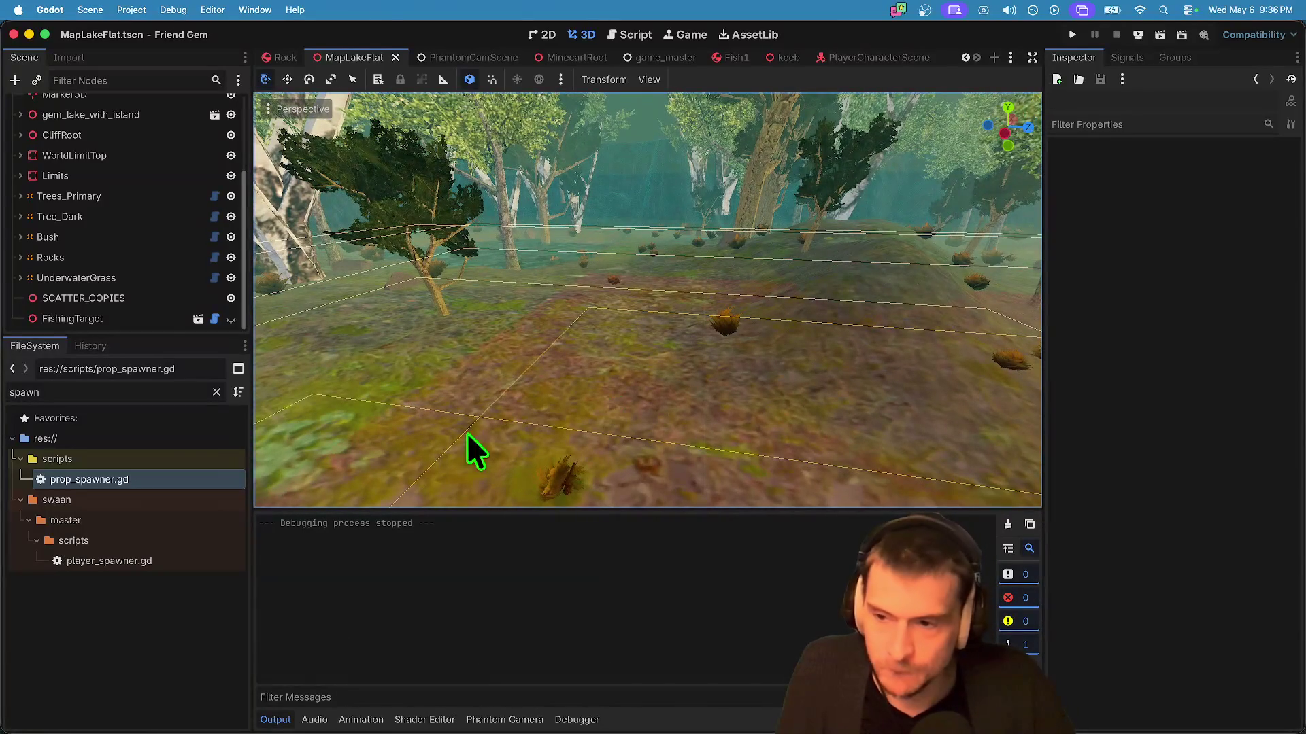
{"action": "mouse_move", "coordinate": [167, 338]}
{"action": "left_mouse_down"}
{"action": "mouse_move", "coordinate": [160, 612]}
{"action": "mouse_move", "coordinate": [175, 531]}
{"action": "left_mouse_up"}
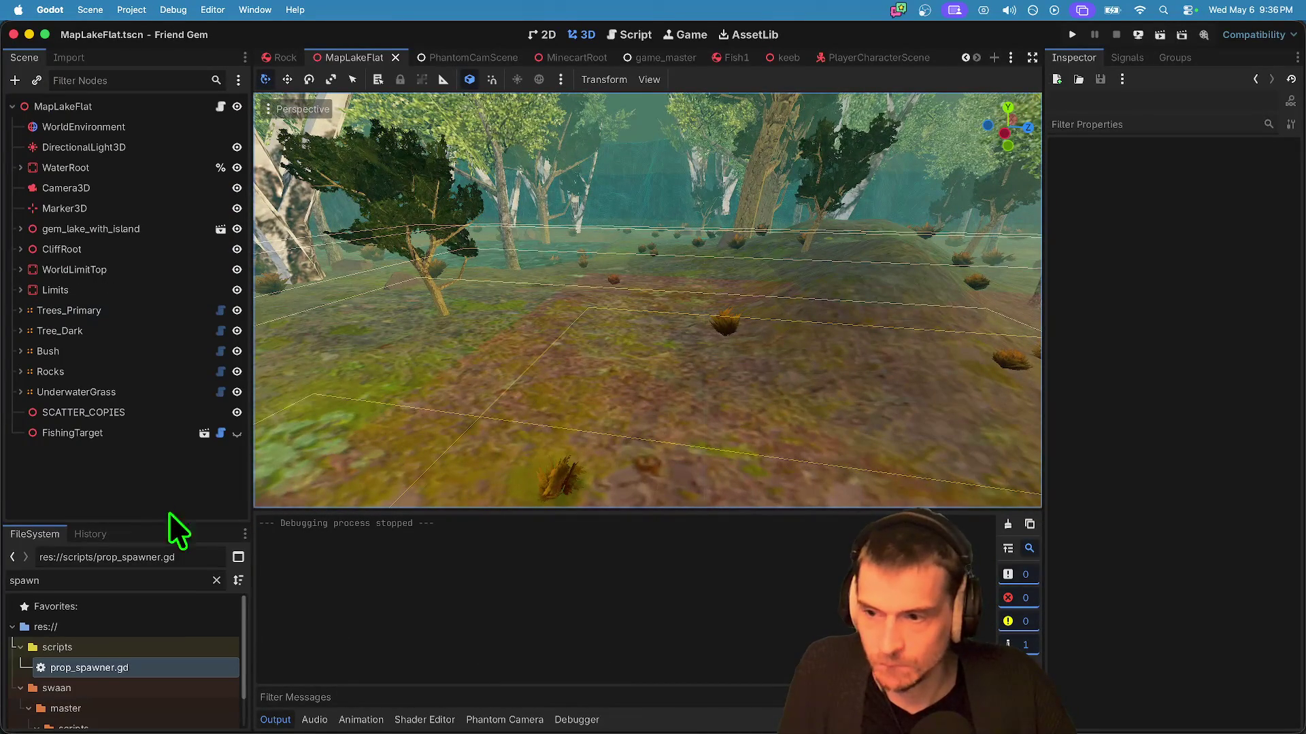
{"action": "key", "text": "w"}
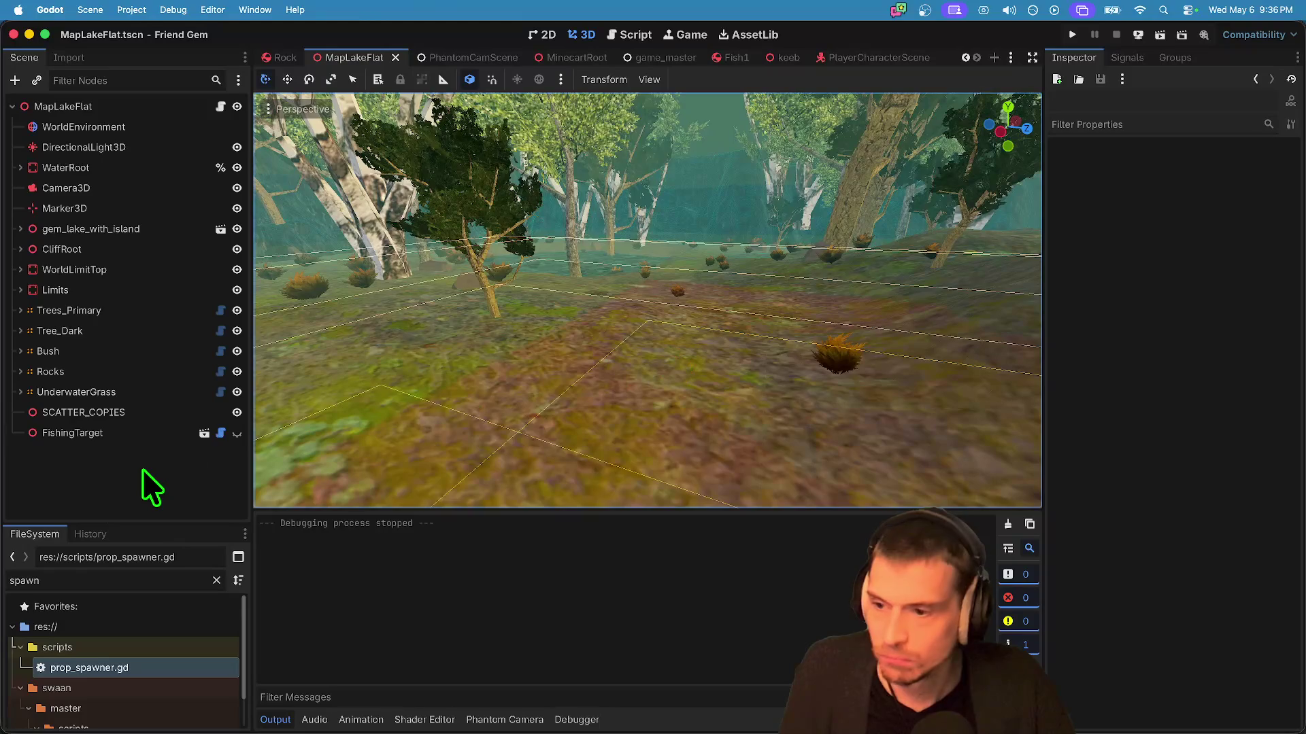
Step: Instance PlayerCharacterScene.tscn into MapLakeFlat and frame the new Player
{"action": "key", "text": "super+shift+o"}
{"action": "type", "text": "pla"}
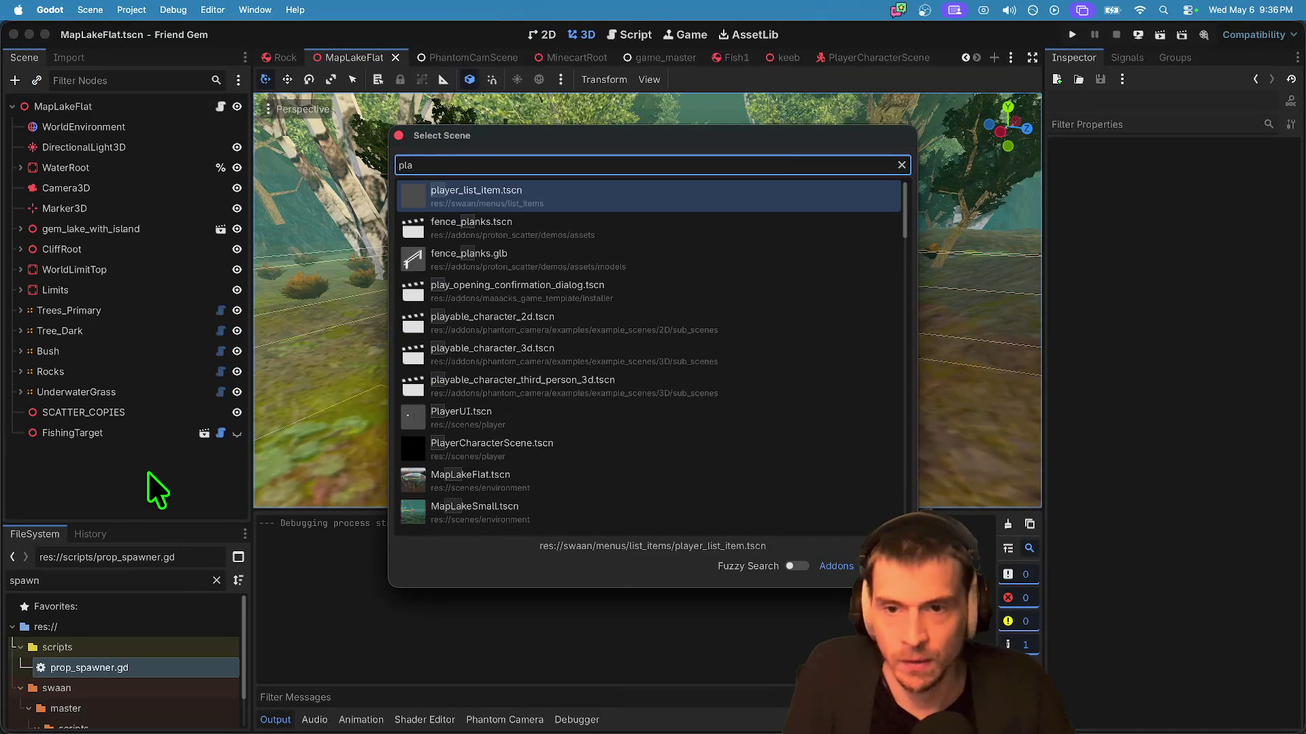
{"action": "type", "text": "ychara"}
{"action": "key", "text": "super+BackSpace"}
{"action": "type", "text": "char"}
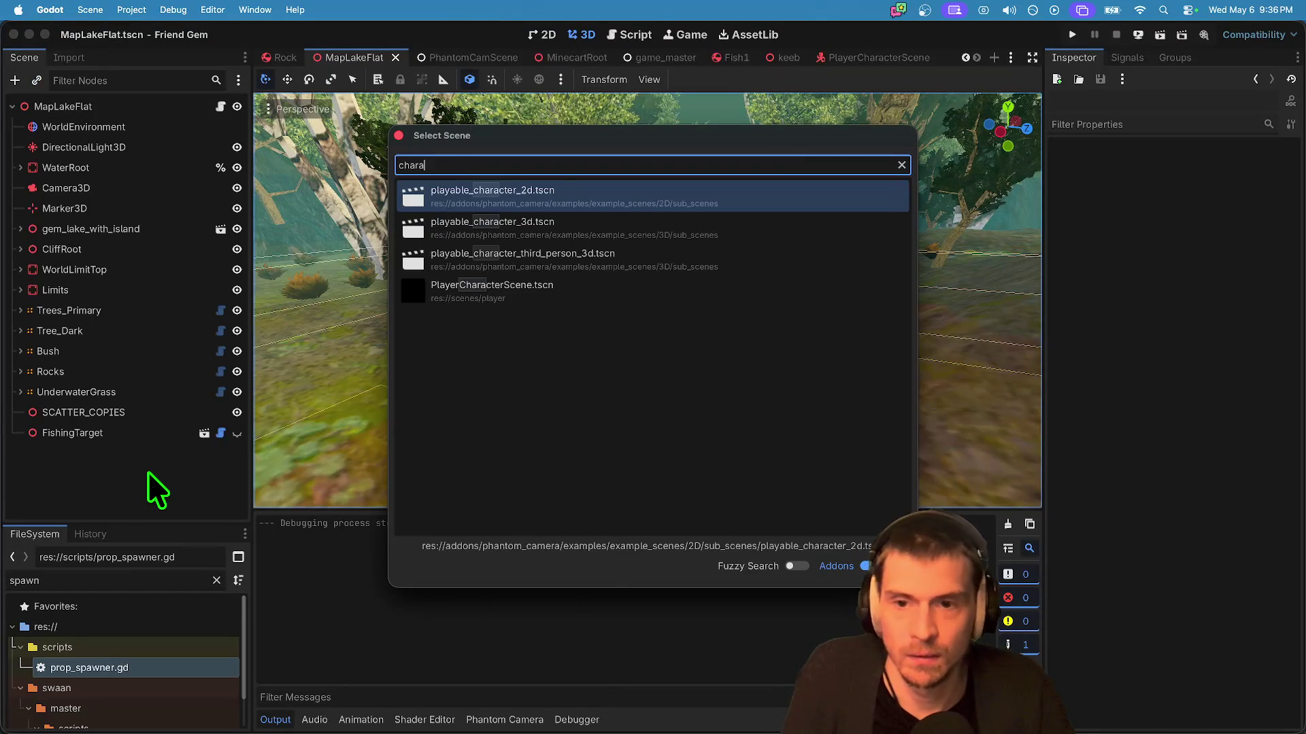
{"action": "key", "text": "Down"}
{"action": "key", "text": "Down"}
{"action": "key", "text": "Down"}
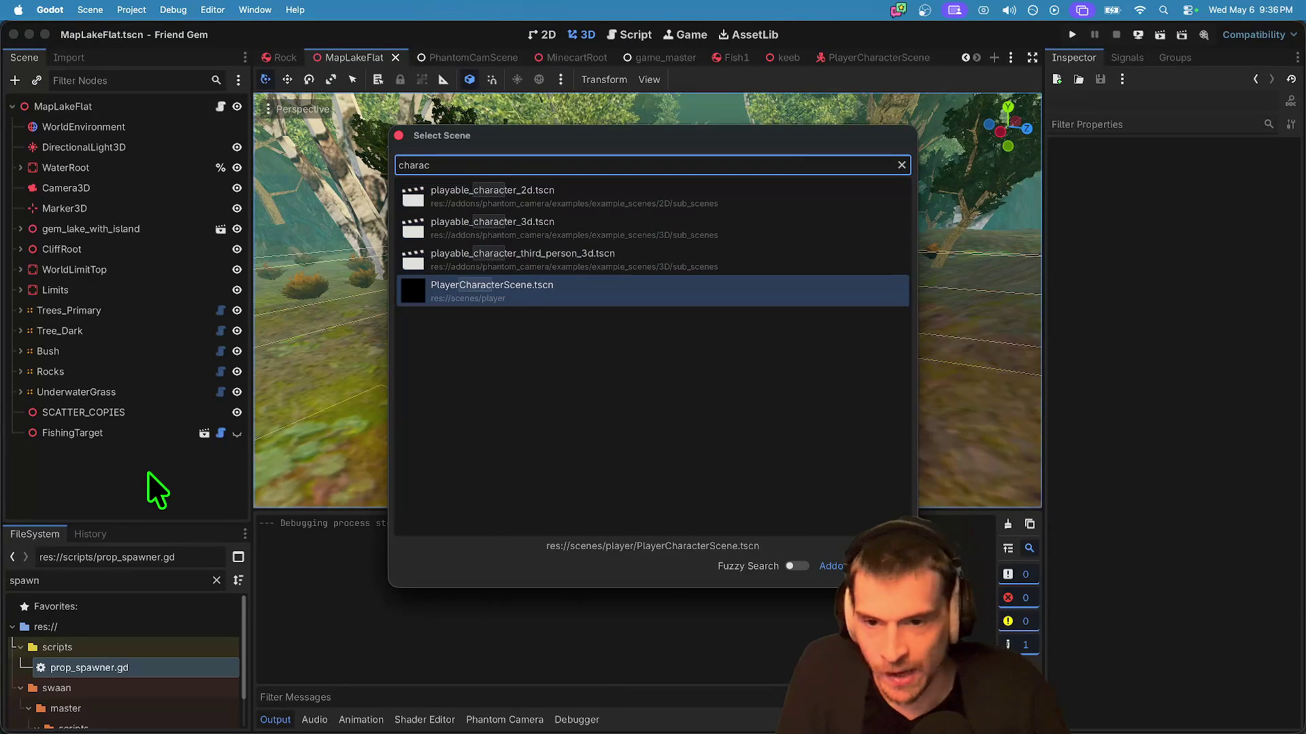
{"action": "key", "text": "Return"}
{"action": "key", "text": "f"}
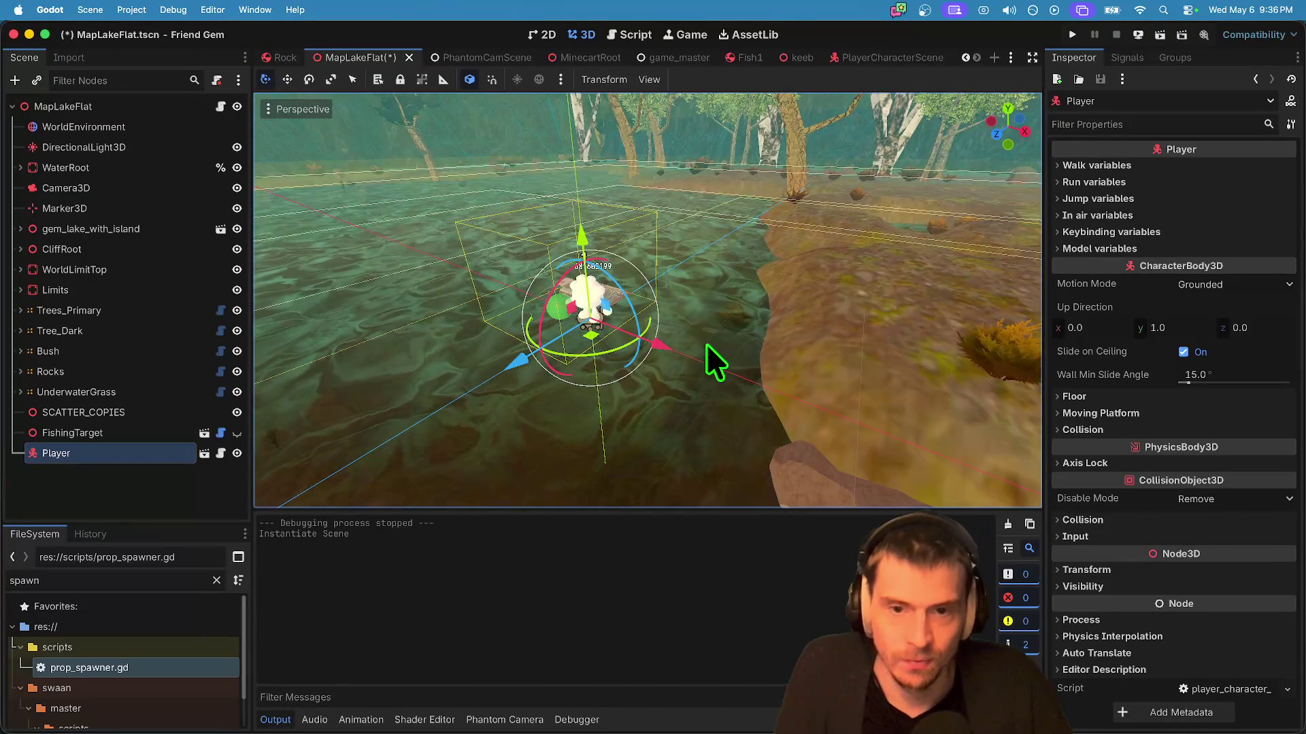
Step: Rotate and move the Player, set it down on the ground, and save the scene
{"action": "left_click_drag", "start_coordinate": [598, 350], "coordinate": [525, 239]}
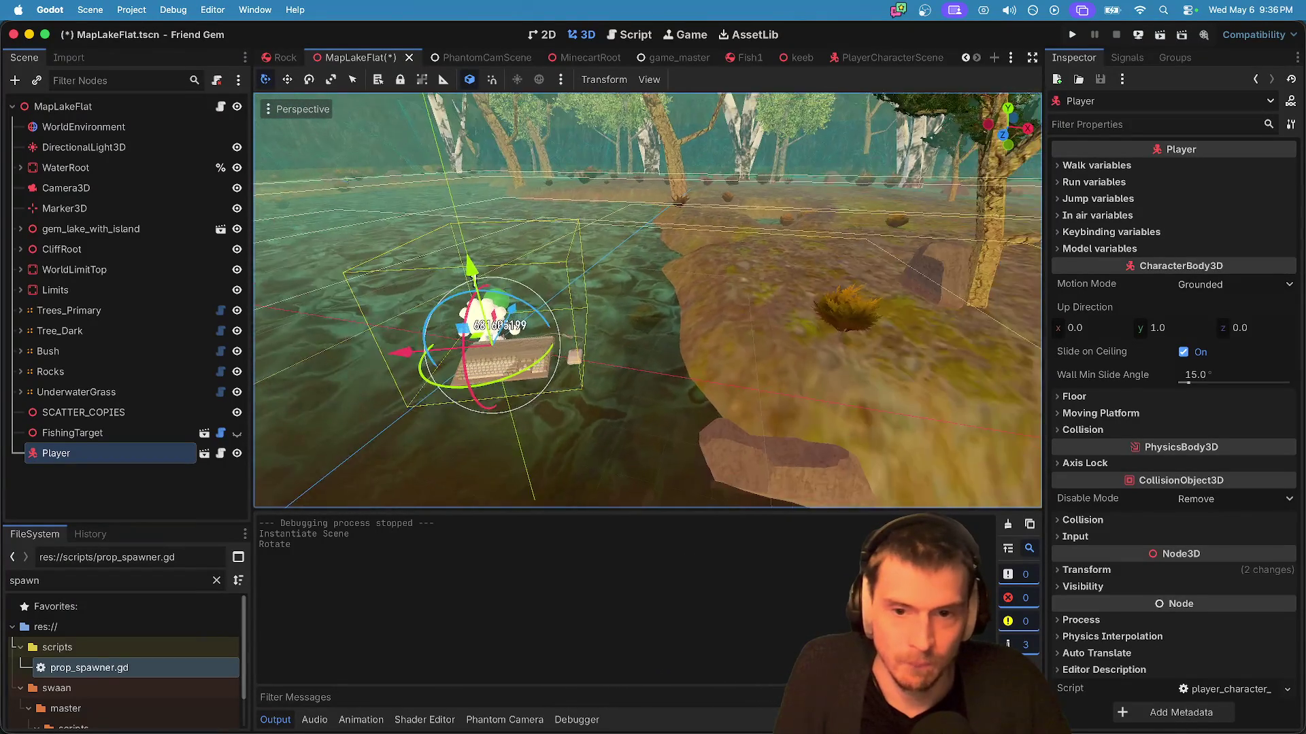
{"action": "key", "text": "f"}
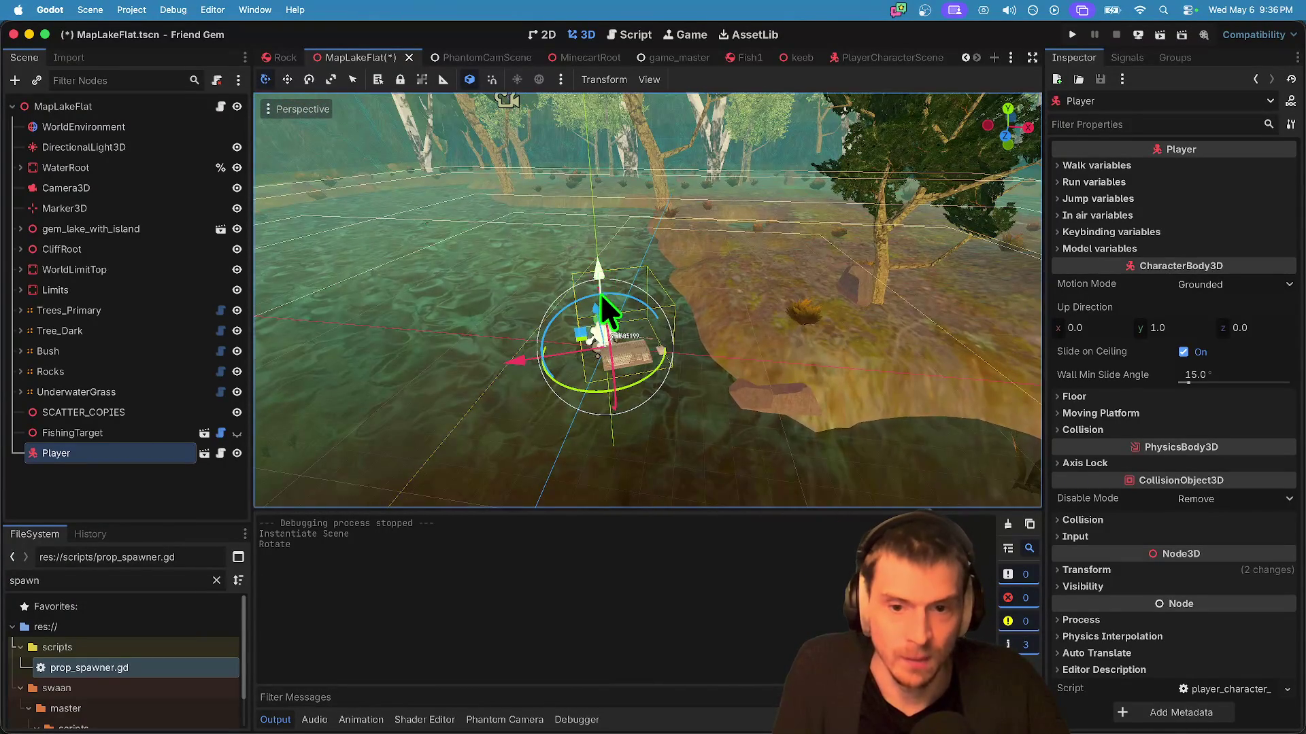
{"action": "mouse_move", "coordinate": [594, 317]}
{"action": "left_mouse_down"}
{"action": "mouse_move", "coordinate": [597, 280]}
{"action": "mouse_move", "coordinate": [497, 328]}
{"action": "mouse_move", "coordinate": [761, 283]}
{"action": "left_mouse_up"}
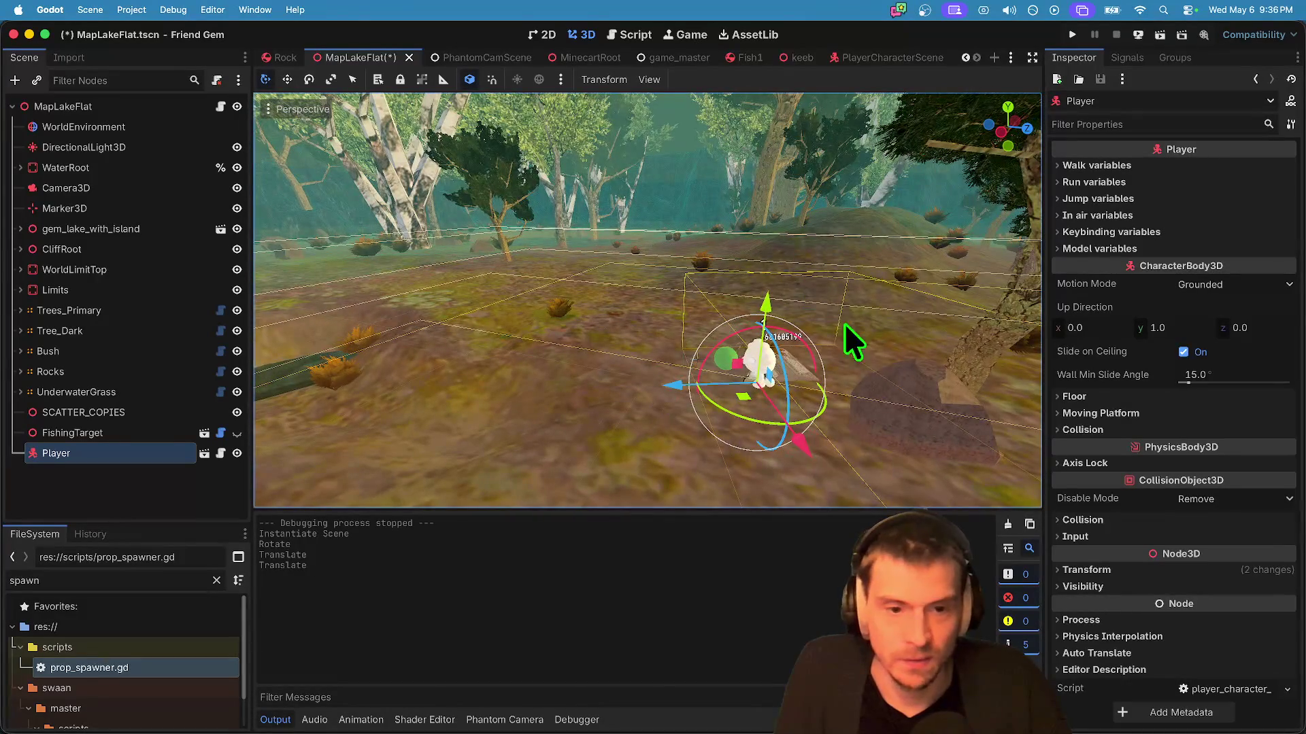
{"action": "mouse_move", "coordinate": [691, 298]}
{"action": "left_mouse_down"}
{"action": "mouse_move", "coordinate": [682, 158]}
{"action": "mouse_move", "coordinate": [681, 177]}
{"action": "left_mouse_up"}
{"action": "mouse_move", "coordinate": [601, 276]}
{"action": "left_mouse_down"}
{"action": "mouse_move", "coordinate": [538, 283]}
{"action": "mouse_move", "coordinate": [634, 272]}
{"action": "mouse_move", "coordinate": [612, 272]}
{"action": "left_mouse_up"}
{"action": "left_click_drag", "start_coordinate": [619, 191], "coordinate": [621, 202]}
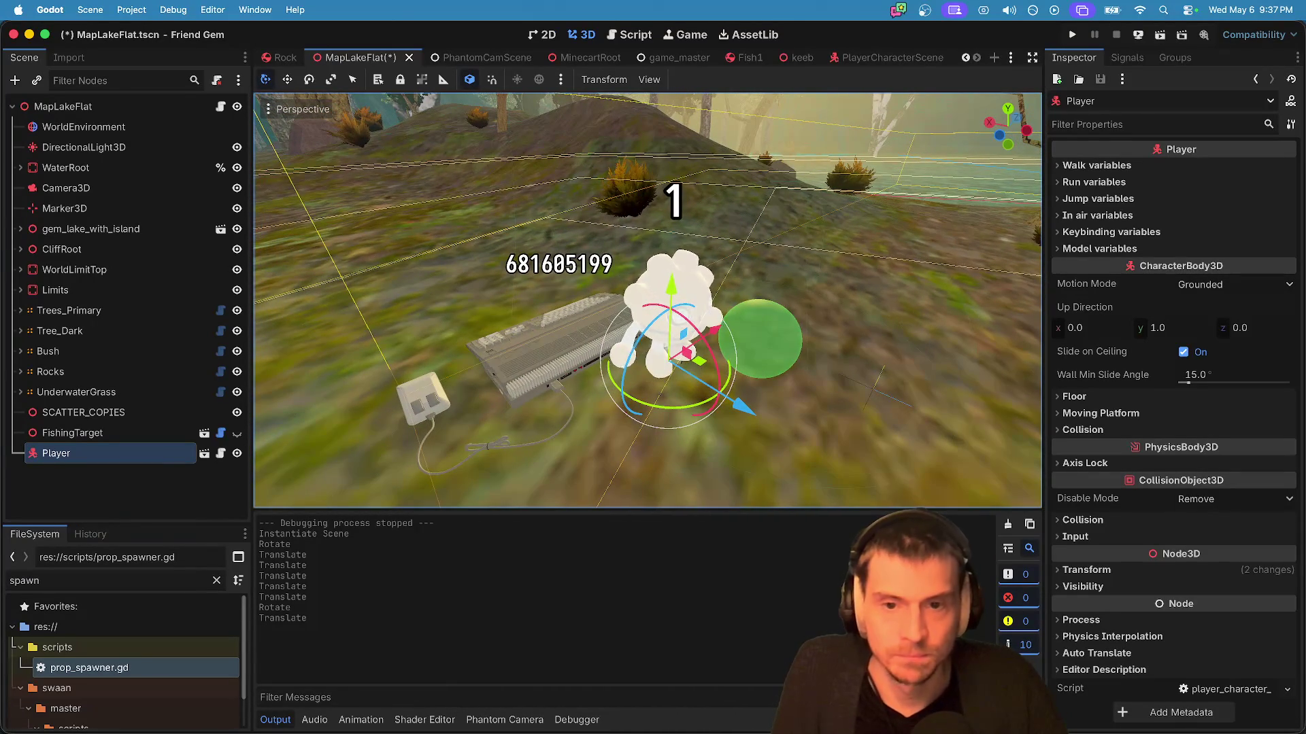
{"action": "key", "text": "super+s"}
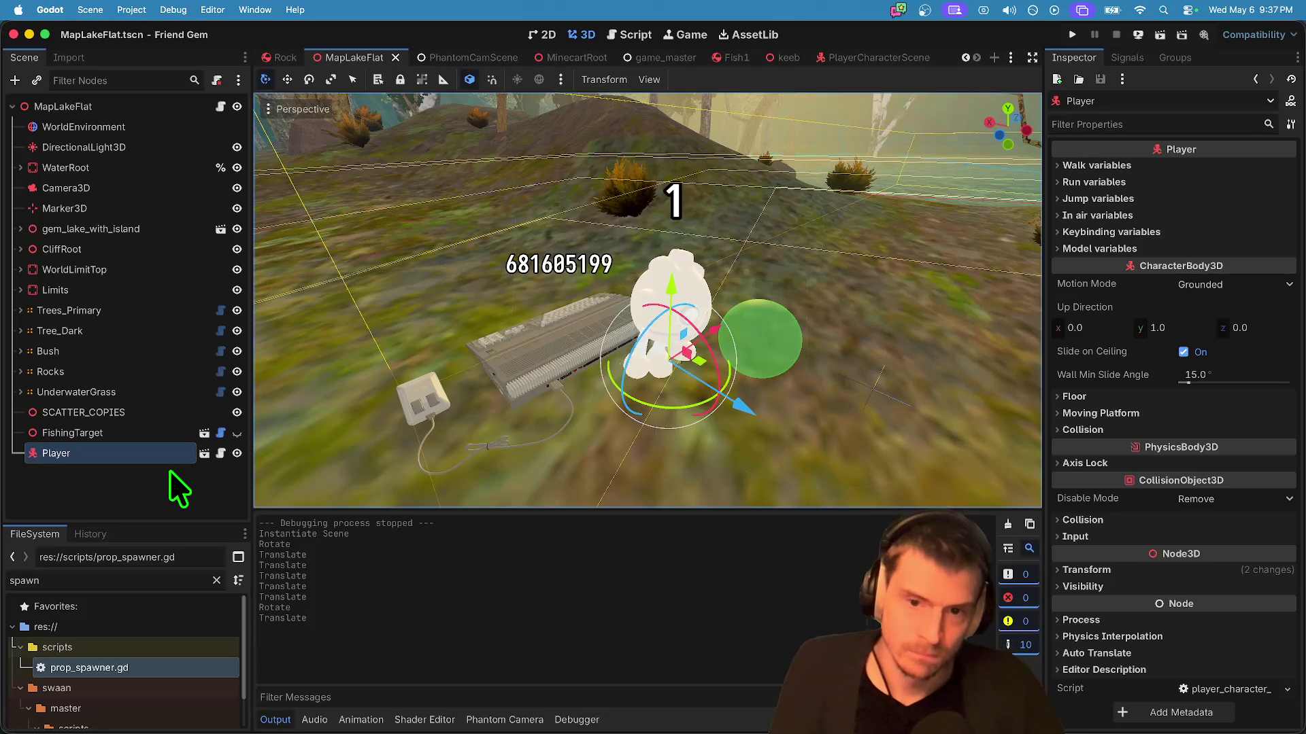
{"action": "left_click", "coordinate": [131, 9]}
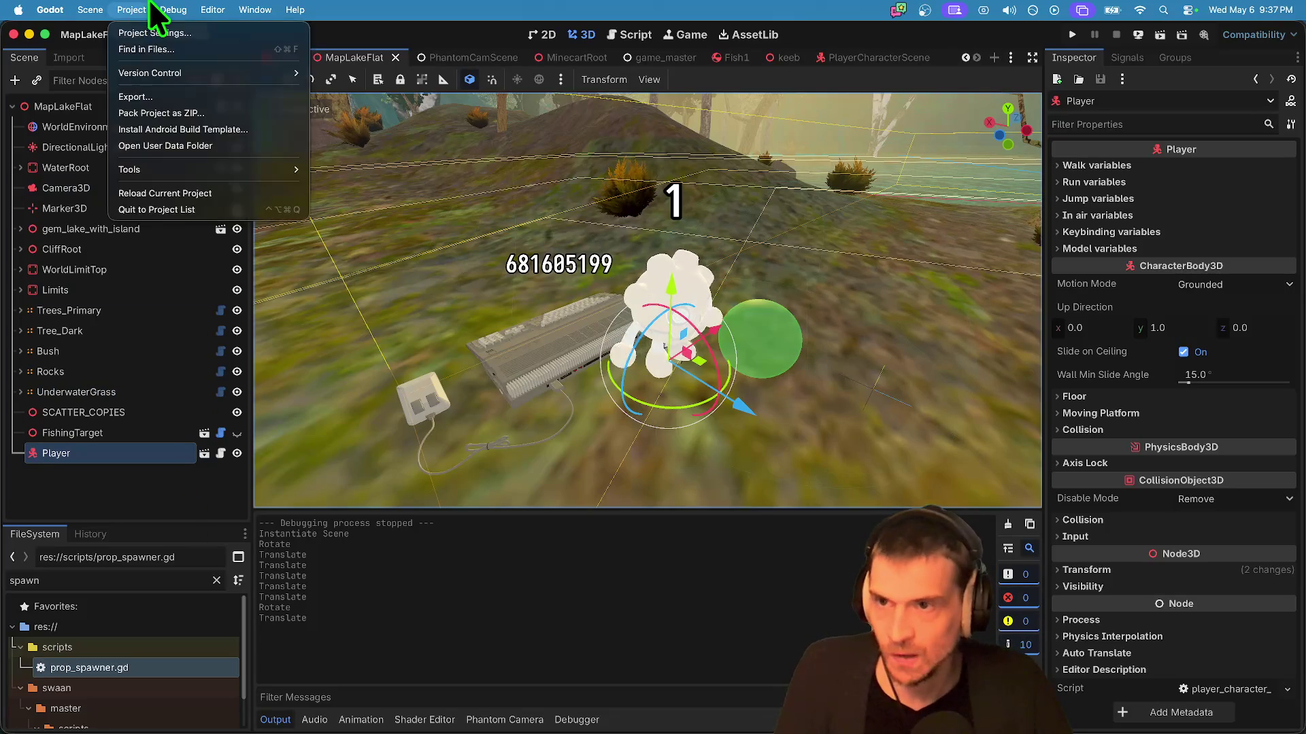
Step: Configure two run instances, giving the first the 'server' feature tag
{"action": "mouse_move", "coordinate": [173, 9]}
{"action": "left_click", "coordinate": [192, 226]}
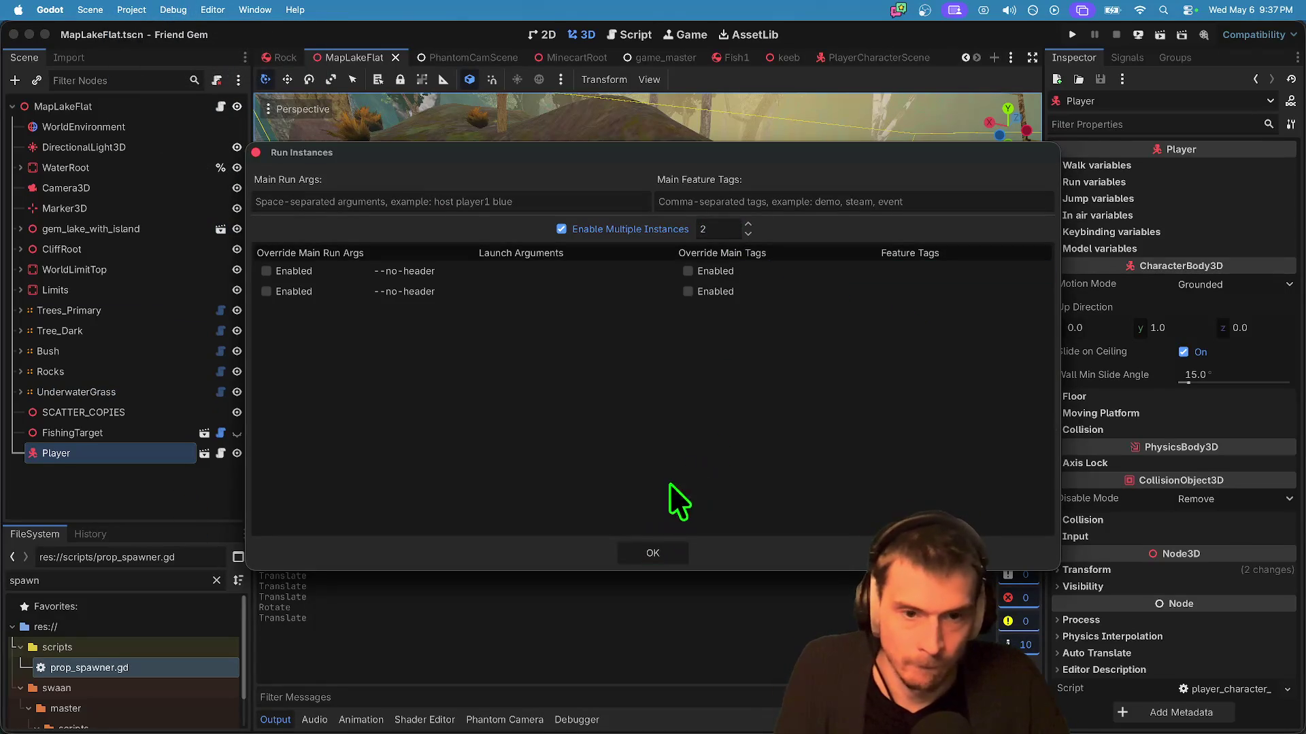
{"action": "left_click", "coordinate": [831, 269]}
{"action": "type", "text": "server"}
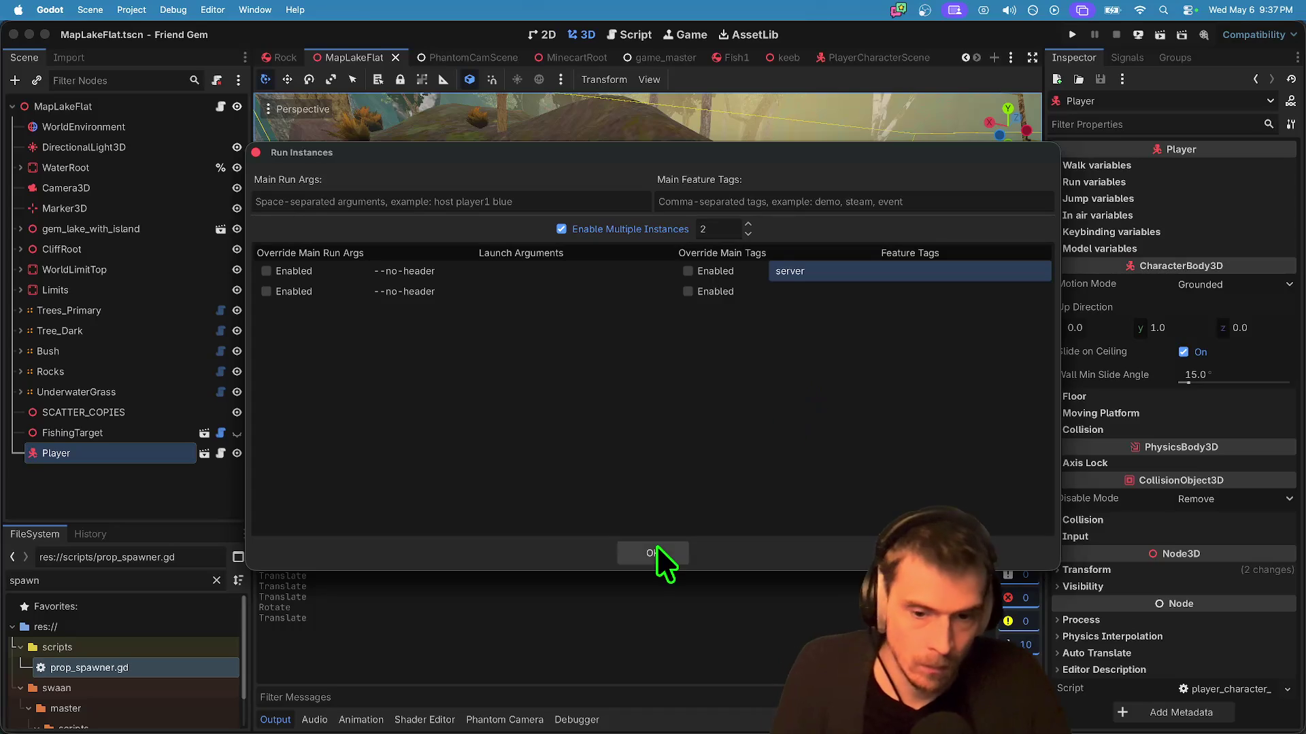
{"action": "left_click", "coordinate": [654, 548]}
{"action": "scroll", "coordinate": [786, 394], "scroll_direction": "down", "scroll_amount": 3}
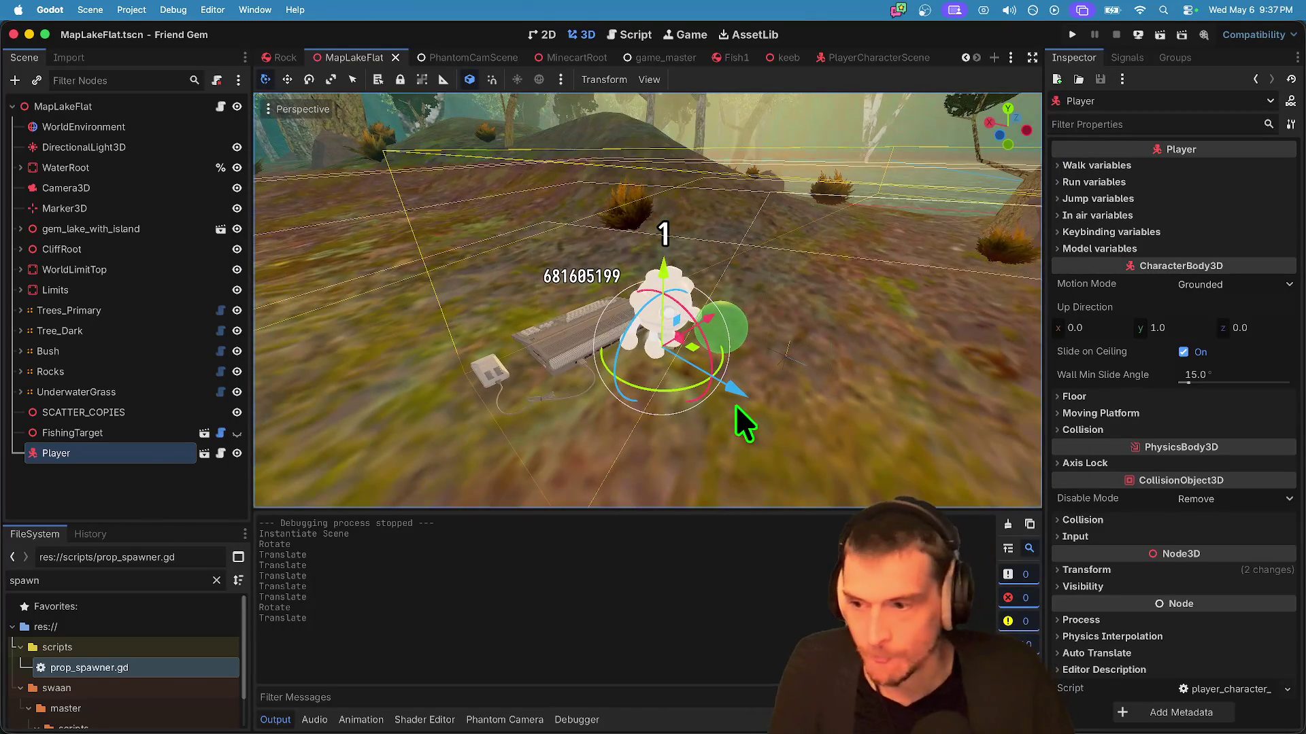
{"action": "right_click", "coordinate": [146, 447]}
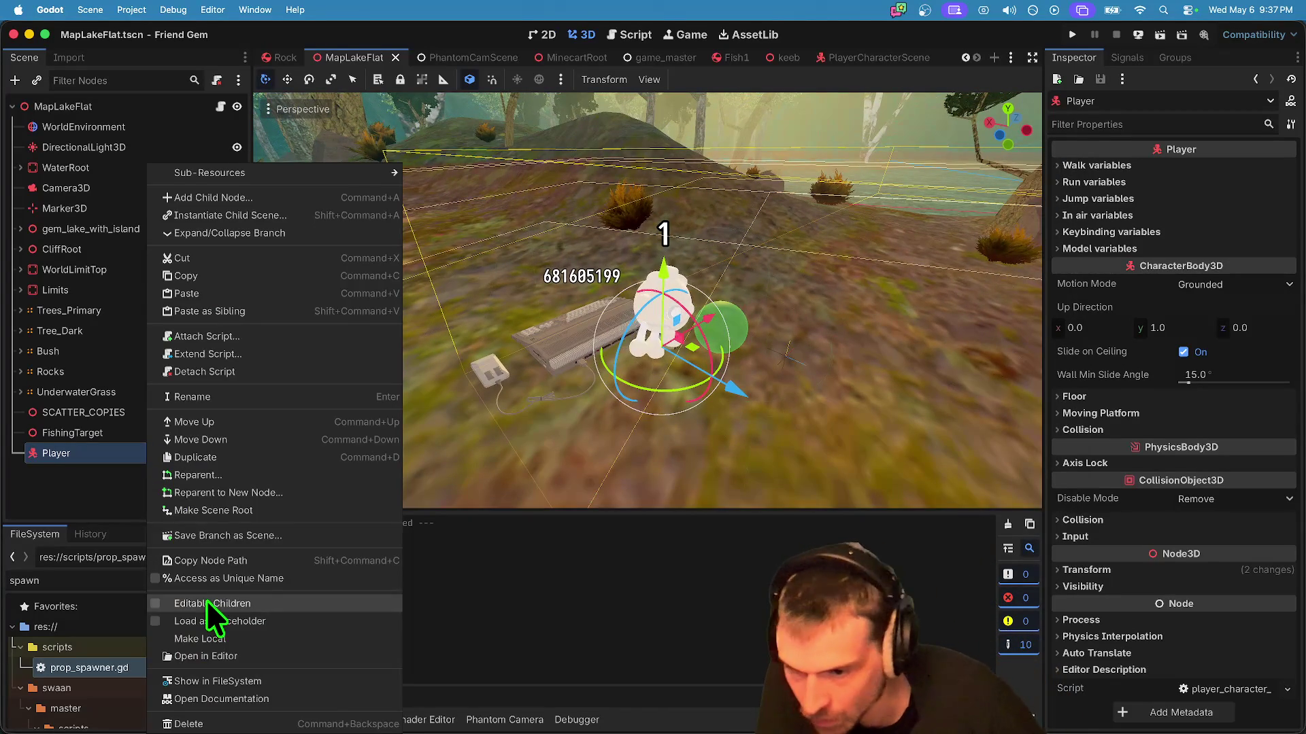
Step: Make the Player's children editable and hide its InteractArea node
{"action": "left_click", "coordinate": [206, 602]}
{"action": "left_click_drag", "start_coordinate": [161, 528], "coordinate": [160, 634]}
{"action": "scroll", "coordinate": [149, 515], "scroll_direction": "down", "scroll_amount": 5}
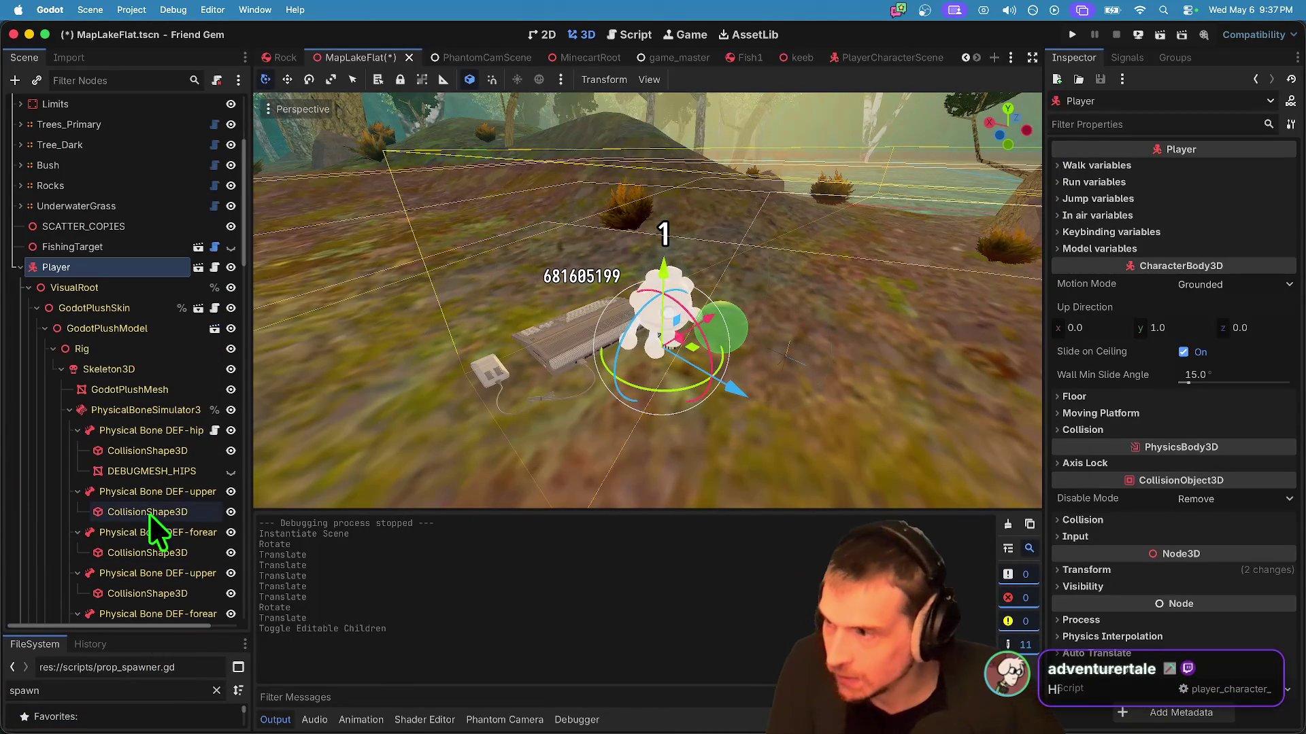
{"action": "scroll", "coordinate": [147, 481], "scroll_direction": "down", "scroll_amount": 2}
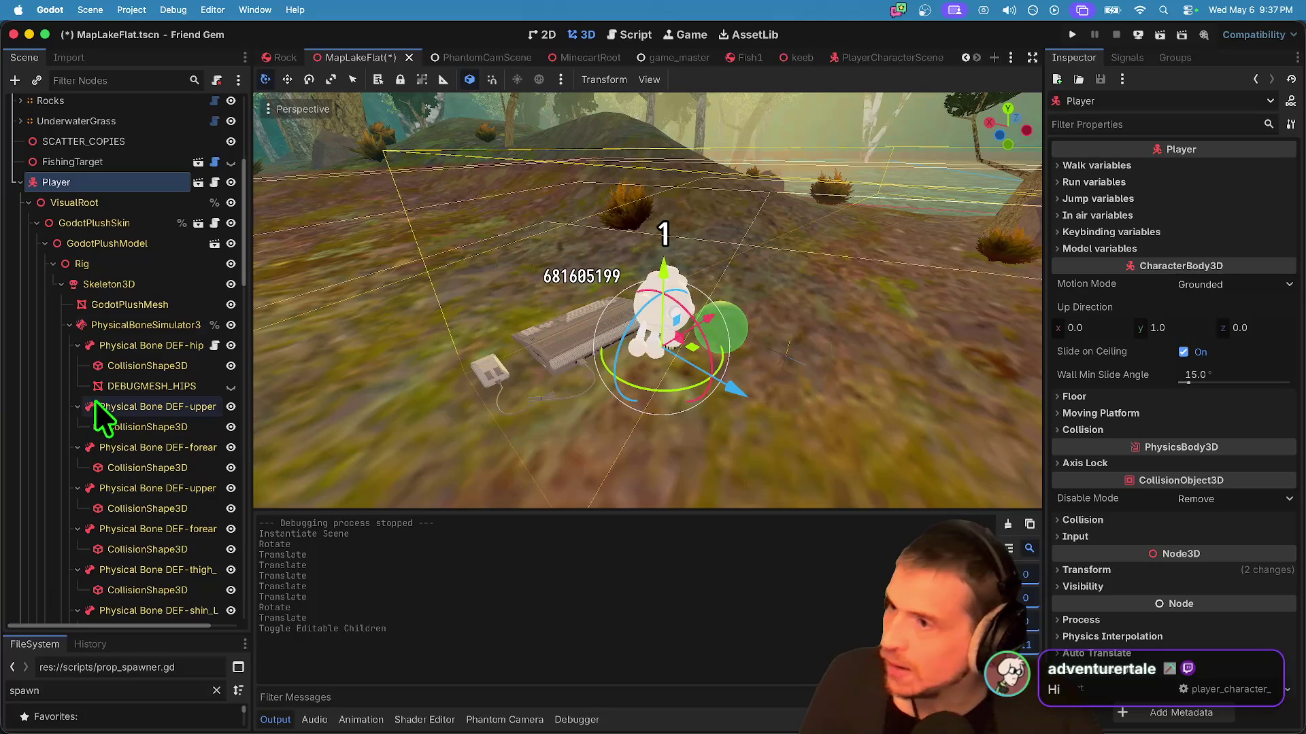
{"action": "scroll", "coordinate": [105, 404], "scroll_direction": "down", "scroll_amount": 10}
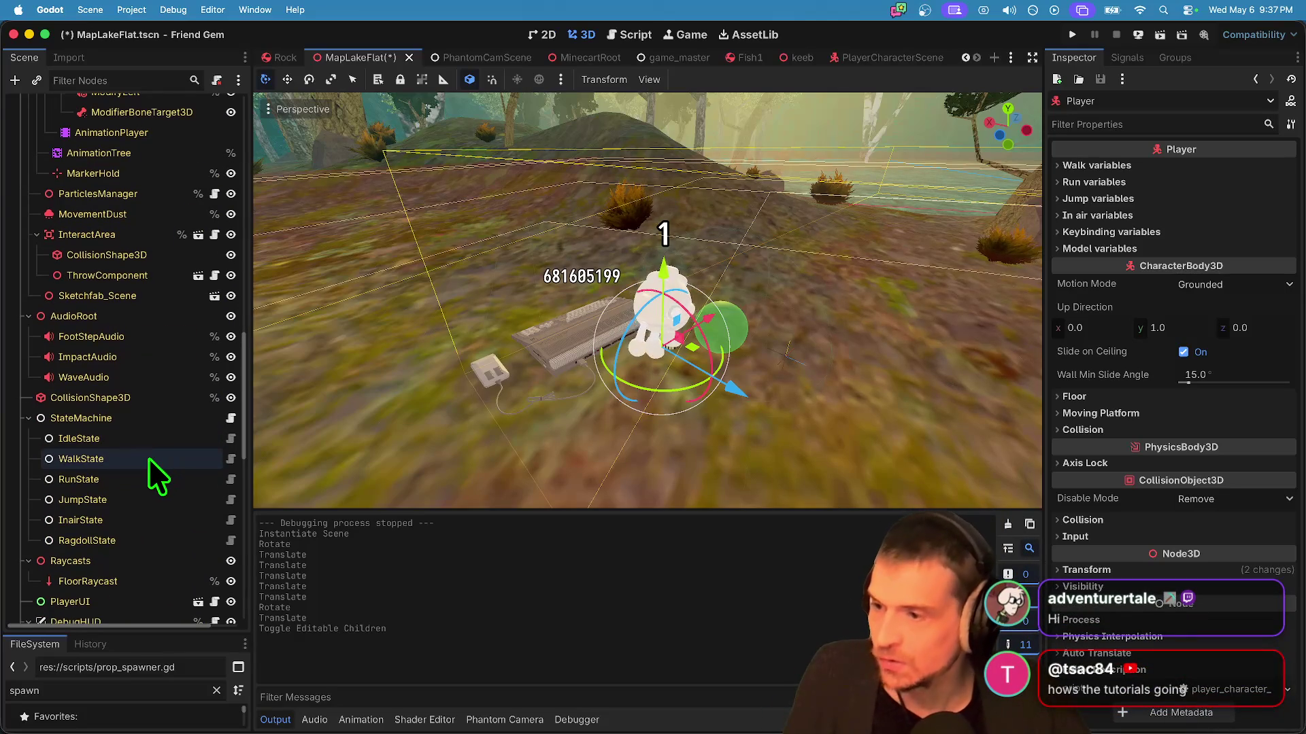
{"action": "scroll", "coordinate": [684, 390], "scroll_direction": "up", "scroll_amount": 6}
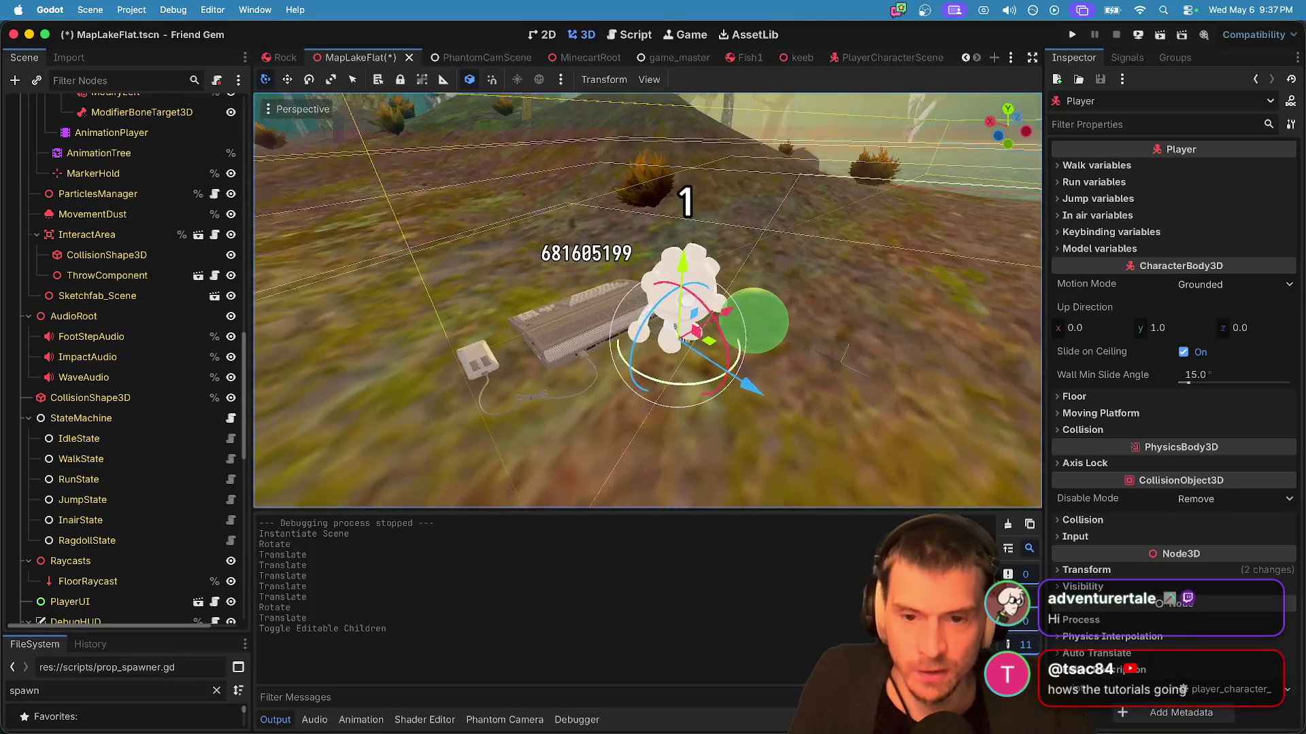
{"action": "scroll", "coordinate": [683, 367], "scroll_direction": "down", "scroll_amount": 5}
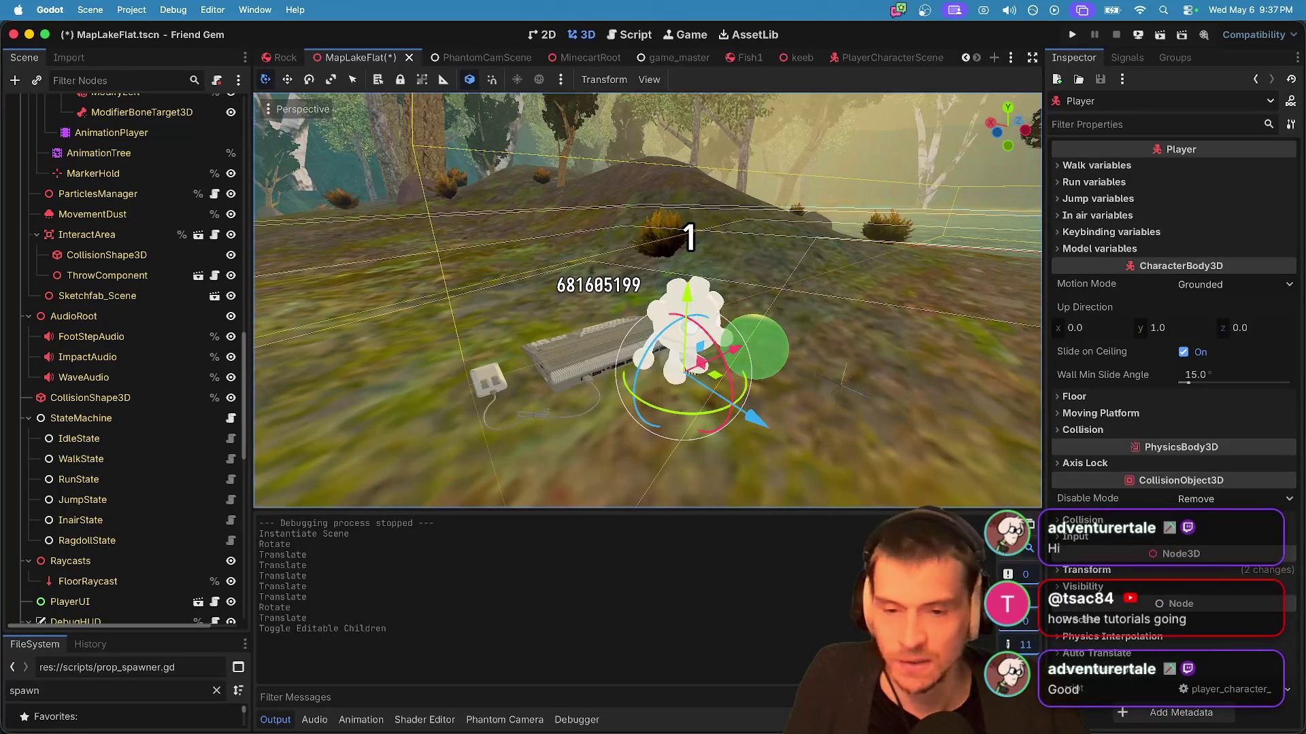
{"action": "scroll", "coordinate": [161, 428], "scroll_direction": "up", "scroll_amount": 5}
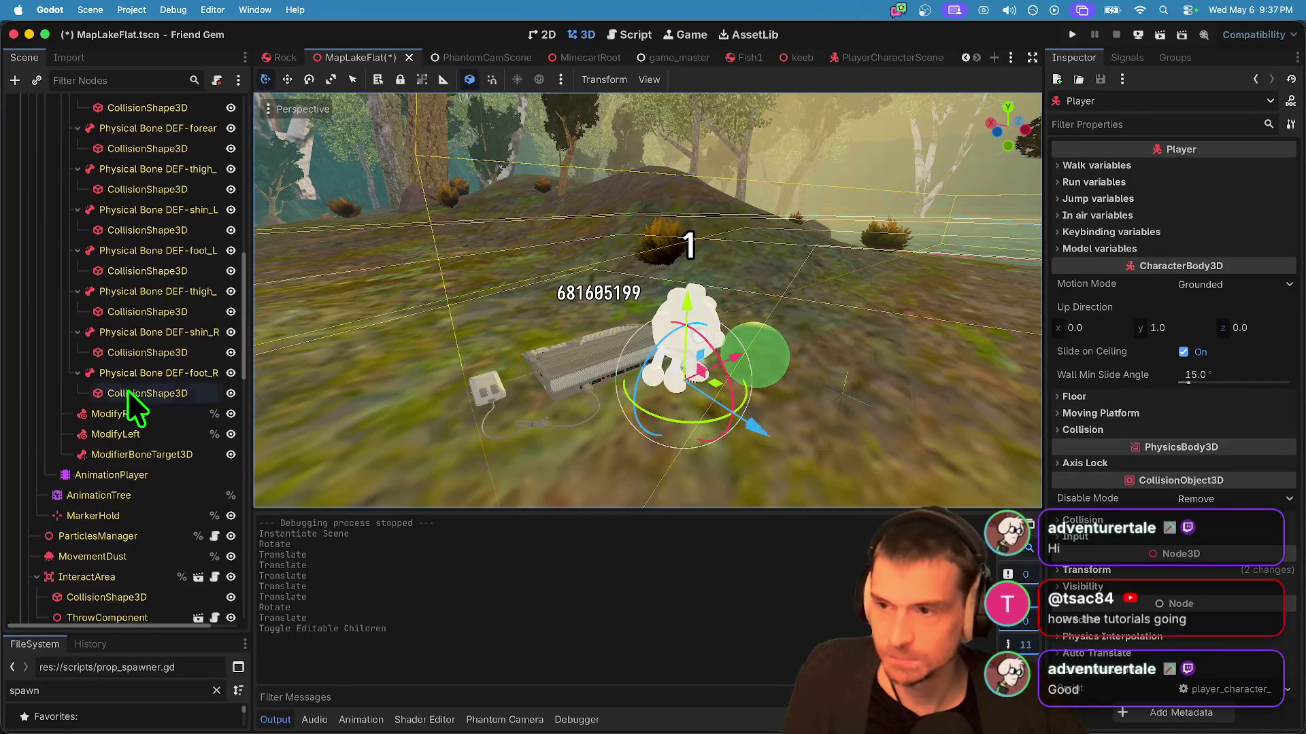
{"action": "left_click", "coordinate": [227, 460]}
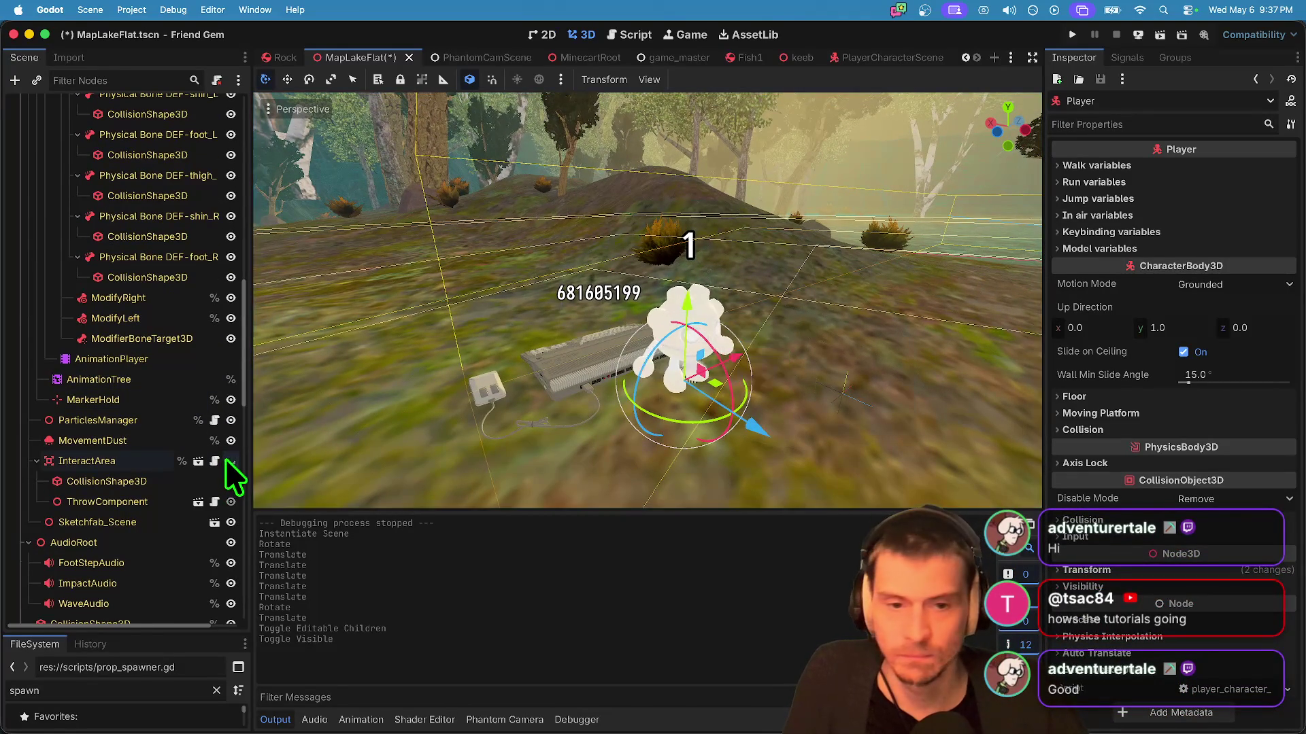
{"action": "scroll", "coordinate": [71, 510], "scroll_direction": "down", "scroll_amount": 10}
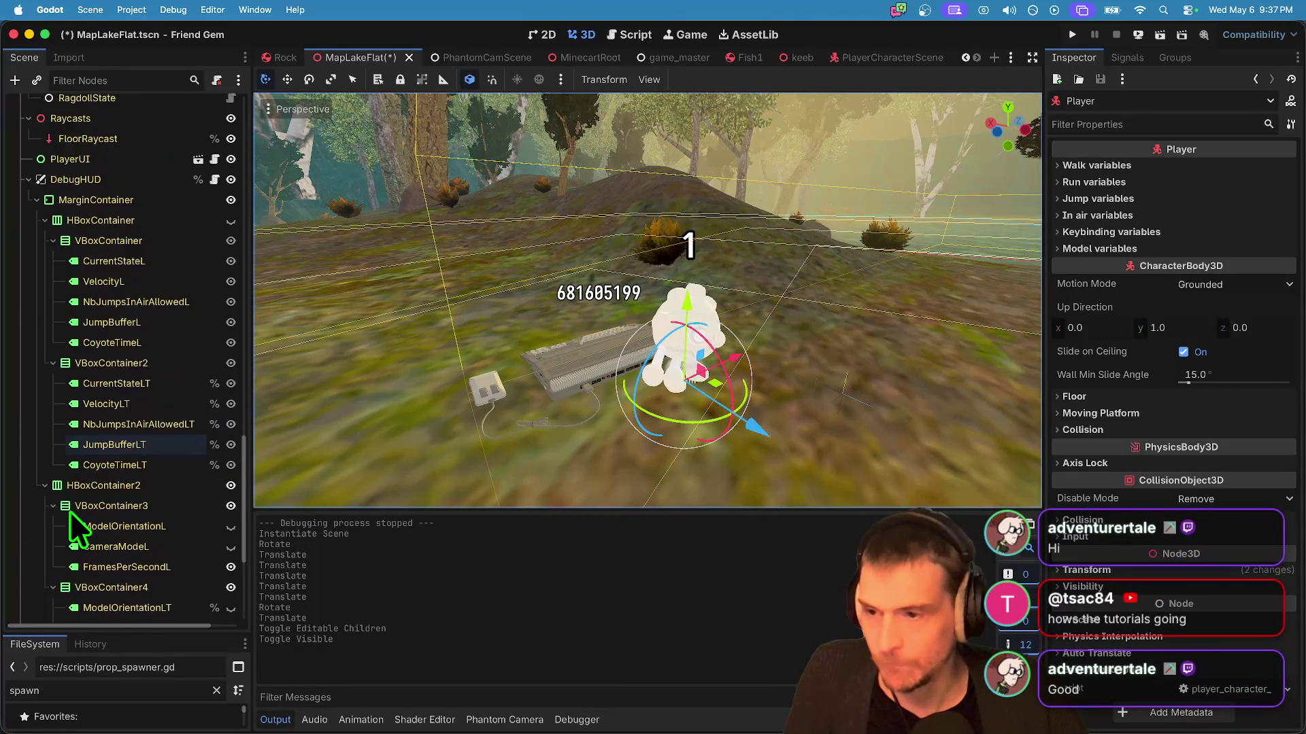
{"action": "scroll", "coordinate": [72, 505], "scroll_direction": "up", "scroll_amount": 5}
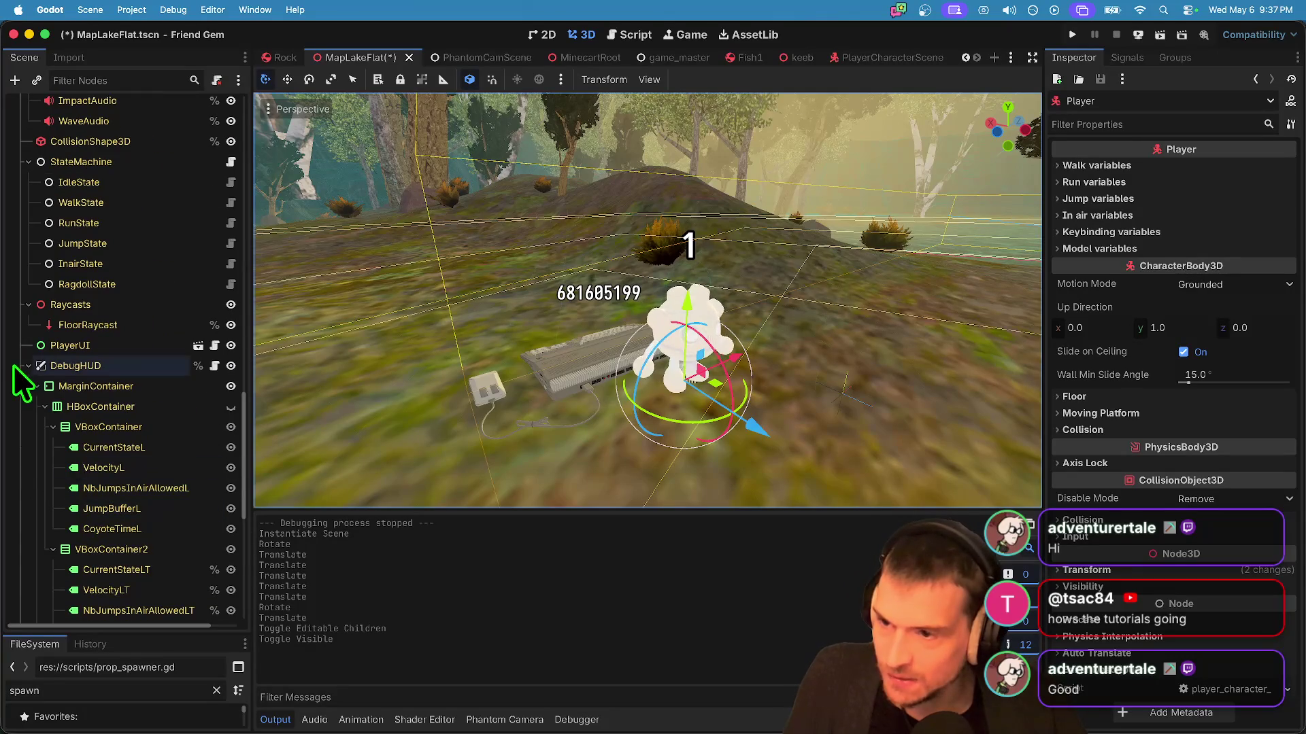
{"action": "scroll", "coordinate": [92, 327], "scroll_direction": "up", "scroll_amount": 2}
{"action": "scroll", "coordinate": [96, 320], "scroll_direction": "up", "scroll_amount": 1}
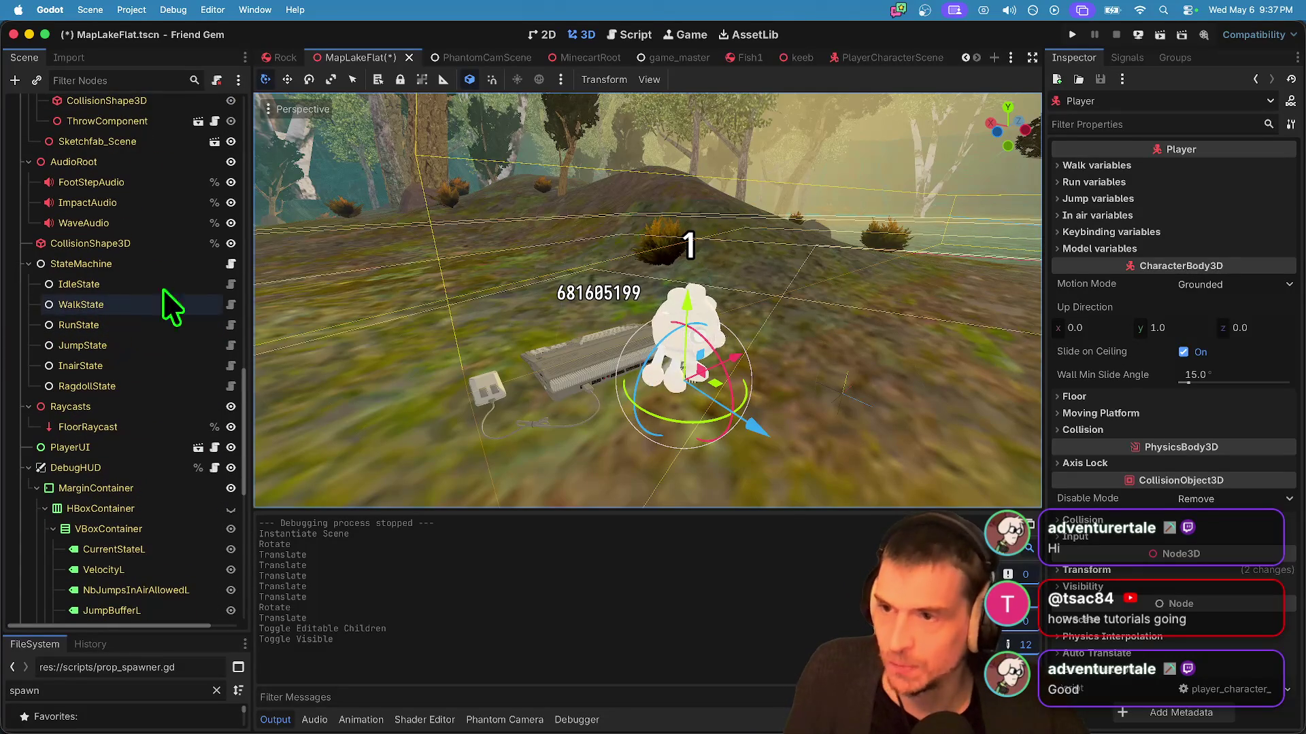
Step: Collapse the Player's DebugHUD branch, save MapLakeFlat, and run the game
{"action": "right_click", "coordinate": [81, 304]}
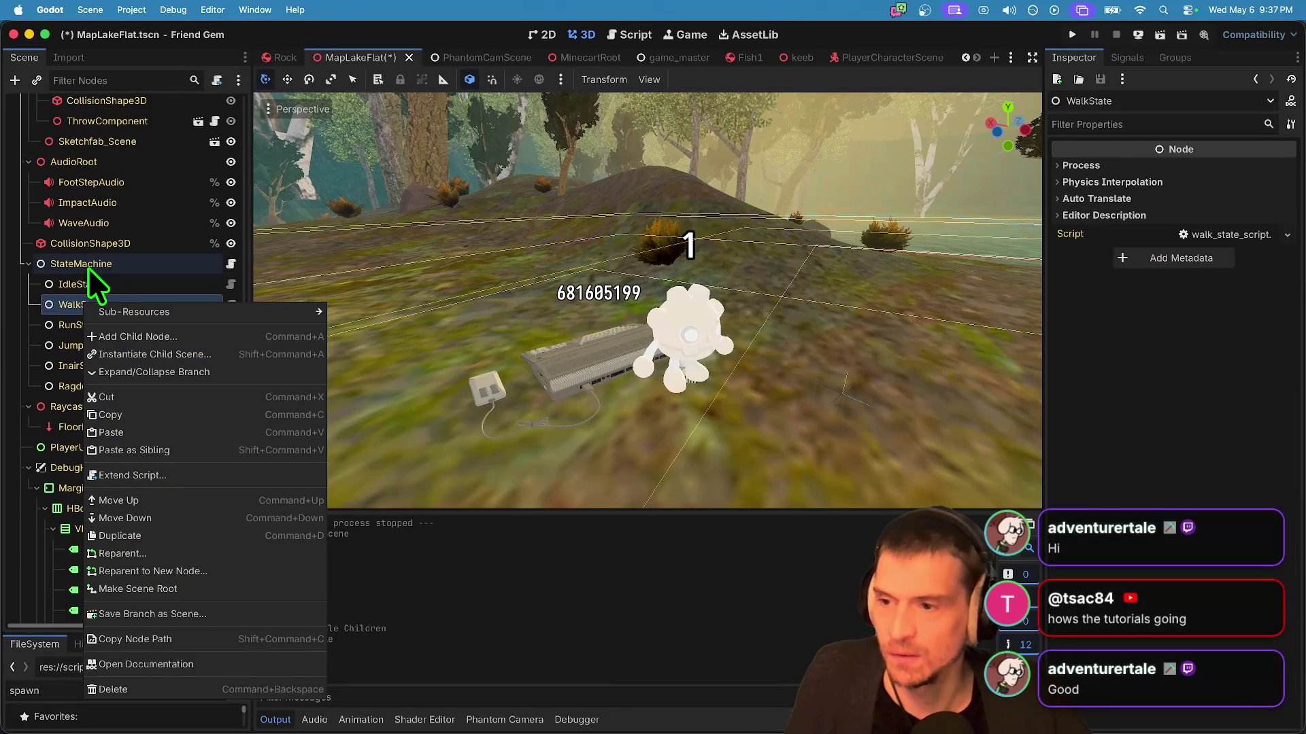
{"action": "key", "text": "Escape"}
{"action": "scroll", "coordinate": [102, 320], "scroll_direction": "down", "scroll_amount": 2}
{"action": "scroll", "coordinate": [116, 424], "scroll_direction": "down", "scroll_amount": 7}
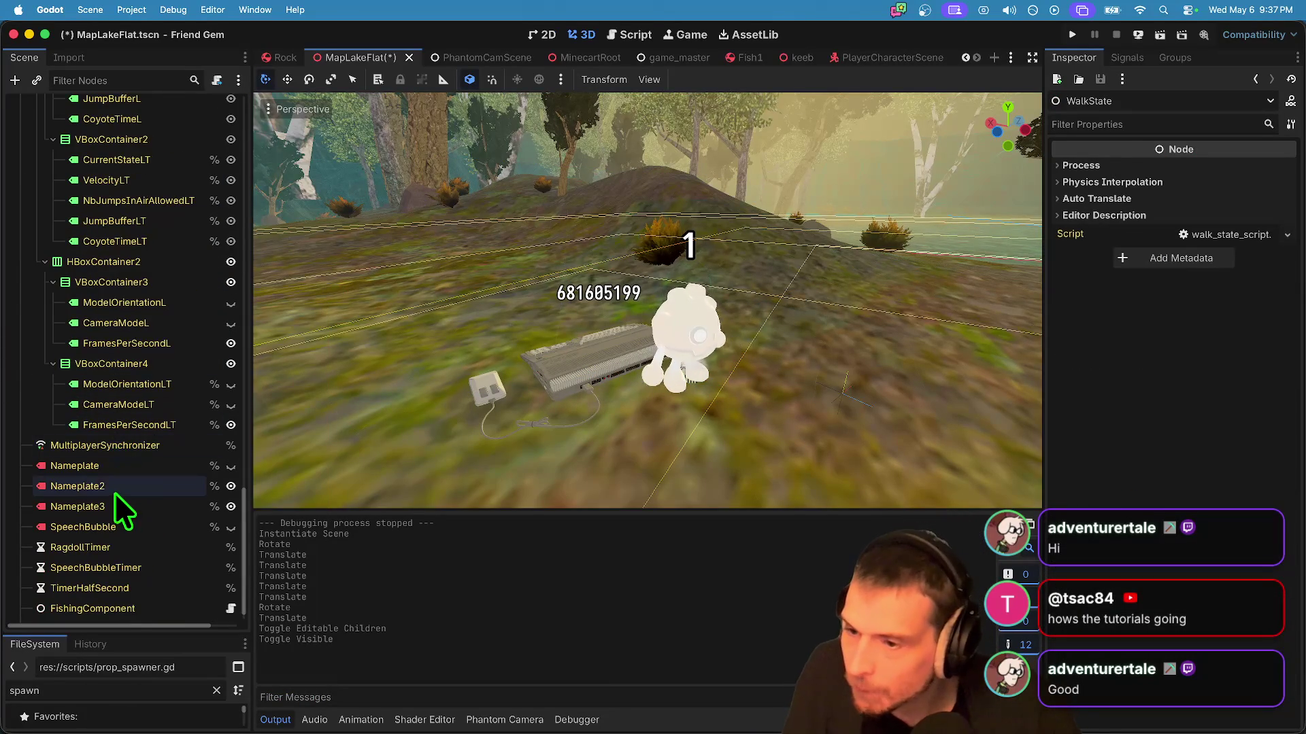
{"action": "scroll", "coordinate": [113, 495], "scroll_direction": "up", "scroll_amount": 5}
{"action": "scroll", "coordinate": [108, 476], "scroll_direction": "up", "scroll_amount": 10}
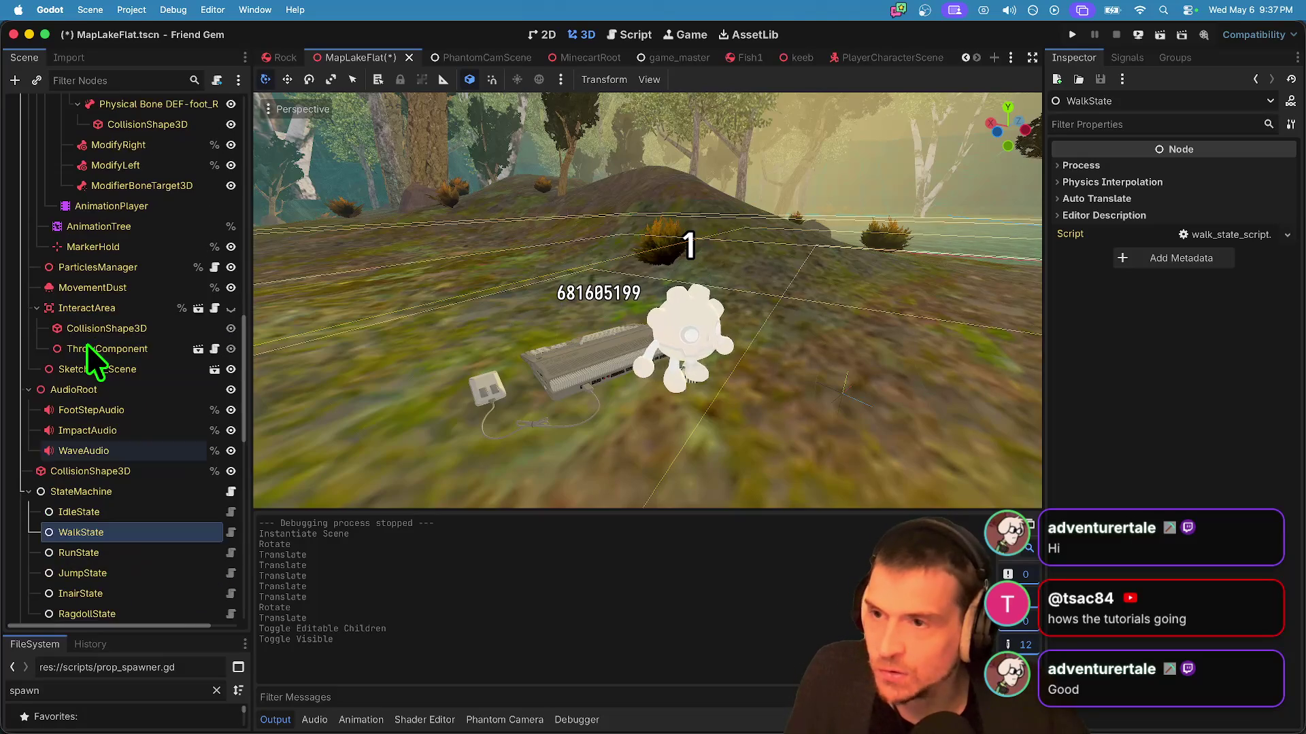
{"action": "scroll", "coordinate": [87, 347], "scroll_direction": "up", "scroll_amount": 10}
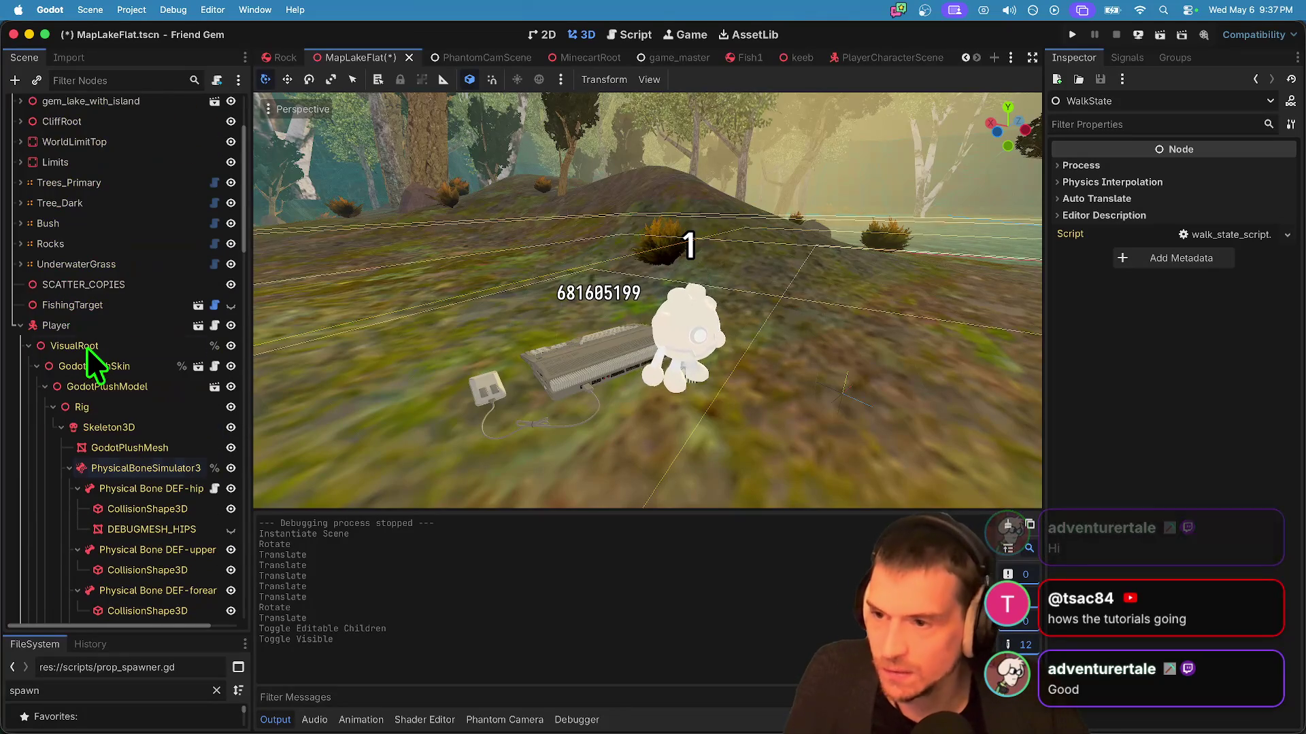
{"action": "scroll", "coordinate": [92, 425], "scroll_direction": "down", "scroll_amount": 3}
{"action": "scroll", "coordinate": [94, 431], "scroll_direction": "down", "scroll_amount": 10}
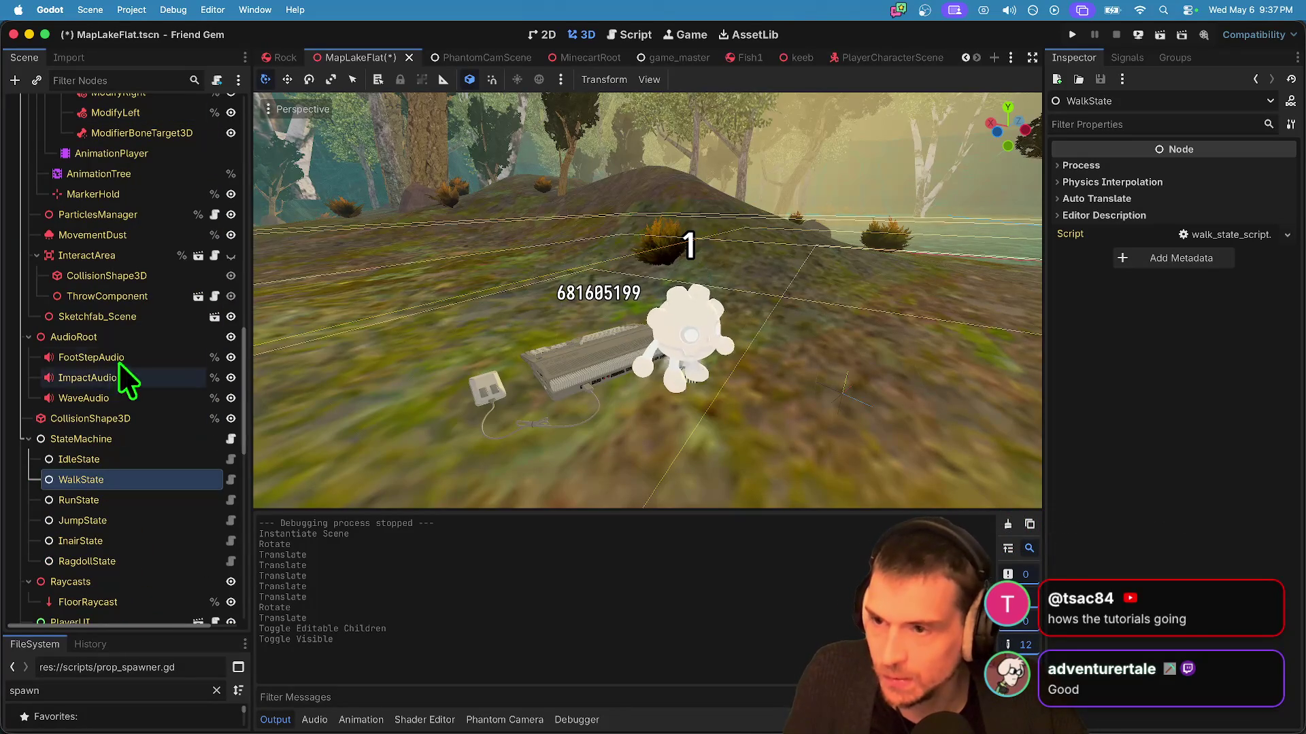
{"action": "scroll", "coordinate": [39, 487], "scroll_direction": "down", "scroll_amount": 5}
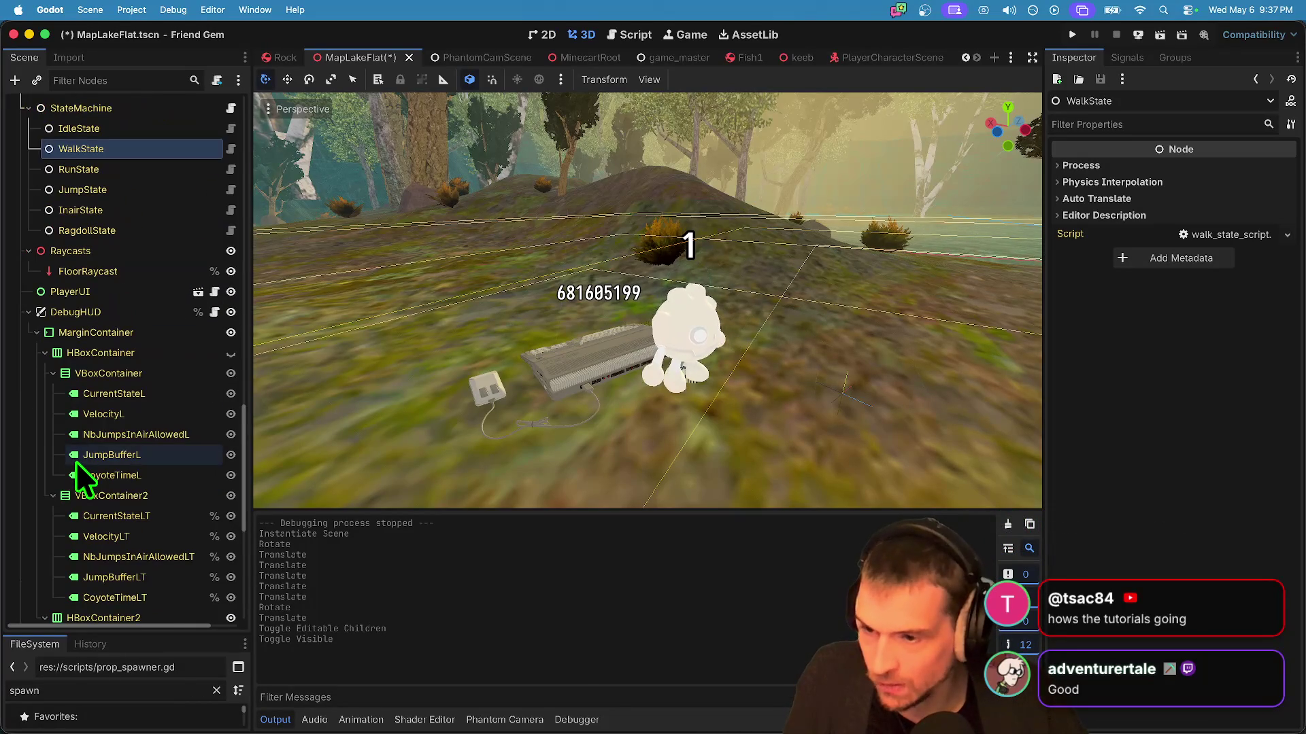
{"action": "scroll", "coordinate": [90, 422], "scroll_direction": "up", "scroll_amount": 5}
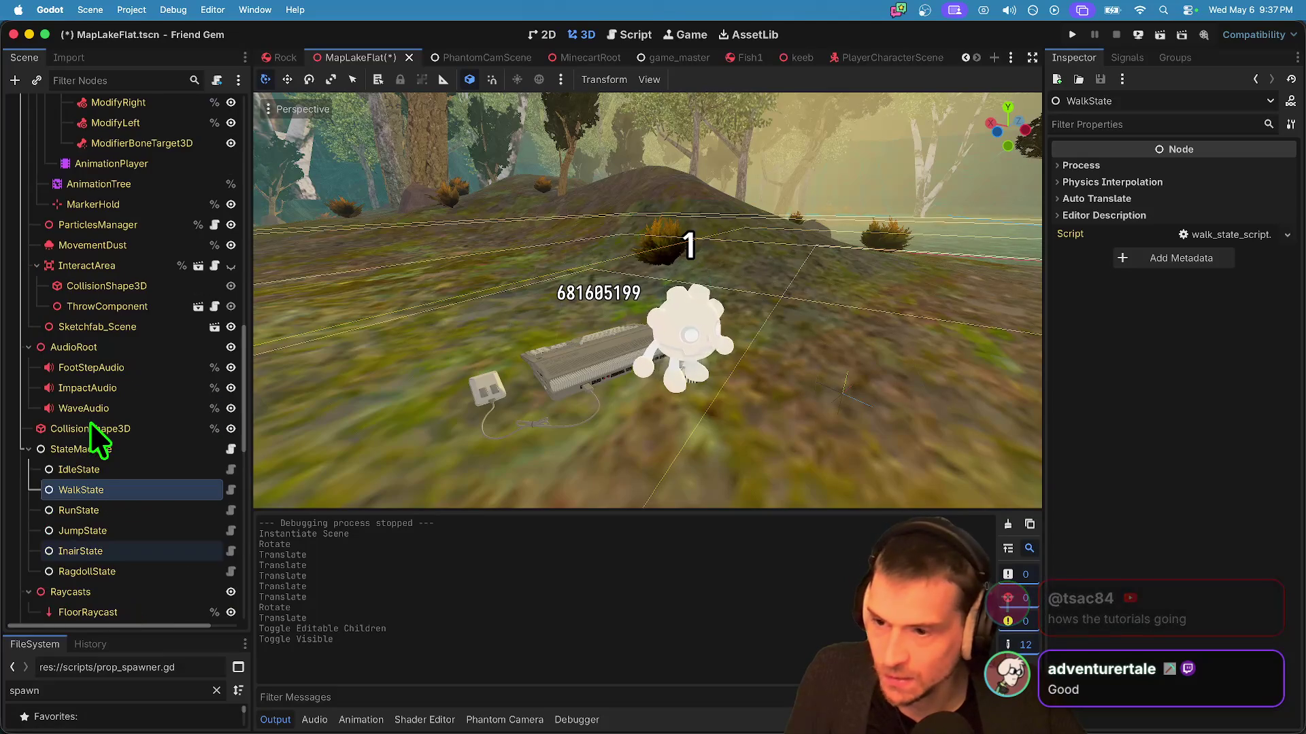
{"action": "scroll", "coordinate": [89, 422], "scroll_direction": "down", "scroll_amount": 3}
{"action": "left_click", "coordinate": [29, 447]}
{"action": "key", "text": "ctrl+s"}
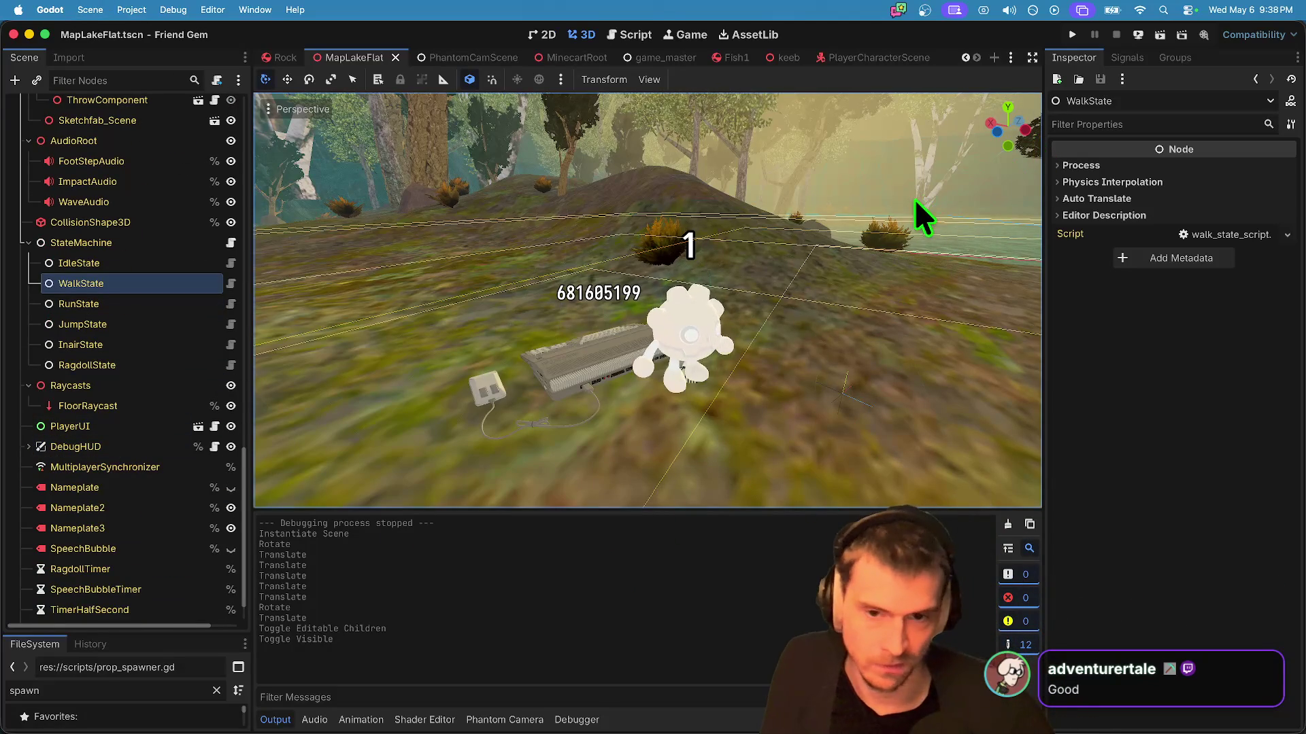
{"action": "key", "text": "super+b"}
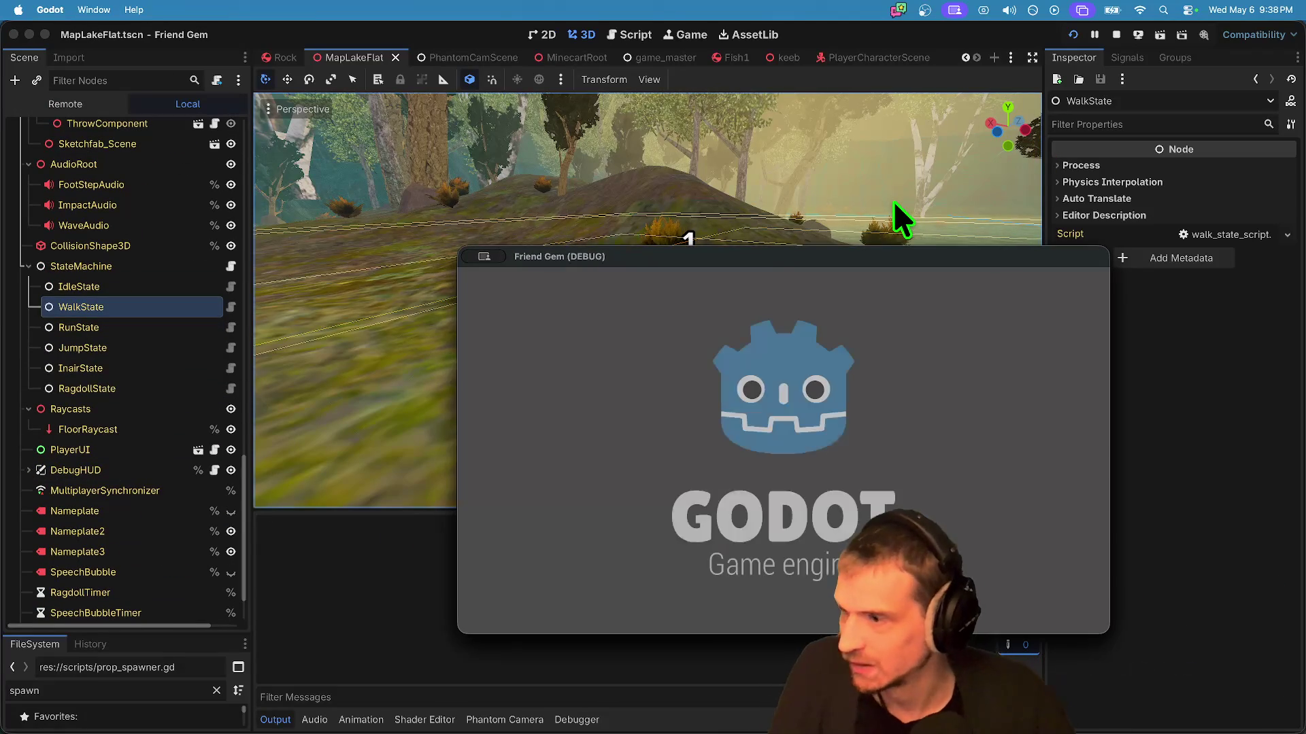
{"action": "mouse_move", "coordinate": [810, 458]}
{"action": "left_mouse_down"}
{"action": "mouse_move", "coordinate": [481, 326]}
{"action": "mouse_move", "coordinate": [406, 105]}
{"action": "left_mouse_up"}
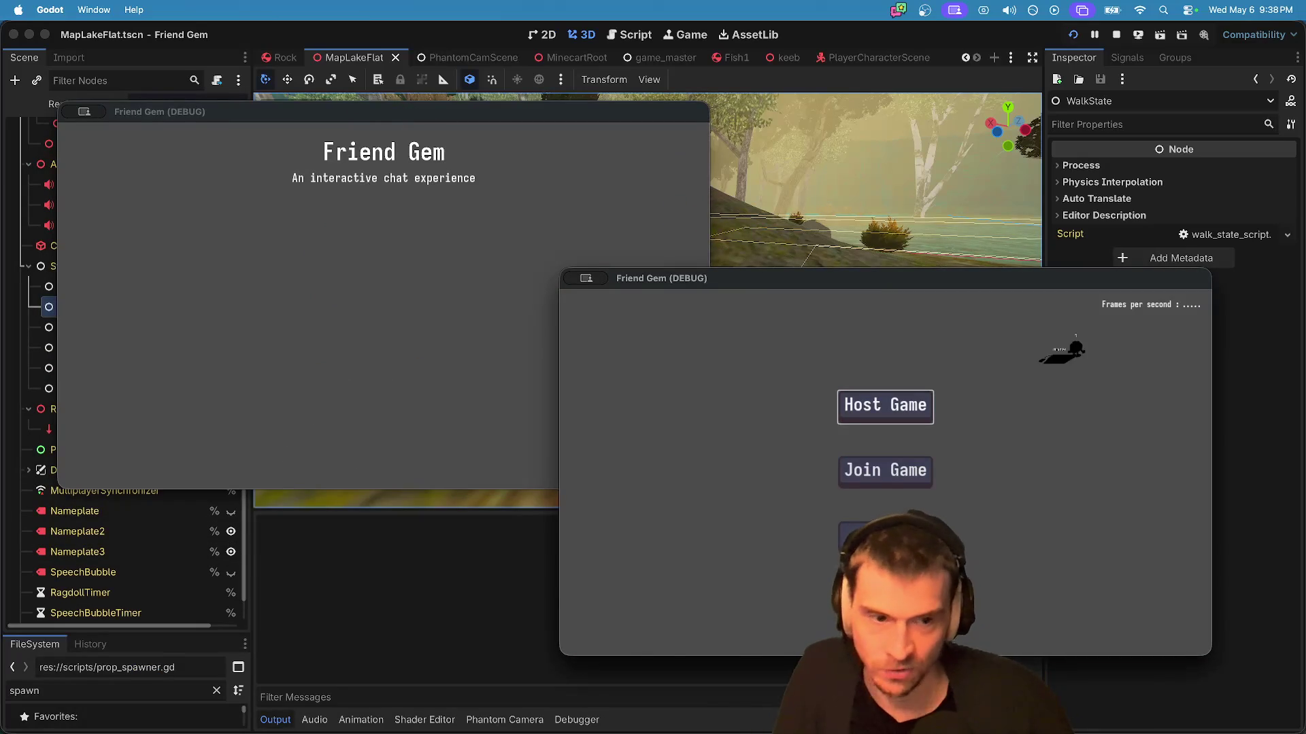
{"action": "left_click", "coordinate": [885, 406]}
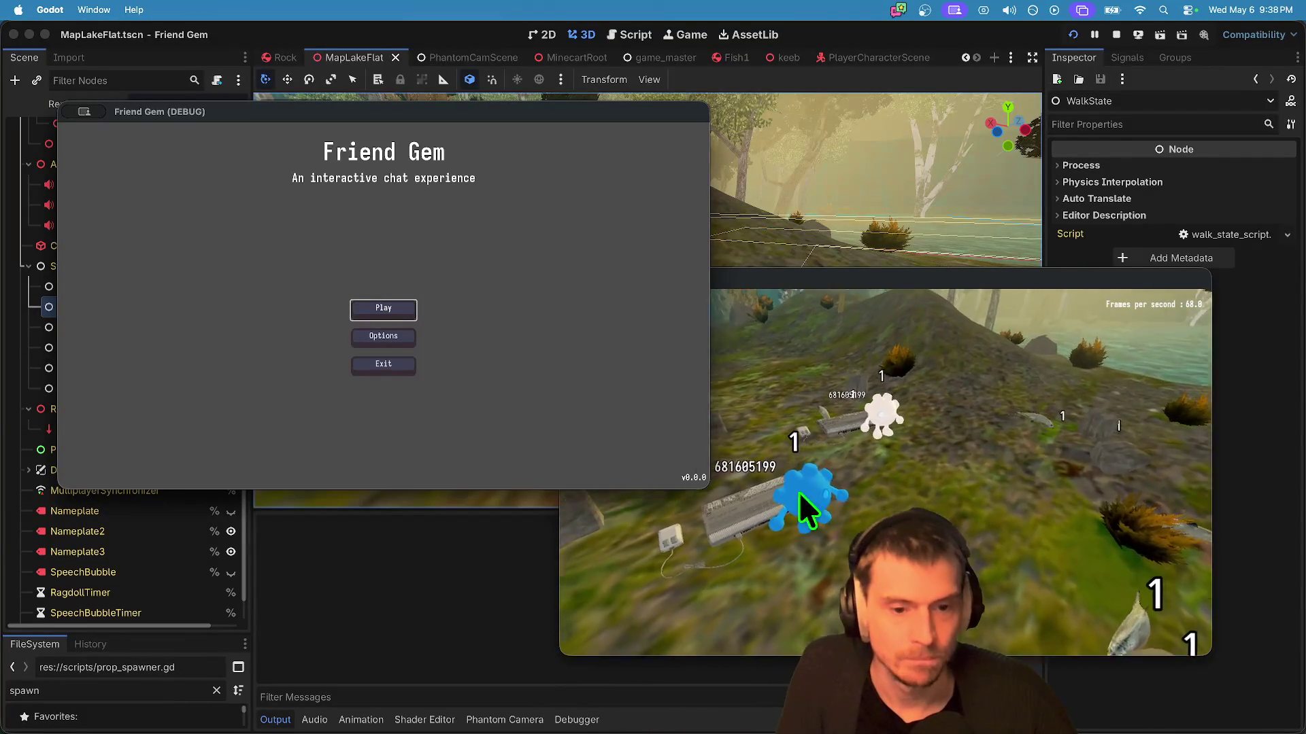
{"action": "left_click", "coordinate": [391, 313]}
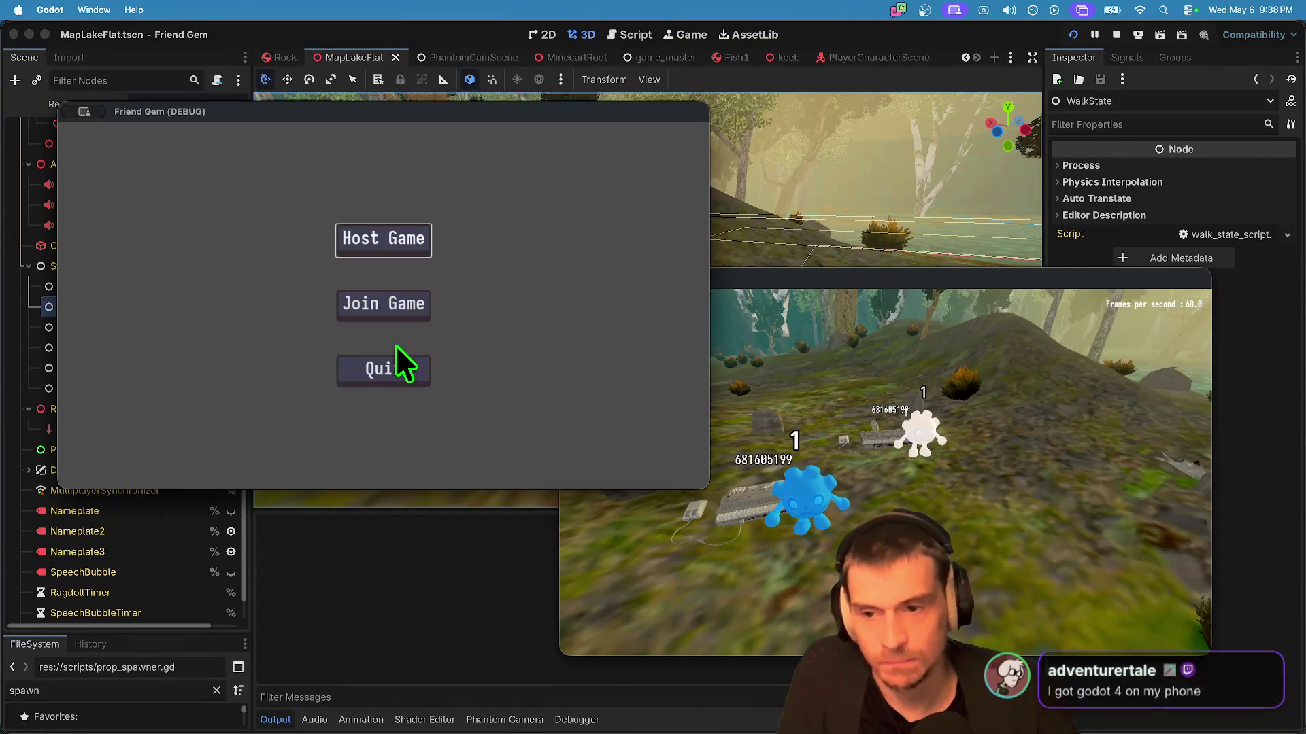
{"action": "left_click", "coordinate": [394, 301]}
{"action": "left_click", "coordinate": [486, 231]}
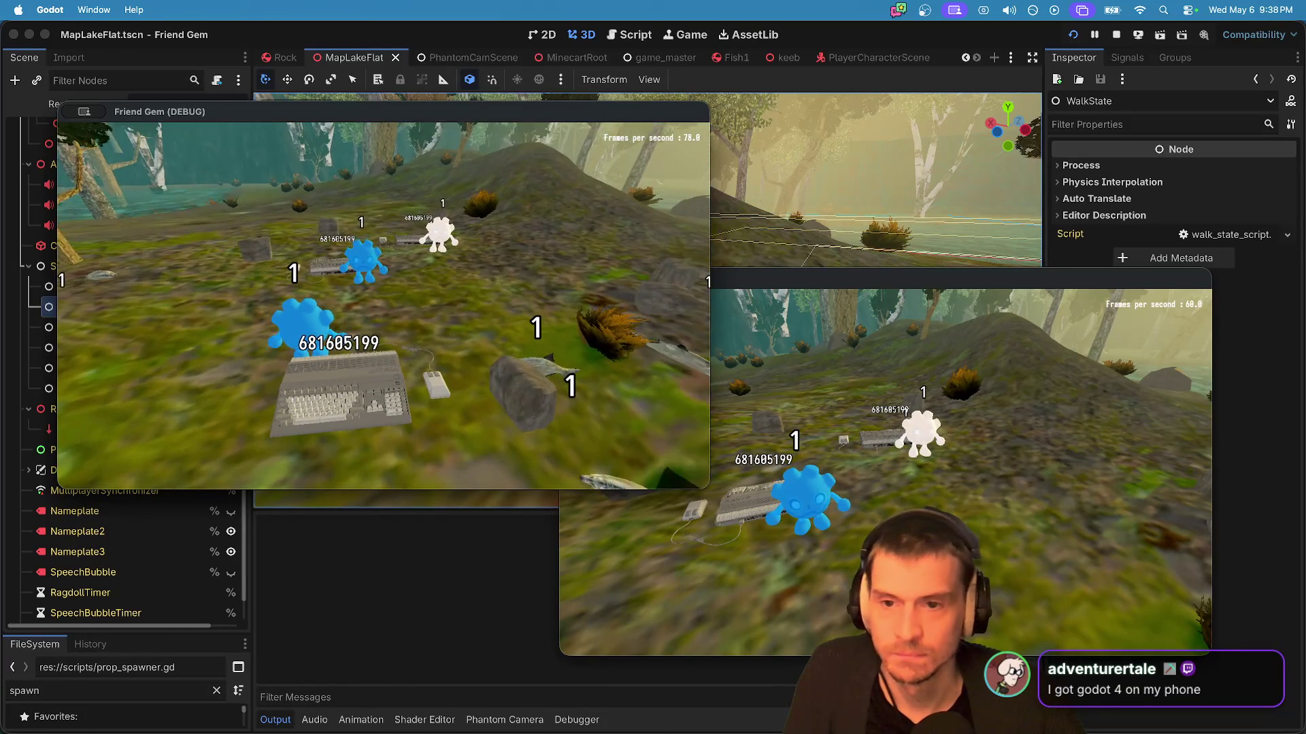
{"action": "key", "text": "w"}
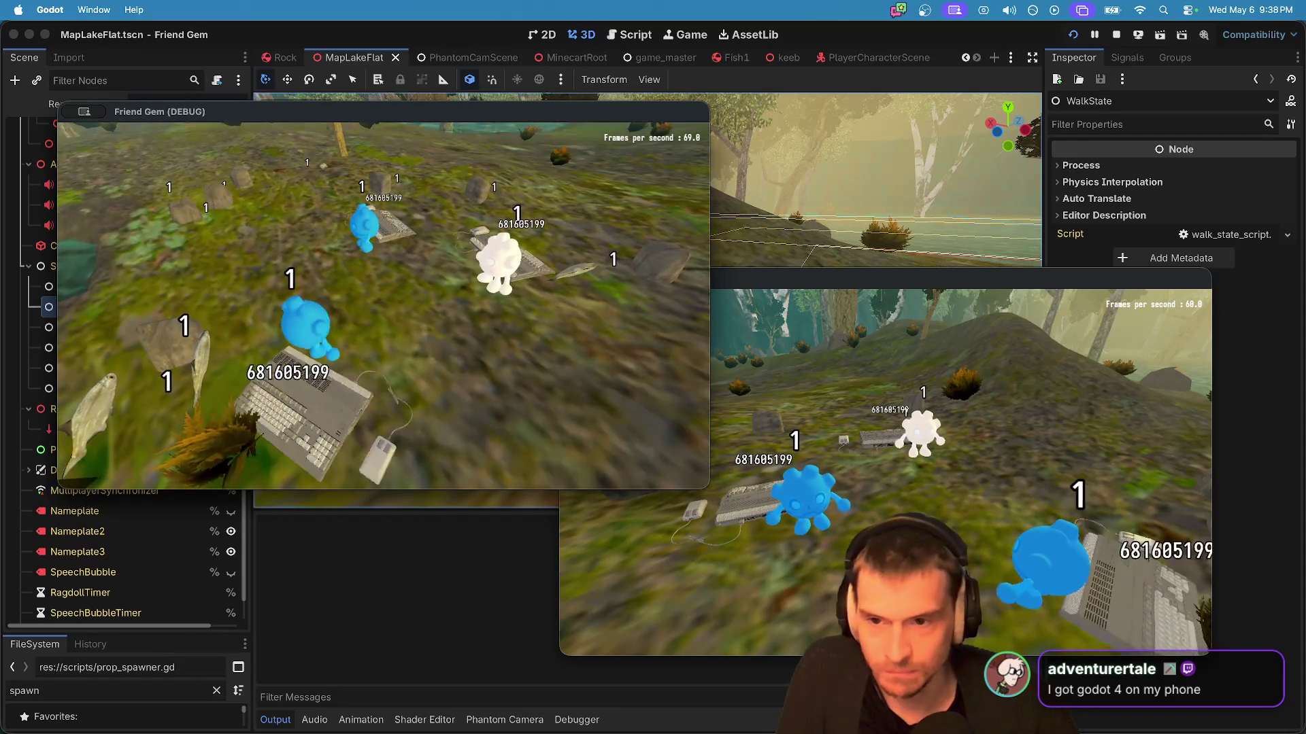
{"action": "key", "text": "super+grave"}
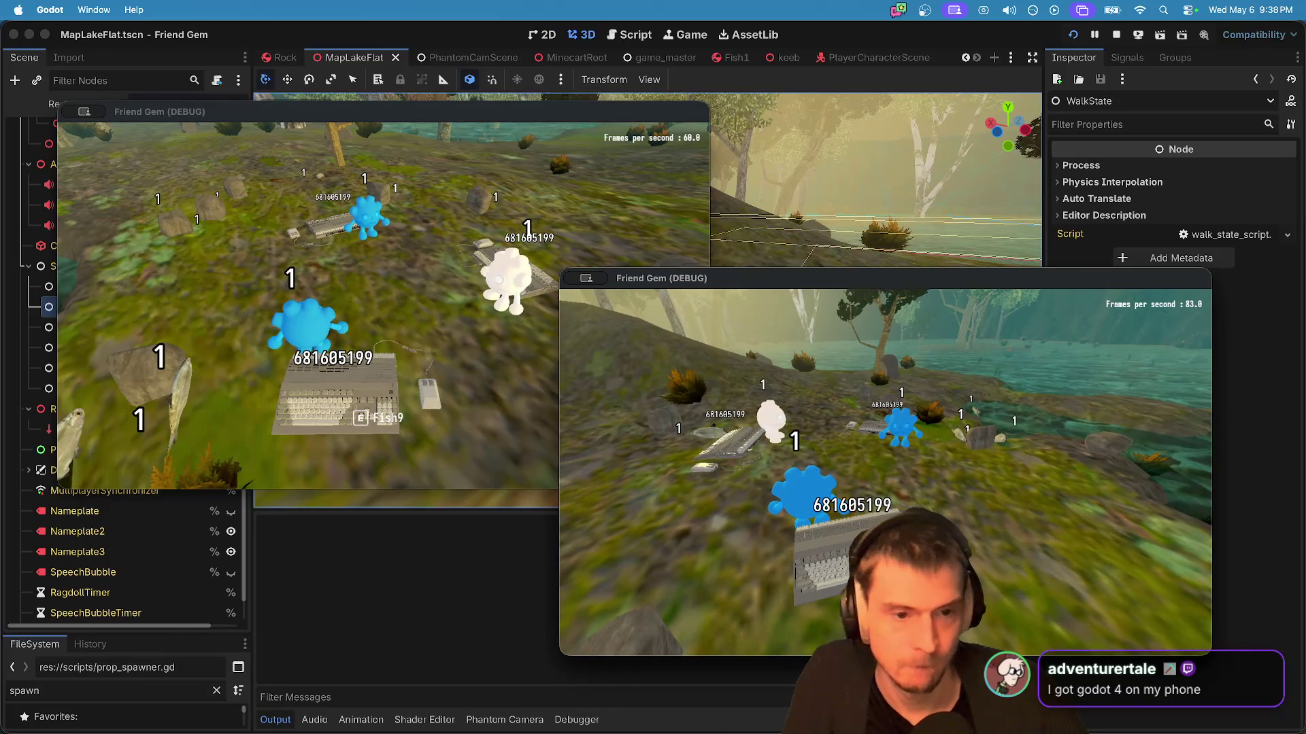
{"action": "key", "text": "super+period"}
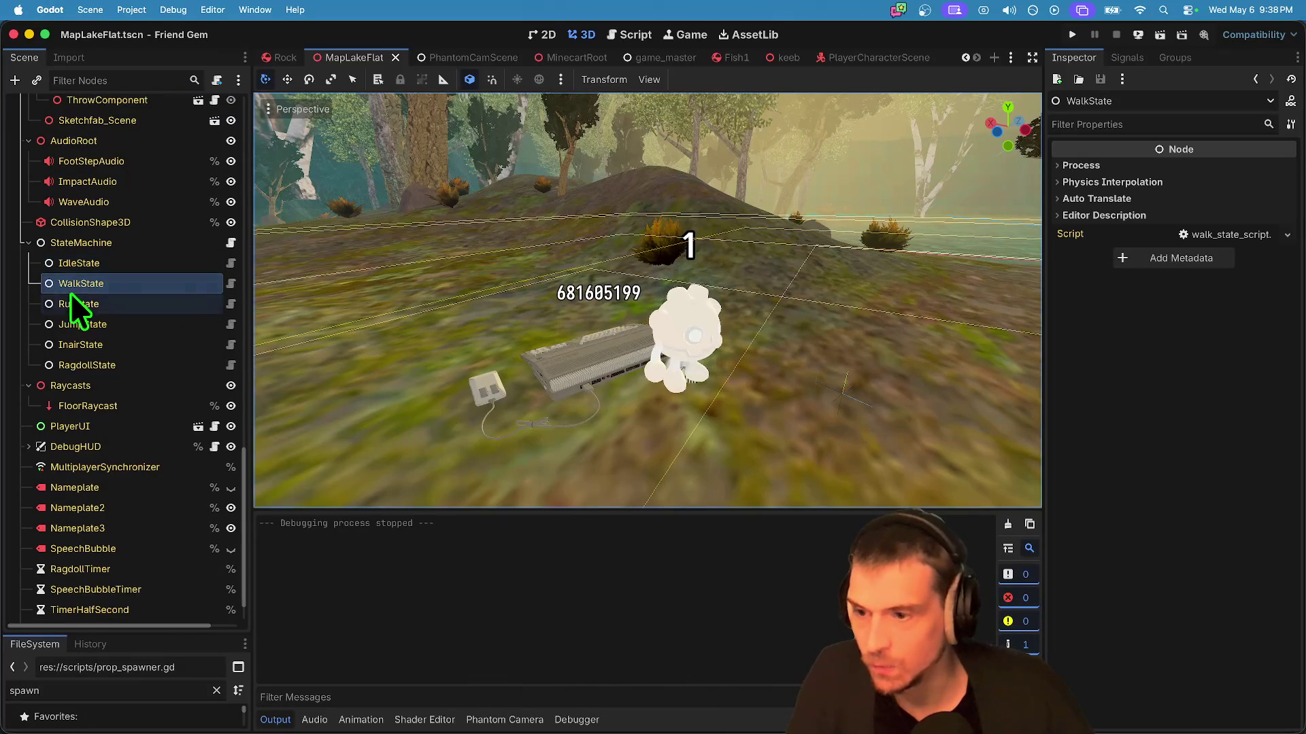
Step: Turn on Editable Children for Sketchfab_Scene and select its Nameplate3 label
{"action": "scroll", "coordinate": [73, 283], "scroll_direction": "up", "scroll_amount": 10}
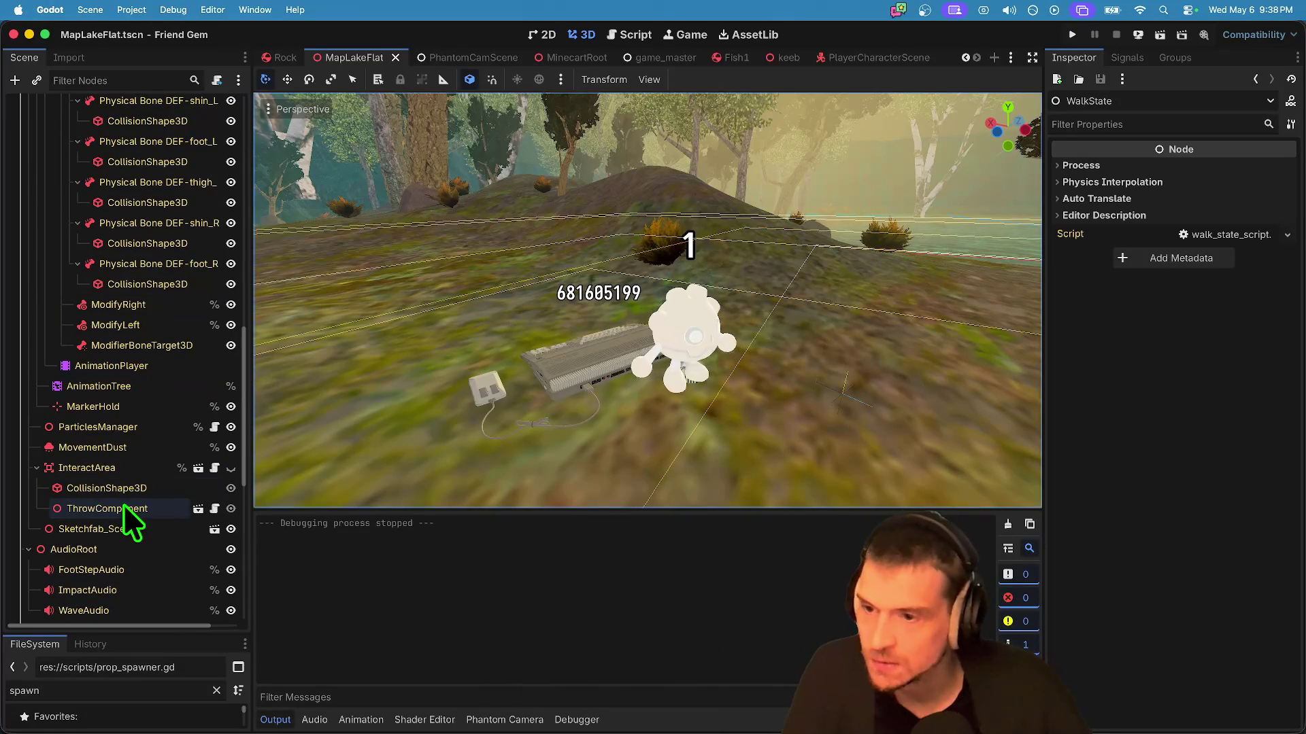
{"action": "scroll", "coordinate": [124, 504], "scroll_direction": "up", "scroll_amount": 10}
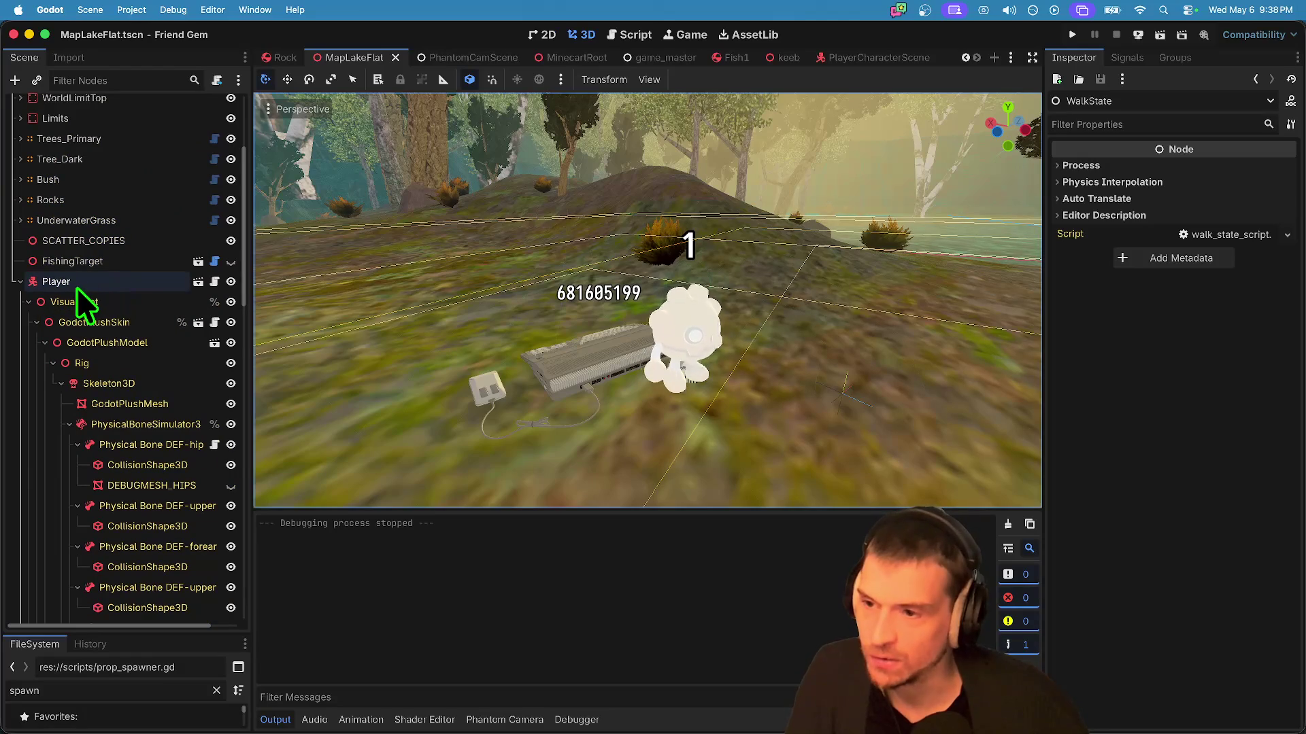
{"action": "scroll", "coordinate": [83, 402], "scroll_direction": "down", "scroll_amount": 2}
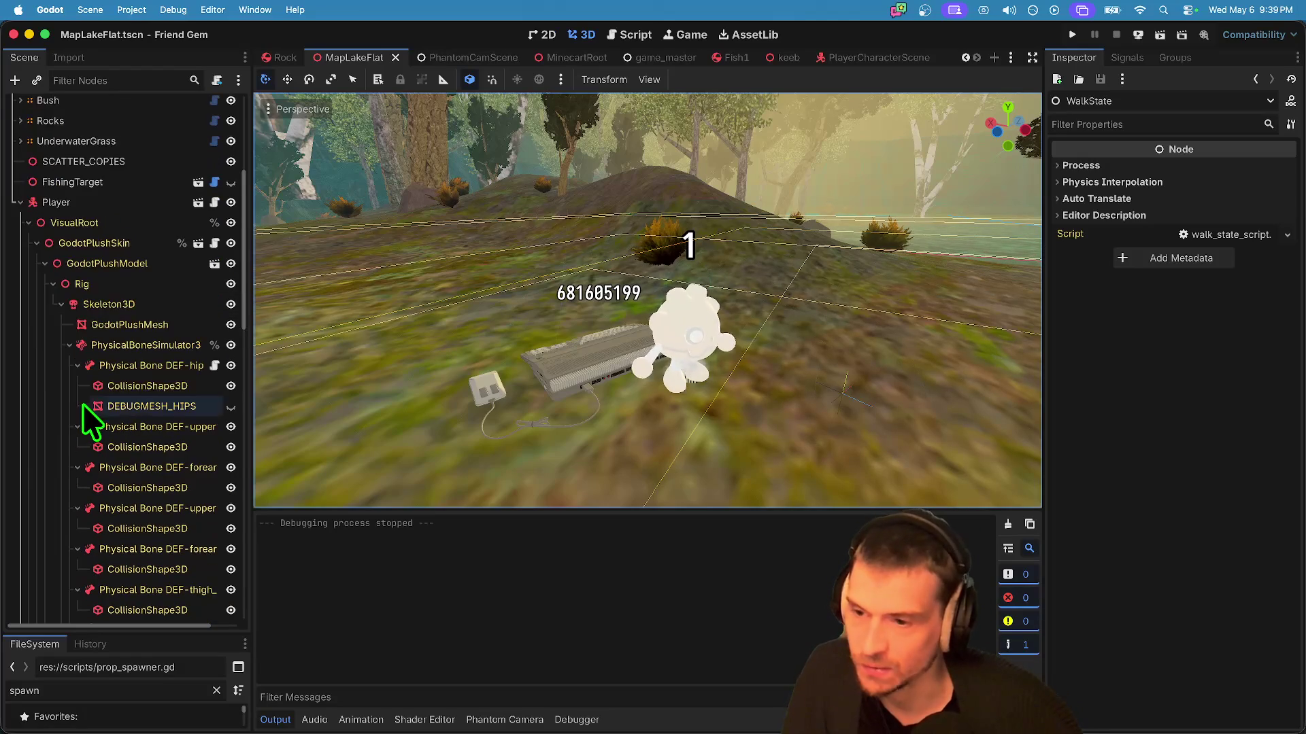
{"action": "scroll", "coordinate": [83, 405], "scroll_direction": "down", "scroll_amount": 8}
{"action": "scroll", "coordinate": [148, 537], "scroll_direction": "down", "scroll_amount": 3}
{"action": "scroll", "coordinate": [128, 523], "scroll_direction": "down", "scroll_amount": 1}
{"action": "scroll", "coordinate": [135, 582], "scroll_direction": "down", "scroll_amount": 1}
{"action": "left_click", "coordinate": [136, 580]}
{"action": "right_click", "coordinate": [136, 582]}
{"action": "left_click", "coordinate": [236, 606]}
{"action": "scroll", "coordinate": [102, 564], "scroll_direction": "down", "scroll_amount": 6}
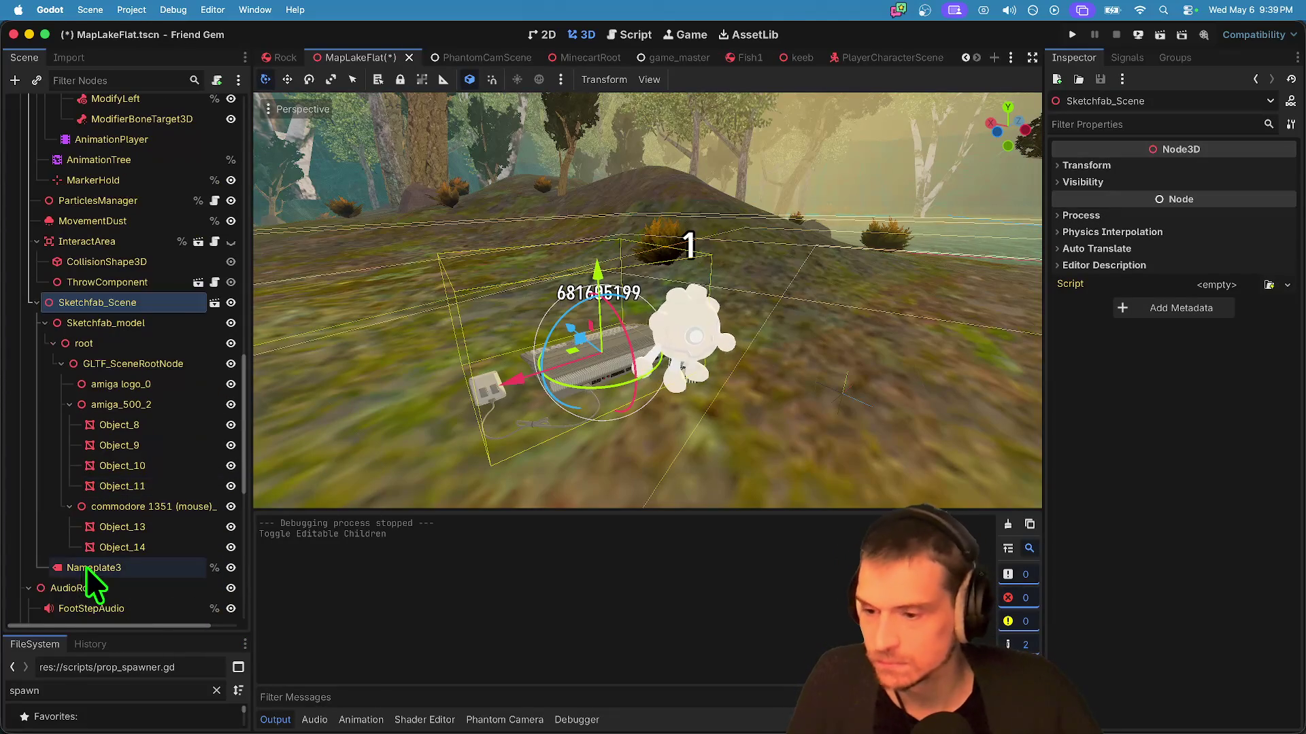
{"action": "scroll", "coordinate": [86, 566], "scroll_direction": "down", "scroll_amount": 3}
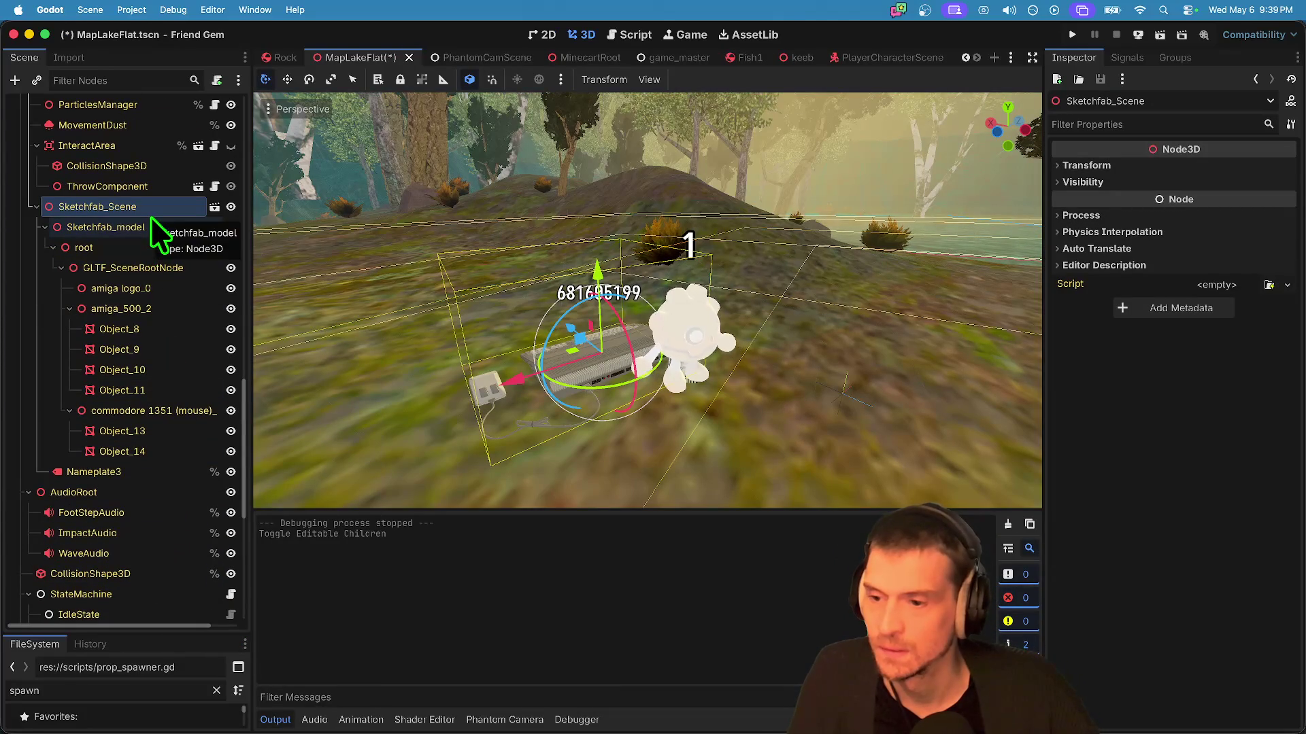
{"action": "left_click", "coordinate": [125, 472]}
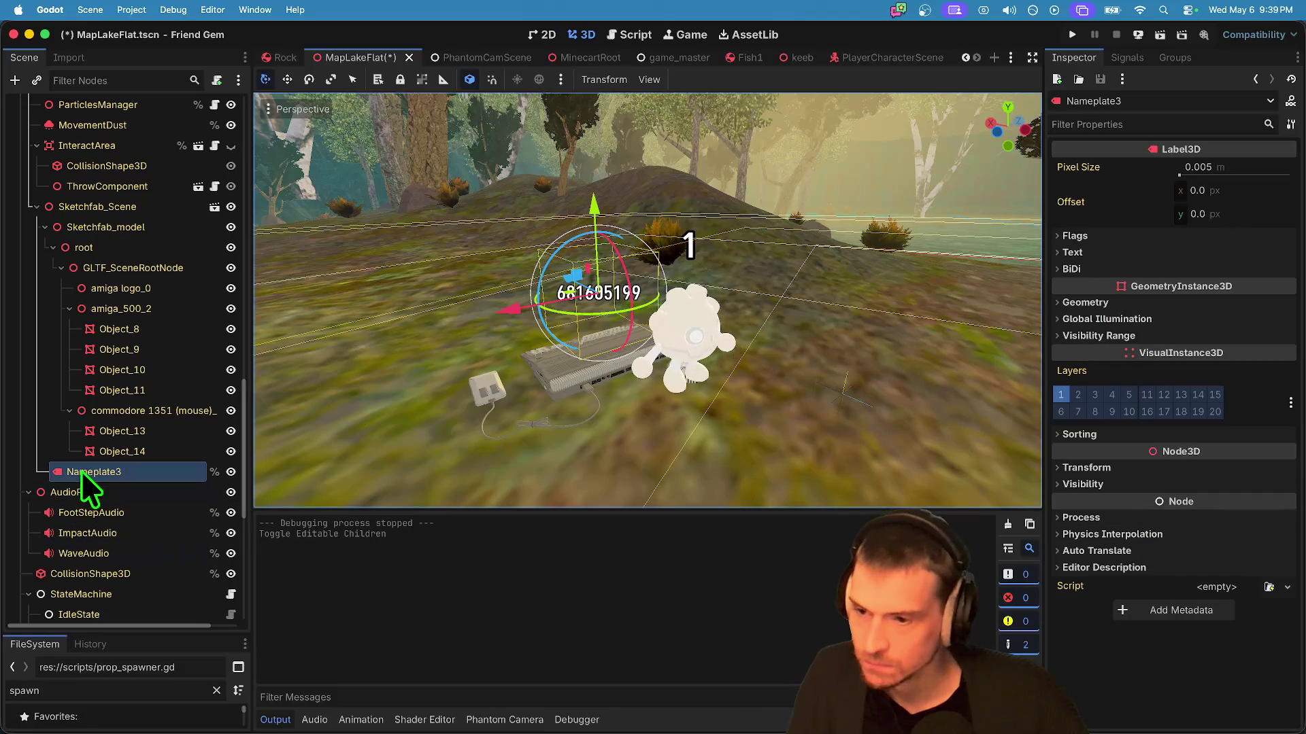
{"action": "left_click", "coordinate": [1098, 251]}
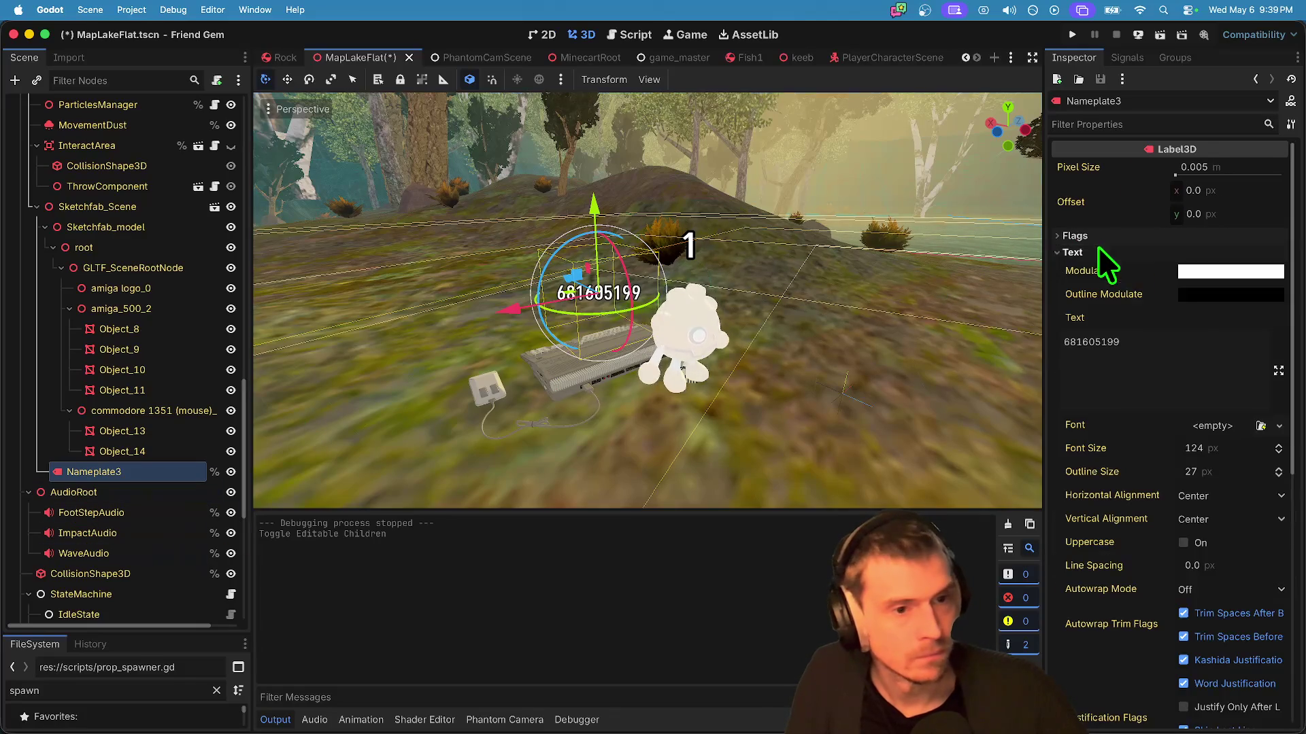
{"action": "double_click", "coordinate": [1164, 340]}
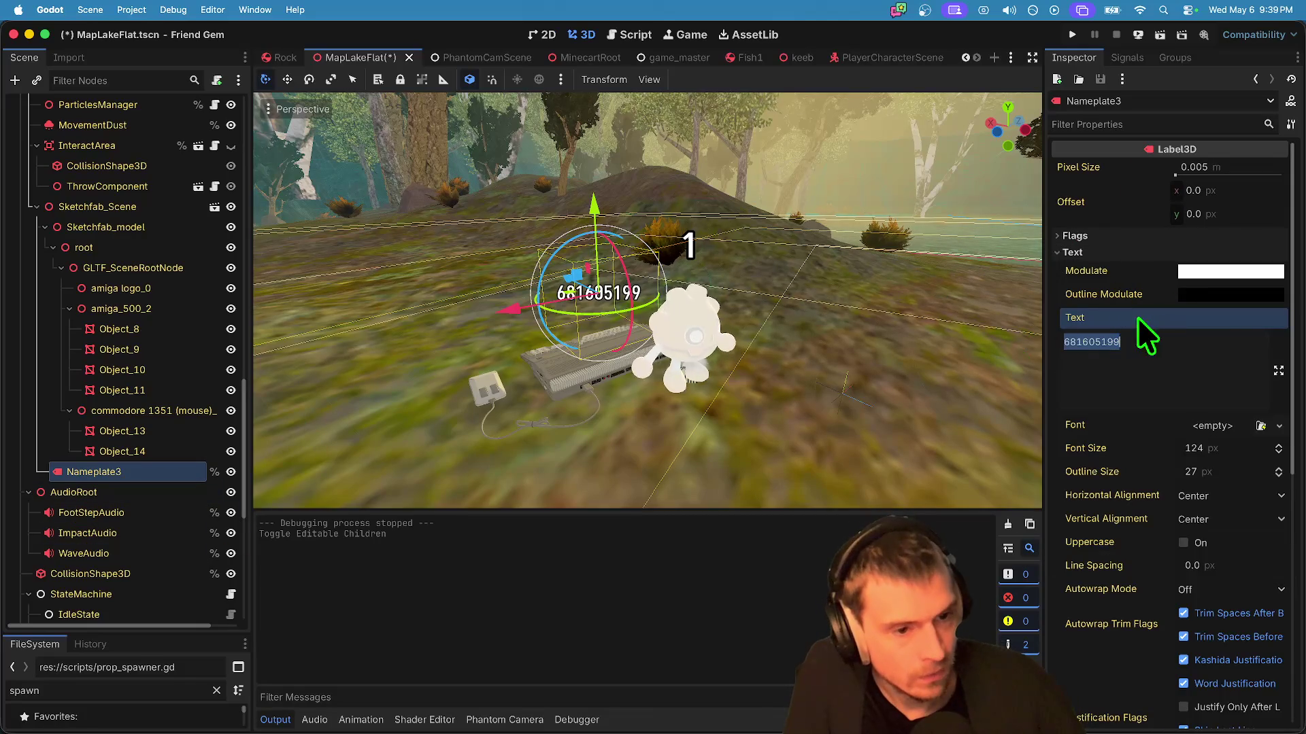
{"action": "type", "text": "9813242333"}
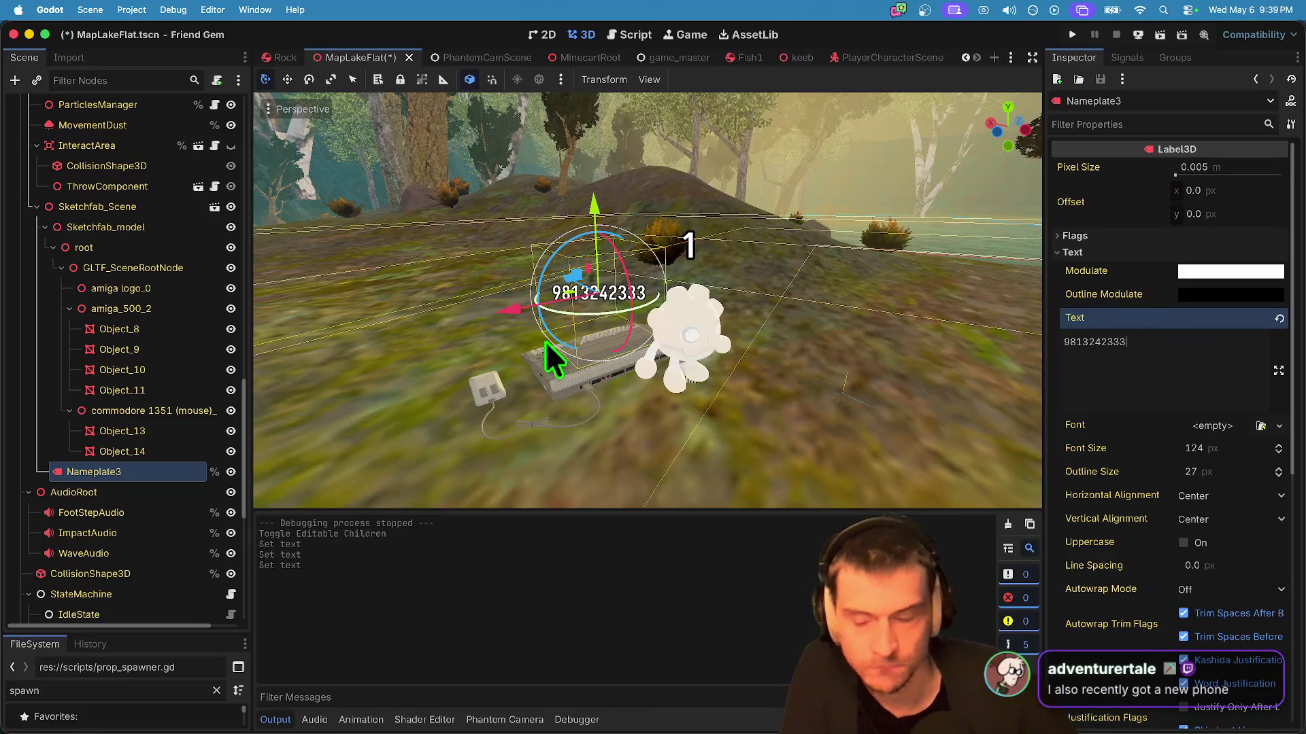
{"action": "key", "text": "super+s"}
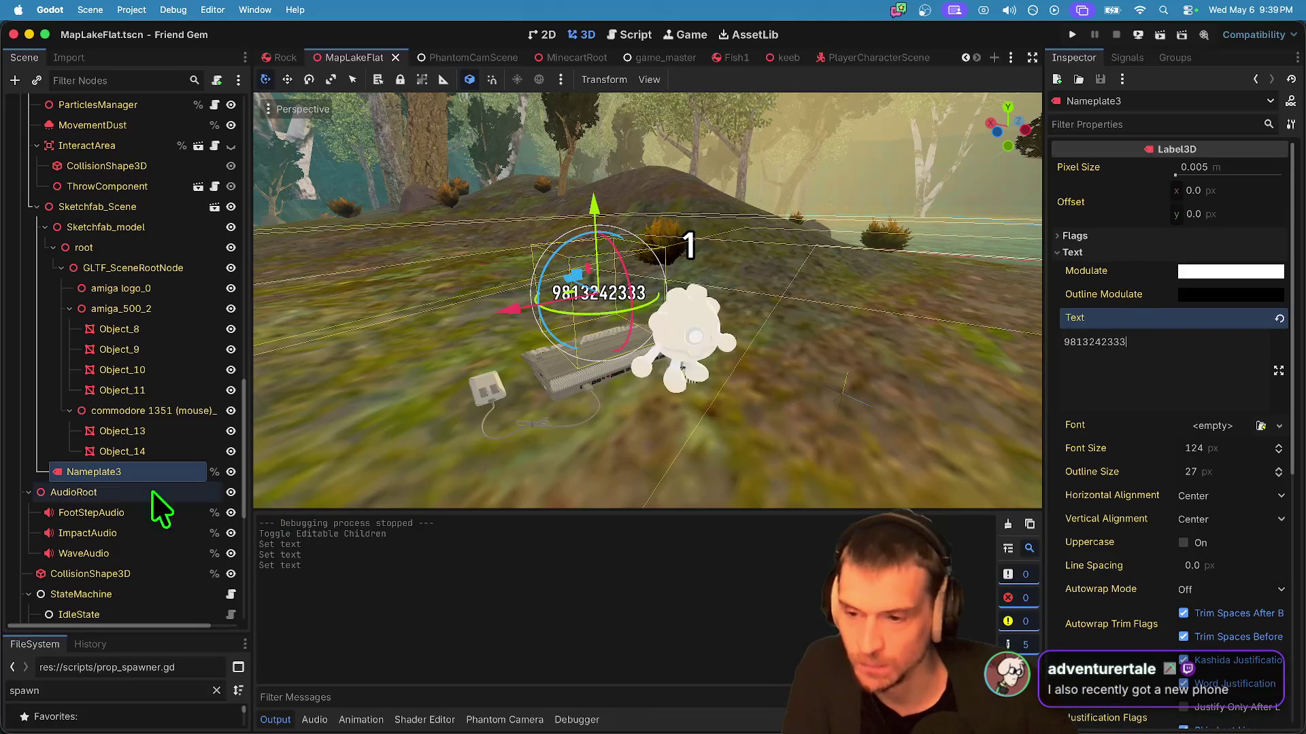
Step: Open map_lake_flat.gd from the MapLakeFlat root node's script icon
{"action": "scroll", "coordinate": [102, 387], "scroll_direction": "up", "scroll_amount": 3}
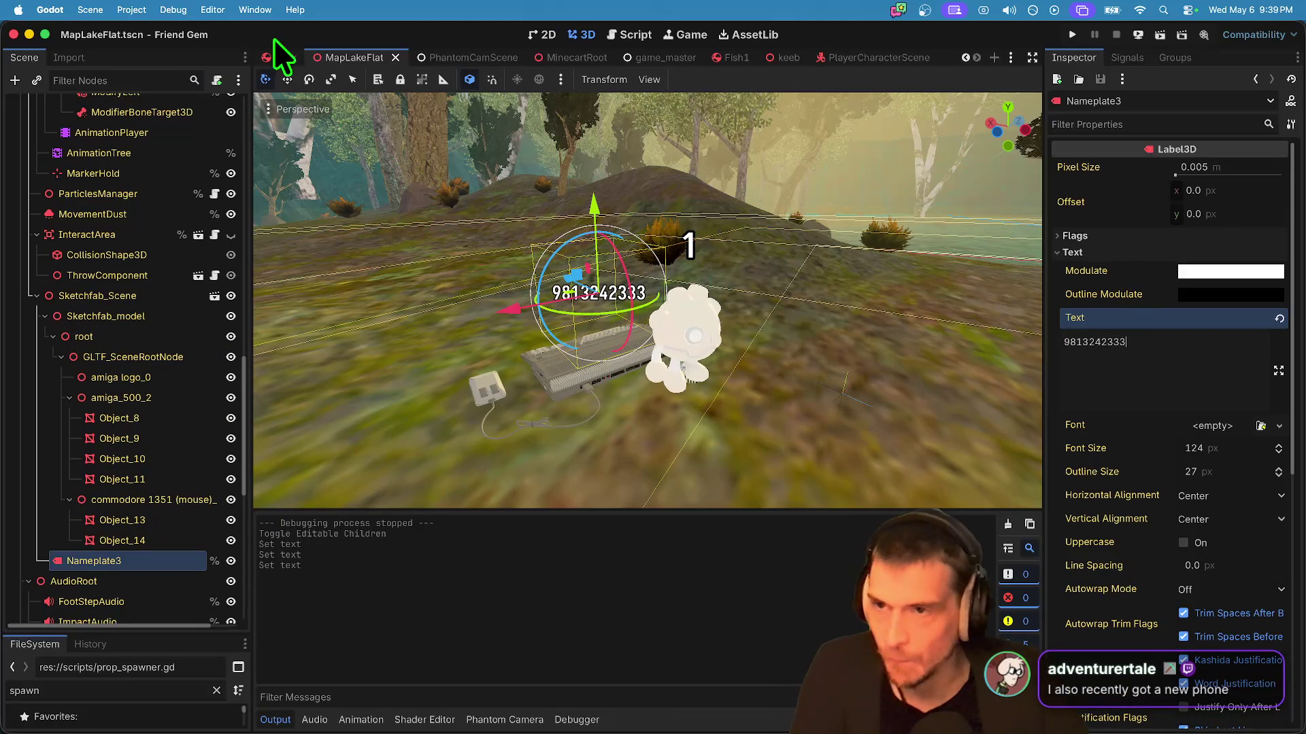
{"action": "scroll", "coordinate": [215, 302], "scroll_direction": "up", "scroll_amount": 3}
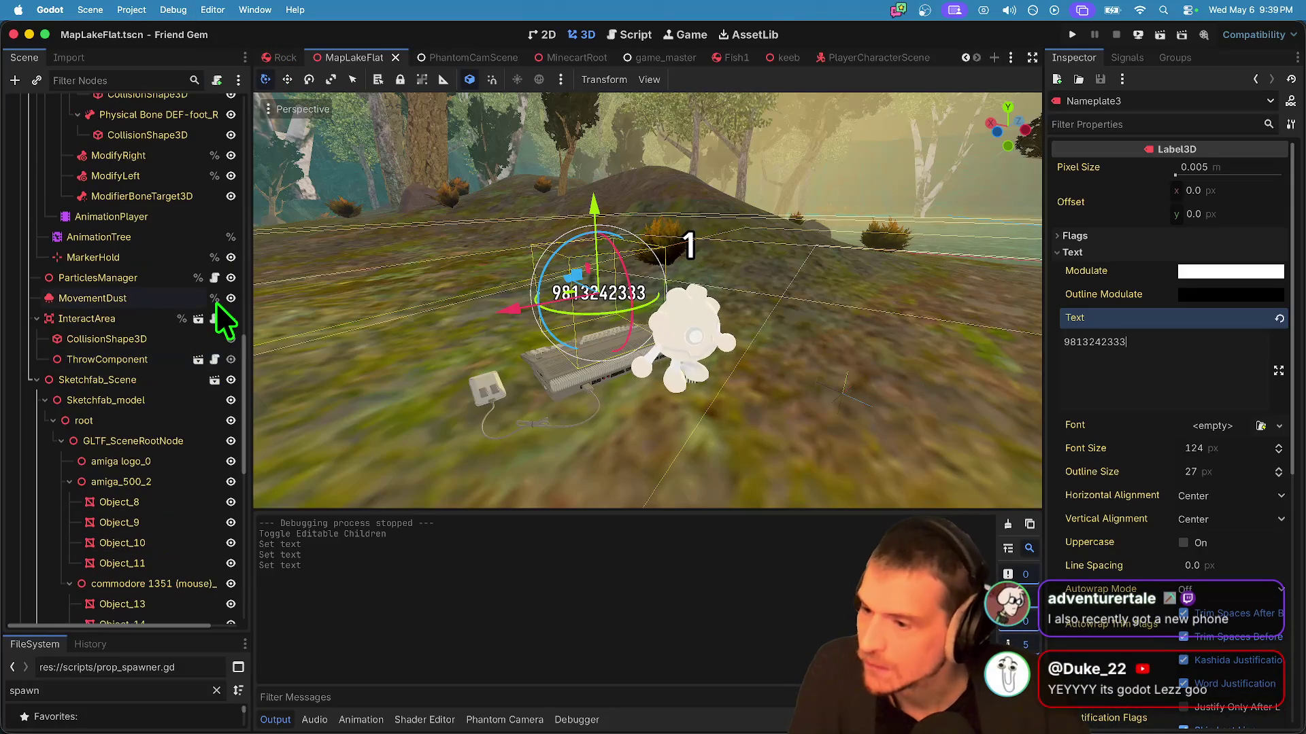
{"action": "scroll", "coordinate": [215, 302], "scroll_direction": "up", "scroll_amount": 10}
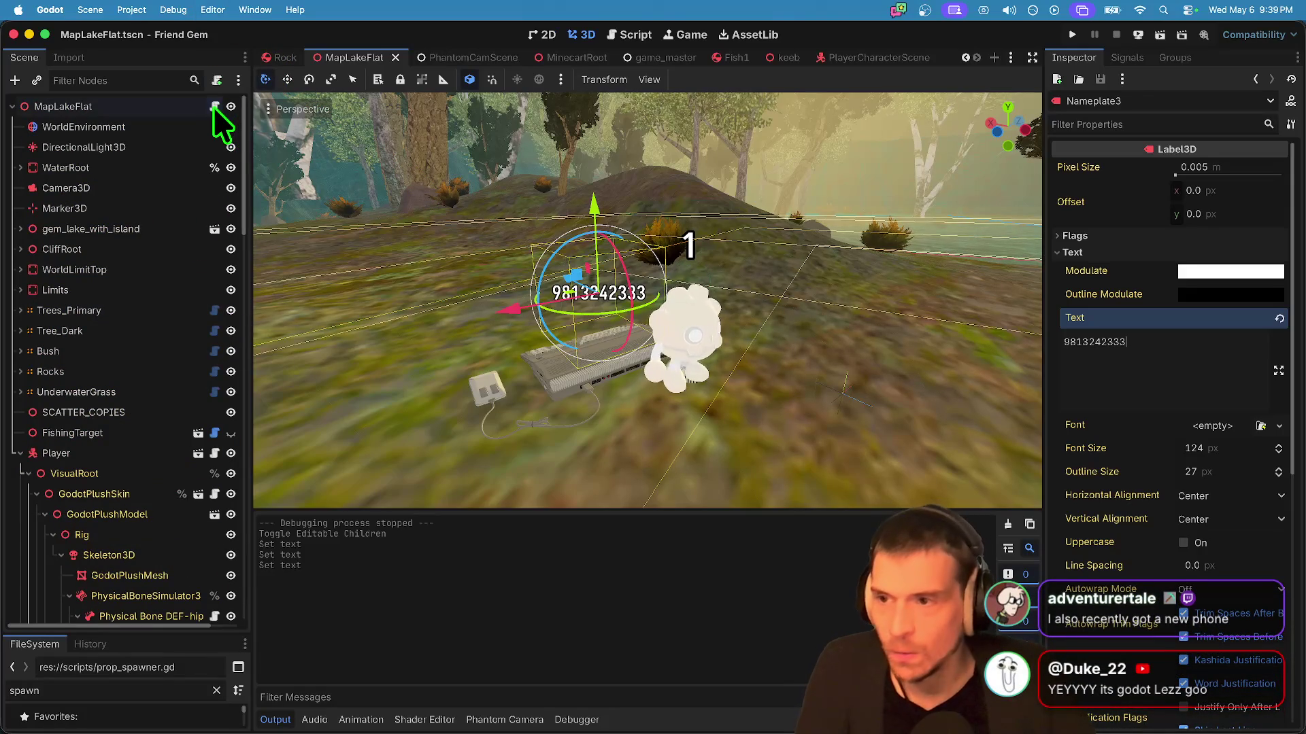
{"action": "left_click", "coordinate": [214, 108]}
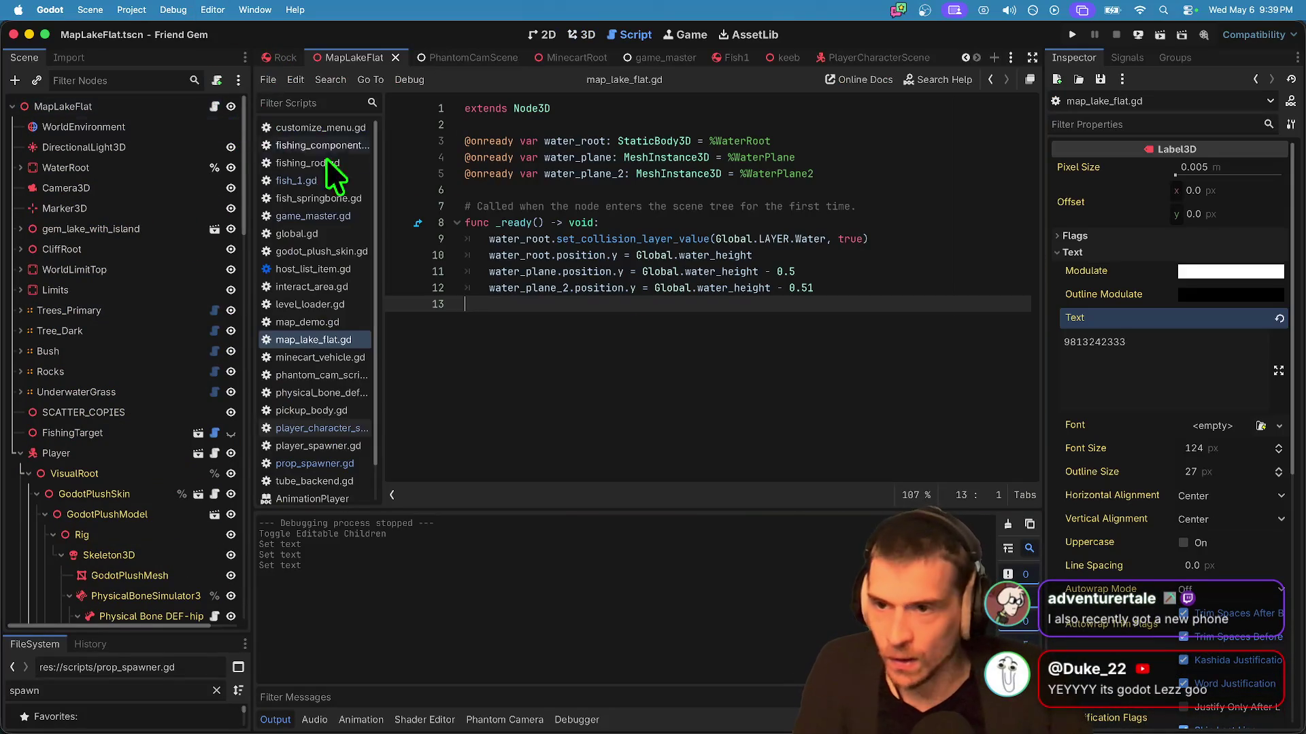
Step: Open player_character_script.gd from the script list and look through its code
{"action": "left_click", "coordinate": [346, 427]}
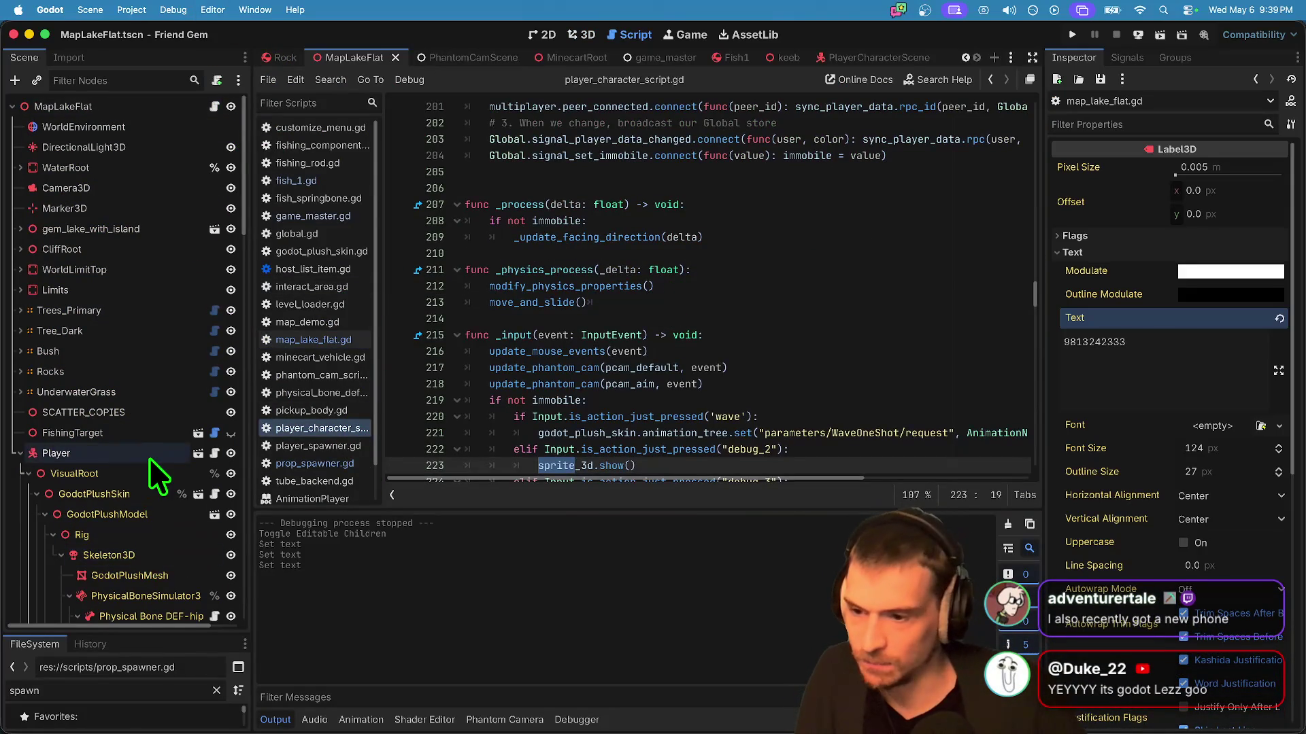
{"action": "scroll", "coordinate": [149, 458], "scroll_direction": "down", "scroll_amount": 1}
{"action": "scroll", "coordinate": [714, 219], "scroll_direction": "up", "scroll_amount": 8}
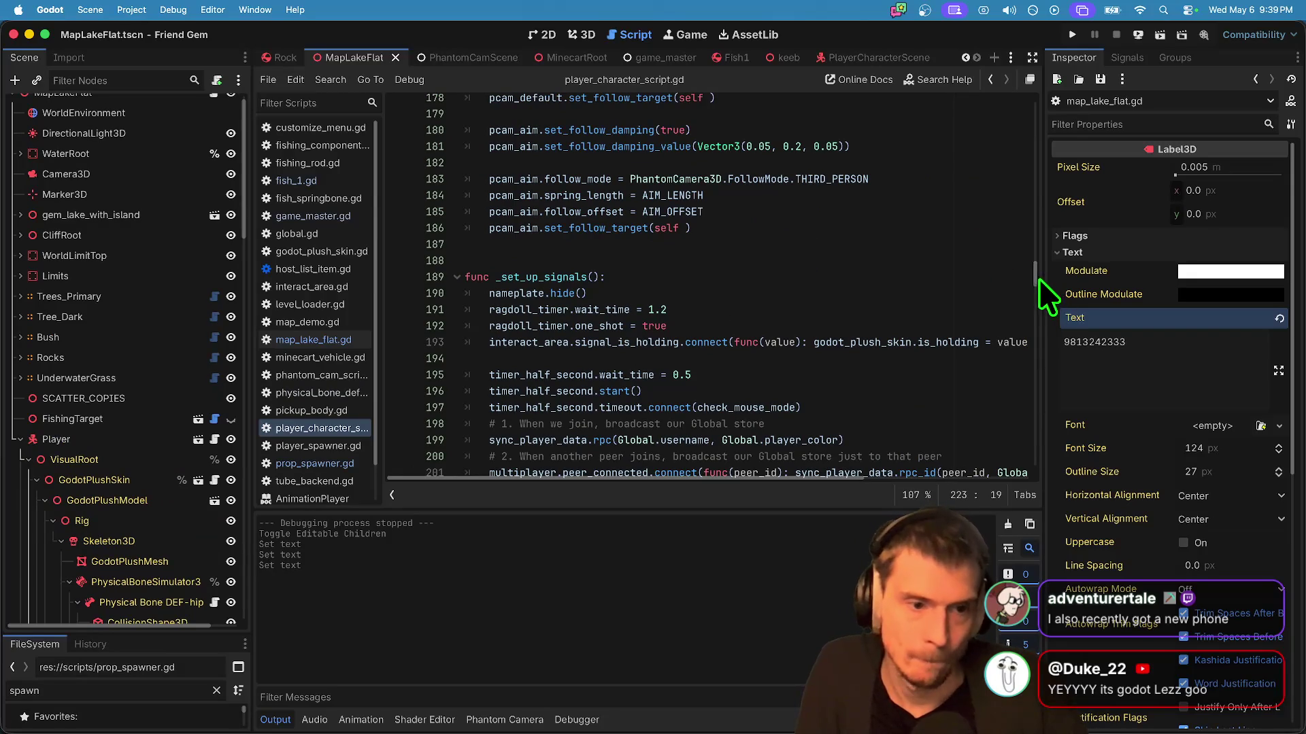
{"action": "scroll", "coordinate": [1030, 267], "scroll_direction": "up", "scroll_amount": 20}
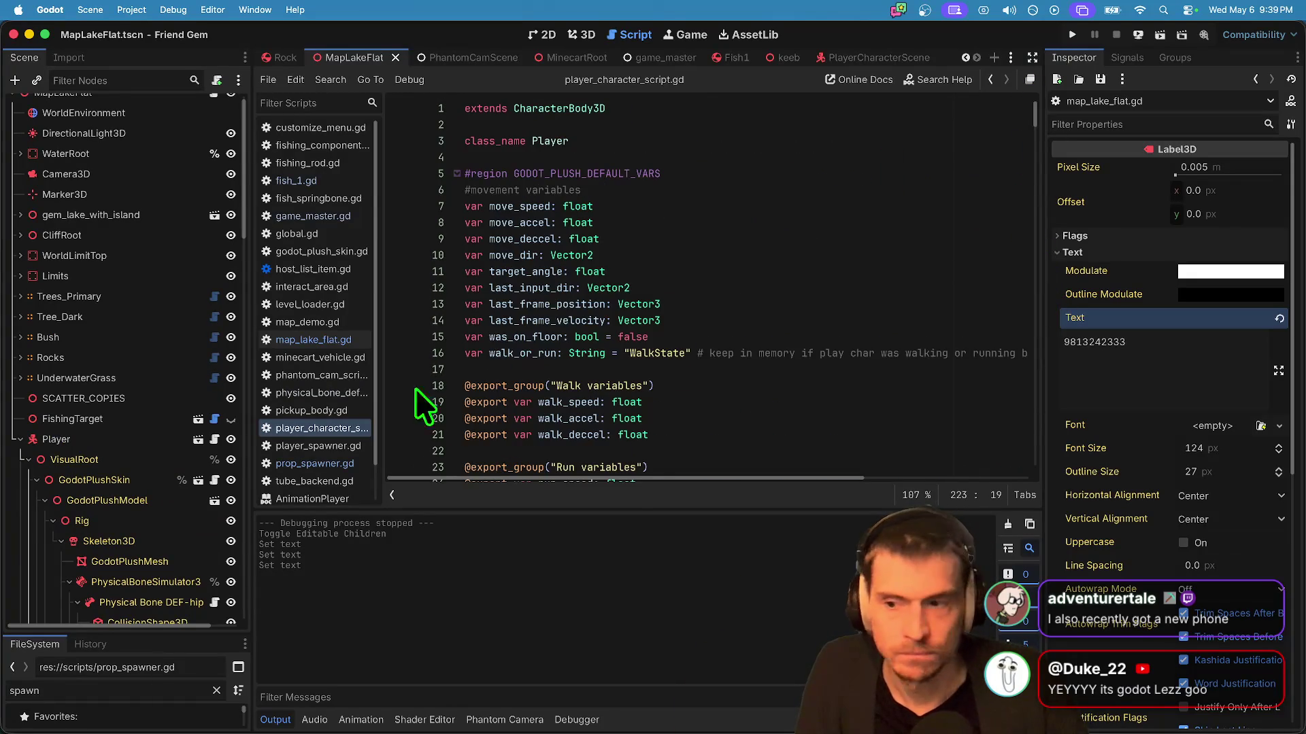
{"action": "scroll", "coordinate": [136, 559], "scroll_direction": "down", "scroll_amount": 15}
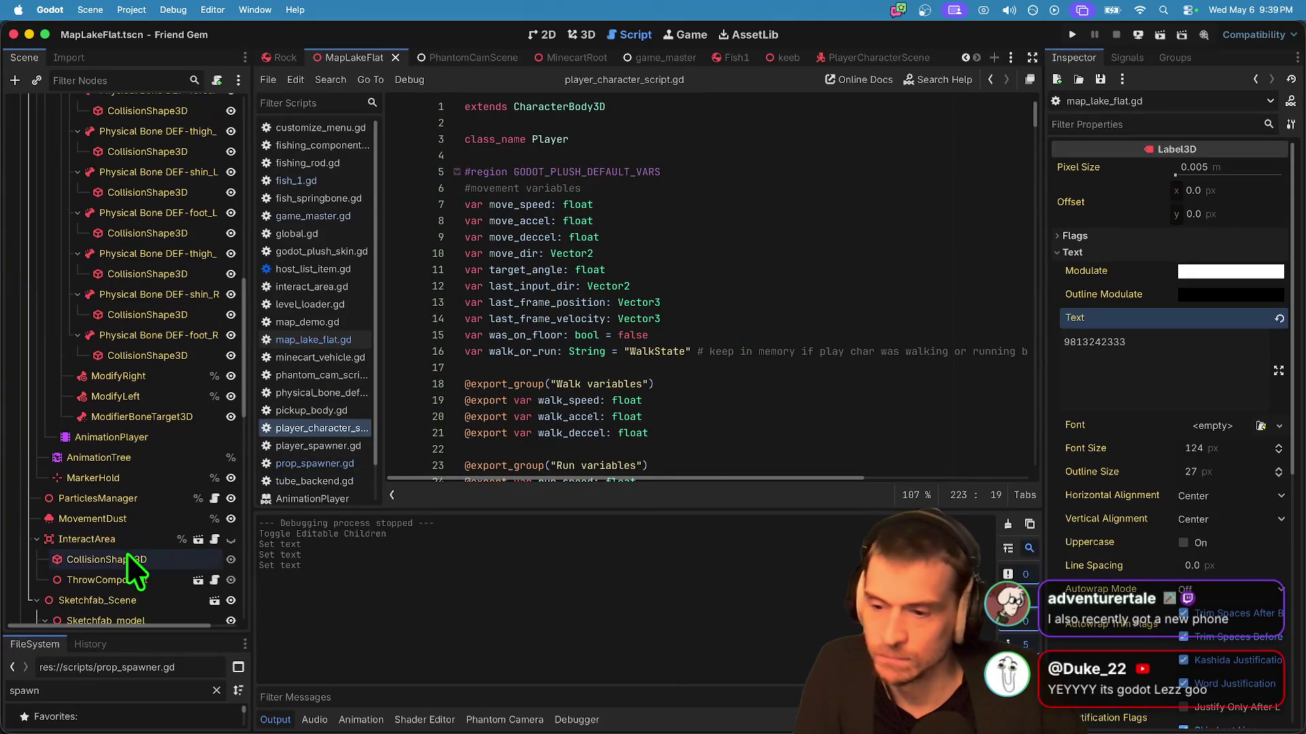
{"action": "scroll", "coordinate": [129, 565], "scroll_direction": "down", "scroll_amount": 5}
{"action": "scroll", "coordinate": [107, 592], "scroll_direction": "down", "scroll_amount": 2}
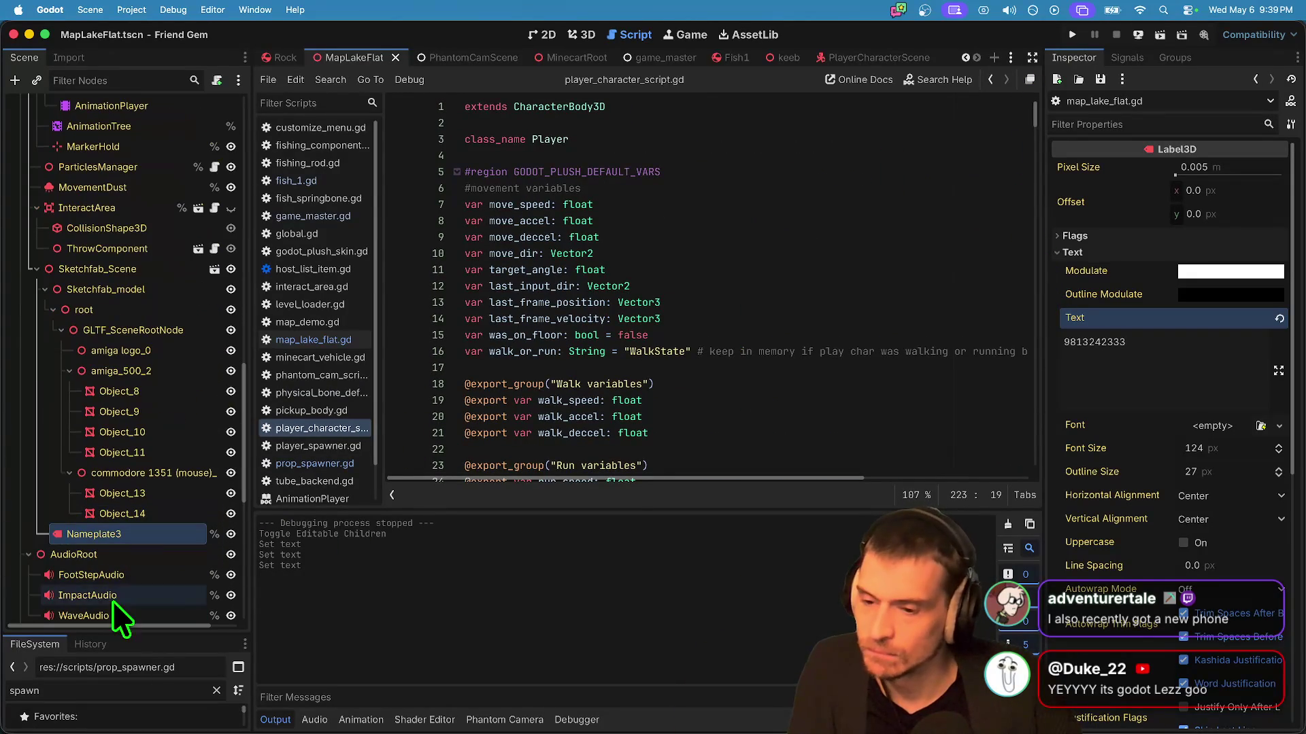
{"action": "scroll", "coordinate": [635, 379], "scroll_direction": "down", "scroll_amount": 6}
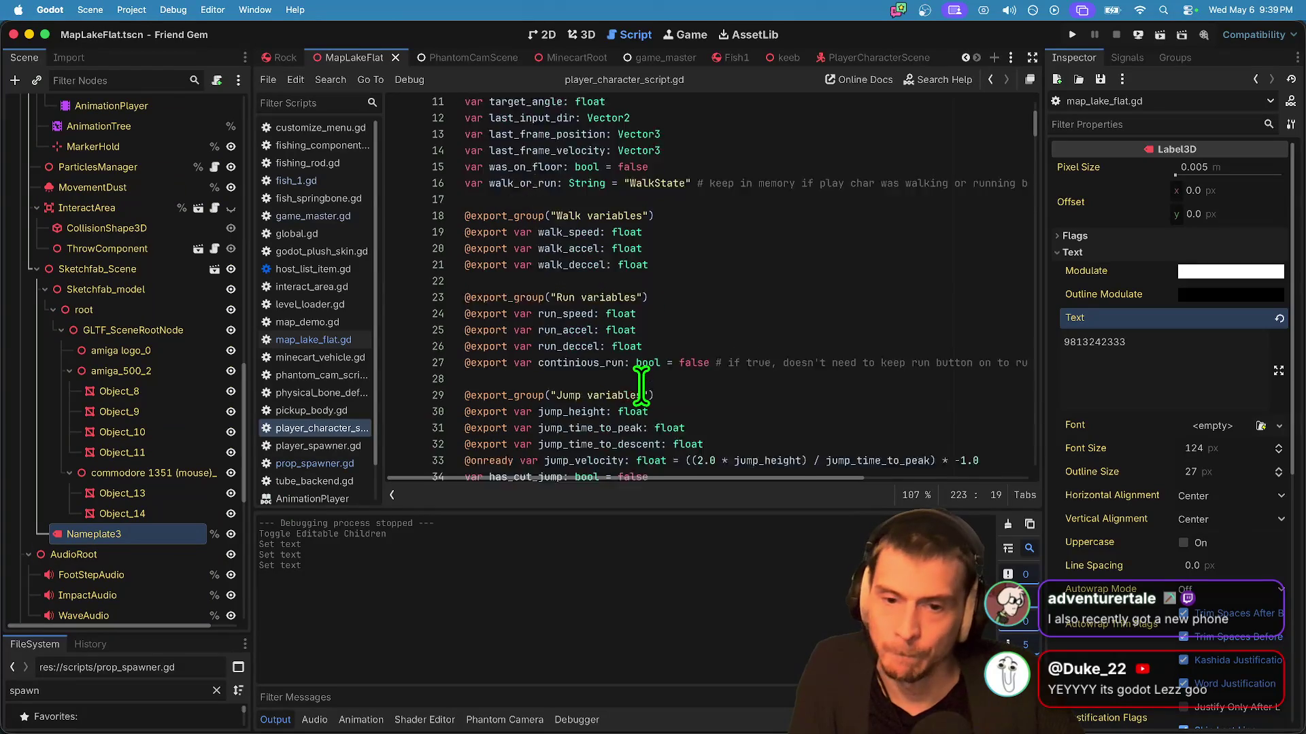
{"action": "scroll", "coordinate": [643, 386], "scroll_direction": "up", "scroll_amount": 6}
{"action": "scroll", "coordinate": [645, 344], "scroll_direction": "down", "scroll_amount": 20}
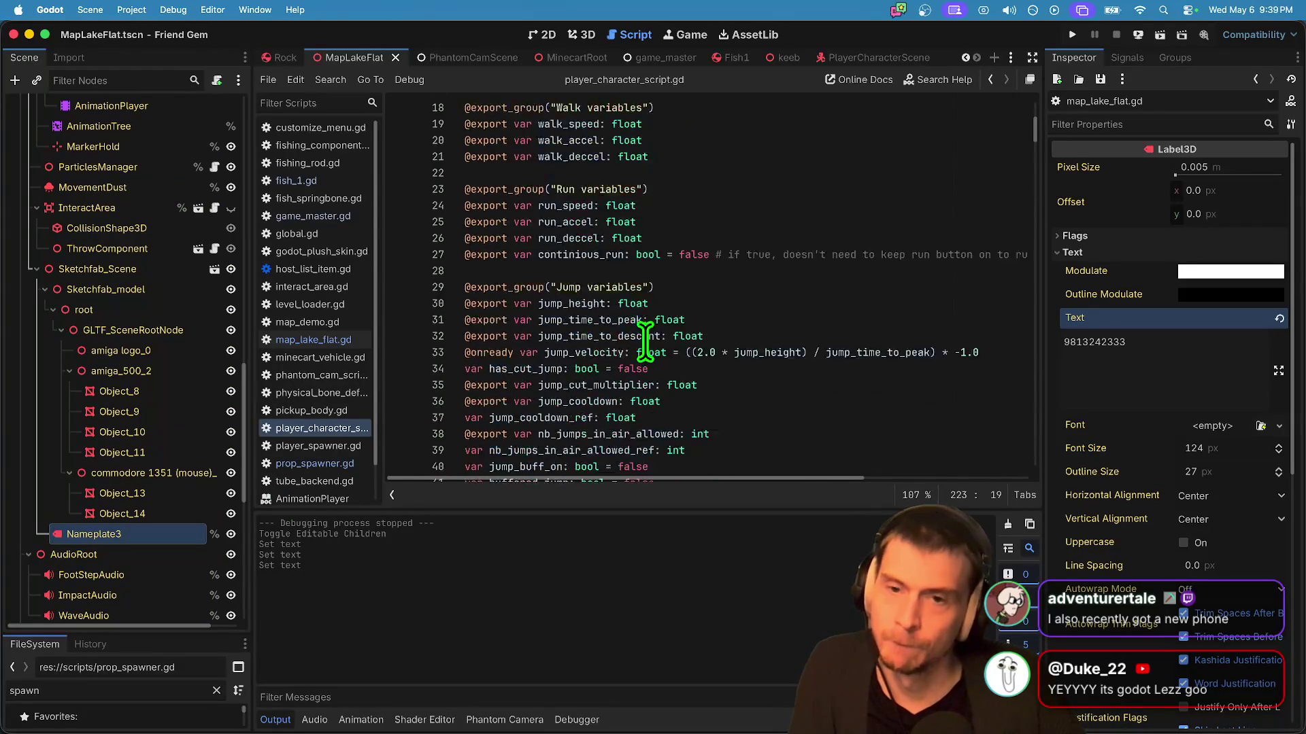
{"action": "scroll", "coordinate": [644, 350], "scroll_direction": "down", "scroll_amount": 2}
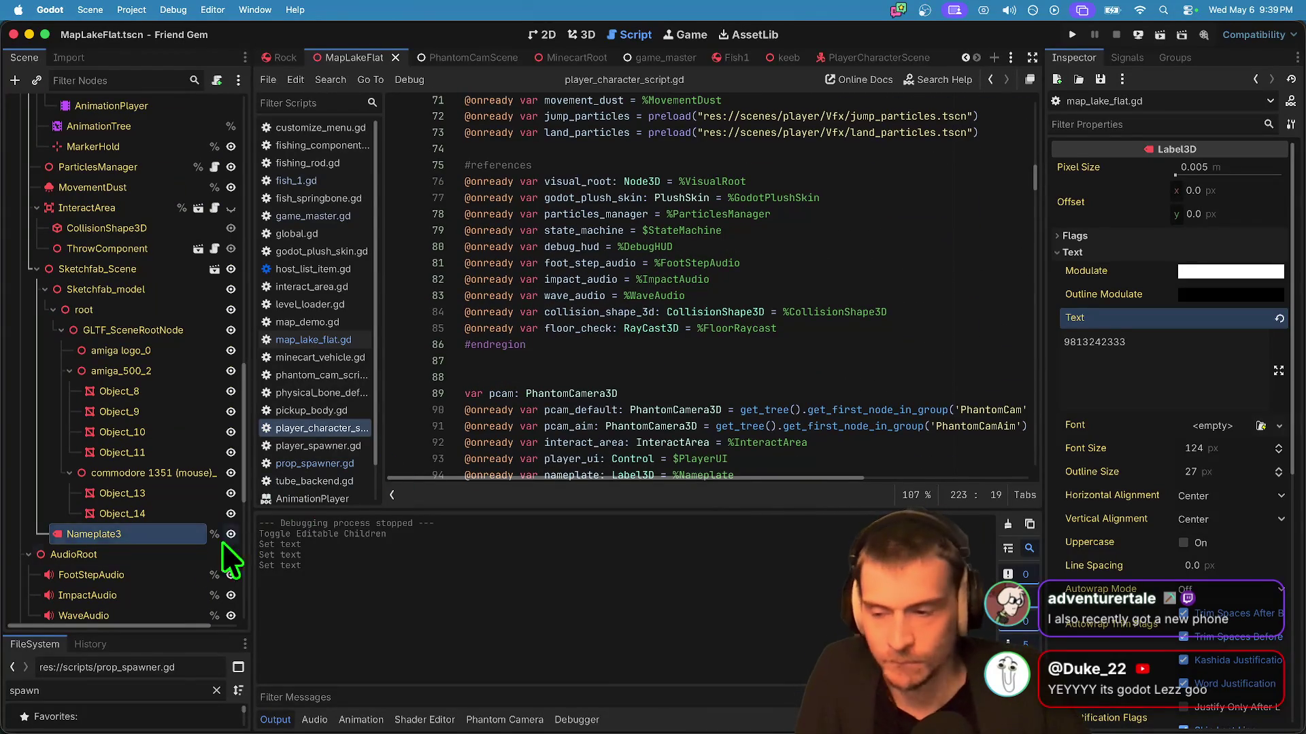
{"action": "mouse_move", "coordinate": [109, 534]}
{"action": "left_mouse_down"}
{"action": "mouse_move", "coordinate": [458, 486]}
{"action": "mouse_move", "coordinate": [625, 360]}
{"action": "left_mouse_up"}
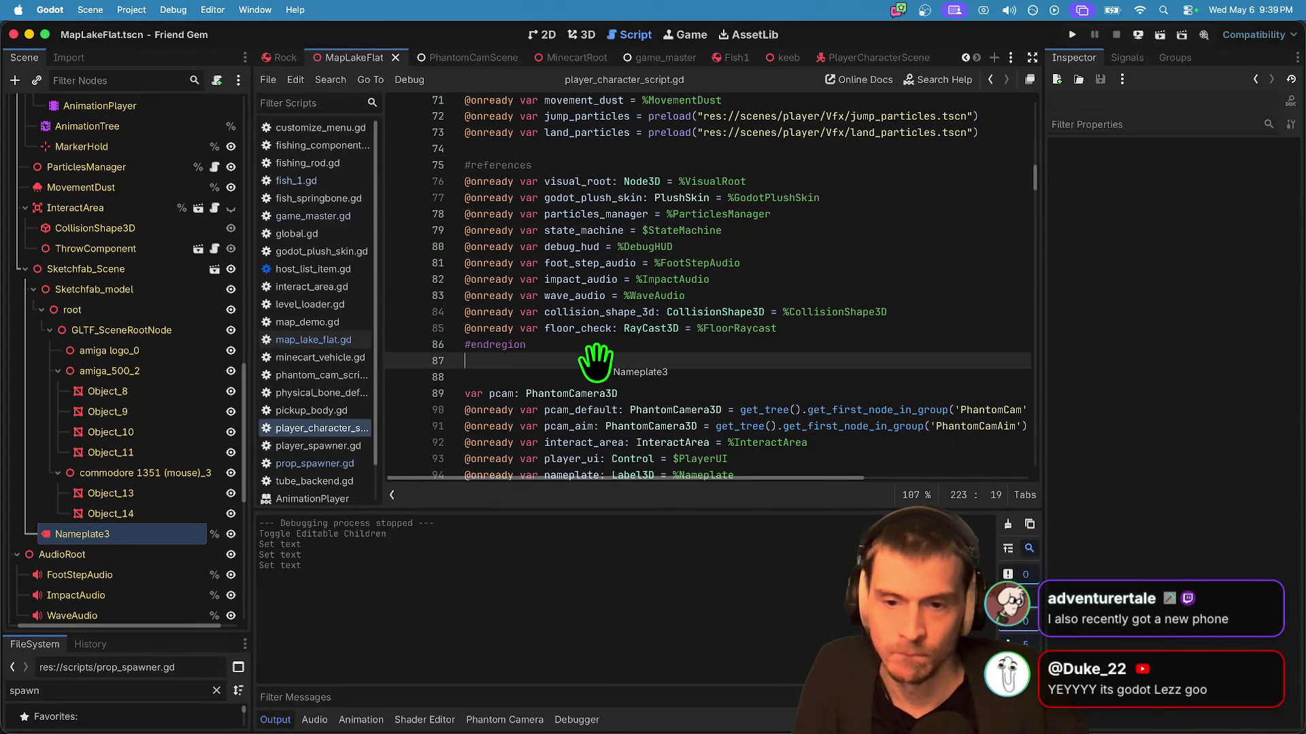
{"action": "double_click", "coordinate": [560, 361]}
{"action": "scroll", "coordinate": [782, 306], "scroll_direction": "down", "scroll_amount": 15}
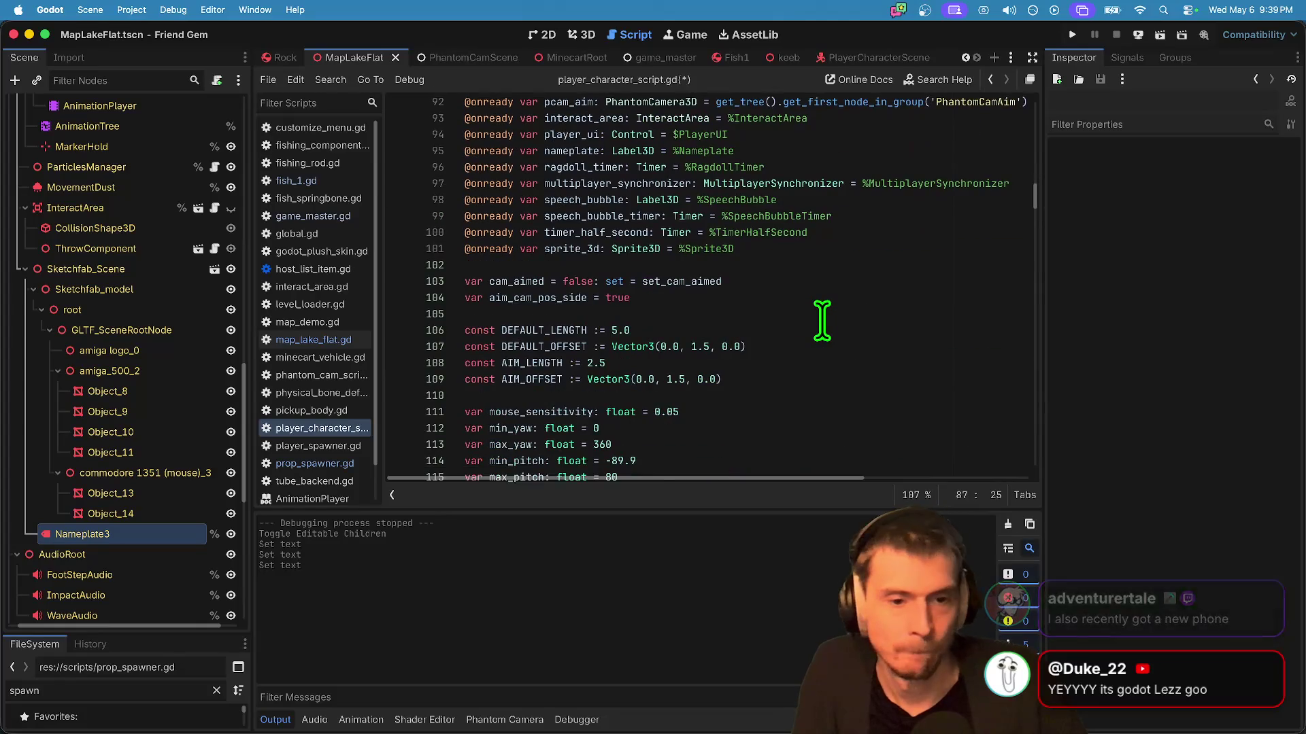
{"action": "scroll", "coordinate": [782, 306], "scroll_direction": "down", "scroll_amount": 20}
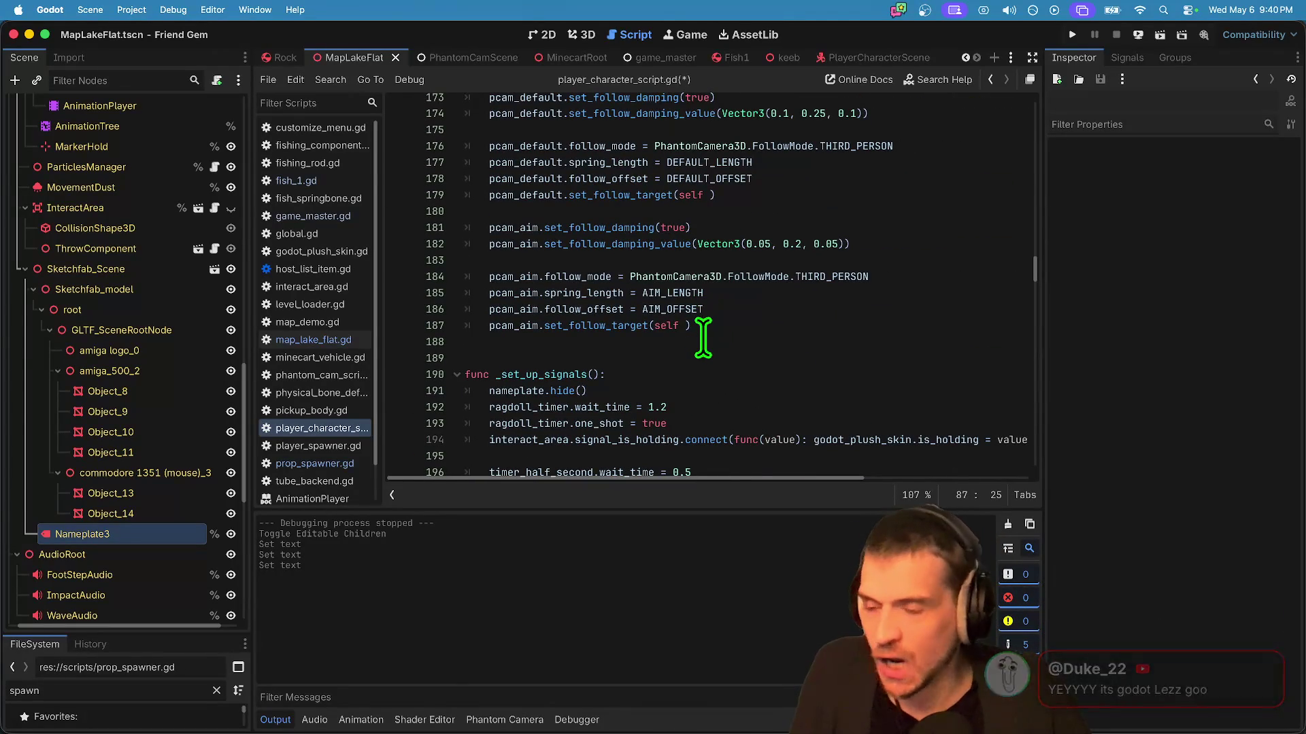
{"action": "scroll", "coordinate": [704, 333], "scroll_direction": "up", "scroll_amount": 5}
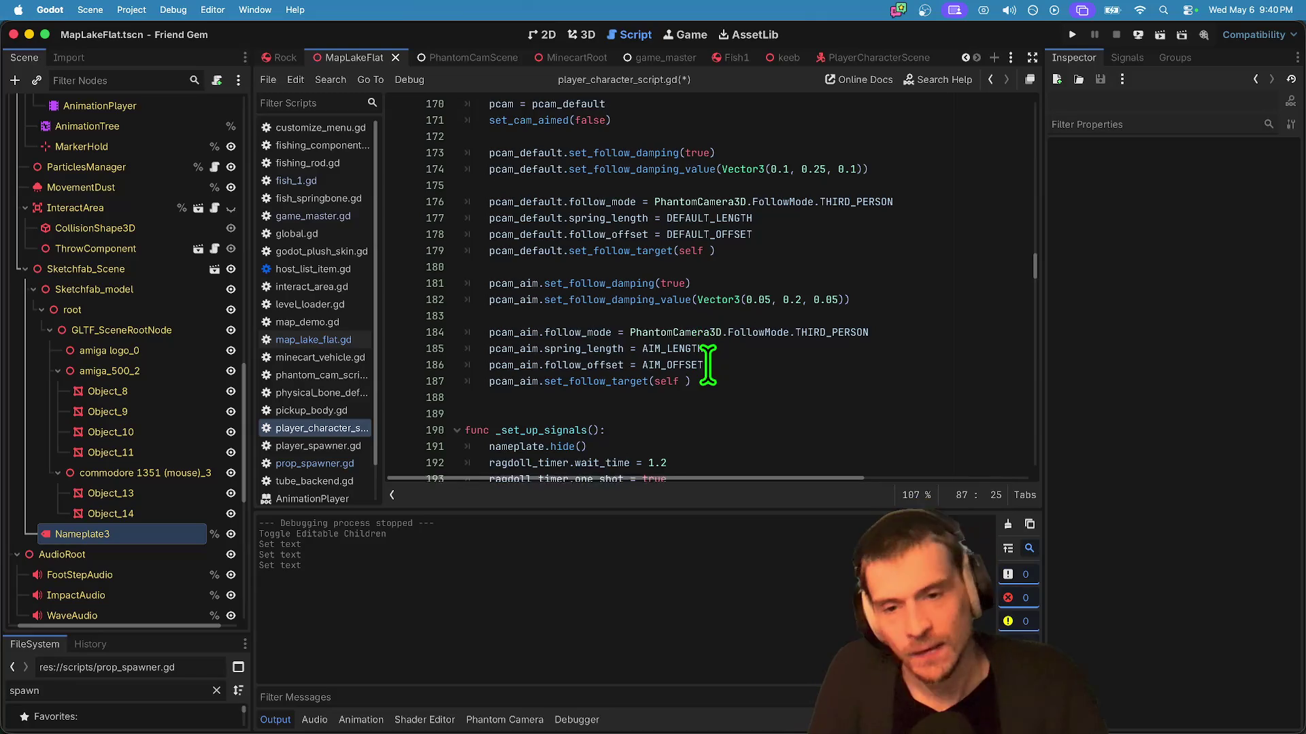
{"action": "scroll", "coordinate": [705, 364], "scroll_direction": "up", "scroll_amount": 10}
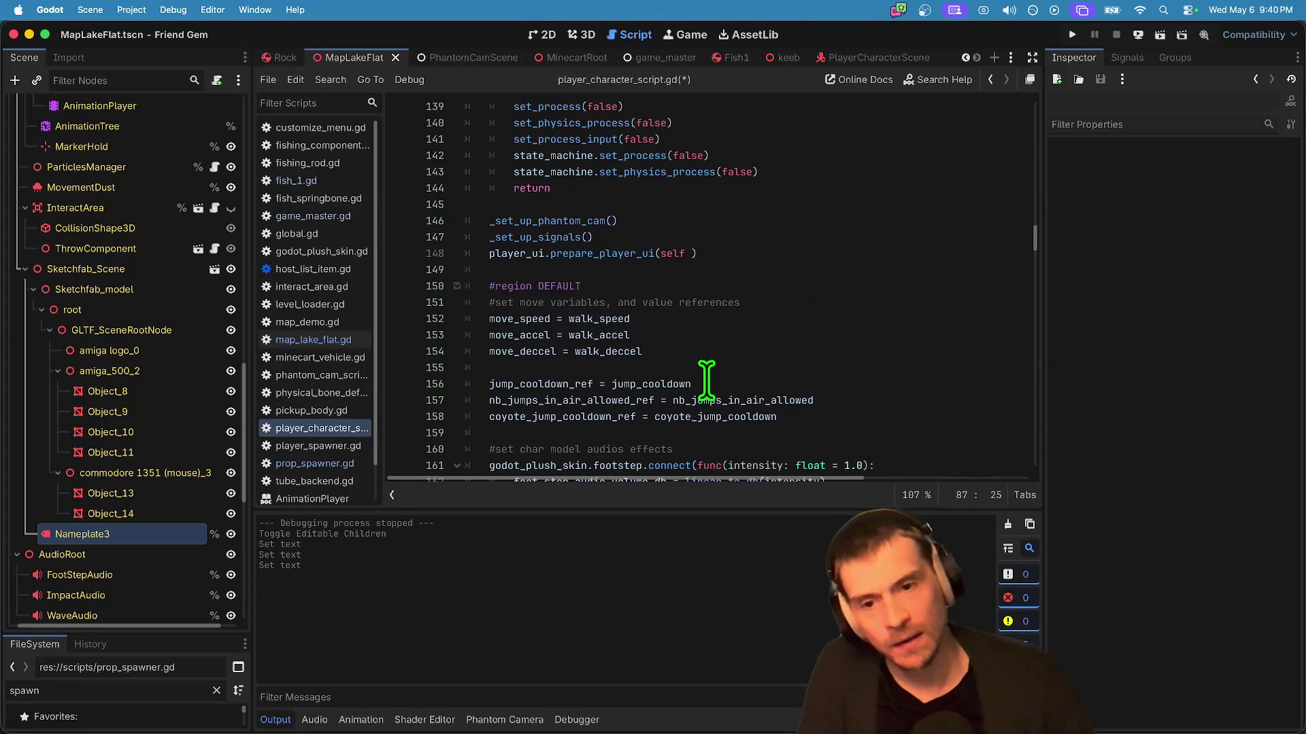
{"action": "scroll", "coordinate": [739, 374], "scroll_direction": "up", "scroll_amount": 3}
Step: Add a nameplate_3.text = get_multiplayer_authority() line to _ready
{"action": "left_click", "coordinate": [787, 338]}
{"action": "key", "text": "Return"}
{"action": "key", "text": "Return"}
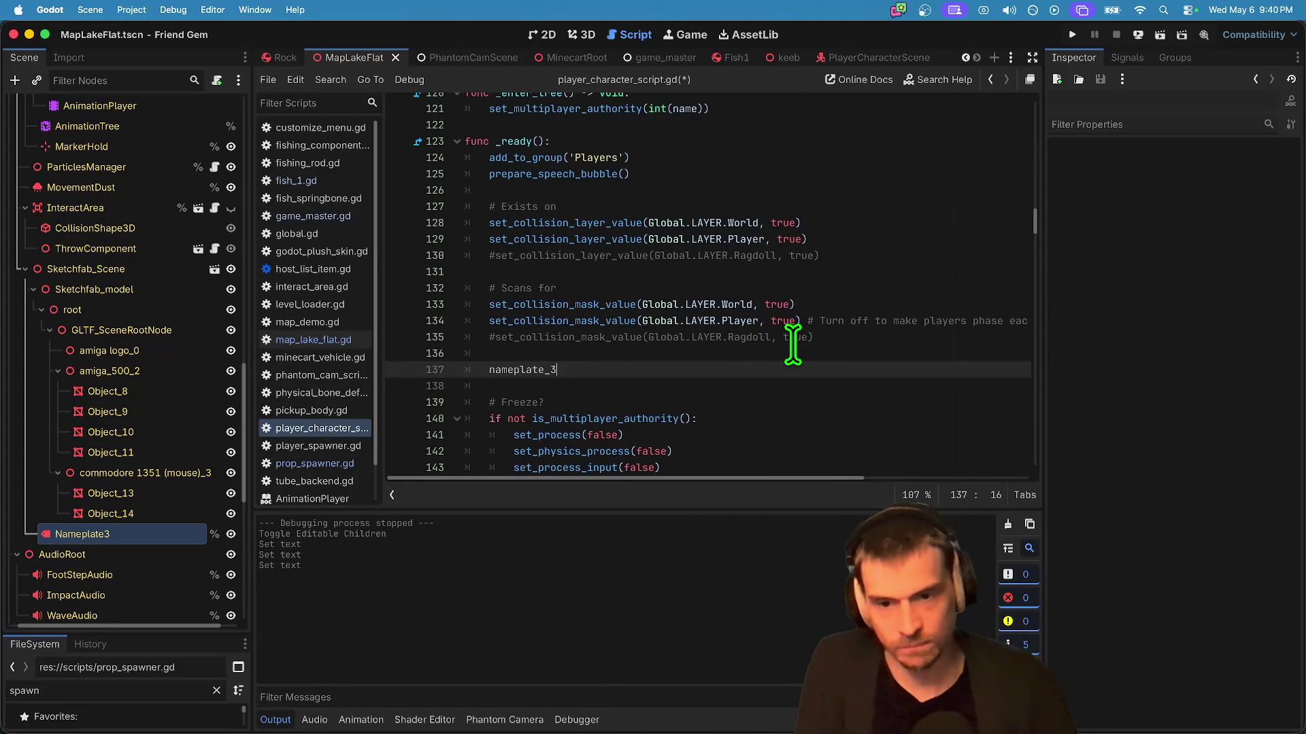
{"action": "type", "text": ".text = get_mu"}
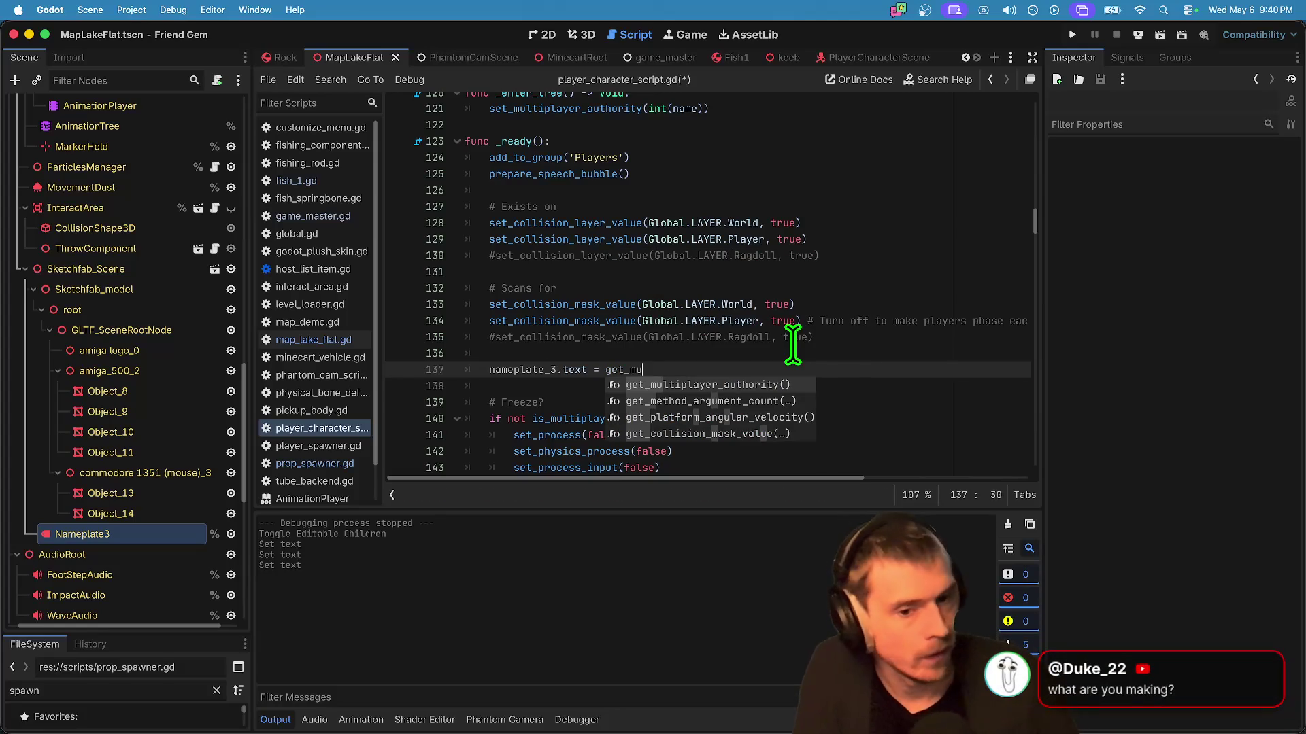
{"action": "key", "text": "Return"}
Step: Wrap the call in str(), save, and open the parse error in phantom_cam_script.gd
{"action": "key", "text": "ctrl+Tab"}
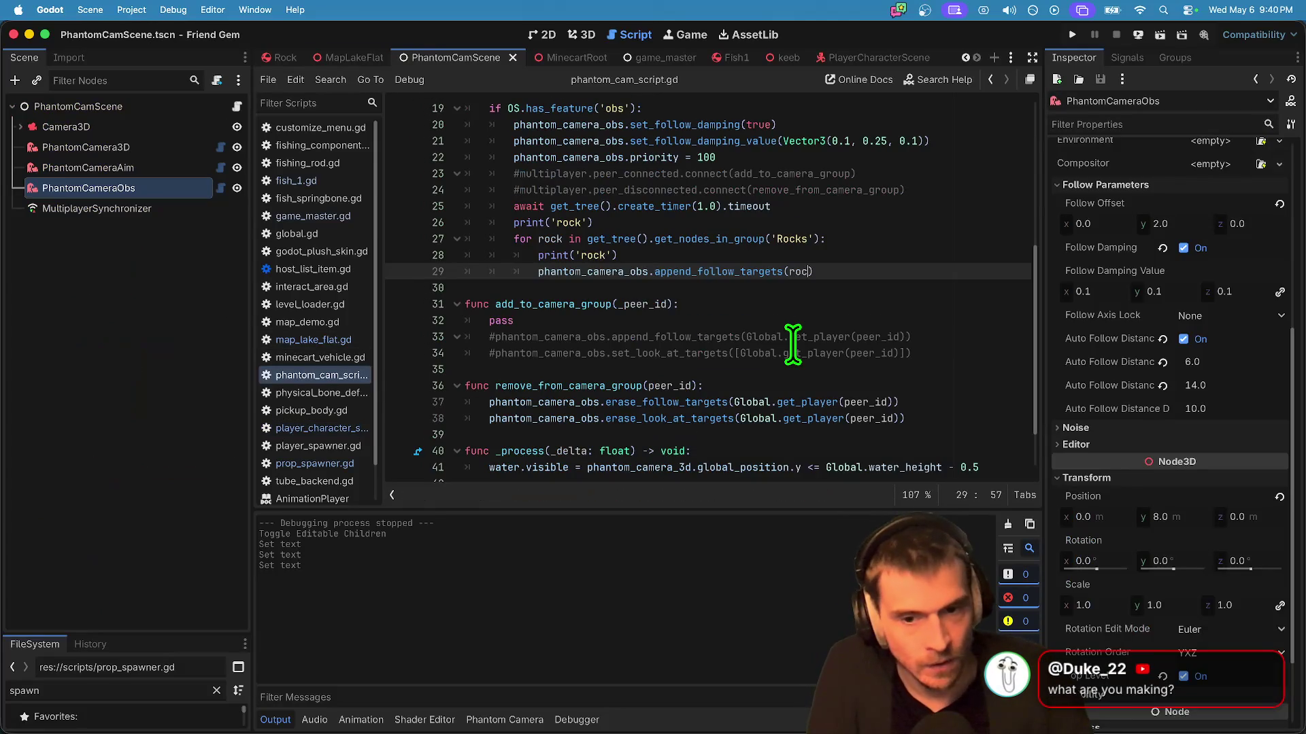
{"action": "key", "text": "ctrl+Tab"}
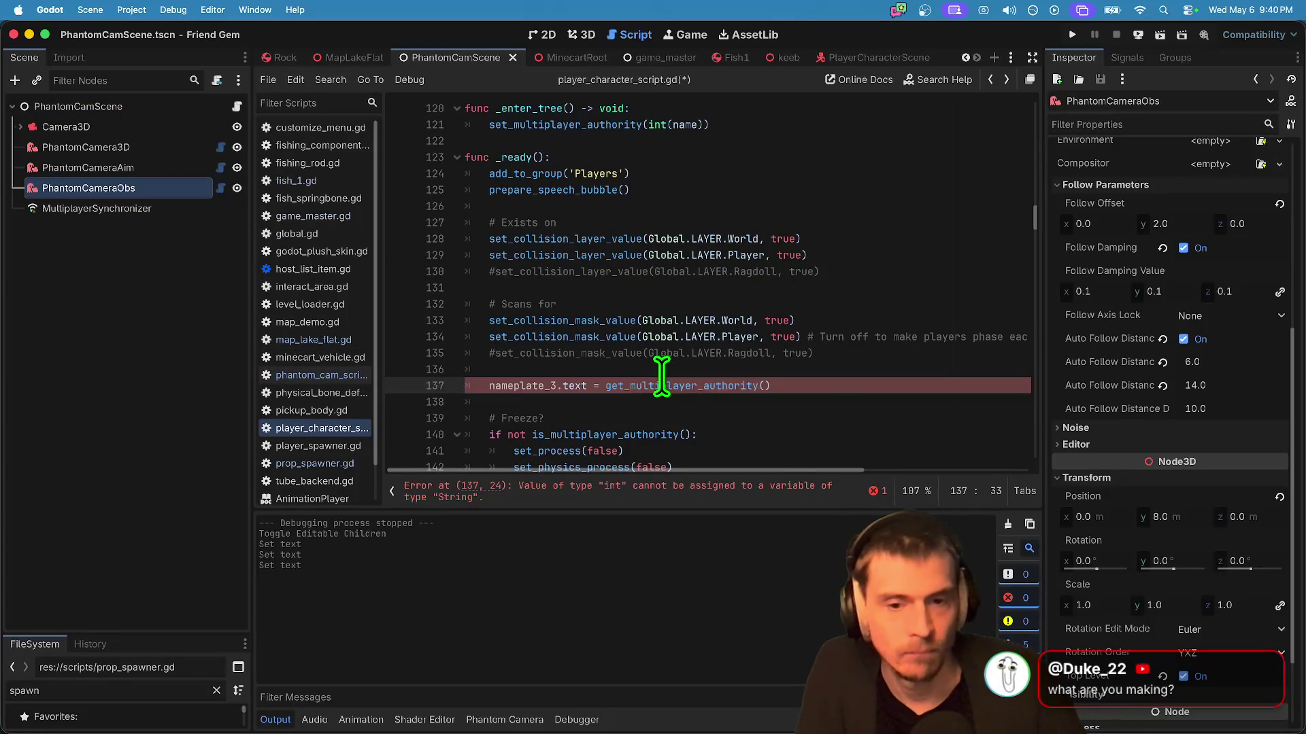
{"action": "double_click", "coordinate": [670, 380]}
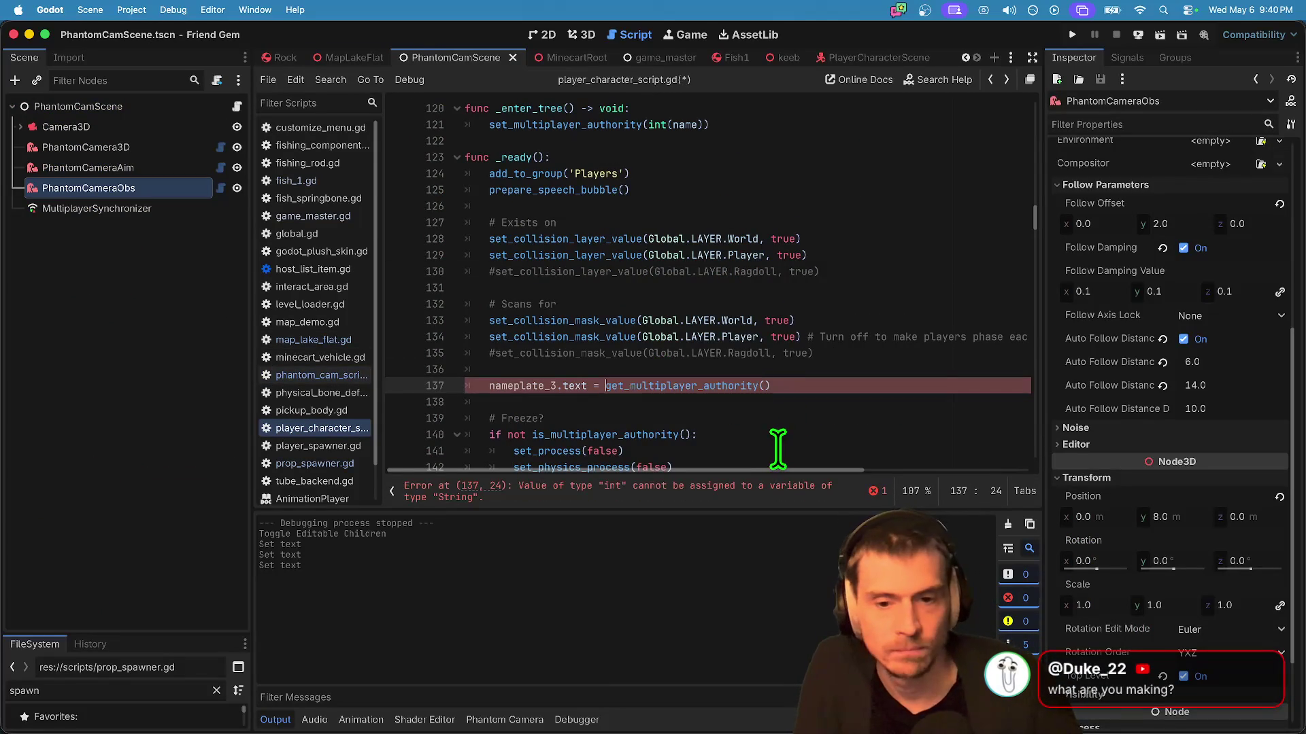
{"action": "type", "text": "str("}
{"action": "key", "text": "Down"}
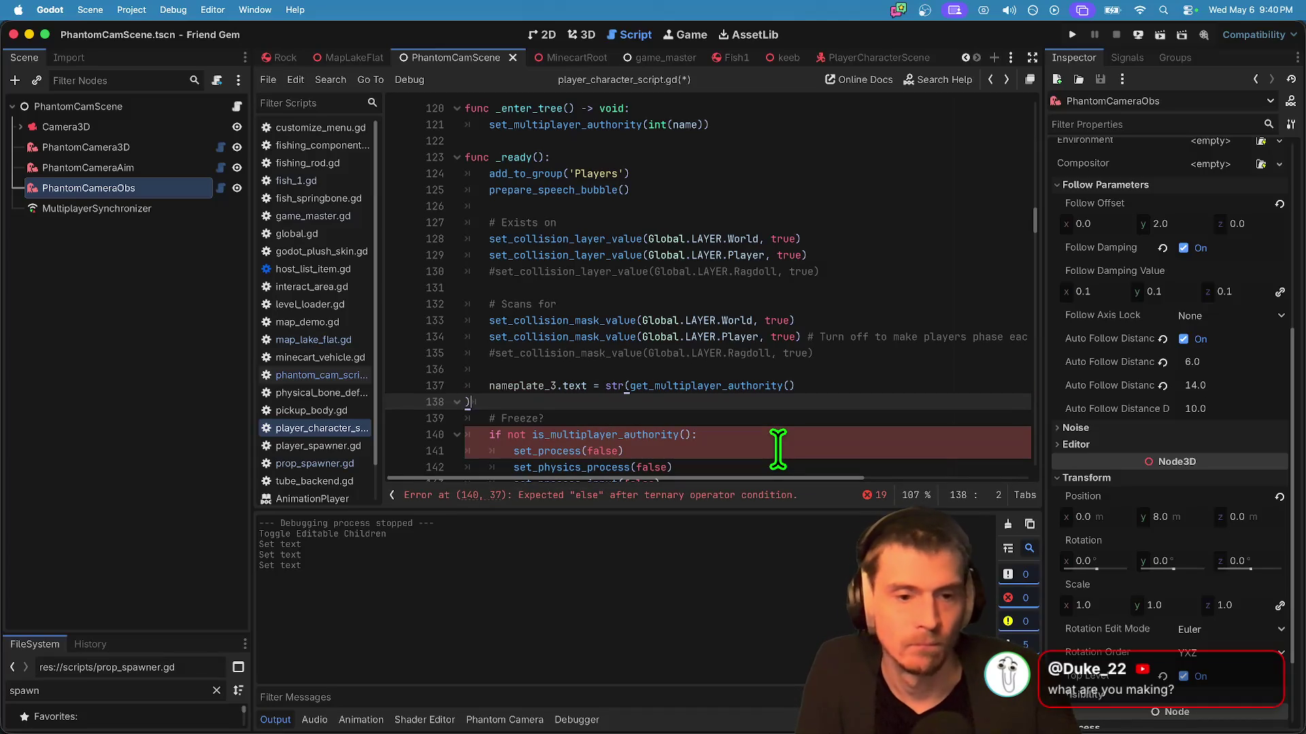
{"action": "key", "text": "Up"}
{"action": "key", "text": "End"}
{"action": "type", "text": ")"}
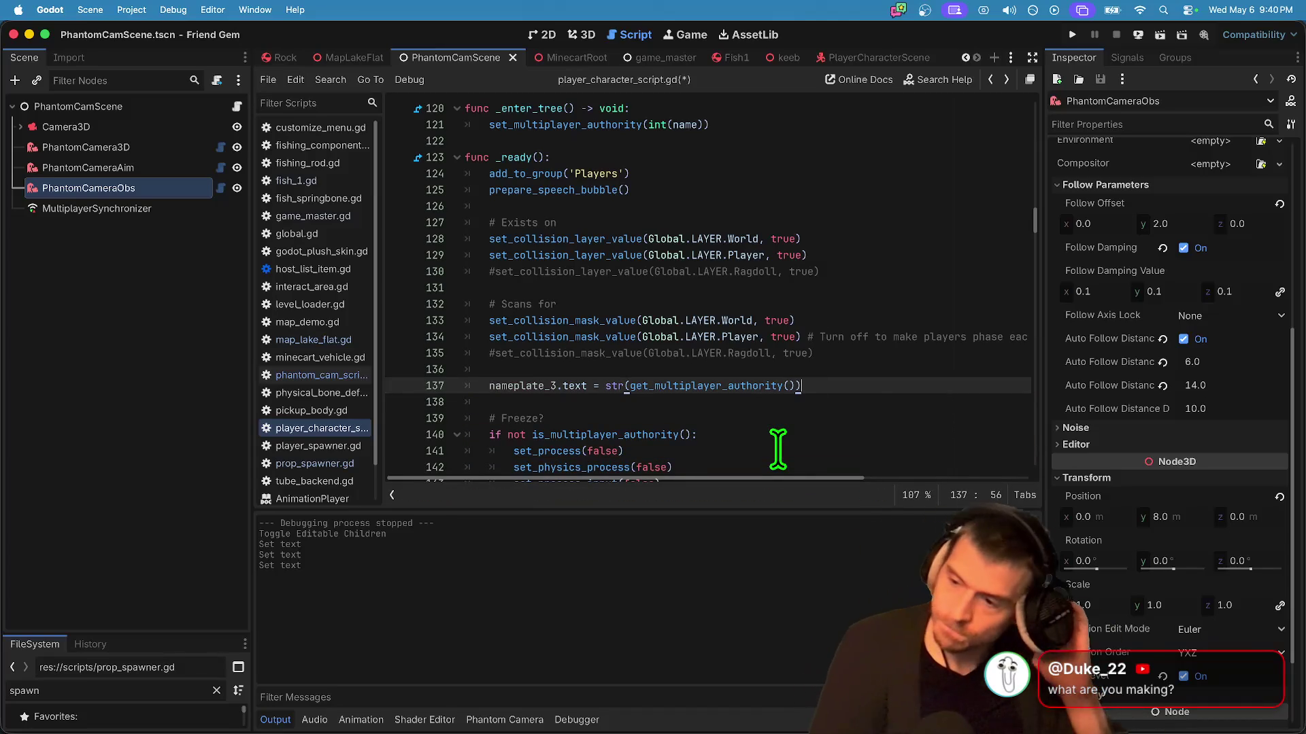
{"action": "key", "text": "ctrl+s"}
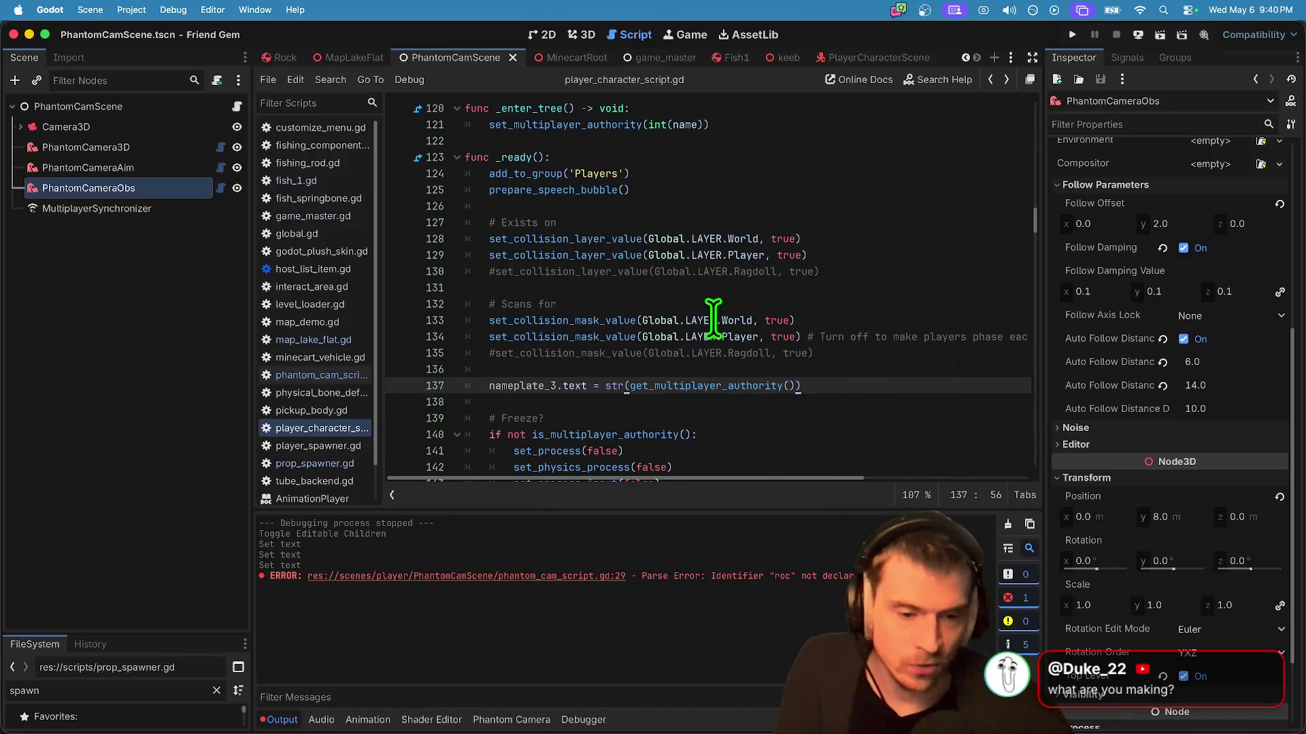
{"action": "left_click", "coordinate": [590, 577]}
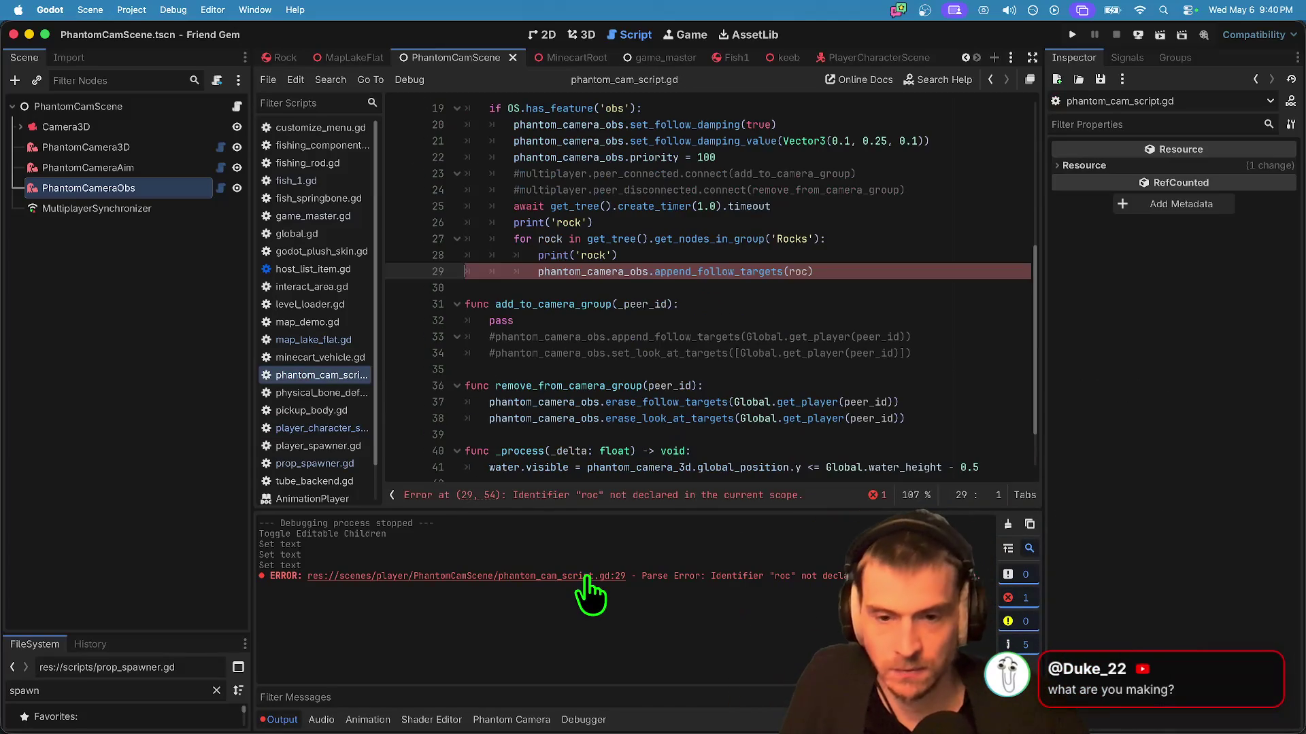
Step: Delete rock lines 25–29, set 3 run instances with the first tagged 'server, obs', and run
{"action": "left_click_drag", "start_coordinate": [877, 275], "coordinate": [433, 211]}
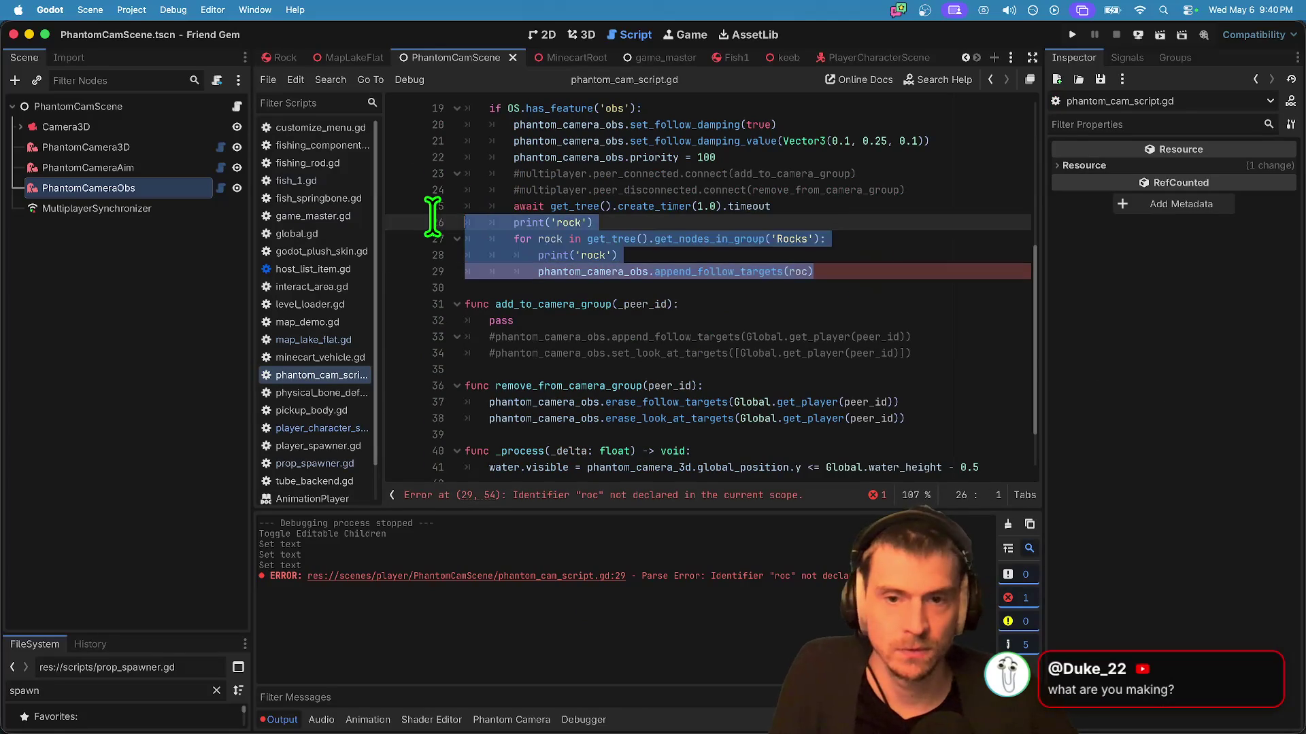
{"action": "key", "text": "BackSpace"}
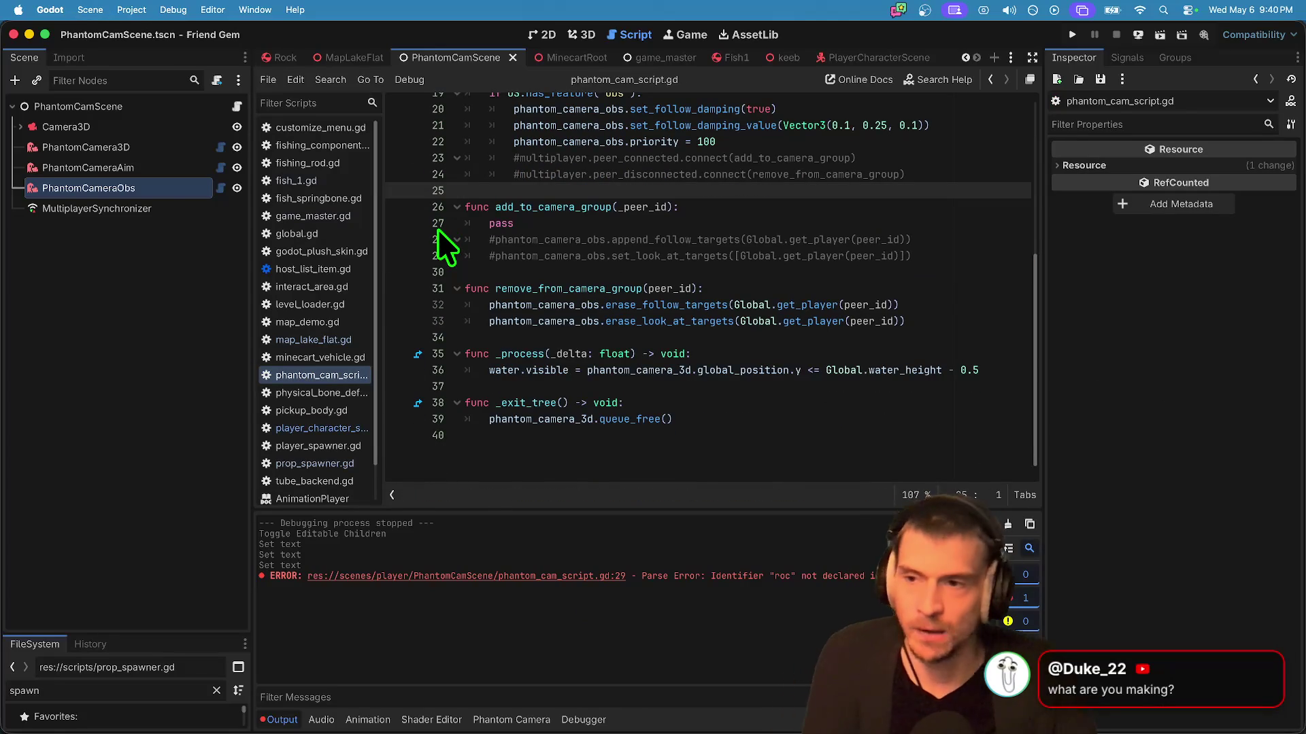
{"action": "left_click", "coordinate": [173, 9]}
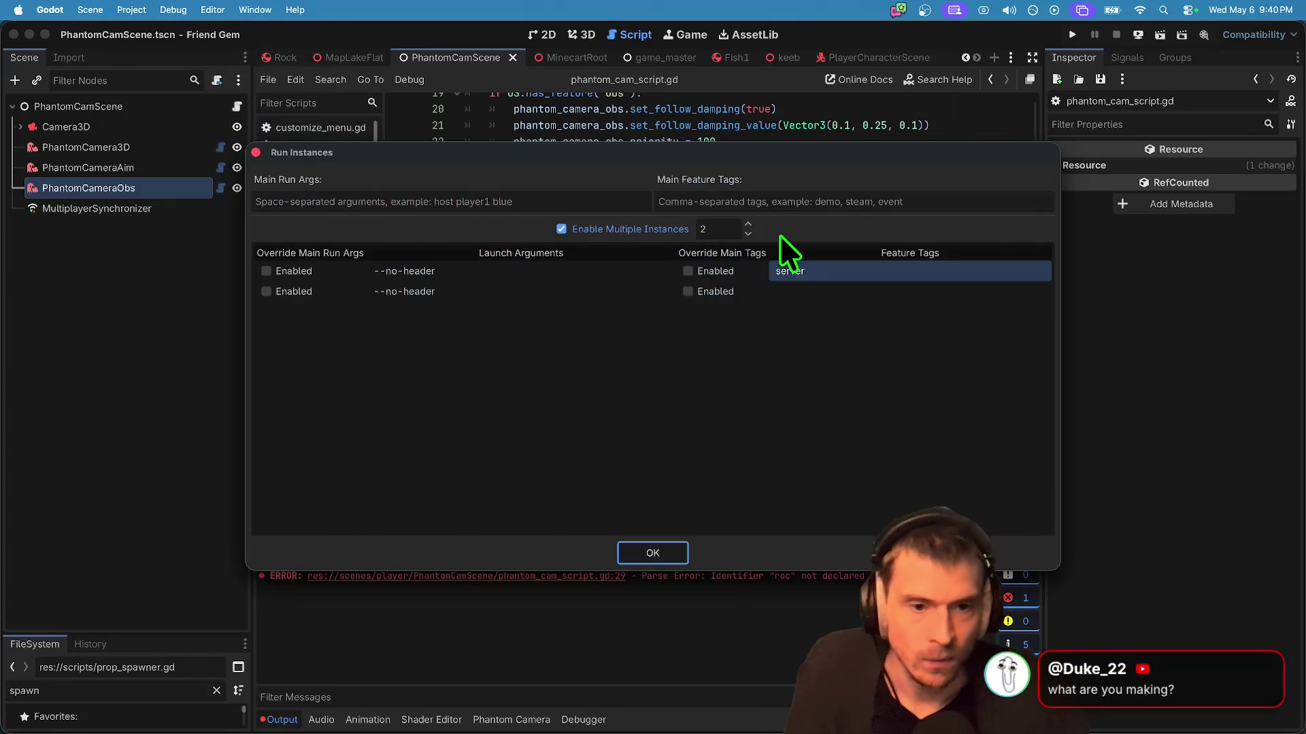
{"action": "left_click", "coordinate": [747, 234]}
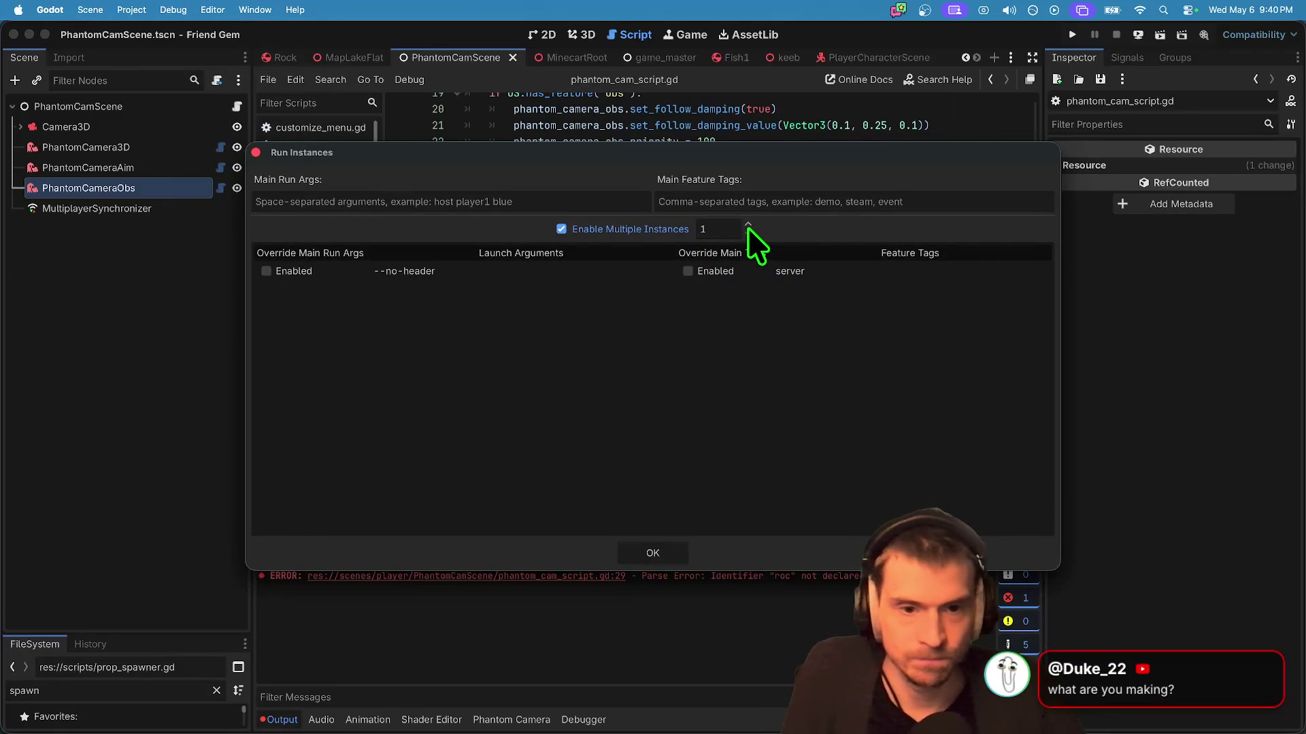
{"action": "left_click", "coordinate": [748, 225]}
{"action": "left_click", "coordinate": [747, 224]}
{"action": "left_click", "coordinate": [868, 269]}
{"action": "left_click", "coordinate": [868, 271]}
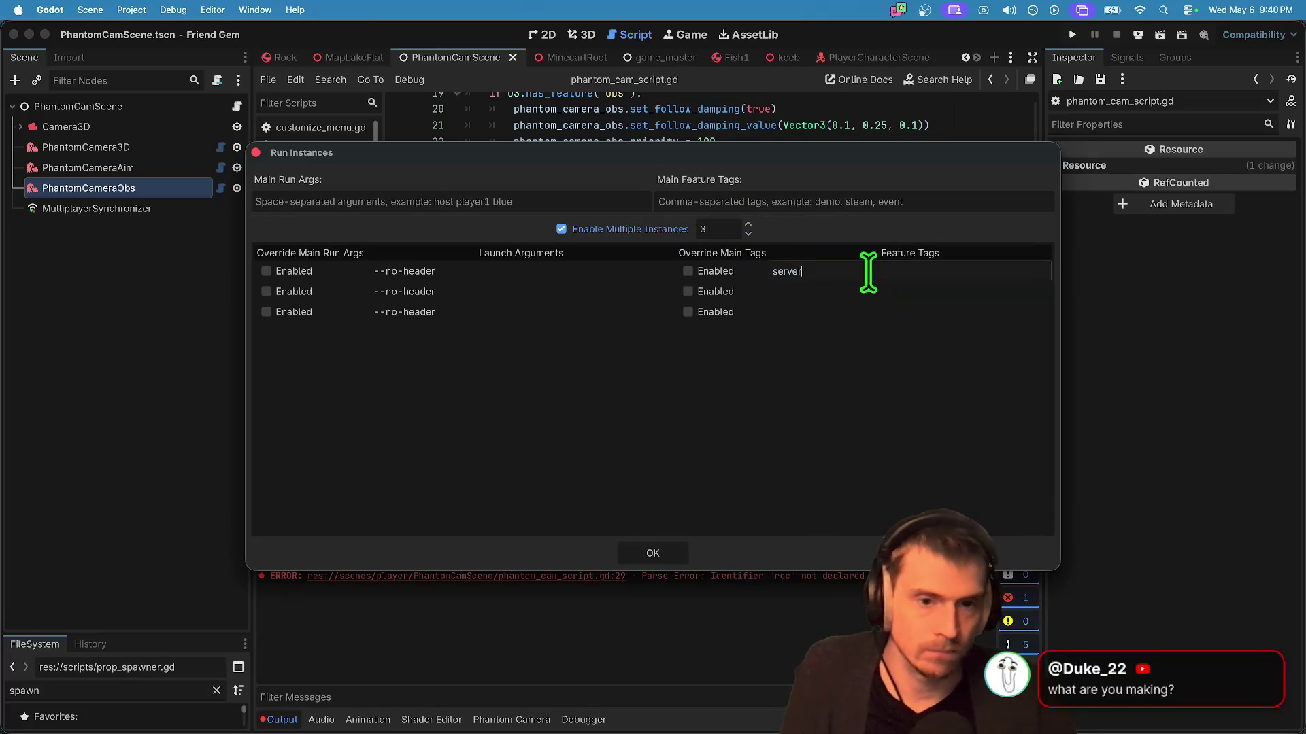
{"action": "type", "text": ", obs"}
{"action": "key", "text": "Return"}
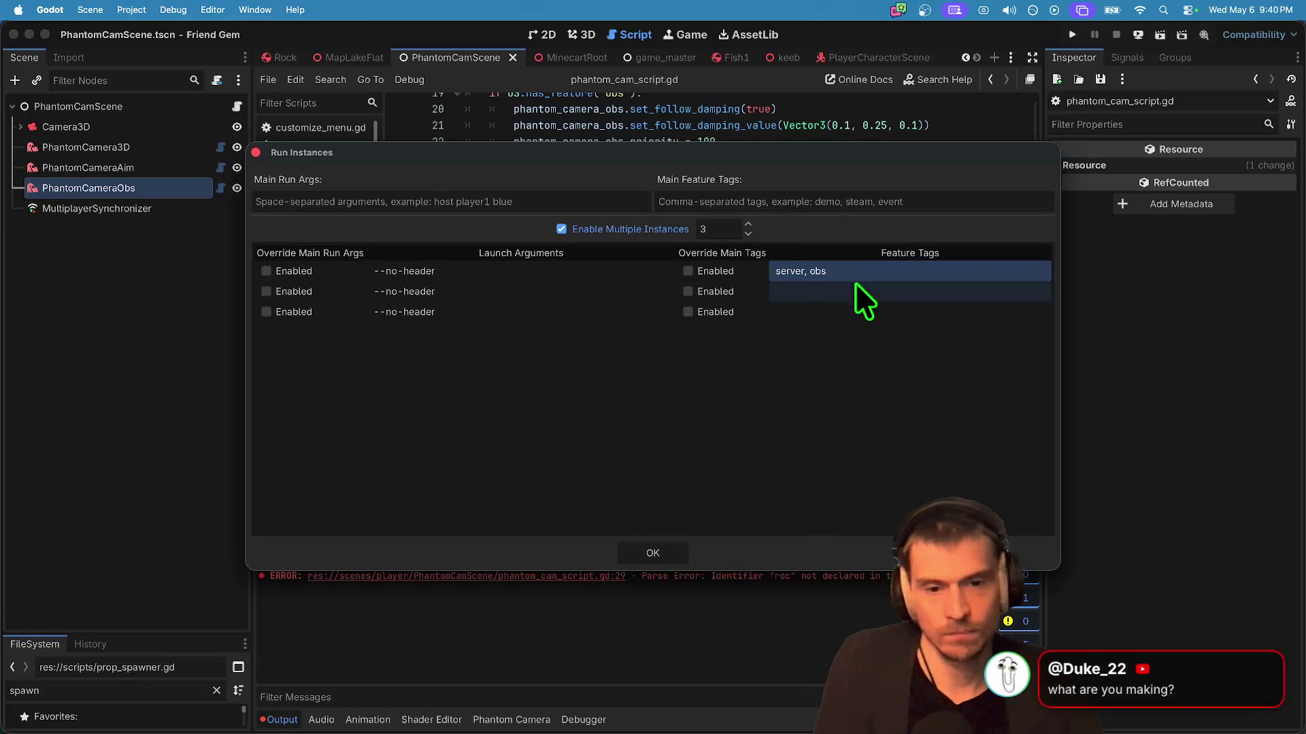
{"action": "left_click", "coordinate": [666, 550]}
{"action": "key", "text": "super+b"}
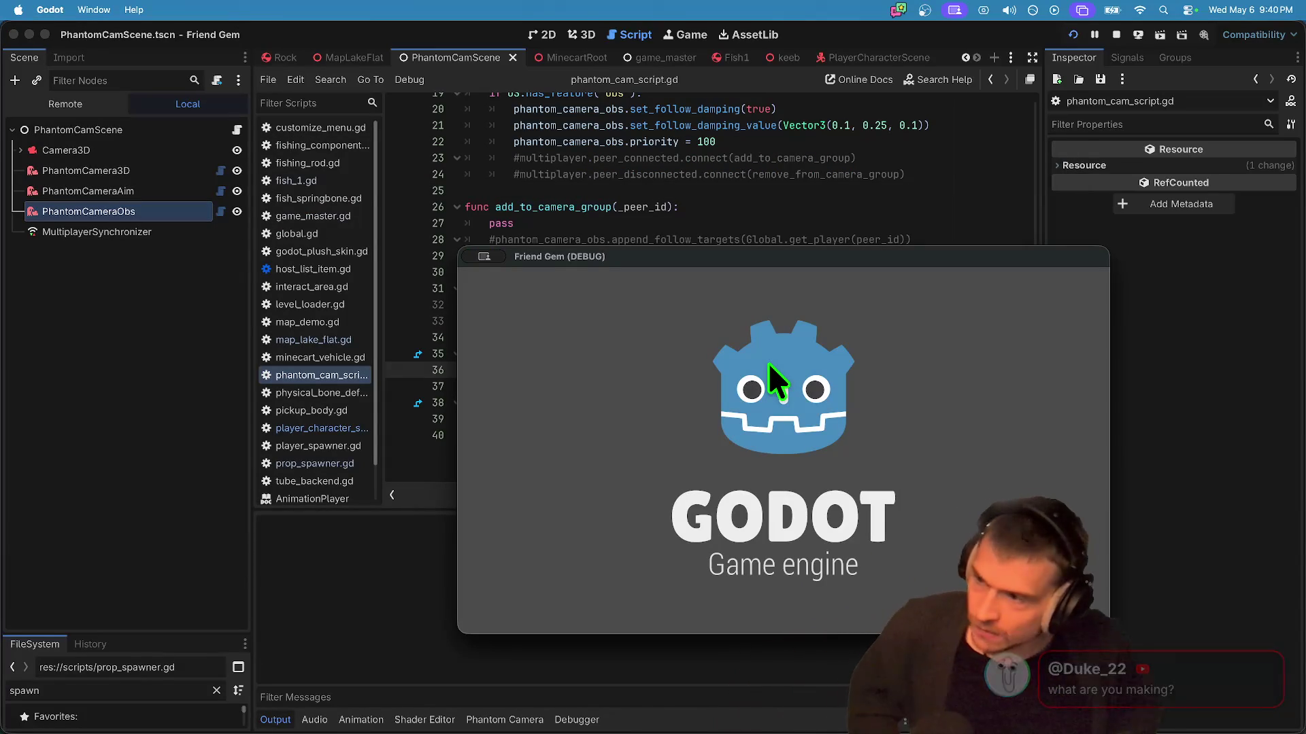
Step: Move the two Friend Gem debug windows apart, then stop the debug session
{"action": "mouse_move", "coordinate": [739, 264]}
{"action": "left_mouse_down"}
{"action": "mouse_move", "coordinate": [728, 337]}
{"action": "mouse_move", "coordinate": [368, 71]}
{"action": "left_mouse_up"}
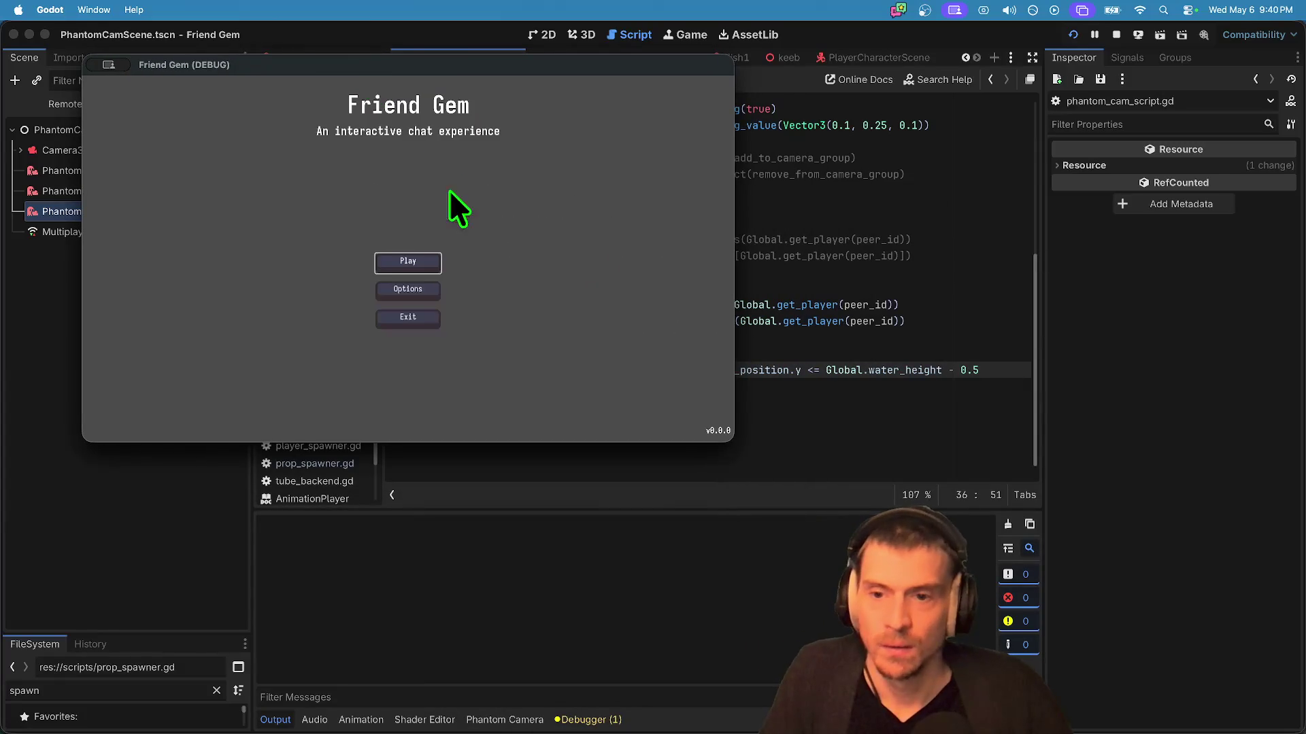
{"action": "left_click_drag", "start_coordinate": [594, 256], "coordinate": [309, 376]}
{"action": "key", "text": "super+Tab"}
{"action": "key", "text": "super+Tab"}
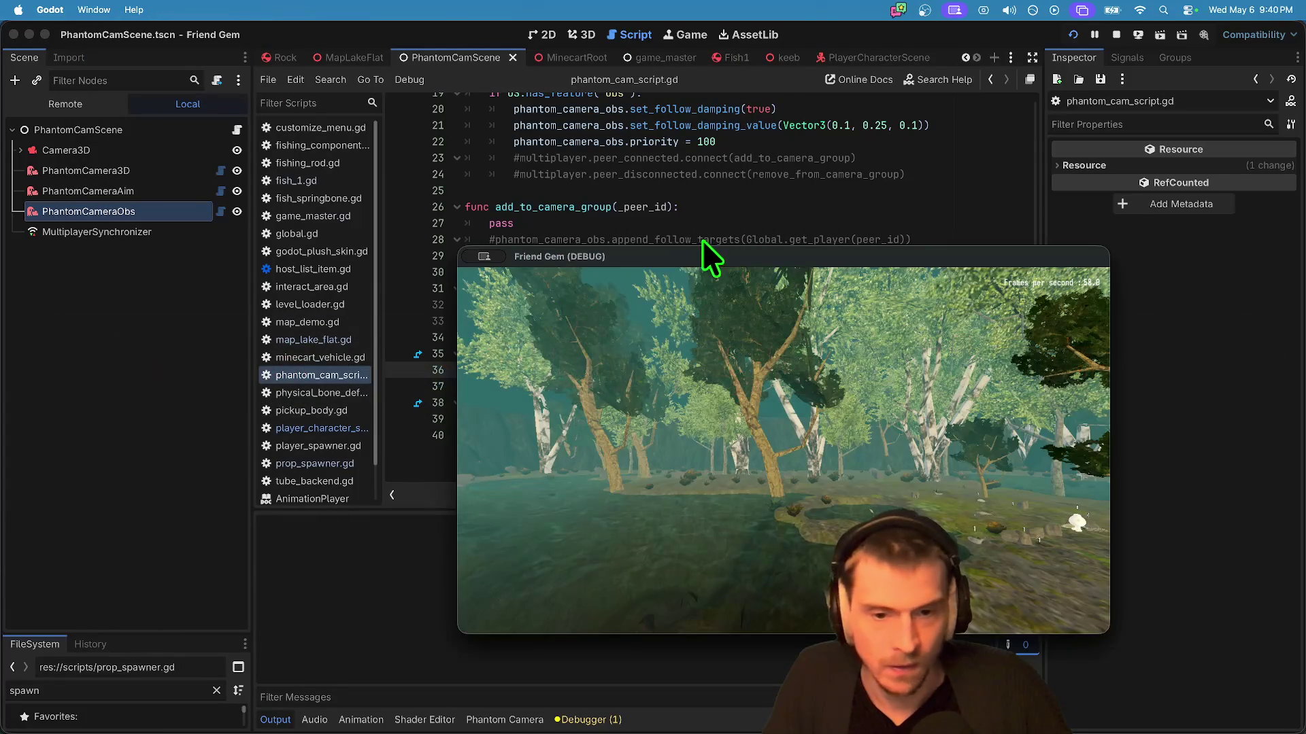
{"action": "left_click_drag", "start_coordinate": [720, 242], "coordinate": [831, 164]}
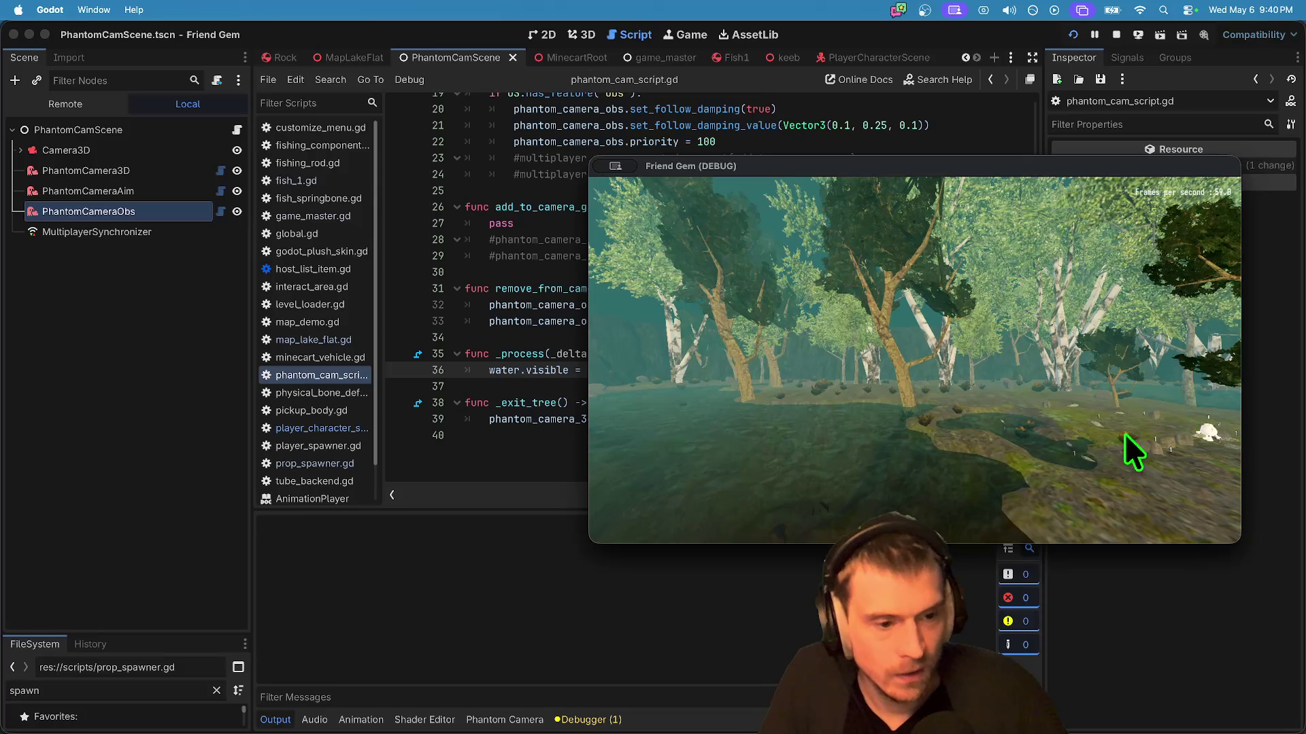
{"action": "key", "text": "super+Tab"}
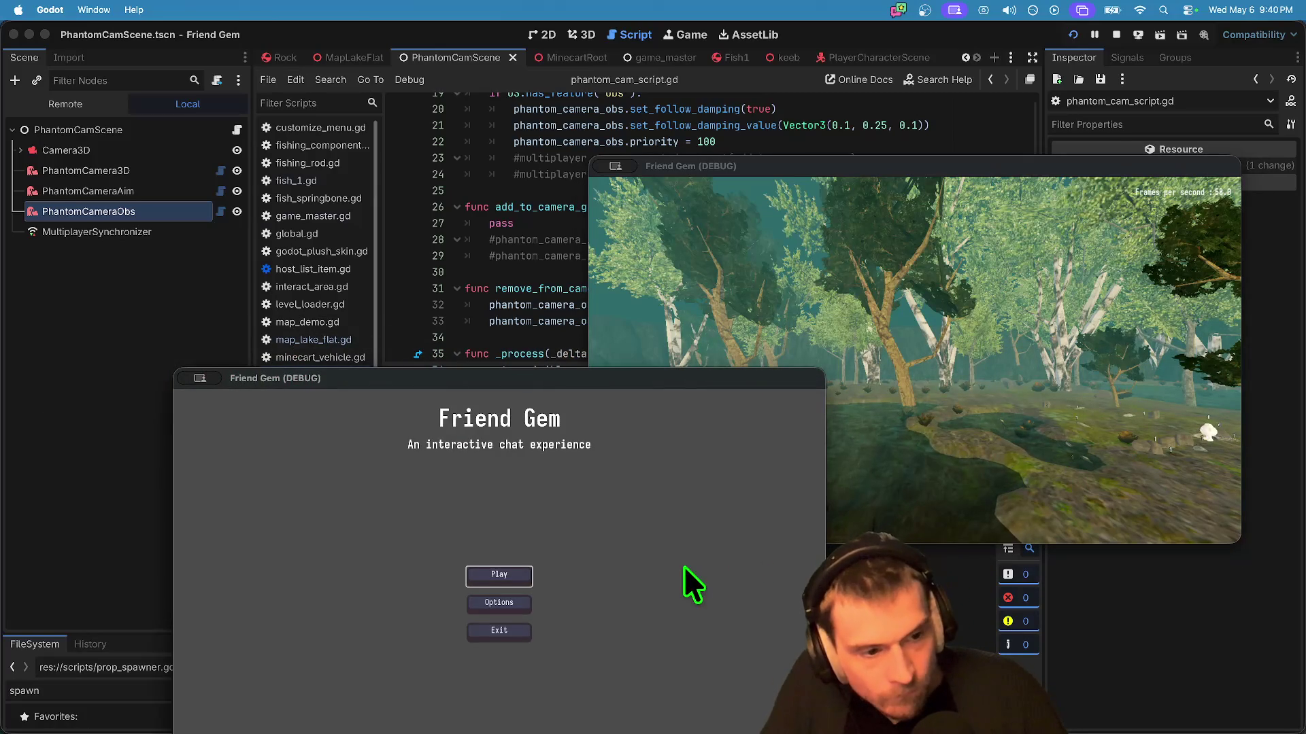
{"action": "left_click", "coordinate": [1116, 34]}
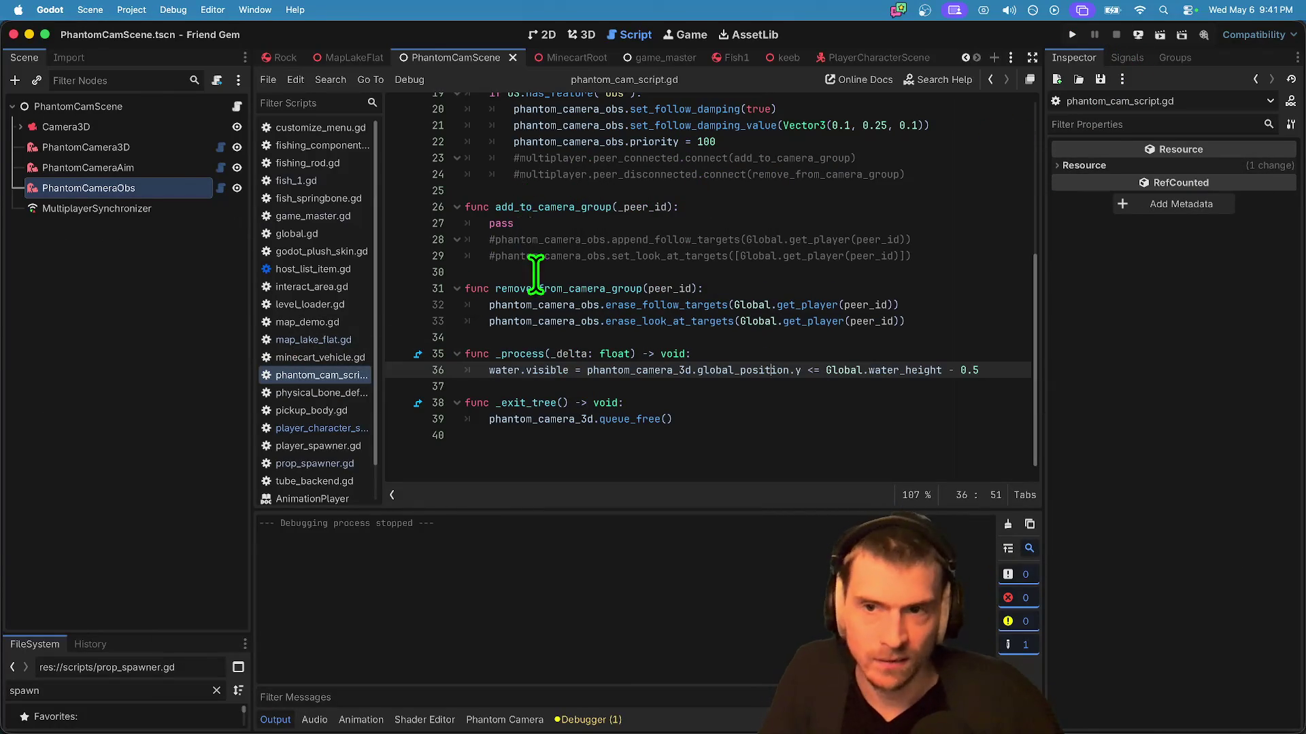
Step: Delete the Player node from the MapLakeFlat scene and save it
{"action": "key", "text": "ctrl+shift+Tab"}
{"action": "left_click", "coordinate": [594, 27]}
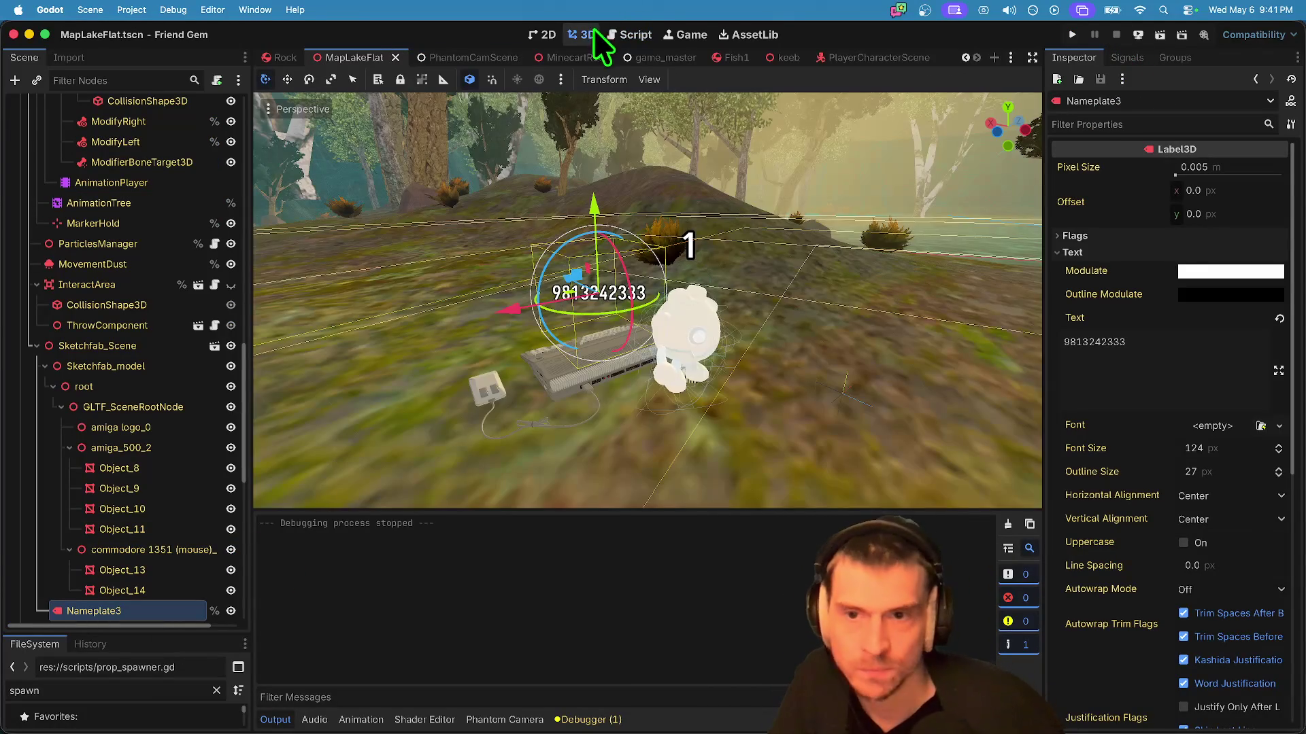
{"action": "scroll", "coordinate": [63, 385], "scroll_direction": "up", "scroll_amount": 5}
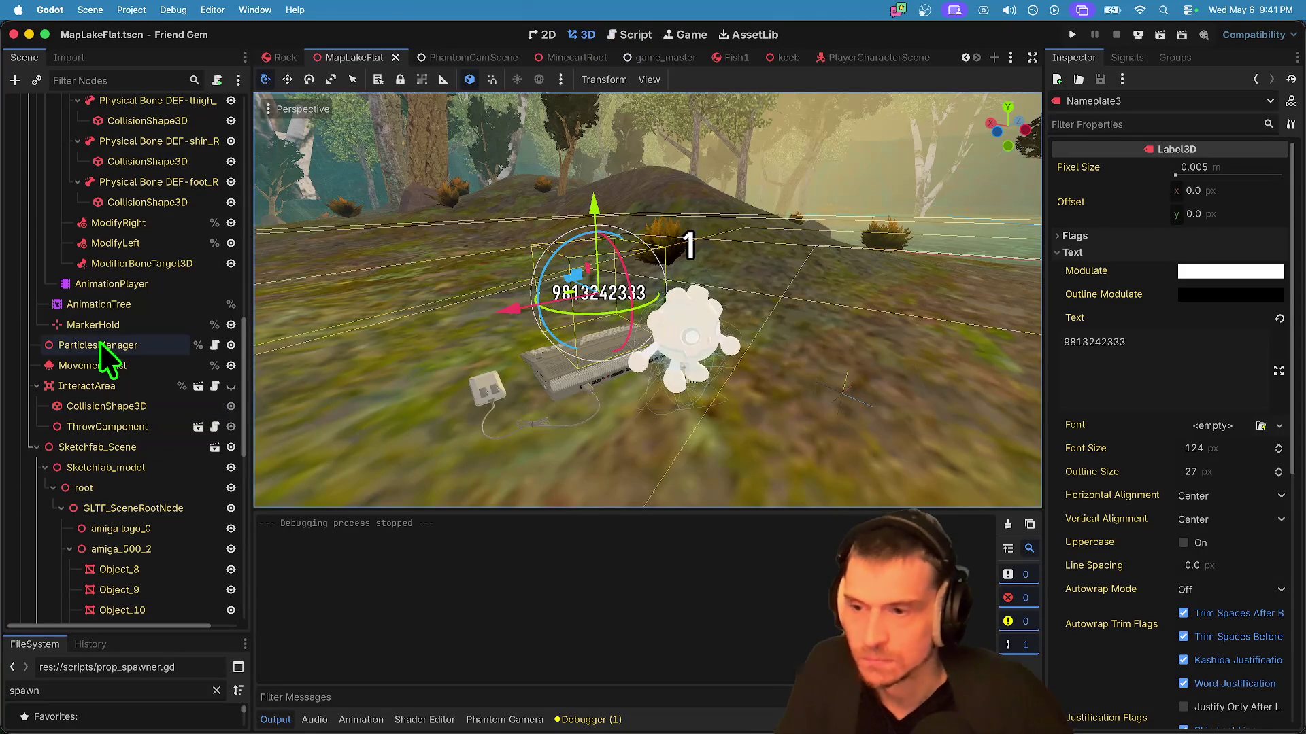
{"action": "scroll", "coordinate": [116, 490], "scroll_direction": "down", "scroll_amount": 6}
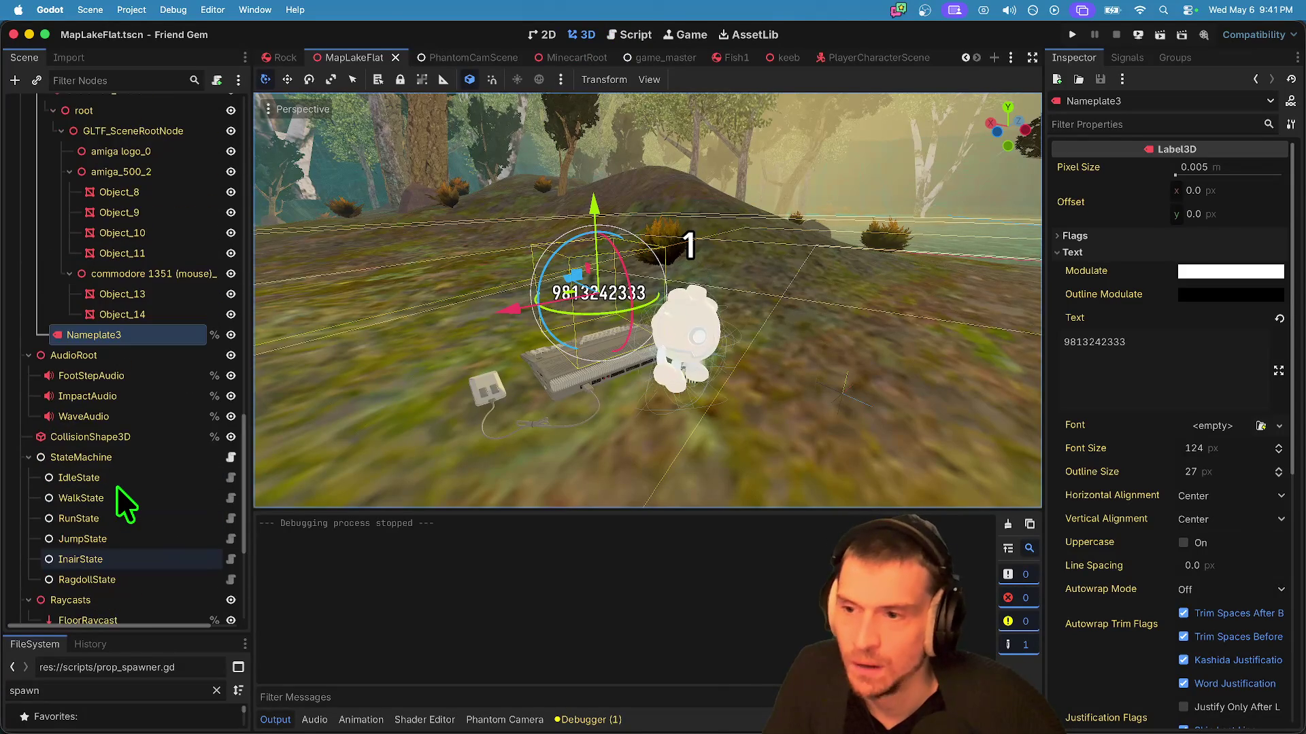
{"action": "scroll", "coordinate": [116, 485], "scroll_direction": "up", "scroll_amount": 5}
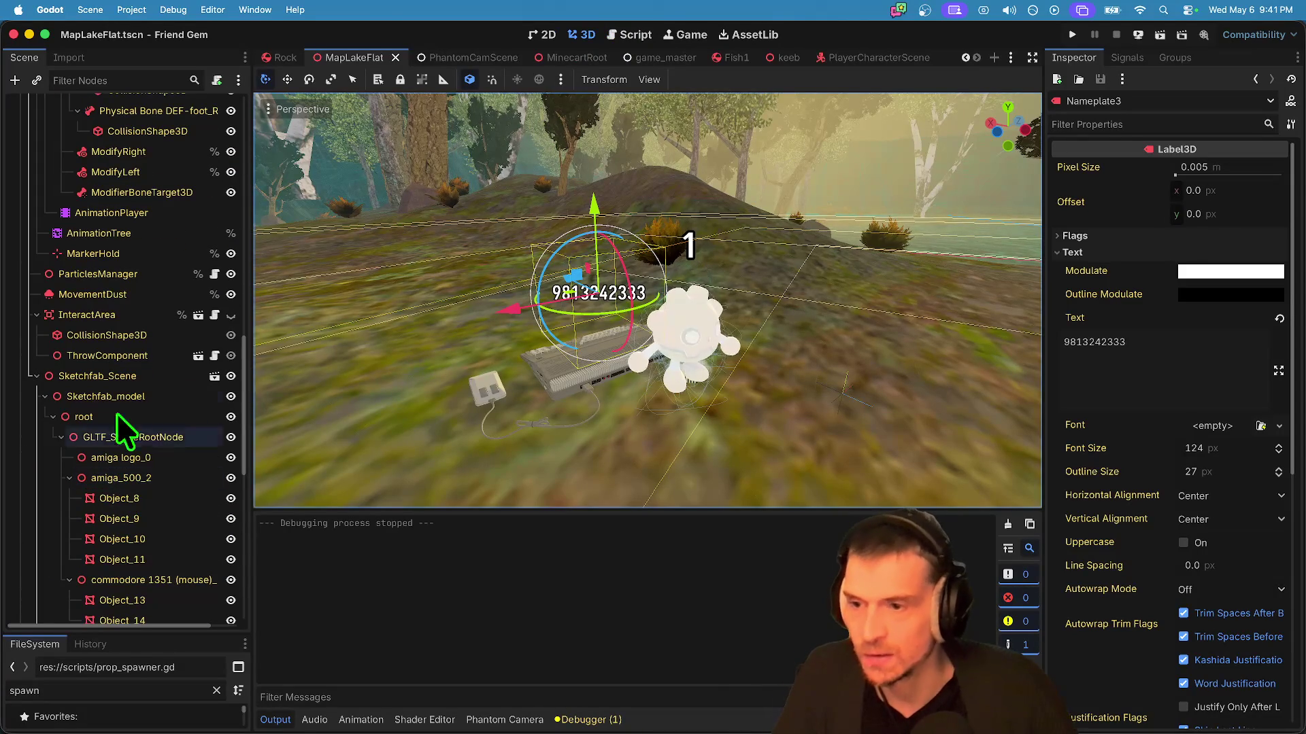
{"action": "scroll", "coordinate": [117, 366], "scroll_direction": "up", "scroll_amount": 7}
{"action": "scroll", "coordinate": [116, 362], "scroll_direction": "up", "scroll_amount": 3}
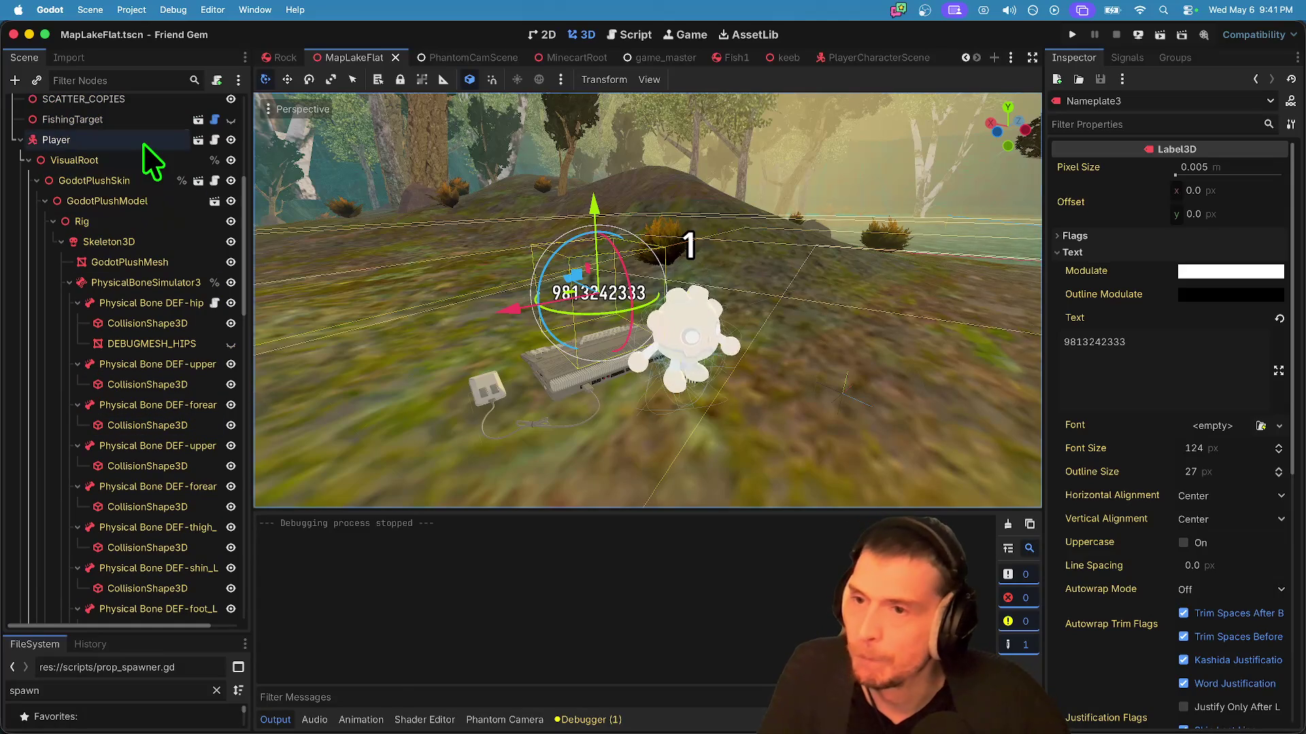
{"action": "right_click", "coordinate": [142, 143]}
{"action": "left_click", "coordinate": [291, 709]}
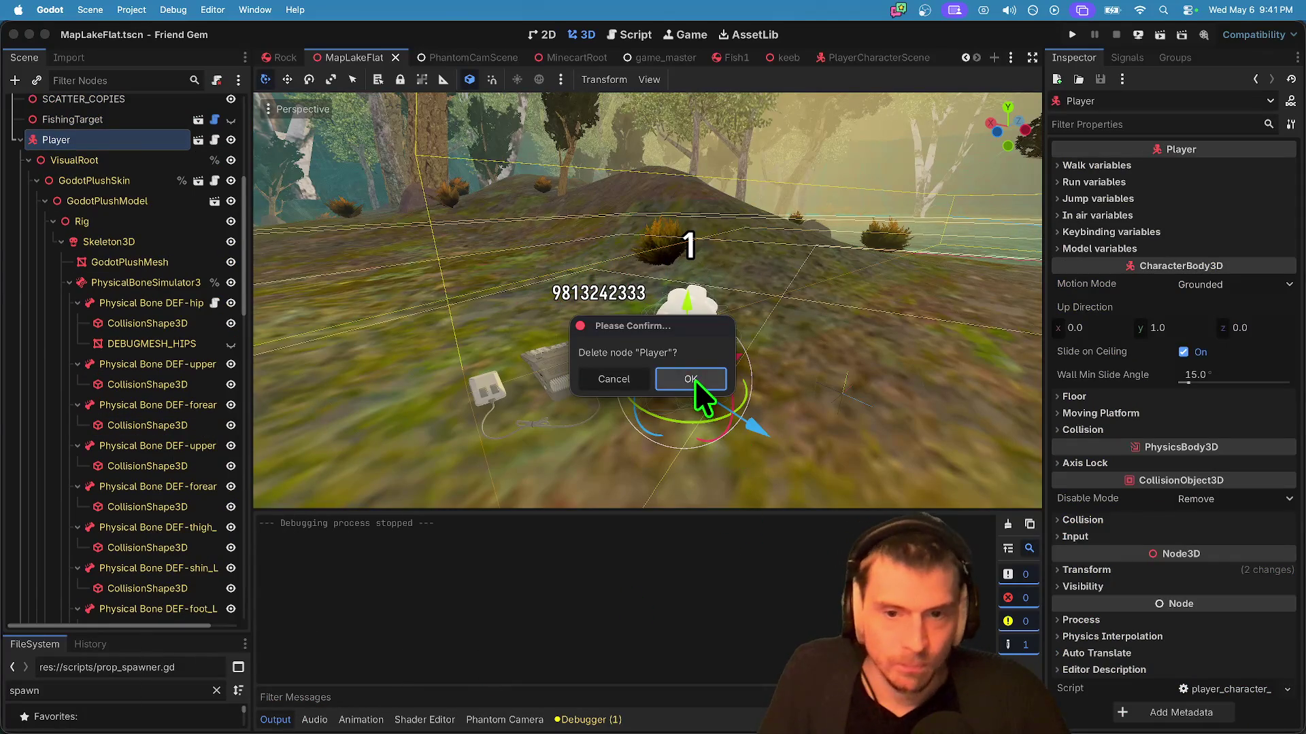
{"action": "left_click", "coordinate": [693, 380]}
{"action": "key", "text": "super+s"}
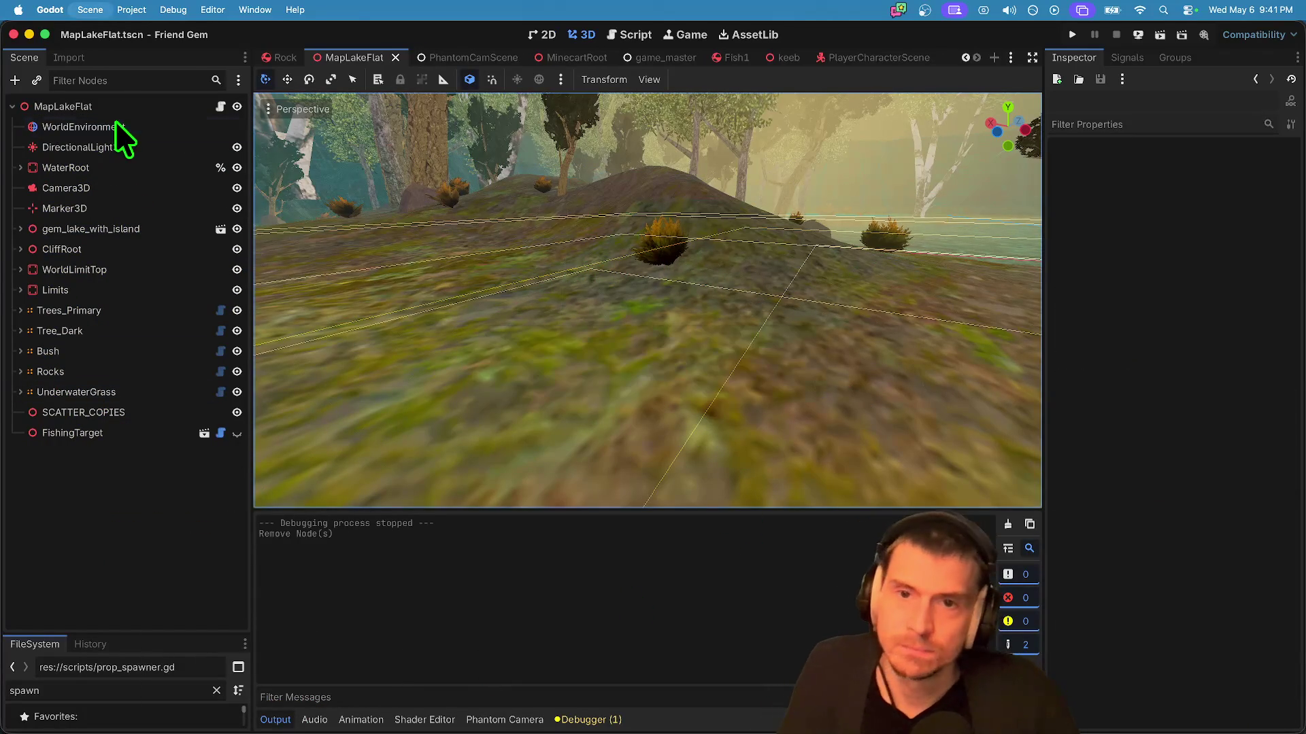
{"action": "left_click", "coordinate": [879, 60]}
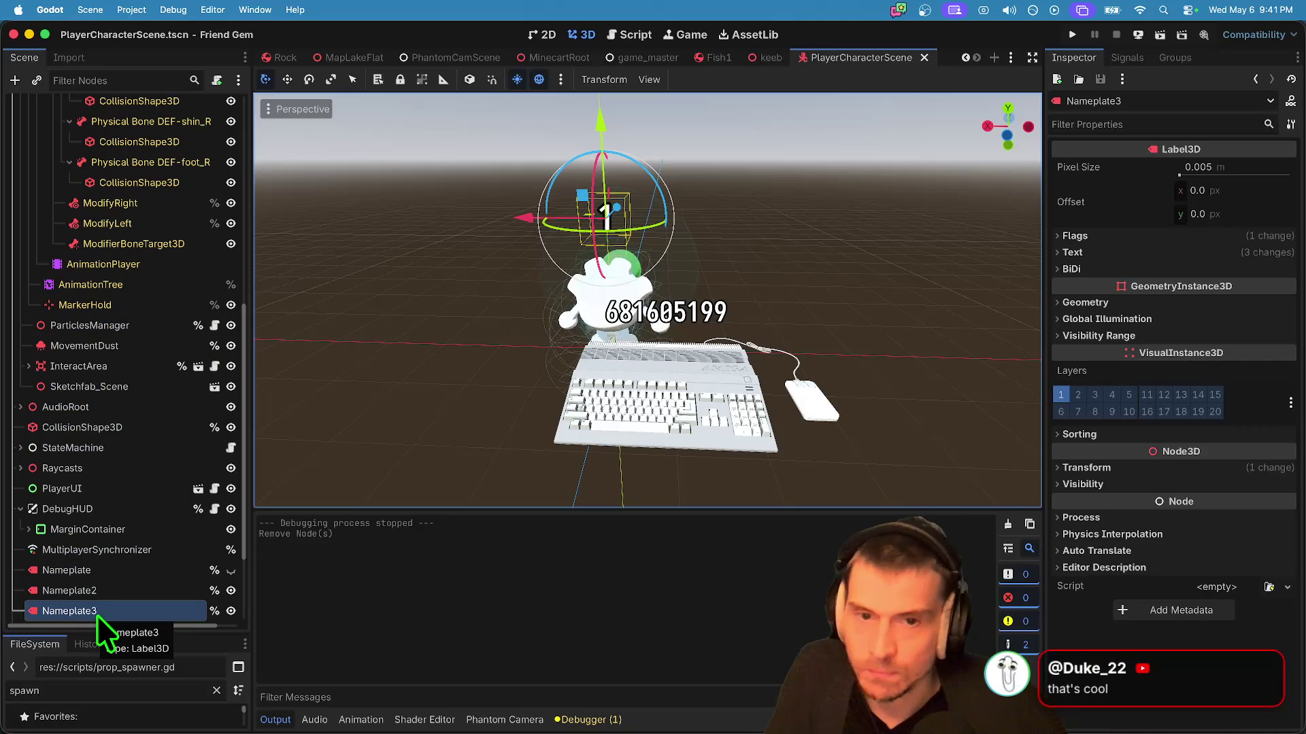
Step: Inspect the three nameplate labels, rename Nameplate3 to NameplateOne, and save the scene
{"action": "left_click", "coordinate": [231, 611]}
{"action": "left_click", "coordinate": [231, 611]}
{"action": "left_click", "coordinate": [149, 585]}
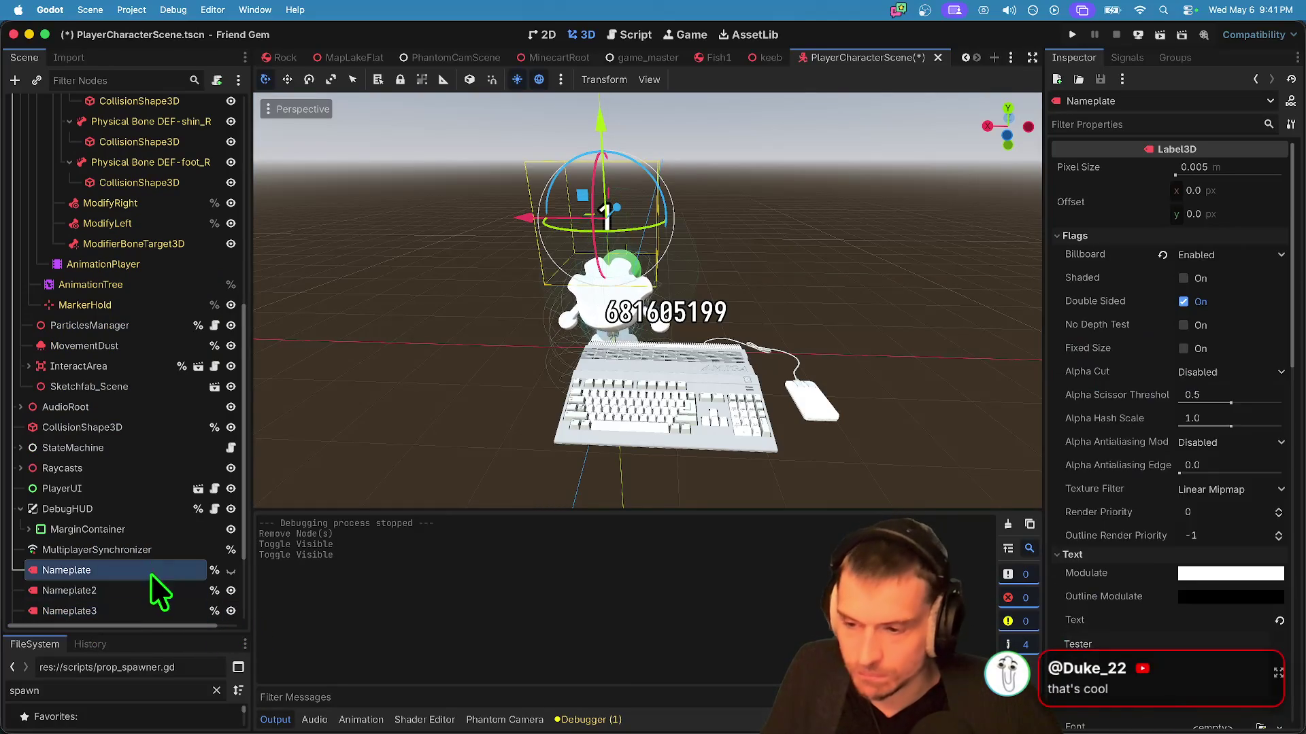
{"action": "left_click", "coordinate": [151, 569]}
{"action": "left_click", "coordinate": [144, 611]}
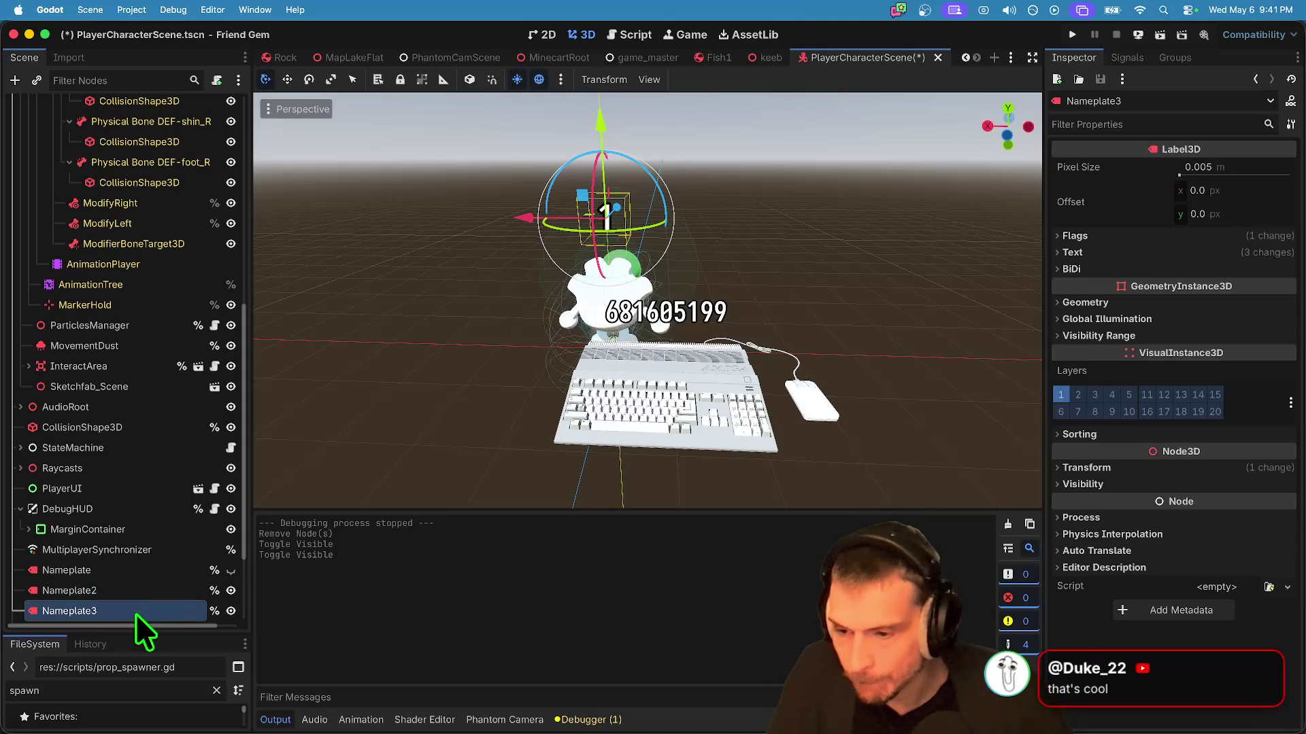
{"action": "scroll", "coordinate": [129, 361], "scroll_direction": "up", "scroll_amount": 10}
{"action": "scroll", "coordinate": [127, 295], "scroll_direction": "down", "scroll_amount": 10}
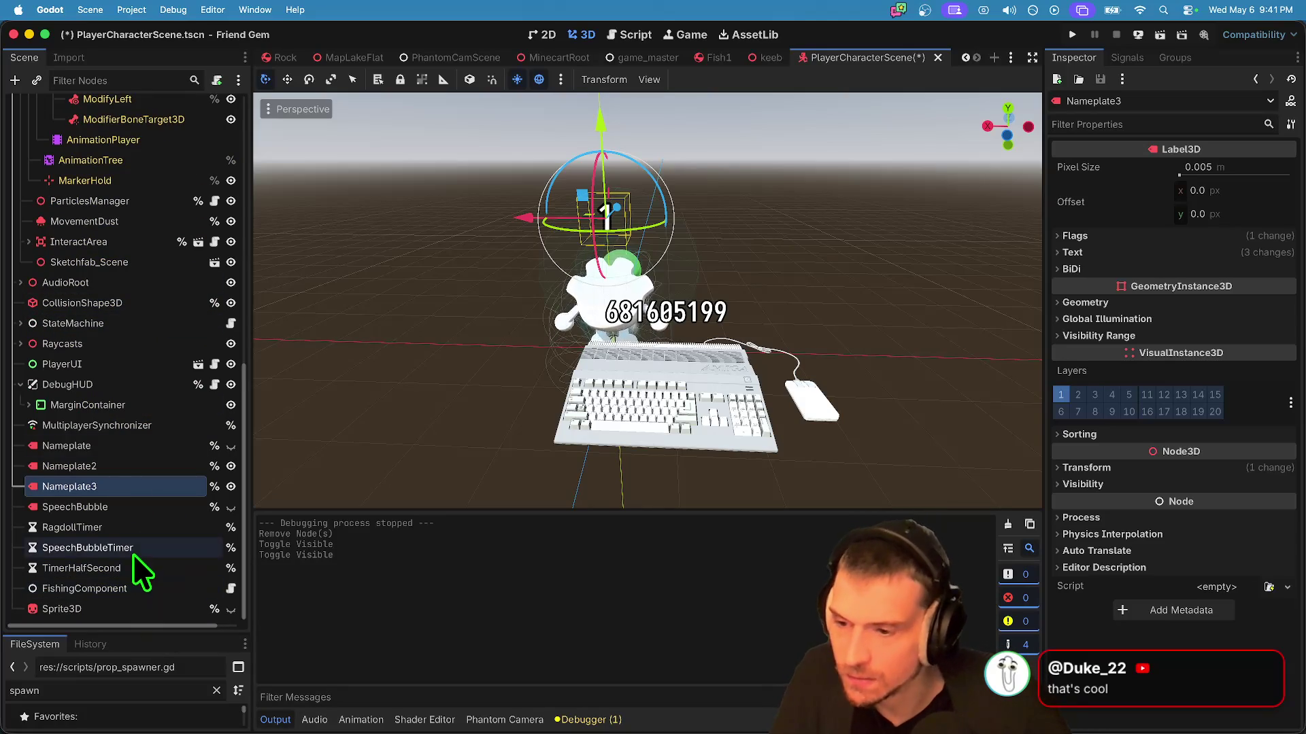
{"action": "double_click", "coordinate": [134, 487]}
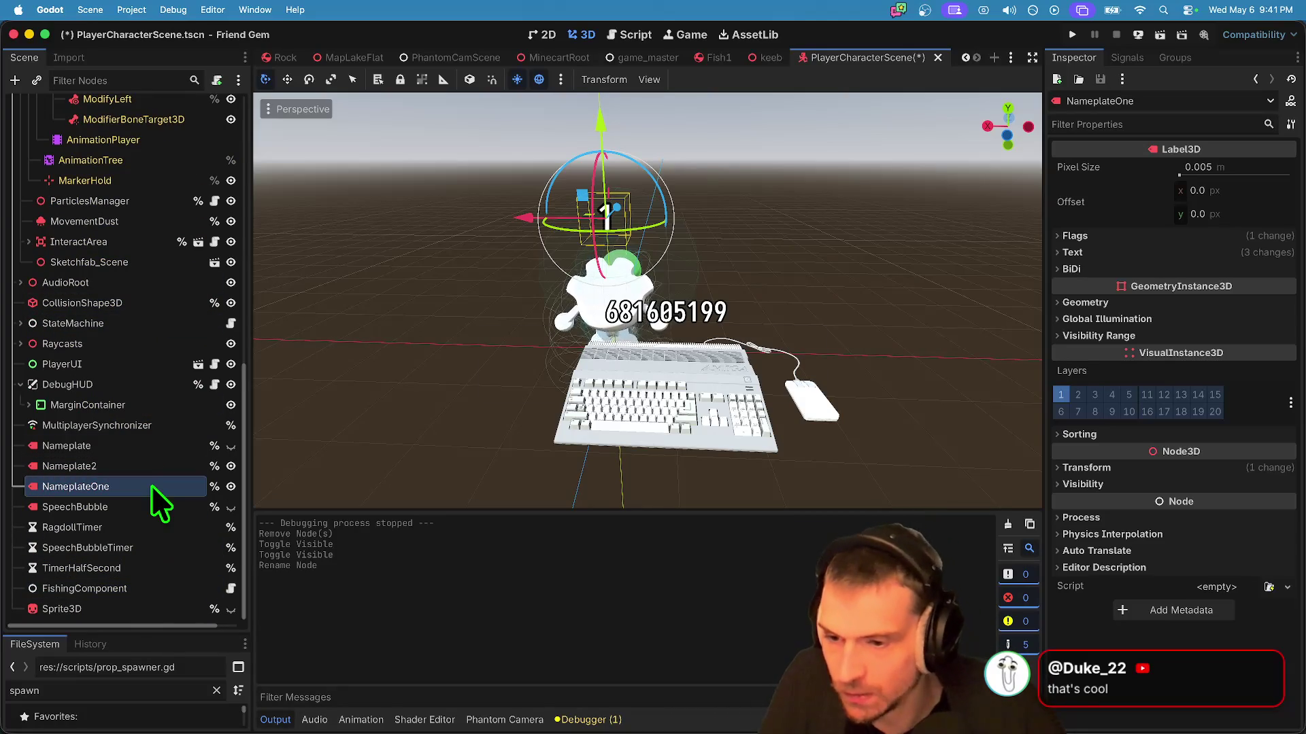
{"action": "key", "text": "super+s"}
Step: Collapse GodotPlushModel and make Sketchfab_Scene's children editable
{"action": "scroll", "coordinate": [151, 484], "scroll_direction": "up", "scroll_amount": 15}
{"action": "scroll", "coordinate": [165, 265], "scroll_direction": "down", "scroll_amount": 4}
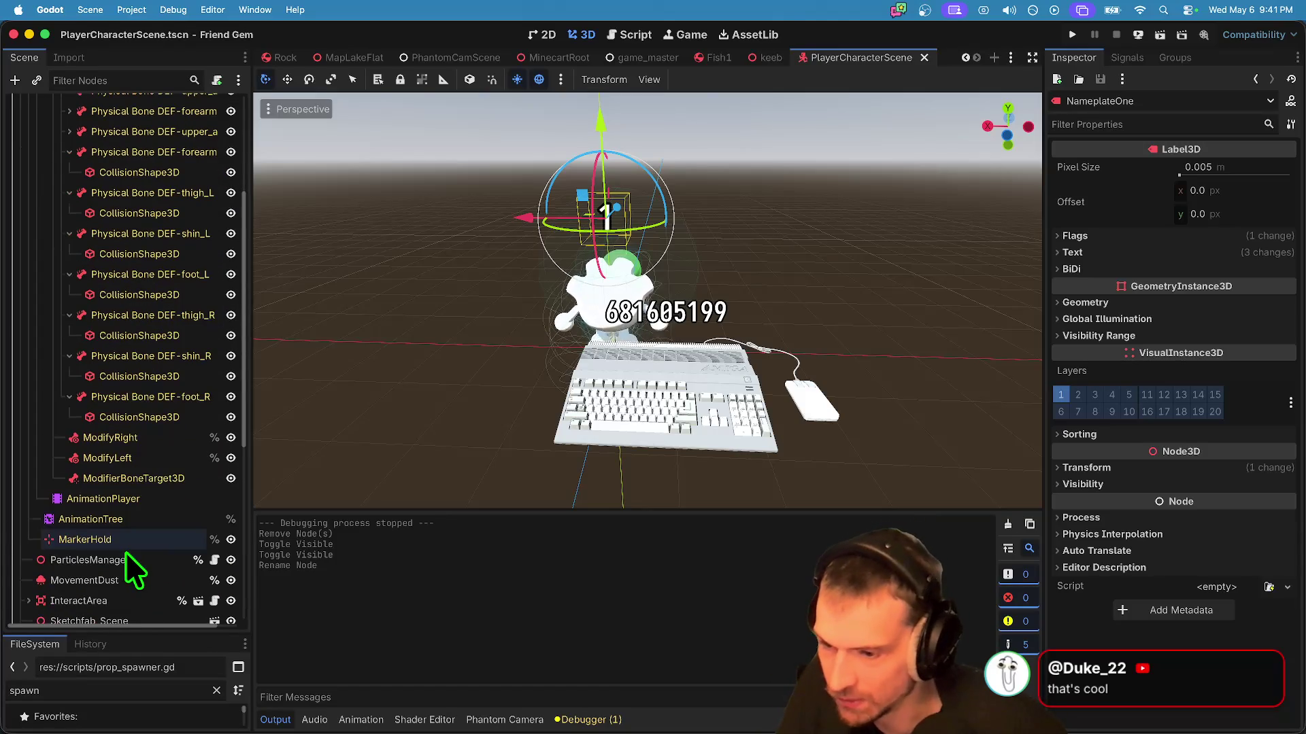
{"action": "scroll", "coordinate": [129, 518], "scroll_direction": "up", "scroll_amount": 5}
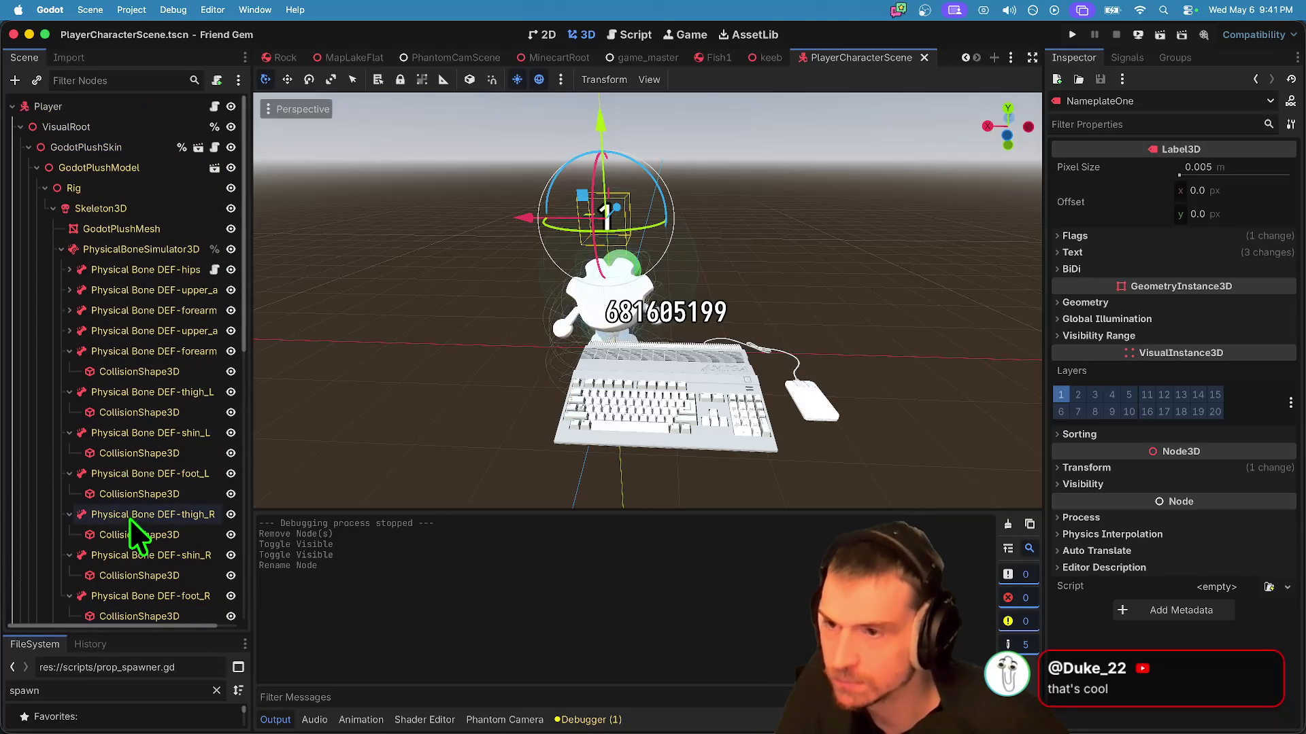
{"action": "double_click", "coordinate": [131, 168]}
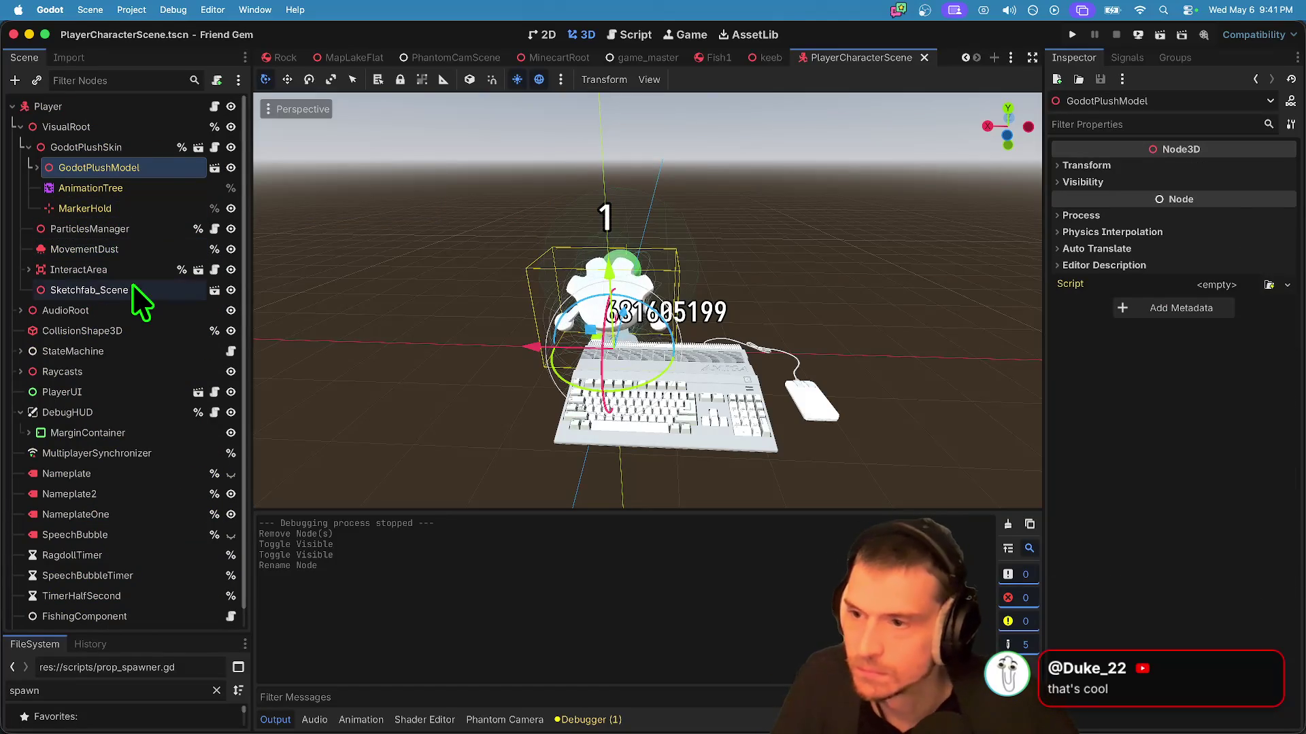
{"action": "right_click", "coordinate": [132, 288]}
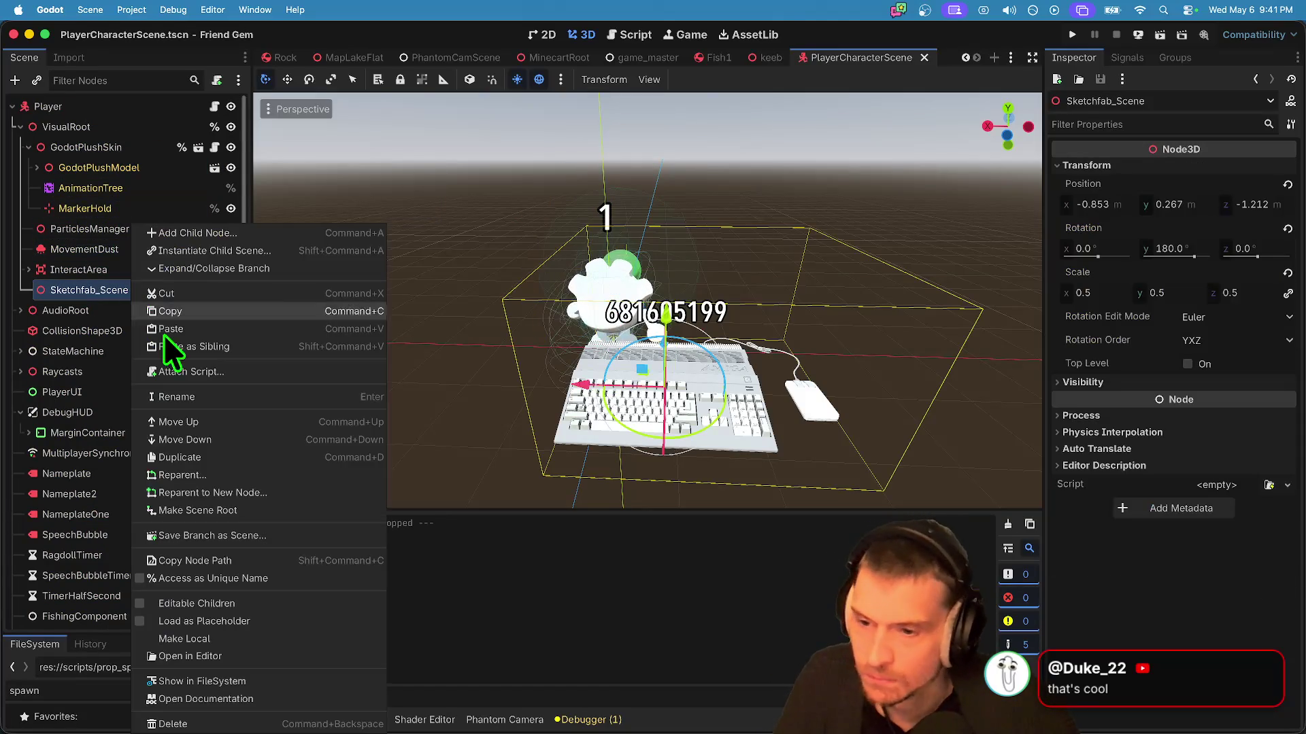
{"action": "left_click", "coordinate": [284, 602]}
Step: Select Sketchfab_Scene's Nameplate3 label and frame it in the 3D view
{"action": "scroll", "coordinate": [189, 366], "scroll_direction": "down", "scroll_amount": 3}
{"action": "left_click", "coordinate": [174, 376]}
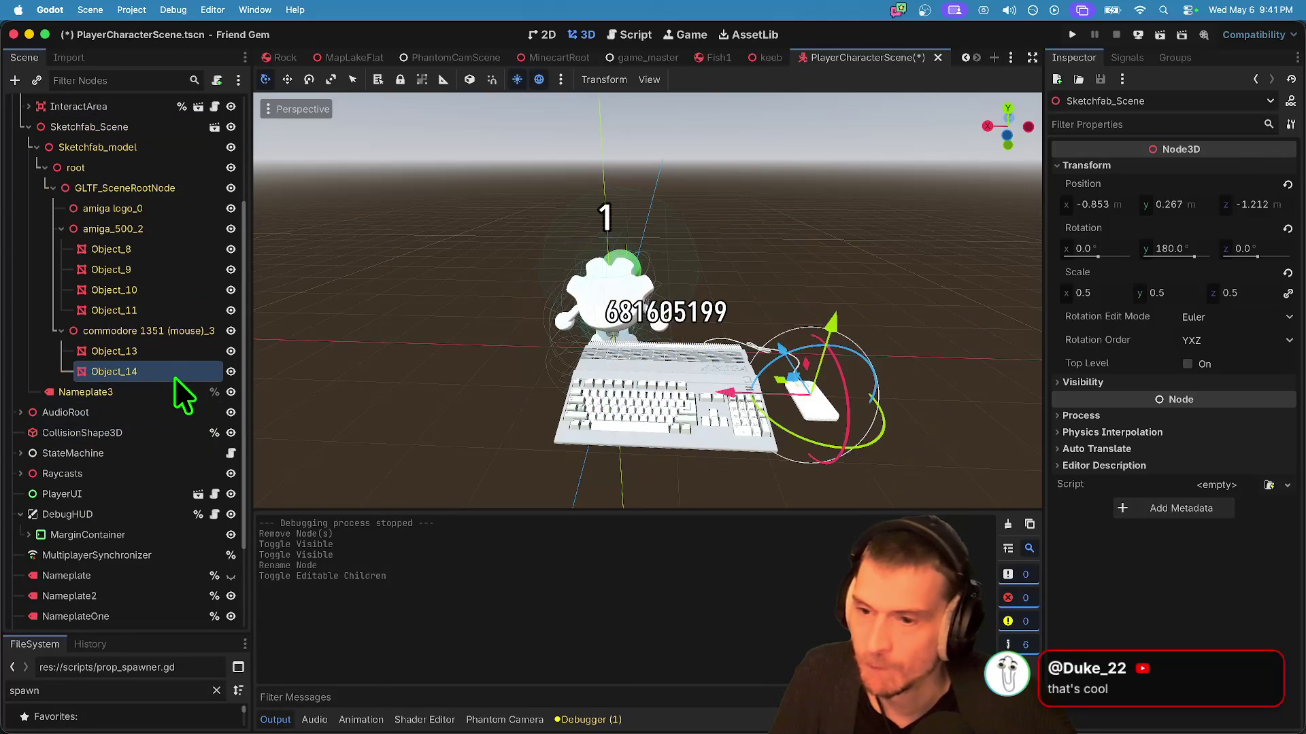
{"action": "left_click", "coordinate": [167, 405]}
{"action": "left_click", "coordinate": [169, 395]}
{"action": "double_click", "coordinate": [169, 395]}
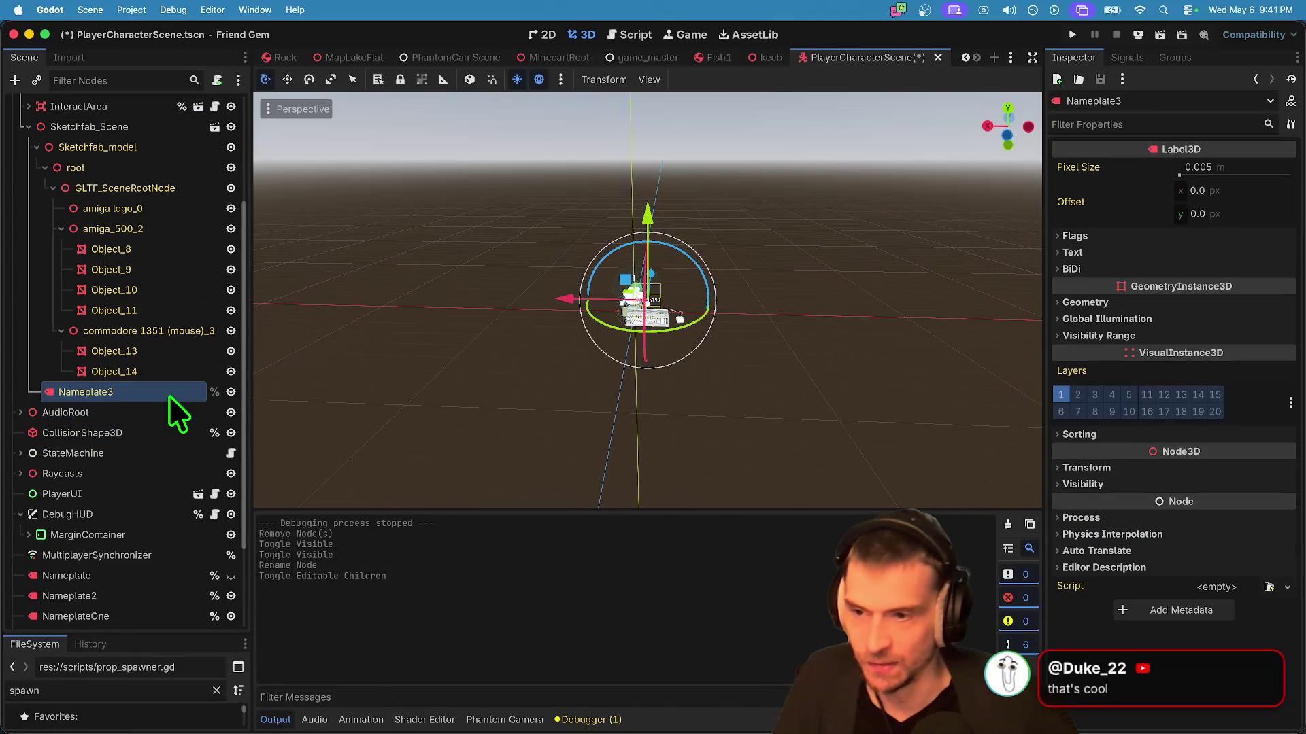
{"action": "scroll", "coordinate": [88, 202], "scroll_direction": "up", "scroll_amount": 5}
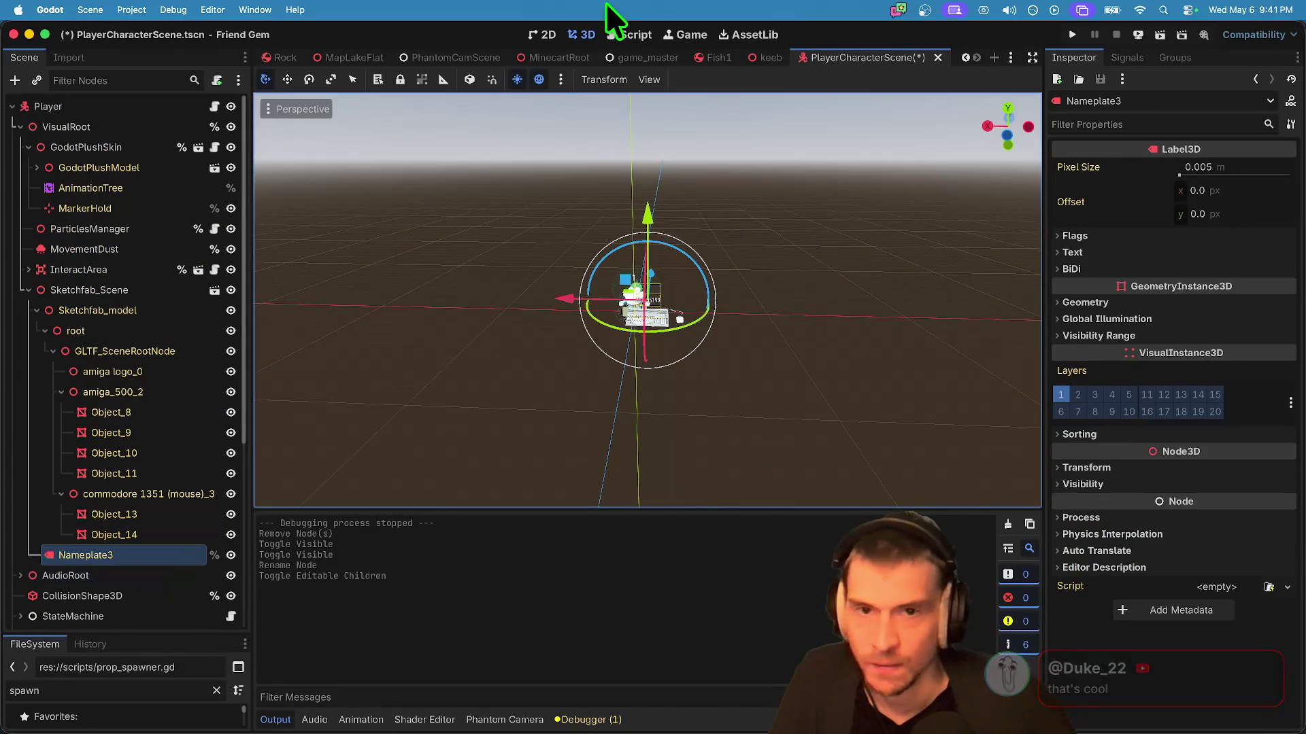
{"action": "left_click", "coordinate": [648, 38]}
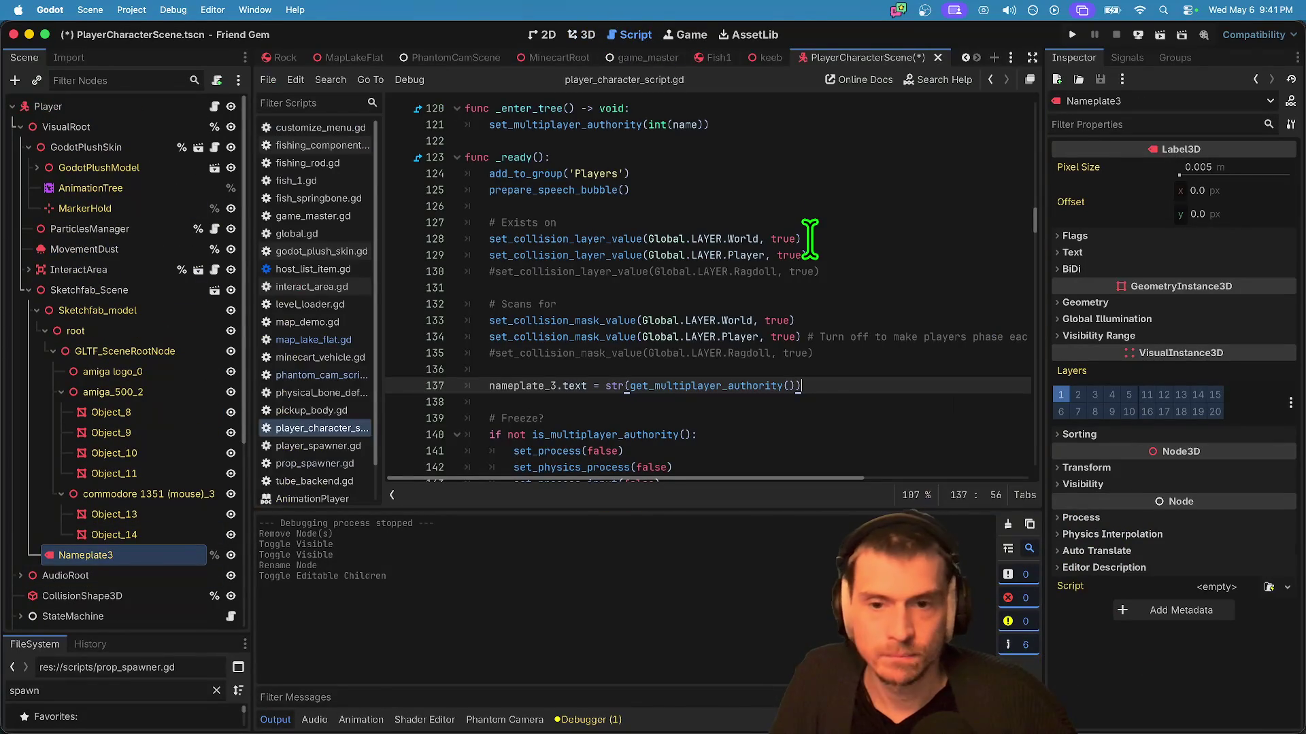
Step: Insert a nameplate_3 reference to Sketchfab_Scene/Nameplate3 at line 88
{"action": "triple_click", "coordinate": [848, 382]}
{"action": "left_click", "coordinate": [850, 383]}
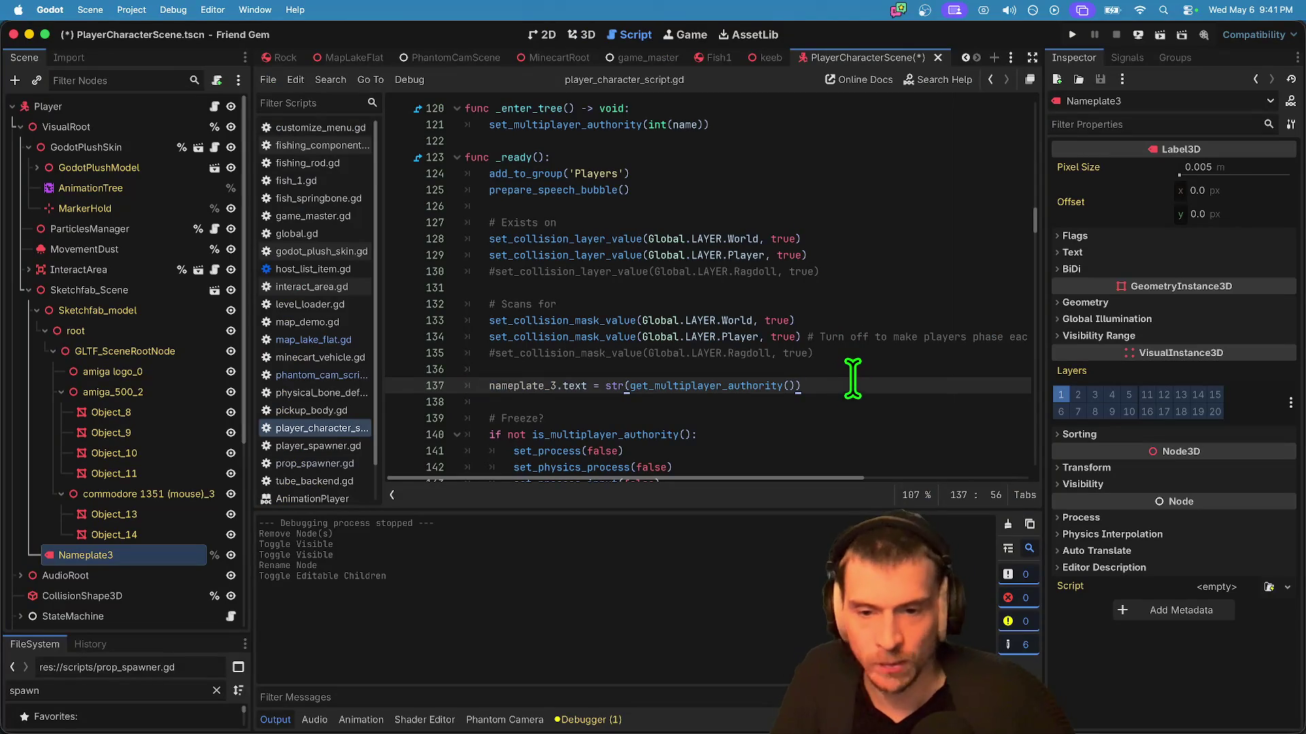
{"action": "scroll", "coordinate": [845, 349], "scroll_direction": "up", "scroll_amount": 15}
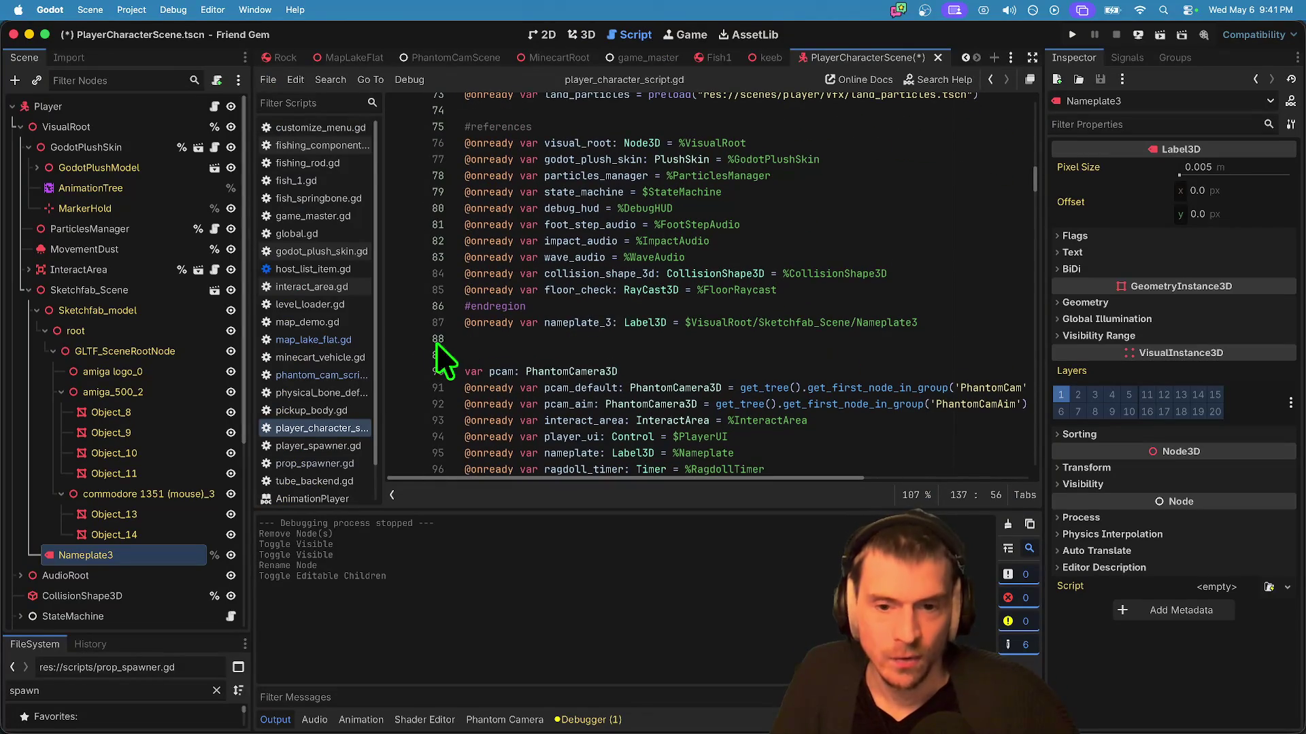
{"action": "left_click", "coordinate": [460, 335]}
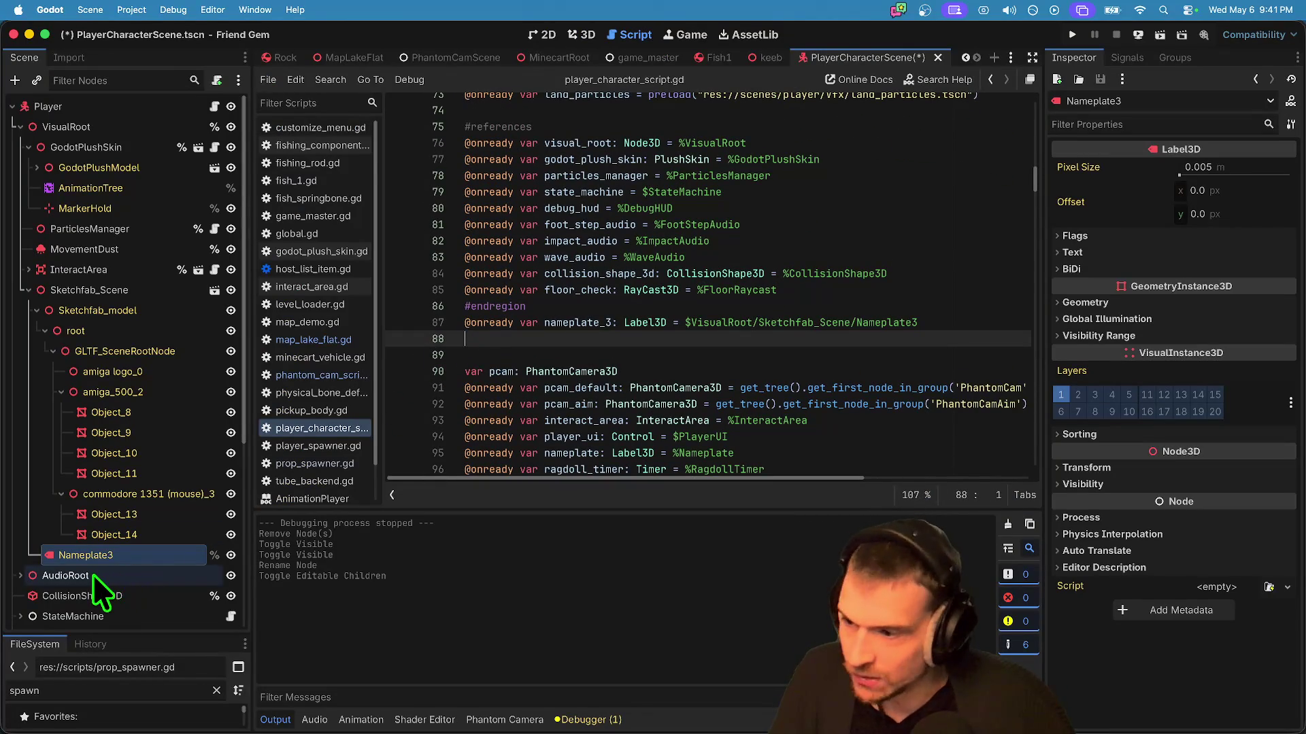
{"action": "mouse_move", "coordinate": [53, 563]}
{"action": "left_mouse_down"}
{"action": "mouse_move", "coordinate": [178, 538]}
{"action": "mouse_move", "coordinate": [539, 373]}
{"action": "mouse_move", "coordinate": [583, 340]}
{"action": "mouse_move", "coordinate": [627, 359]}
{"action": "left_mouse_up"}
Step: Delete the duplicate nameplate_3 declaration, save the script, and run the game
{"action": "scroll", "coordinate": [745, 332], "scroll_direction": "up", "scroll_amount": 1}
{"action": "triple_click", "coordinate": [881, 333]}
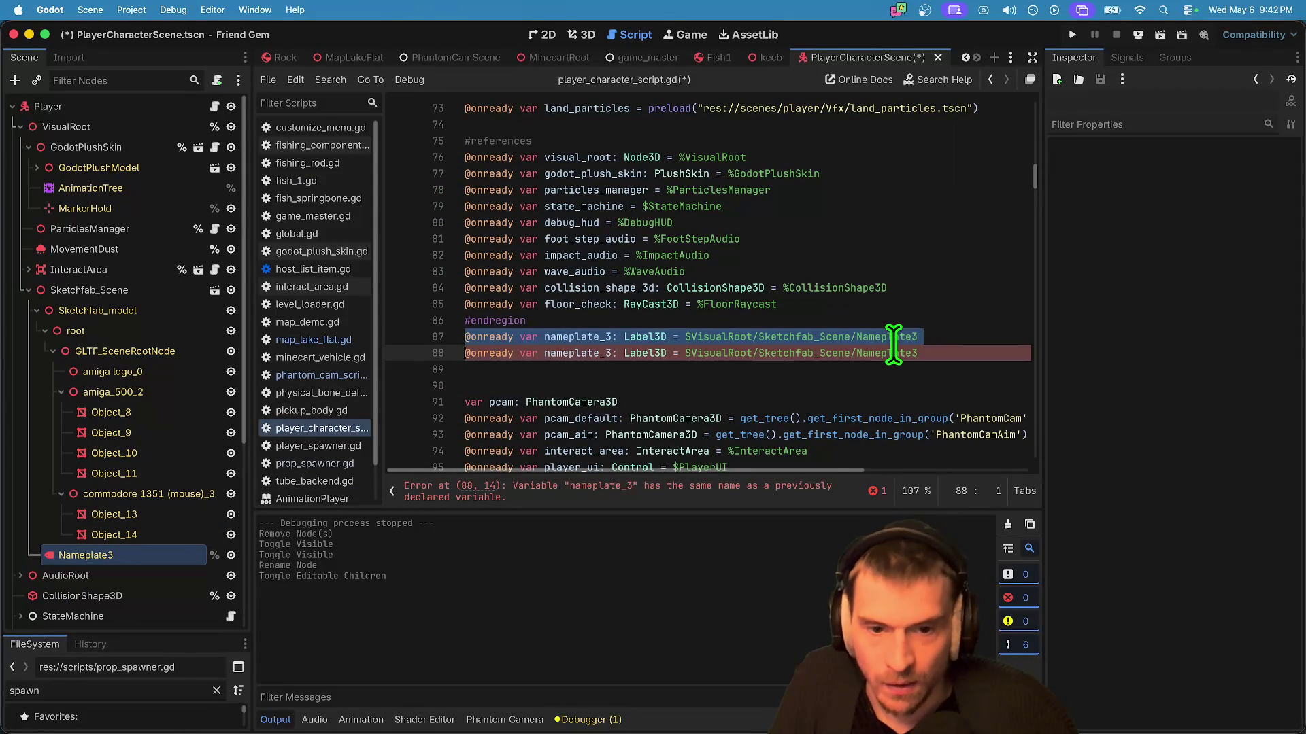
{"action": "key", "text": "BackSpace"}
{"action": "key", "text": "ctrl+s"}
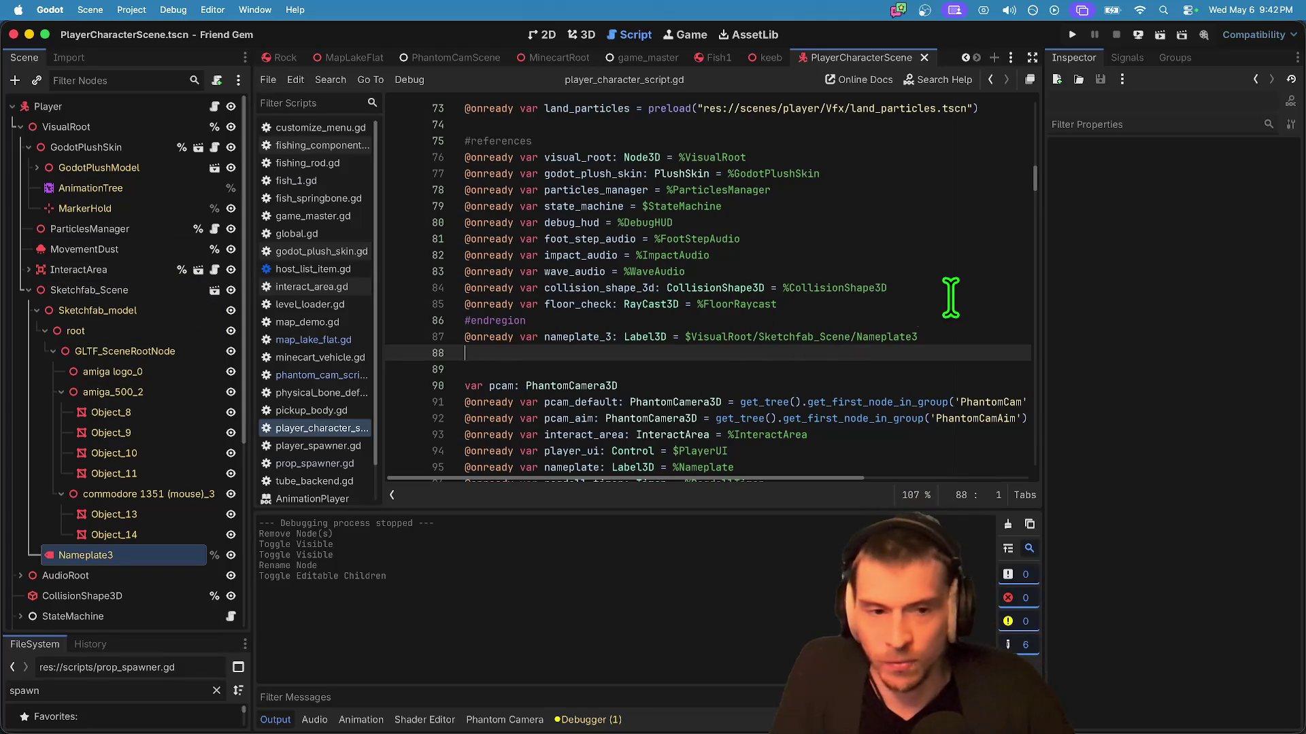
{"action": "key", "text": "super+b"}
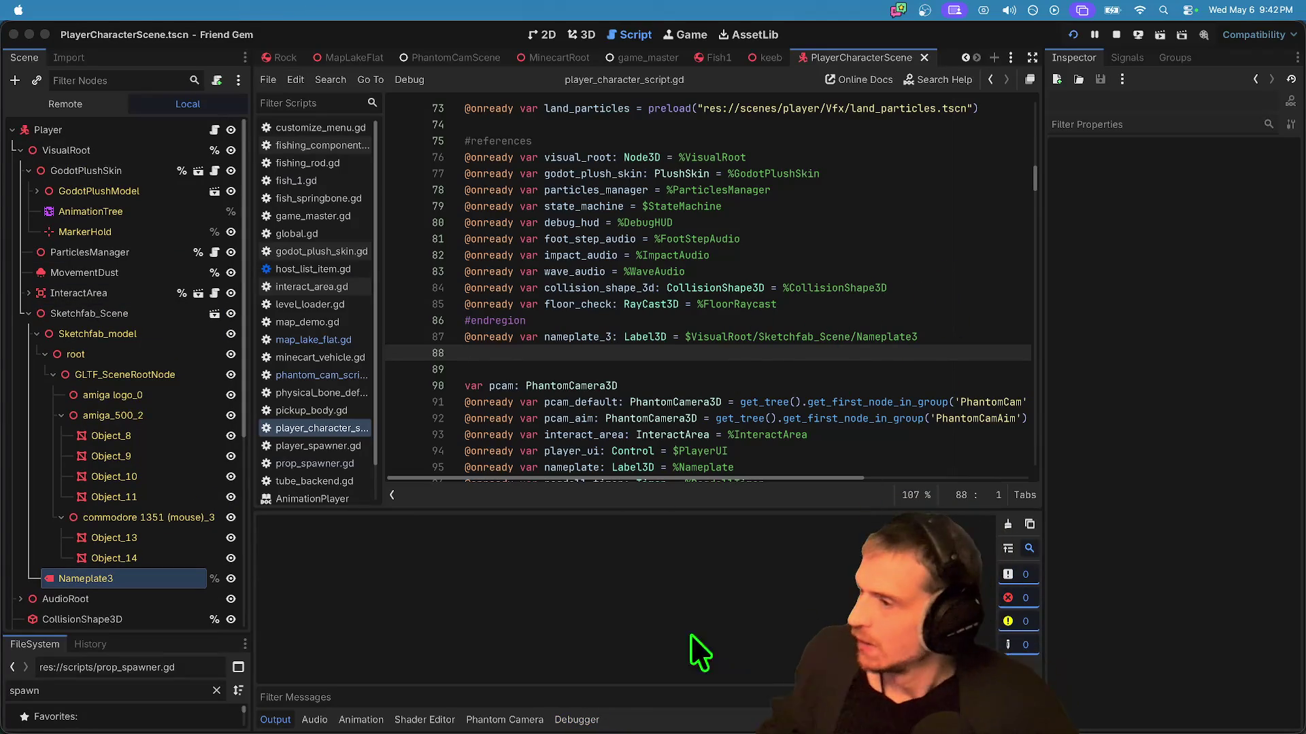
Step: Arrange the debug windows and join the listed host game from the second window
{"action": "left_click_drag", "start_coordinate": [861, 263], "coordinate": [436, 68]}
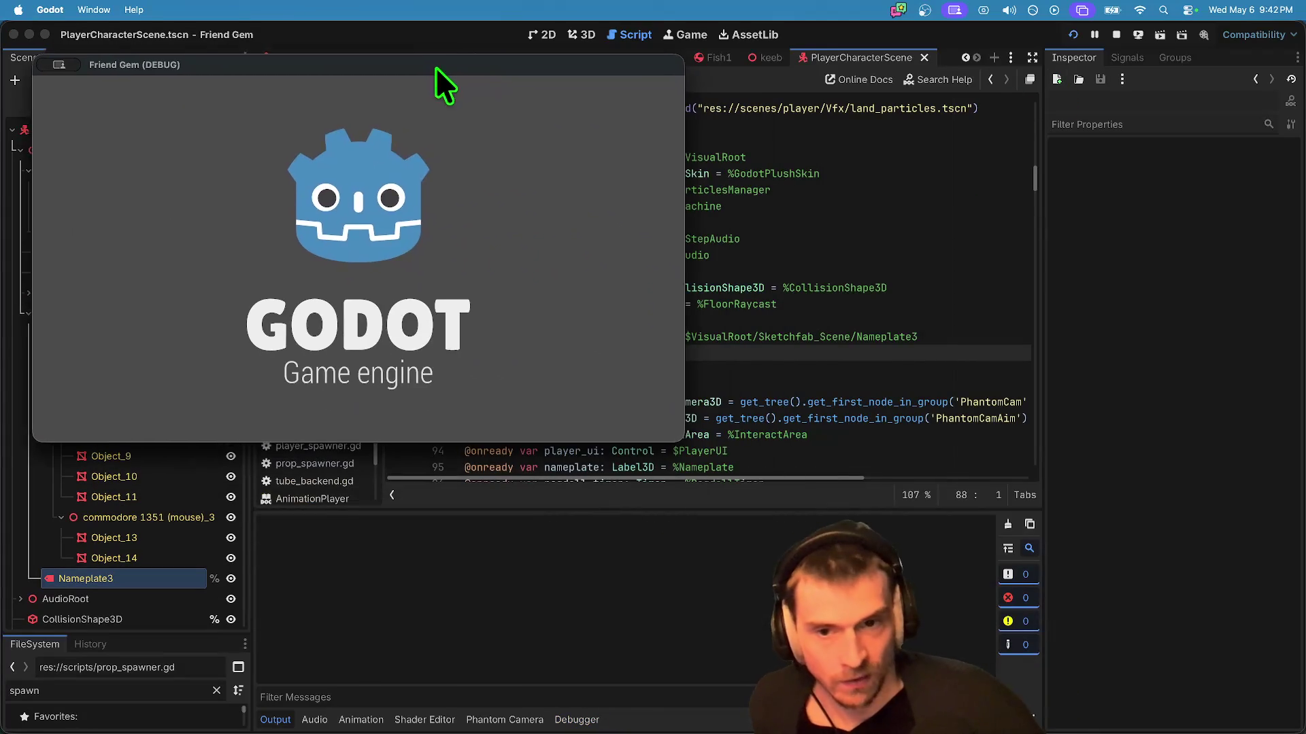
{"action": "mouse_move", "coordinate": [590, 239]}
{"action": "left_mouse_down"}
{"action": "mouse_move", "coordinate": [304, 347]}
{"action": "mouse_move", "coordinate": [193, 364]}
{"action": "left_mouse_up"}
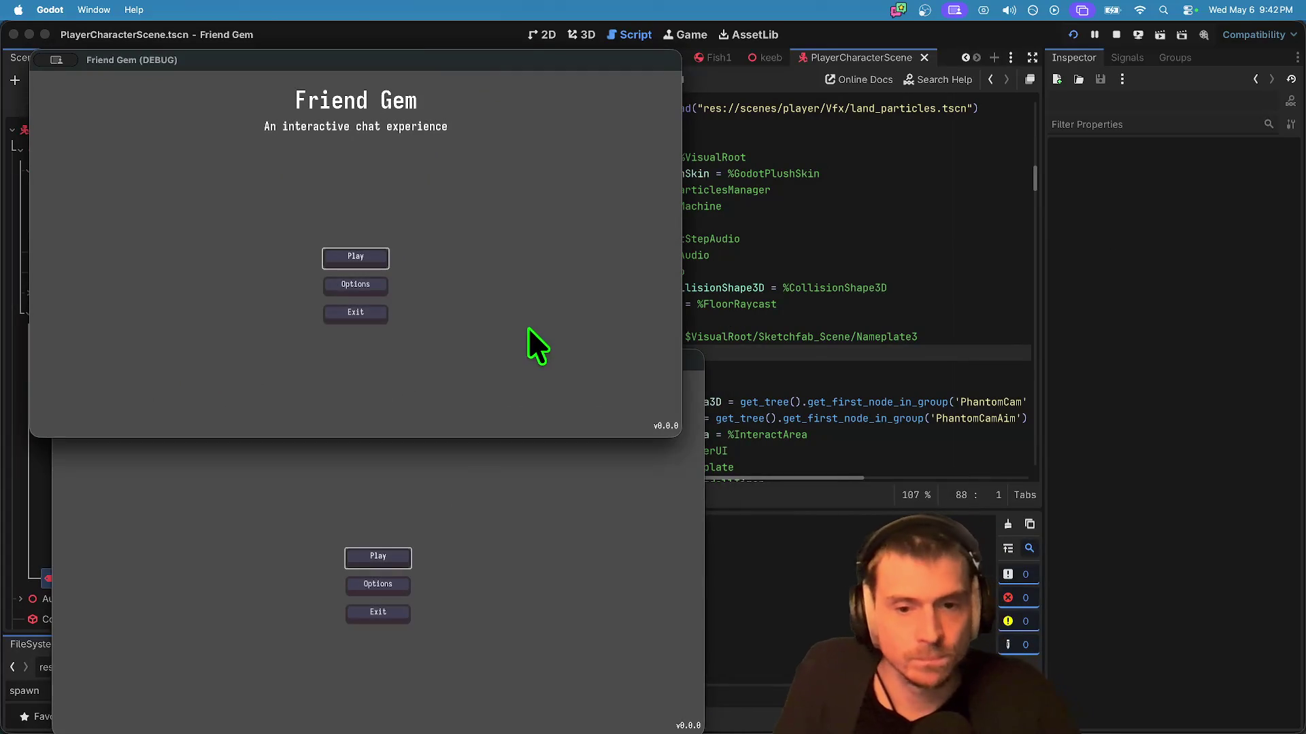
{"action": "left_click", "coordinate": [412, 553]}
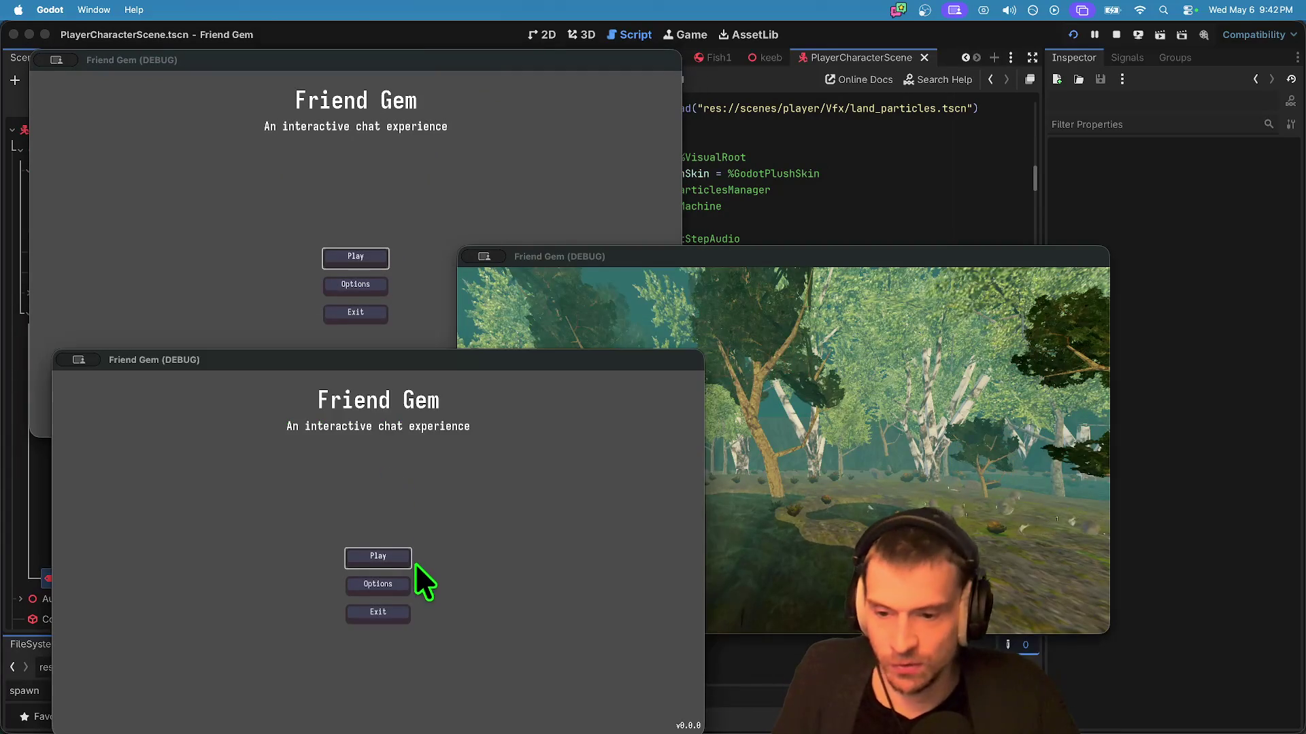
{"action": "left_click", "coordinate": [395, 554]}
{"action": "left_click", "coordinate": [398, 547]}
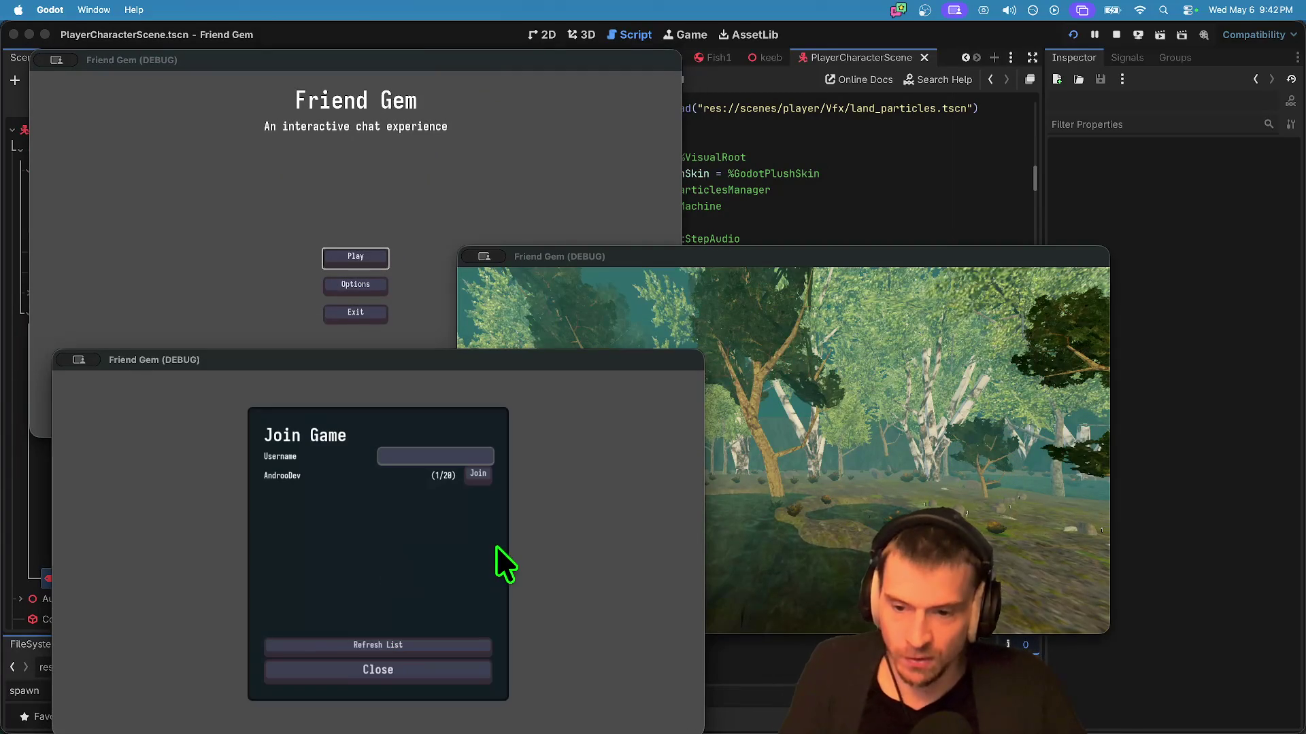
{"action": "left_click", "coordinate": [483, 479]}
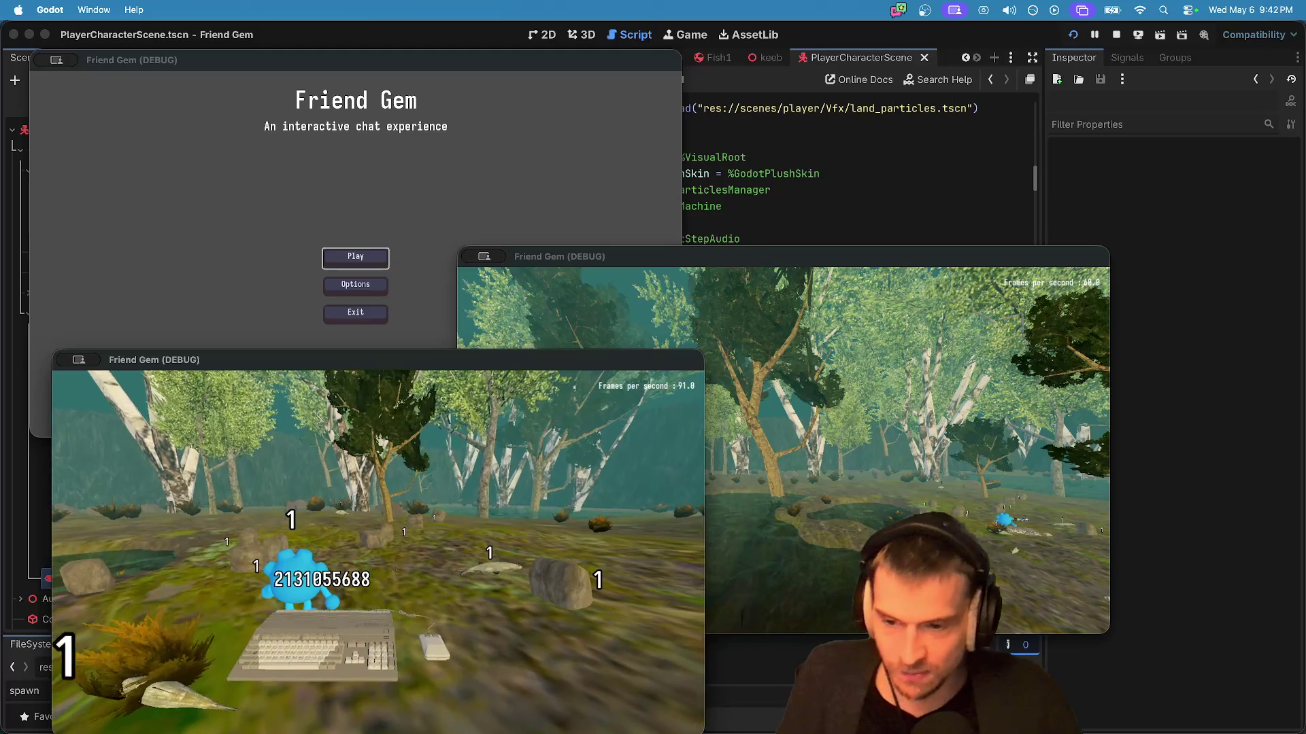
Step: Join the host game from the third game window as well
{"action": "left_click", "coordinate": [465, 293]}
{"action": "left_click", "coordinate": [392, 259]}
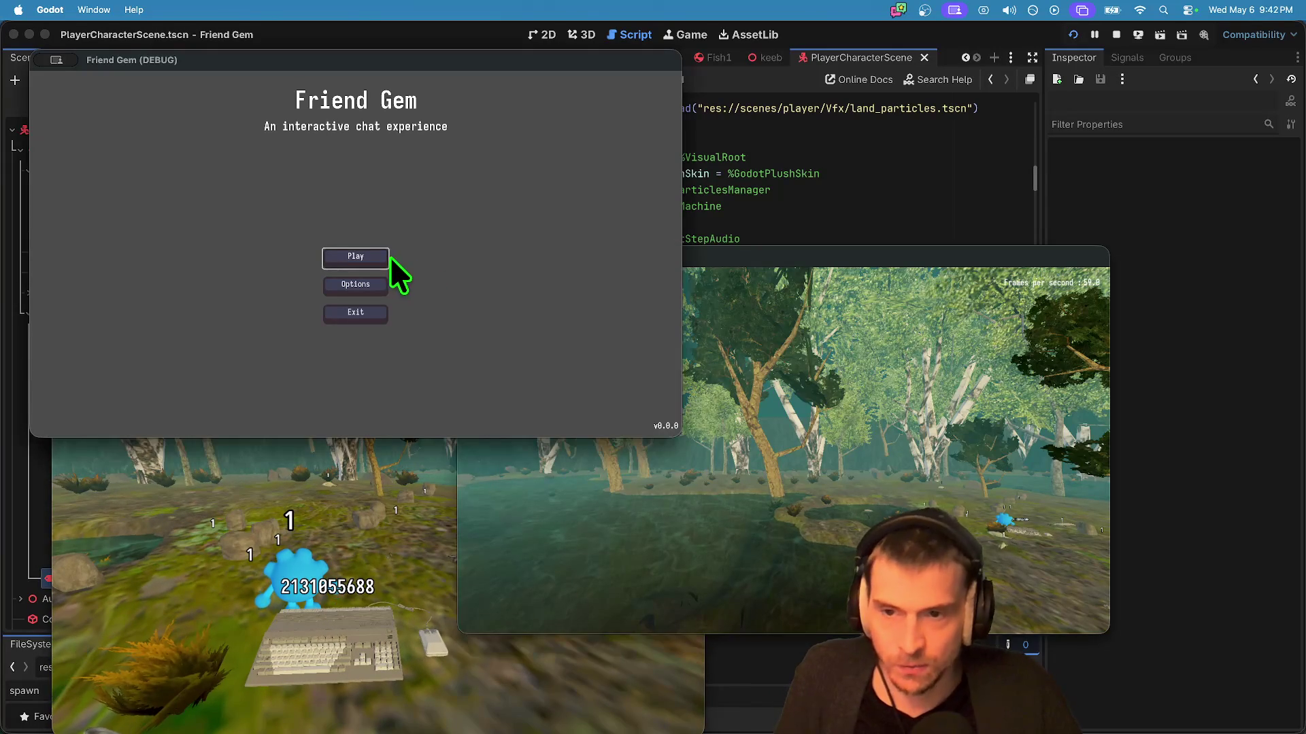
{"action": "left_click", "coordinate": [355, 257]}
{"action": "left_click", "coordinate": [351, 261]}
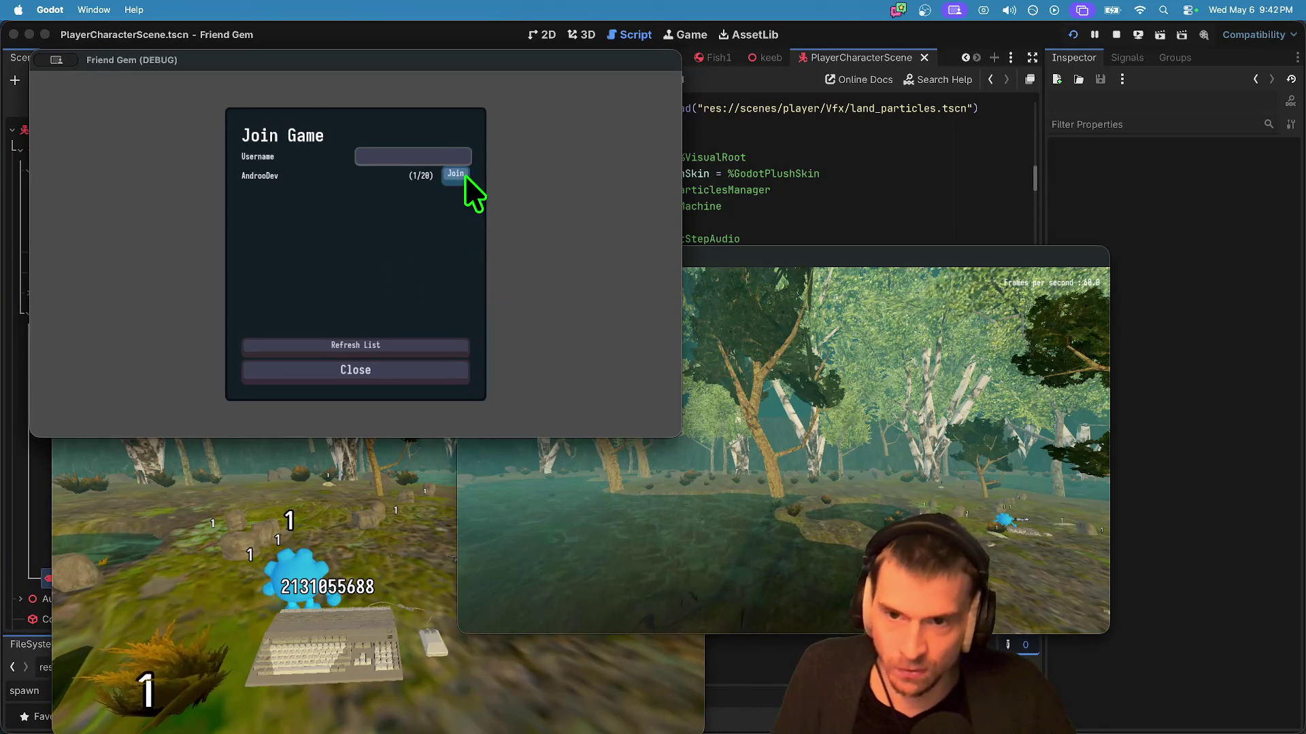
{"action": "left_click", "coordinate": [465, 176]}
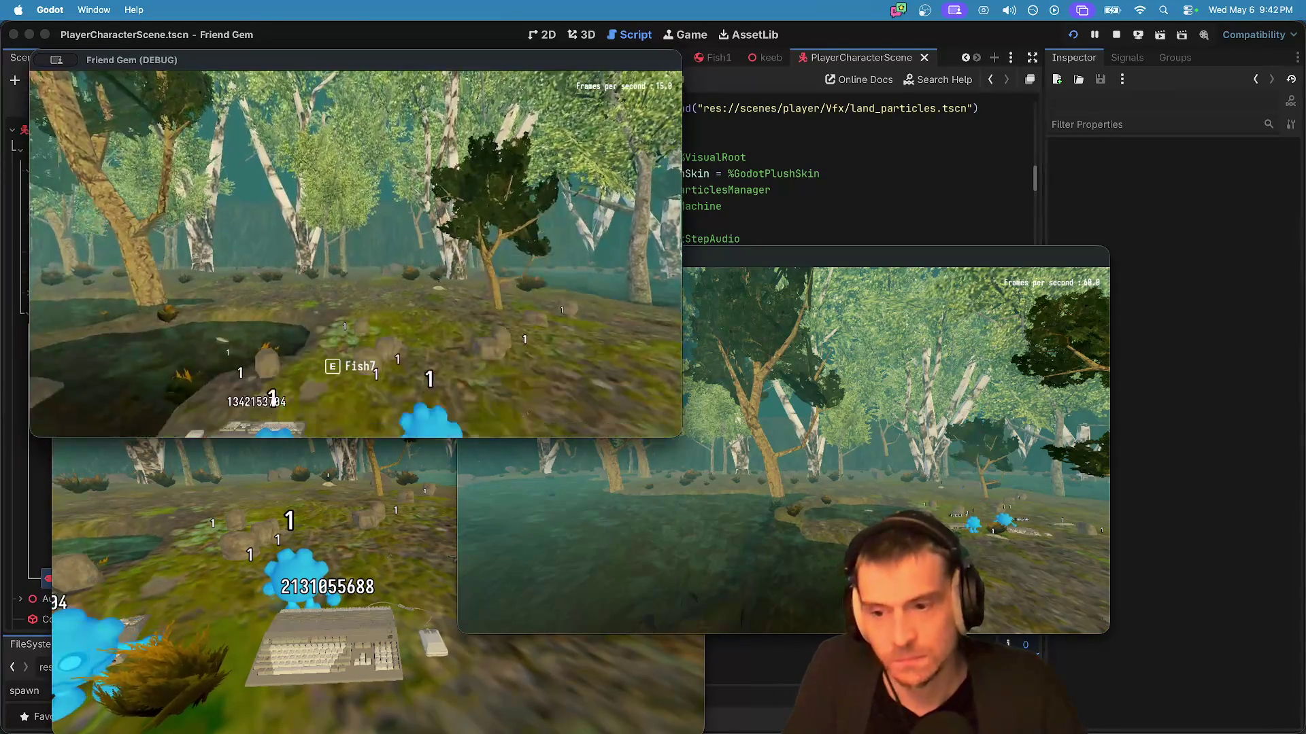
Step: Walk forward to the other player so both numeric-ID nameplates are visible
{"action": "key", "text": "w"}
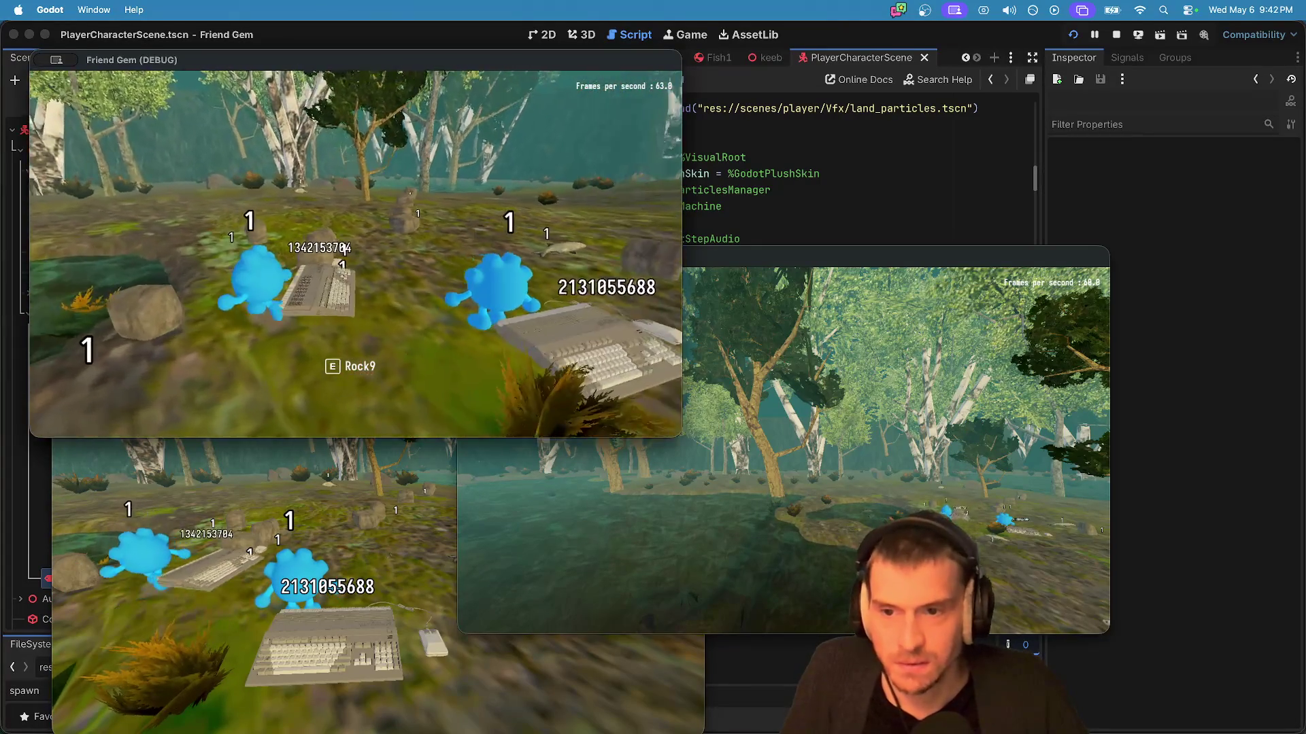
{"action": "key", "text": "w"}
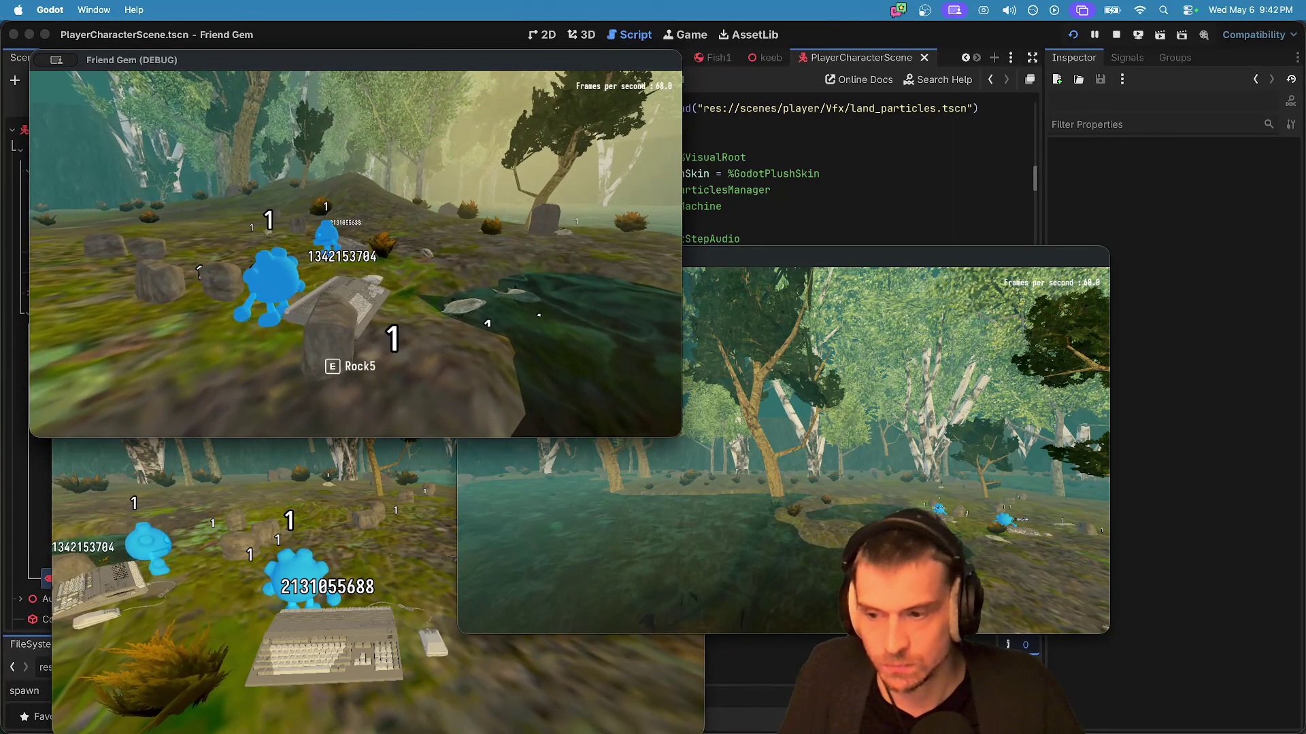
{"action": "key", "text": "w"}
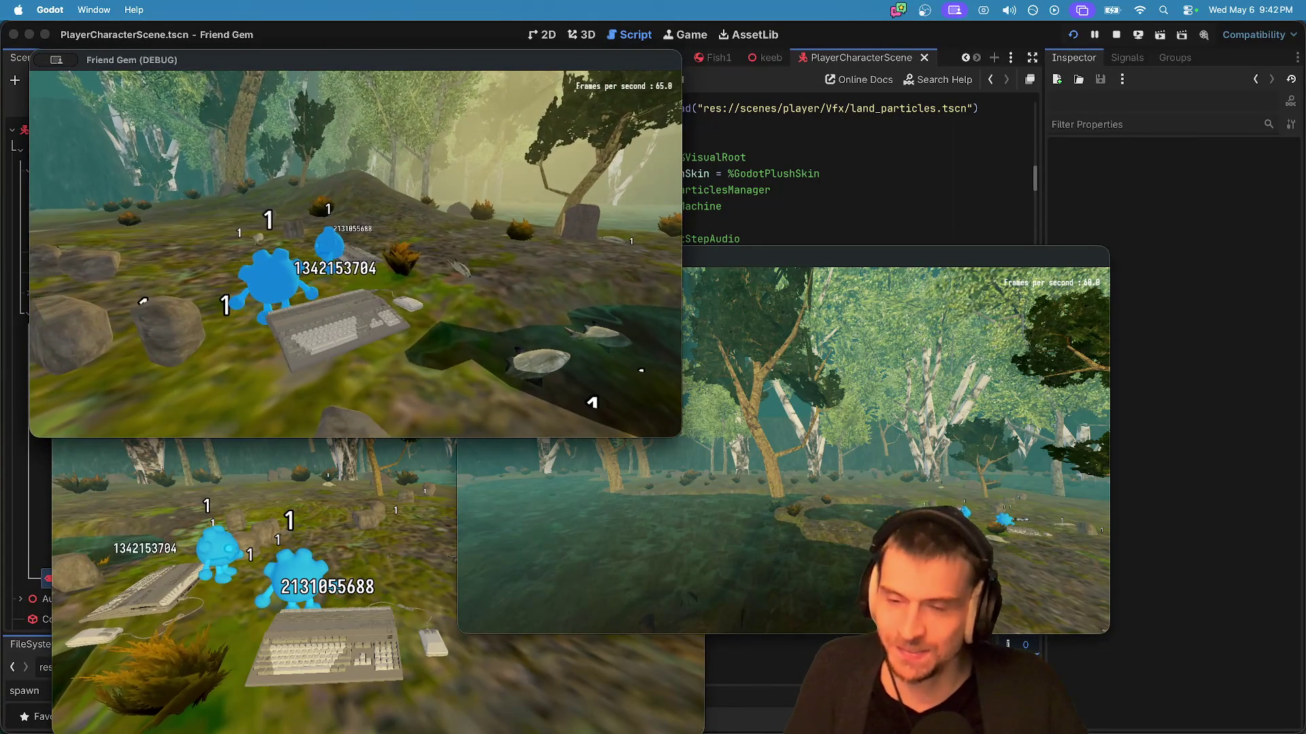
{"action": "key", "text": "w"}
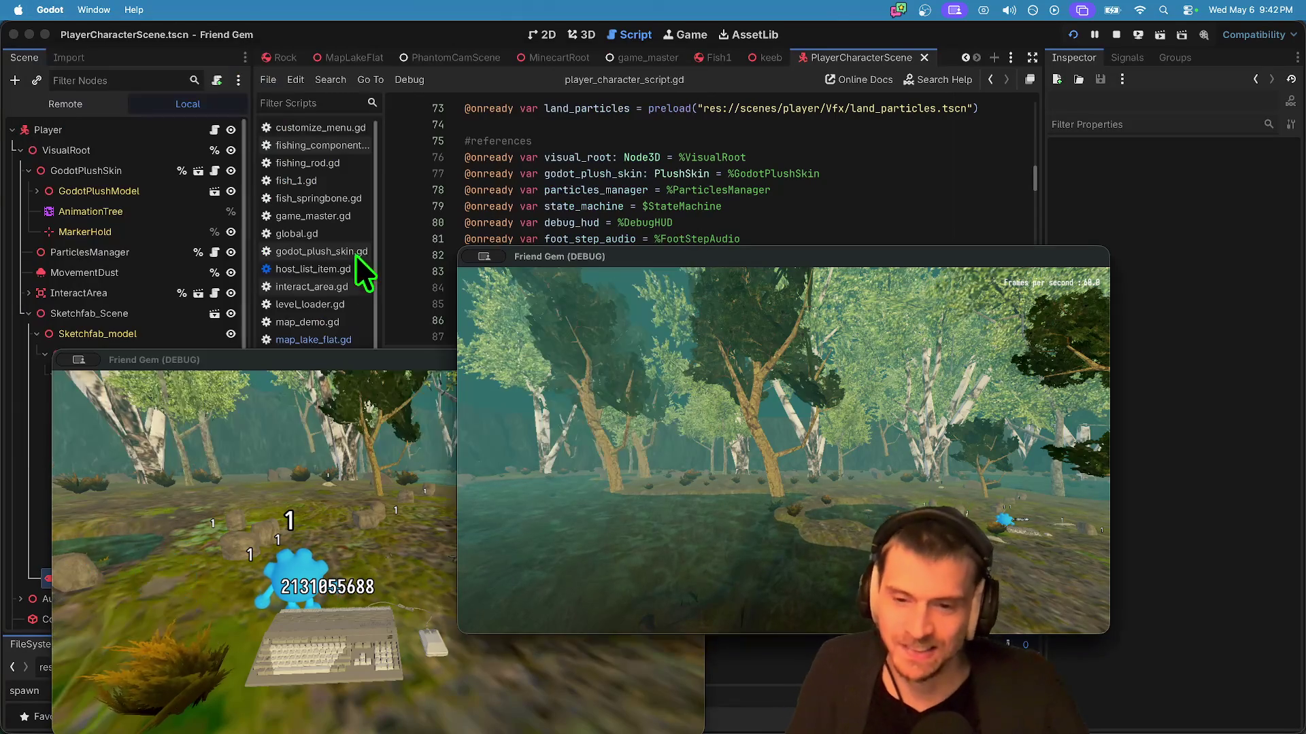
Step: Stop the game, reconfirm the run instance settings, and launch it again
{"action": "key", "text": "super+q"}
{"action": "key", "text": "super+q"}
{"action": "left_click", "coordinate": [779, 272]}
{"action": "key", "text": "super+q"}
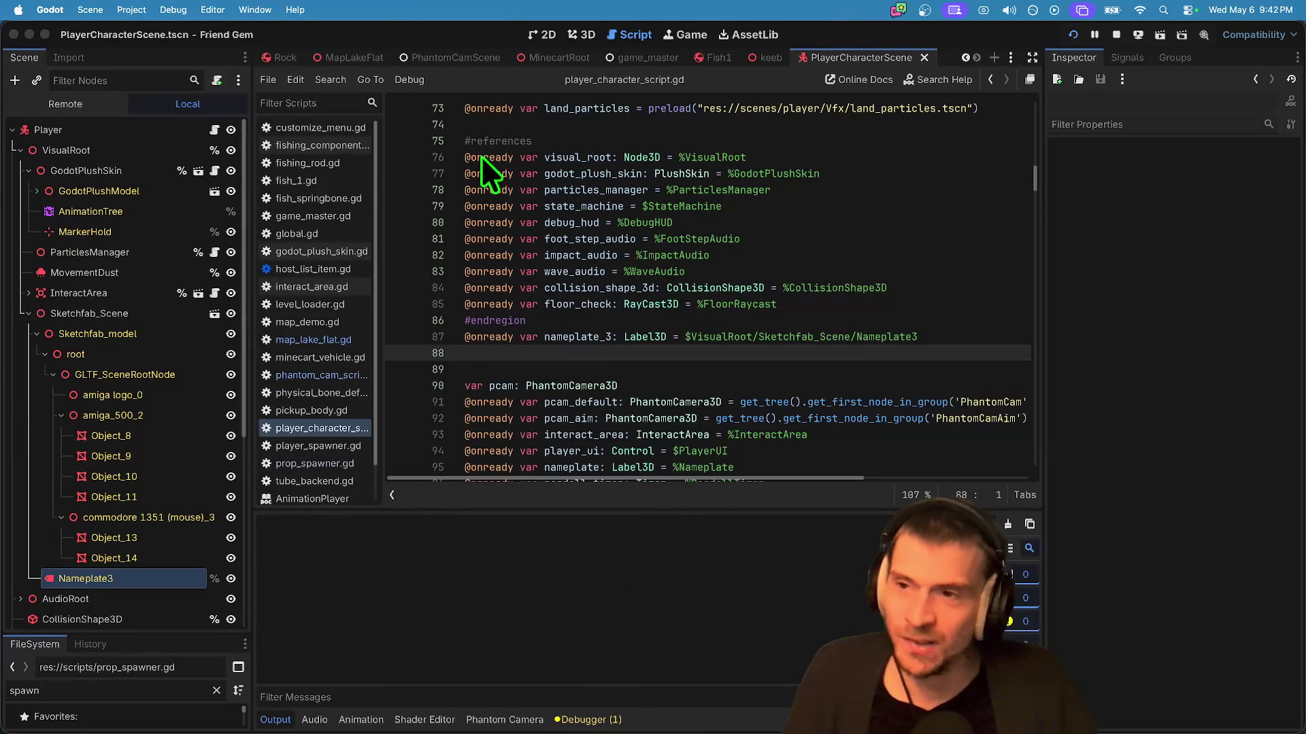
{"action": "left_click", "coordinate": [158, 9]}
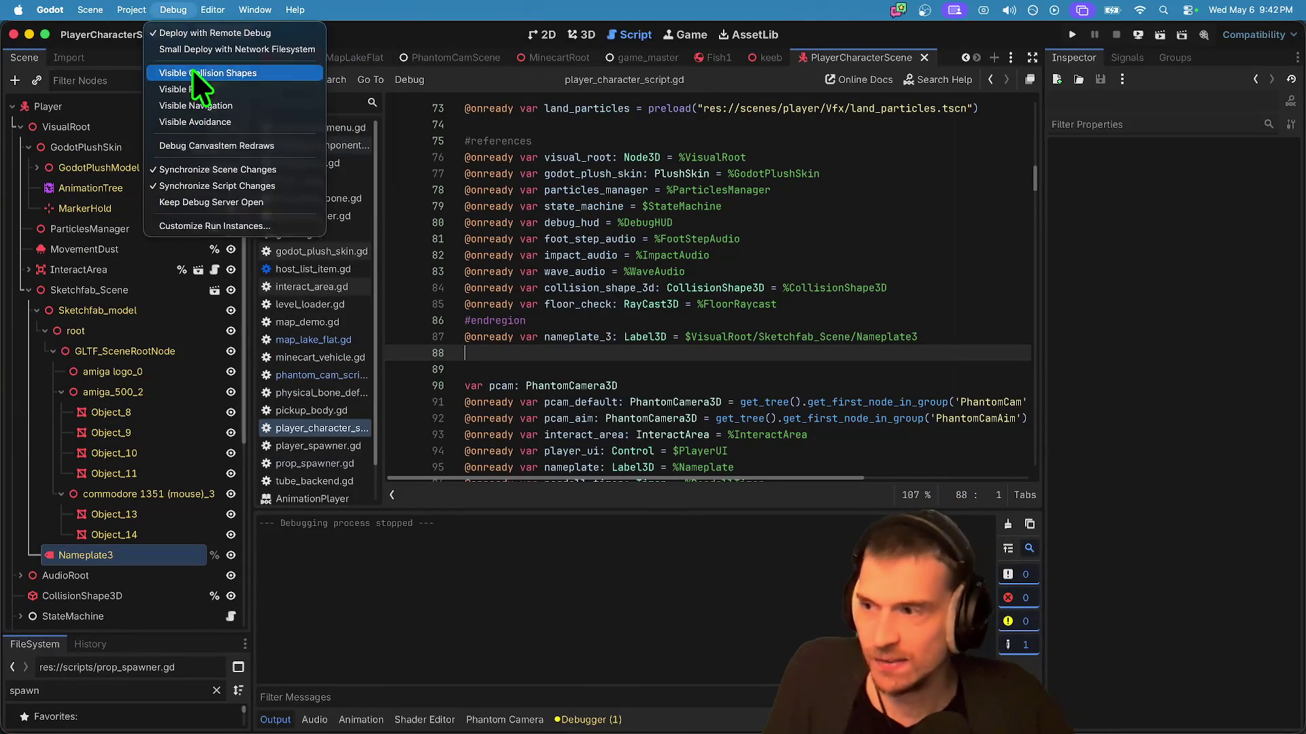
{"action": "left_click", "coordinate": [177, 221]}
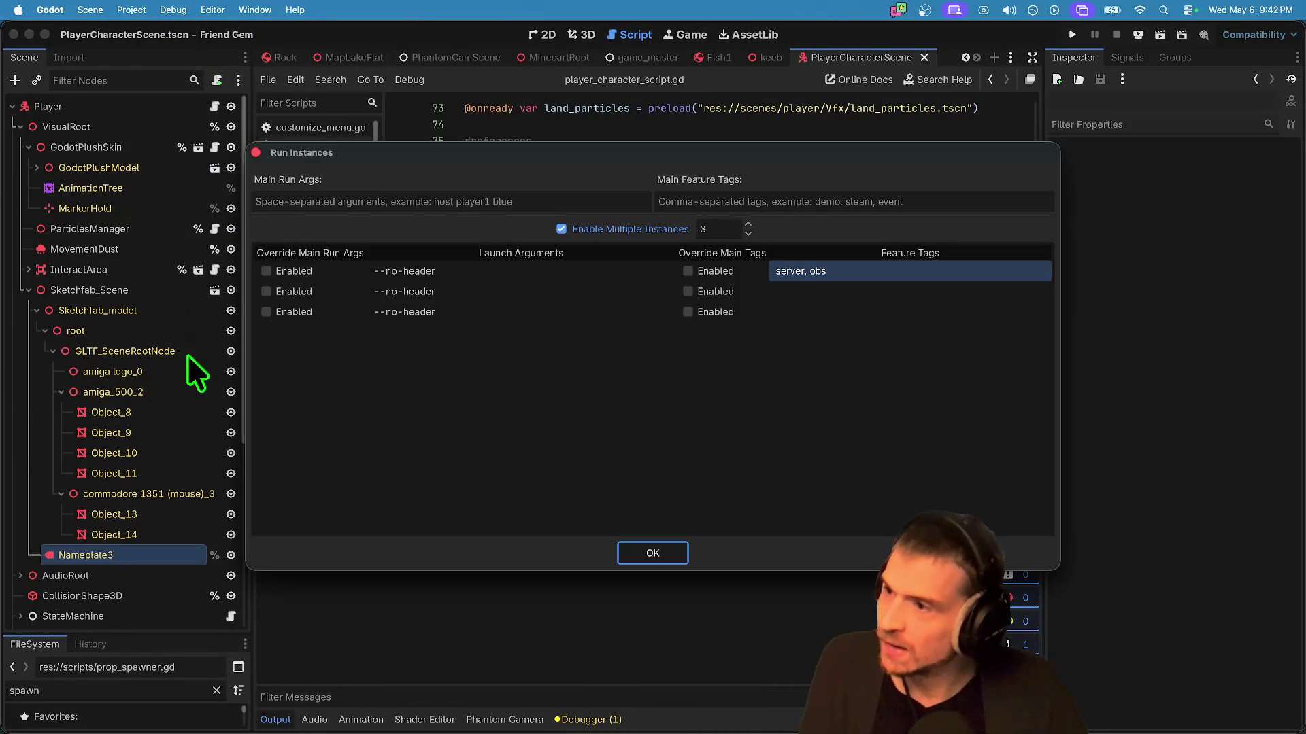
{"action": "left_click", "coordinate": [656, 561]}
{"action": "key", "text": "super+b"}
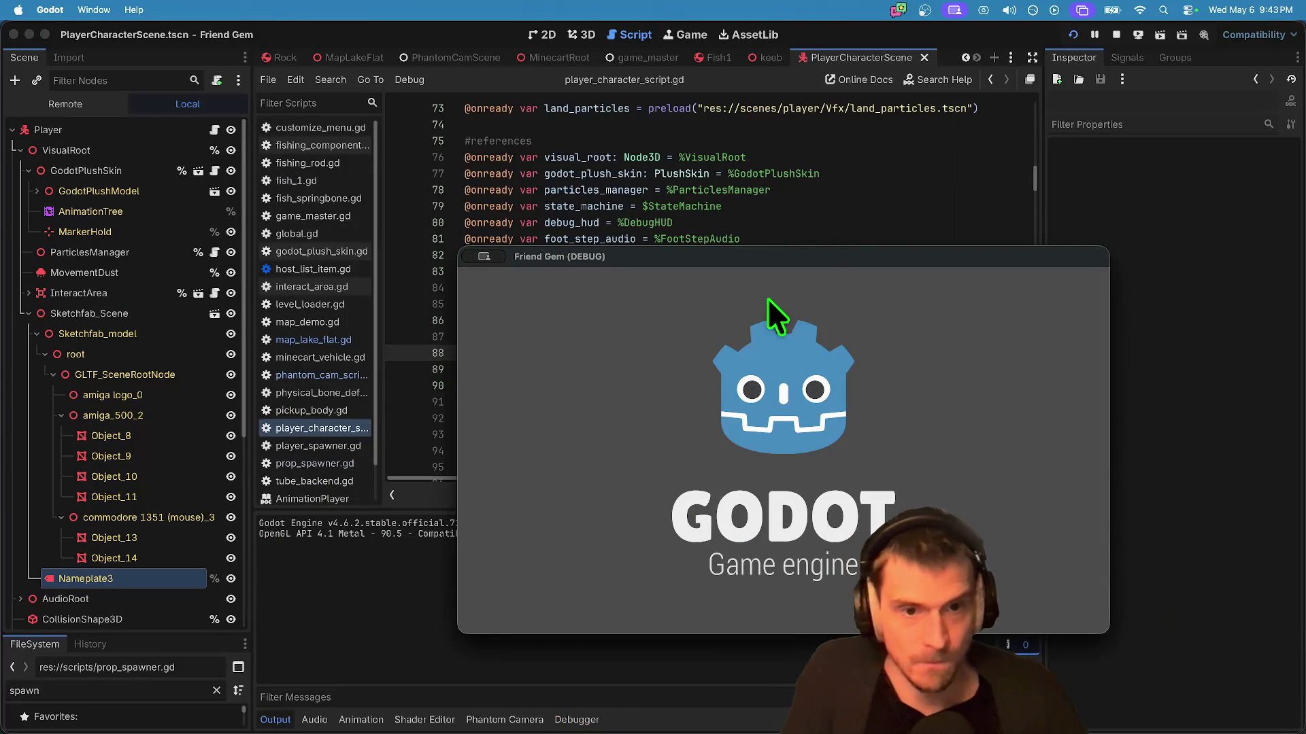
Step: Spread the Friend Gem debug windows across the screen and browse one menu's player colours
{"action": "left_click_drag", "start_coordinate": [818, 256], "coordinate": [984, 113]}
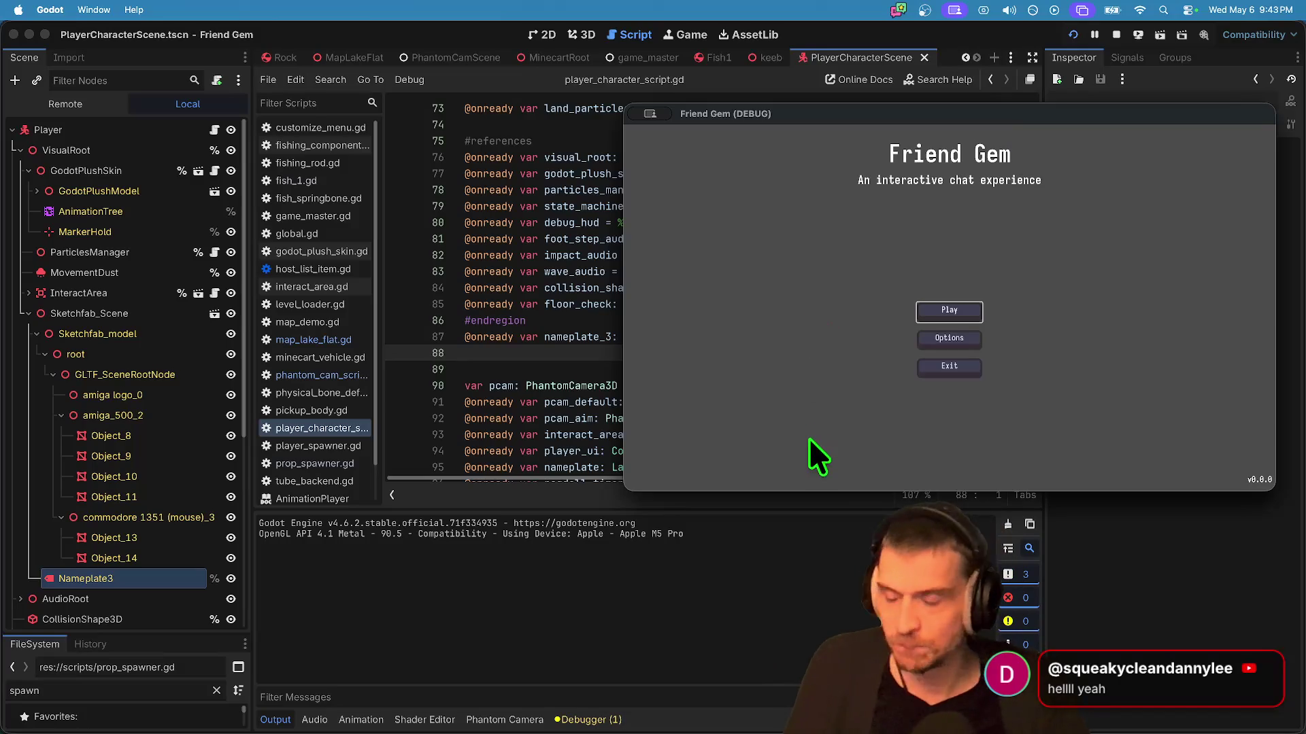
{"action": "key", "text": "super+Tab"}
{"action": "key", "text": "super+Tab"}
{"action": "left_click_drag", "start_coordinate": [888, 266], "coordinate": [1133, 275]}
{"action": "mouse_move", "coordinate": [612, 257]}
{"action": "left_mouse_down"}
{"action": "mouse_move", "coordinate": [430, 246]}
{"action": "mouse_move", "coordinate": [178, 329]}
{"action": "mouse_move", "coordinate": [180, 372]}
{"action": "left_mouse_up"}
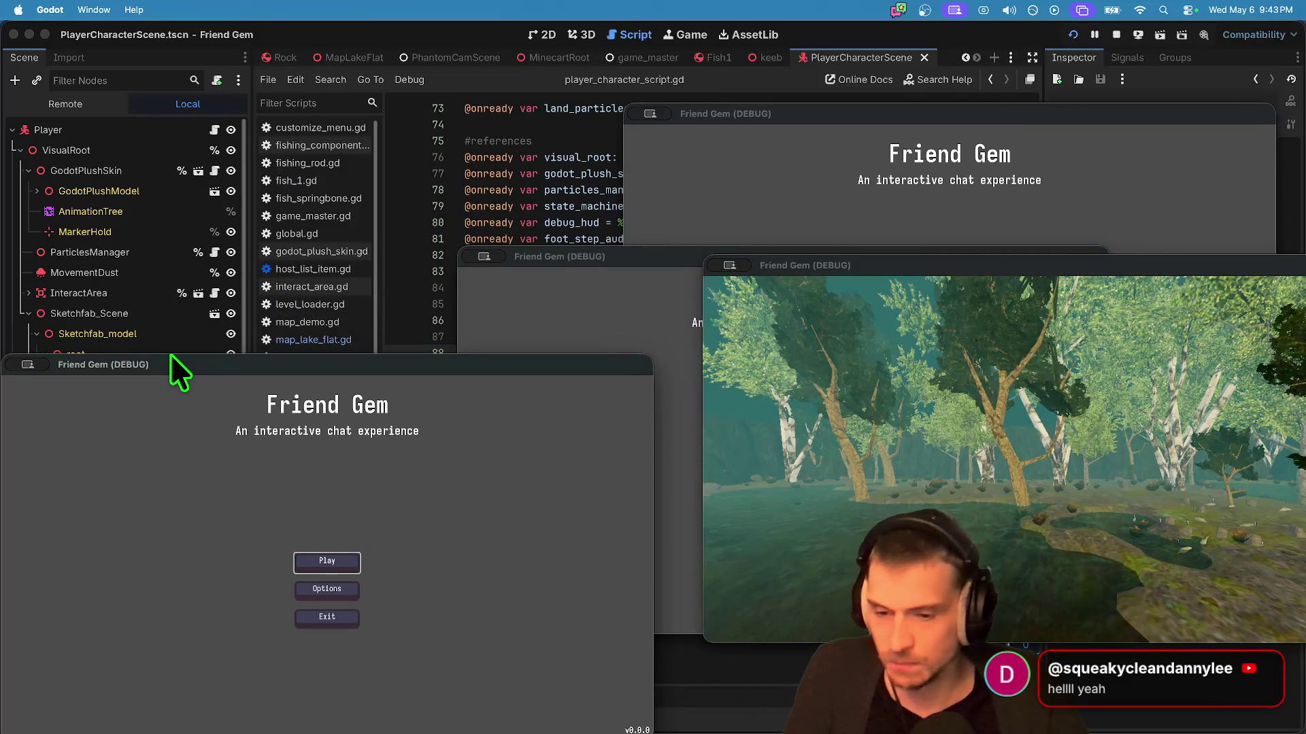
{"action": "left_click_drag", "start_coordinate": [639, 250], "coordinate": [565, 38]}
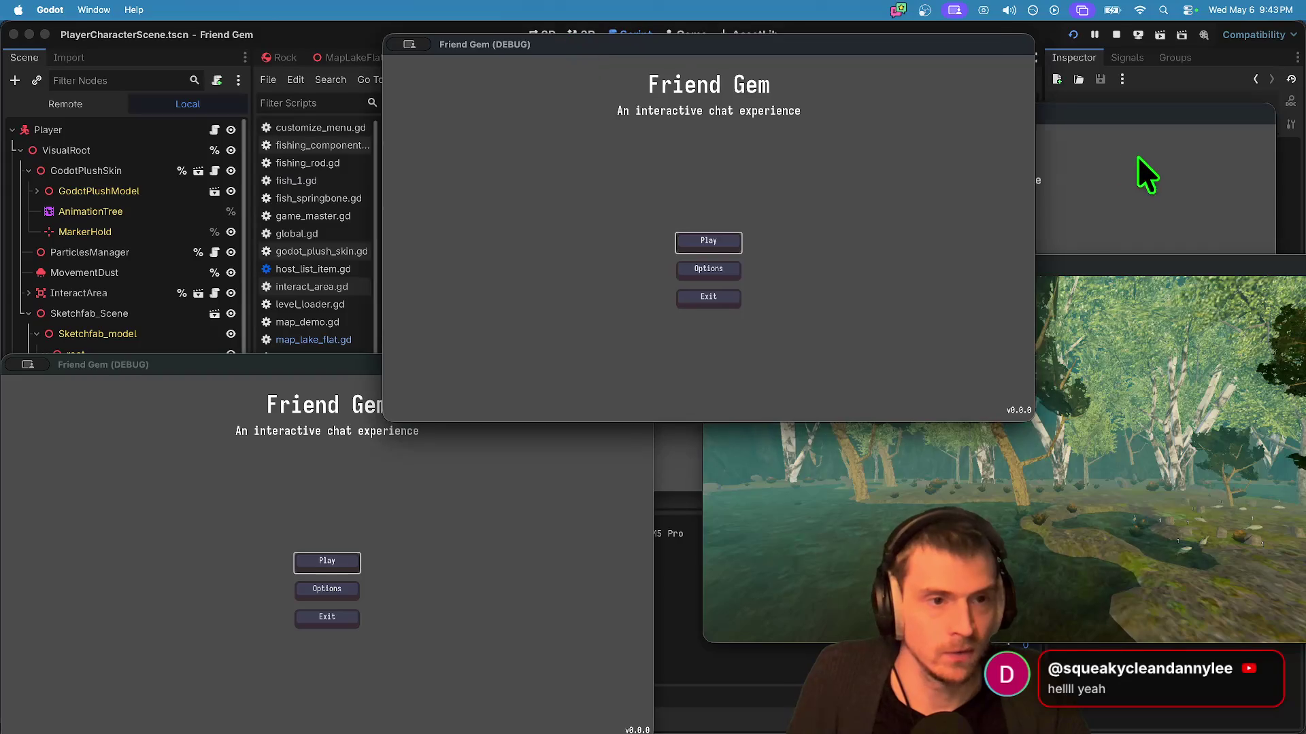
{"action": "left_click", "coordinate": [972, 312]}
{"action": "left_click", "coordinate": [952, 339]}
{"action": "left_click", "coordinate": [989, 195]}
{"action": "left_click", "coordinate": [516, 266]}
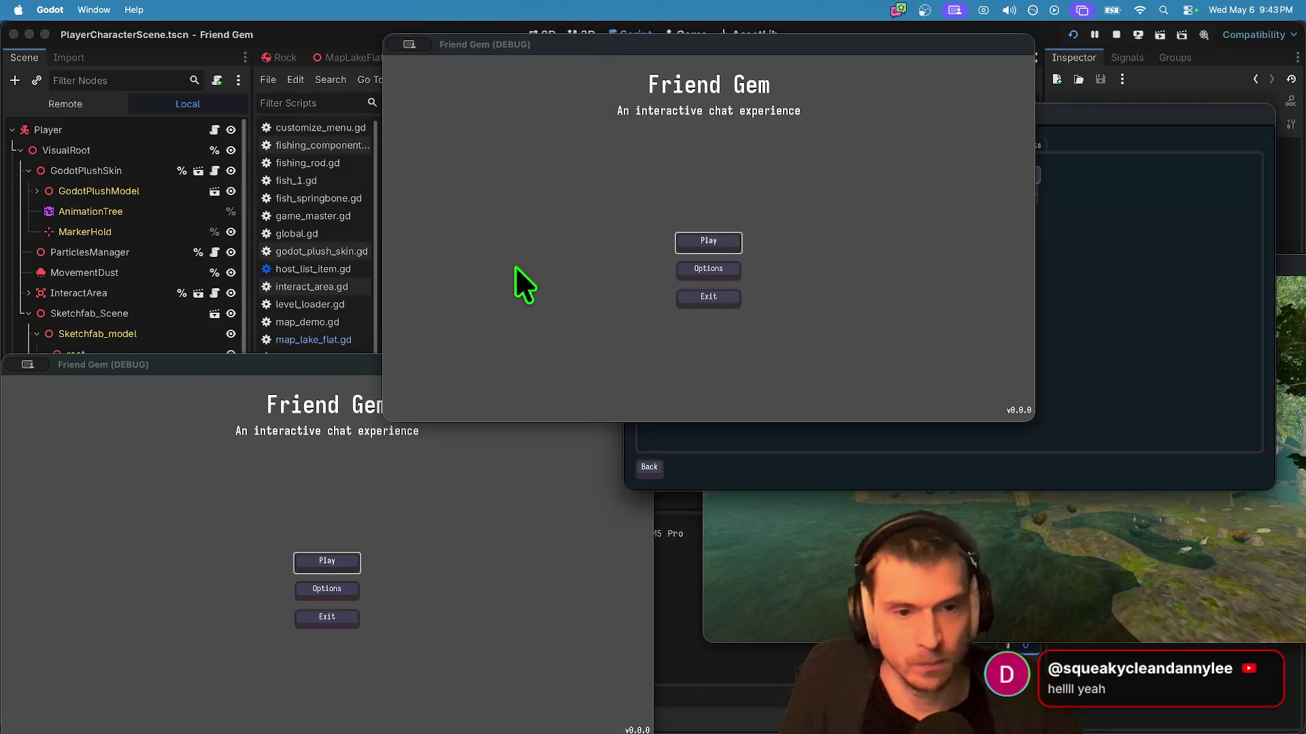
Step: Set the first client's player colour to yellow and join the host game
{"action": "left_click", "coordinate": [700, 266]}
{"action": "left_click", "coordinate": [757, 127]}
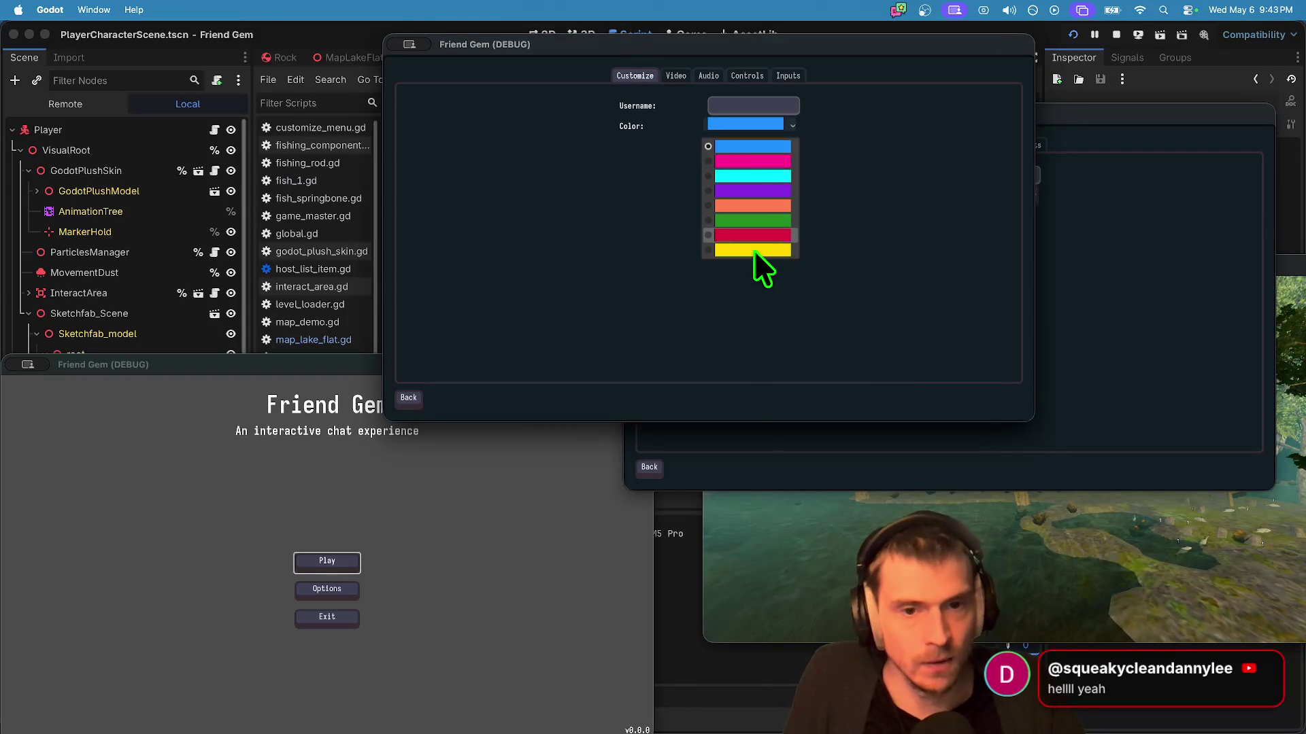
{"action": "left_click", "coordinate": [755, 251]}
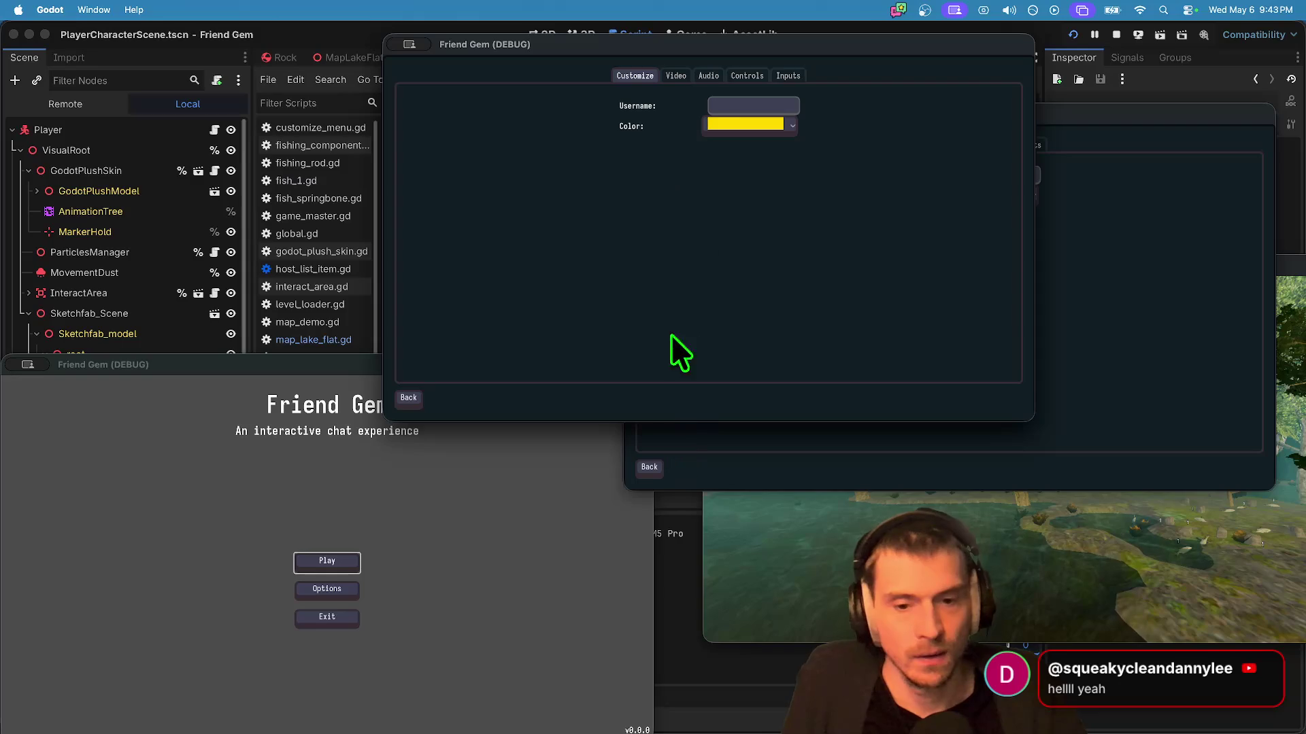
{"action": "key", "text": "Escape"}
{"action": "left_click", "coordinate": [704, 242]}
{"action": "left_click", "coordinate": [719, 237]}
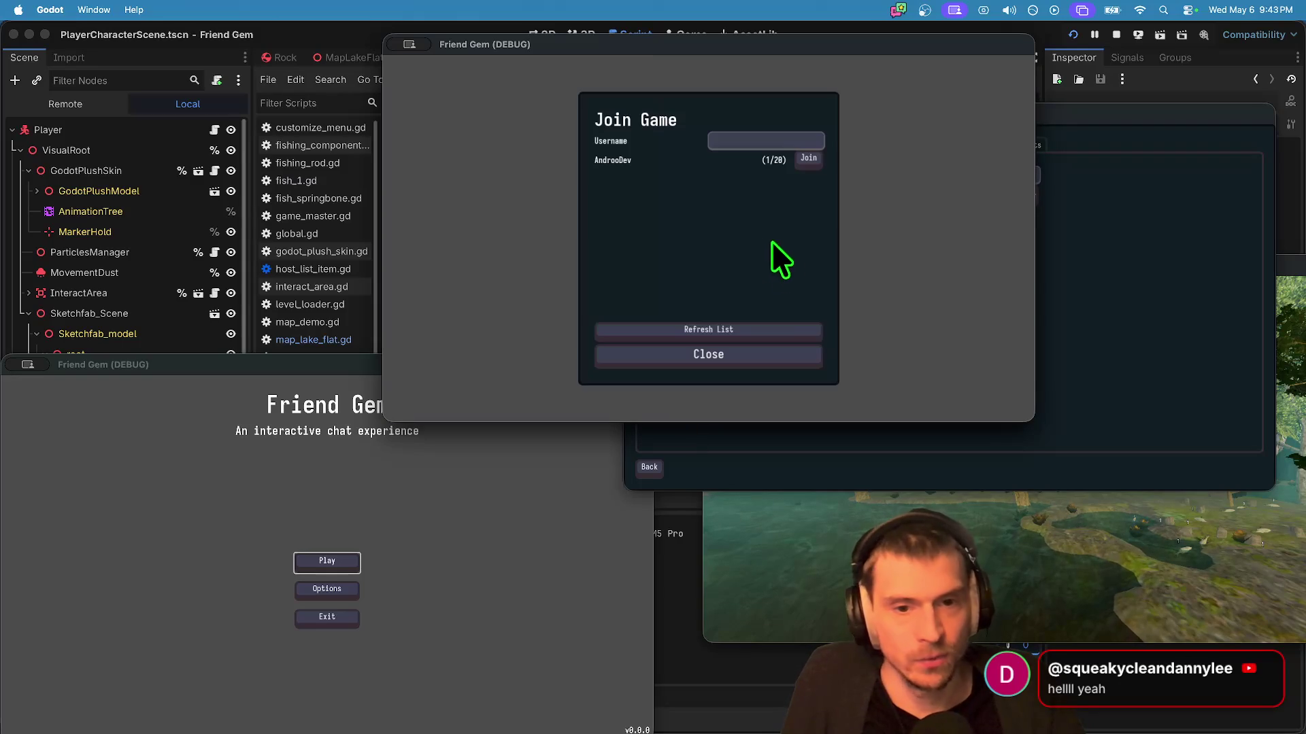
{"action": "left_click", "coordinate": [816, 155]}
Step: Join the listed host game from the second game window
{"action": "left_click", "coordinate": [1066, 219]}
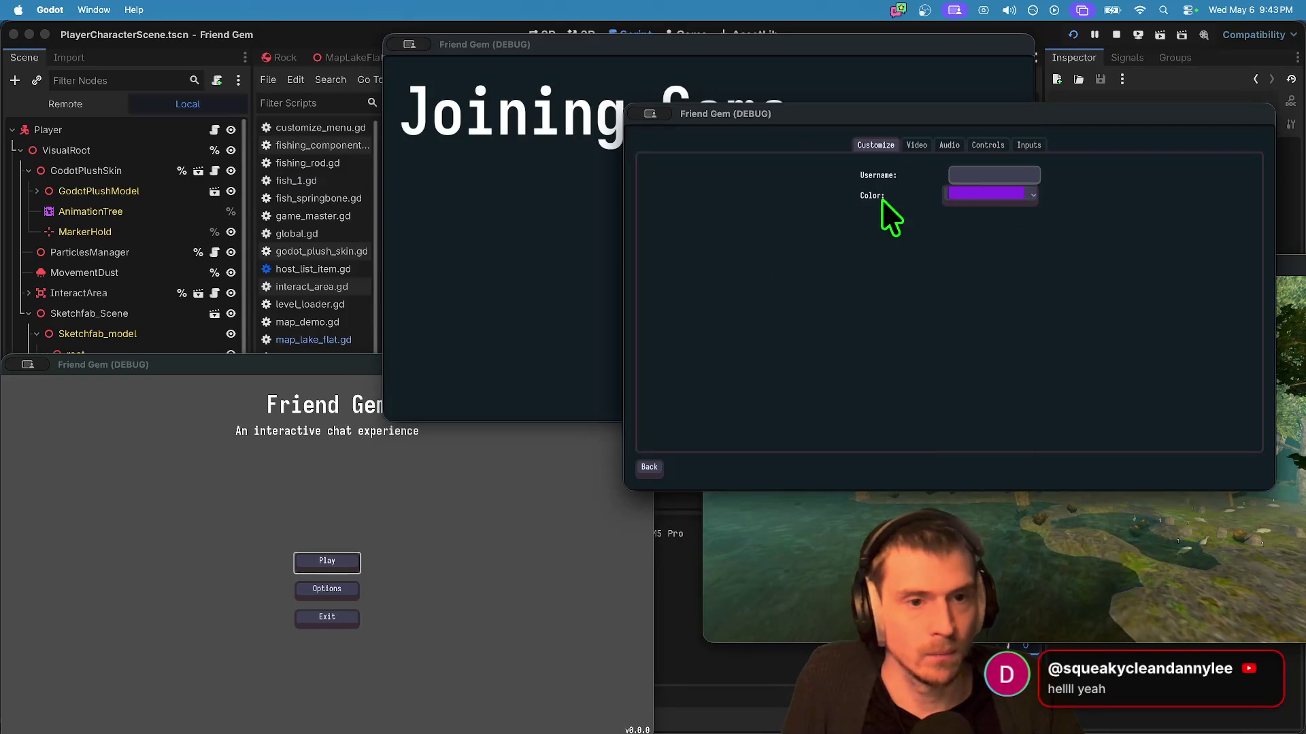
{"action": "key", "text": "Escape"}
{"action": "left_click", "coordinate": [965, 315]}
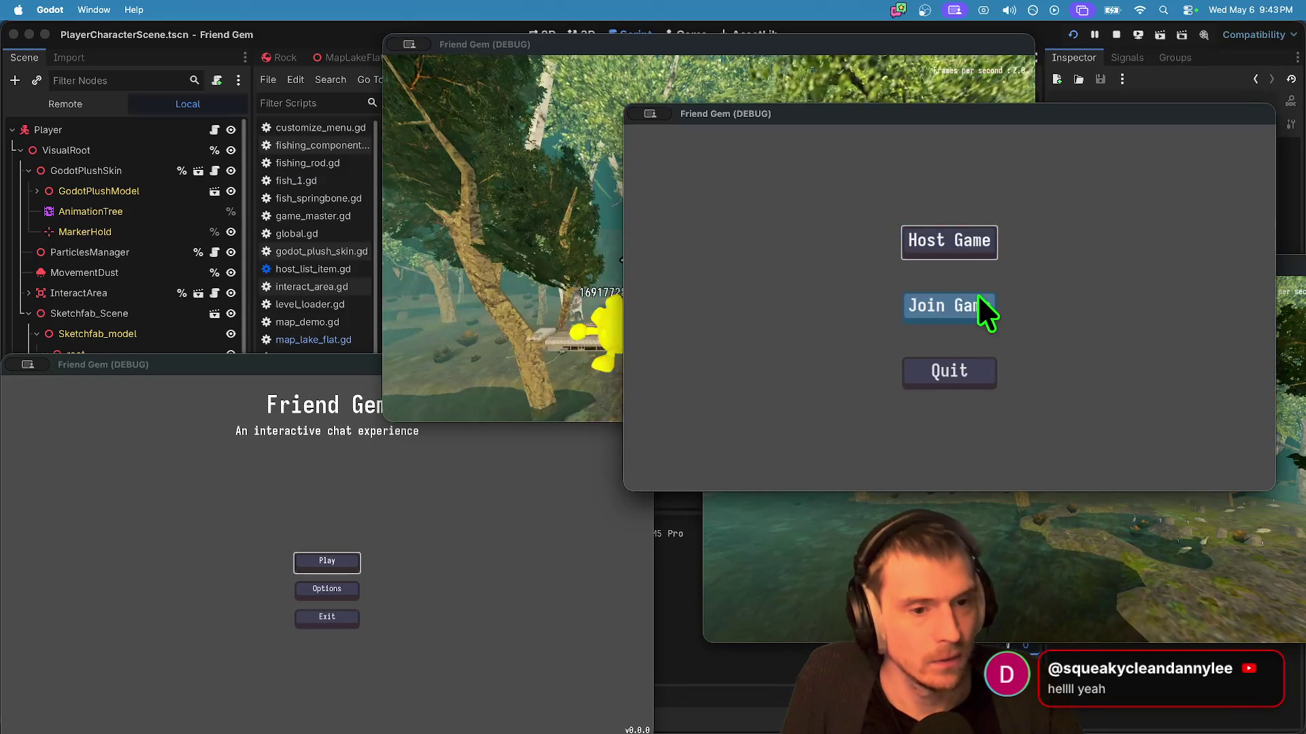
{"action": "left_click", "coordinate": [980, 303]}
{"action": "left_click", "coordinate": [1050, 228]}
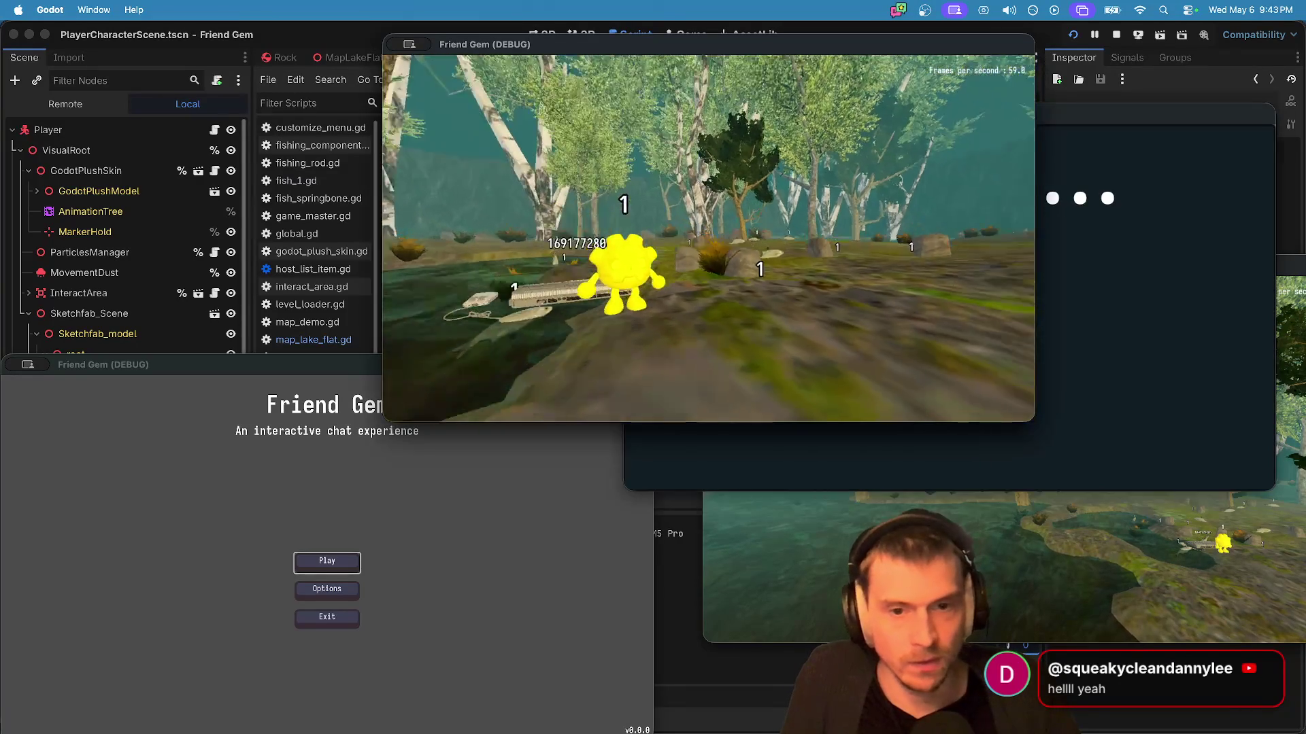
Step: Walk the yellow and purple players through the forest toward each other
{"action": "key", "text": "w"}
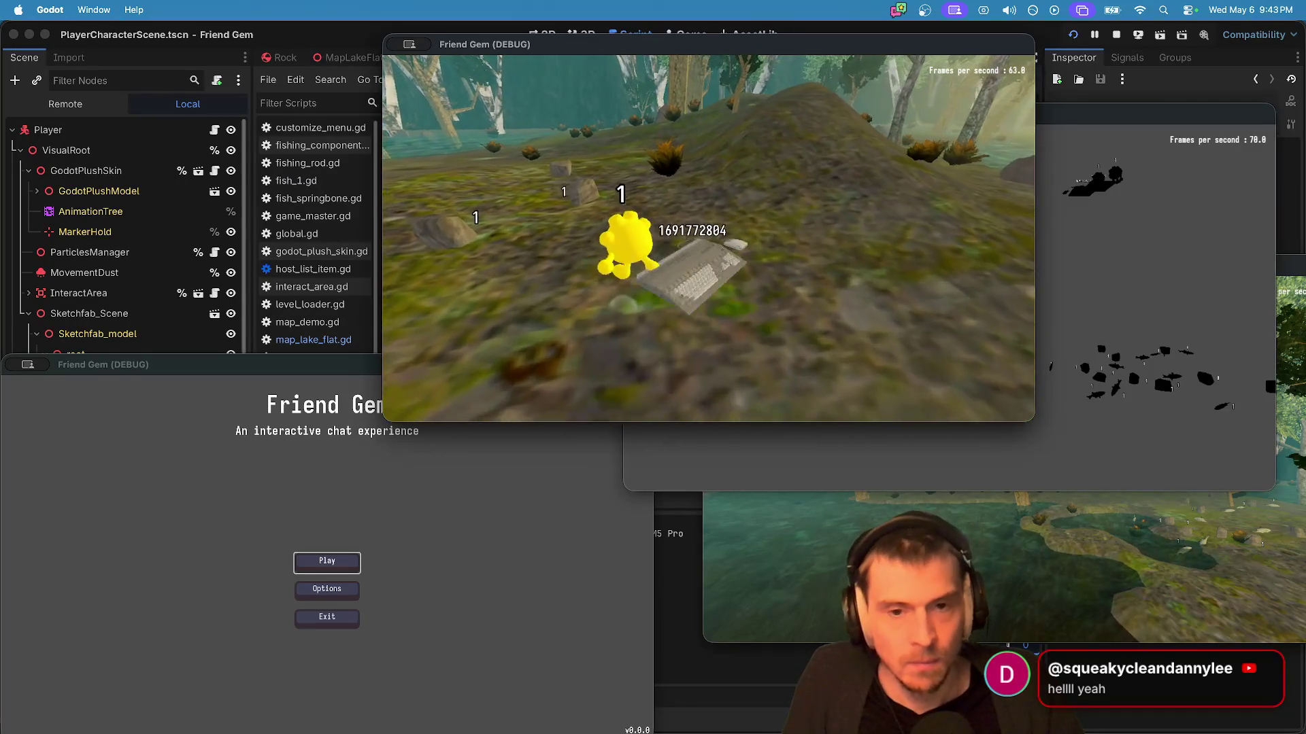
{"action": "key", "text": "super+grave"}
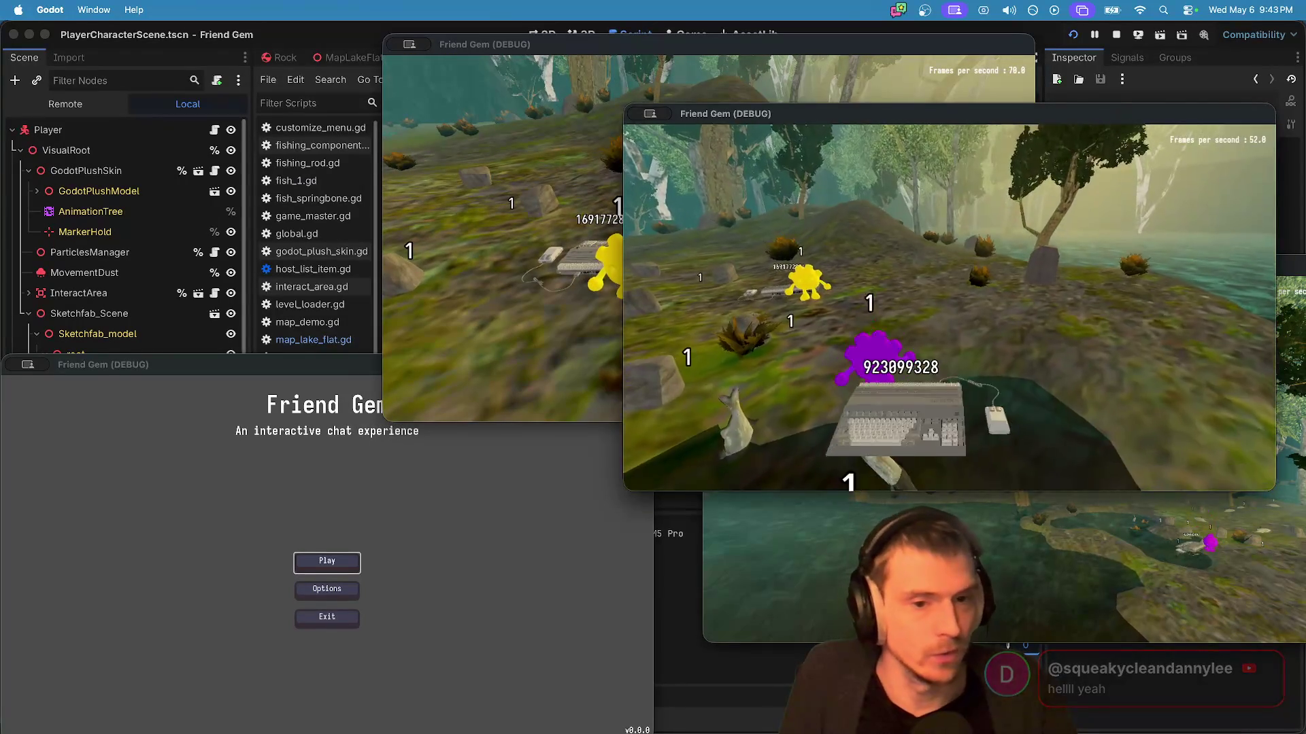
{"action": "key", "text": "w"}
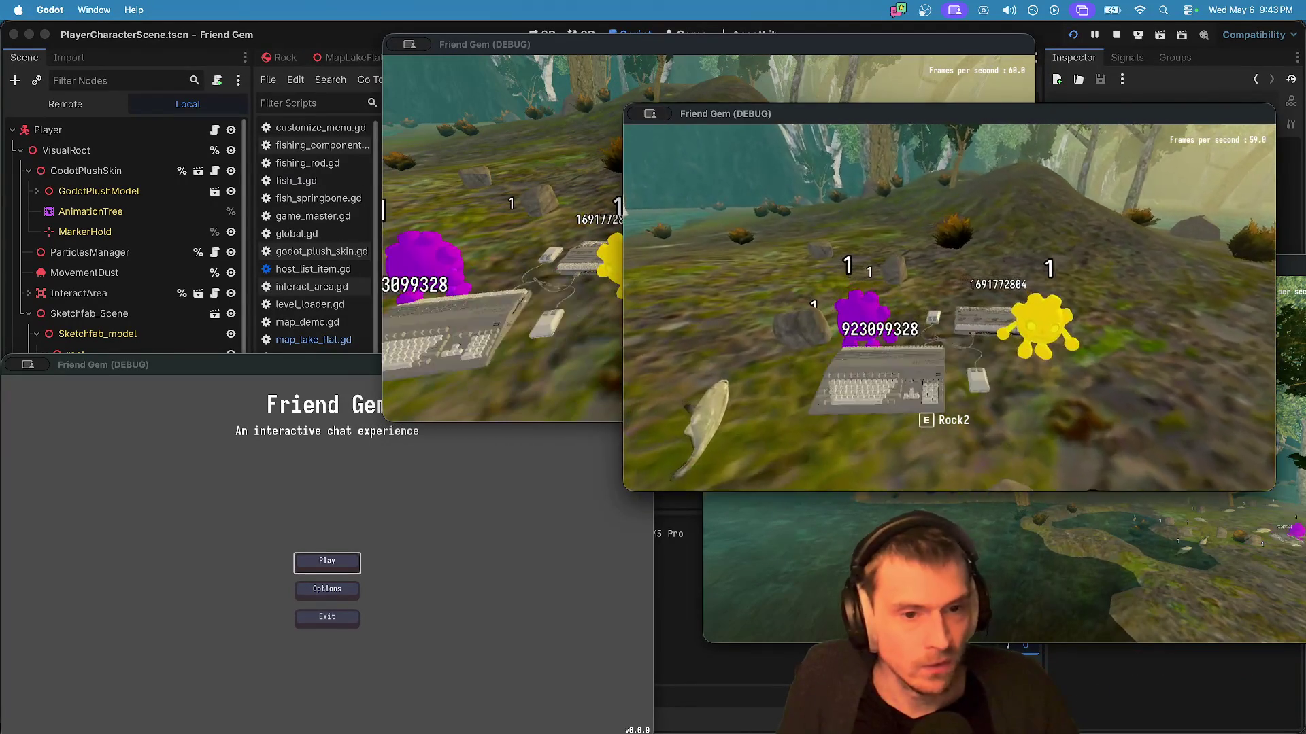
{"action": "key", "text": "w"}
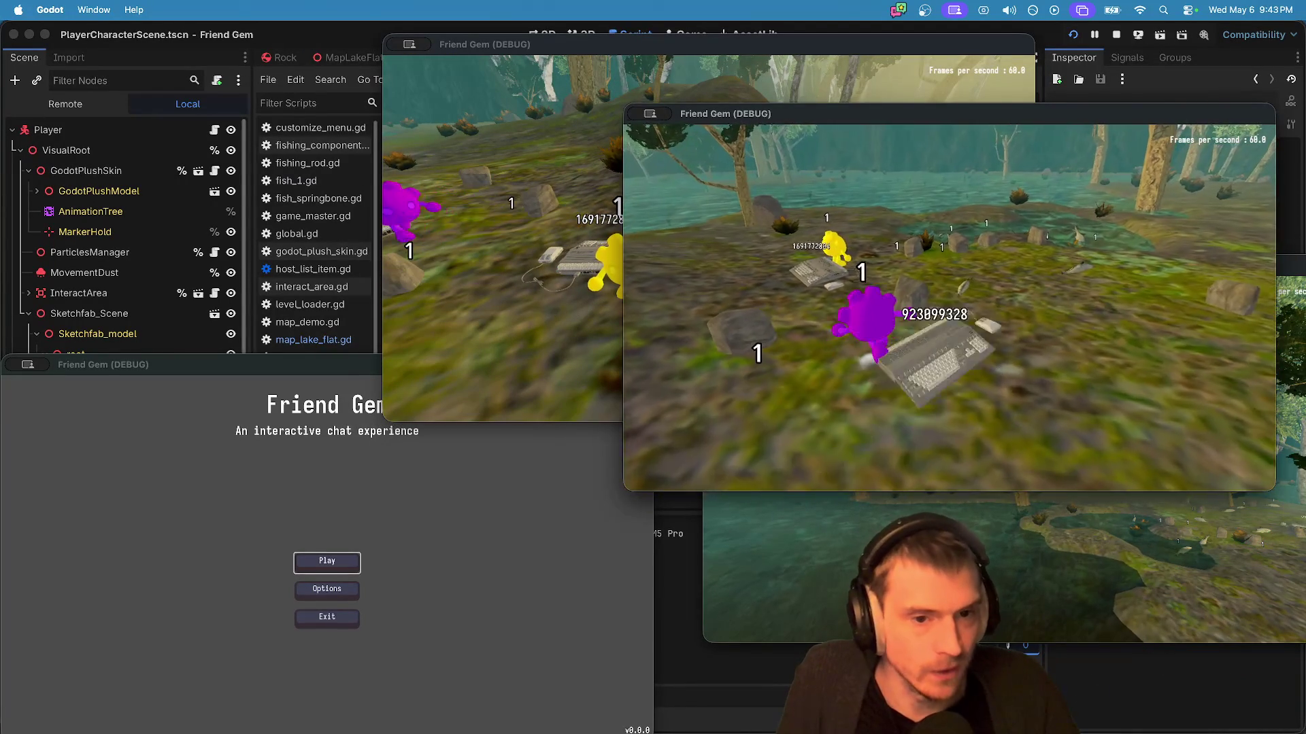
{"action": "key", "text": "w"}
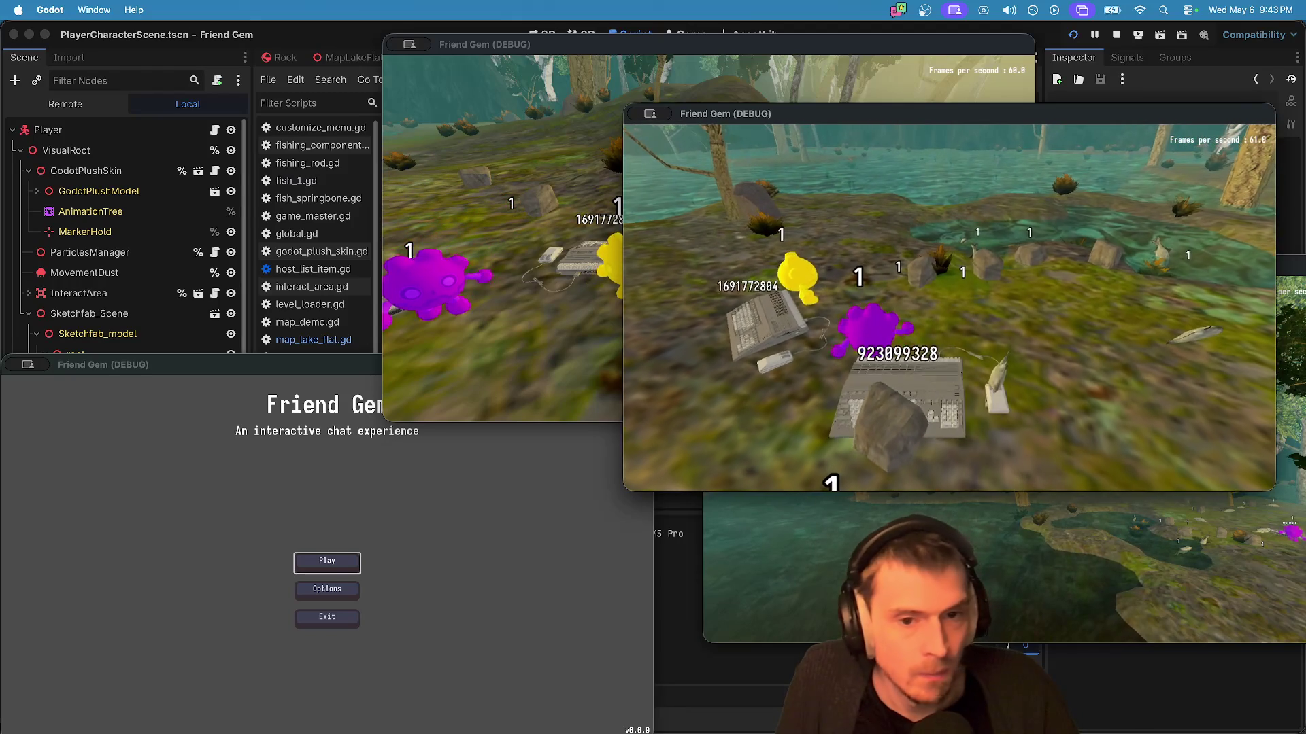
Step: Join the hosted game from the third client and move its window up over the editor
{"action": "left_click", "coordinate": [618, 212]}
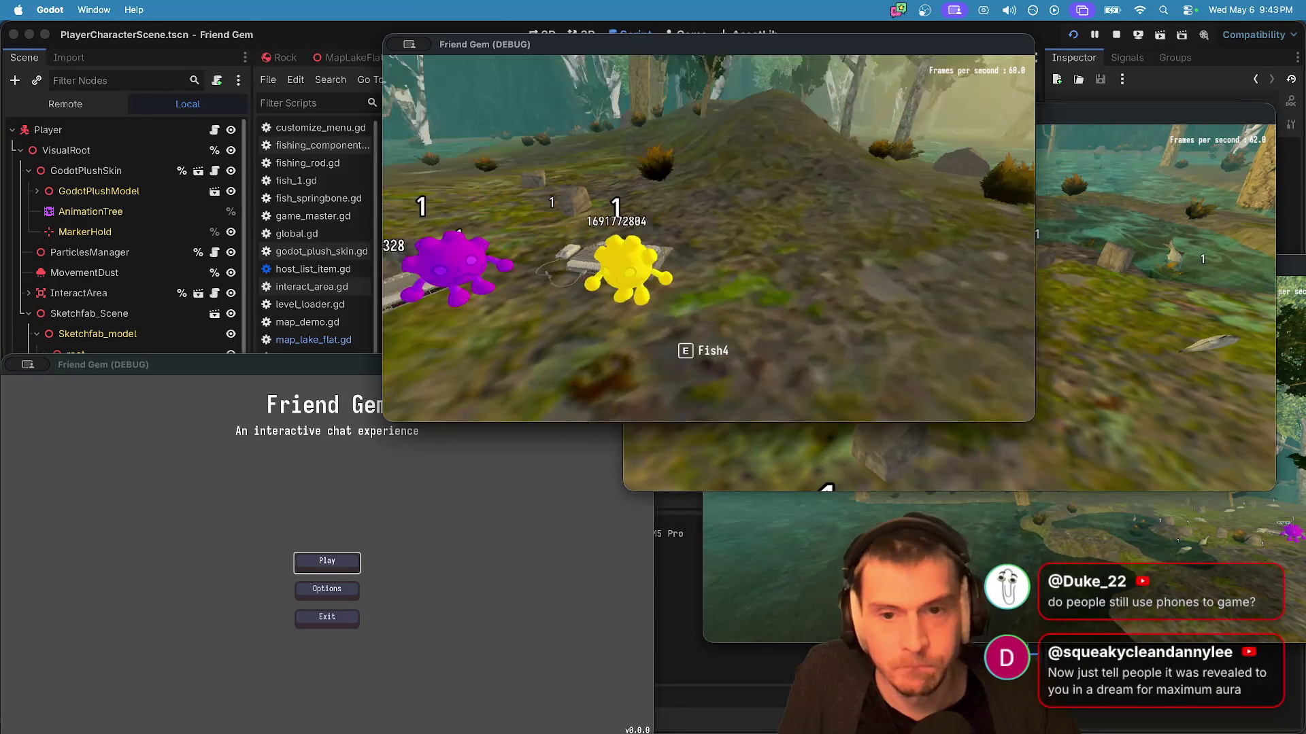
{"action": "left_click", "coordinate": [1156, 306]}
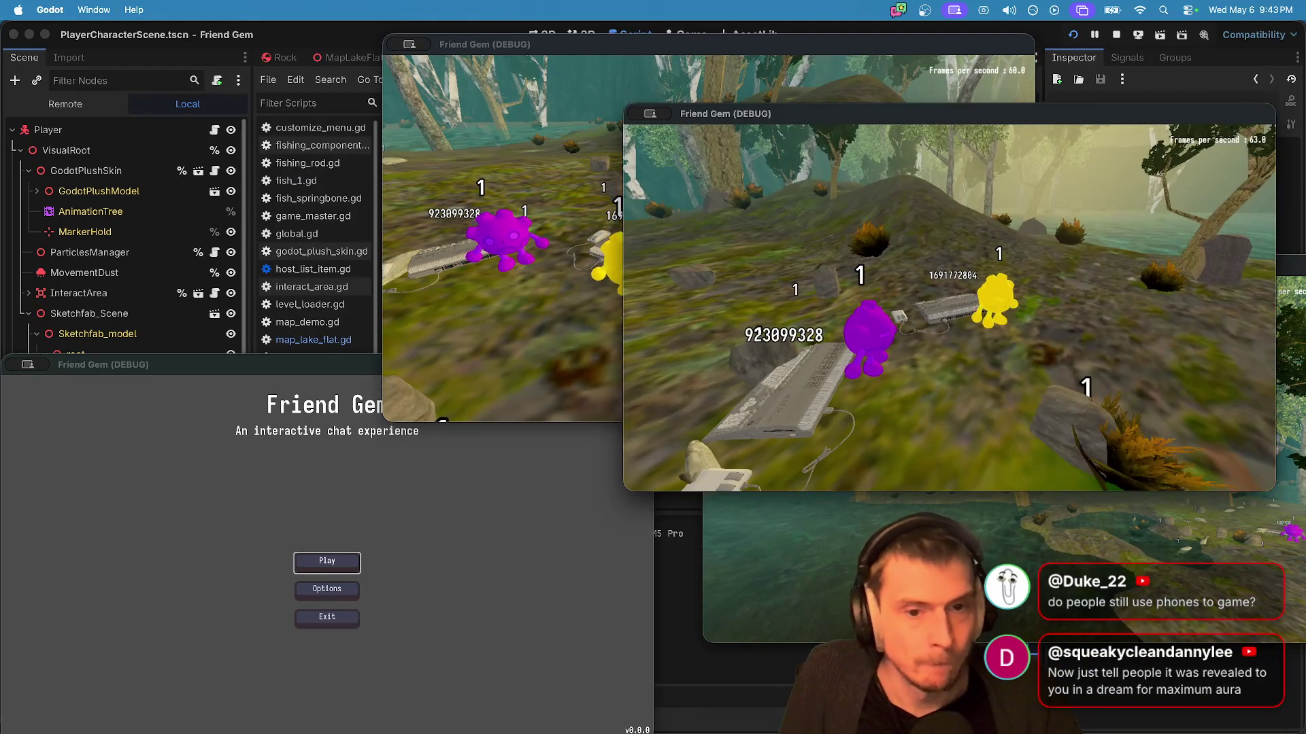
{"action": "left_click", "coordinate": [560, 564]}
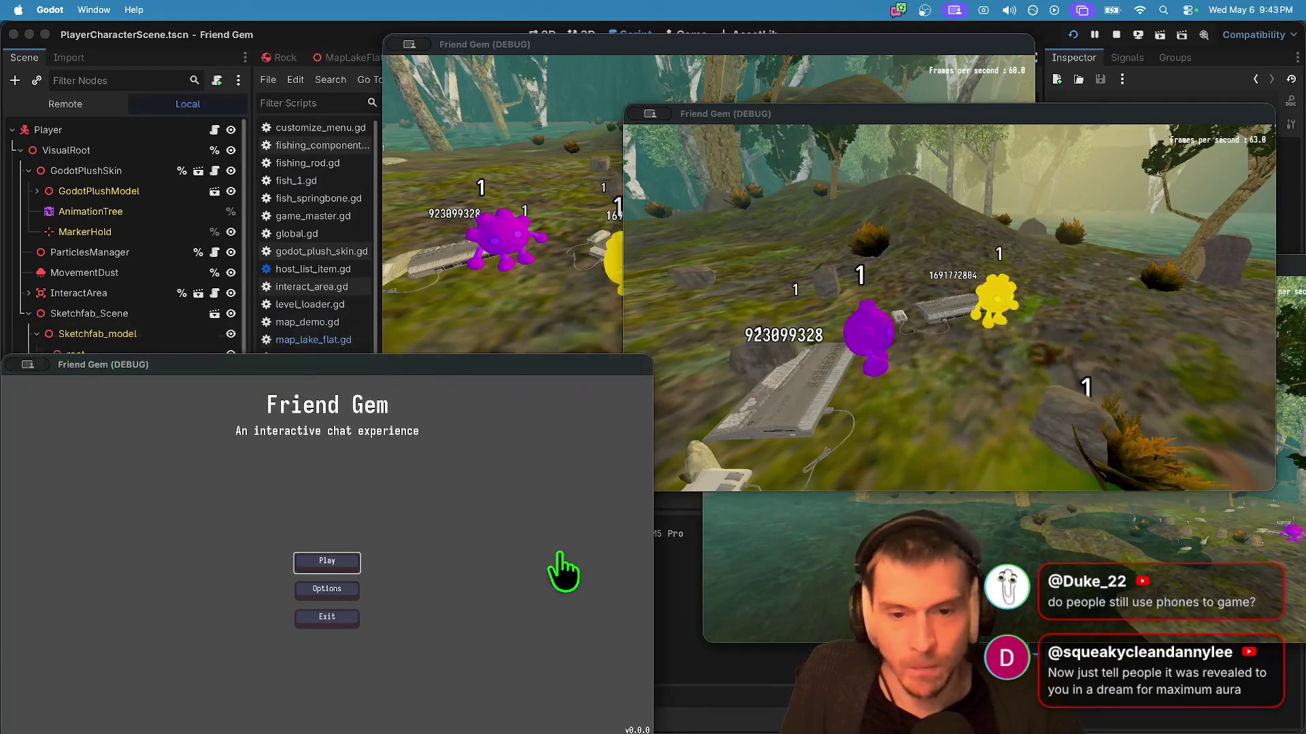
{"action": "left_click", "coordinate": [337, 564]}
{"action": "left_click", "coordinate": [332, 561]}
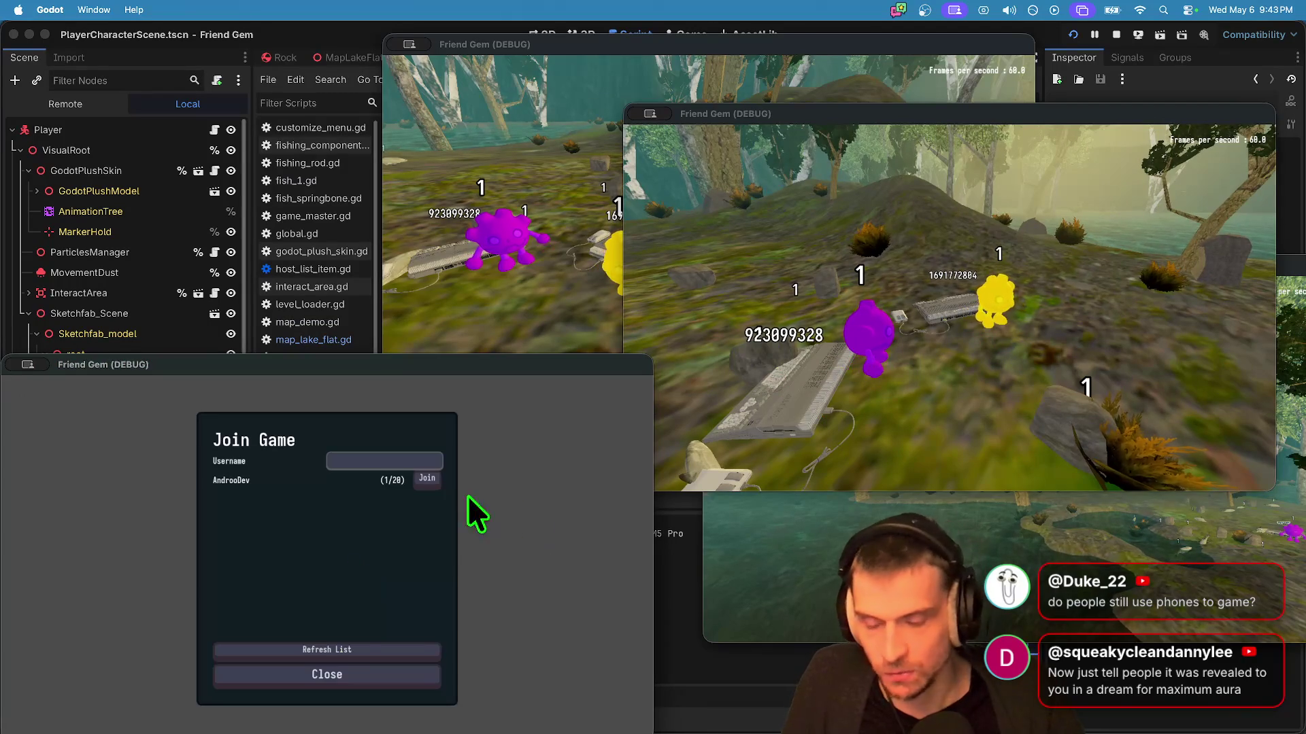
{"action": "left_click", "coordinate": [427, 478]}
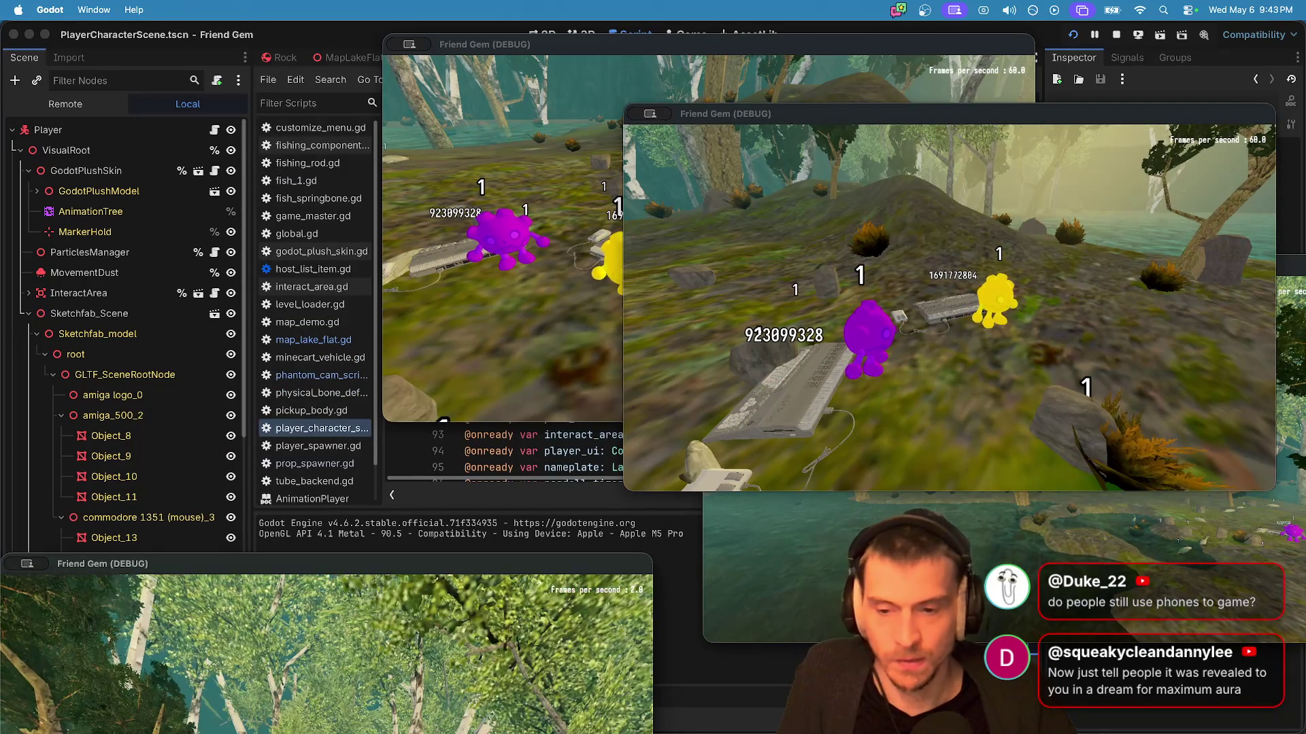
{"action": "mouse_move", "coordinate": [361, 564]}
{"action": "left_mouse_down"}
{"action": "mouse_move", "coordinate": [458, 224]}
{"action": "mouse_move", "coordinate": [434, 226]}
{"action": "mouse_move", "coordinate": [411, 200]}
{"action": "left_mouse_up"}
Step: Walk the blue player around, picking up and dropping a nearby rock
{"action": "key", "text": "w"}
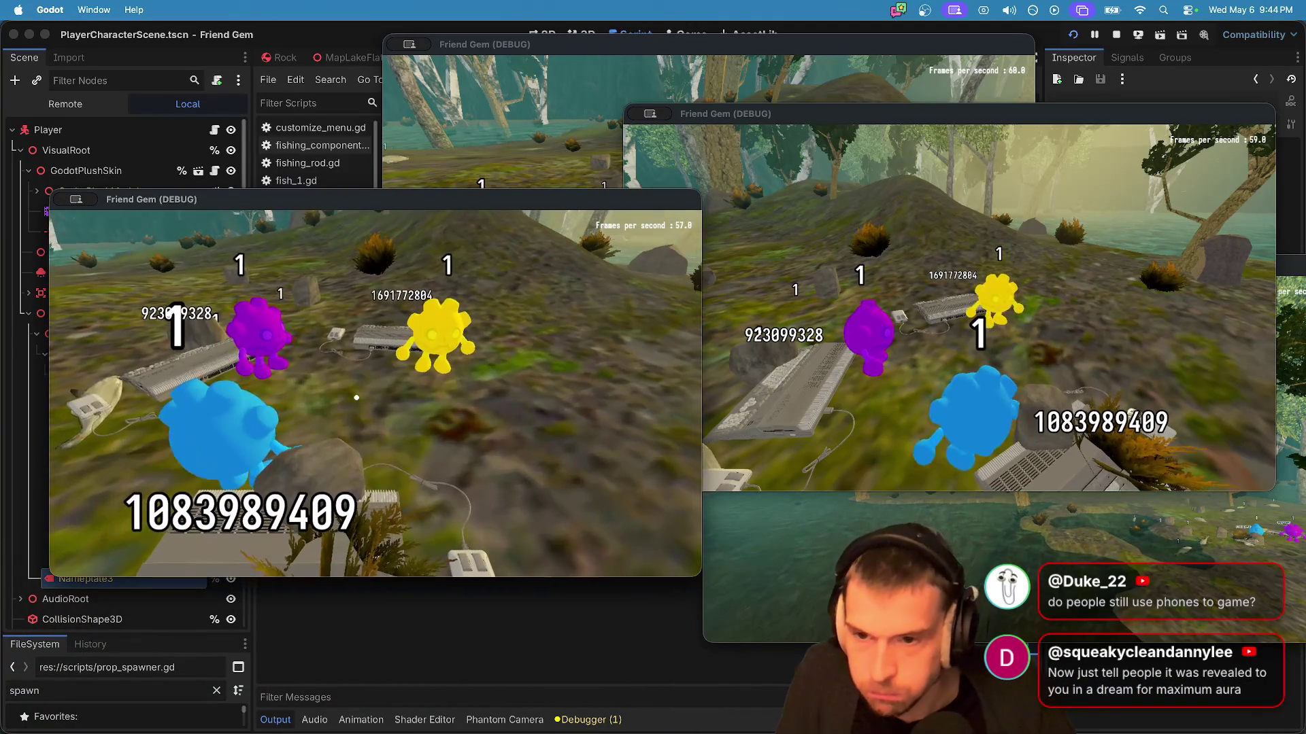
{"action": "key", "text": "w"}
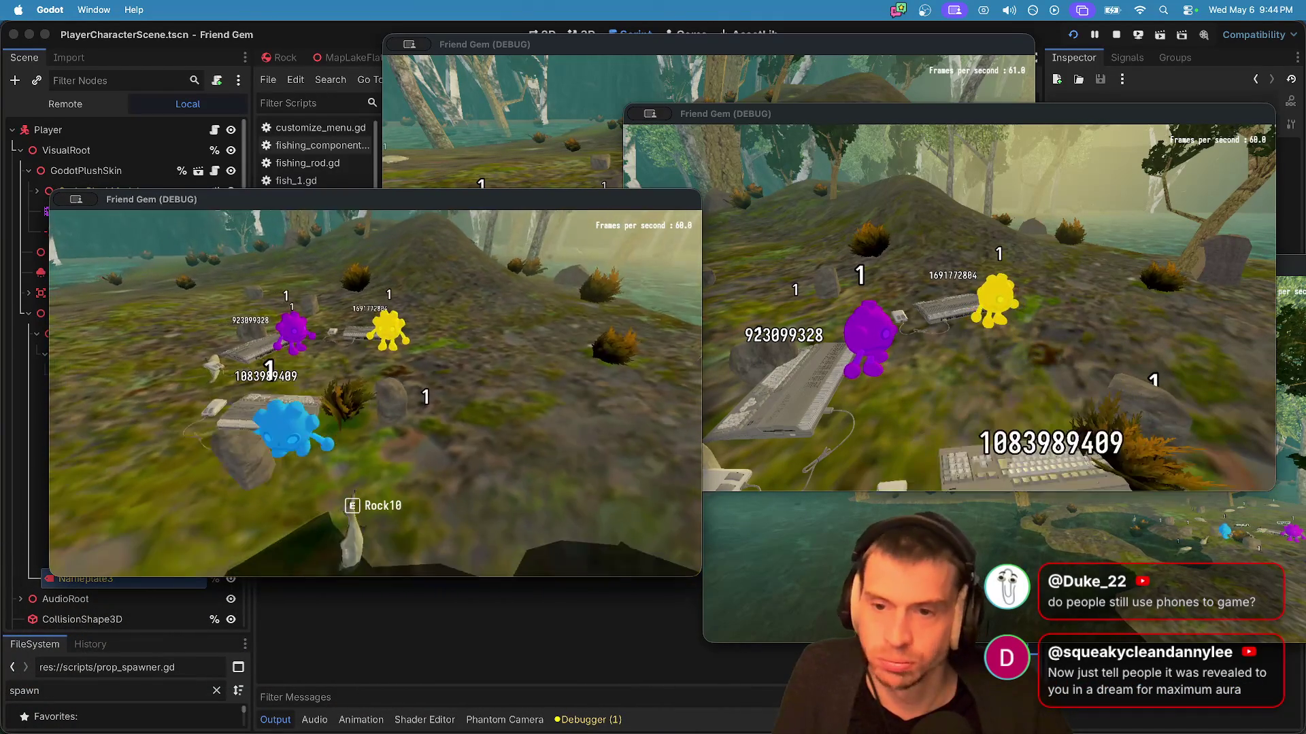
{"action": "key", "text": "w"}
{"action": "key", "text": "w"}
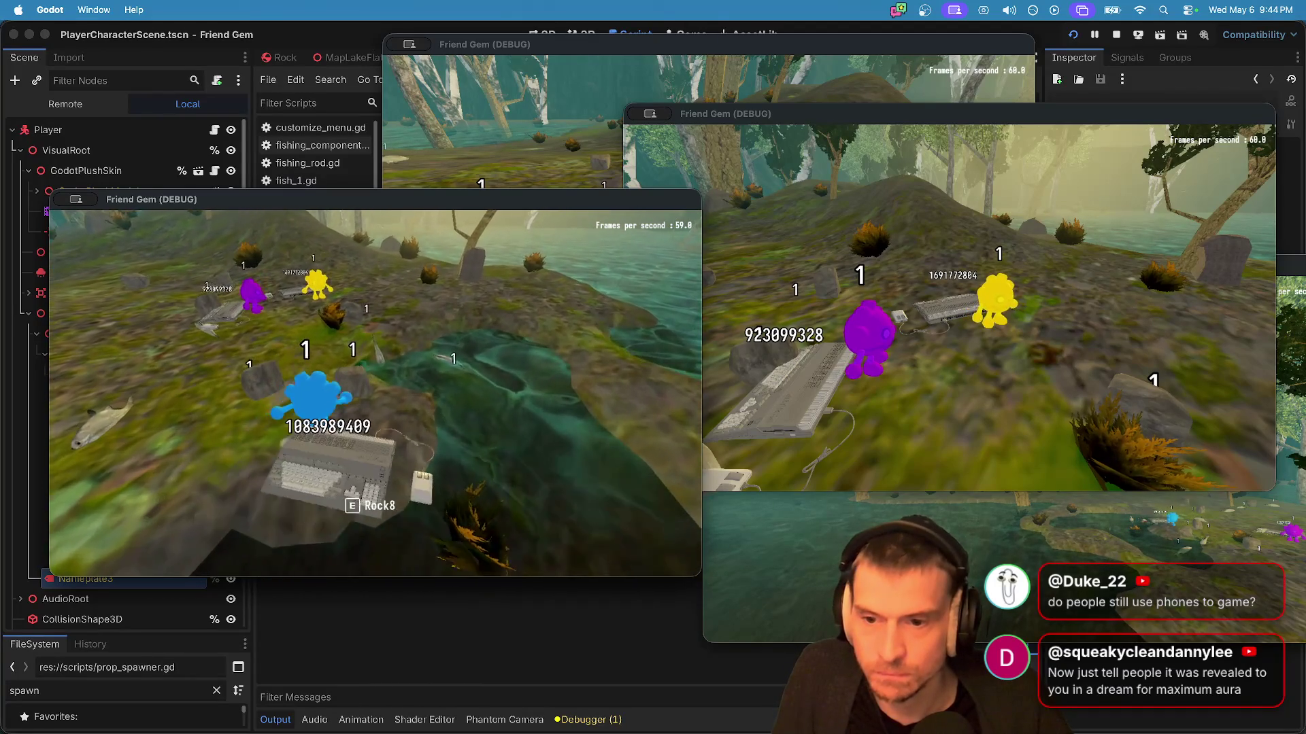
{"action": "key", "text": "e"}
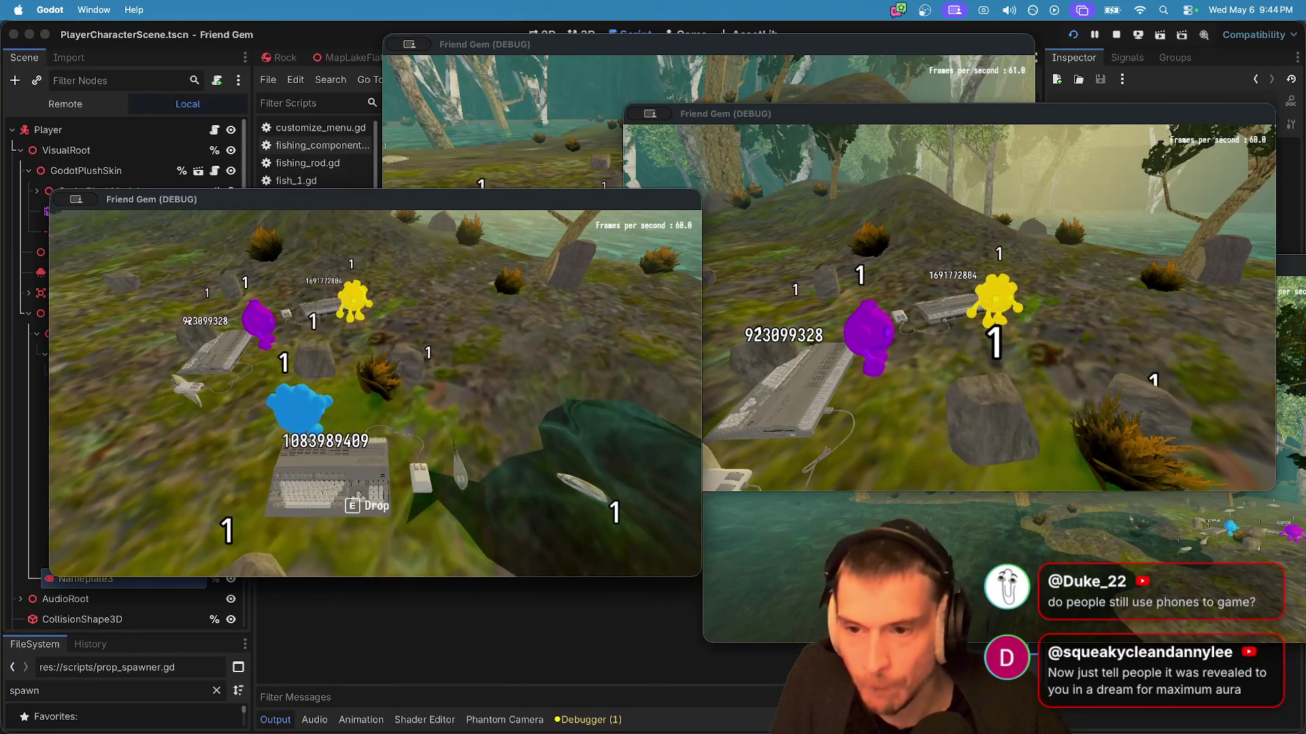
{"action": "key", "text": "e"}
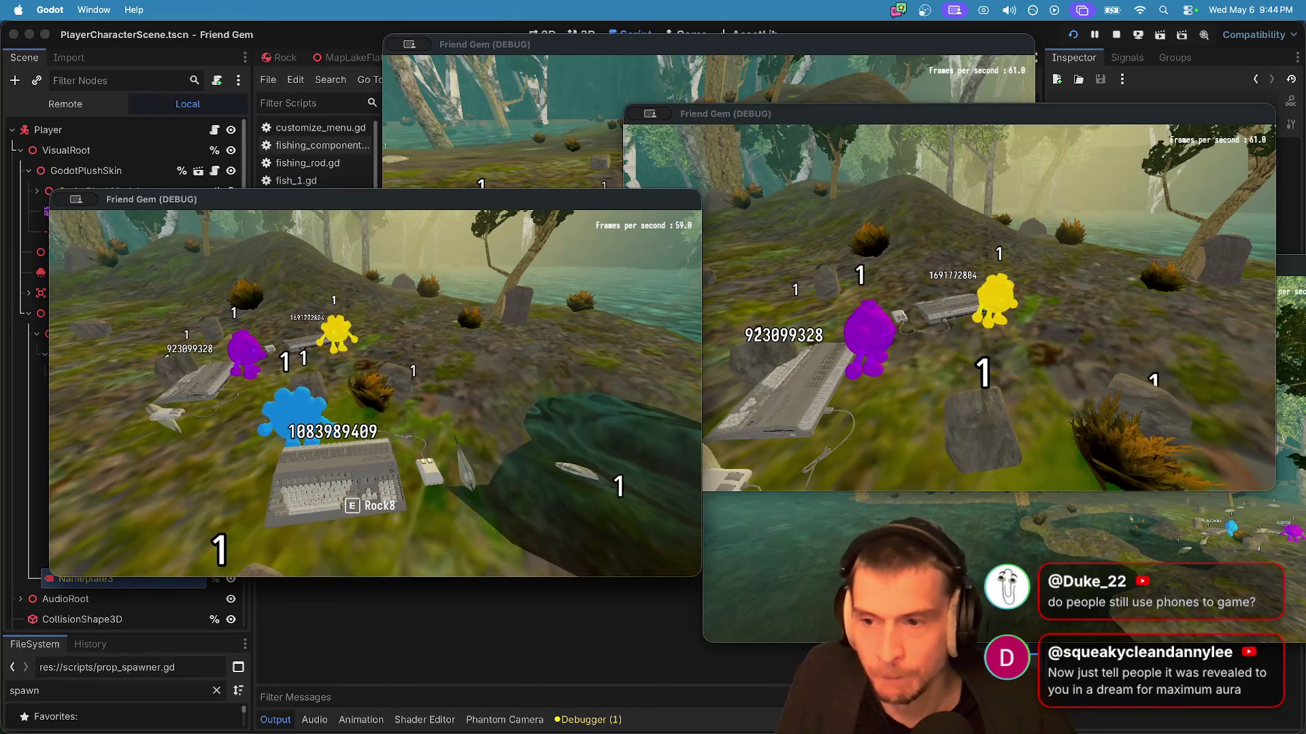
{"action": "key", "text": "s"}
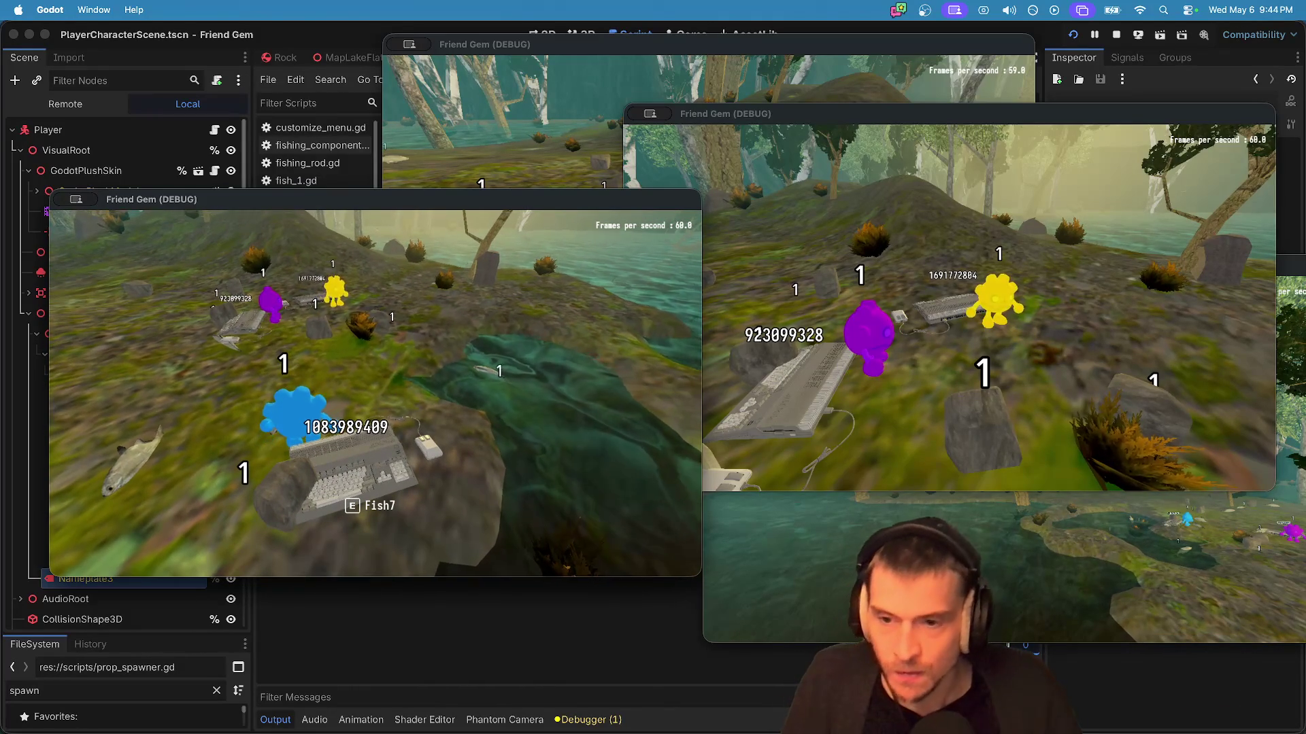
Step: Walk the blue player up to the purple and yellow players, then pause the game
{"action": "key", "text": "w"}
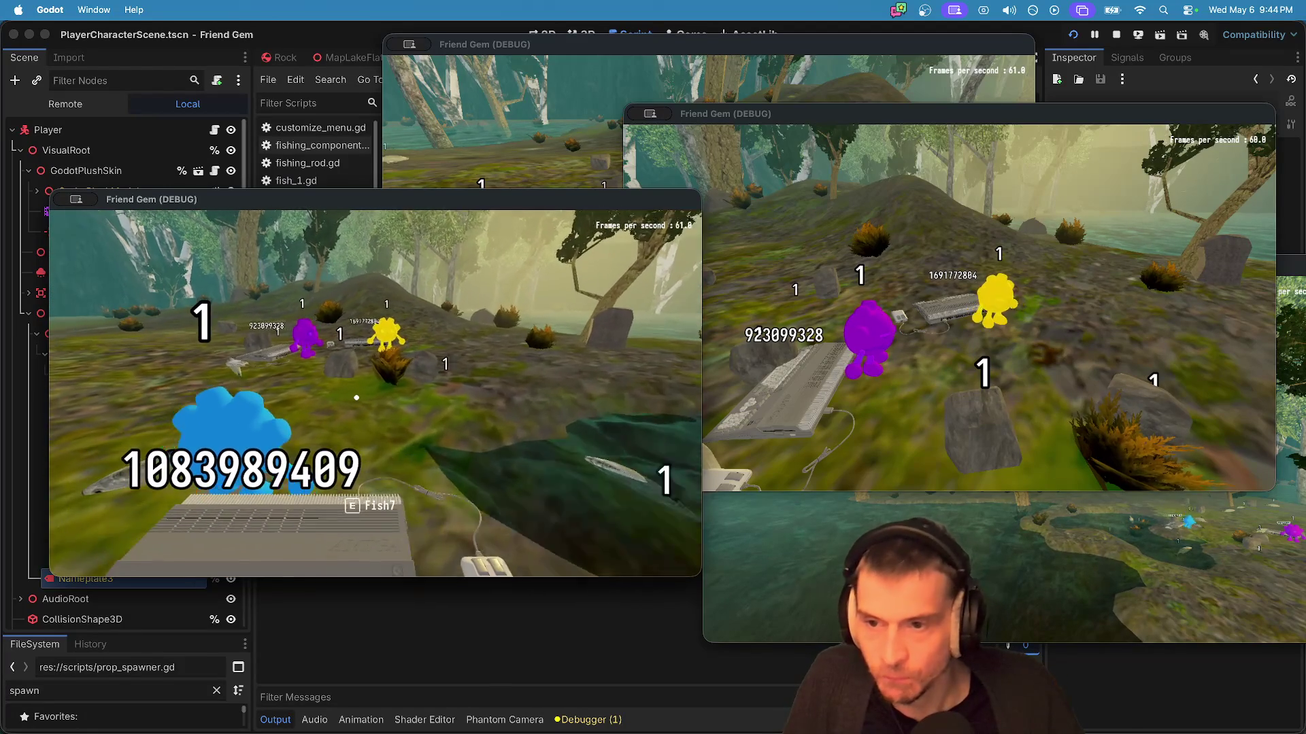
{"action": "key", "text": "w"}
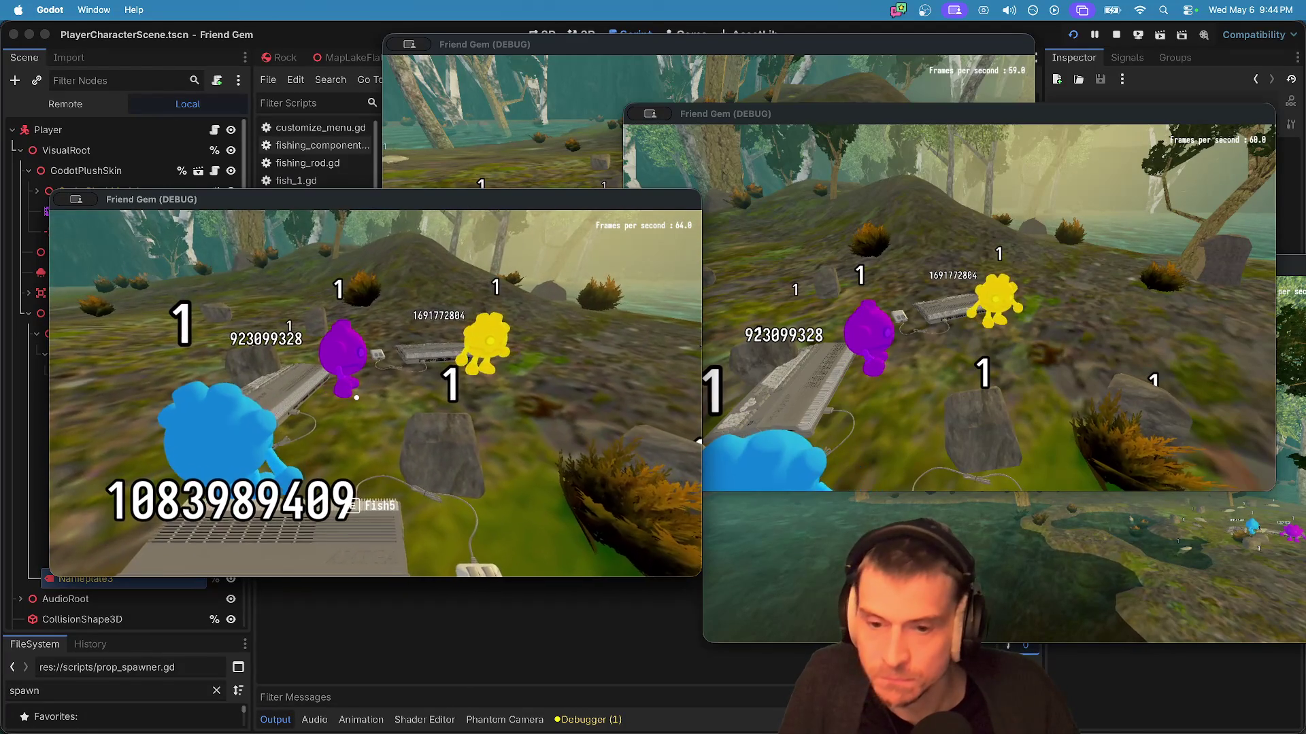
{"action": "key", "text": "s"}
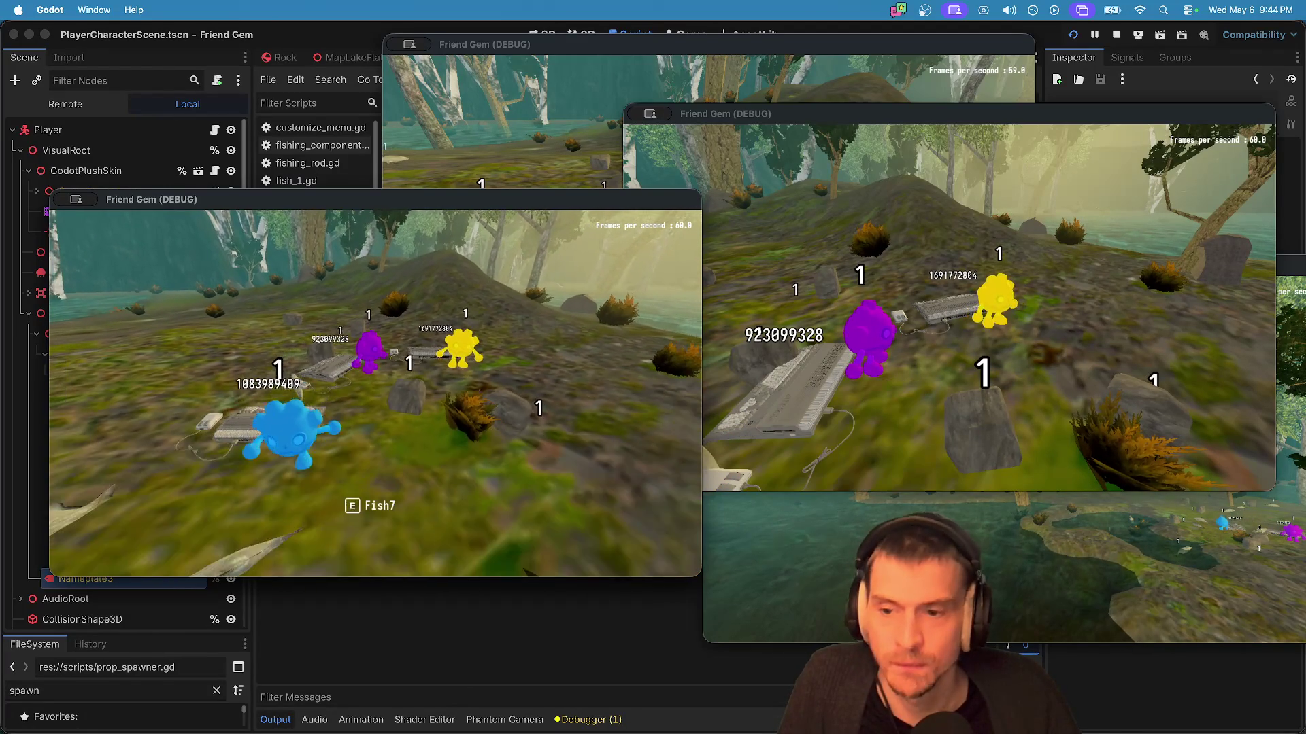
{"action": "key", "text": "w"}
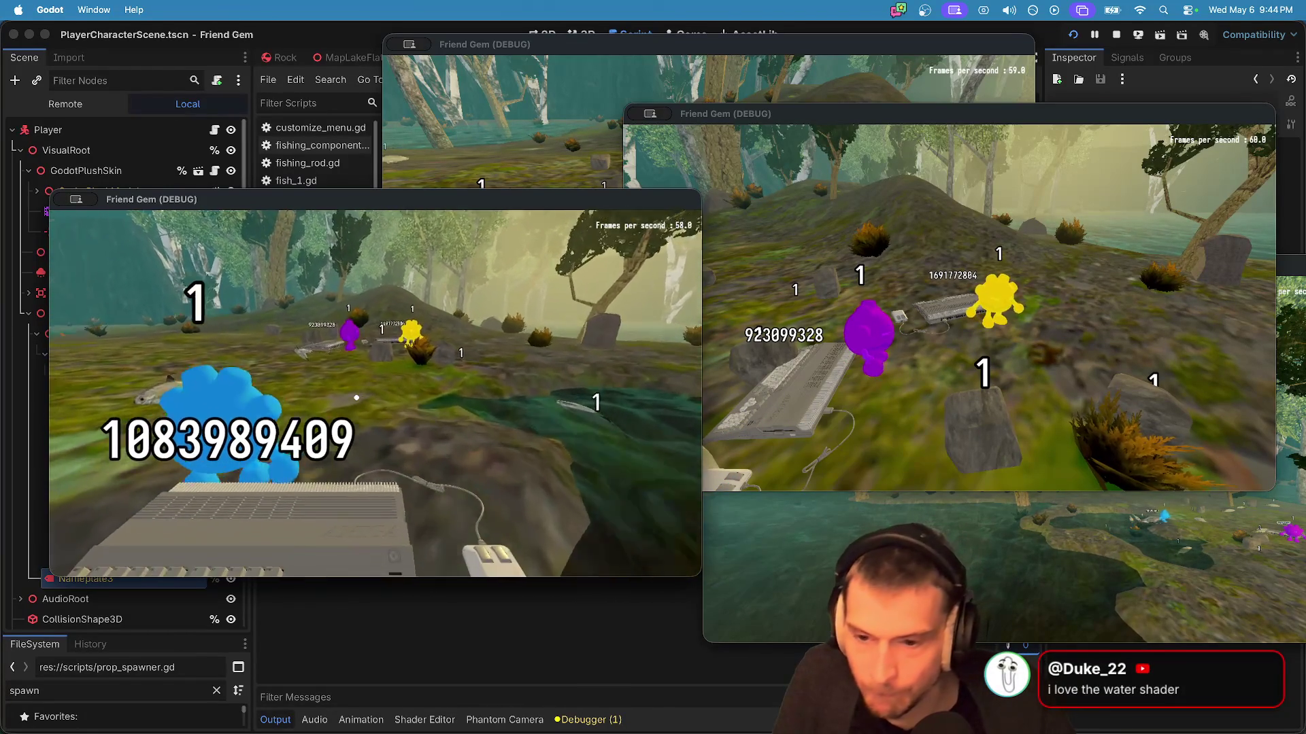
{"action": "key", "text": "w"}
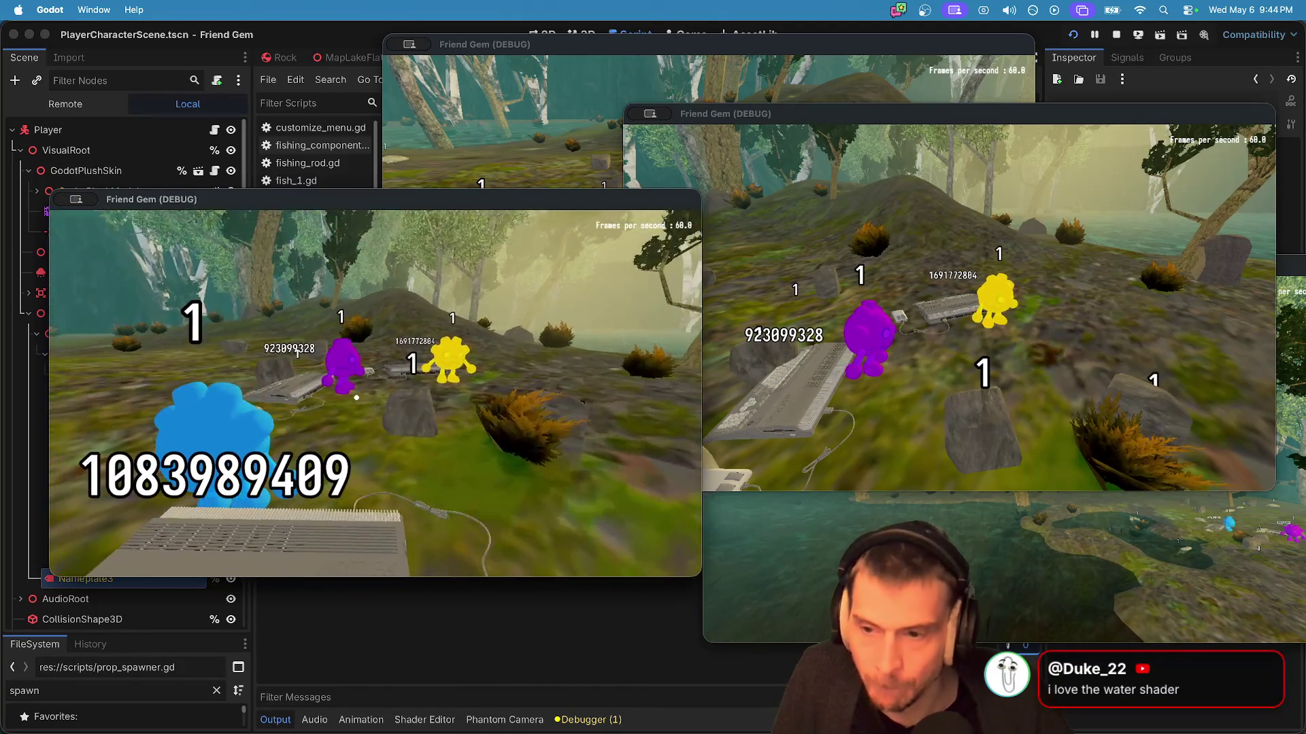
{"action": "key", "text": "w"}
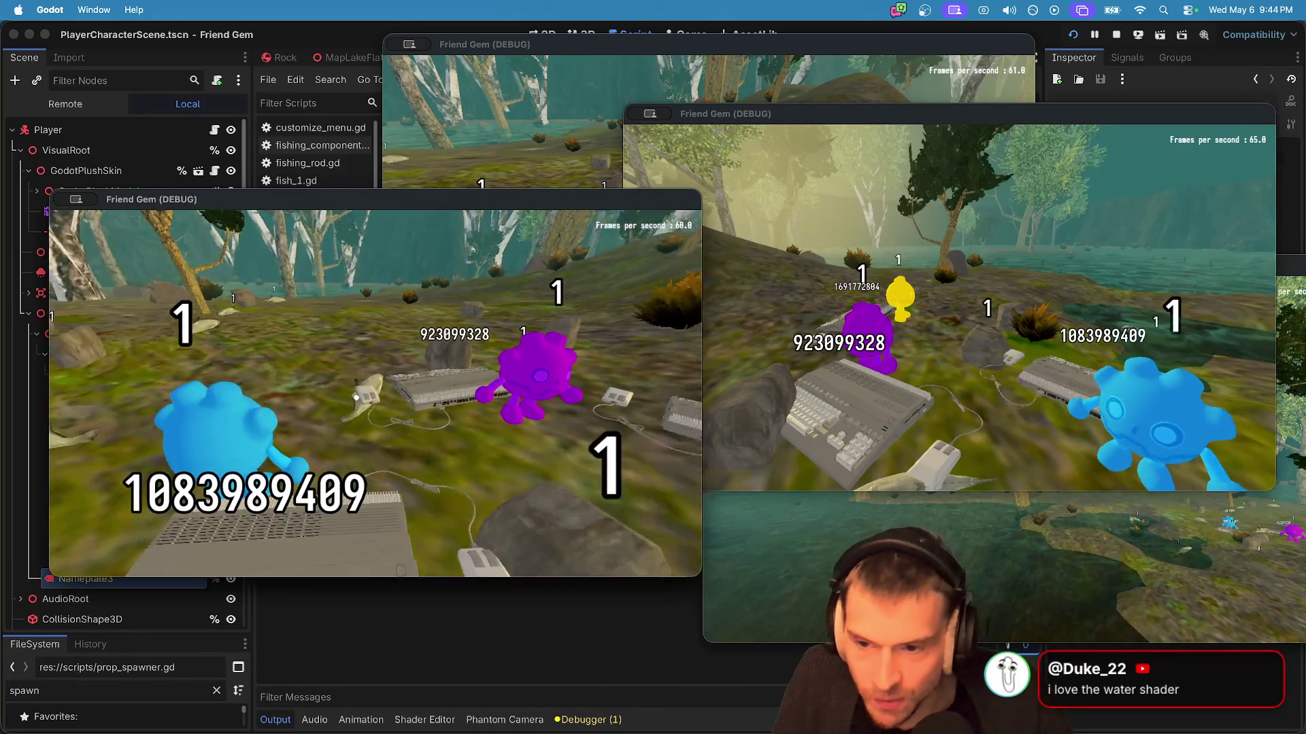
{"action": "key", "text": "Escape"}
Step: Check the V-Sync choices in the game's Video settings, then resume playing
{"action": "left_click", "coordinate": [378, 402]}
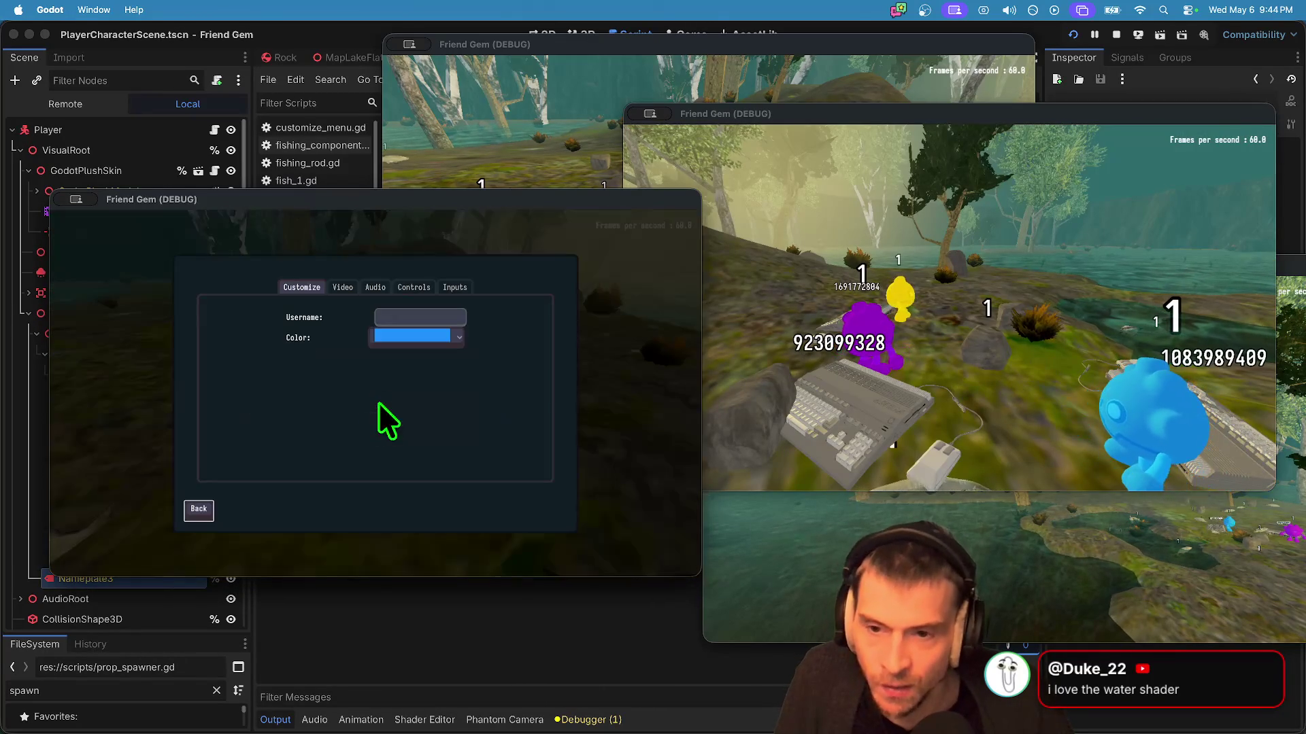
{"action": "left_click", "coordinate": [340, 289]}
{"action": "left_click", "coordinate": [467, 396]}
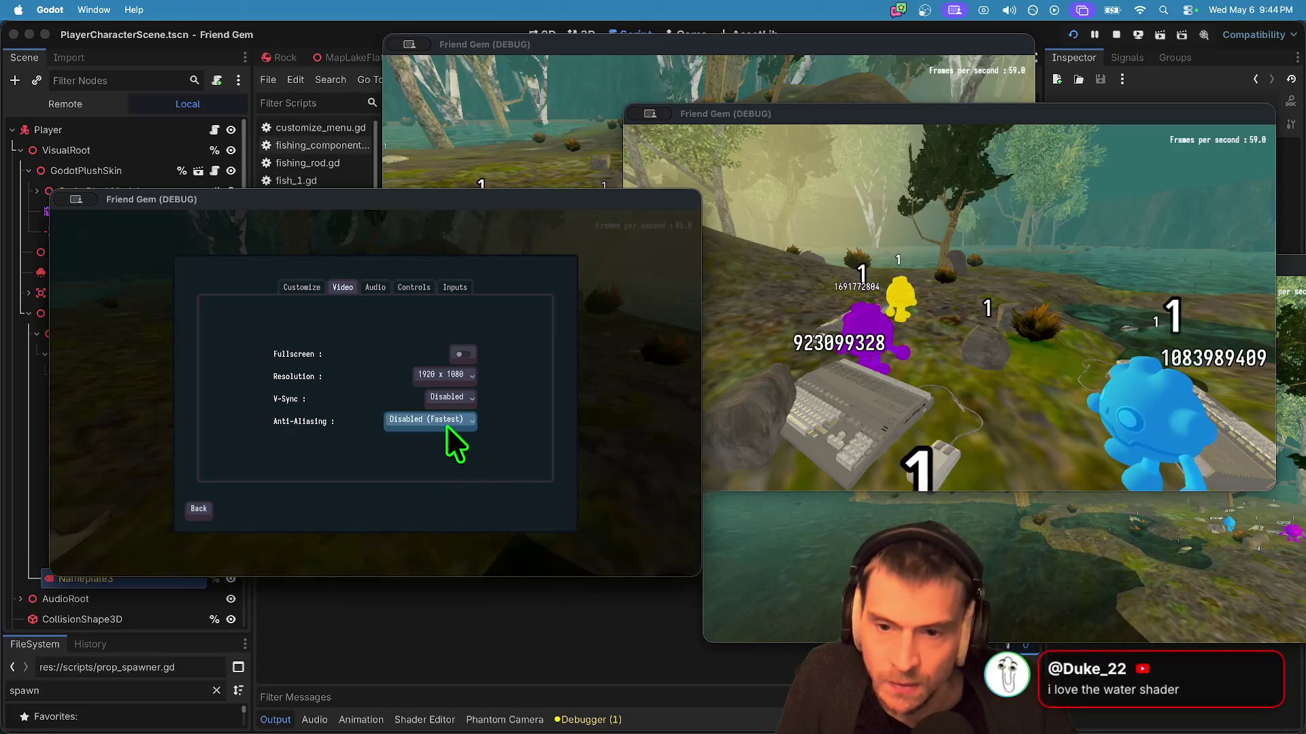
{"action": "key", "text": "Escape"}
{"action": "key", "text": "Escape"}
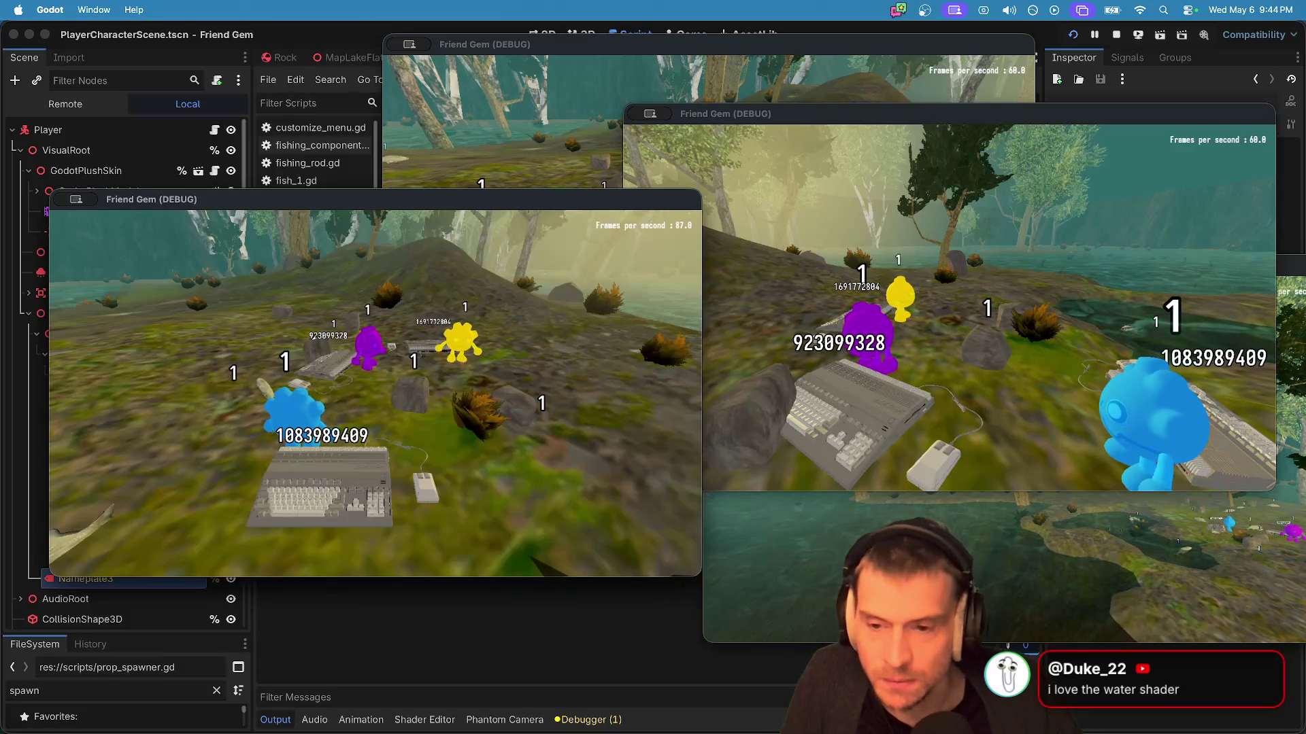
Step: Roam the blue player near the purple and yellow players, then bring up Spotlight
{"action": "key", "text": "s"}
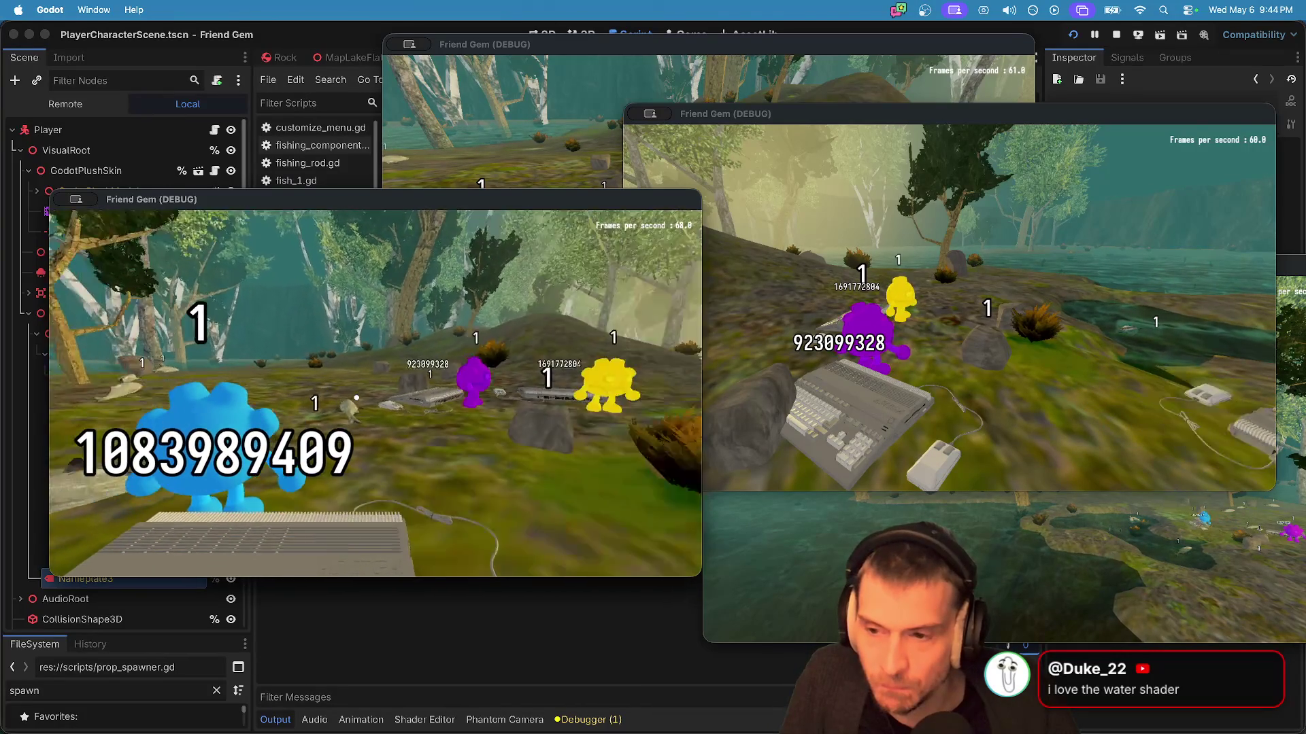
{"action": "key", "text": "s"}
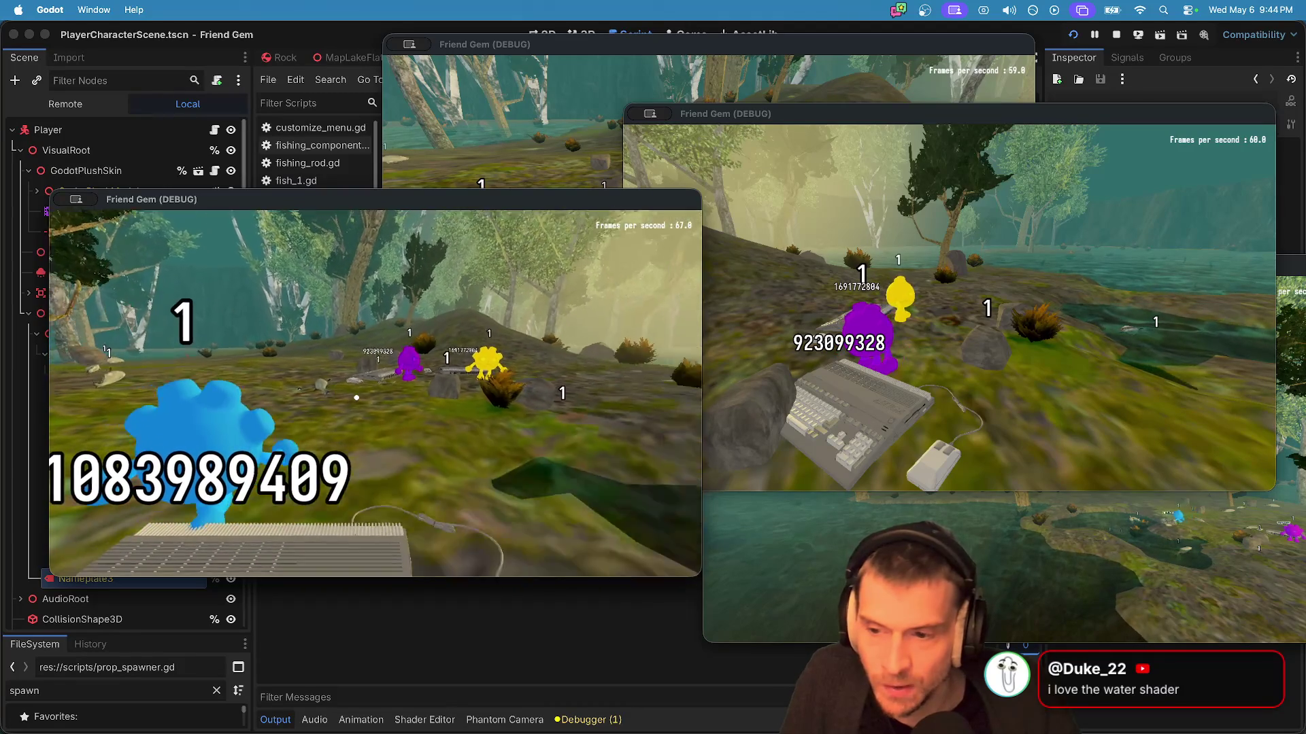
{"action": "key", "text": "d"}
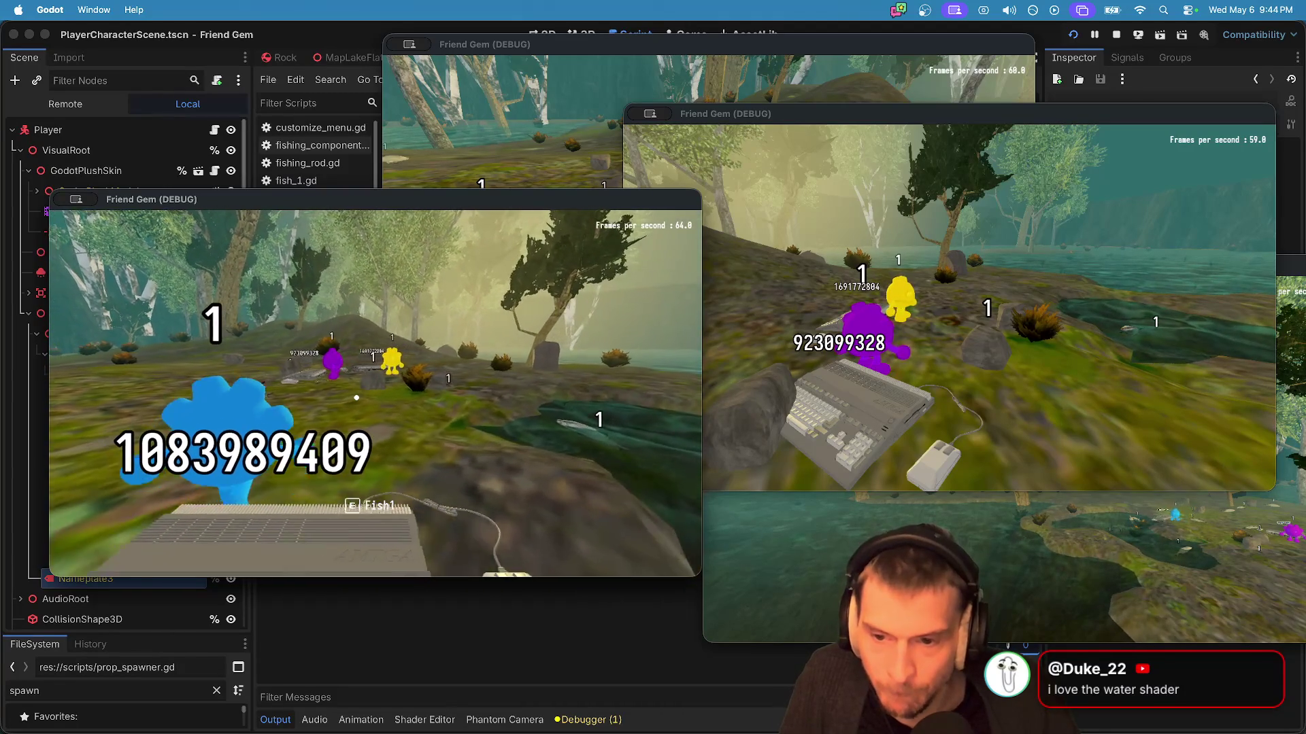
{"action": "key", "text": "w"}
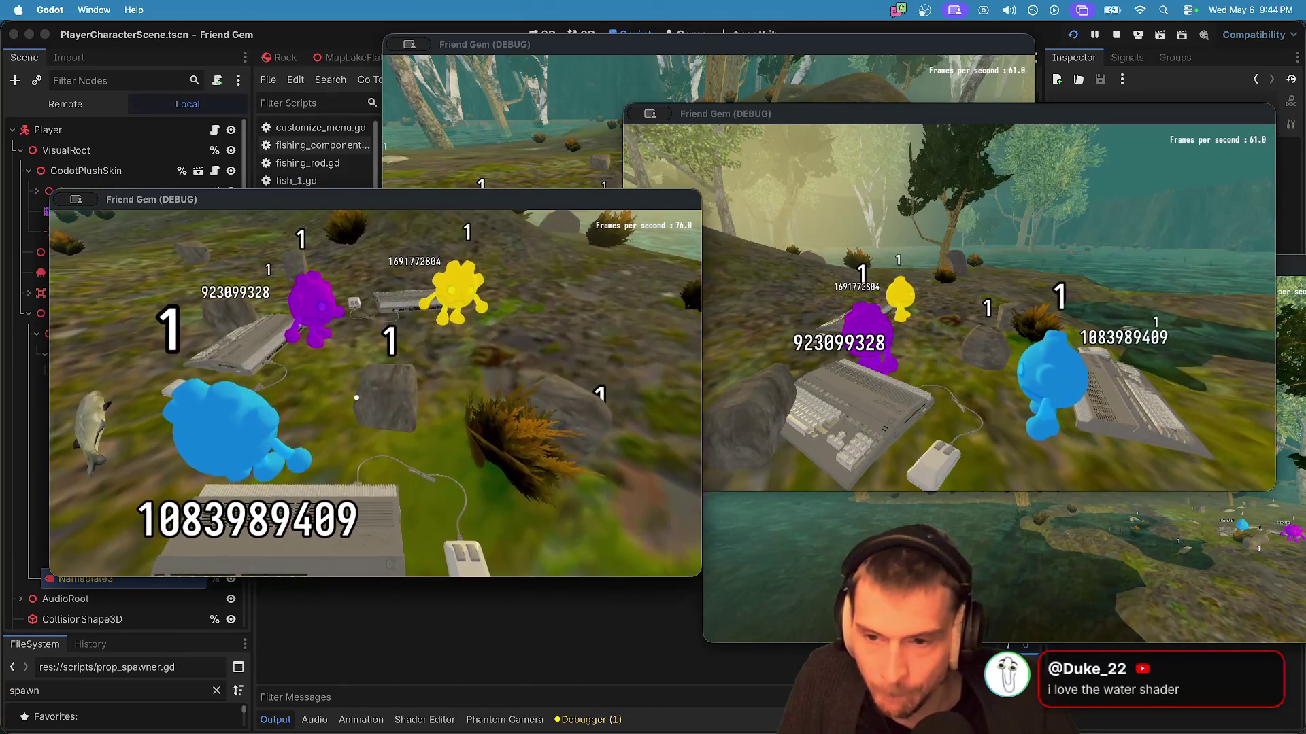
{"action": "key", "text": "w"}
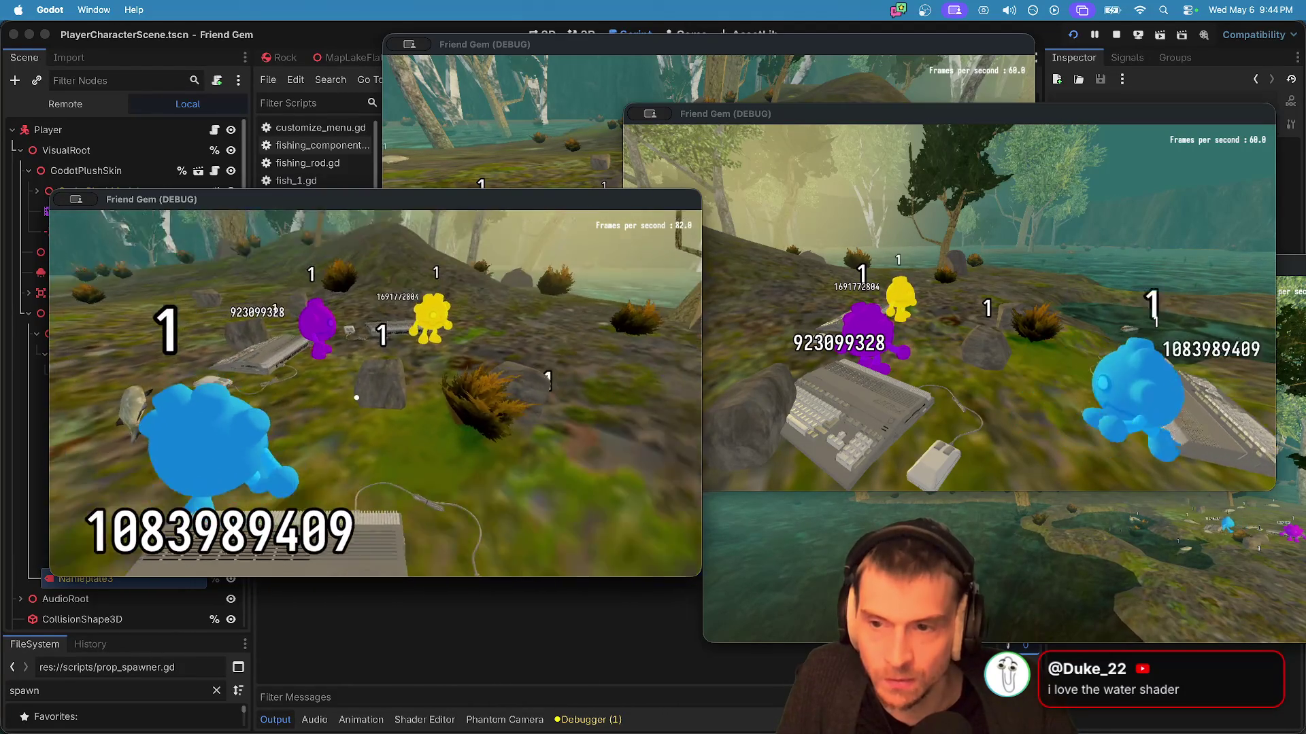
{"action": "key", "text": "s"}
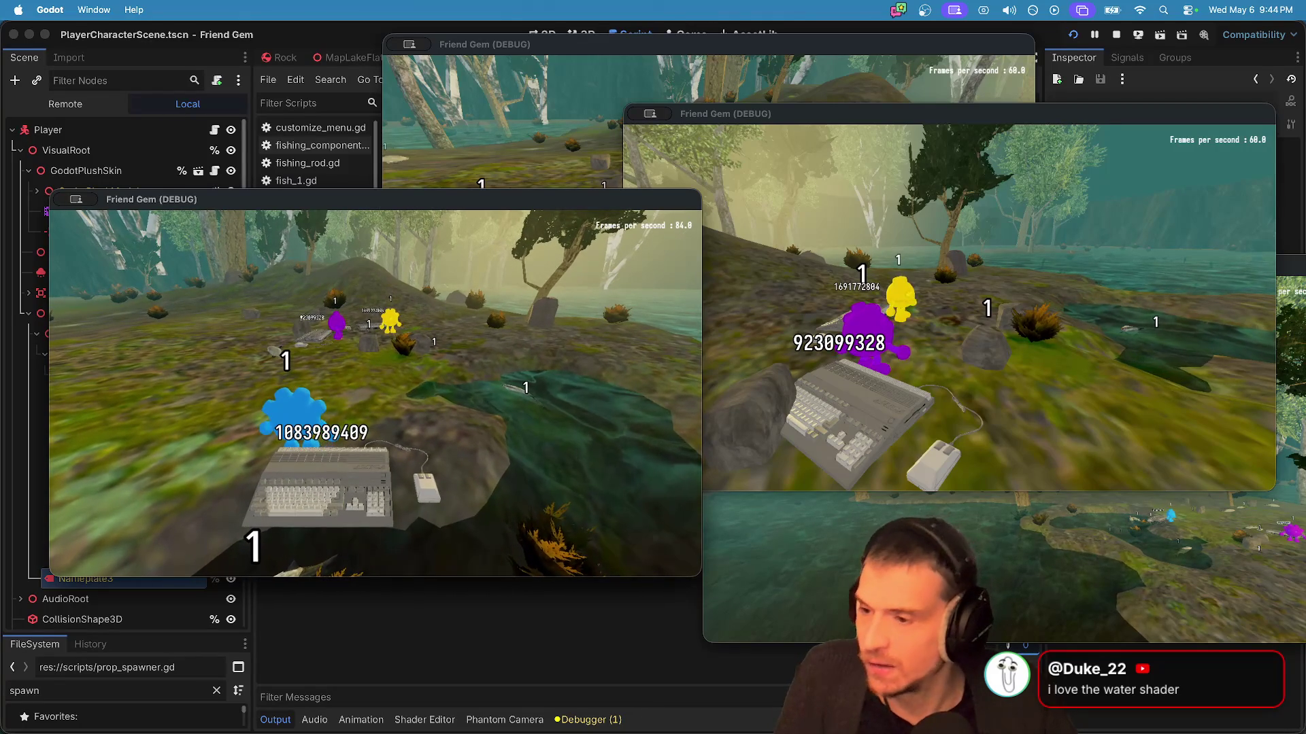
{"action": "key", "text": "super+space"}
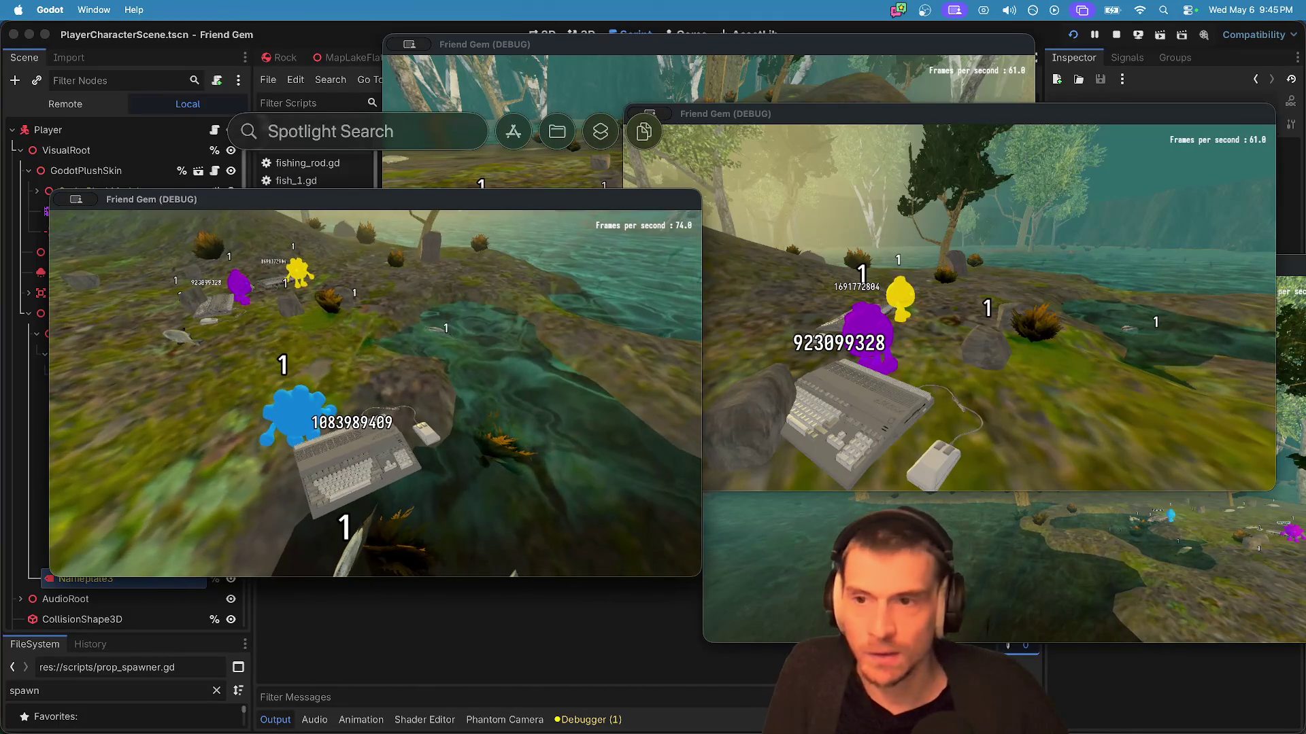
Step: Launch QuickTime Player and start a new screen recording
{"action": "type", "text": "quick"}
{"action": "key", "text": "Return"}
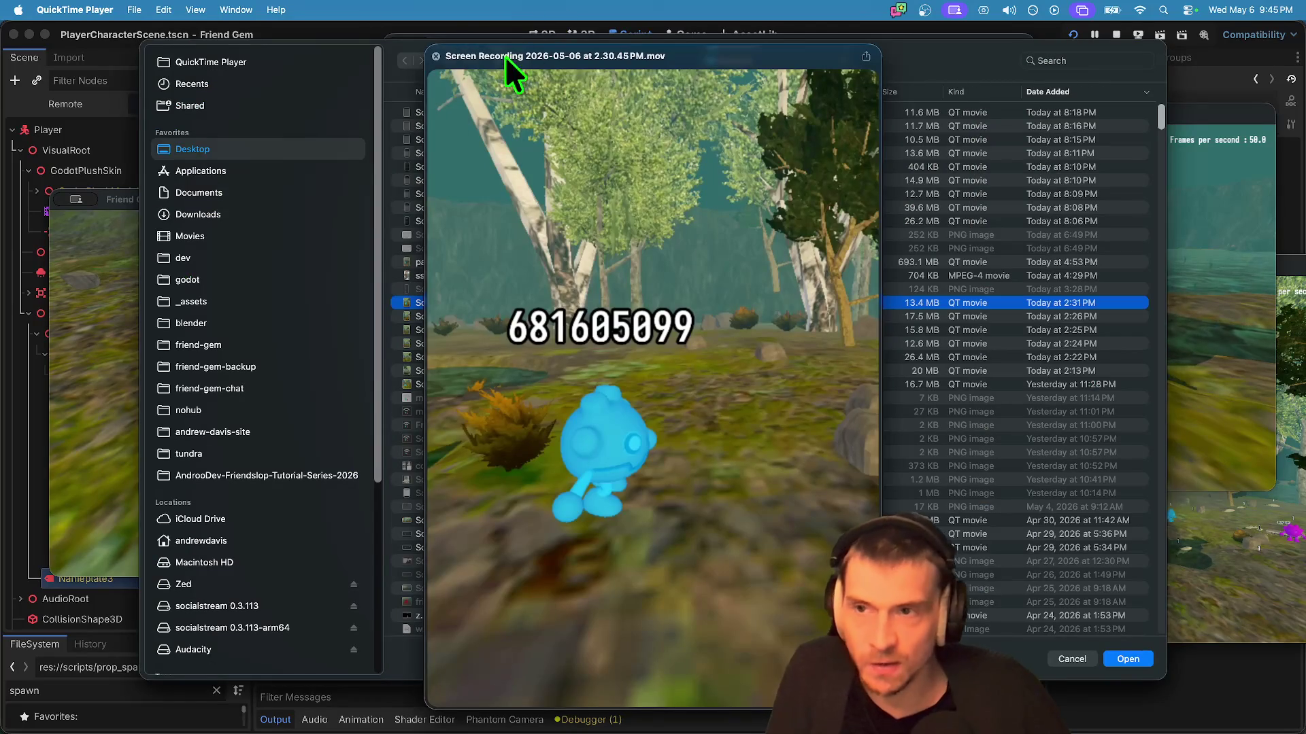
{"action": "key", "text": "Escape"}
{"action": "left_click", "coordinate": [134, 10]}
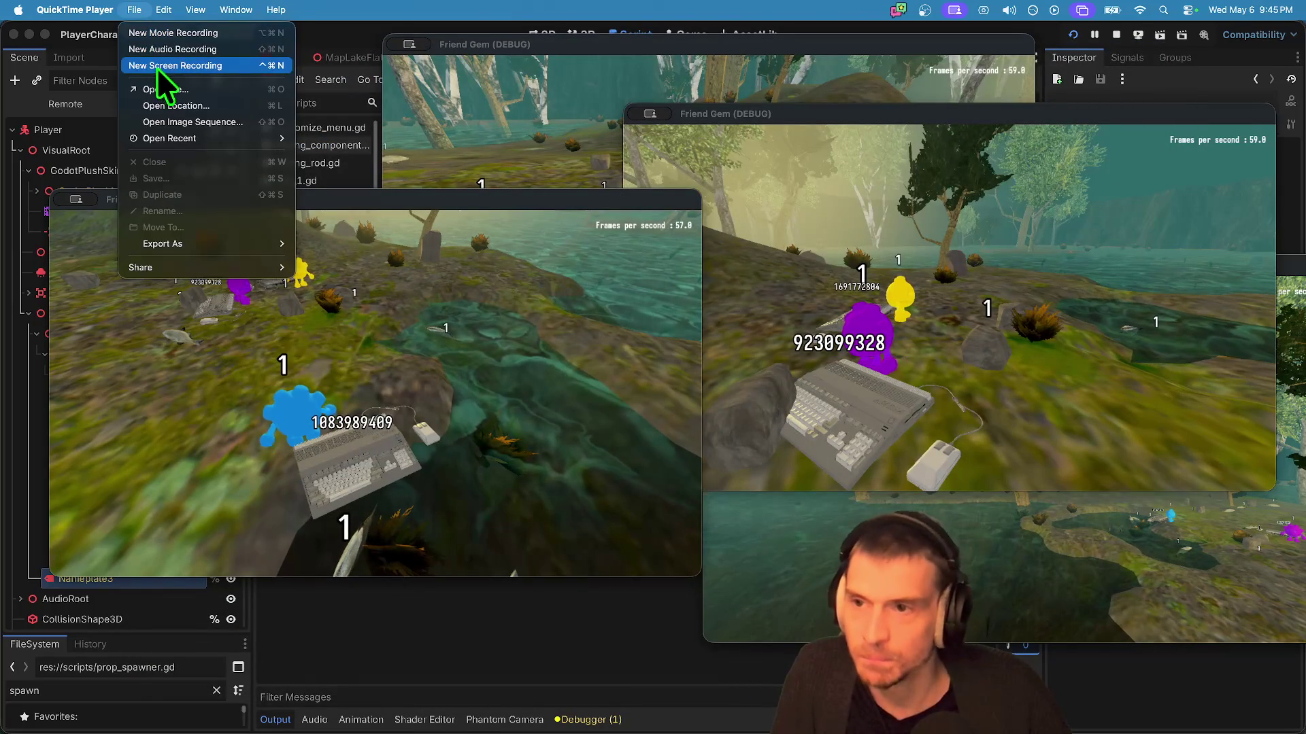
{"action": "left_click", "coordinate": [158, 71]}
Step: Record a vertical capture of the left game window while playing, then stop it
{"action": "mouse_move", "coordinate": [693, 341]}
{"action": "left_mouse_down"}
{"action": "mouse_move", "coordinate": [522, 382]}
{"action": "mouse_move", "coordinate": [296, 370]}
{"action": "left_mouse_up"}
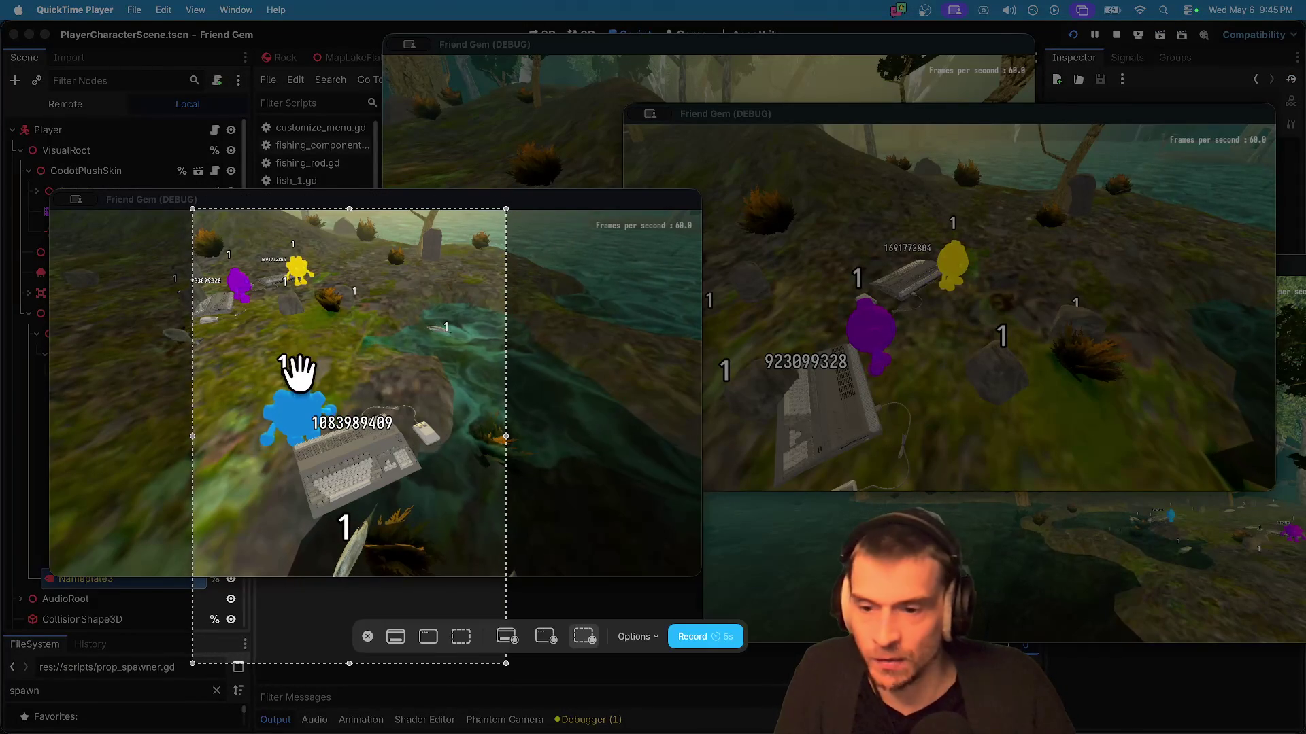
{"action": "mouse_move", "coordinate": [506, 663]}
{"action": "left_mouse_down"}
{"action": "mouse_move", "coordinate": [476, 569]}
{"action": "mouse_move", "coordinate": [504, 573]}
{"action": "left_mouse_up"}
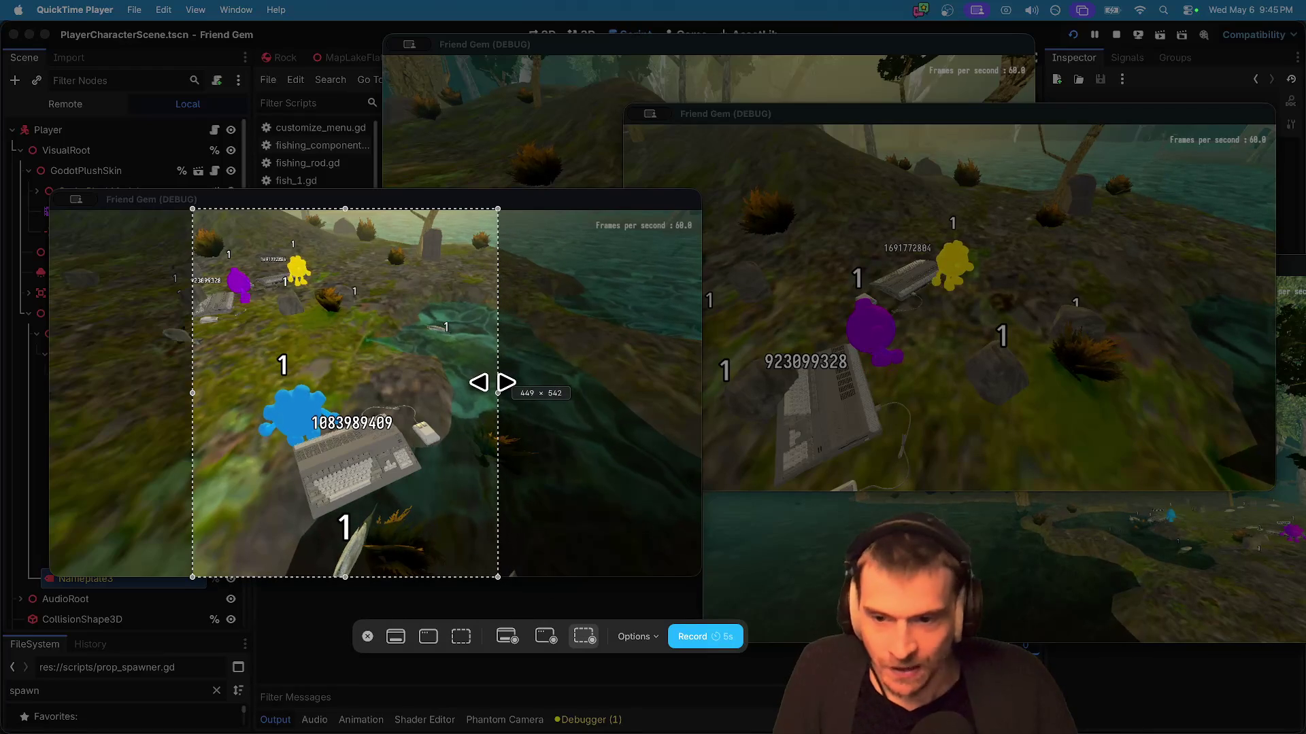
{"action": "left_click_drag", "start_coordinate": [475, 380], "coordinate": [448, 378]}
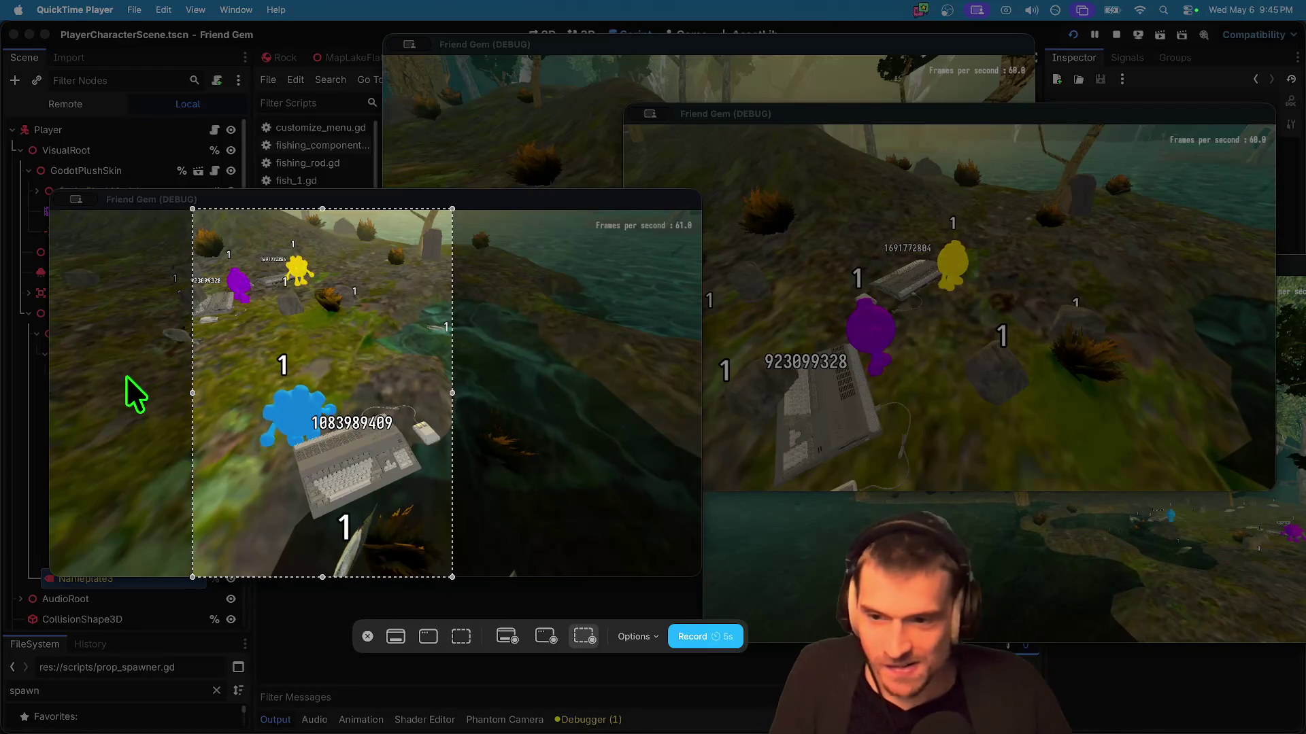
{"action": "left_click", "coordinate": [724, 642]}
{"action": "left_click", "coordinate": [388, 479]}
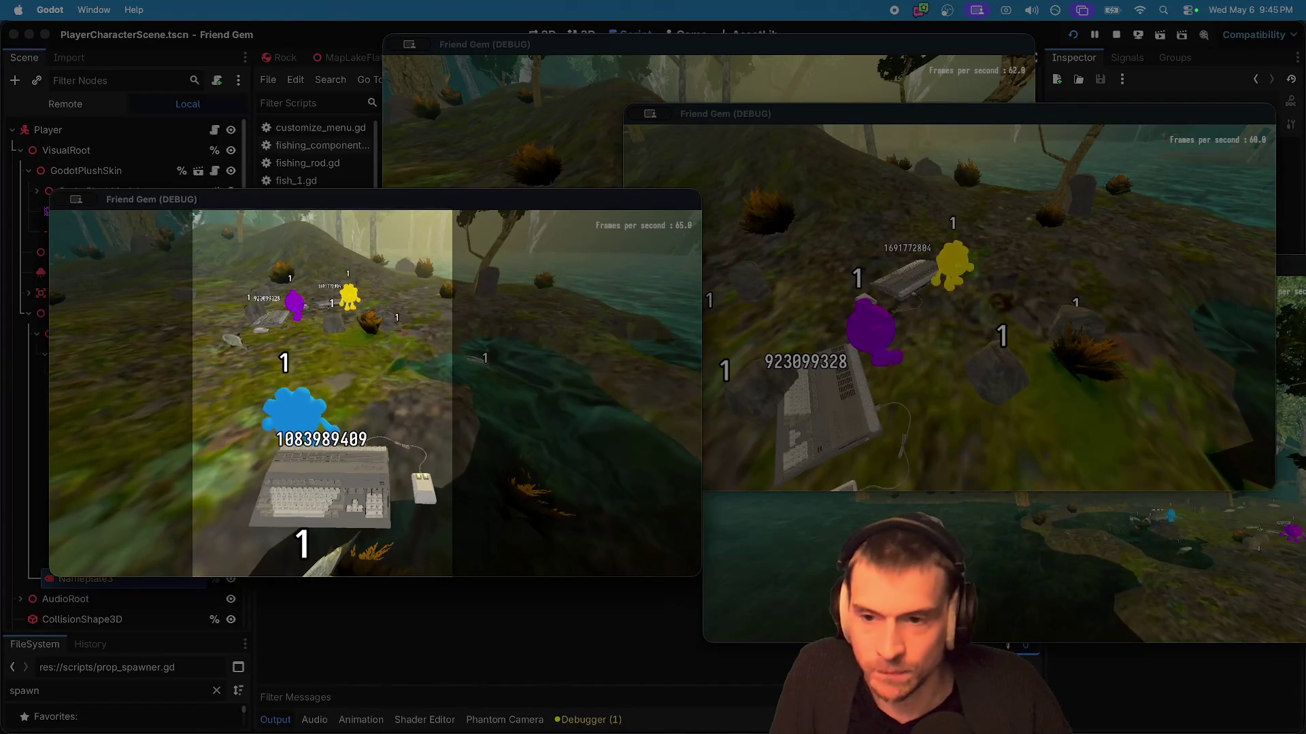
{"action": "left_click", "coordinate": [893, 10]}
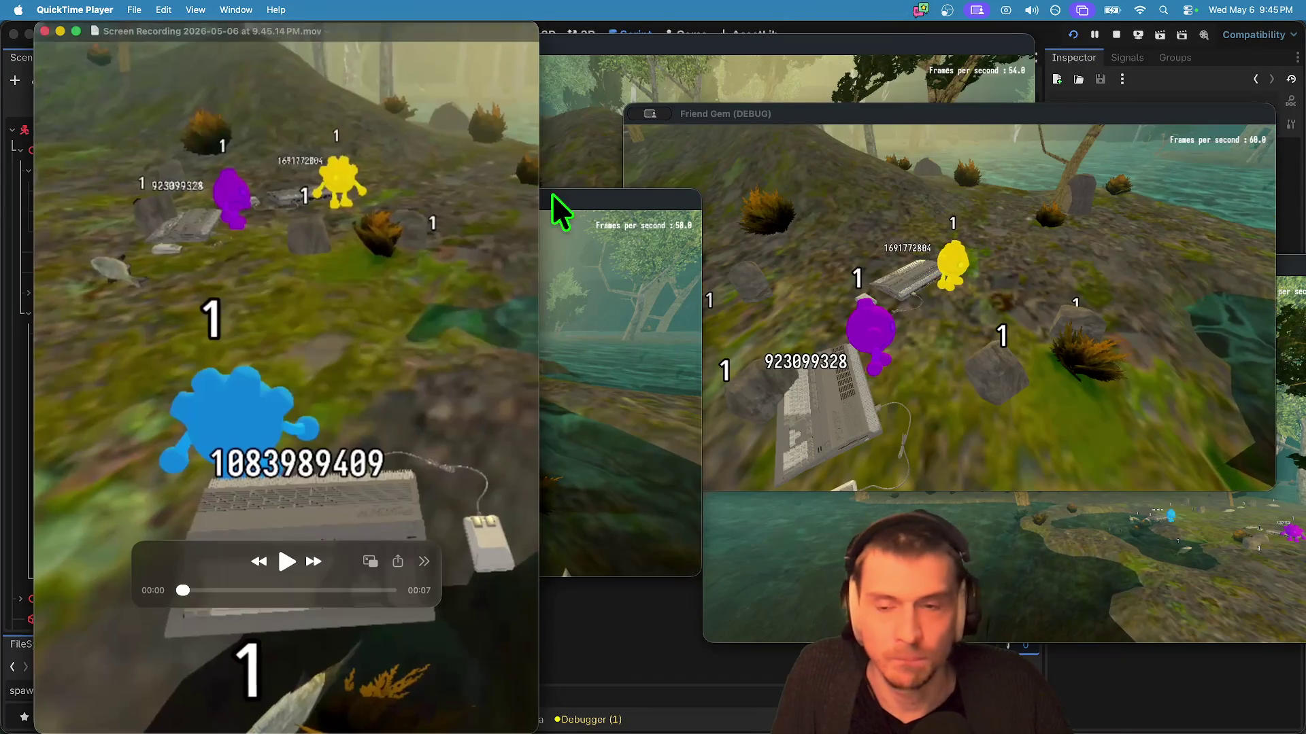
Step: Start a new screen recording with the capture area shifted slightly right
{"action": "key", "text": "super+w"}
{"action": "left_click", "coordinate": [134, 9]}
{"action": "left_click", "coordinate": [149, 61]}
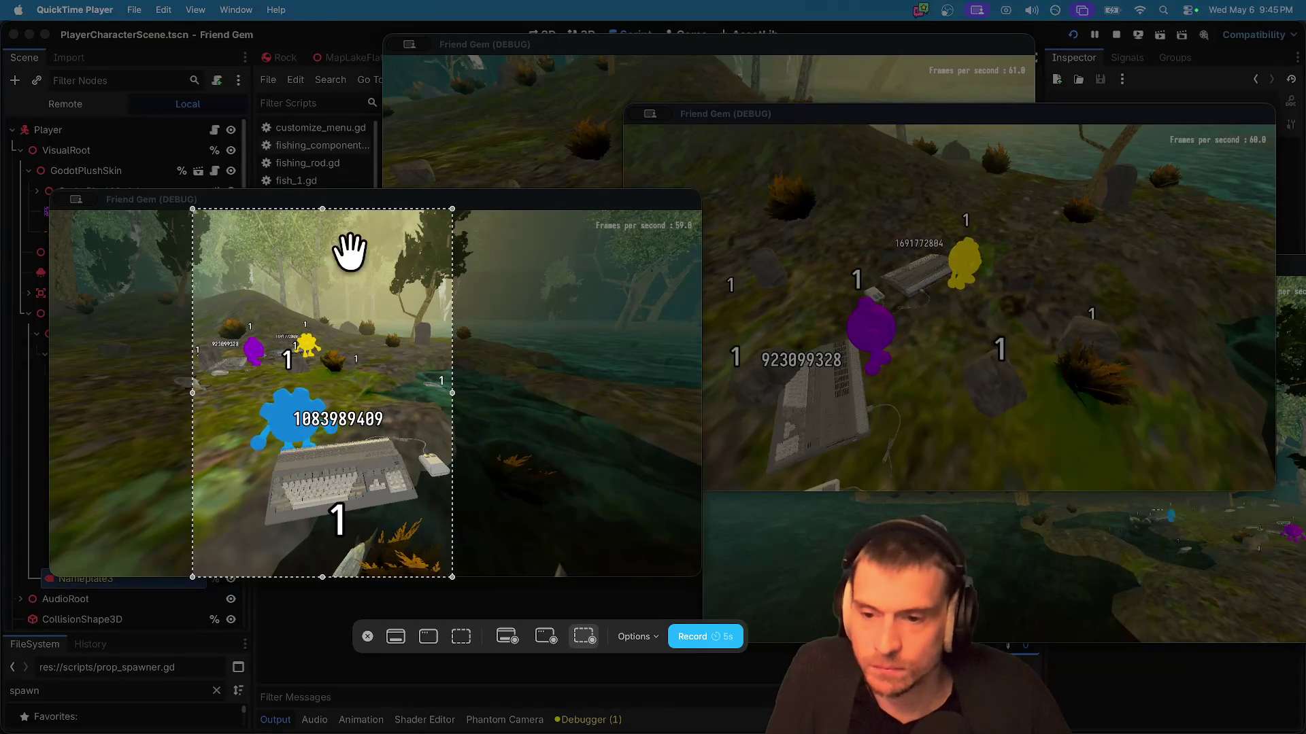
{"action": "left_click_drag", "start_coordinate": [367, 382], "coordinate": [379, 389]}
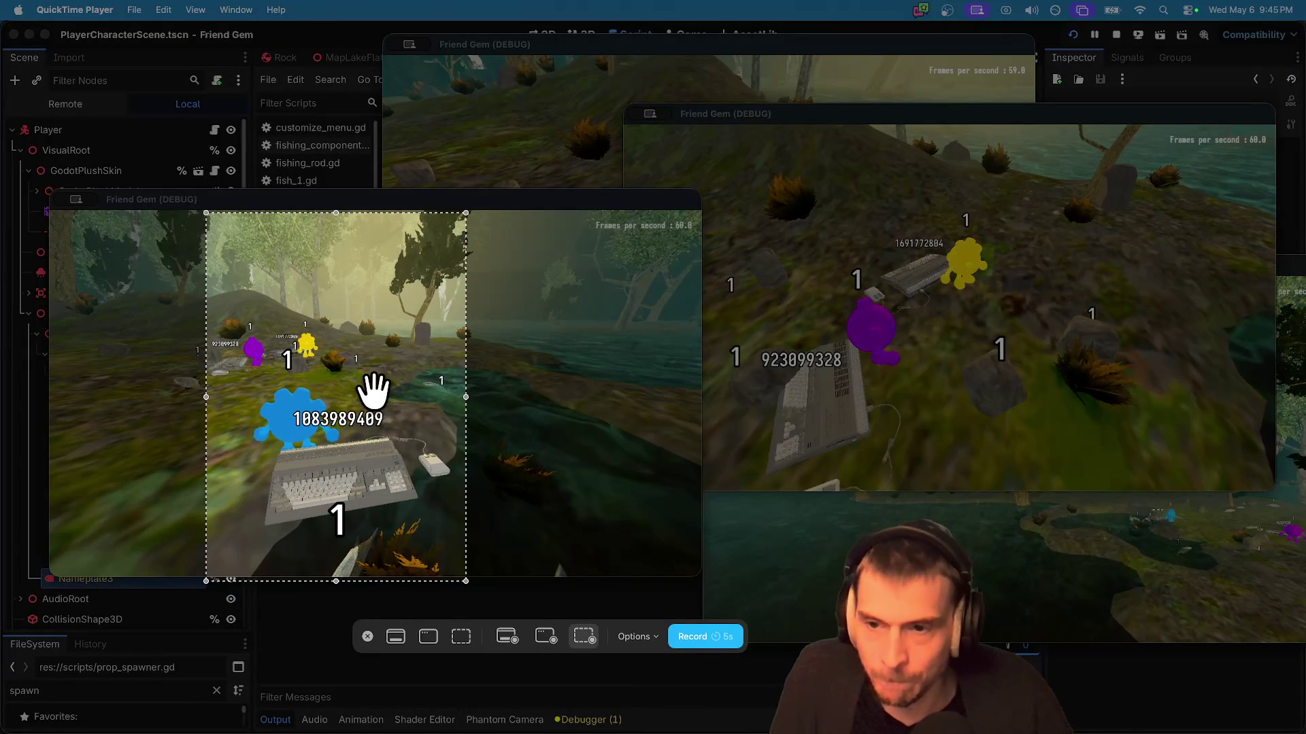
{"action": "key", "text": "Return"}
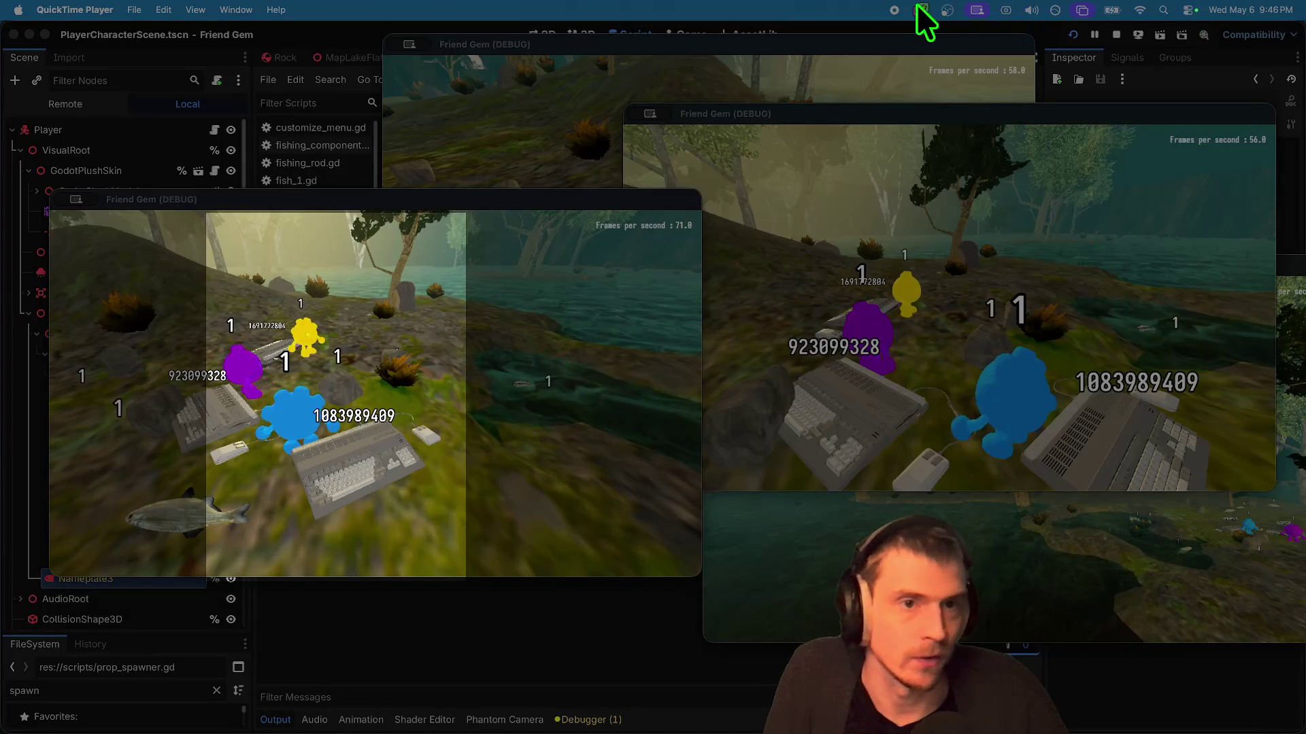
Step: Stop the 8-second recording, play it back, close it and return to the game
{"action": "left_click", "coordinate": [895, 10]}
{"action": "key", "text": "space"}
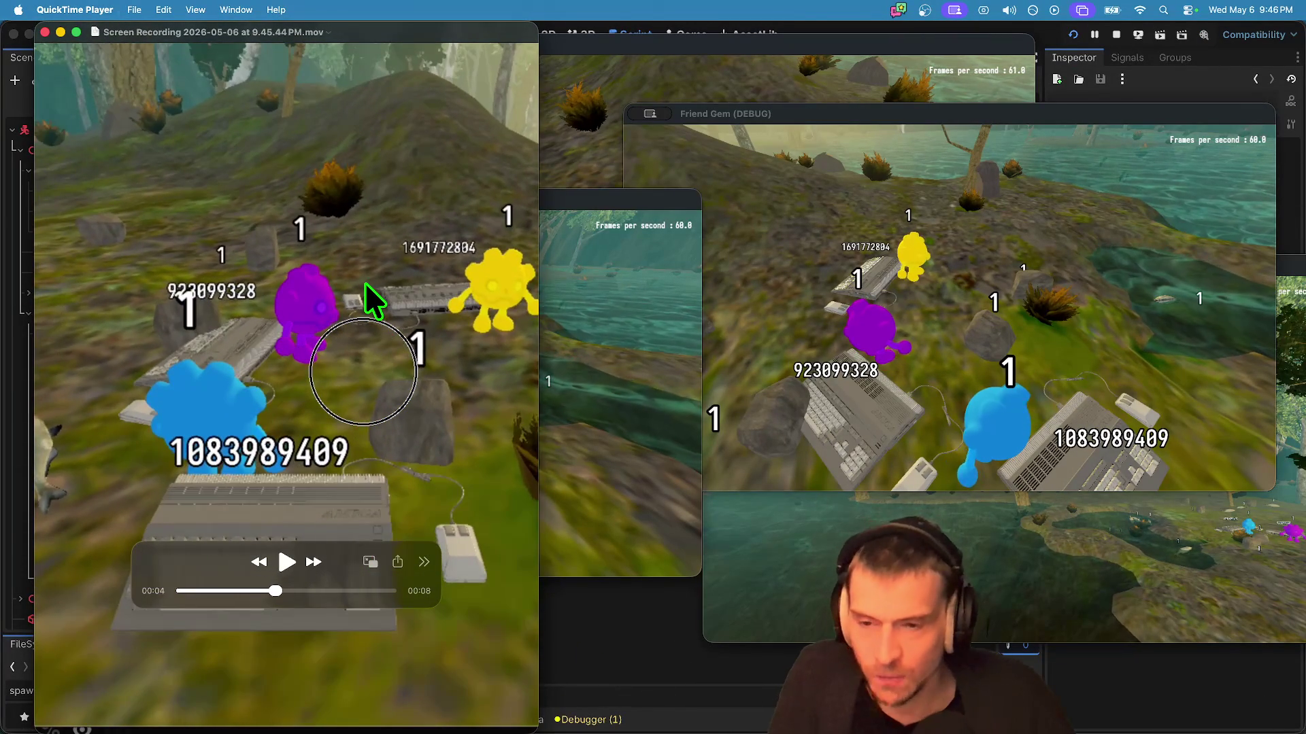
{"action": "key", "text": "super+w"}
{"action": "left_click", "coordinate": [282, 238]}
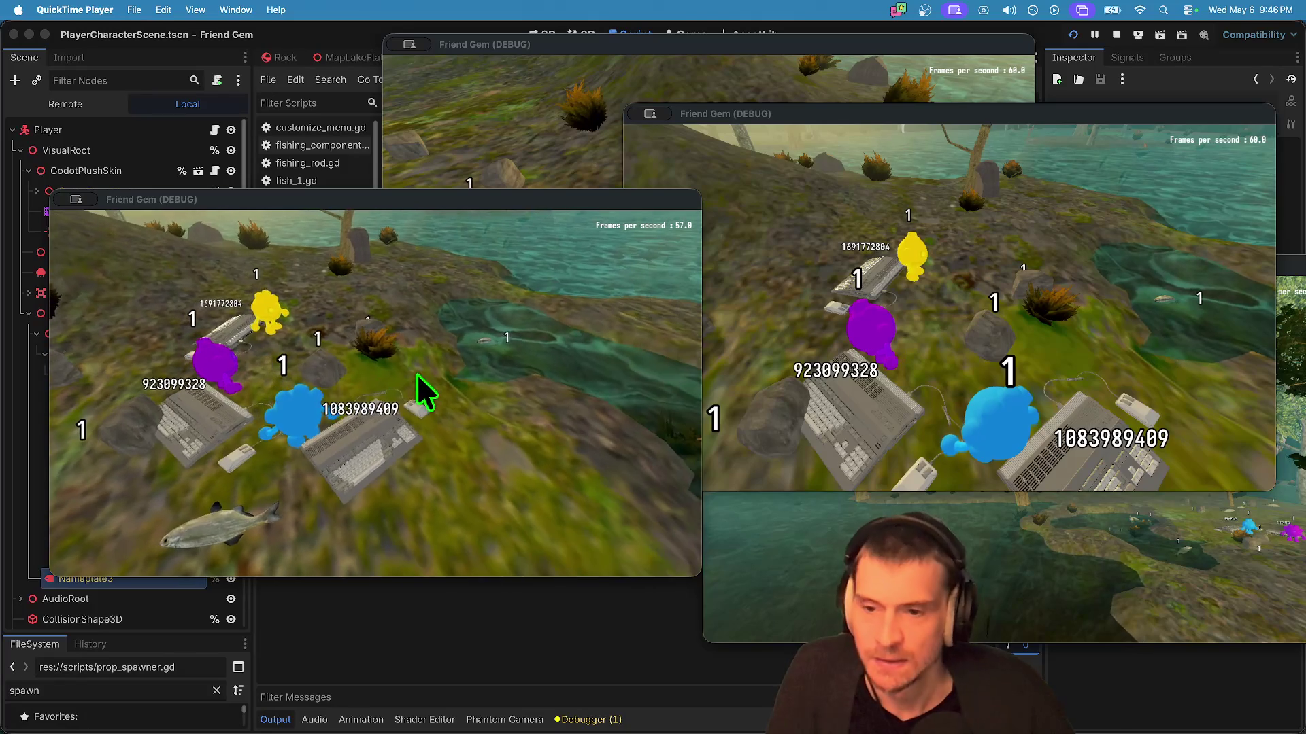
Step: Walk the blue player across the terrain and past the pond
{"action": "key", "text": "w"}
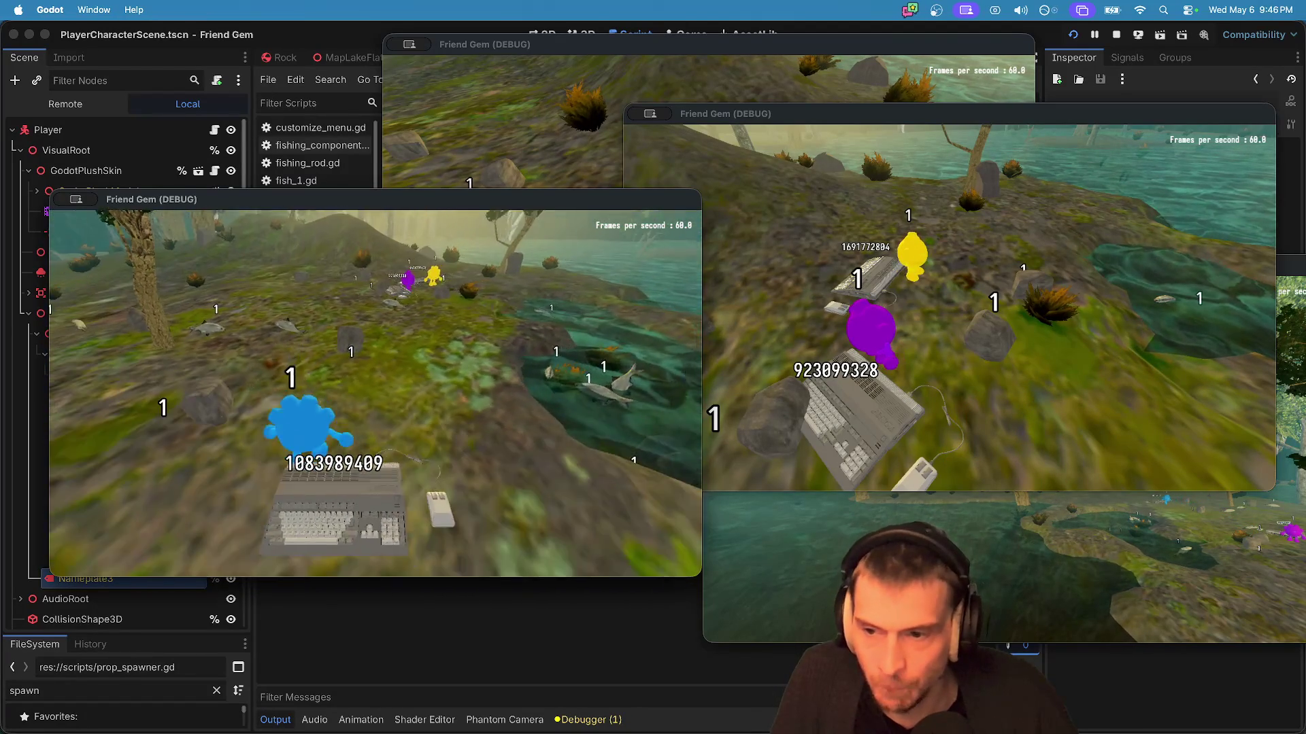
{"action": "key", "text": "e"}
{"action": "key", "text": "w"}
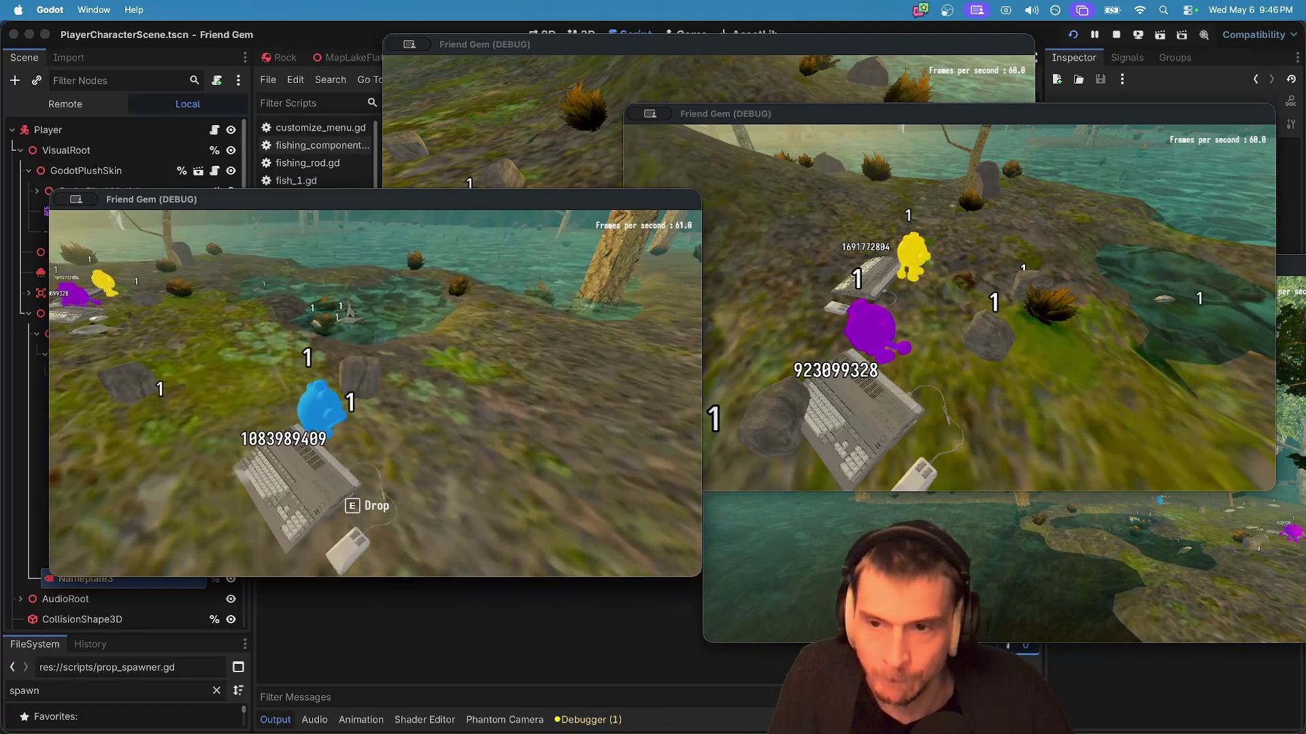
{"action": "key", "text": "w"}
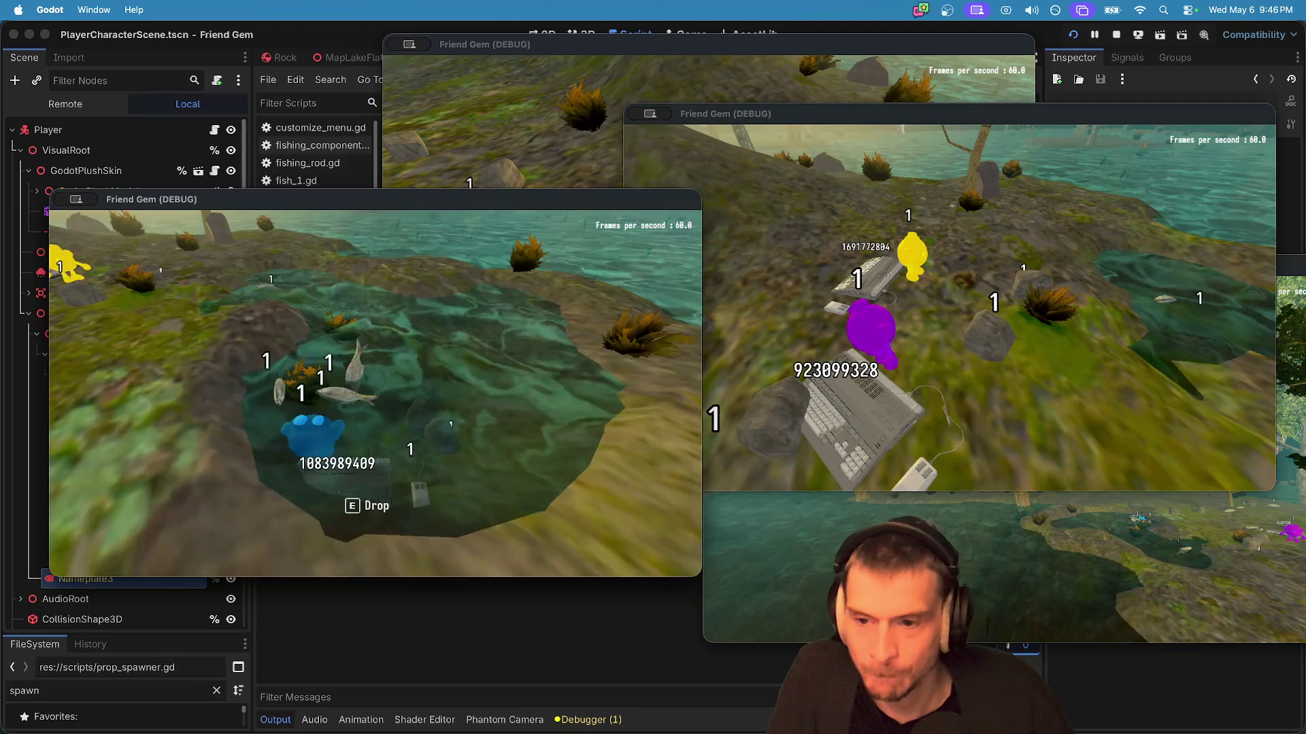
{"action": "key", "text": "w"}
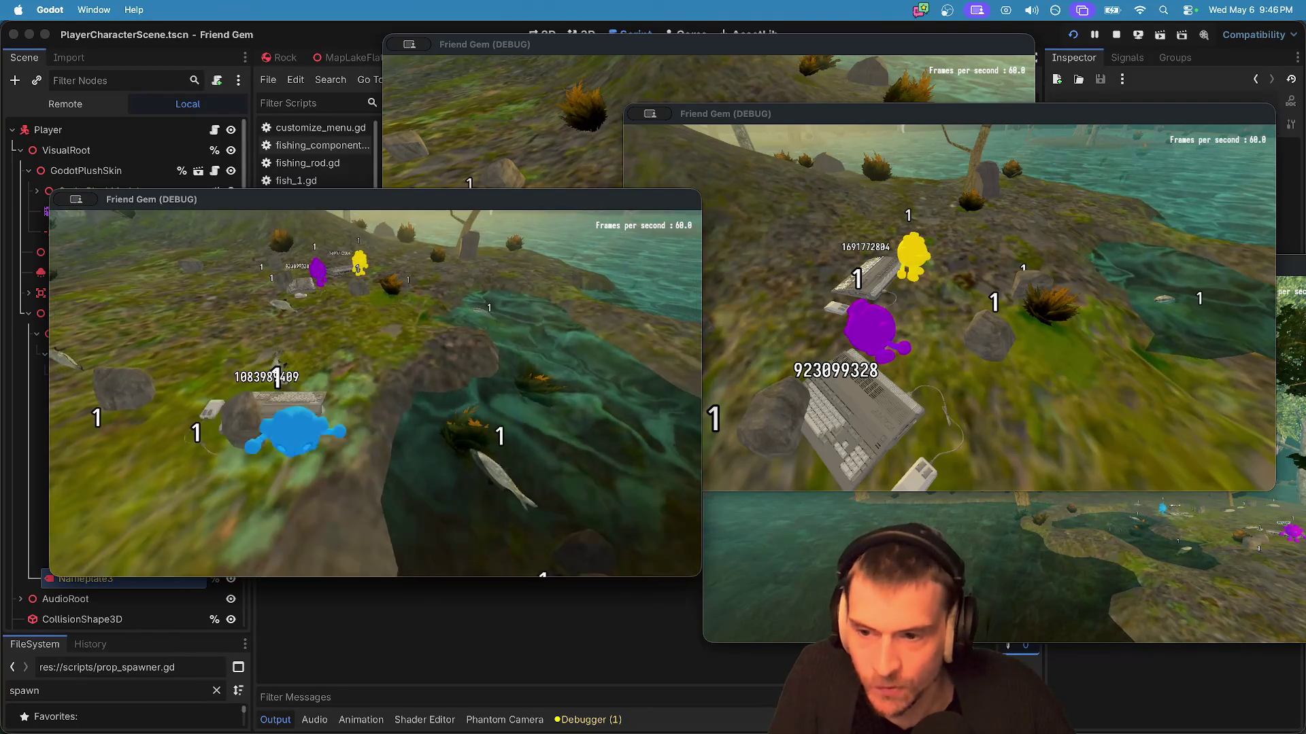
{"action": "key", "text": "w"}
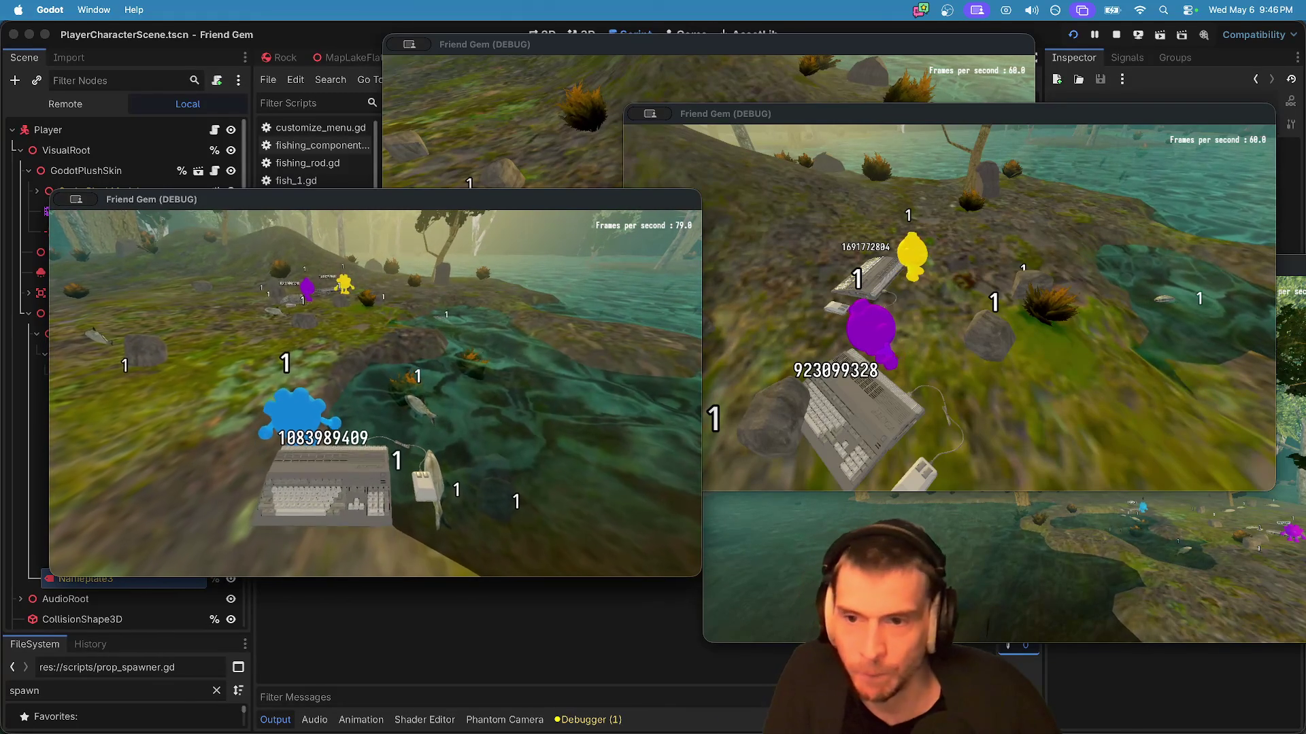
Step: Launch QuickTime Player from Spotlight with 'quick'
{"action": "key", "text": "super+space"}
{"action": "key", "text": "Escape"}
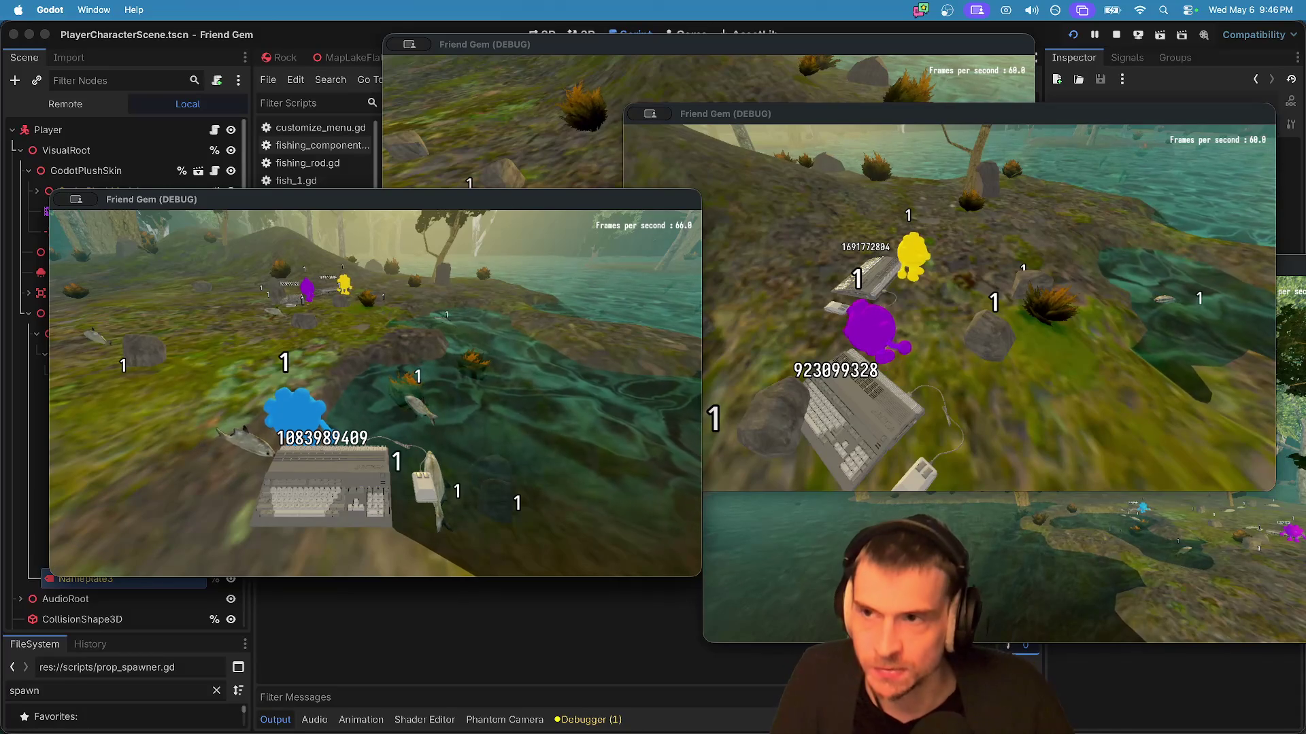
{"action": "key", "text": "super+space"}
{"action": "type", "text": "quick"}
{"action": "key", "text": "Return"}
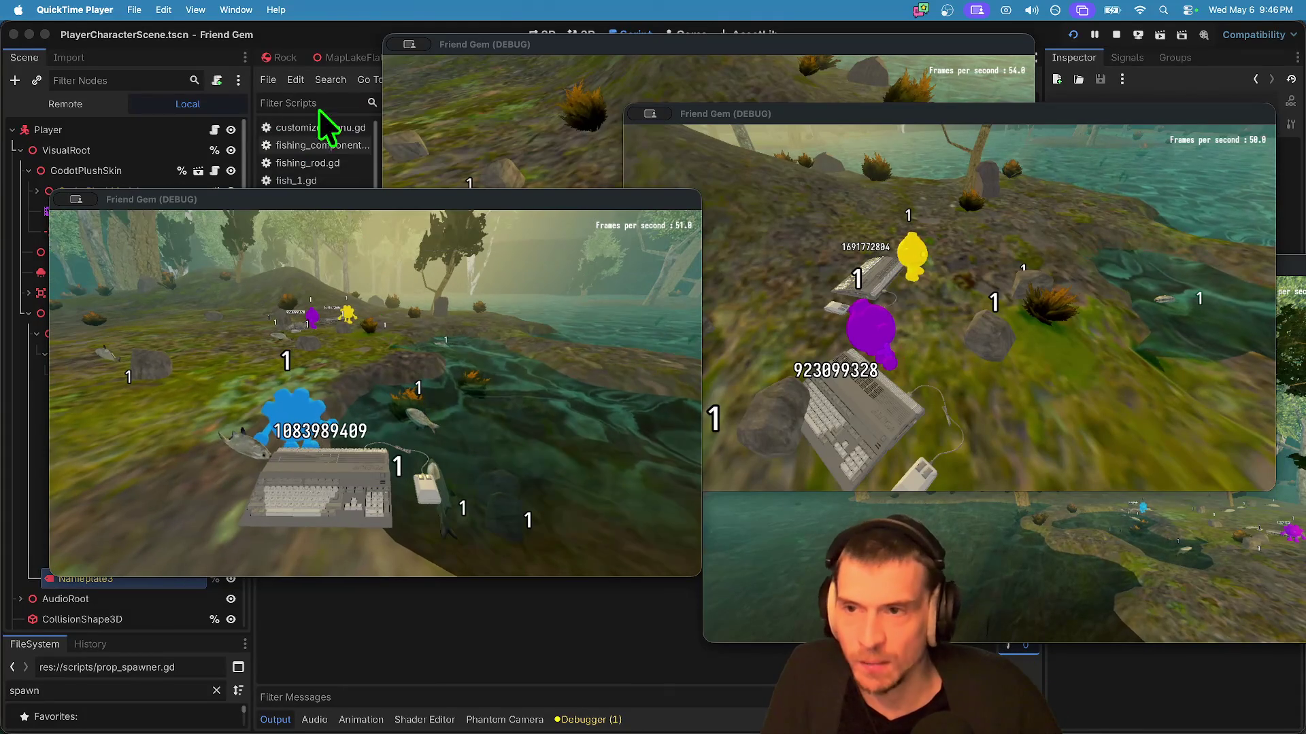
Step: Start a new screen recording with Show Mouse Clicks toggled in Options
{"action": "left_click", "coordinate": [132, 10]}
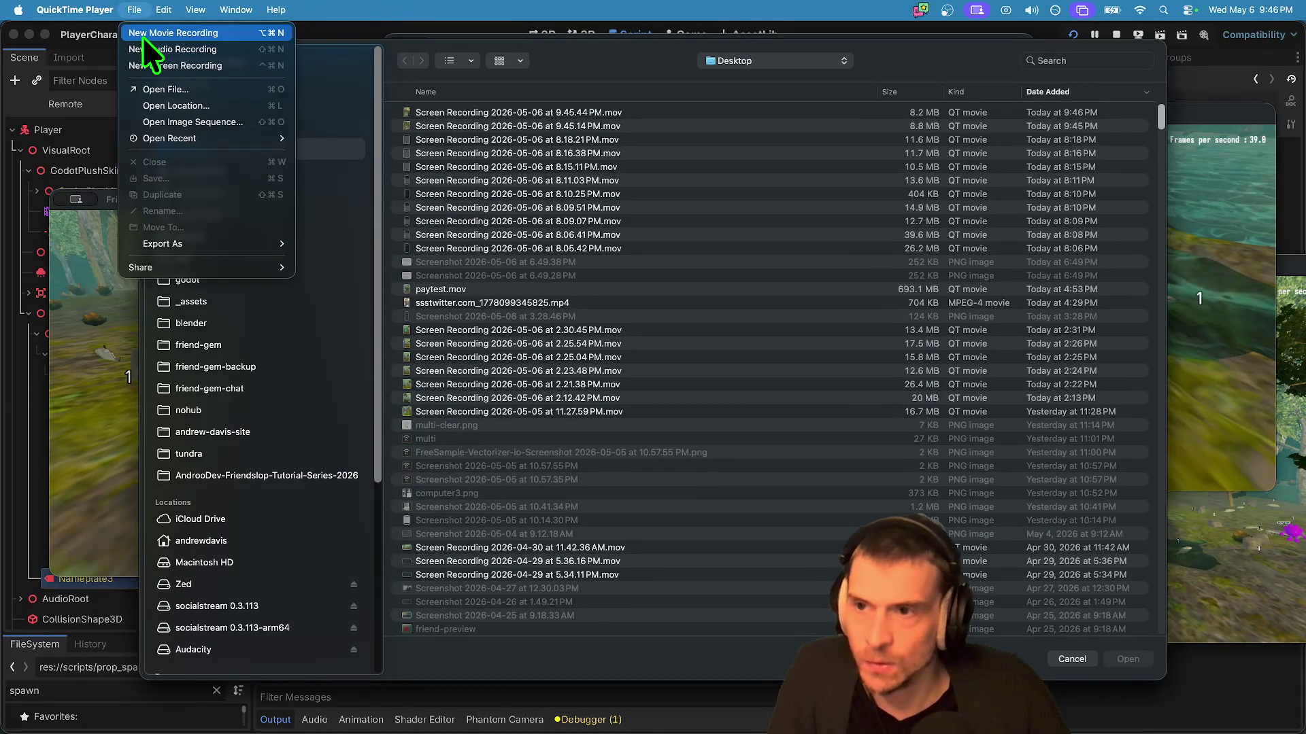
{"action": "left_click", "coordinate": [147, 65]}
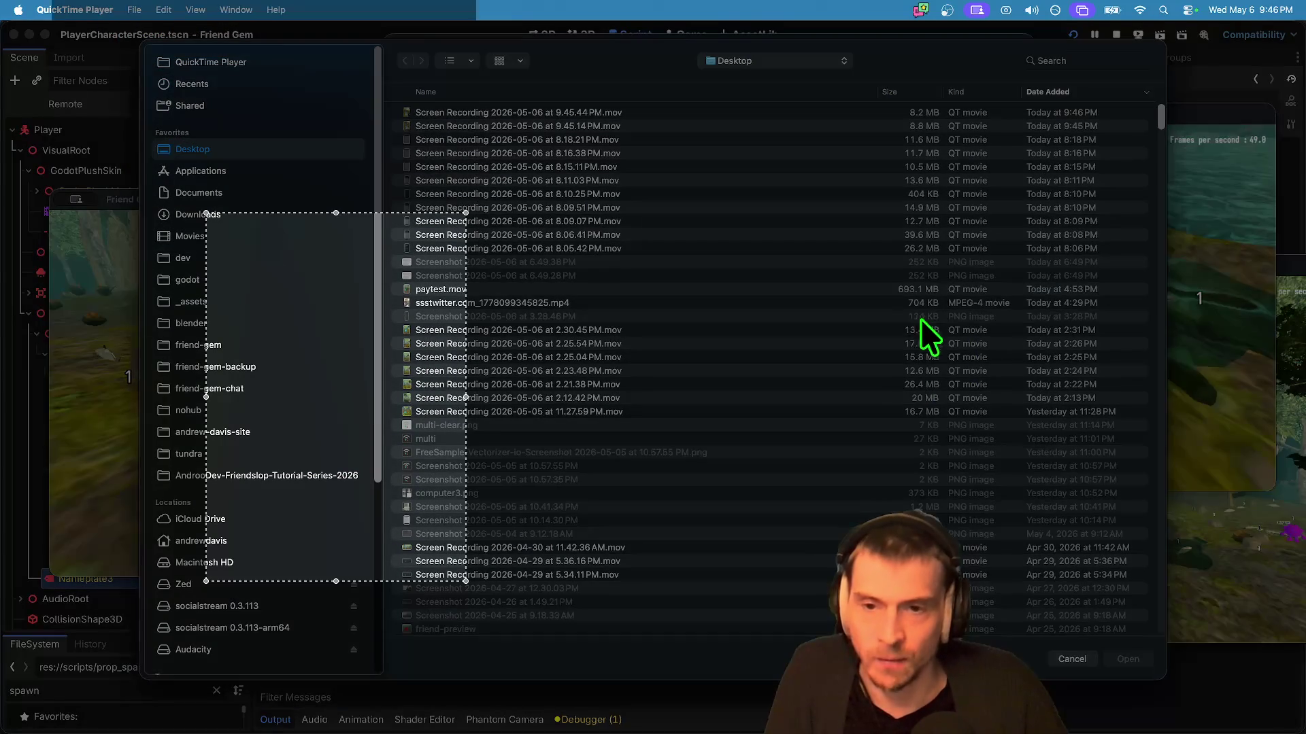
{"action": "key", "text": "Escape"}
{"action": "key", "text": "Escape"}
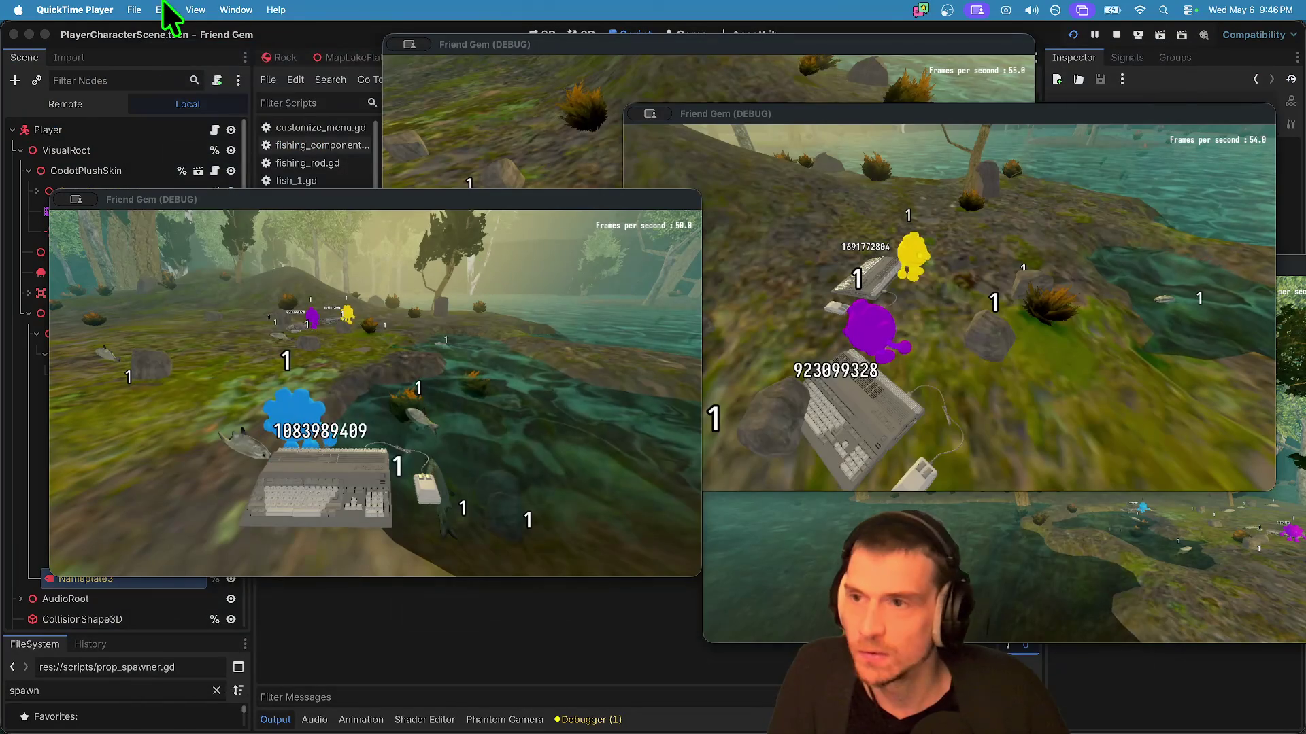
{"action": "left_click", "coordinate": [134, 10]}
{"action": "left_click", "coordinate": [147, 66]}
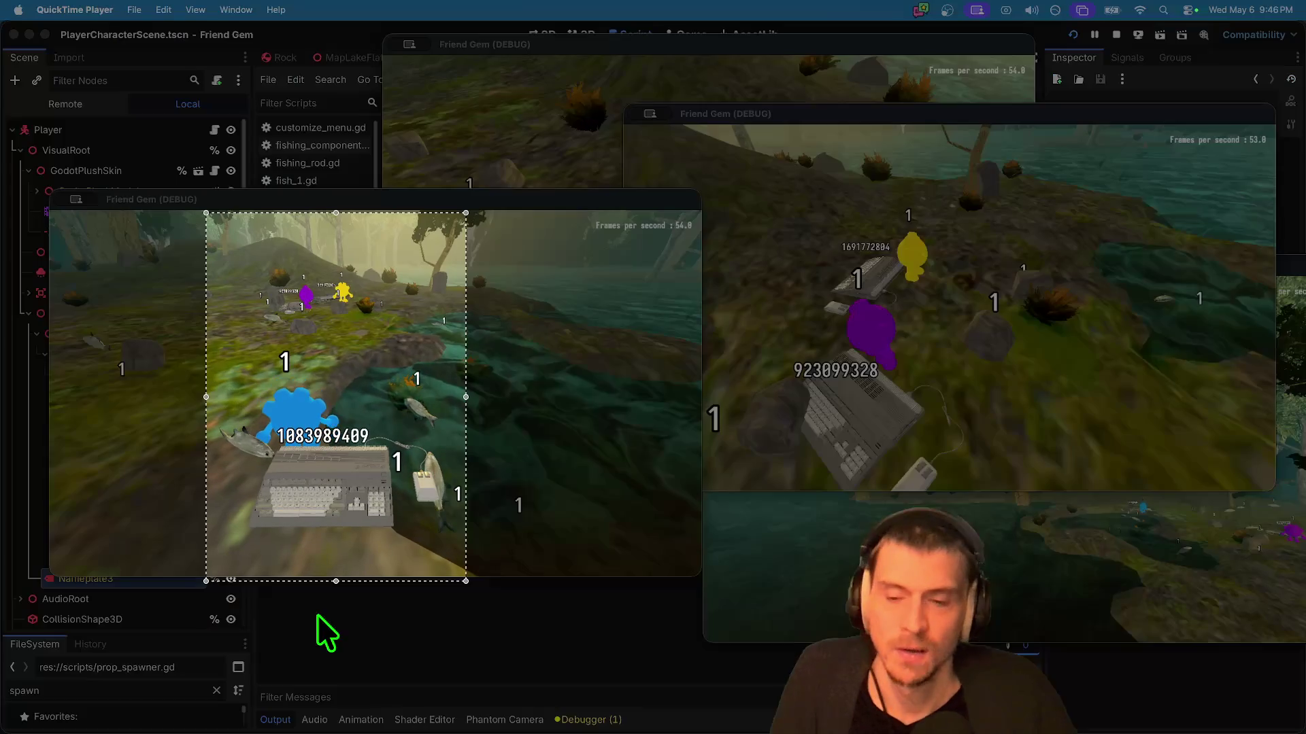
{"action": "left_click", "coordinate": [646, 634]}
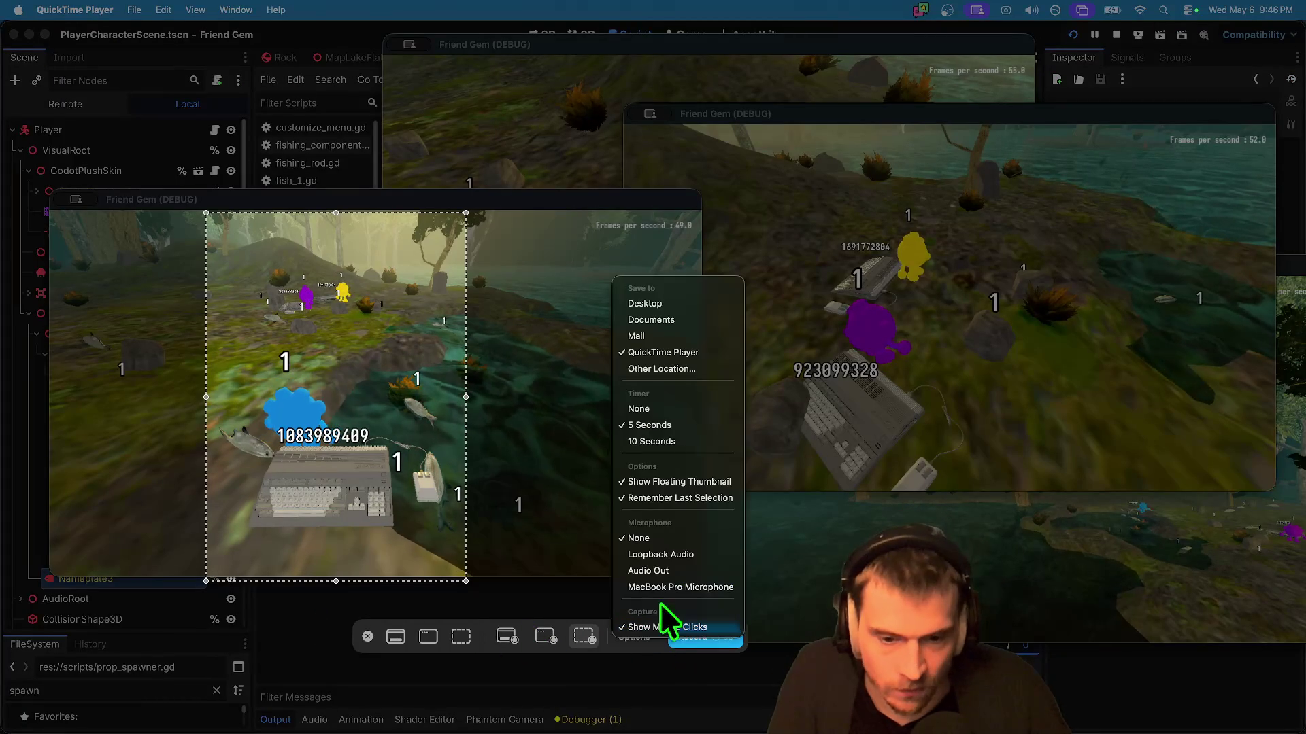
{"action": "left_click", "coordinate": [686, 628]}
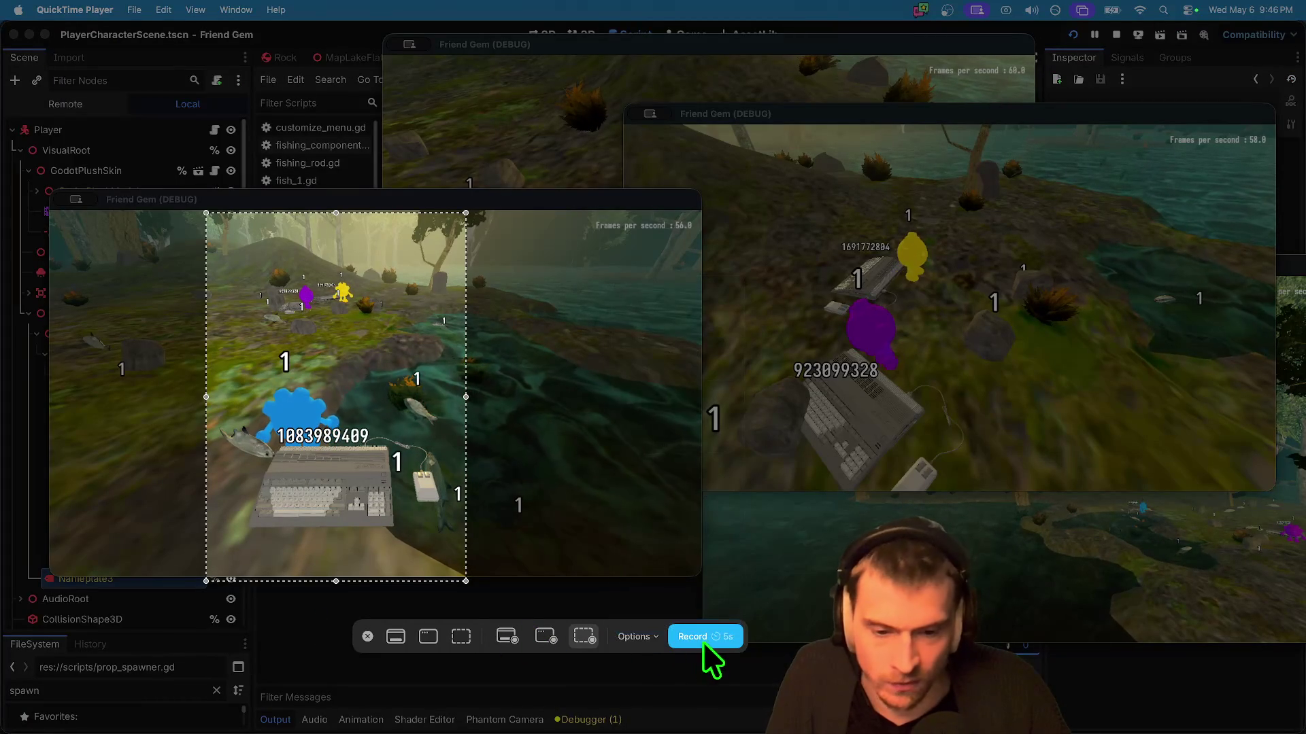
{"action": "left_click", "coordinate": [705, 639]}
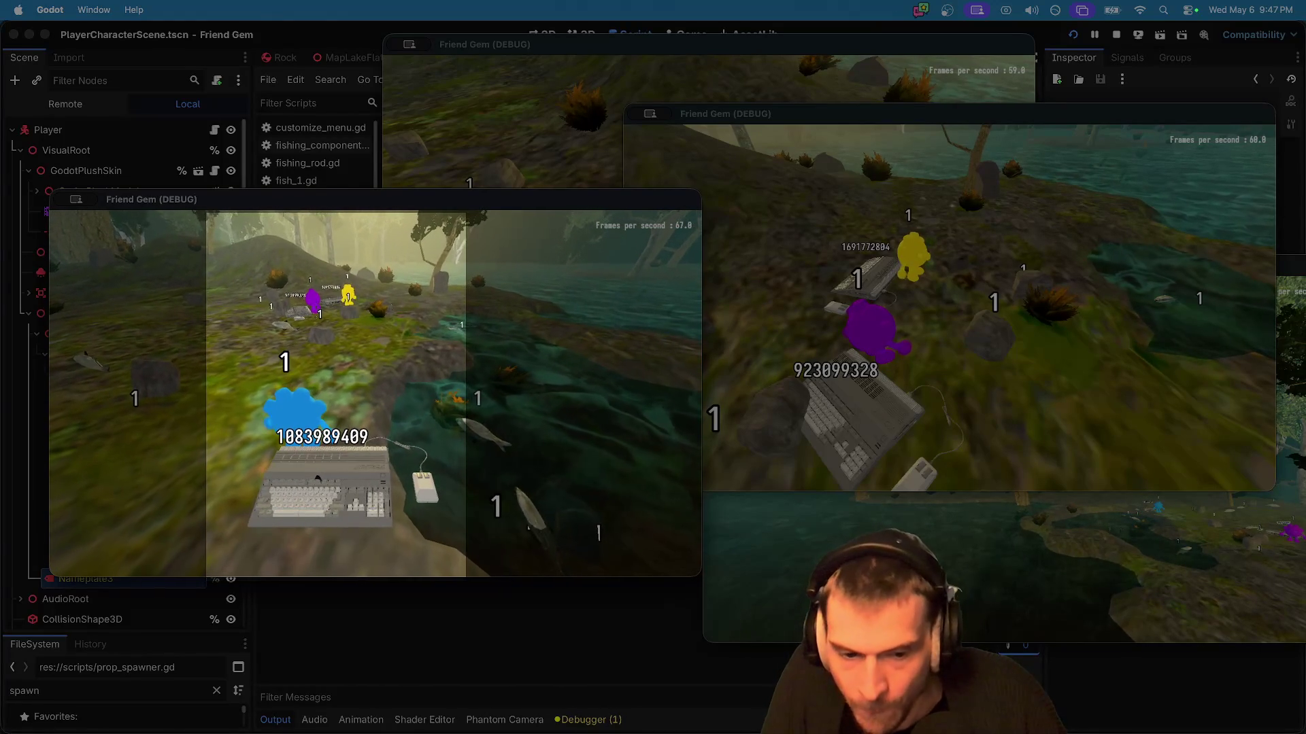
Step: Walk the blue player to the purple and yellow players, then return to QuickTime
{"action": "key", "text": "w"}
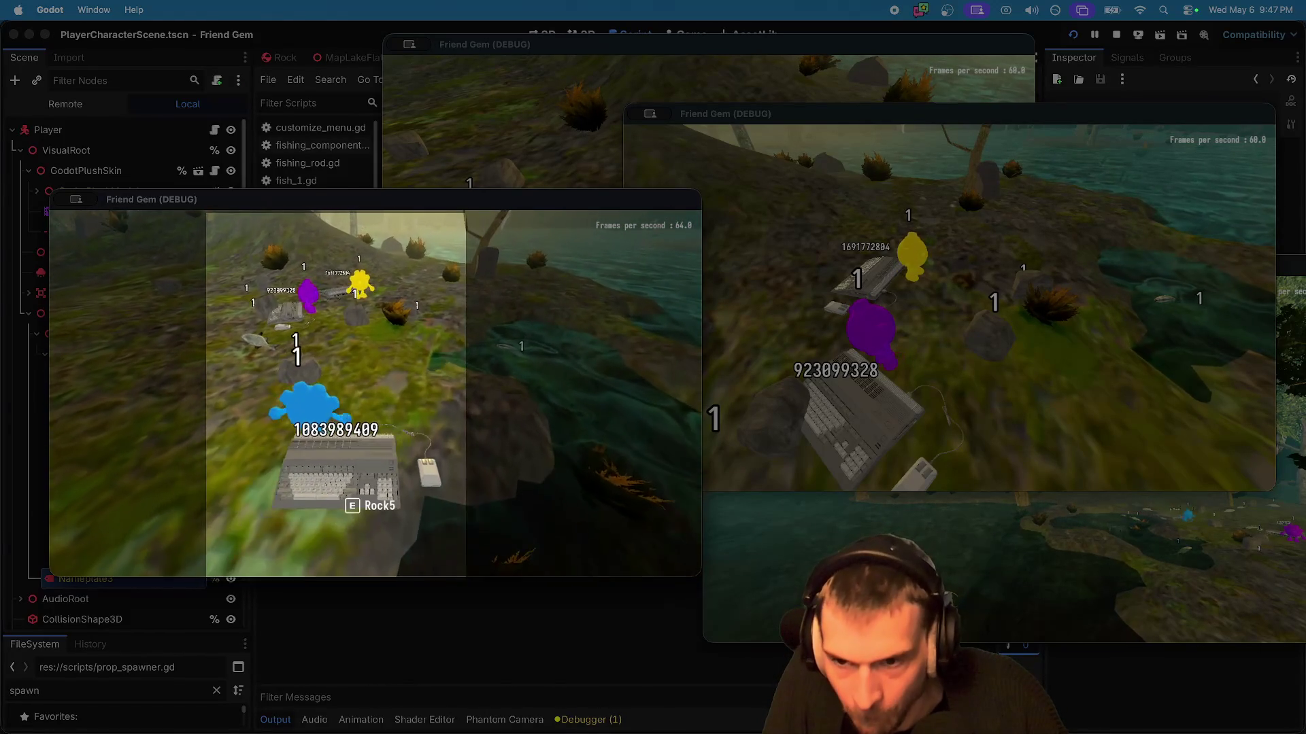
{"action": "key", "text": "w"}
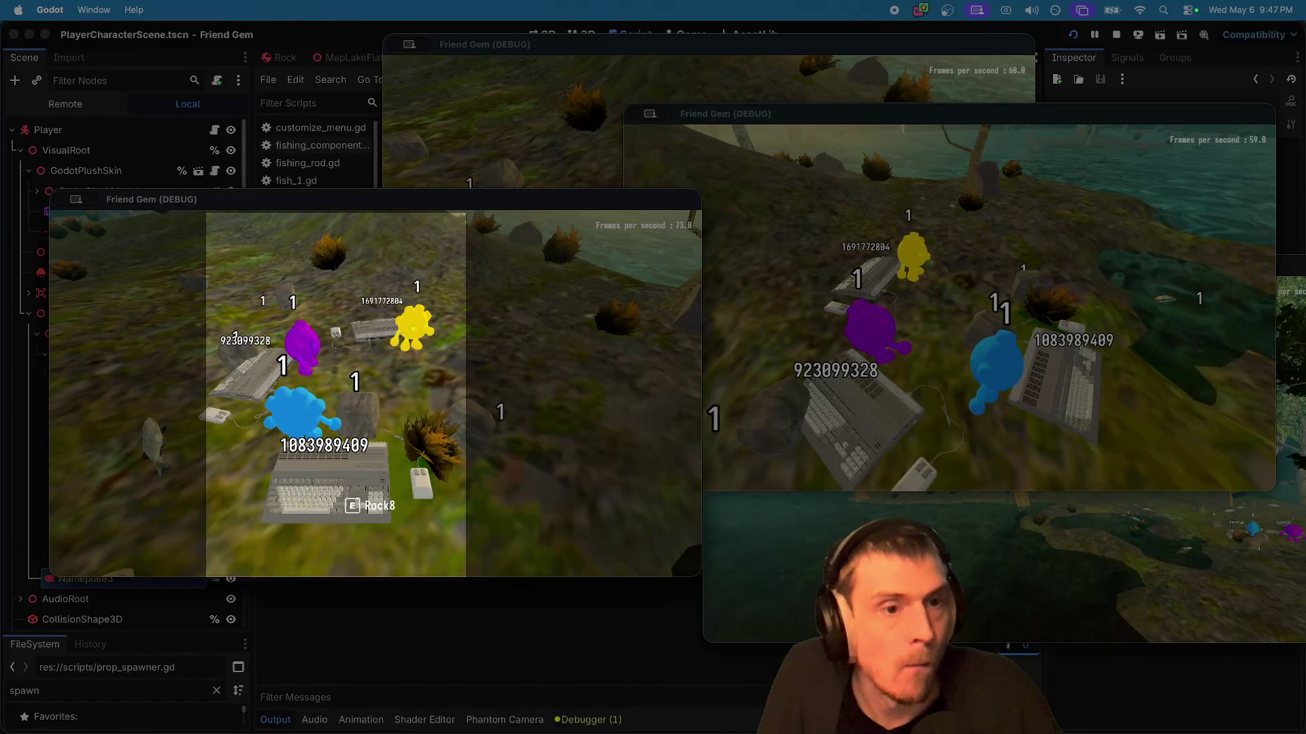
{"action": "key", "text": "super+Tab"}
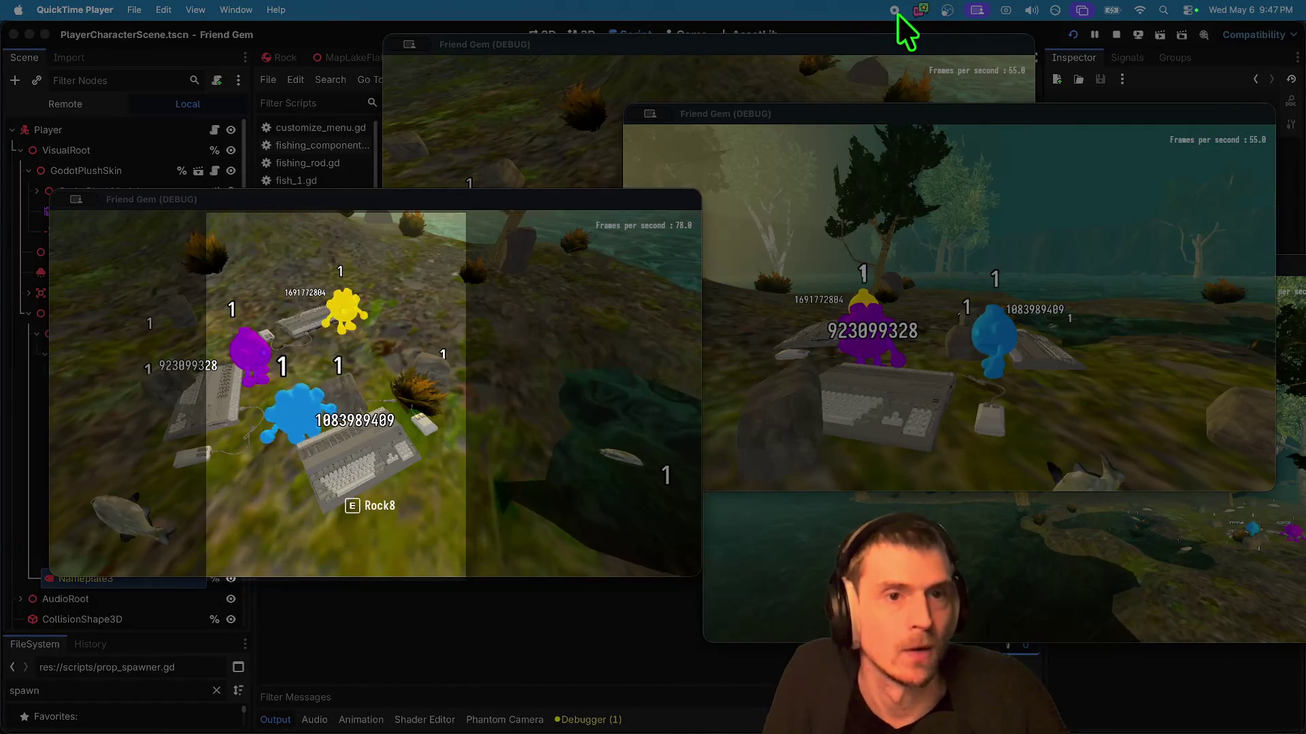
Step: Stop the recording and show the Desktop folder in Finder
{"action": "left_click", "coordinate": [895, 10]}
{"action": "key", "text": "super+Tab"}
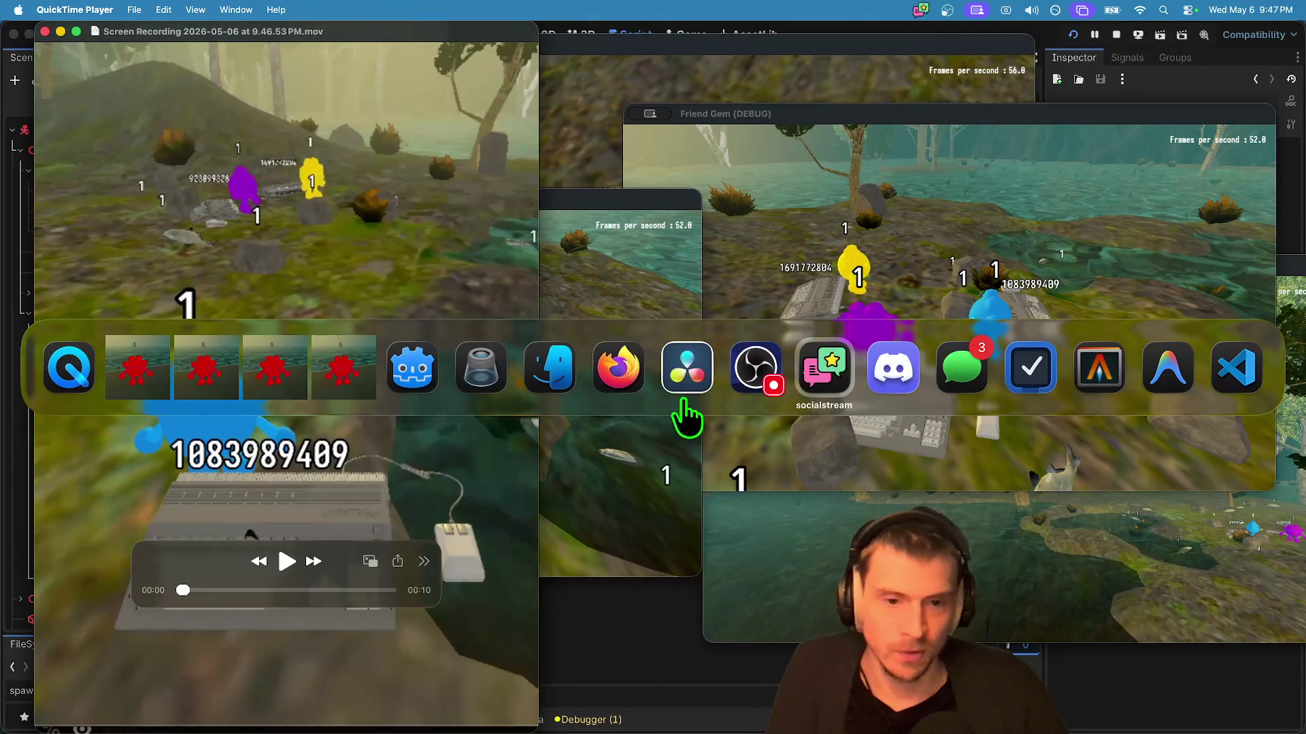
{"action": "key", "text": "Left"}
{"action": "key", "text": "Left"}
{"action": "key", "text": "Left"}
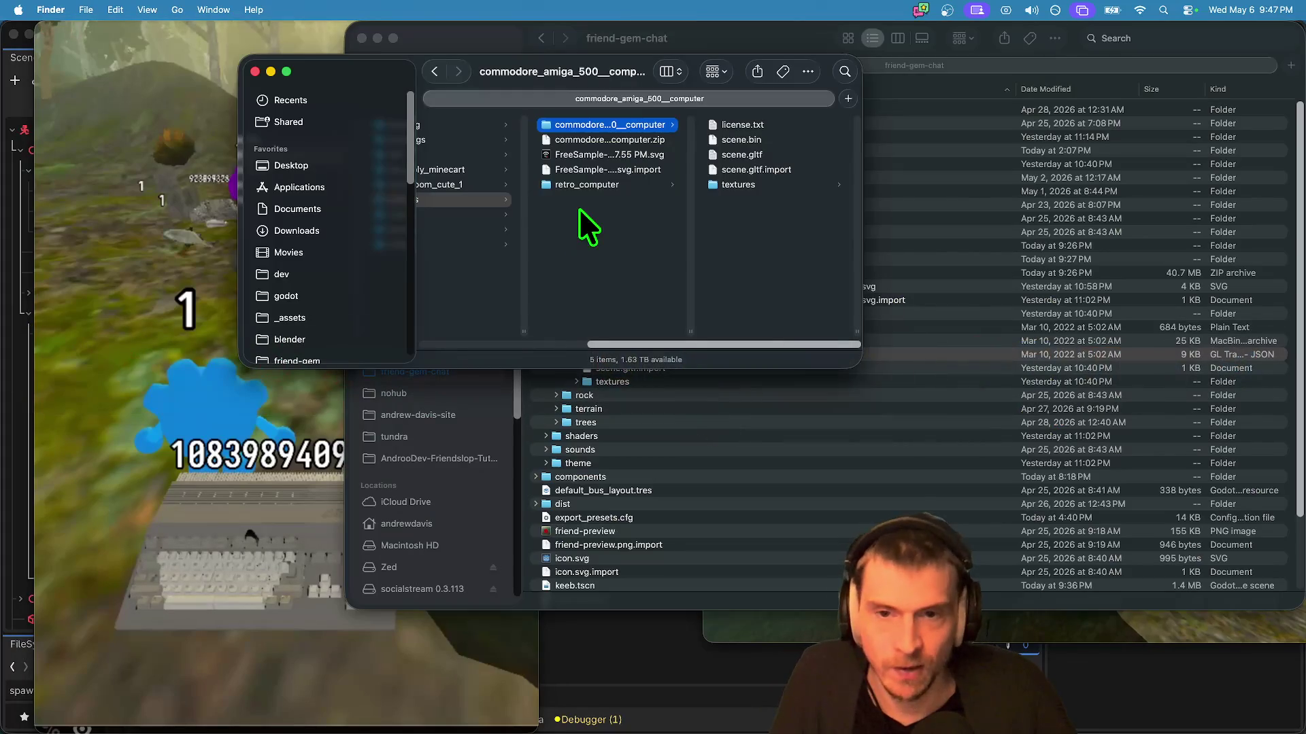
{"action": "left_click", "coordinate": [587, 160]}
{"action": "left_click", "coordinate": [711, 327]}
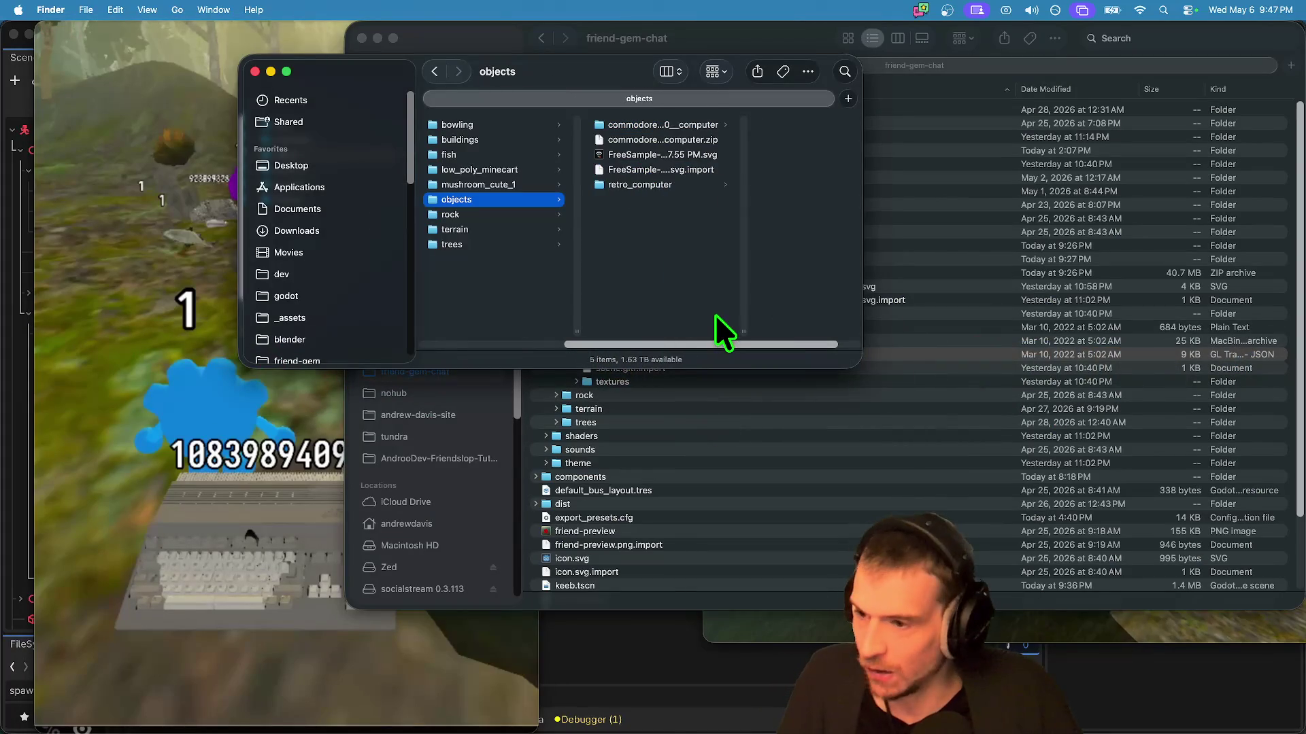
{"action": "key", "text": "super+w"}
{"action": "left_click", "coordinate": [429, 133]}
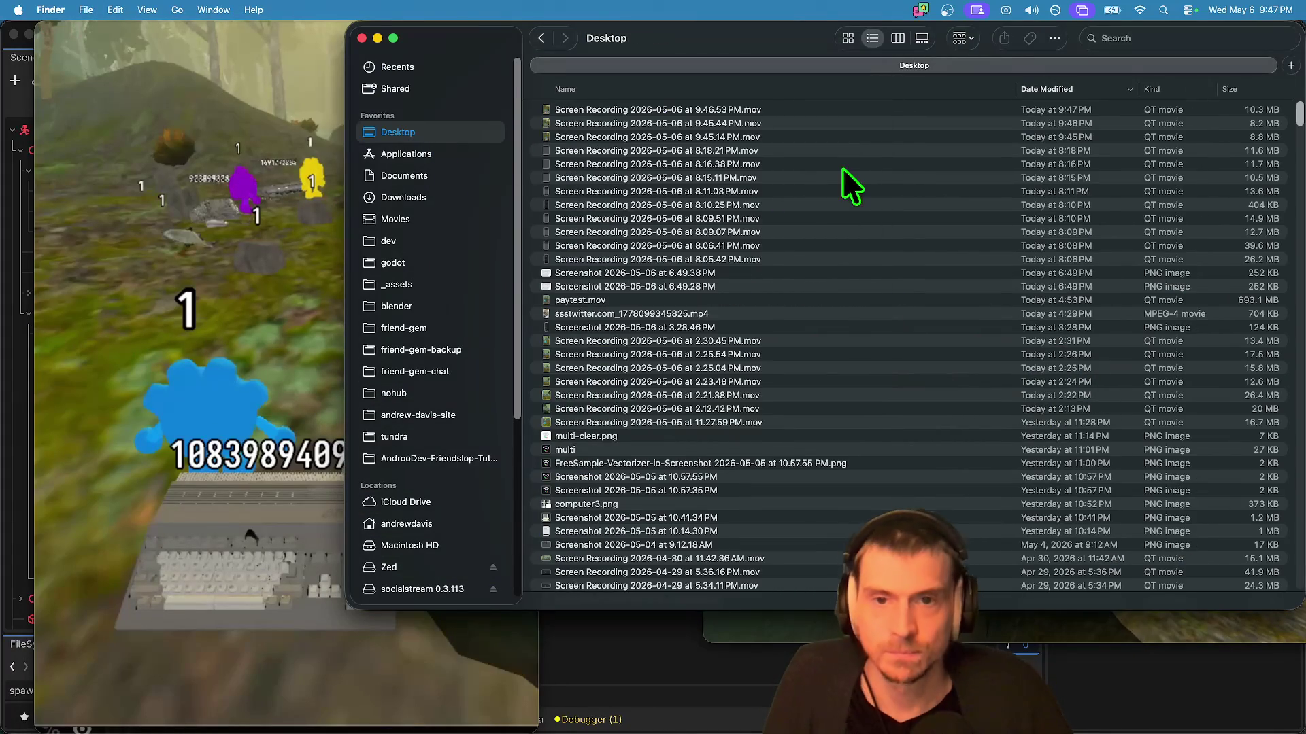
Step: Rename the newest screen recording to serverauth.mov and move it into Movies
{"action": "left_click", "coordinate": [646, 114]}
{"action": "type", "text": "serverauth"}
{"action": "key", "text": "Return"}
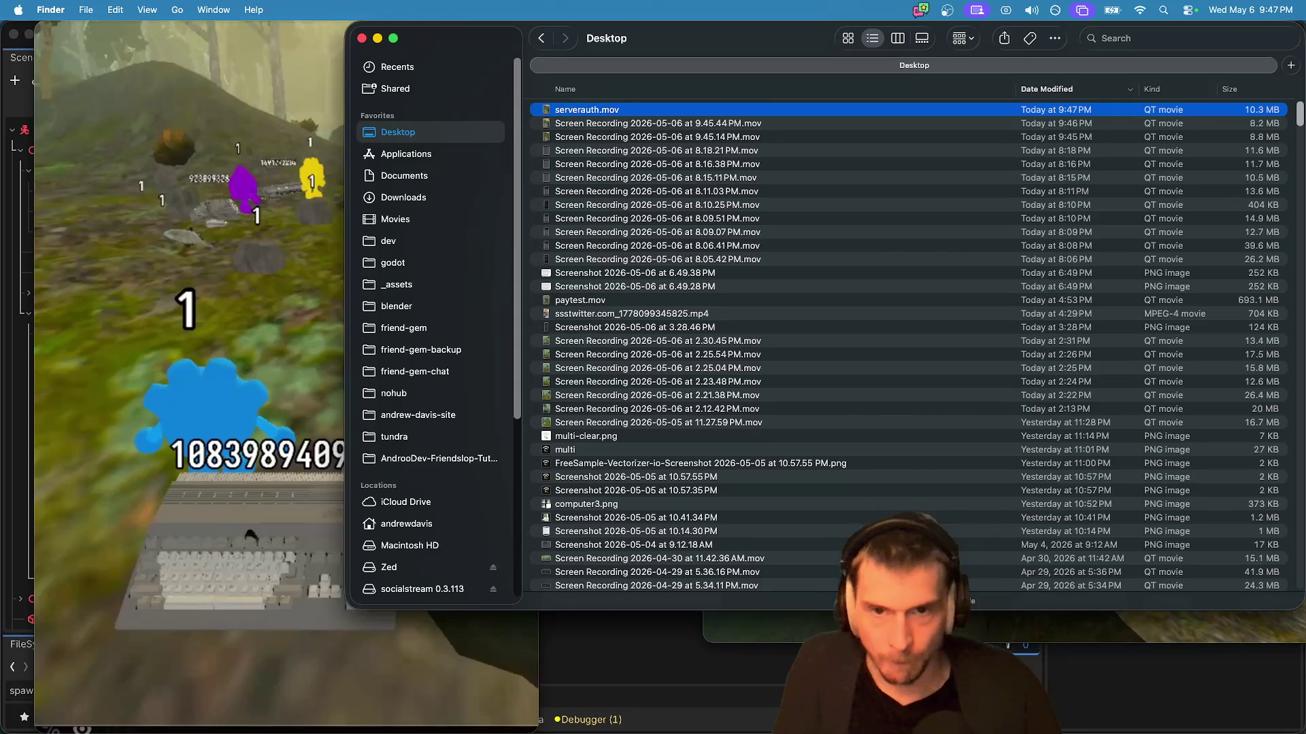
{"action": "left_click_drag", "start_coordinate": [425, 226], "coordinate": [424, 224]}
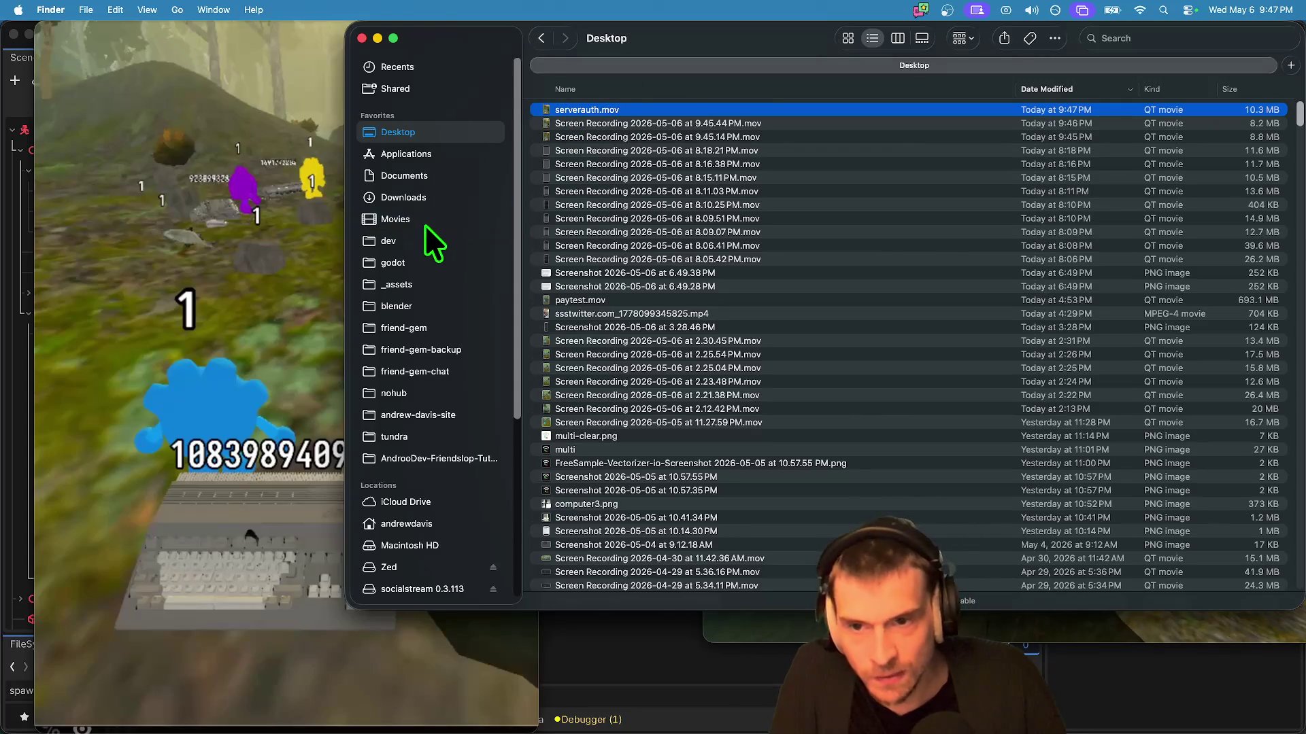
{"action": "left_click", "coordinate": [383, 704]}
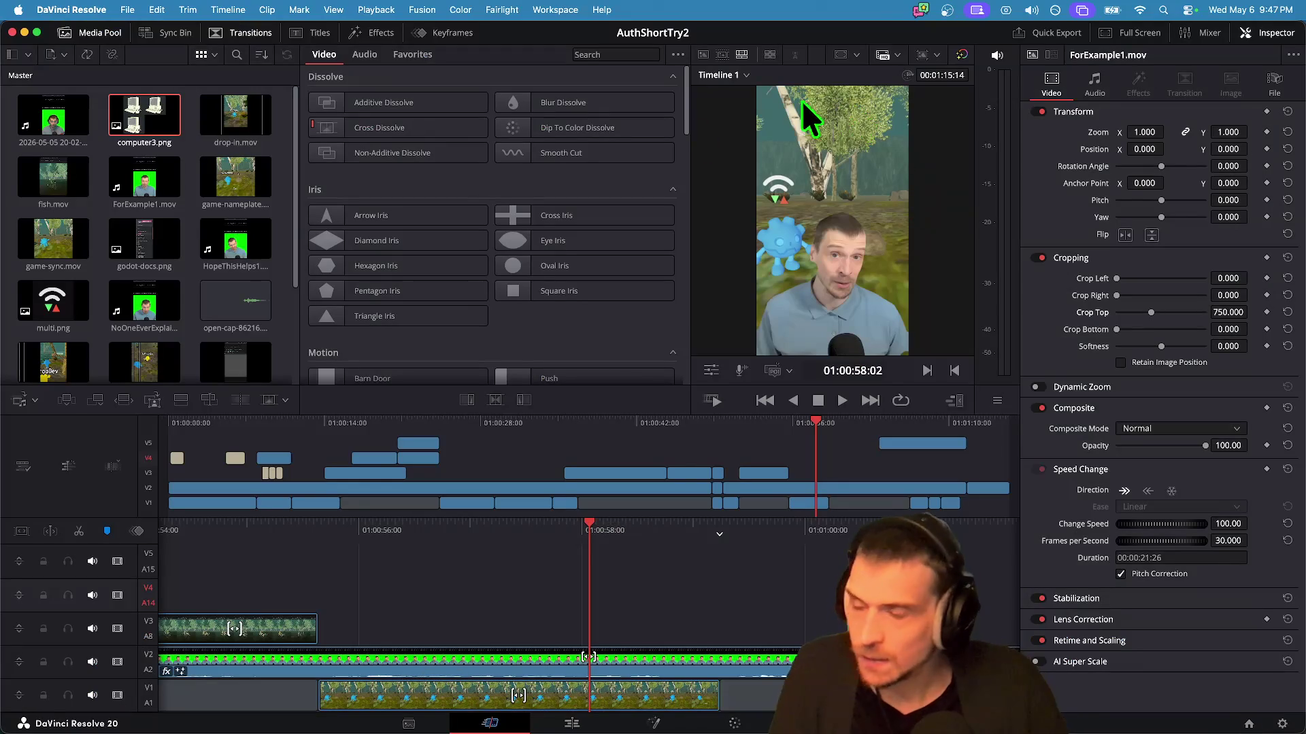
Step: Drag serverauth.mov from Finder's Movies folder into the AuthShortTry2 media pool and maximise Resolve
{"action": "left_click_drag", "start_coordinate": [470, 47], "coordinate": [875, 58]}
{"action": "scroll", "coordinate": [539, 316], "scroll_direction": "down", "scroll_amount": 4}
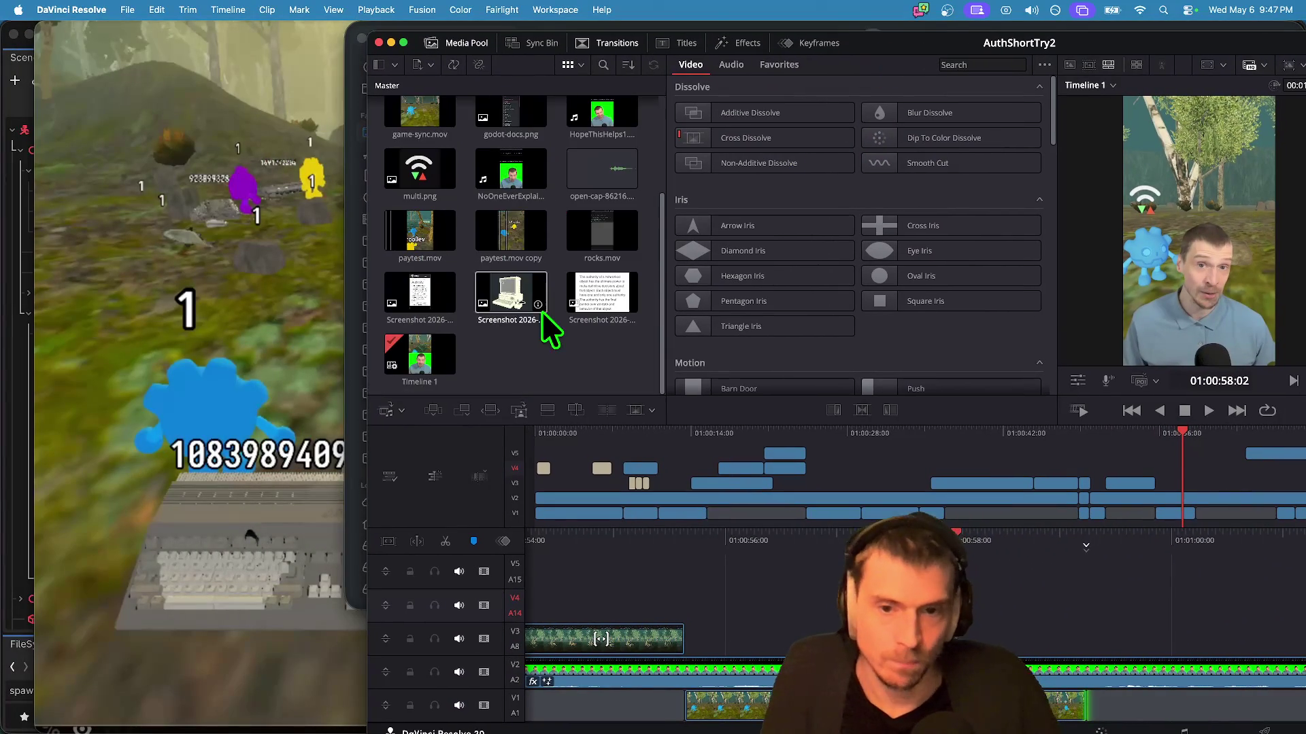
{"action": "mouse_move", "coordinate": [271, 726]}
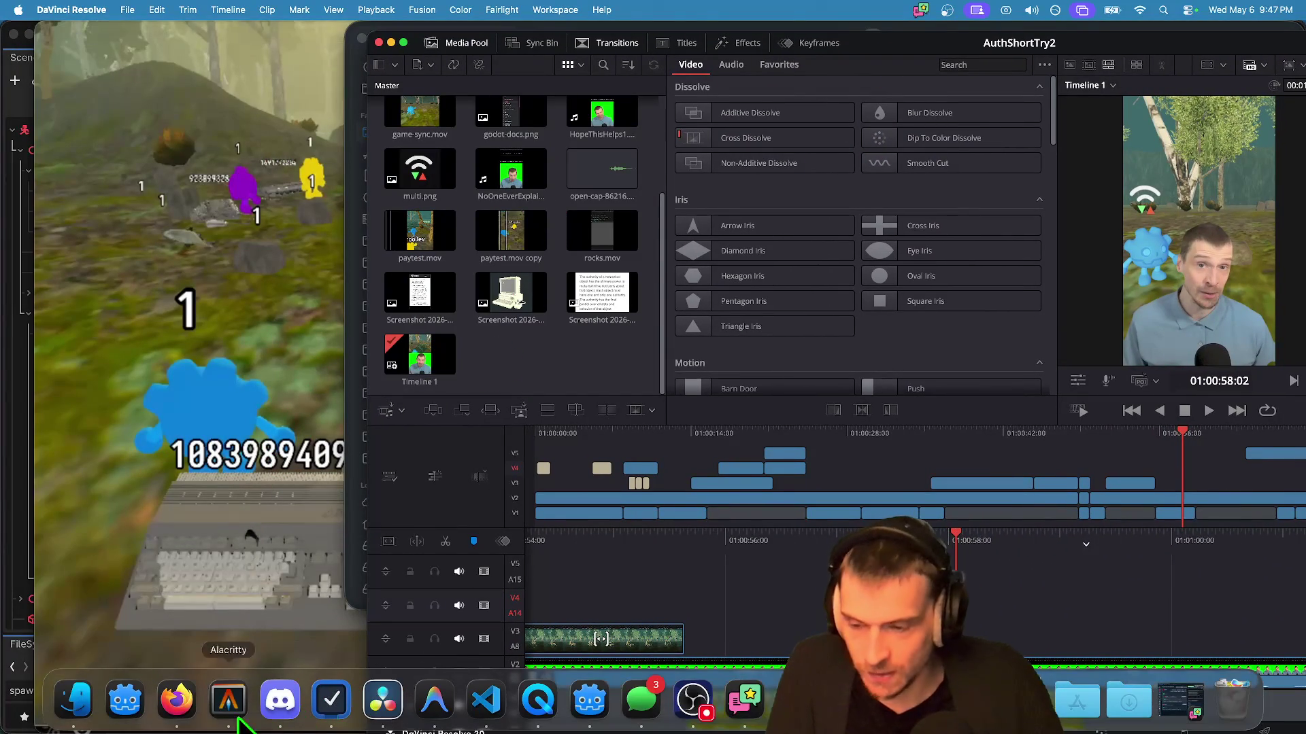
{"action": "left_click", "coordinate": [68, 710]}
{"action": "left_click_drag", "start_coordinate": [630, 16], "coordinate": [178, 410]}
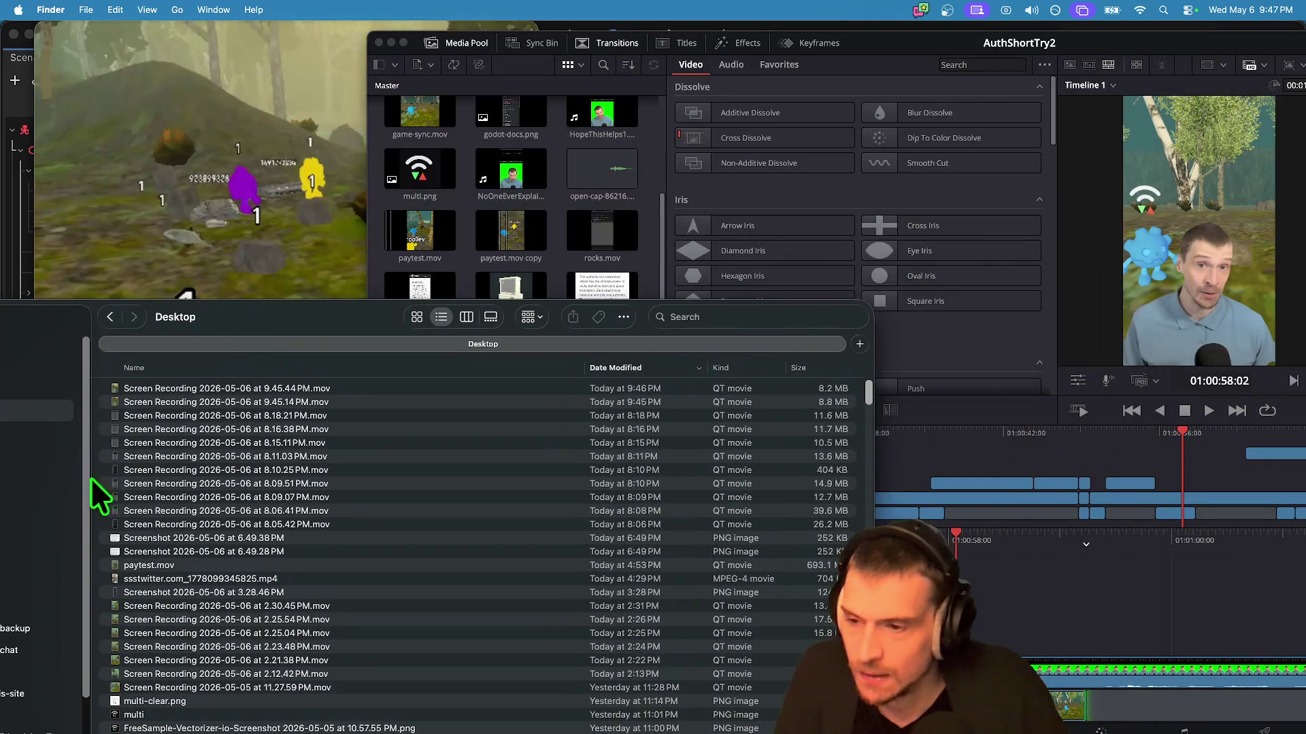
{"action": "mouse_move", "coordinate": [226, 327]}
{"action": "left_mouse_down"}
{"action": "mouse_move", "coordinate": [481, 362]}
{"action": "mouse_move", "coordinate": [355, 479]}
{"action": "left_mouse_up"}
{"action": "left_click", "coordinate": [212, 537]}
{"action": "mouse_move", "coordinate": [265, 543]}
{"action": "left_mouse_down"}
{"action": "mouse_move", "coordinate": [549, 359]}
{"action": "mouse_move", "coordinate": [561, 334]}
{"action": "left_mouse_up"}
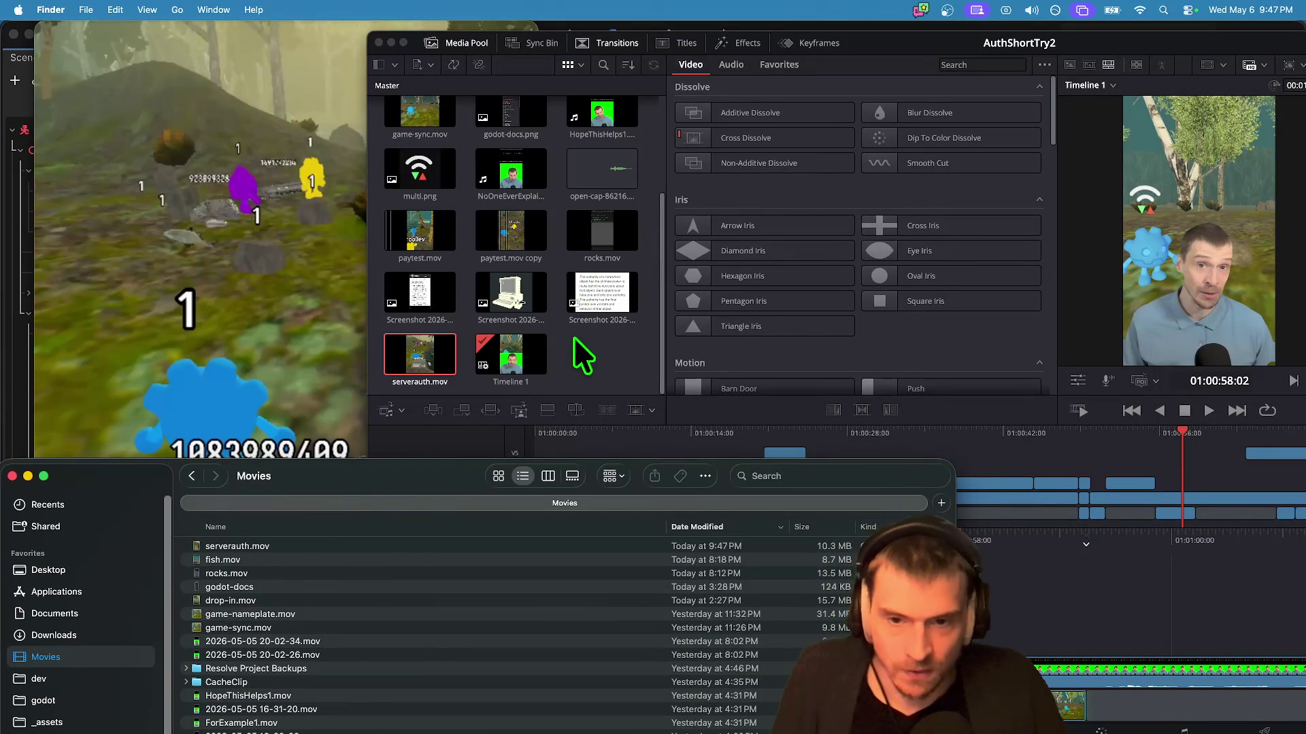
{"action": "double_click", "coordinate": [867, 40]}
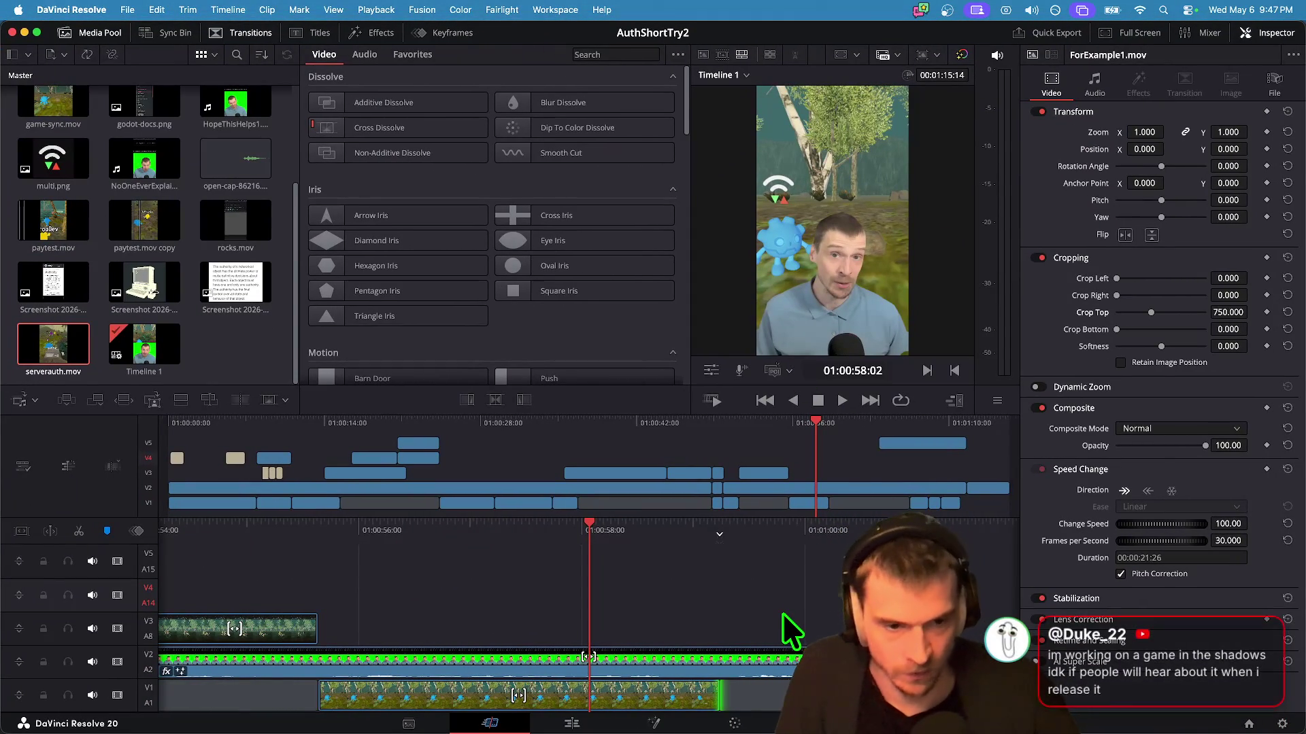
Step: Drop serverauth.mov onto track V3 around 01:00:59 and play the timeline
{"action": "key", "text": "space"}
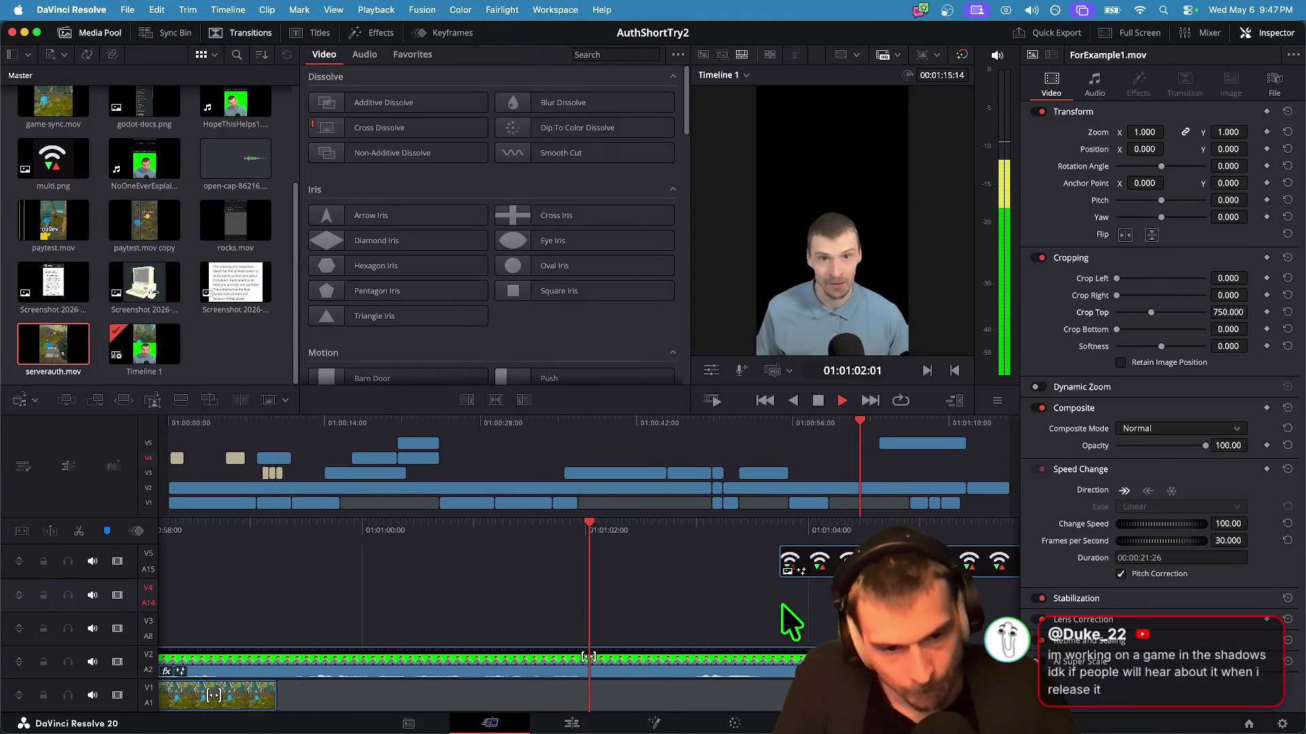
{"action": "key", "text": "j"}
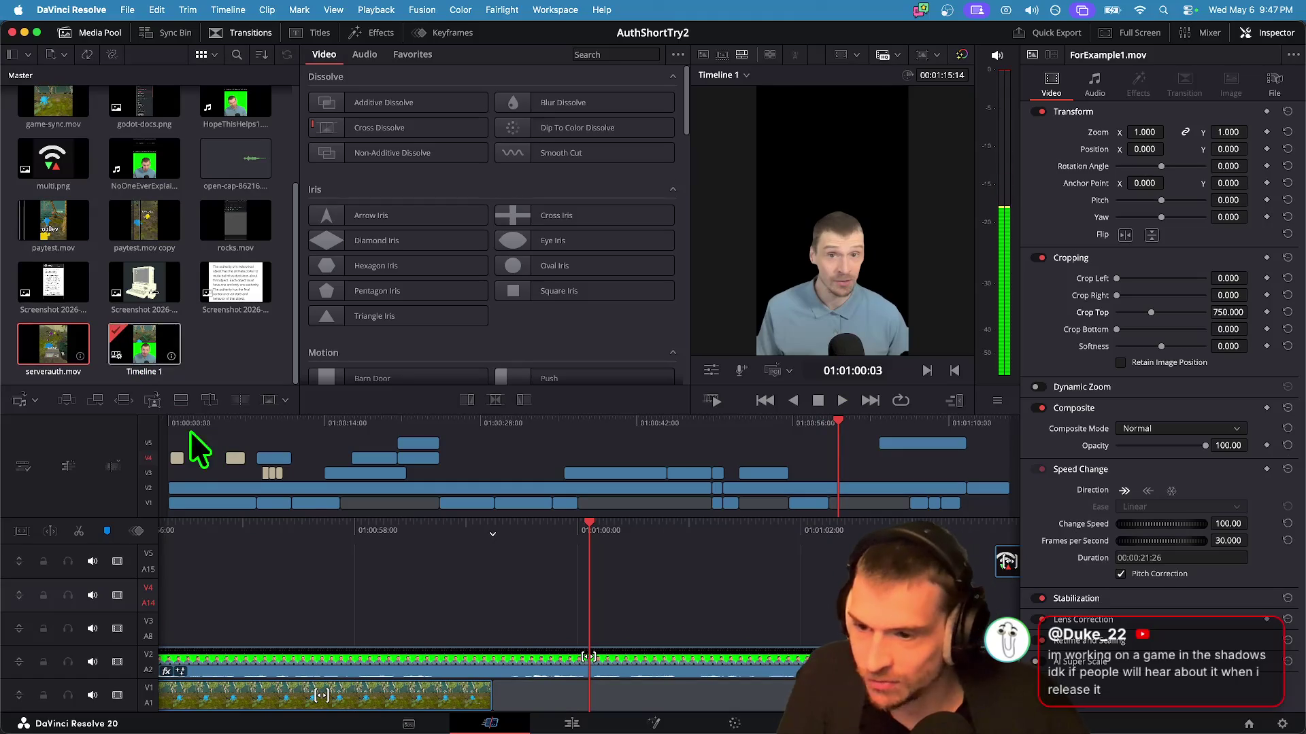
{"action": "key", "text": "j"}
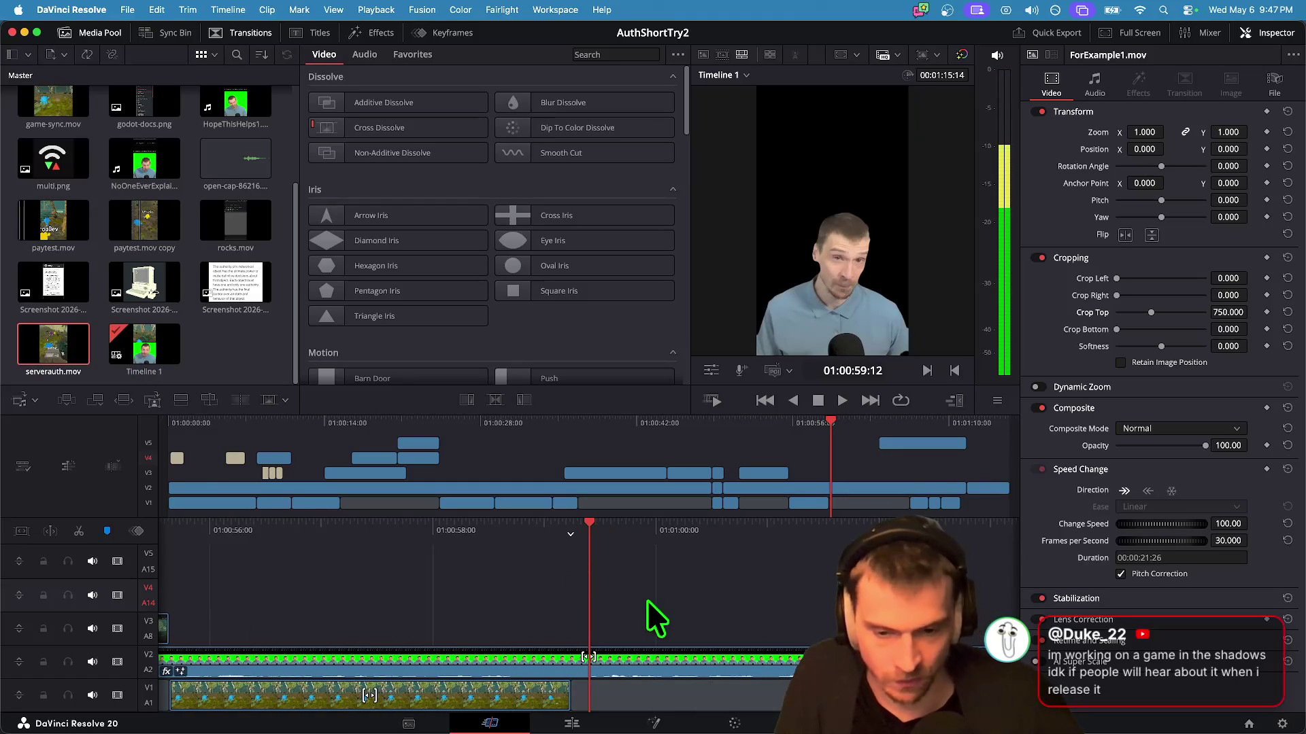
{"action": "mouse_move", "coordinate": [58, 376]}
{"action": "left_mouse_down"}
{"action": "mouse_move", "coordinate": [481, 566]}
{"action": "mouse_move", "coordinate": [586, 631]}
{"action": "mouse_move", "coordinate": [573, 646]}
{"action": "left_mouse_up"}
{"action": "key", "text": "space"}
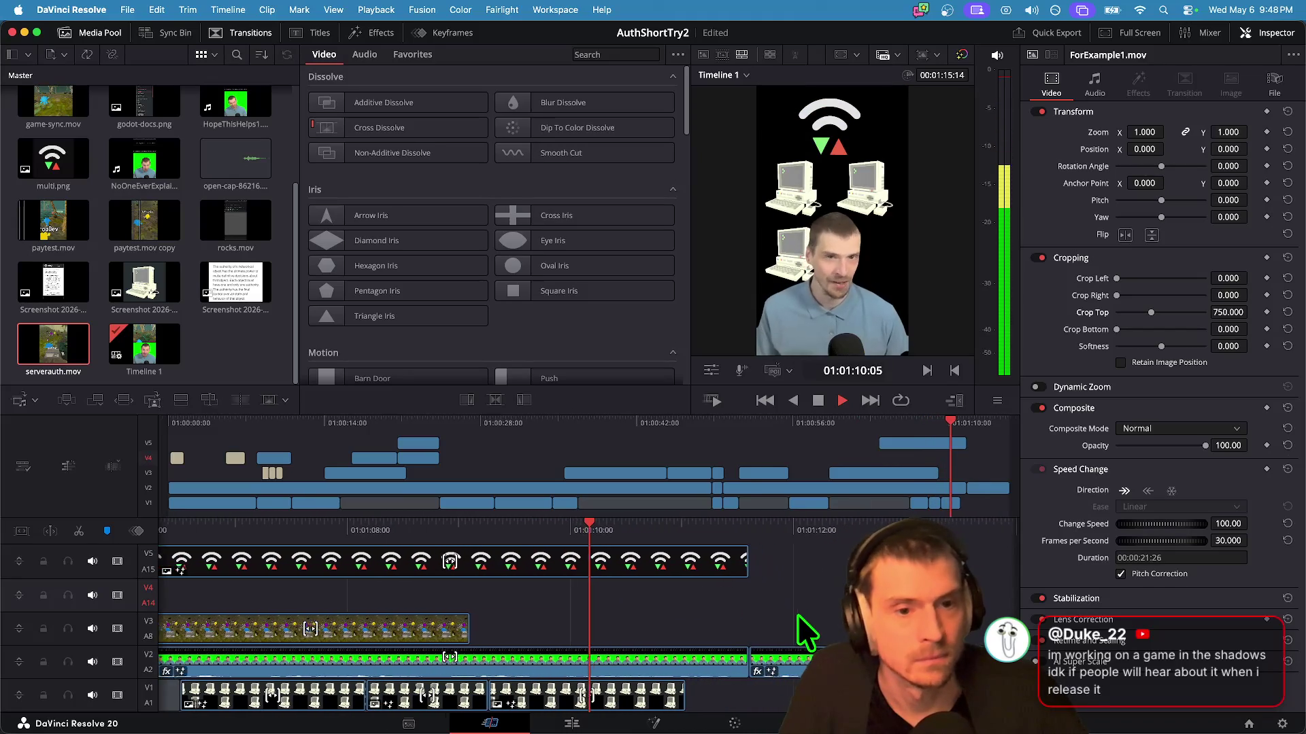
Step: Trim the end of the V3 serverauth.mov clip back to about 01:01:06
{"action": "key", "text": "space"}
{"action": "key", "text": "shift+Left"}
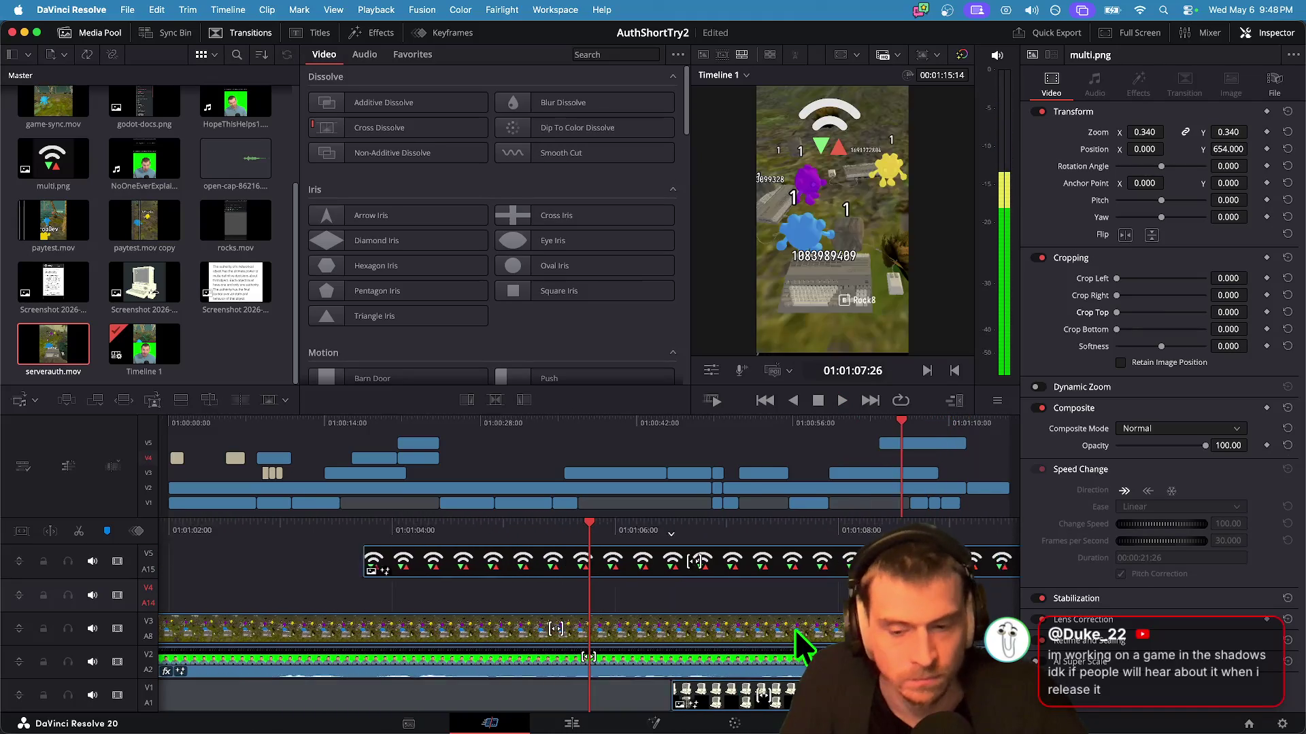
{"action": "key", "text": "space"}
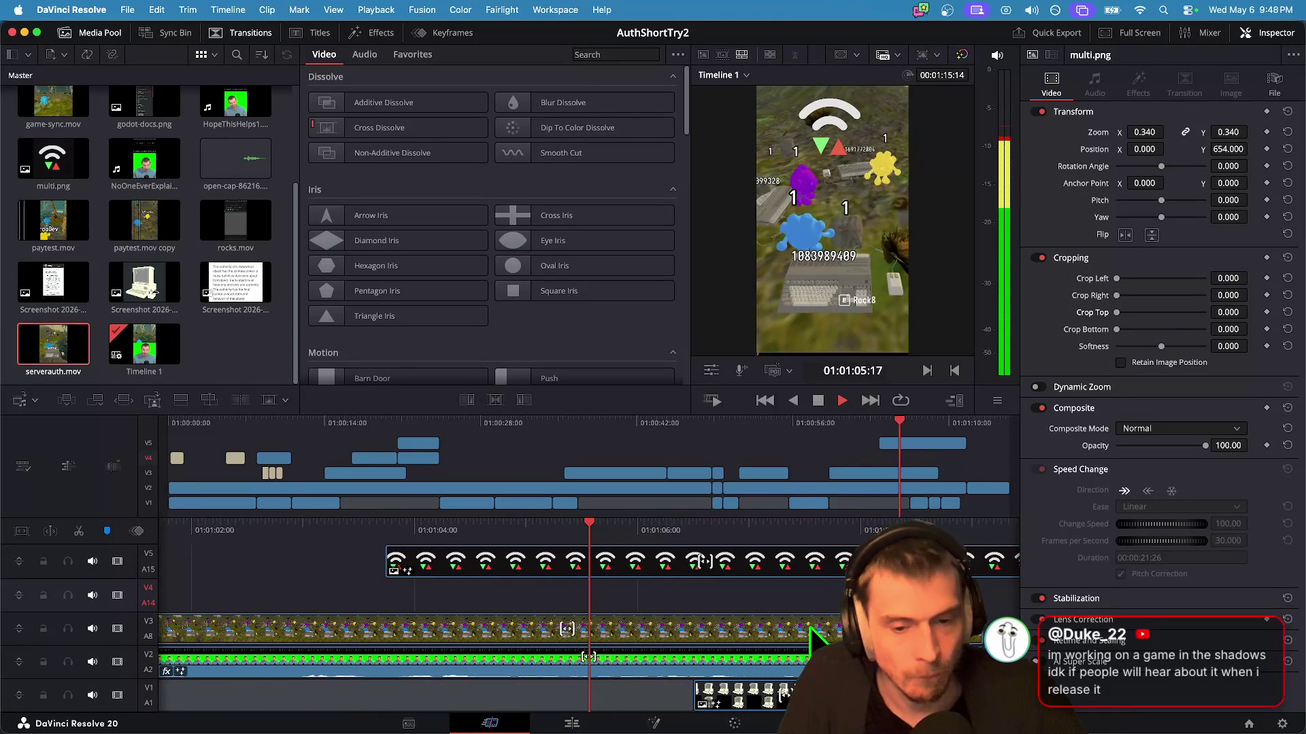
{"action": "key", "text": "space"}
{"action": "left_click_drag", "start_coordinate": [836, 629], "coordinate": [578, 627]}
{"action": "key", "text": "Up"}
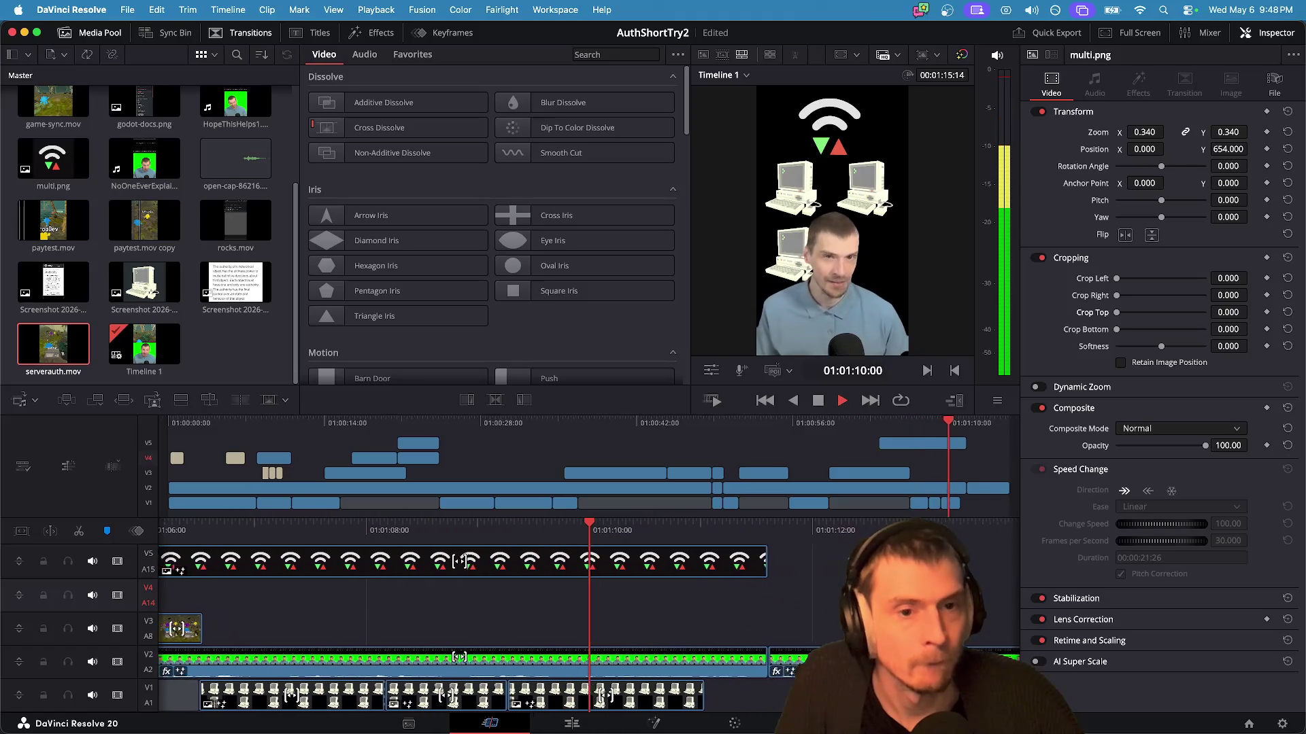
Step: Shorten the multi.png overlay's out point and replay the cut section
{"action": "key", "text": "space"}
{"action": "left_click_drag", "start_coordinate": [489, 558], "coordinate": [437, 557]}
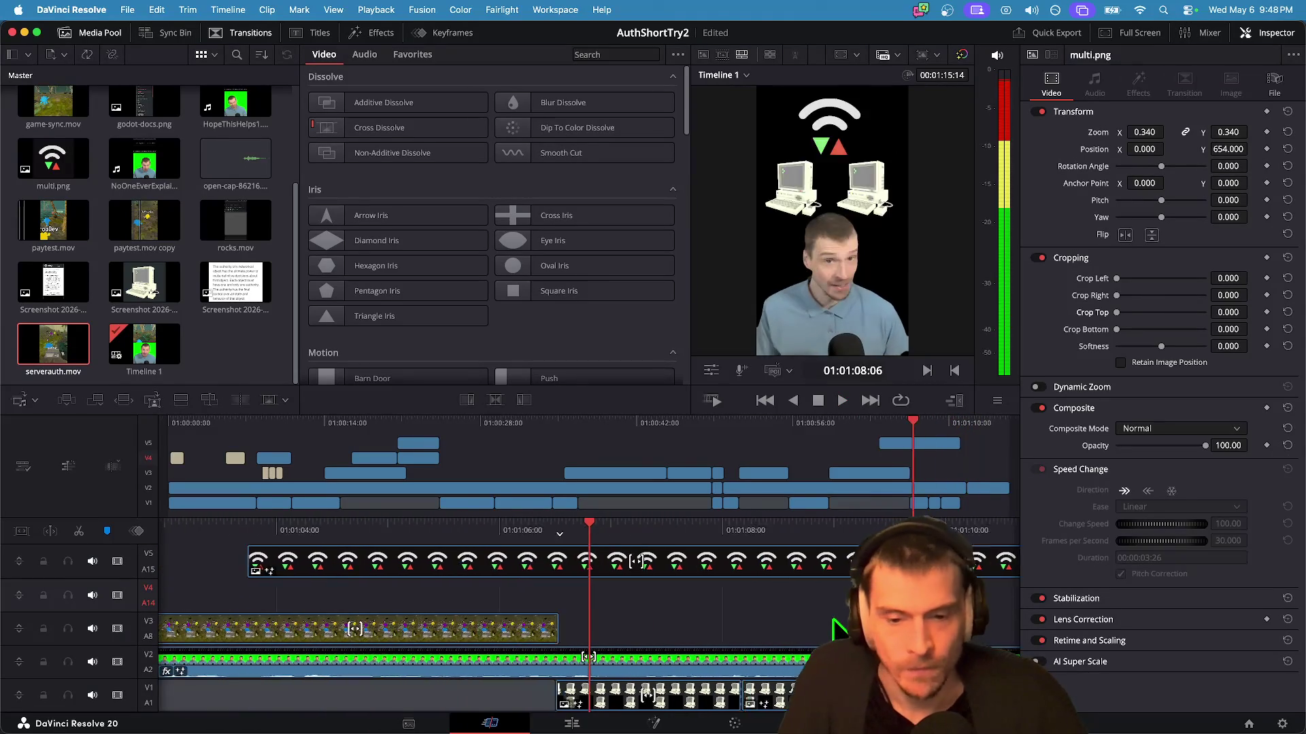
{"action": "key", "text": "super+z"}
{"action": "key", "text": "super+z"}
{"action": "key", "text": "space"}
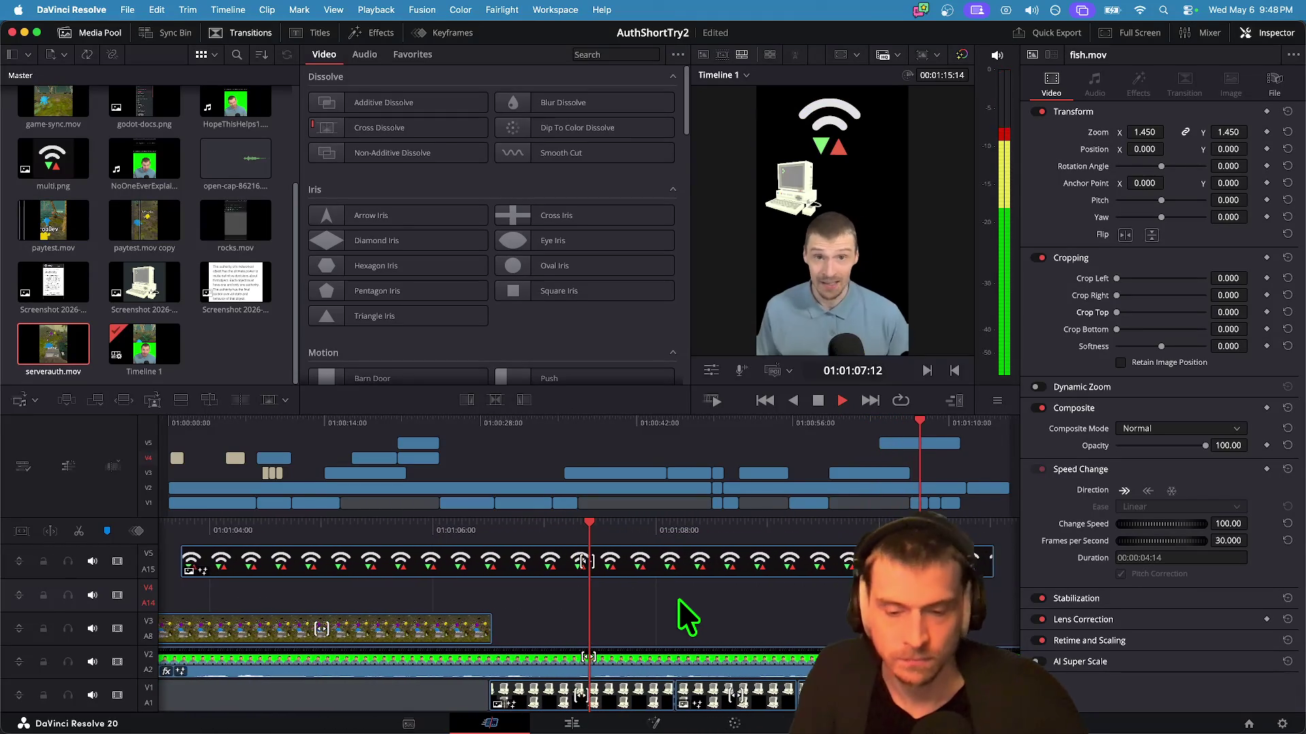
{"action": "key", "text": "space"}
{"action": "key", "text": "Up"}
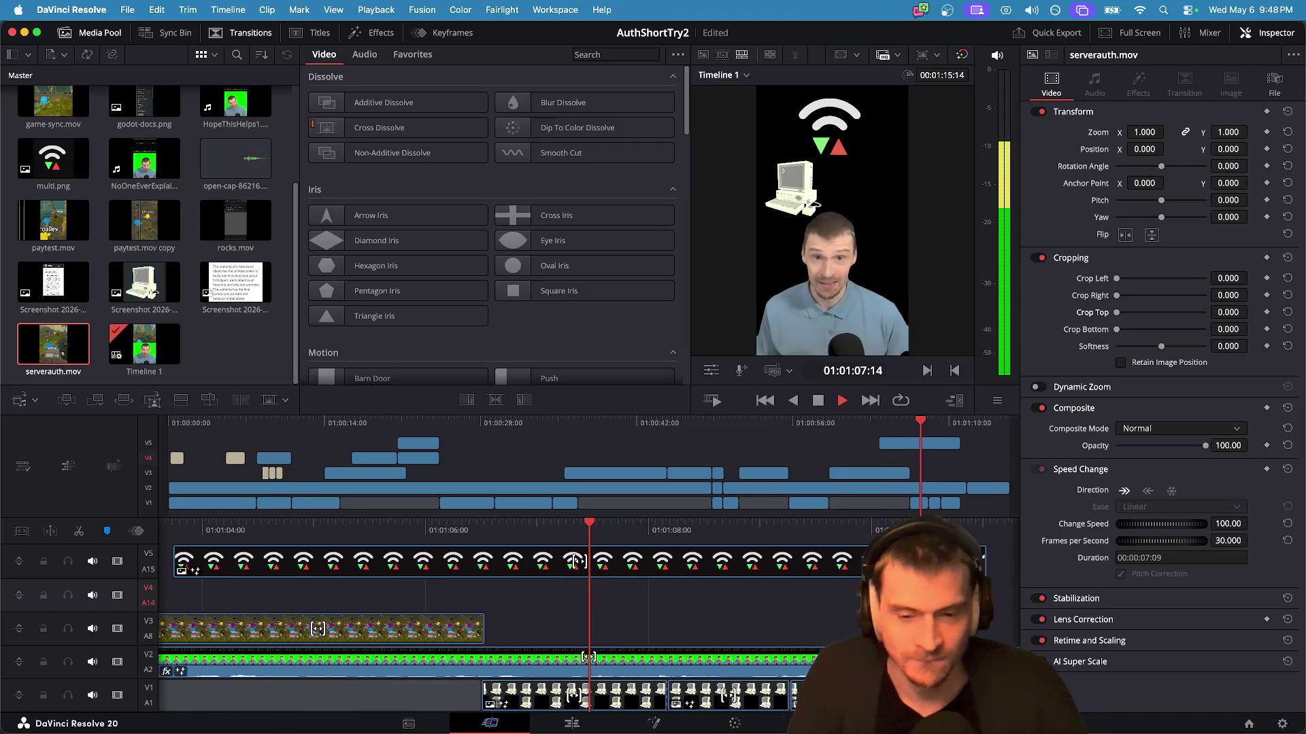
{"action": "key", "text": "space"}
{"action": "key", "text": "Up"}
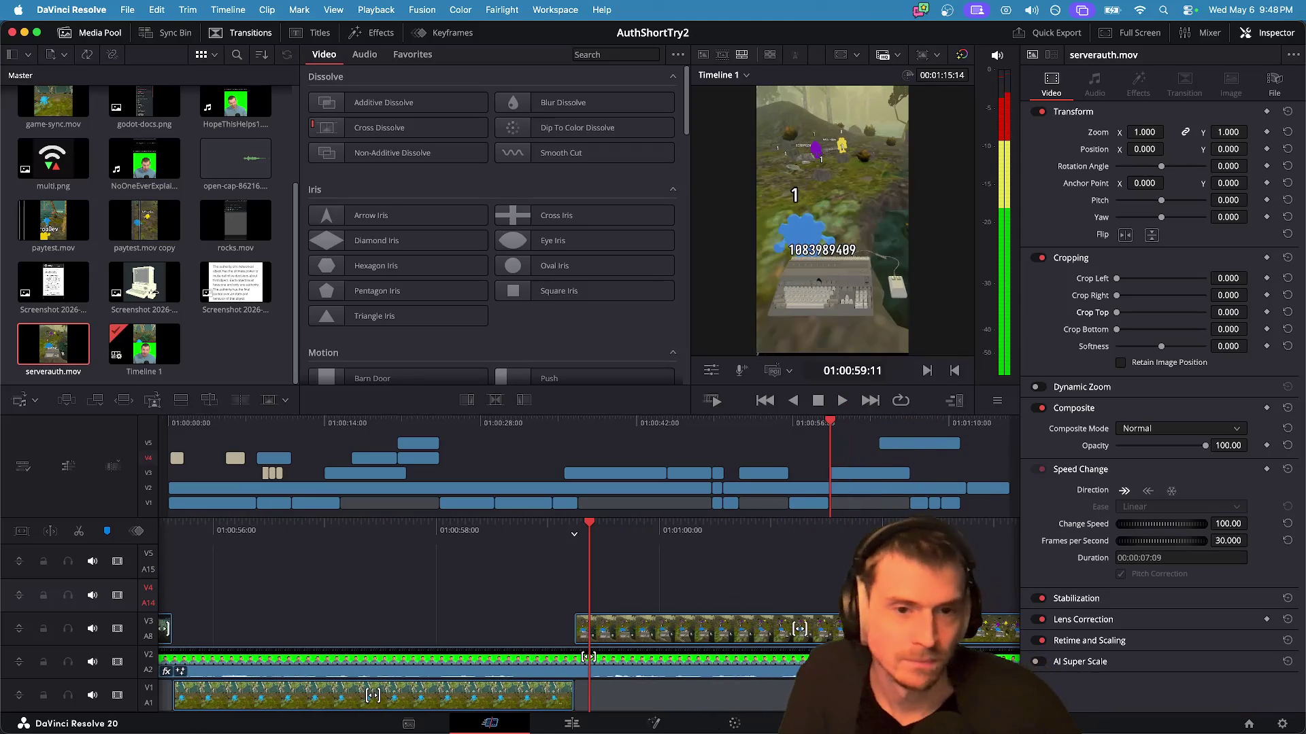
{"action": "key", "text": "space"}
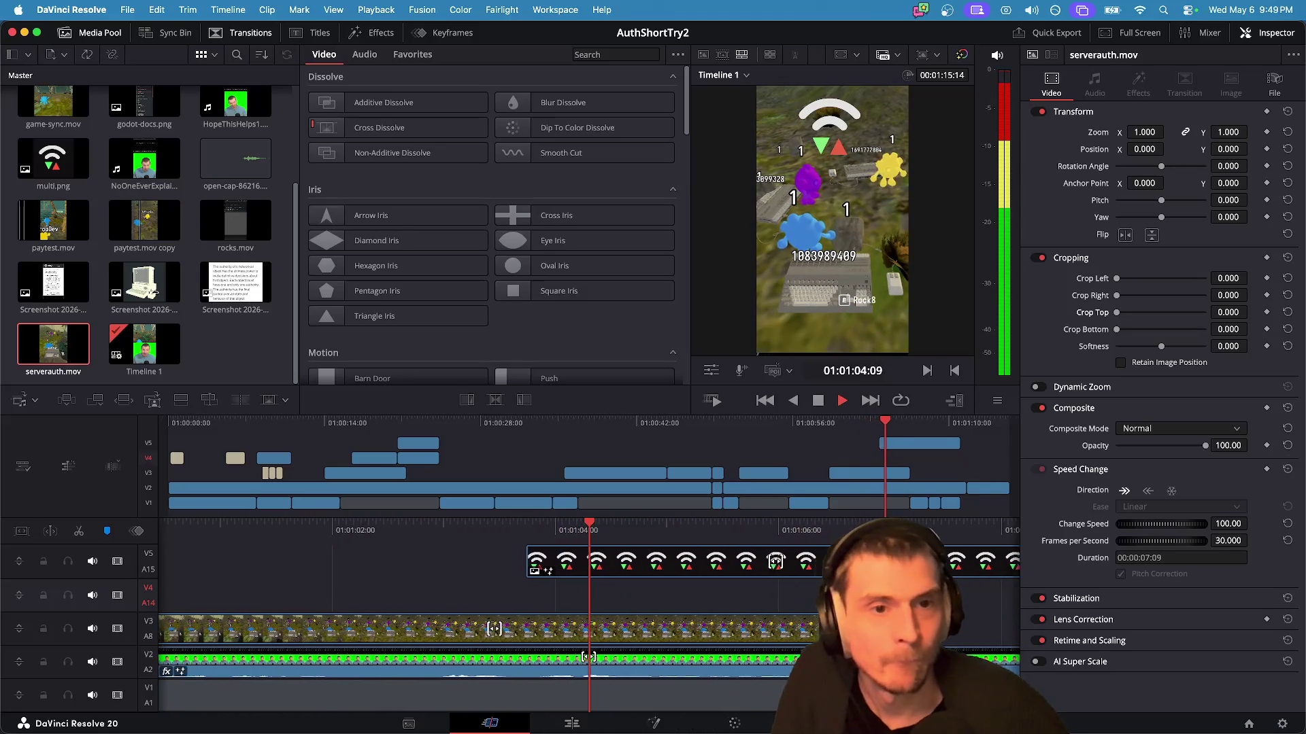
Step: Trim the start of the multi.png overlay on V5 by +01:09 so it appears later
{"action": "left_click", "coordinate": [758, 561]}
{"action": "left_click", "coordinate": [554, 568]}
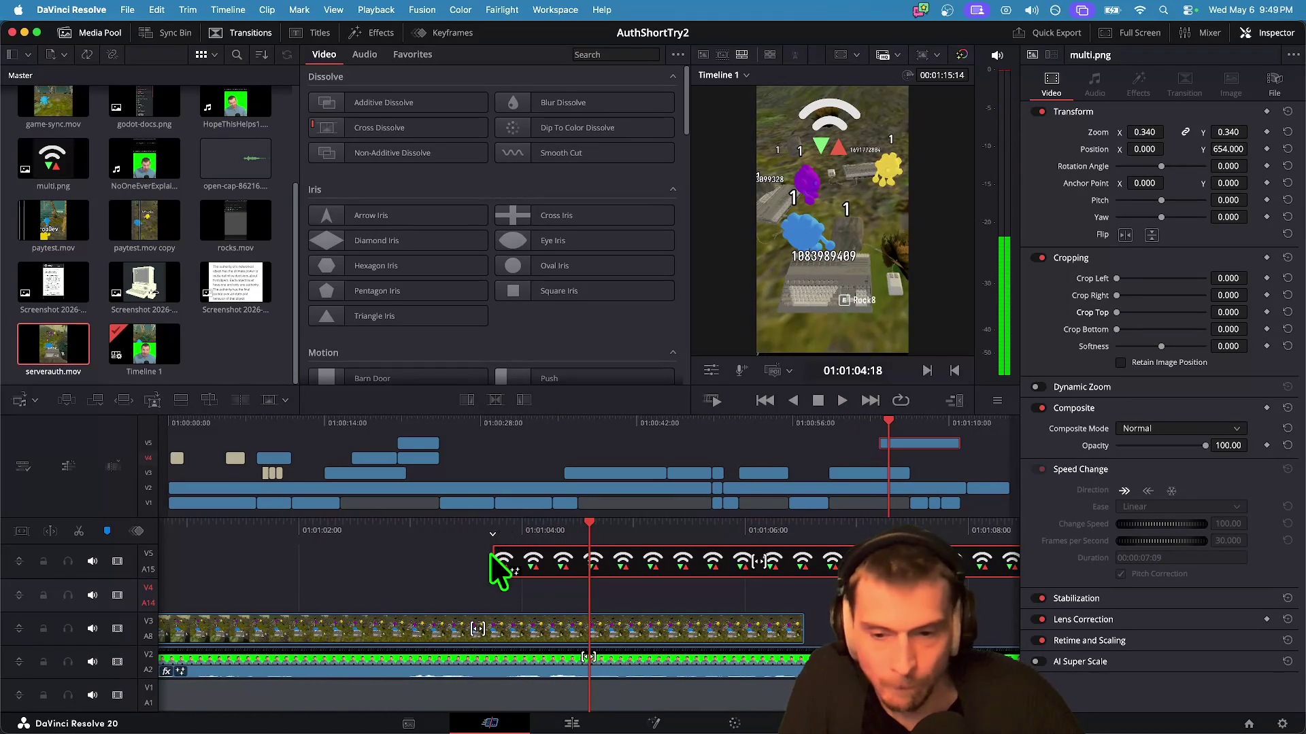
{"action": "left_click_drag", "start_coordinate": [501, 559], "coordinate": [647, 562]}
Step: Play back and scrub the trimmed overlay, then return the playhead to the timeline start
{"action": "key", "text": "space"}
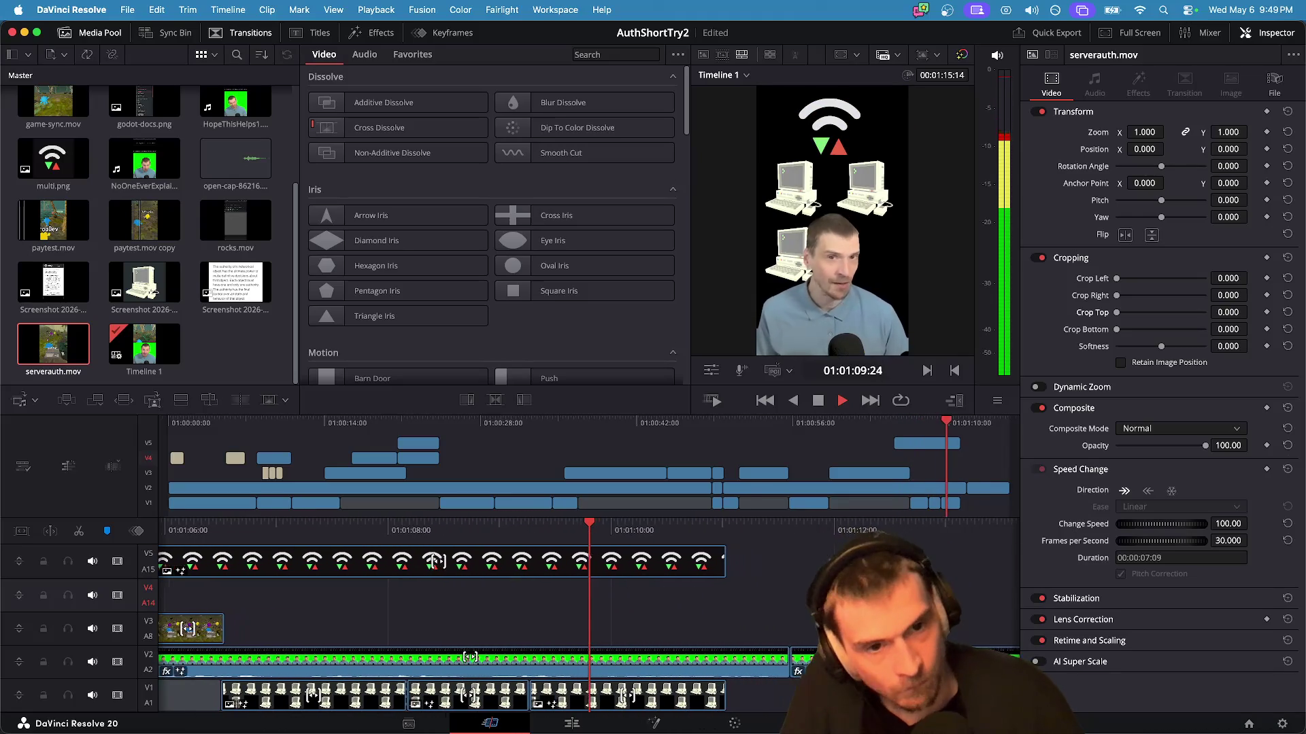
{"action": "key", "text": "space"}
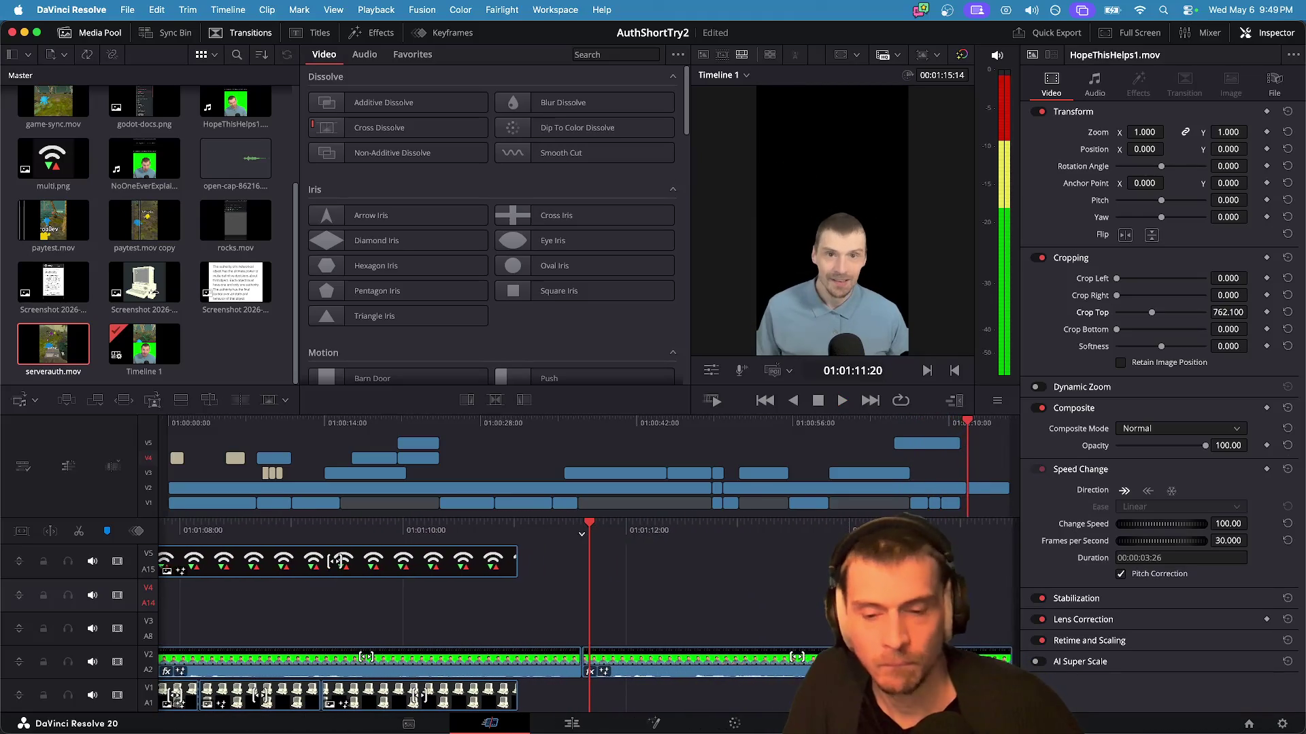
{"action": "key", "text": "j"}
{"action": "key", "text": "j"}
{"action": "key", "text": "j"}
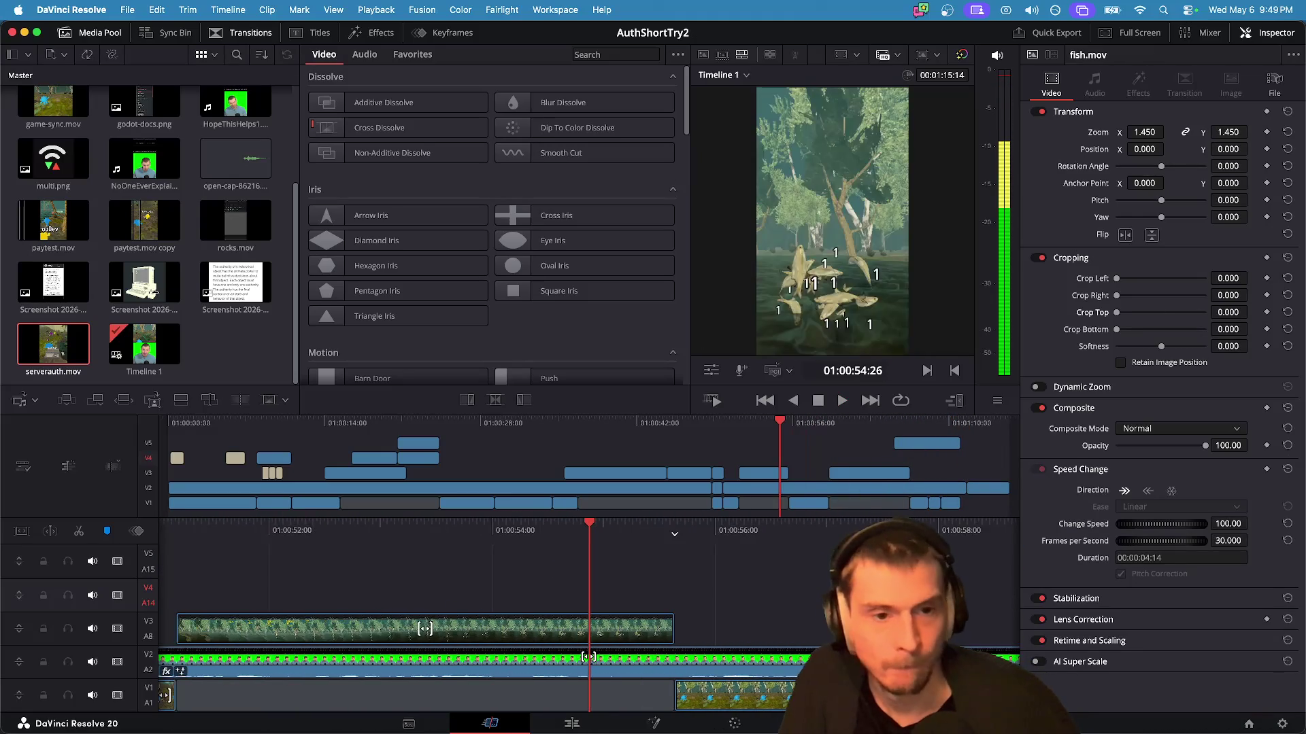
{"action": "key", "text": "l"}
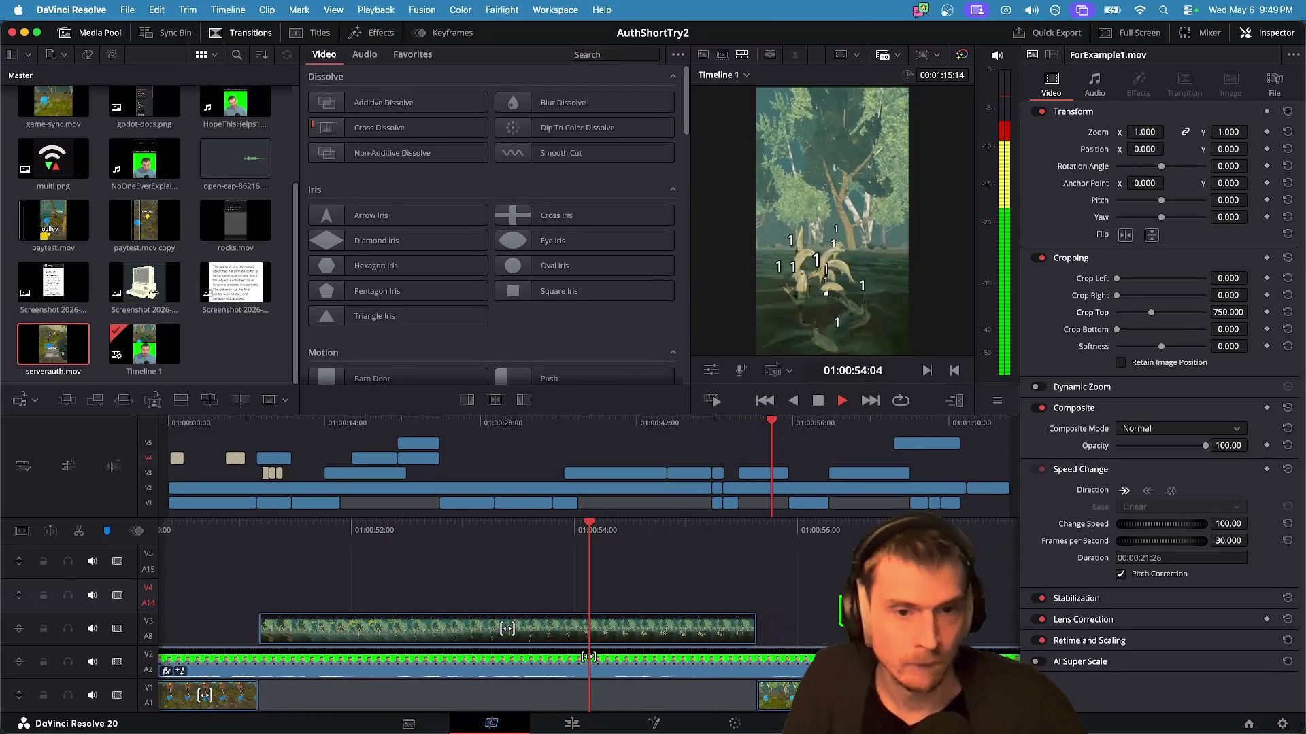
{"action": "key", "text": "j"}
{"action": "key", "text": "j"}
{"action": "key", "text": "j"}
{"action": "key", "text": "l"}
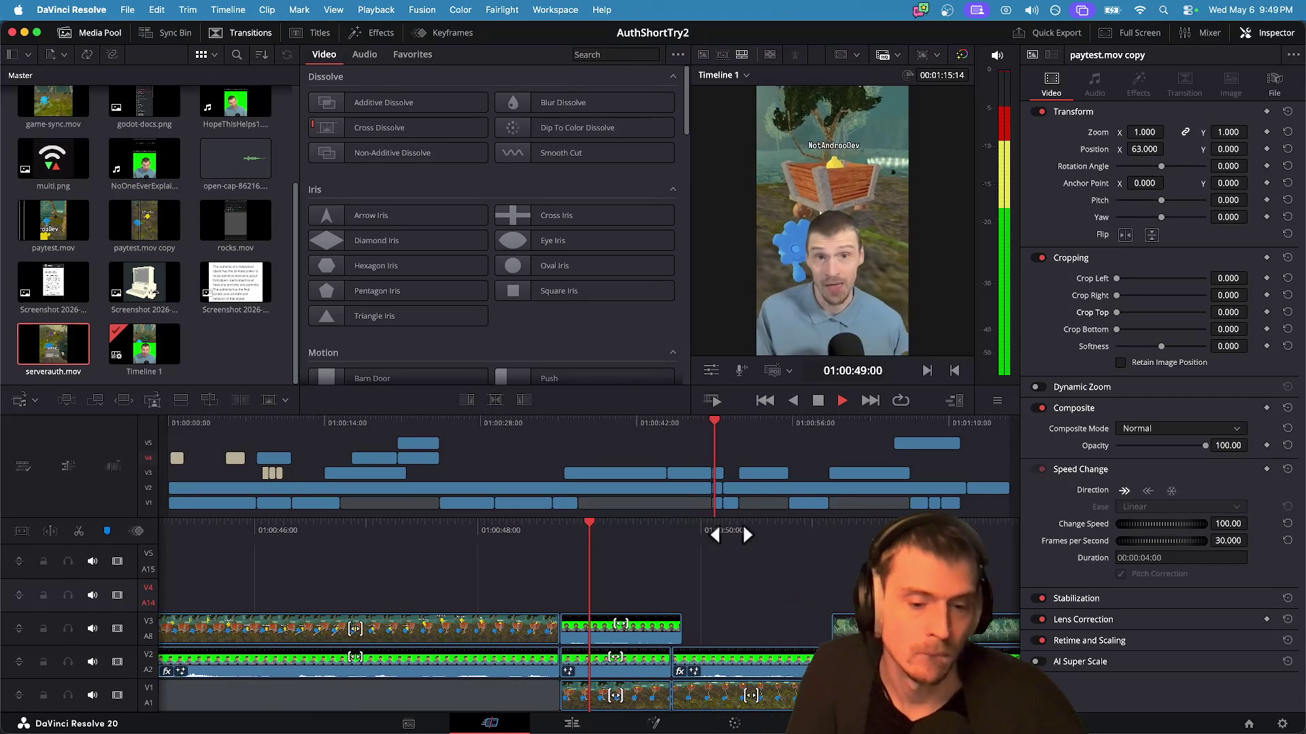
{"action": "key", "text": "k"}
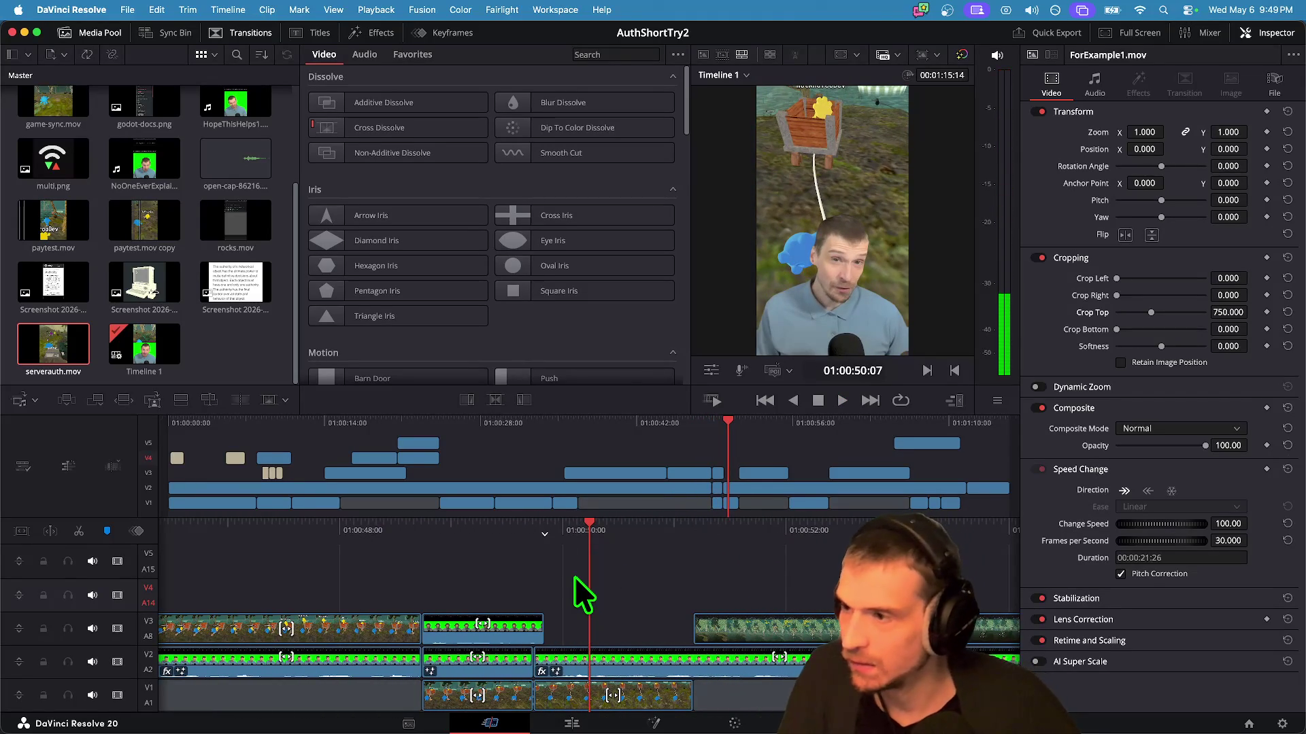
{"action": "key", "text": "v"}
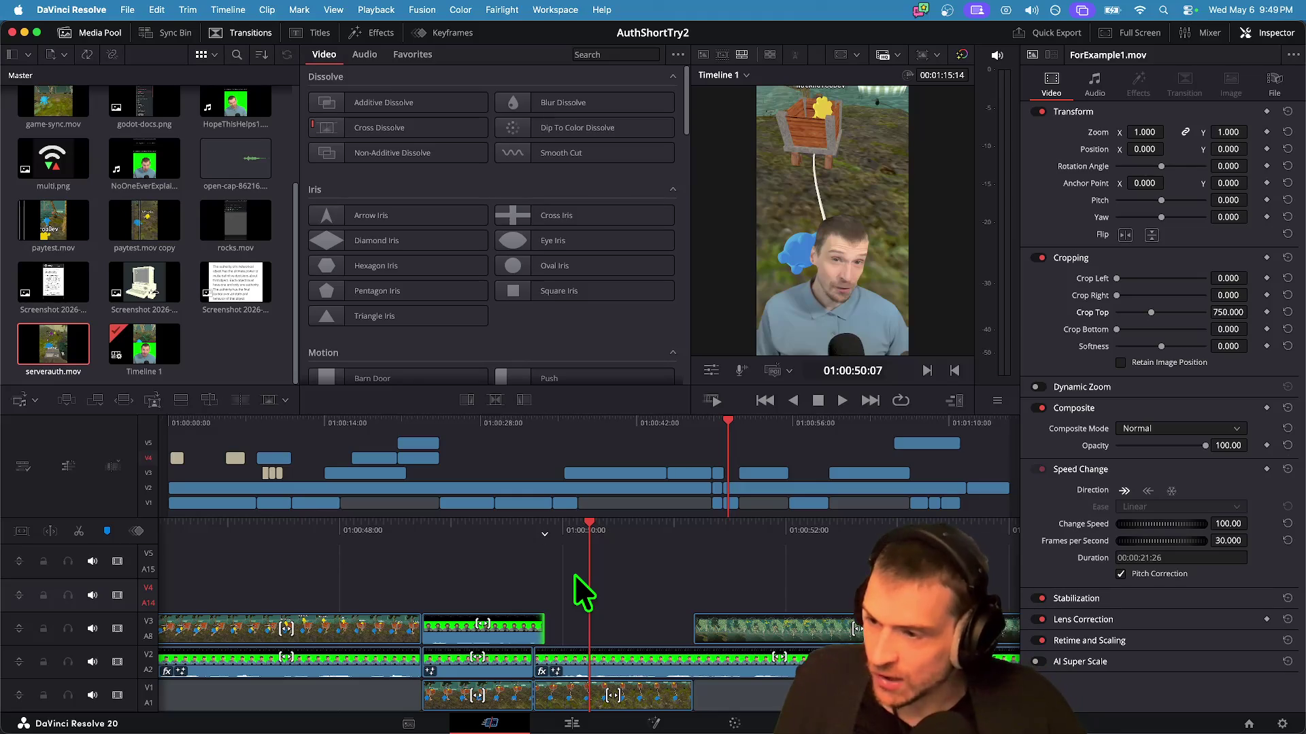
{"action": "mouse_move", "coordinate": [725, 423]}
{"action": "left_mouse_down"}
{"action": "mouse_move", "coordinate": [438, 443]}
{"action": "mouse_move", "coordinate": [104, 408]}
{"action": "left_mouse_up"}
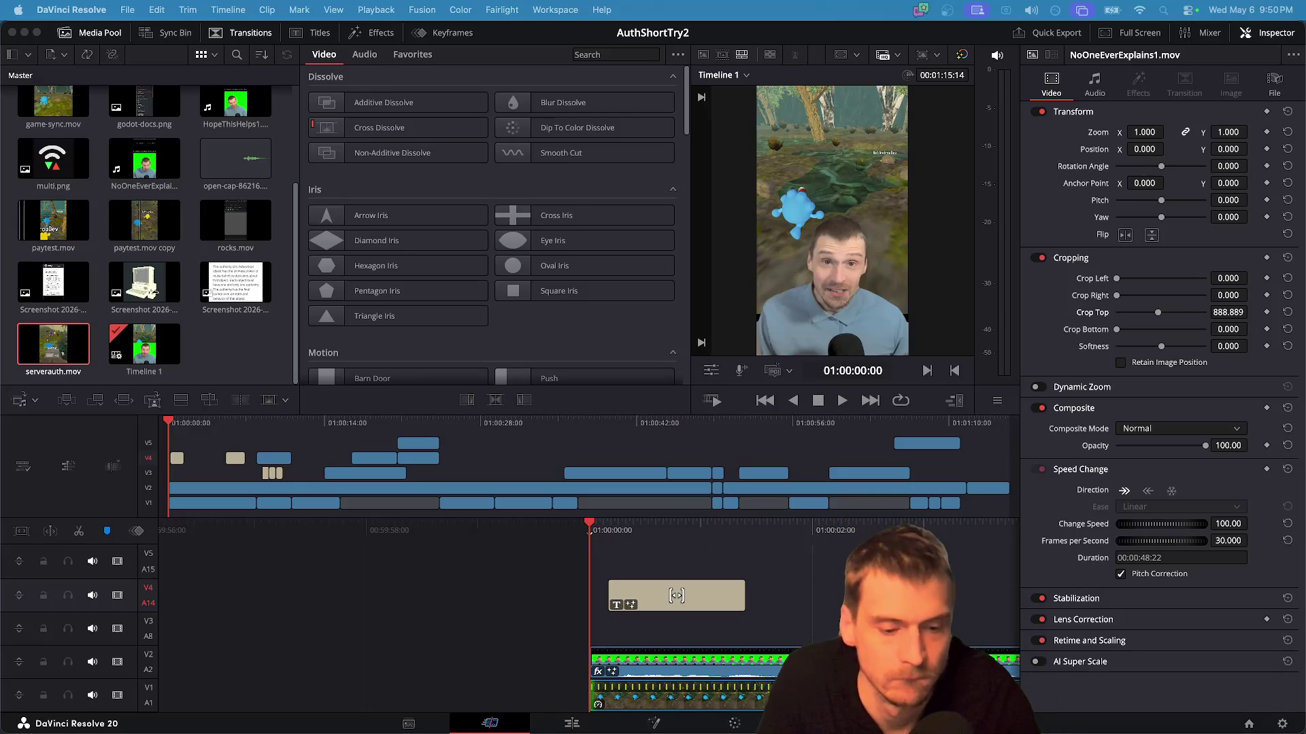
{"action": "key", "text": "shift+8"}
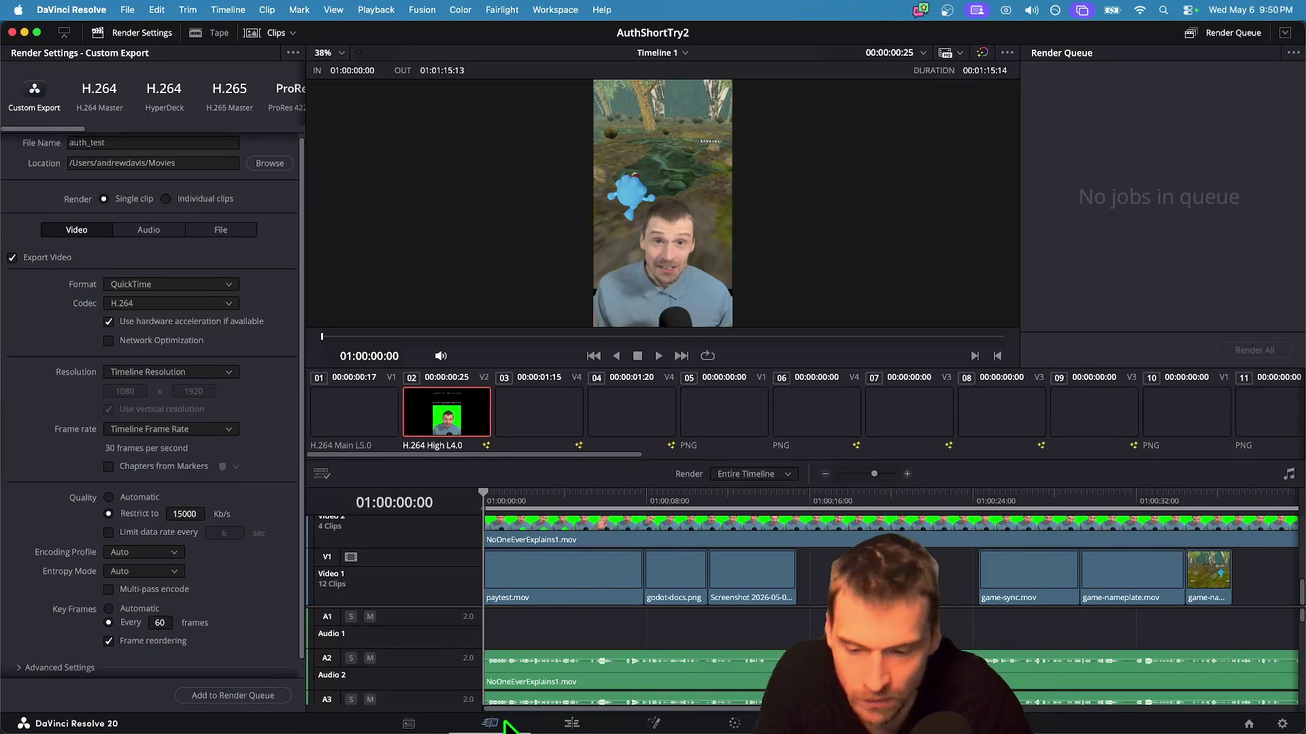
Step: Go from the Deliver page back to Edit and preview the AuthShortTry2 timeline full-screen
{"action": "left_click", "coordinate": [409, 725]}
{"action": "left_click", "coordinate": [491, 725]}
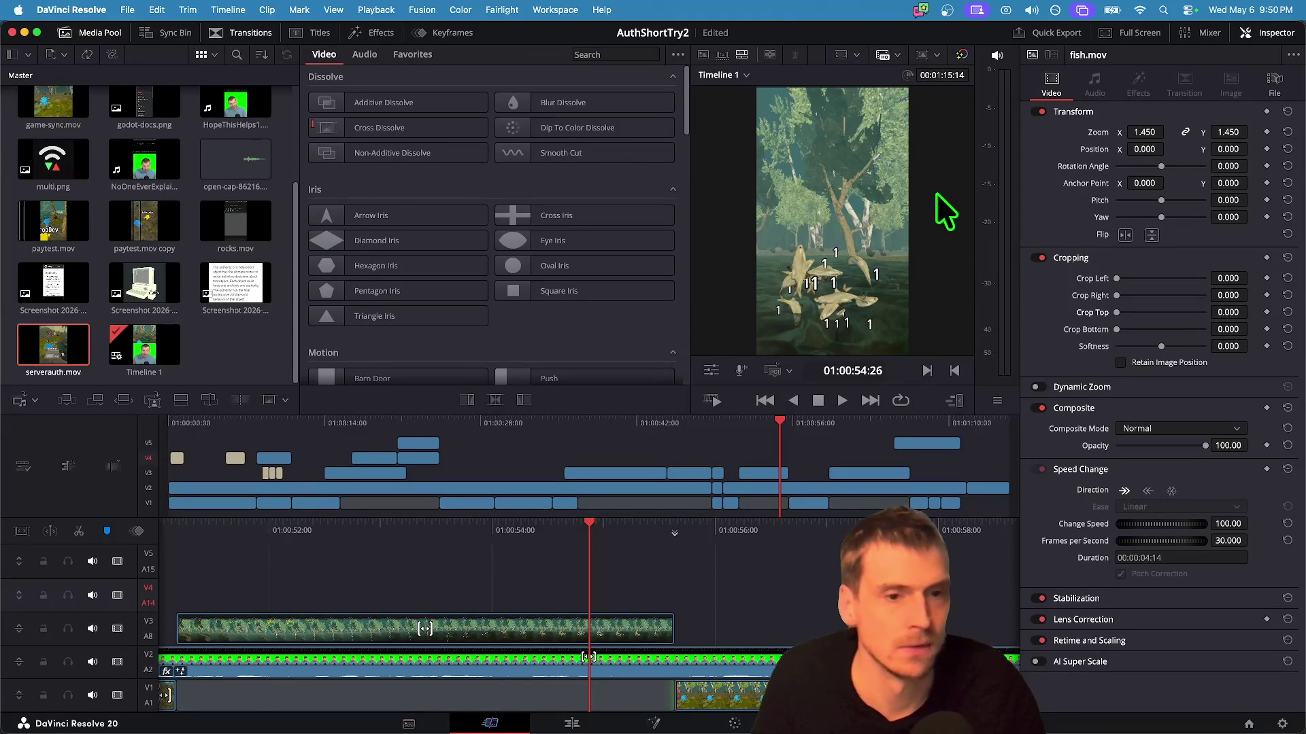
{"action": "left_click", "coordinate": [1121, 32]}
Step: Jump to the start and play the AuthShortTry2 vertical short in full screen
{"action": "key", "text": "Up"}
{"action": "key", "text": "Up"}
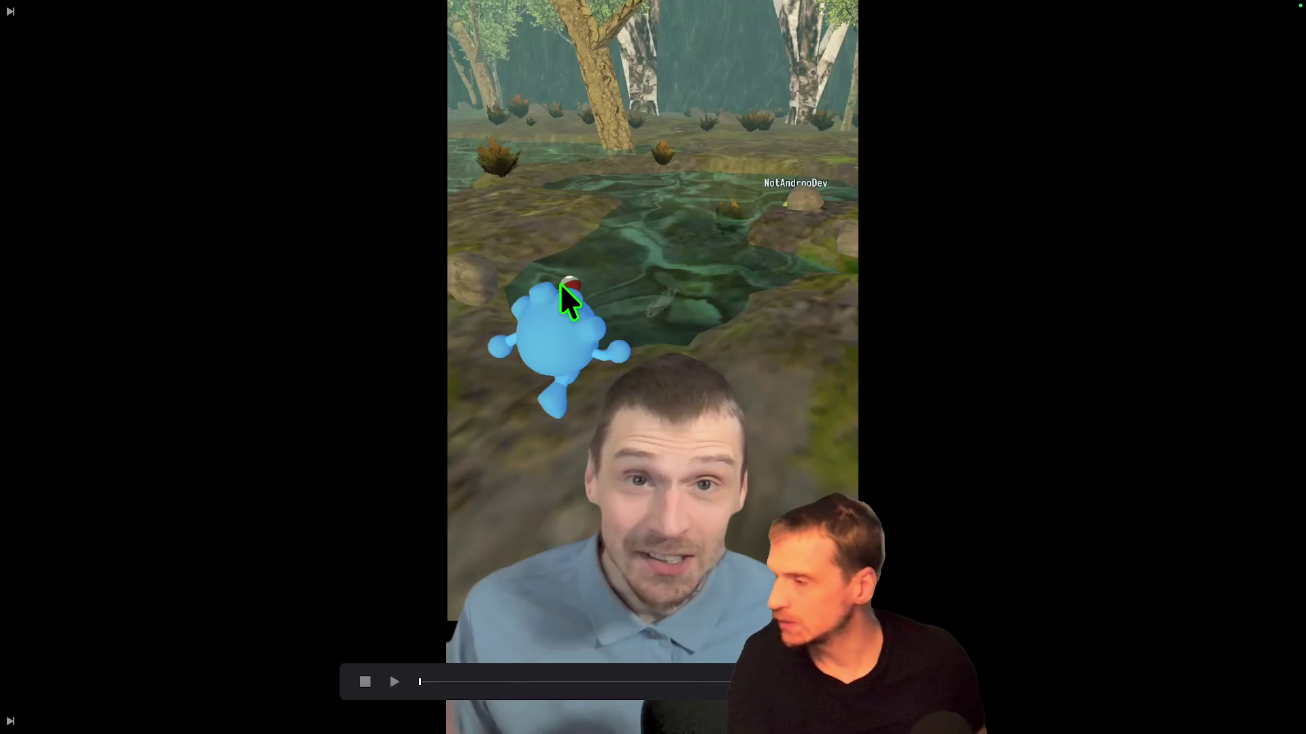
{"action": "key", "text": "space"}
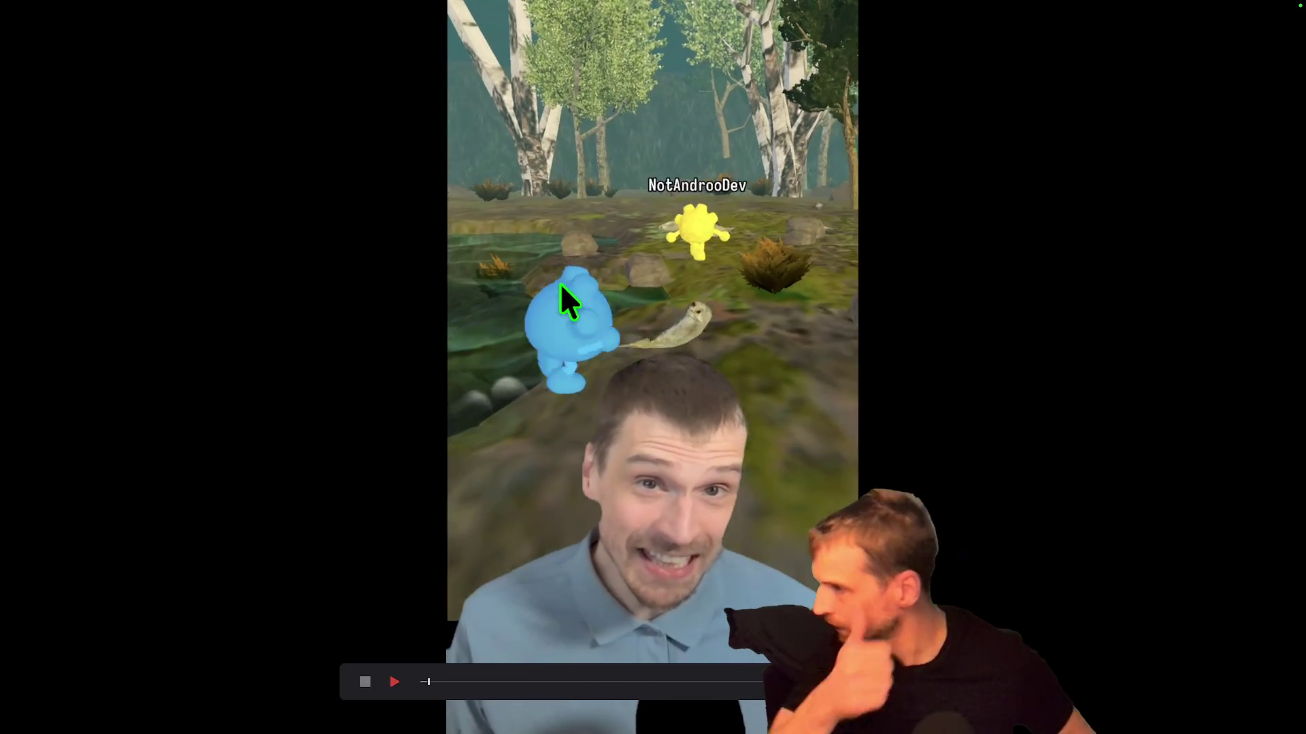
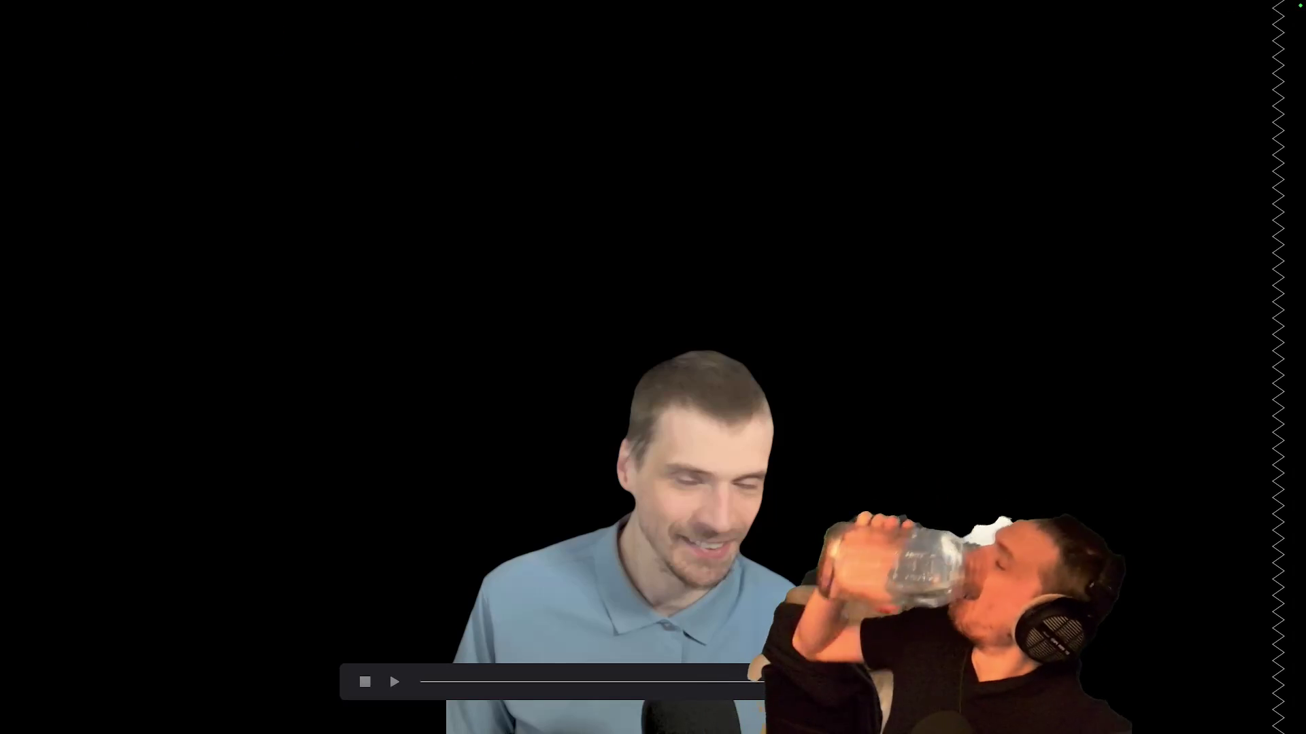
Step: Exit the full-screen viewer to return to AuthShortTry2's Edit page
{"action": "mouse_move", "coordinate": [744, 700]}
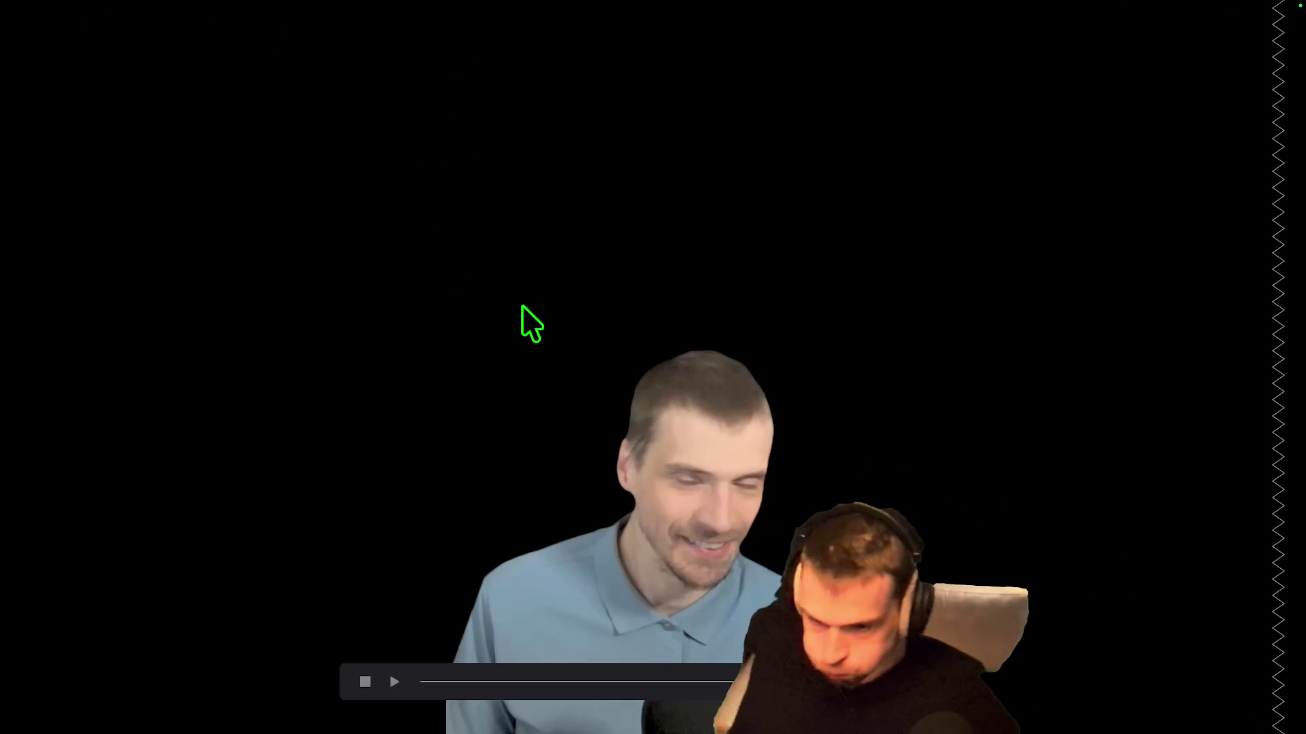
{"action": "key", "text": "Escape"}
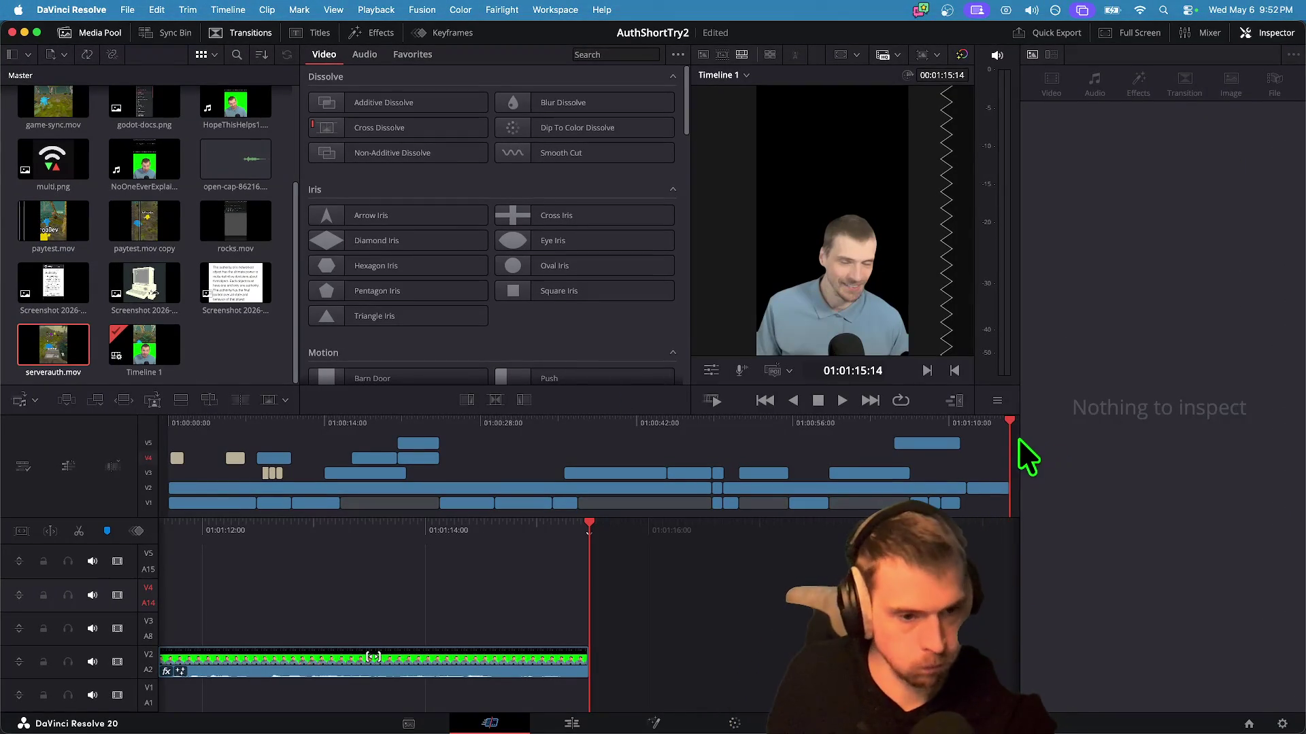
Step: Jump the playhead to the timeline start and play AuthShortTry2's opening seconds for review
{"action": "left_click", "coordinate": [72, 349]}
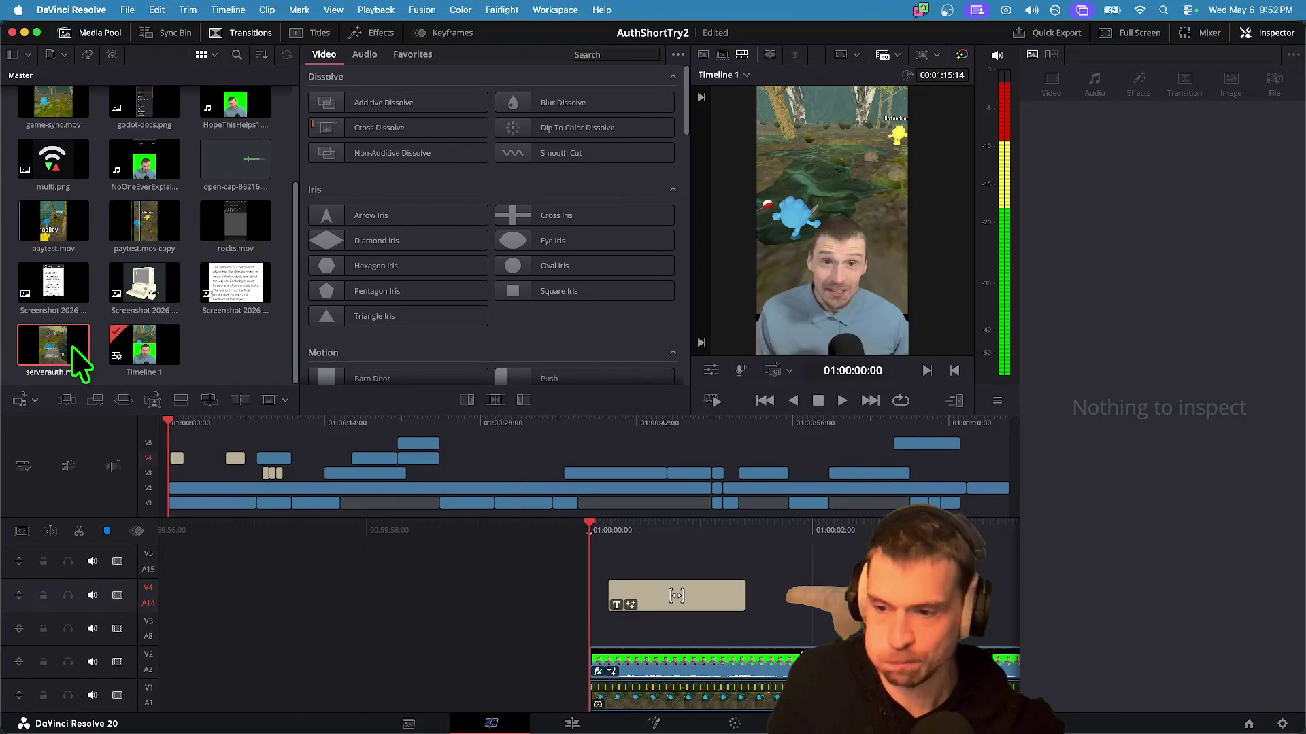
{"action": "key", "text": "Home"}
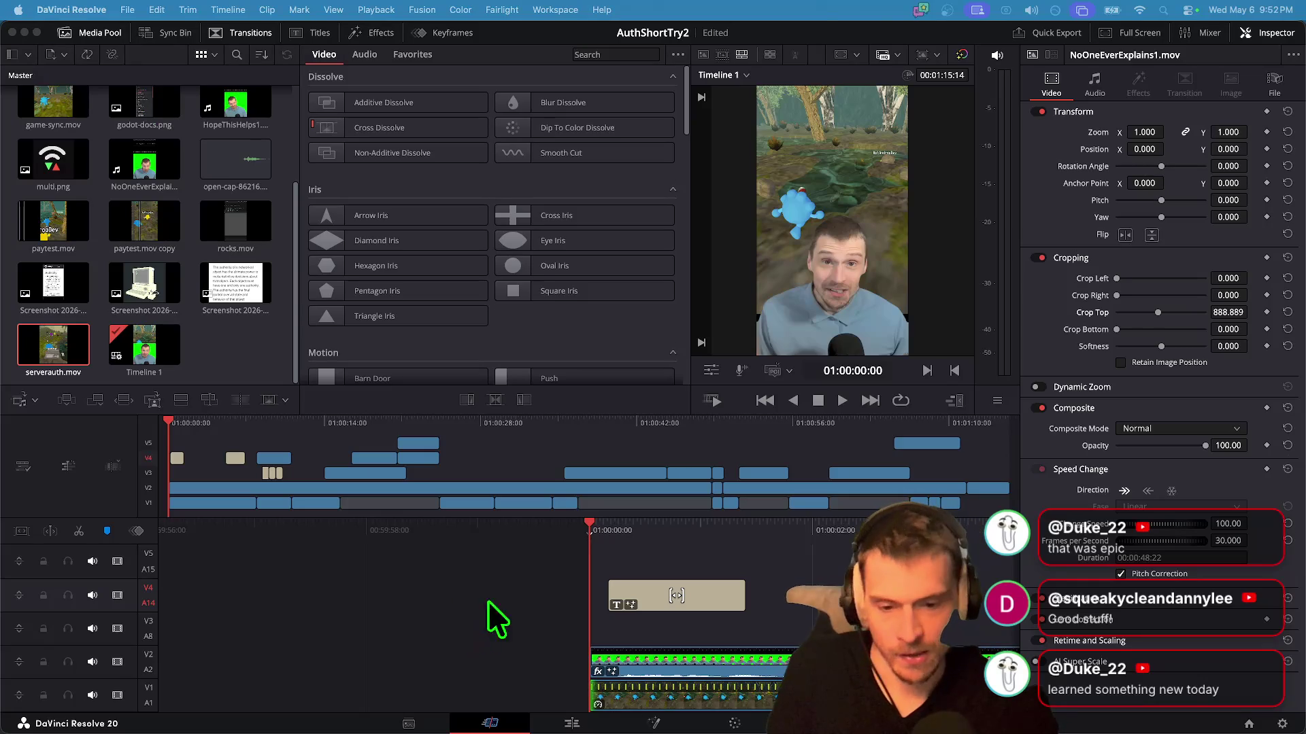
{"action": "key", "text": "space"}
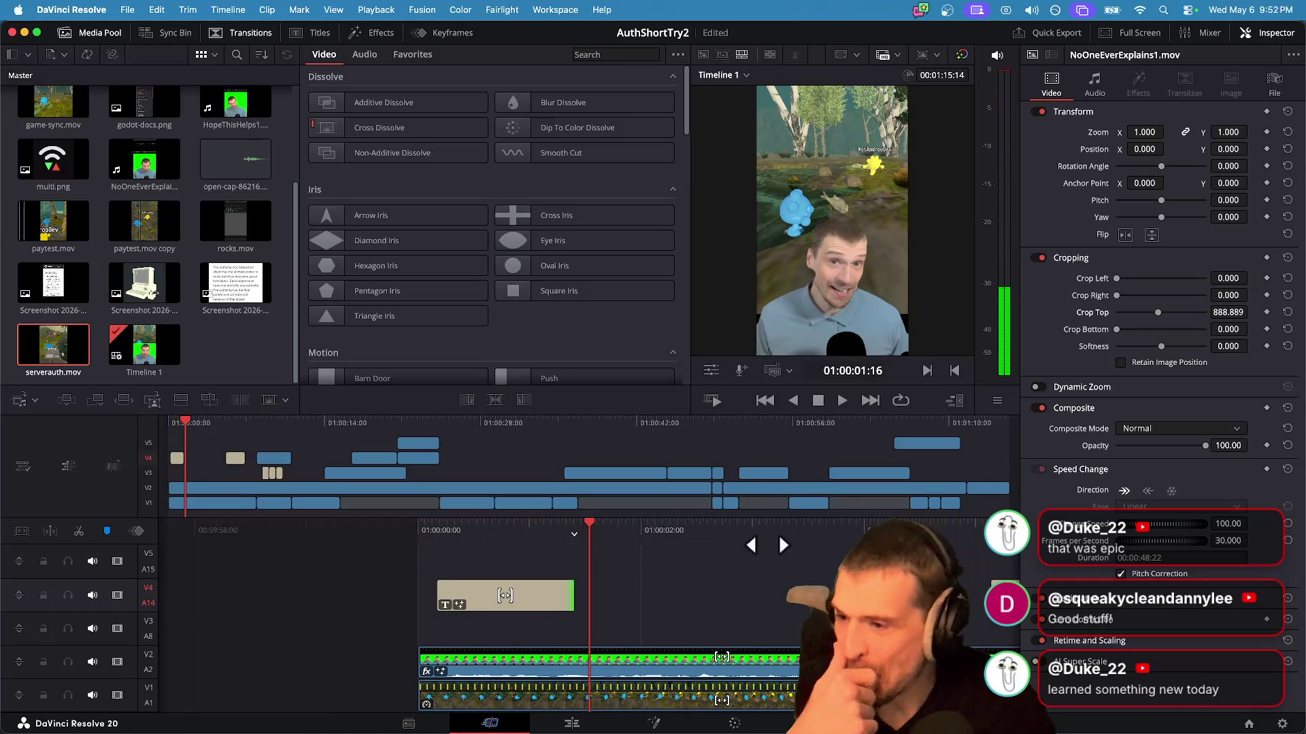
{"action": "key", "text": "space"}
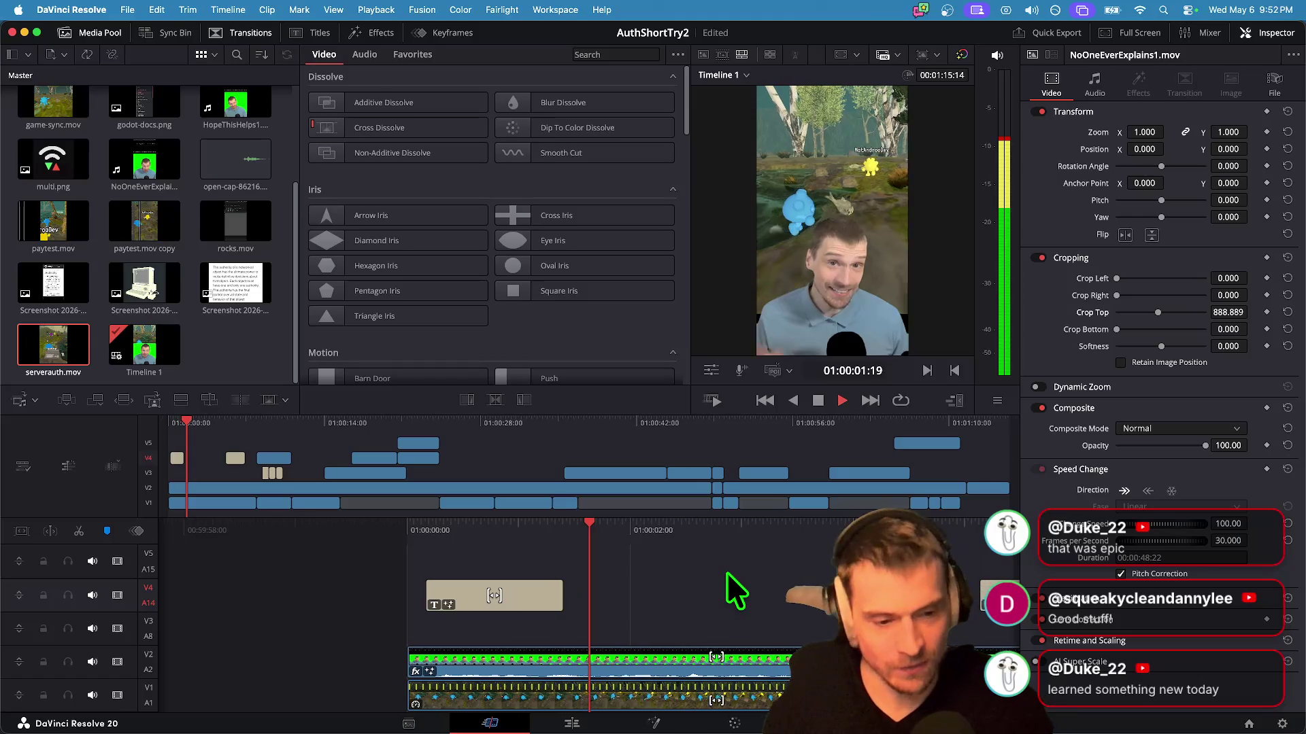
{"action": "key", "text": "Home"}
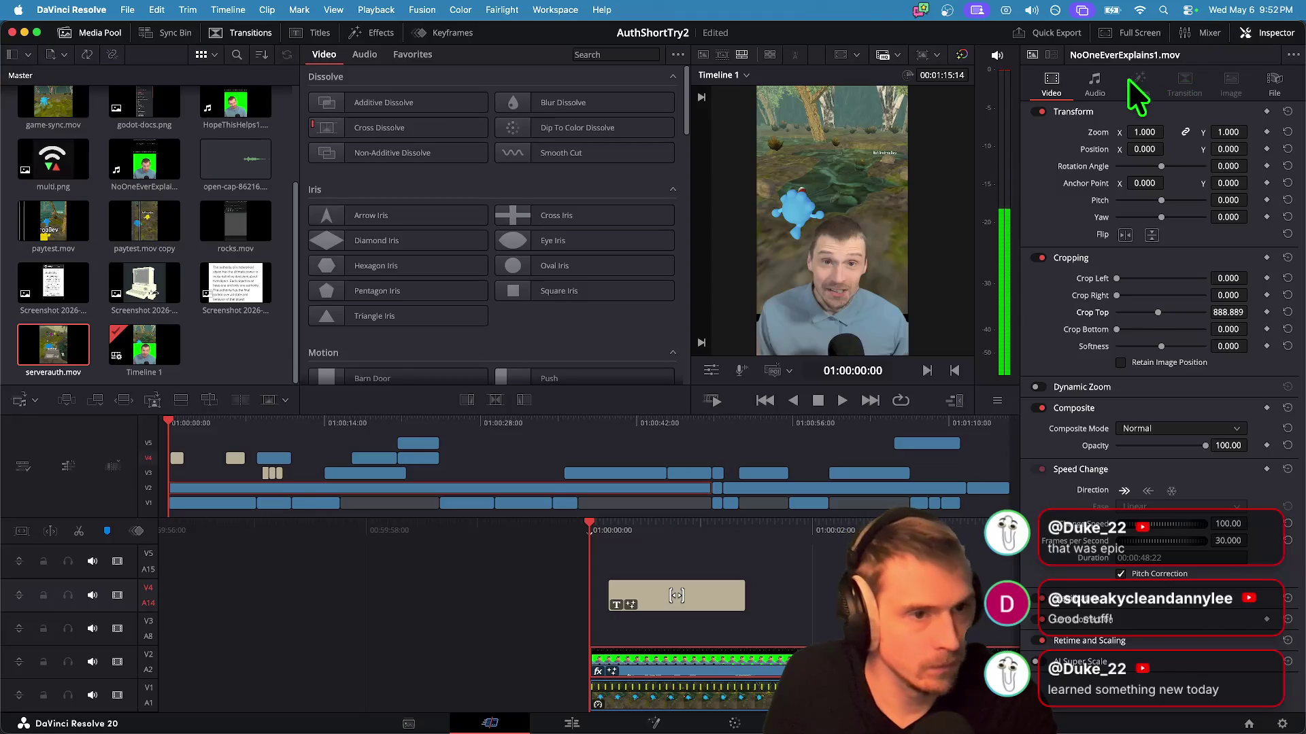
Step: Lower the selected clip's volume to -3.0 in the Inspector's Audio settings and listen
{"action": "left_click", "coordinate": [1094, 85]}
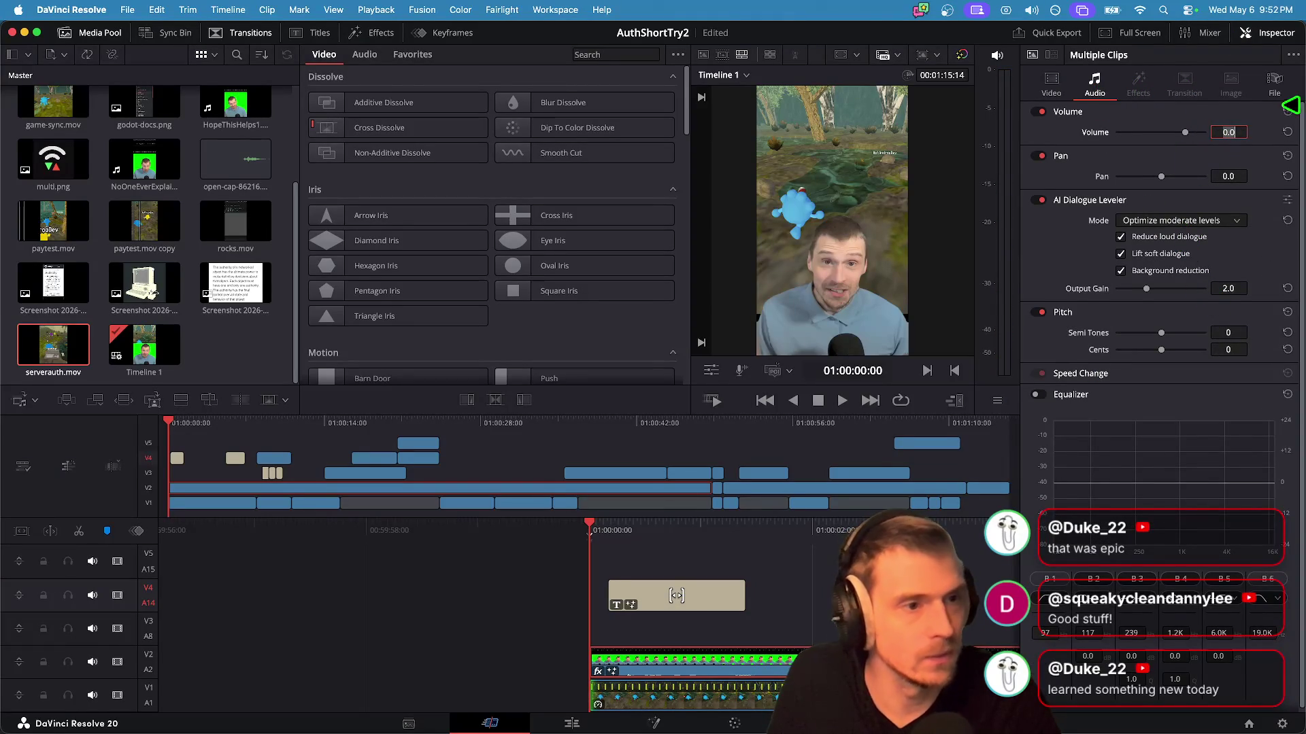
{"action": "type", "text": "-0."}
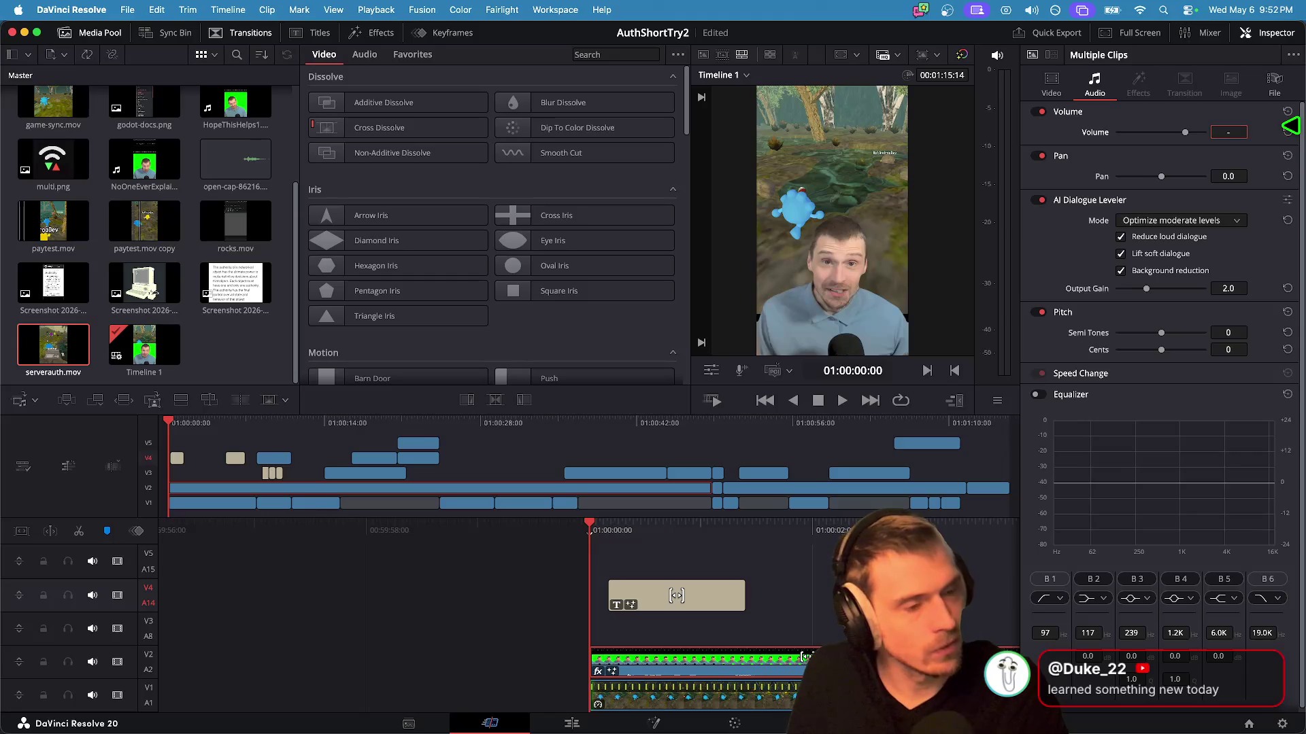
{"action": "key", "text": "Return"}
{"action": "key", "text": "space"}
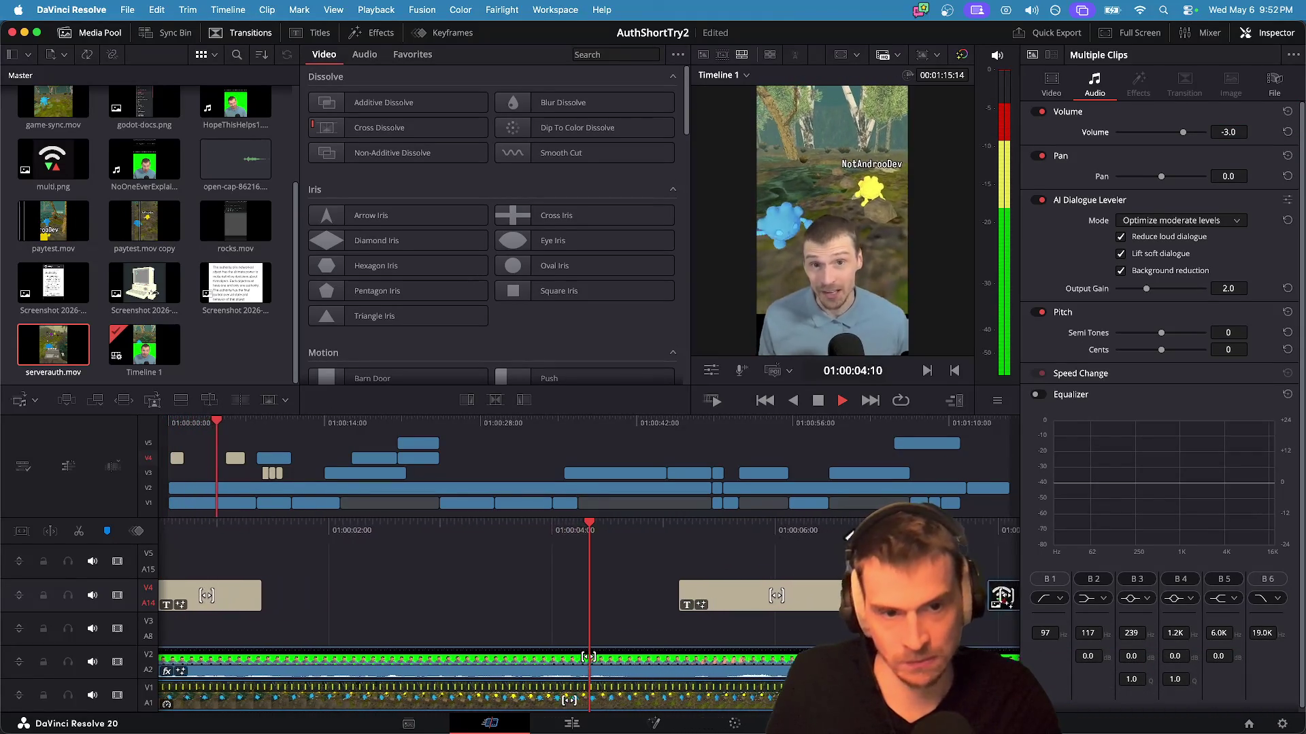
{"action": "key", "text": "space"}
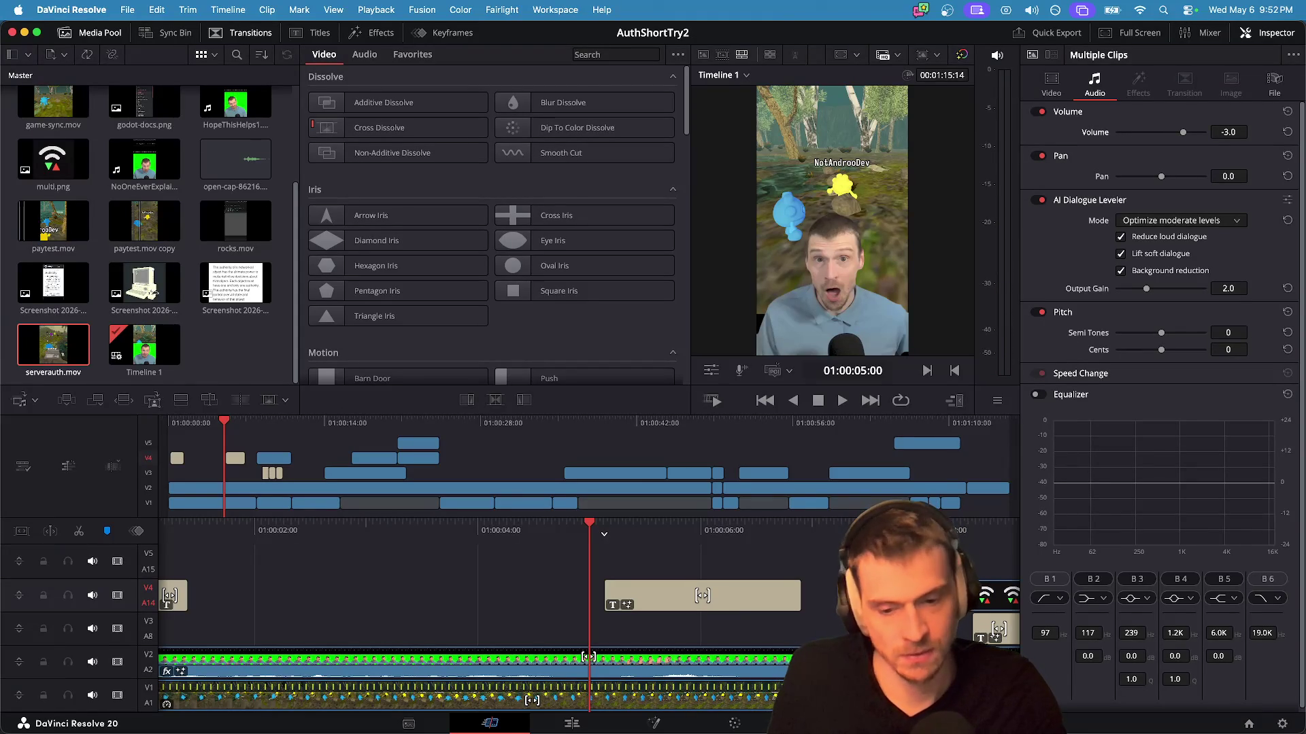
Step: Scrub back near the beginning and play a short stretch to listen again
{"action": "mouse_move", "coordinate": [605, 524]}
{"action": "left_mouse_down"}
{"action": "mouse_move", "coordinate": [451, 527]}
{"action": "mouse_move", "coordinate": [583, 528]}
{"action": "left_mouse_up"}
{"action": "left_click", "coordinate": [647, 547]}
{"action": "key", "text": "space"}
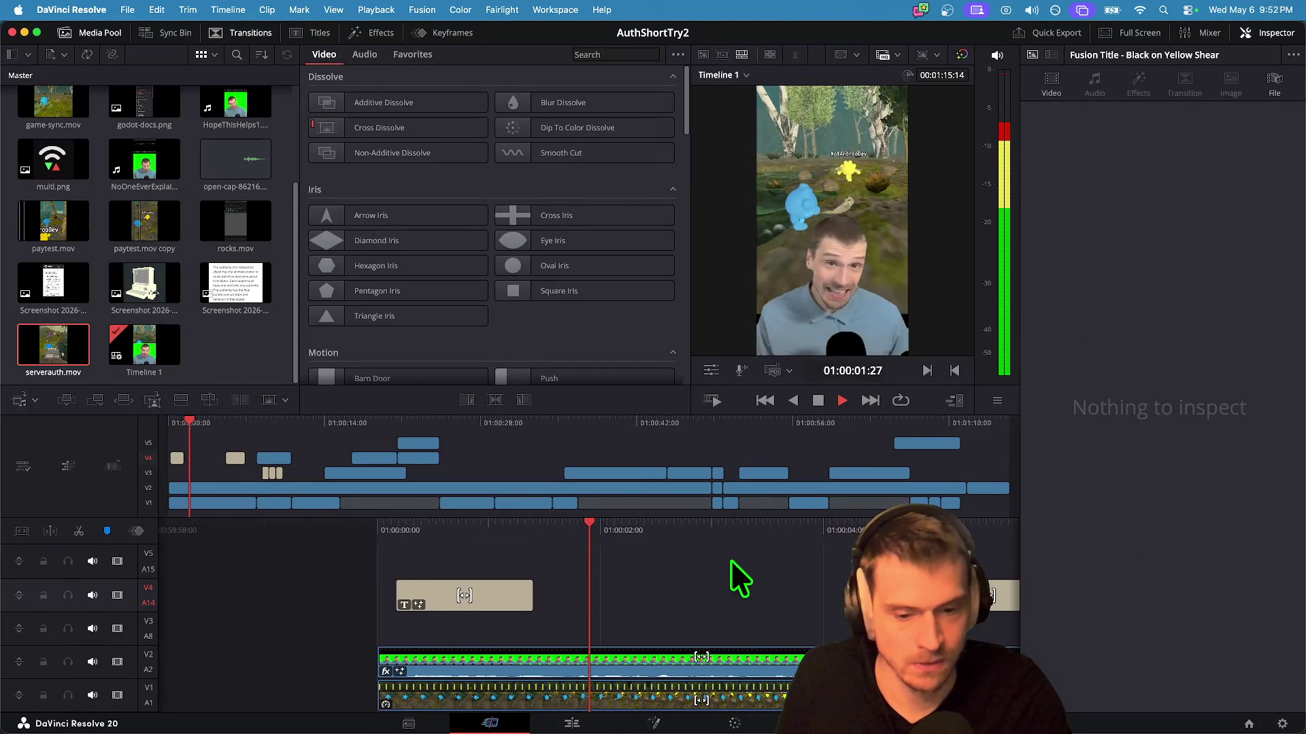
{"action": "key", "text": "space"}
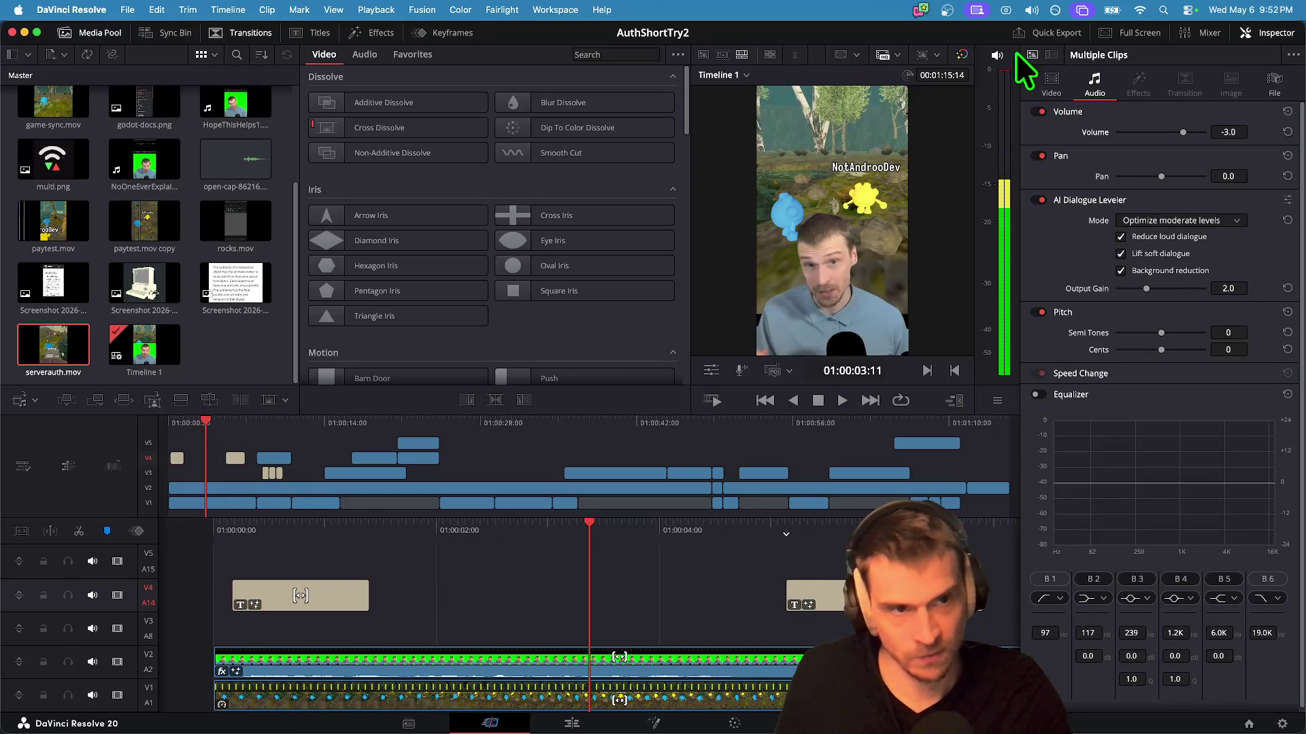
Step: Set the V2 talking clip's volume to -4.0 and replay from the timeline start
{"action": "left_click", "coordinate": [653, 666]}
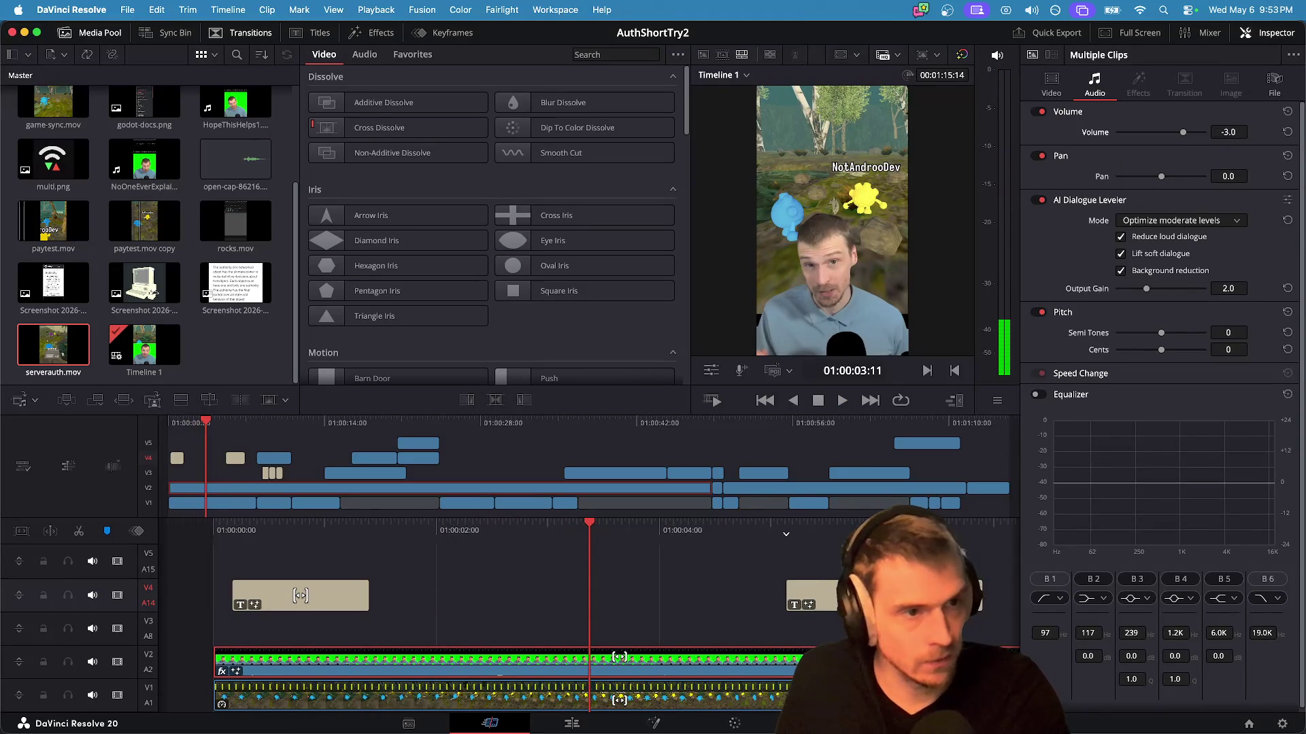
{"action": "left_click", "coordinate": [1228, 132]}
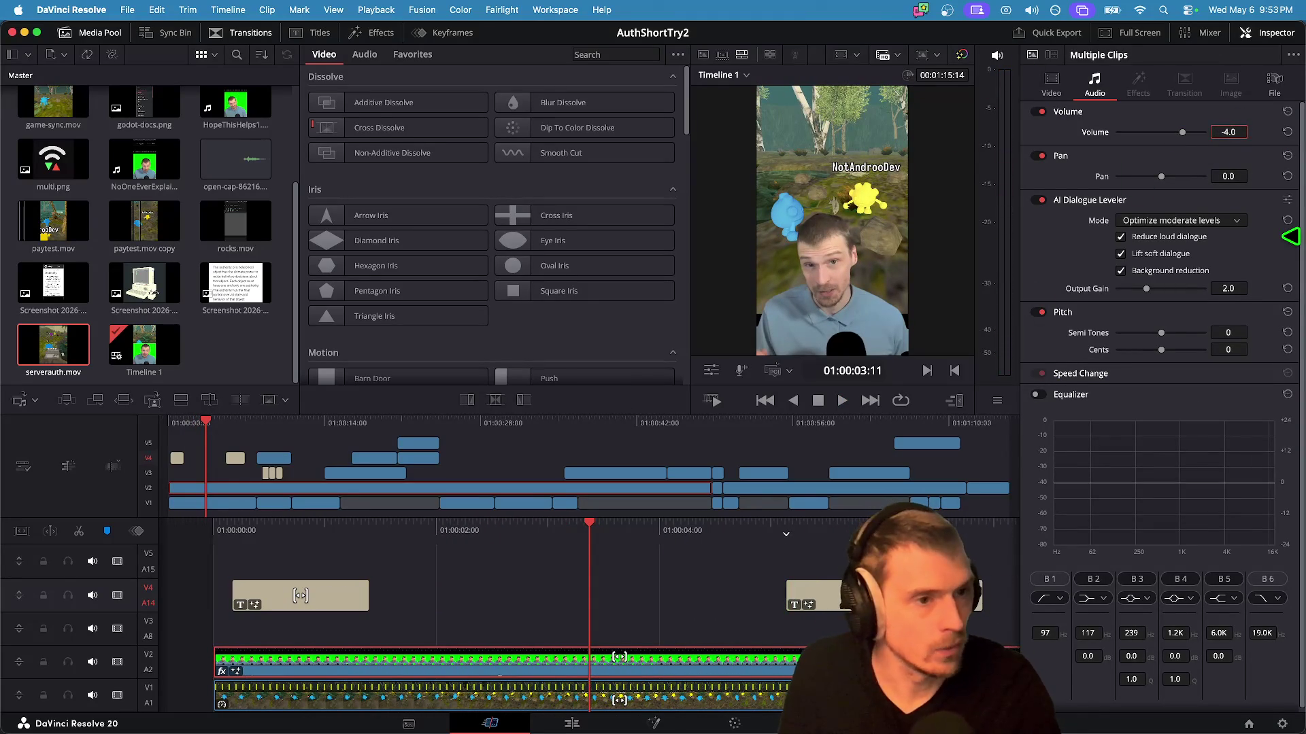
{"action": "left_click", "coordinate": [759, 577]}
{"action": "key", "text": "Home"}
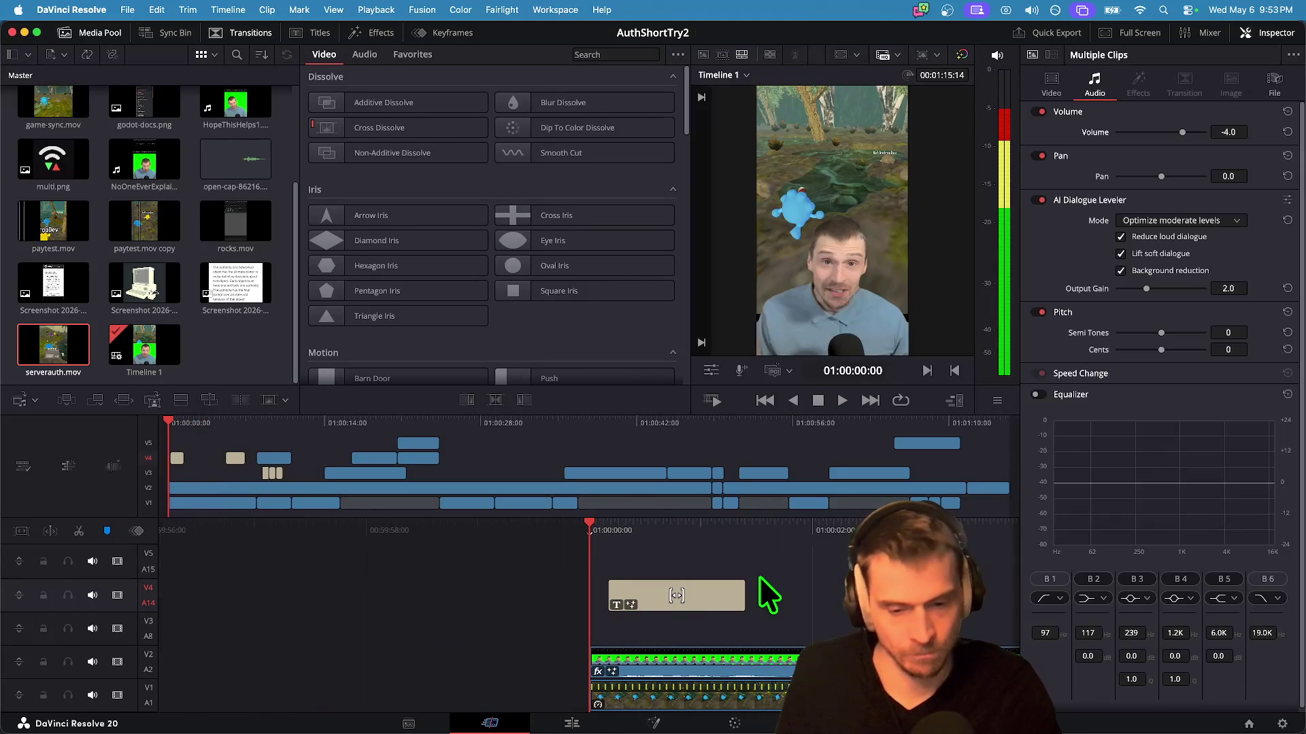
{"action": "key", "text": "space"}
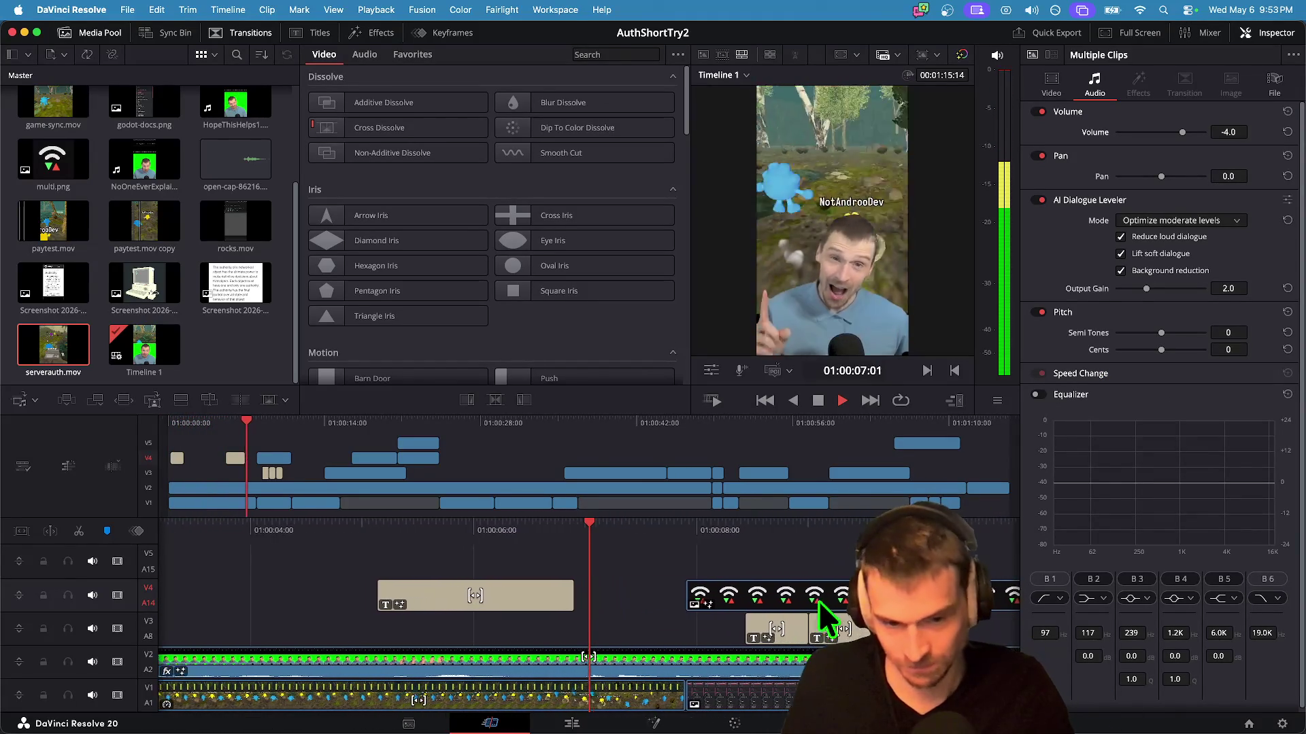
Step: Shuttle through the edit past 38 seconds with Space, L and J, then select the V2 talking clip
{"action": "key", "text": "space"}
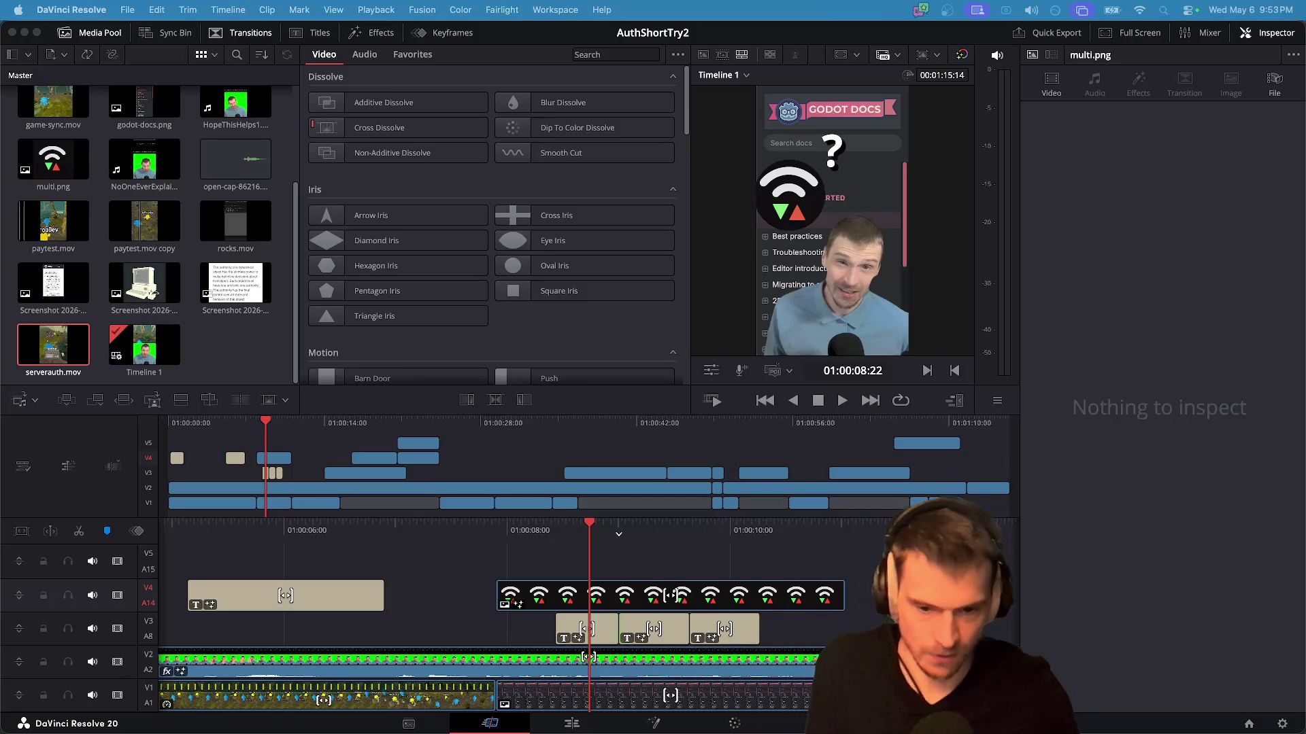
{"action": "key", "text": "space"}
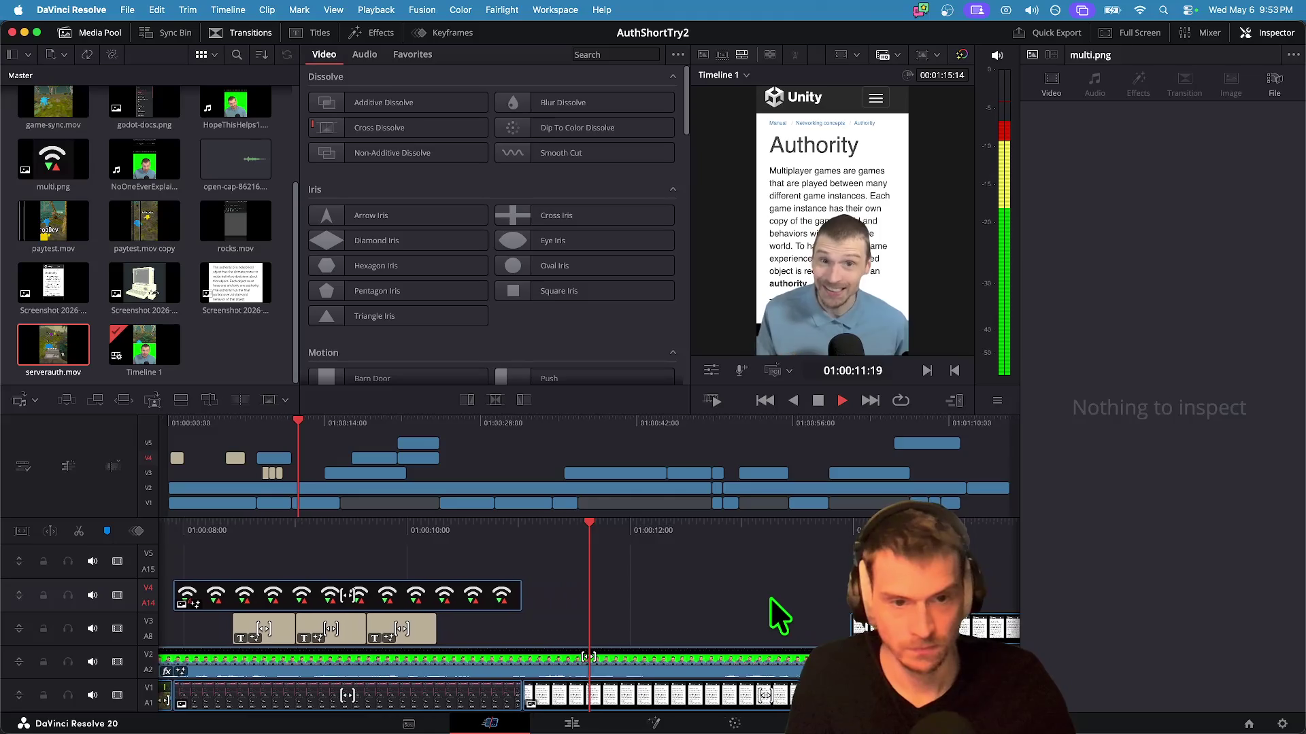
{"action": "key", "text": "space"}
{"action": "key", "text": "l"}
{"action": "key", "text": "l"}
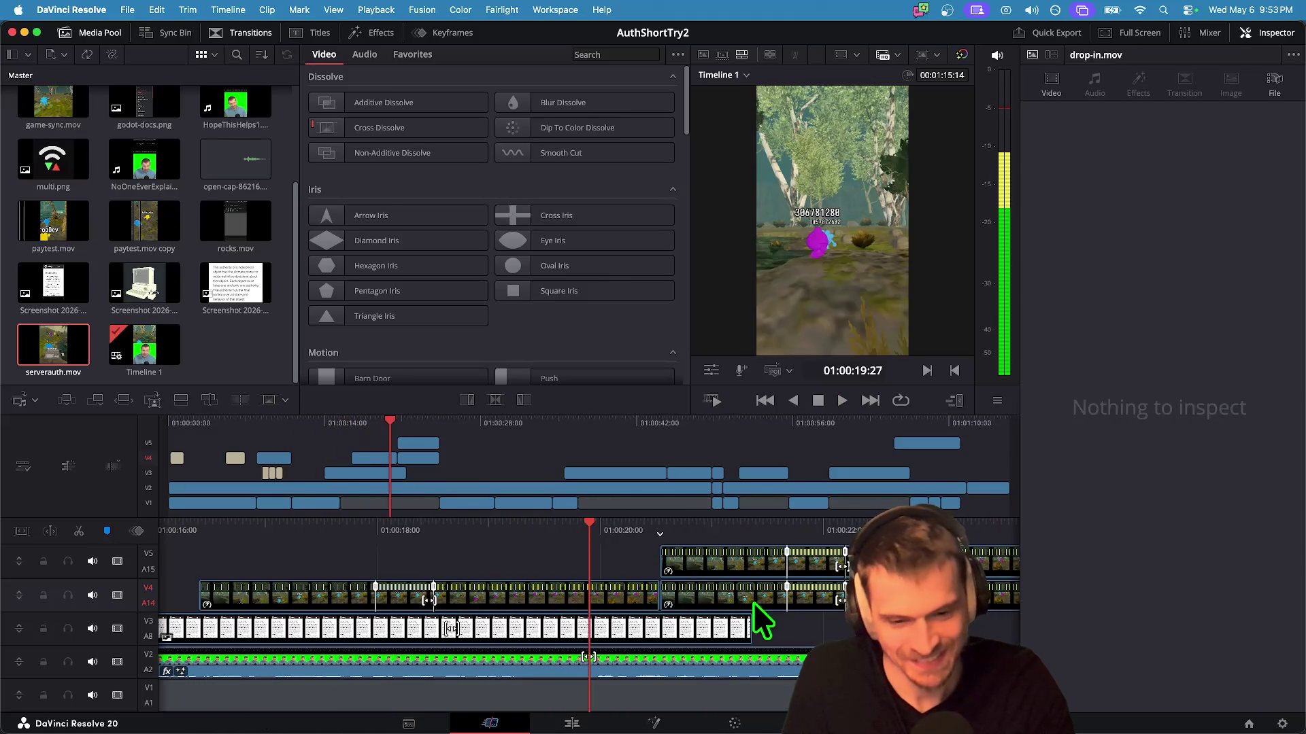
{"action": "key", "text": "space"}
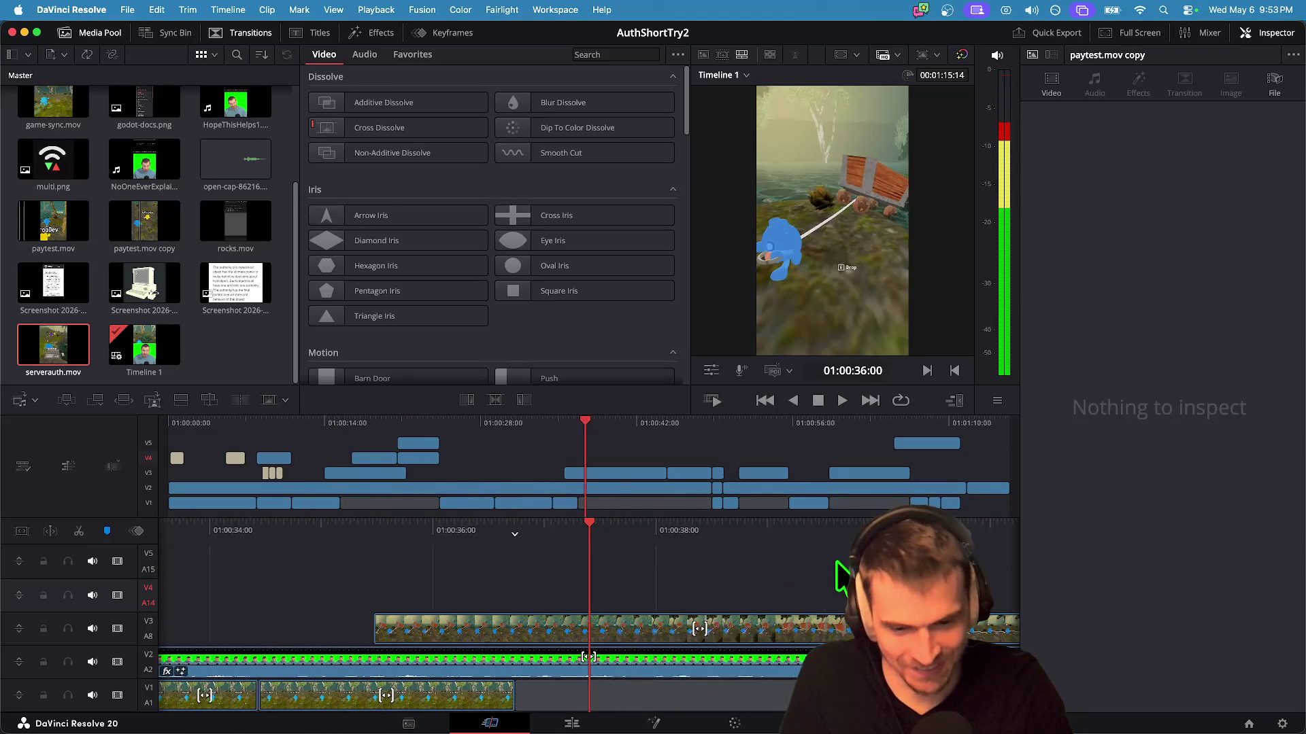
{"action": "key", "text": "j"}
{"action": "key", "text": "j"}
{"action": "key", "text": "j"}
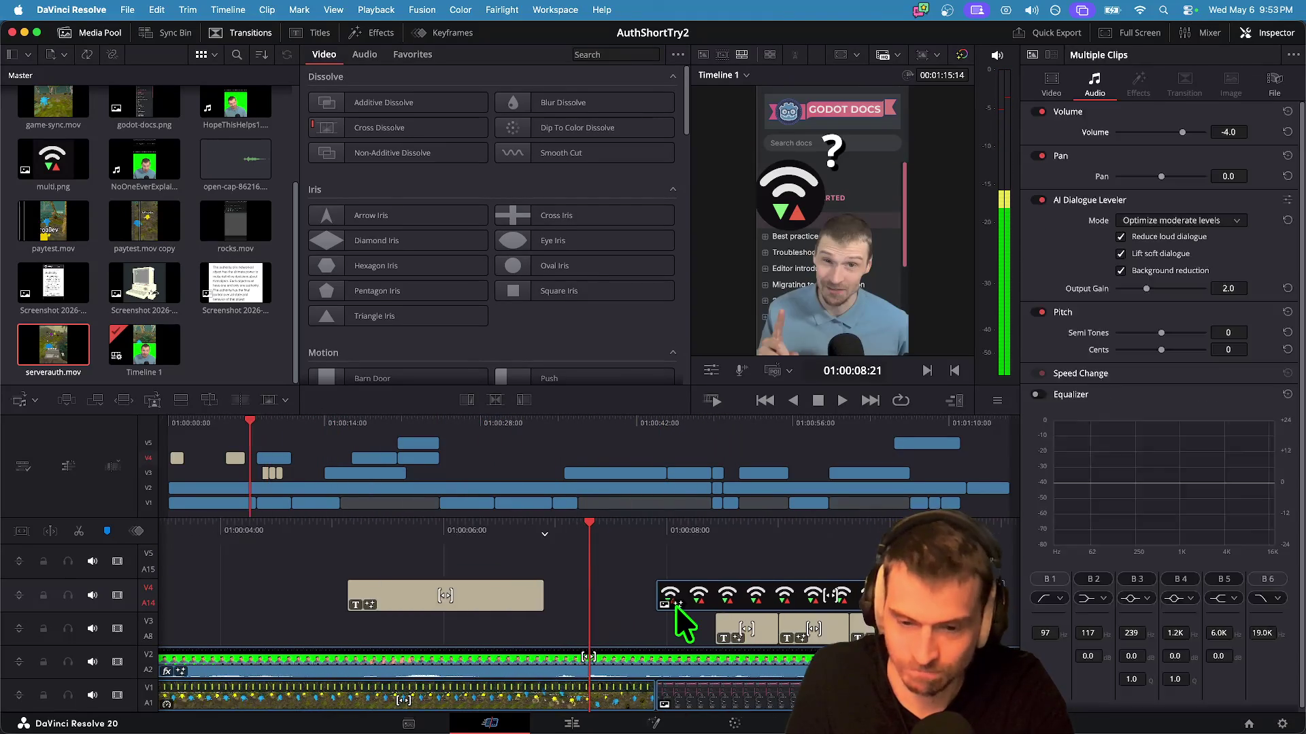
{"action": "key", "text": "l"}
{"action": "key", "text": "l"}
{"action": "key", "text": "l"}
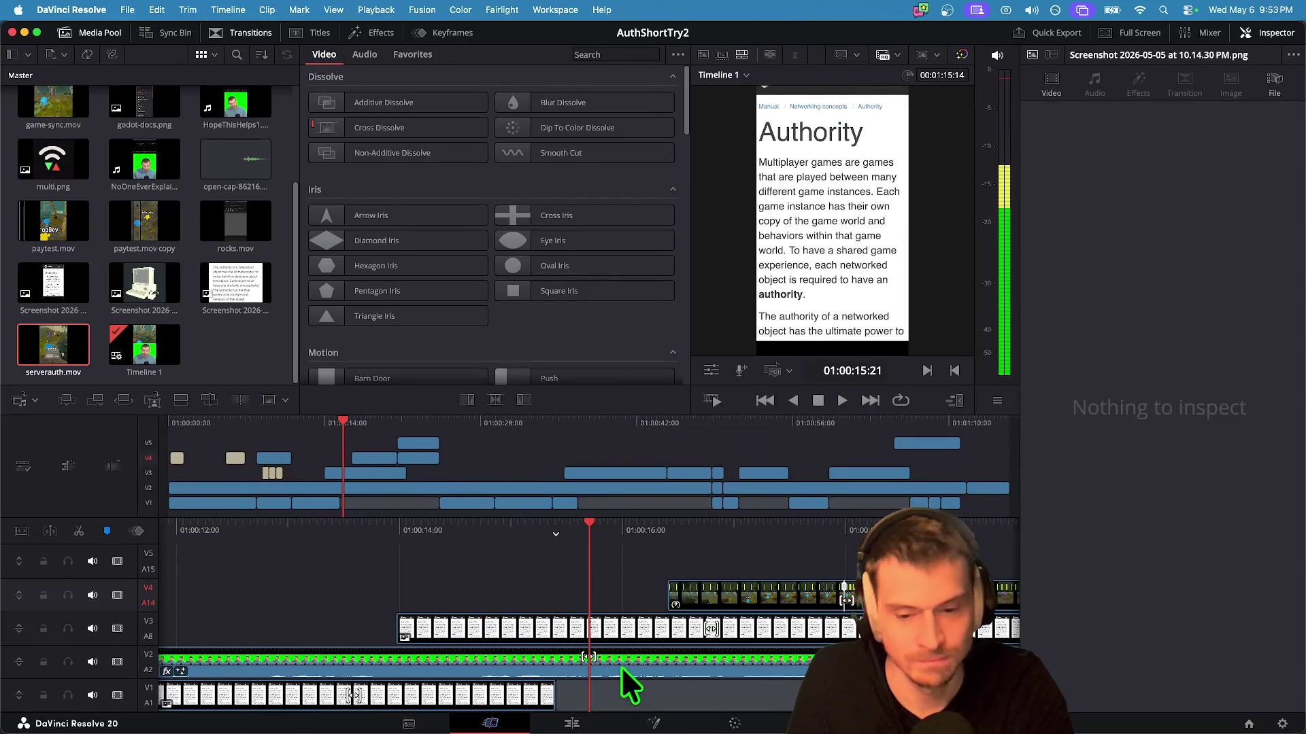
{"action": "left_click", "coordinate": [620, 666]}
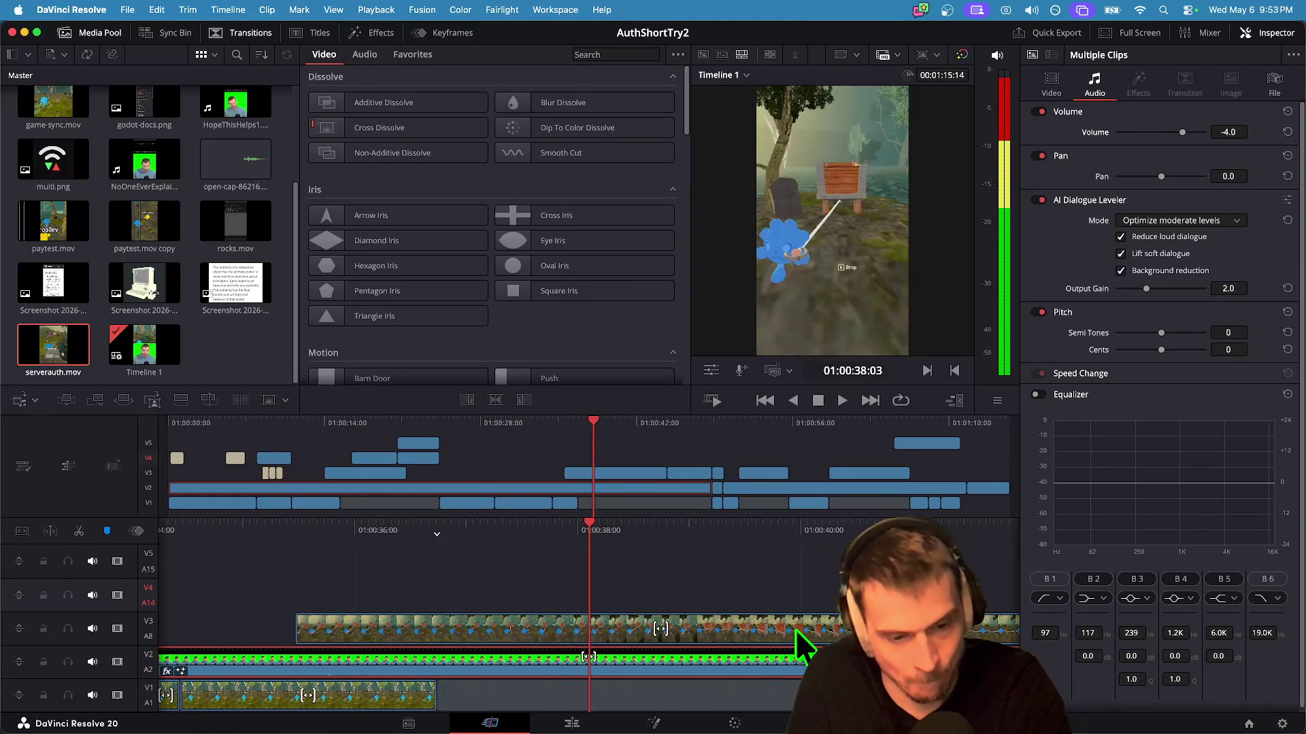
Step: Stop playback and compare the V3 and V2 clips' audio volume in the Inspector
{"action": "key", "text": "space"}
{"action": "left_click", "coordinate": [685, 602]}
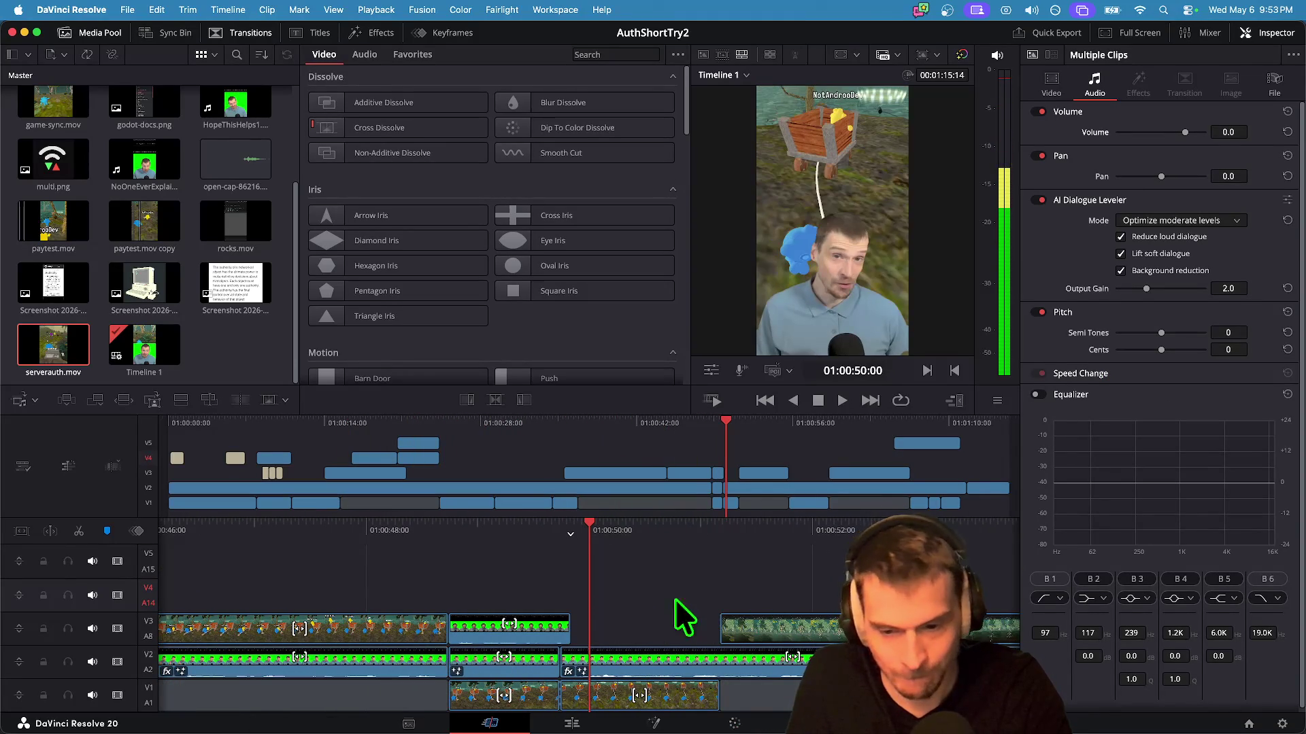
{"action": "left_click", "coordinate": [550, 625]}
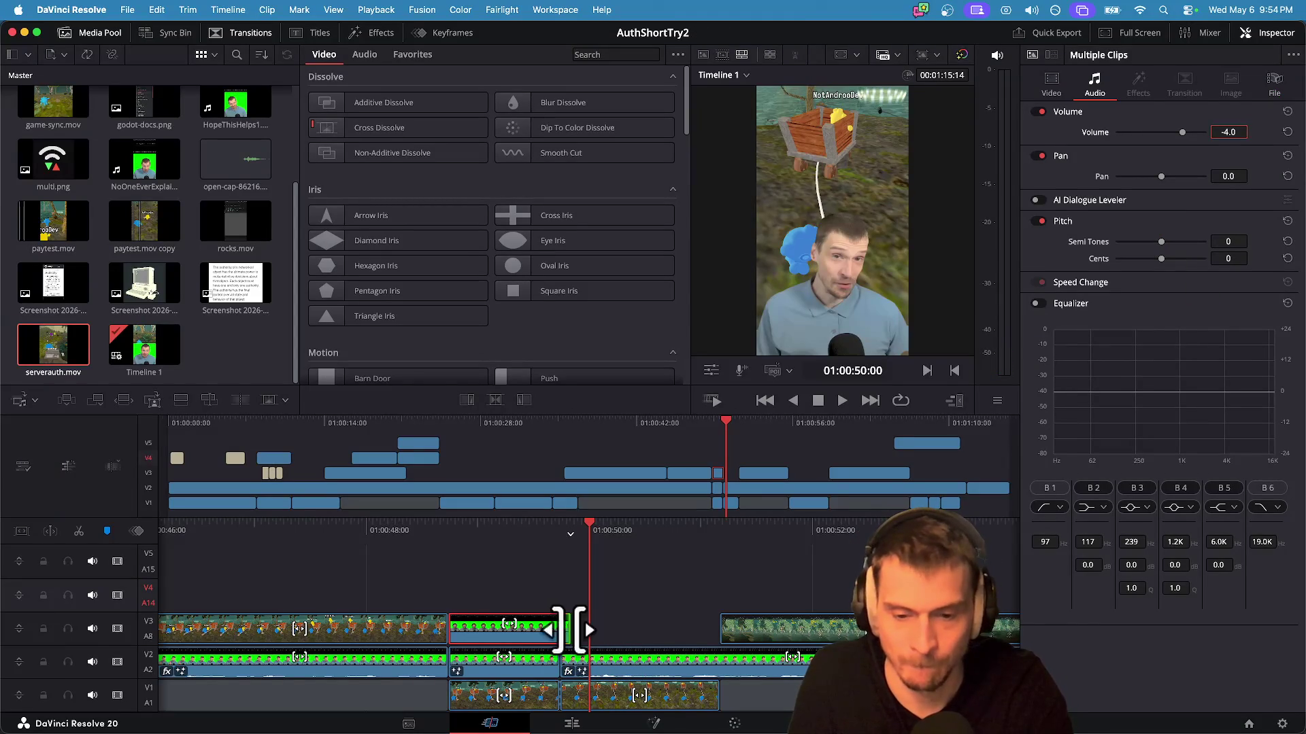
{"action": "left_click", "coordinate": [689, 665]}
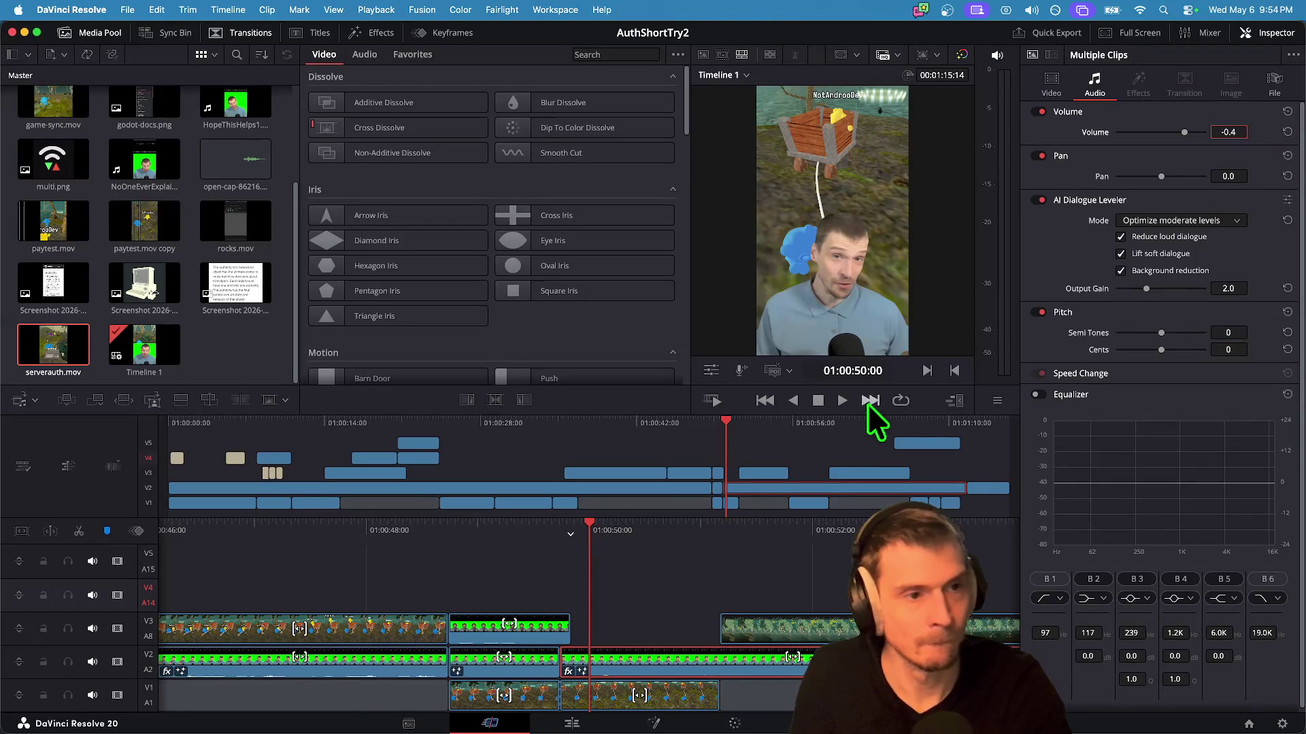
{"action": "left_click", "coordinate": [534, 637]}
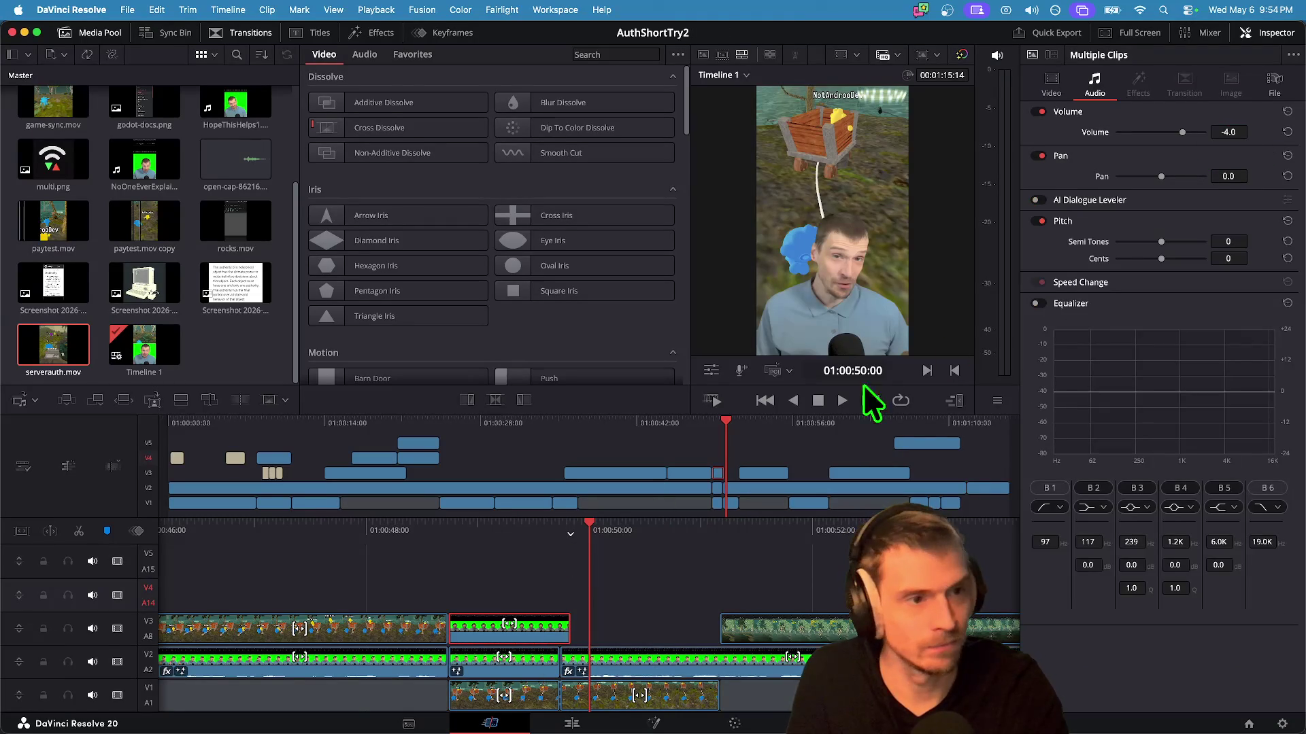
{"action": "left_click", "coordinate": [692, 654]}
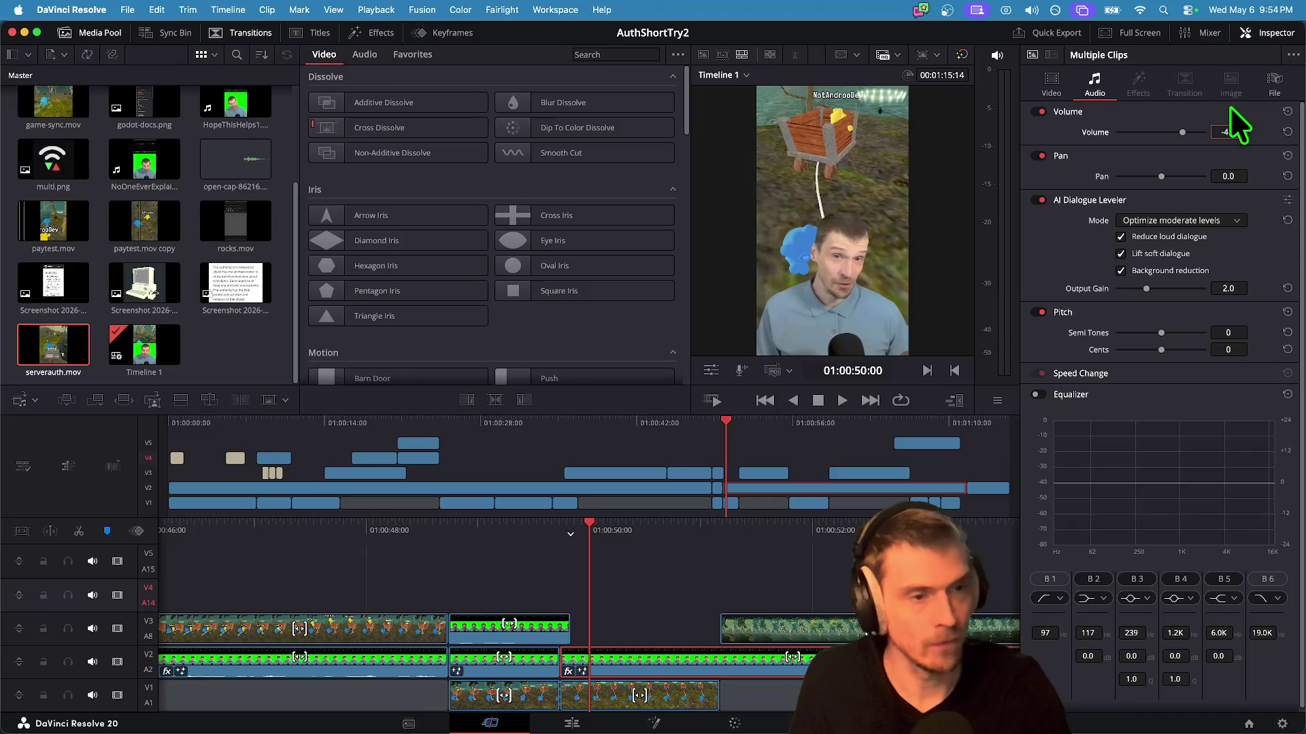
{"action": "left_click", "coordinate": [517, 585]}
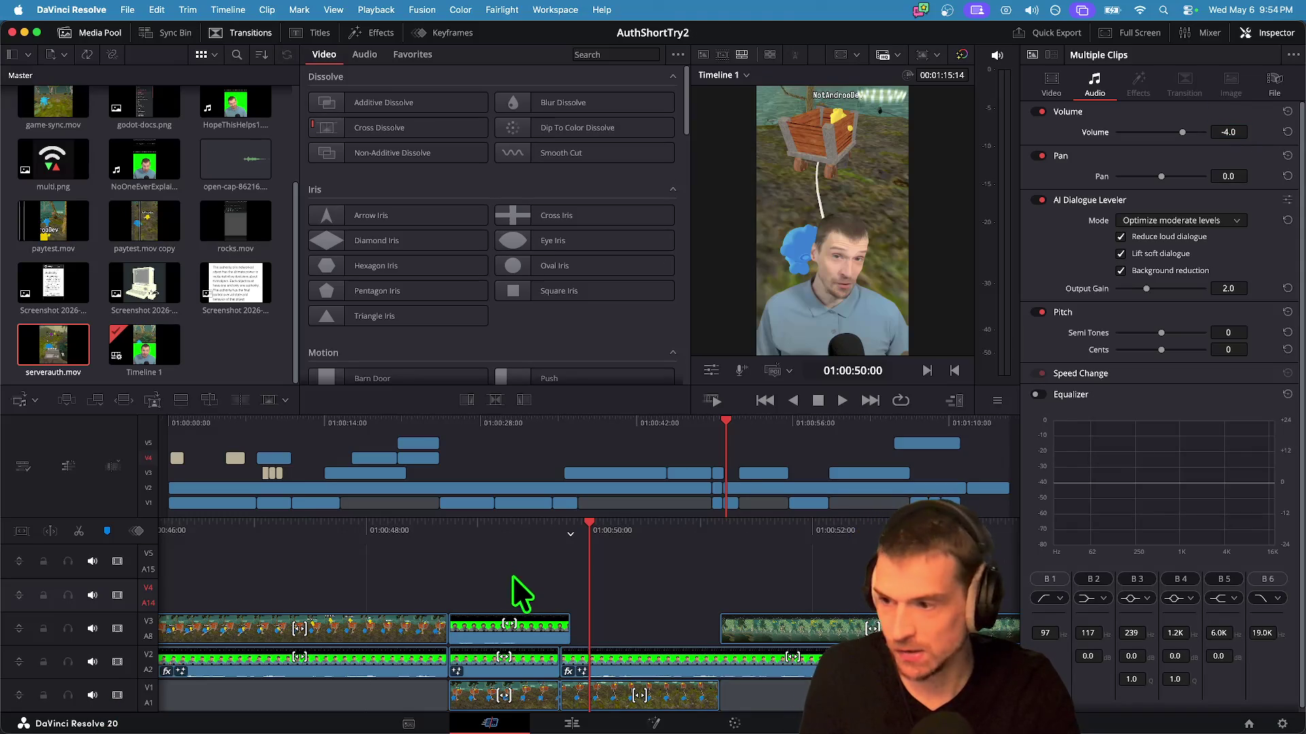
Step: Replay the green-screen section, checking that clip, and stop at 01:00:51:13
{"action": "key", "text": "/"}
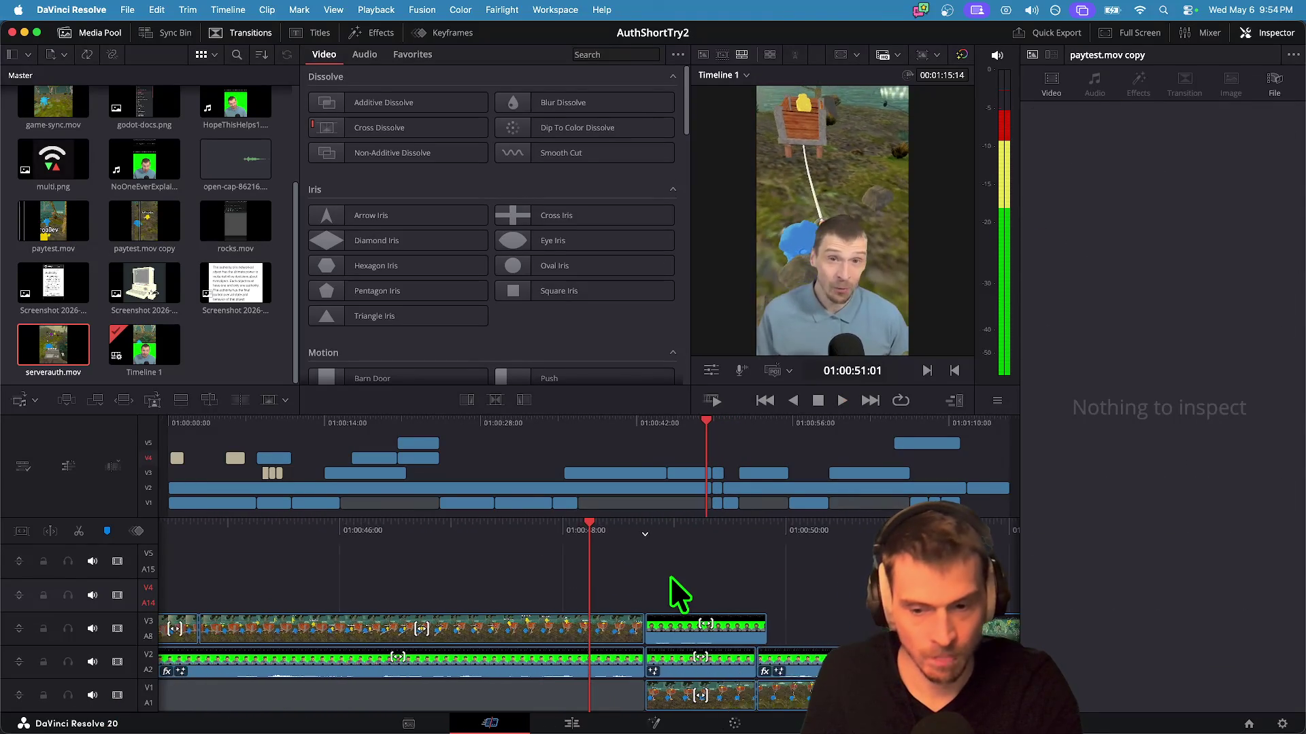
{"action": "key", "text": "space"}
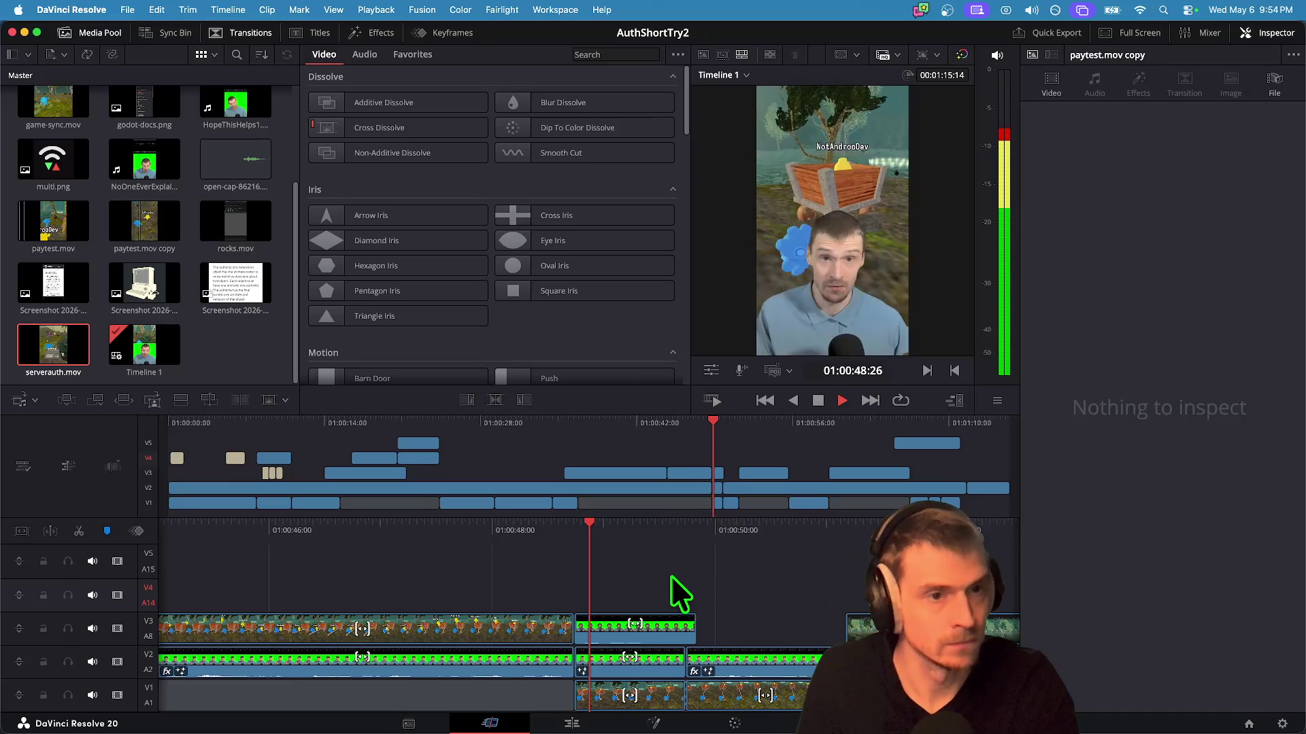
{"action": "left_click", "coordinate": [612, 626]}
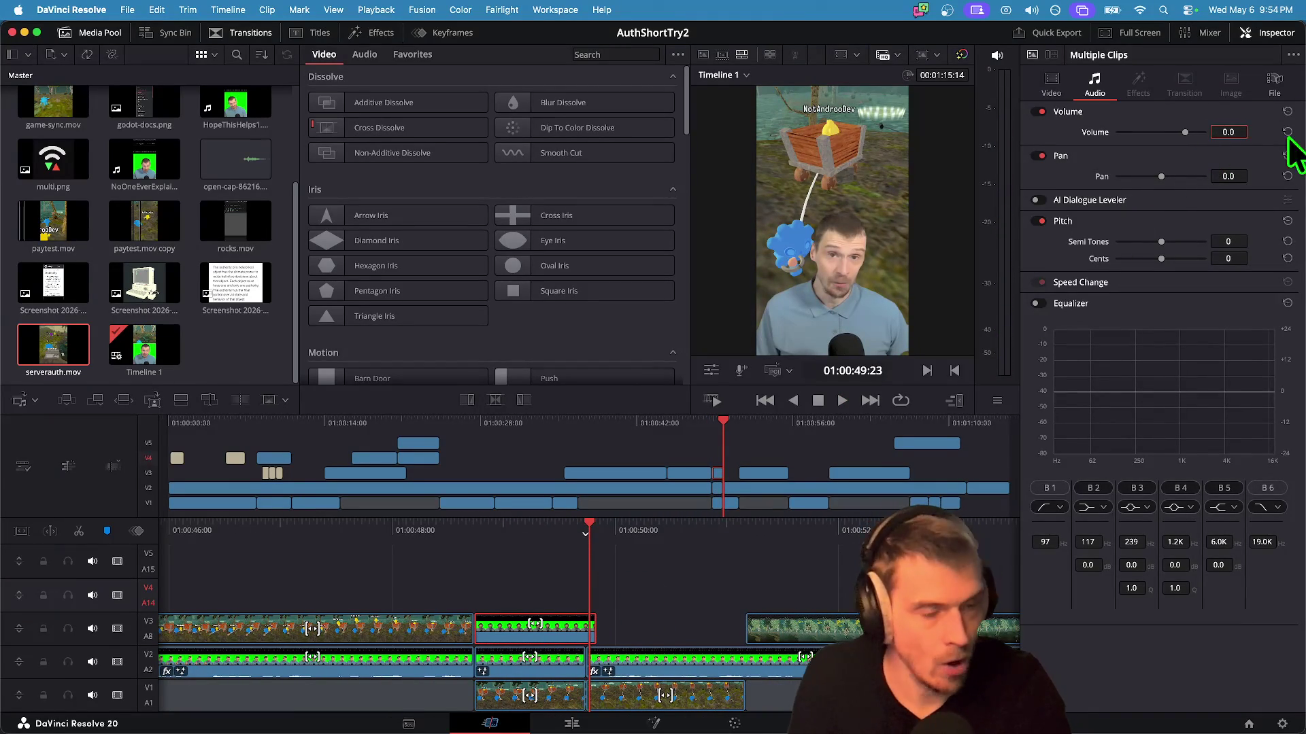
{"action": "left_click", "coordinate": [756, 600]}
{"action": "key", "text": "space"}
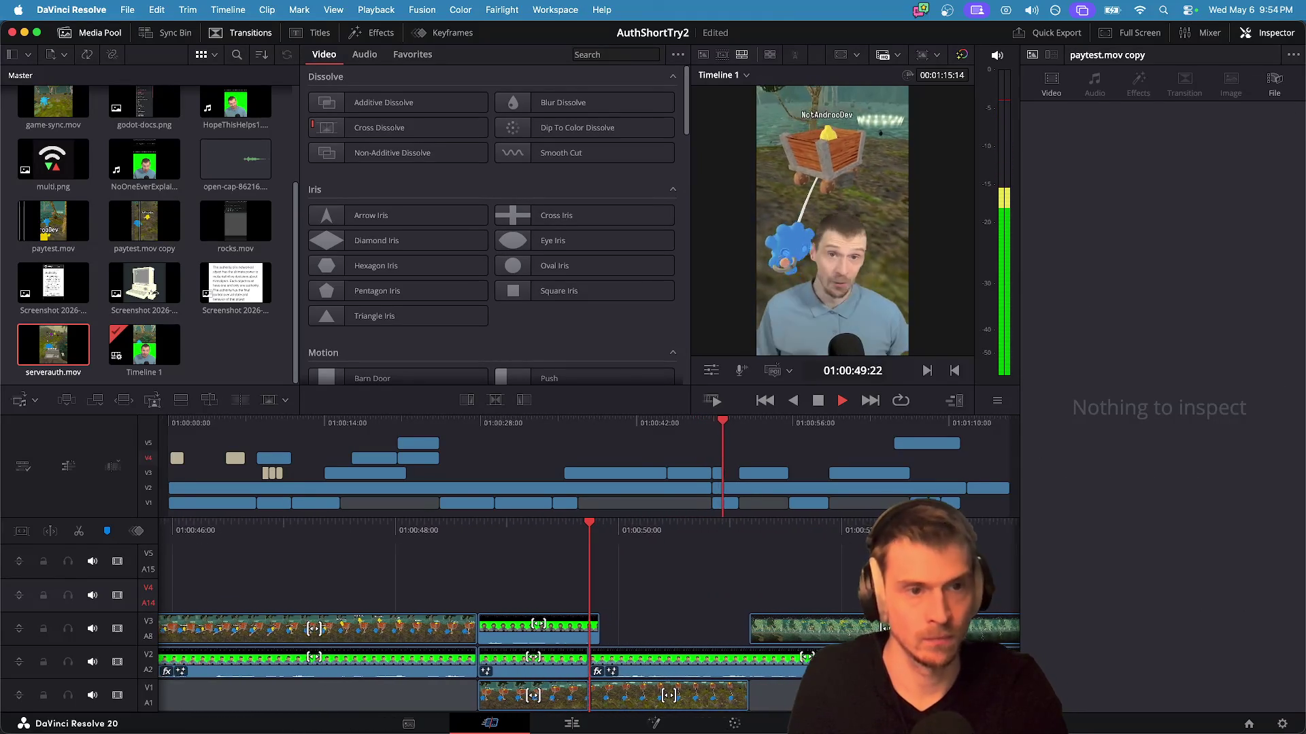
{"action": "key", "text": "space"}
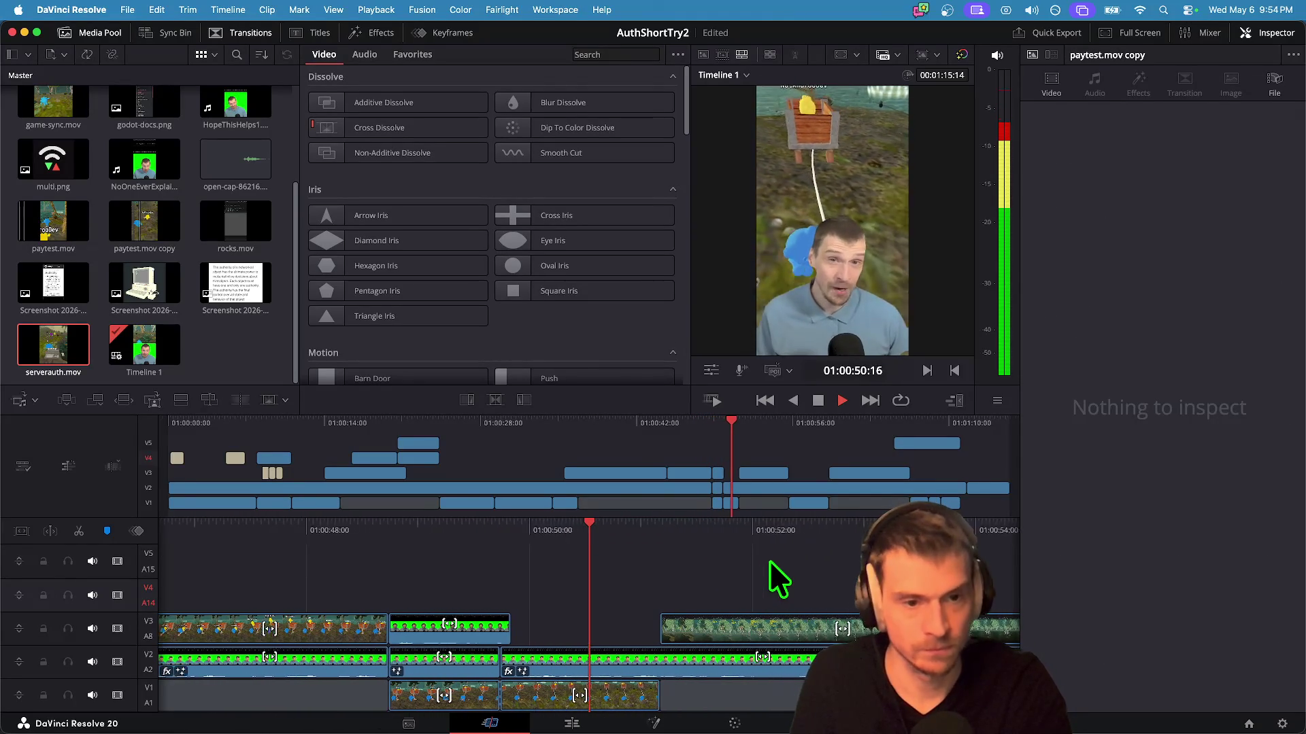
{"action": "key", "text": "space"}
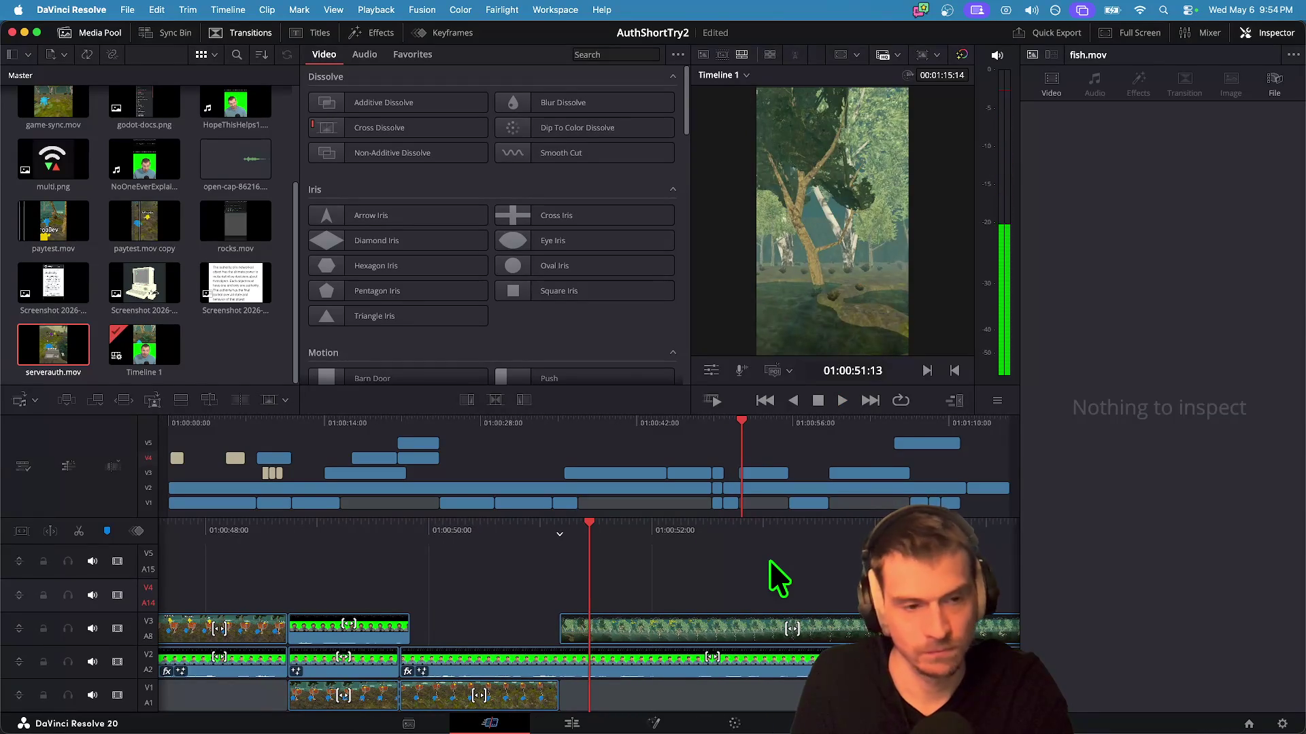
Step: Play the timeline to its final frame at 01:01:15:14, then launch Steam via Spotlight
{"action": "key", "text": "space"}
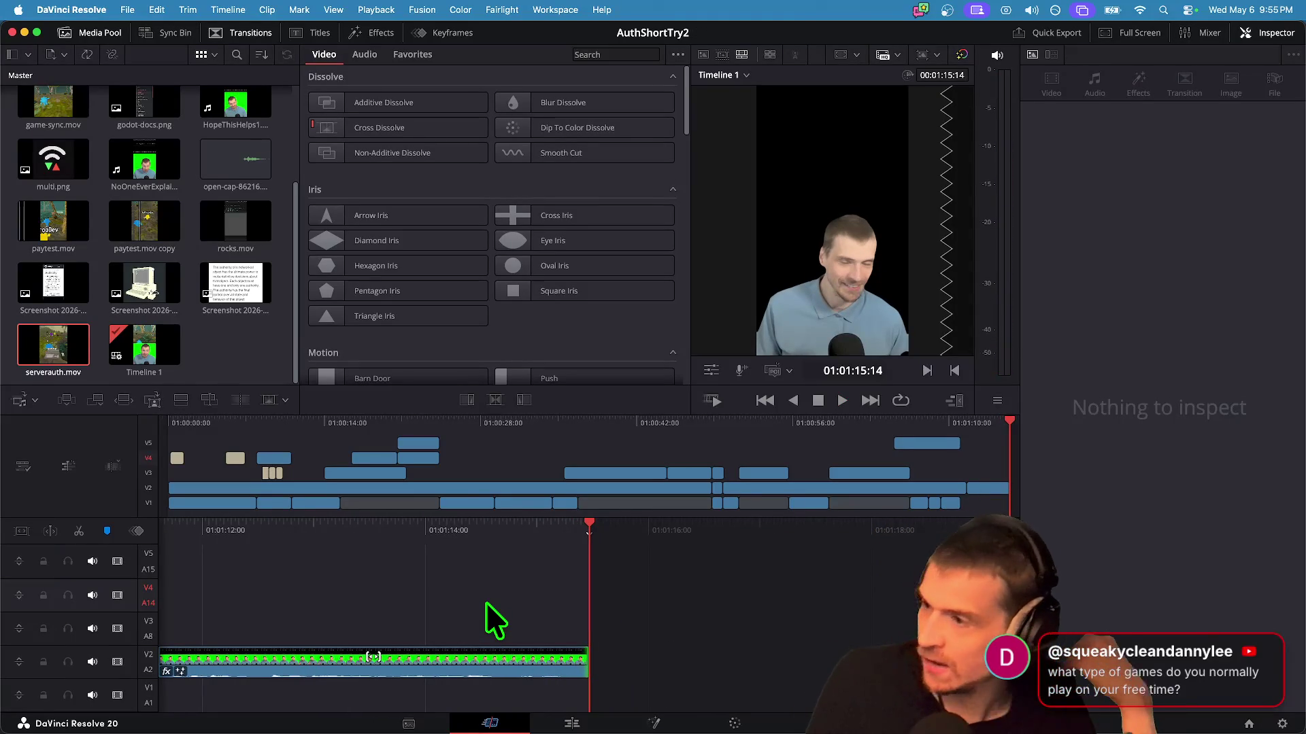
{"action": "key", "text": "super+Tab"}
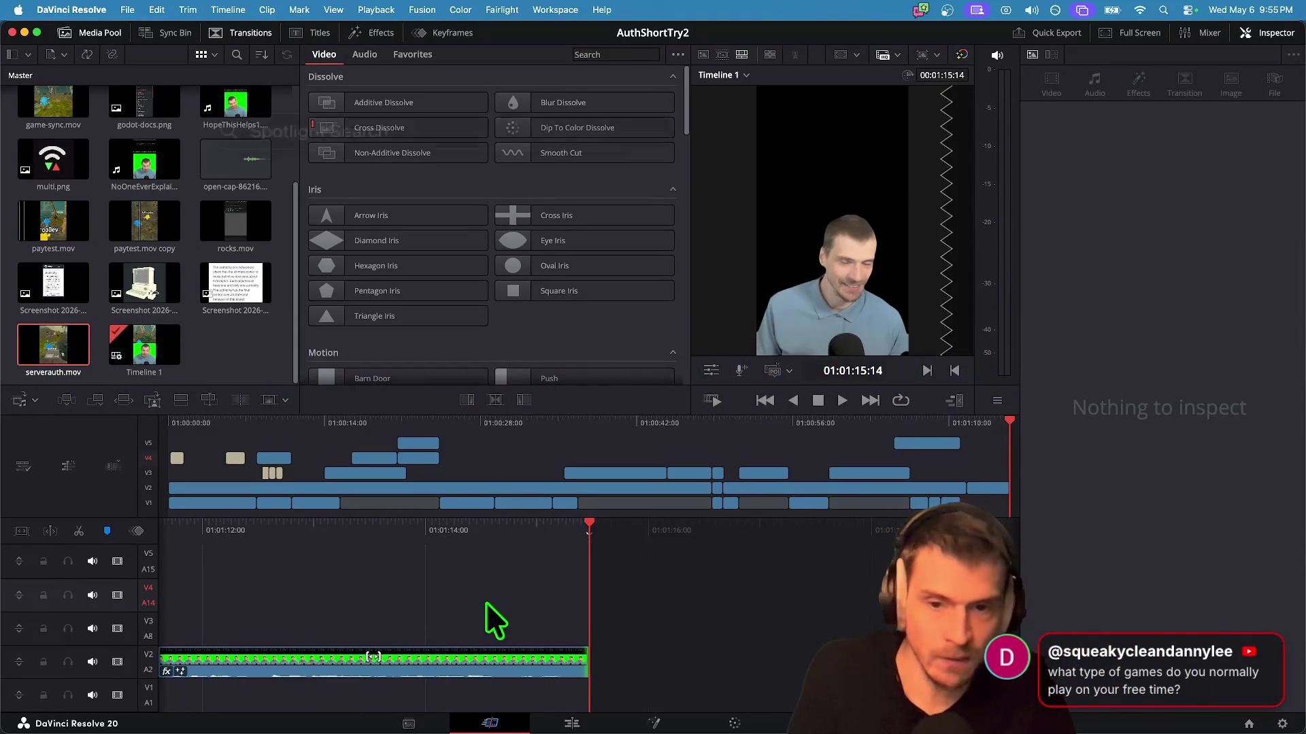
{"action": "key", "text": "super+space"}
{"action": "type", "text": "s"}
{"action": "key", "text": "Return"}
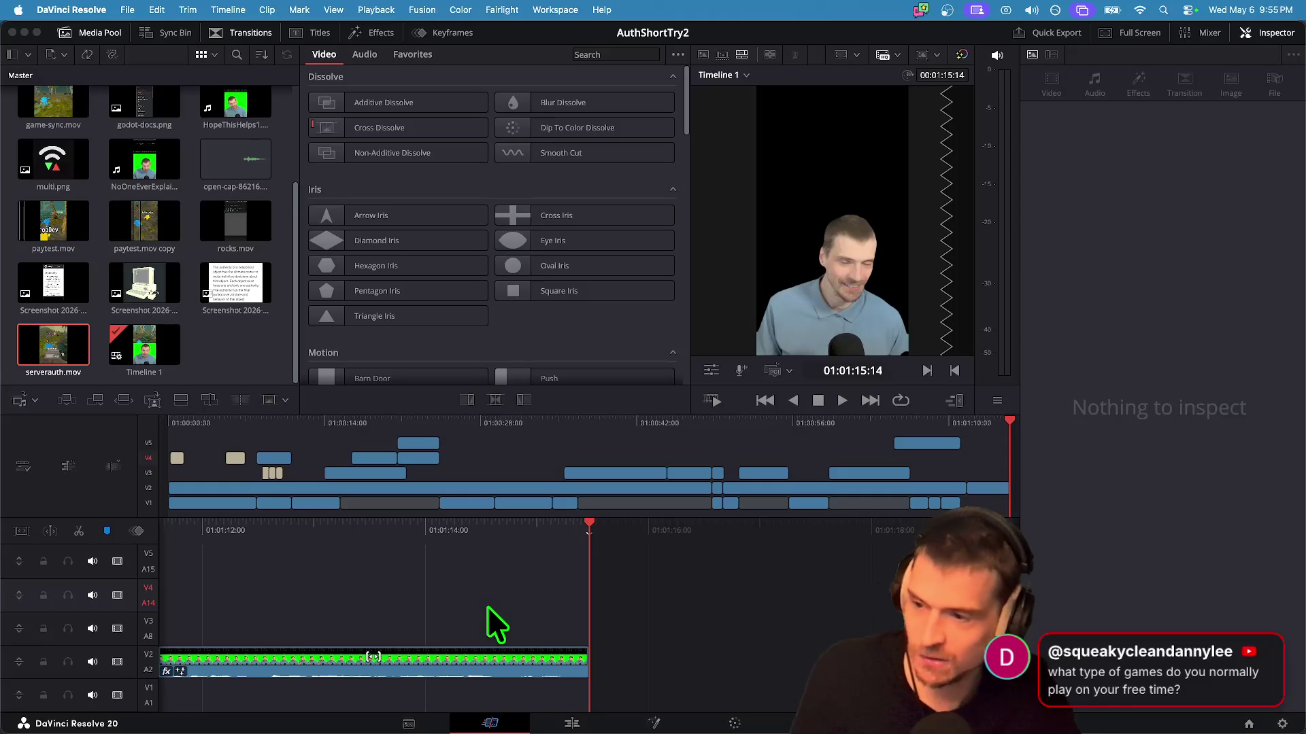
Step: Close the store popup, maximize the Steam window and go to the Library
{"action": "mouse_move", "coordinate": [469, 733]}
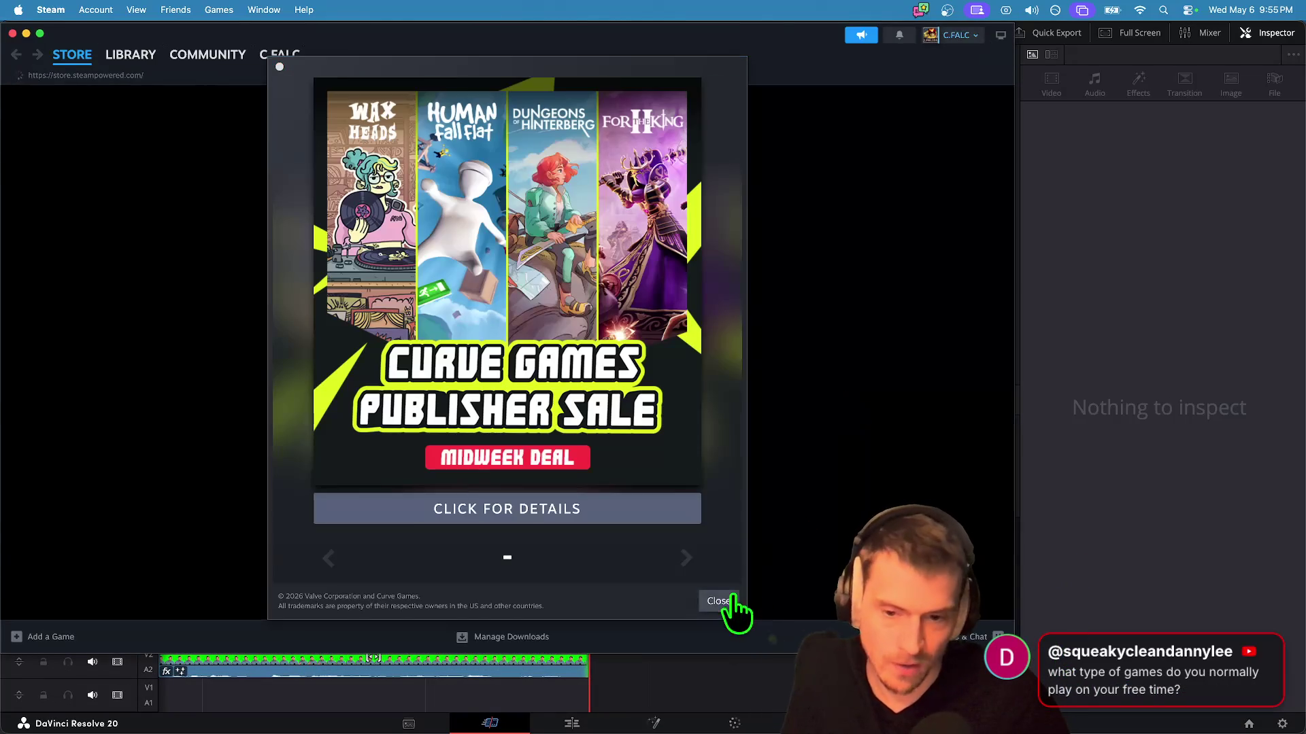
{"action": "left_click", "coordinate": [729, 601]}
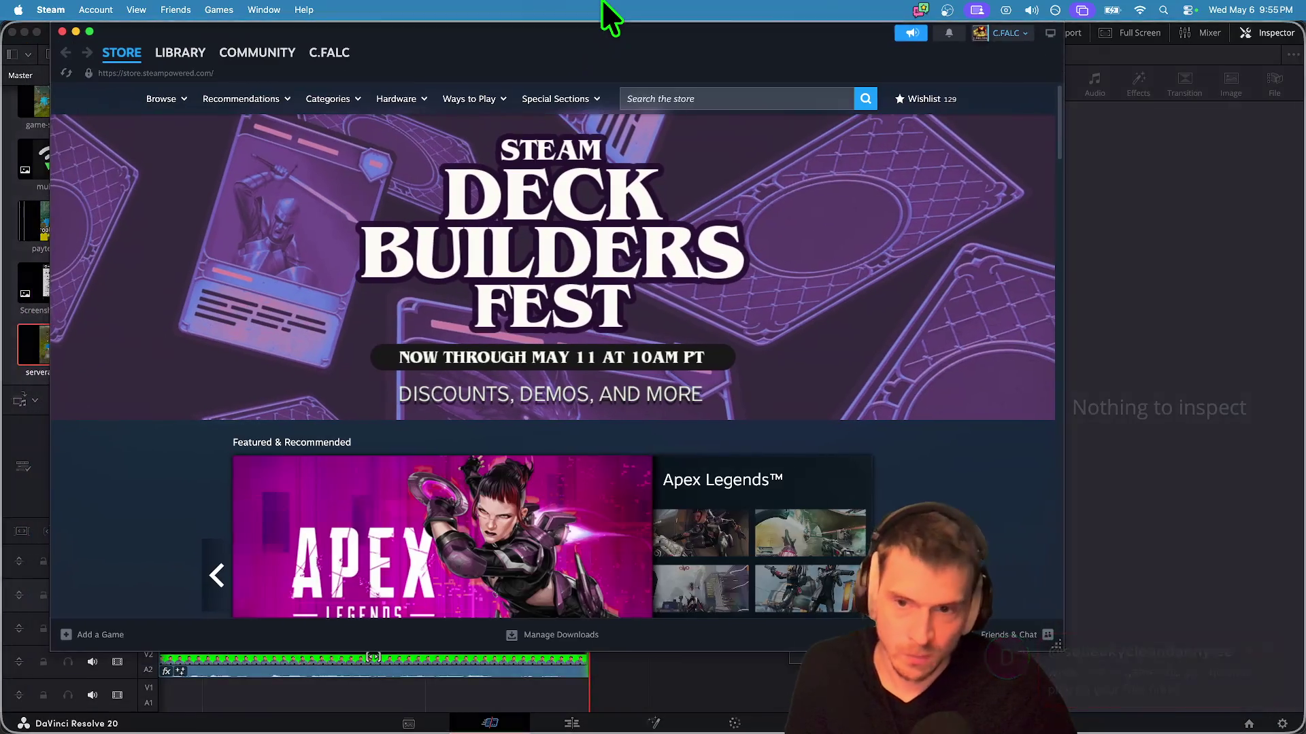
{"action": "double_click", "coordinate": [604, 27]}
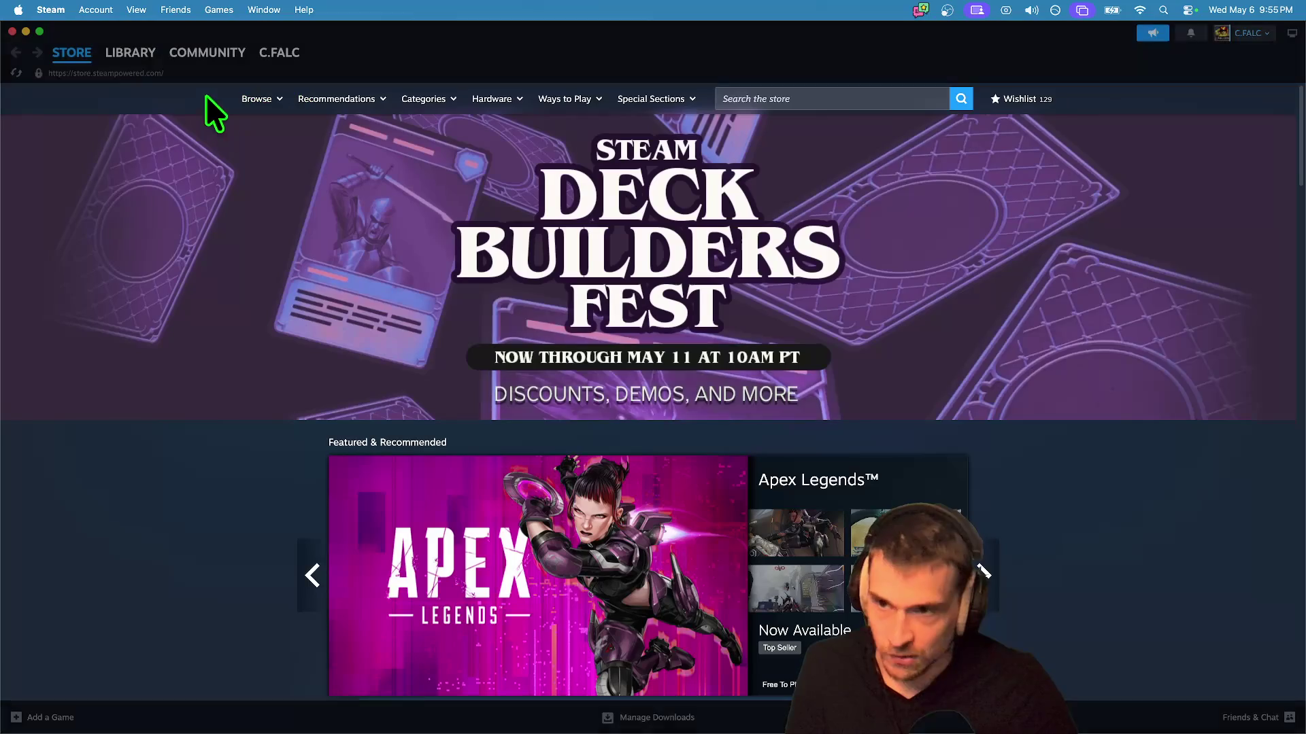
{"action": "left_click", "coordinate": [146, 62]}
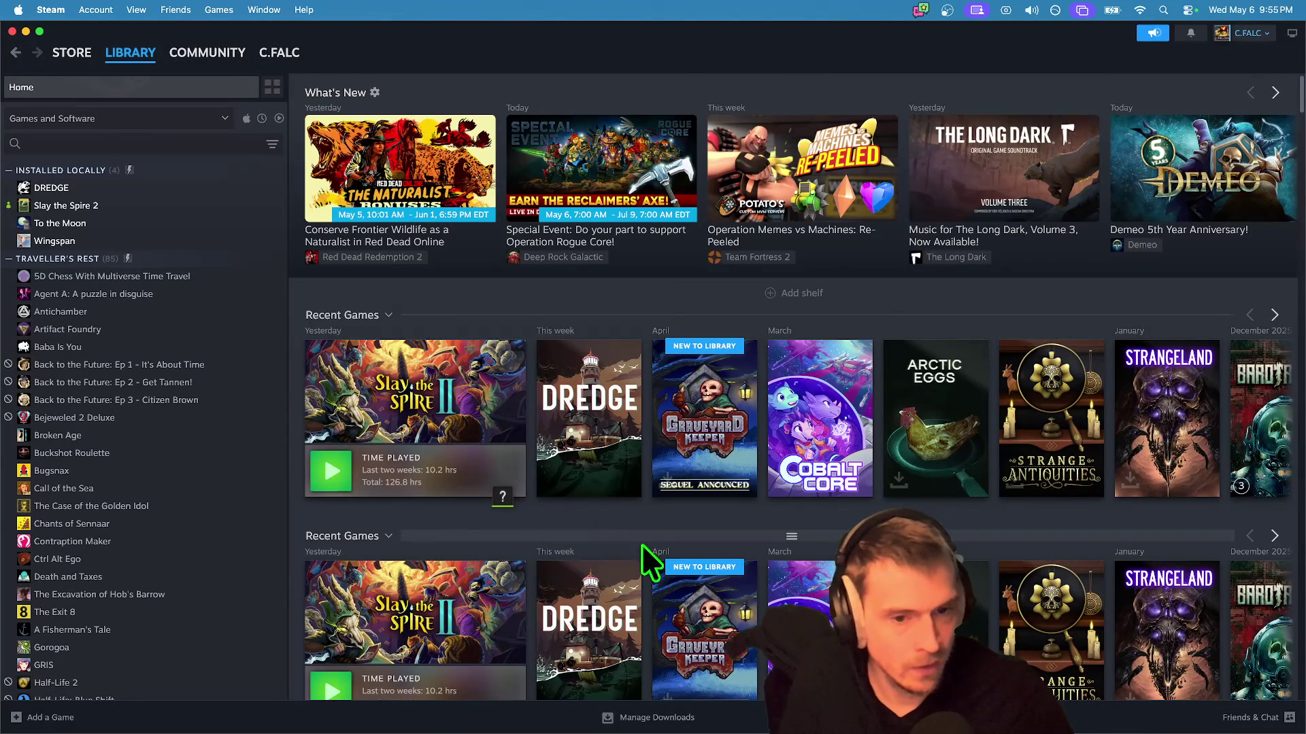
Step: Open Strangeland's game page and browse its Community Hub
{"action": "scroll", "coordinate": [841, 530], "scroll_direction": "down", "scroll_amount": 1}
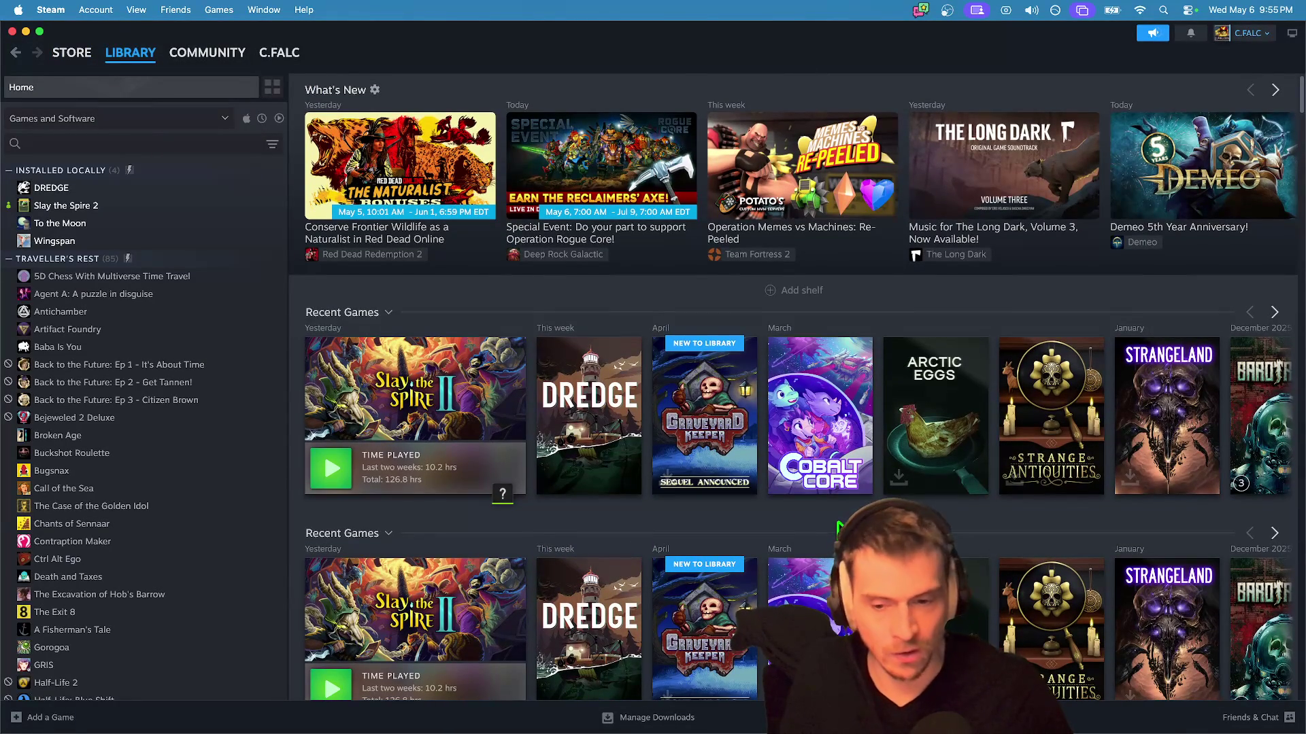
{"action": "left_click", "coordinate": [1156, 408]}
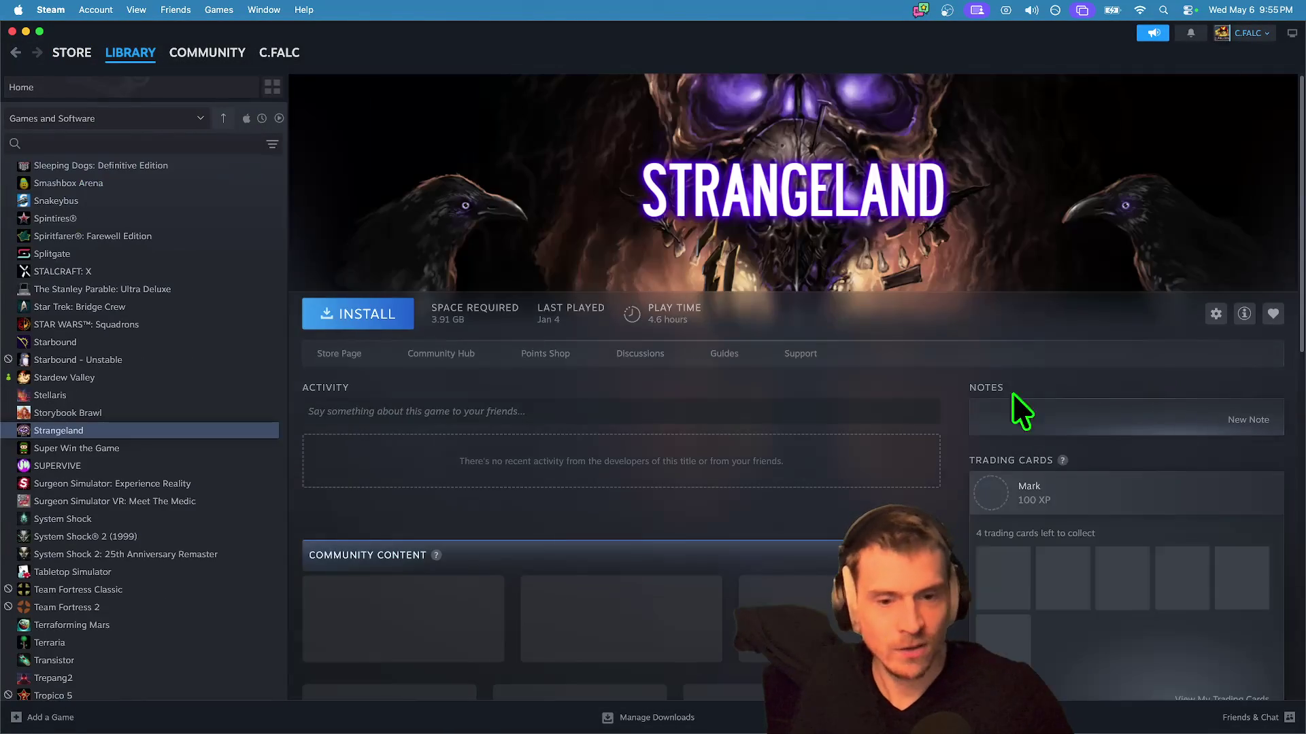
{"action": "scroll", "coordinate": [950, 529], "scroll_direction": "down", "scroll_amount": 10}
{"action": "scroll", "coordinate": [952, 524], "scroll_direction": "up", "scroll_amount": 10}
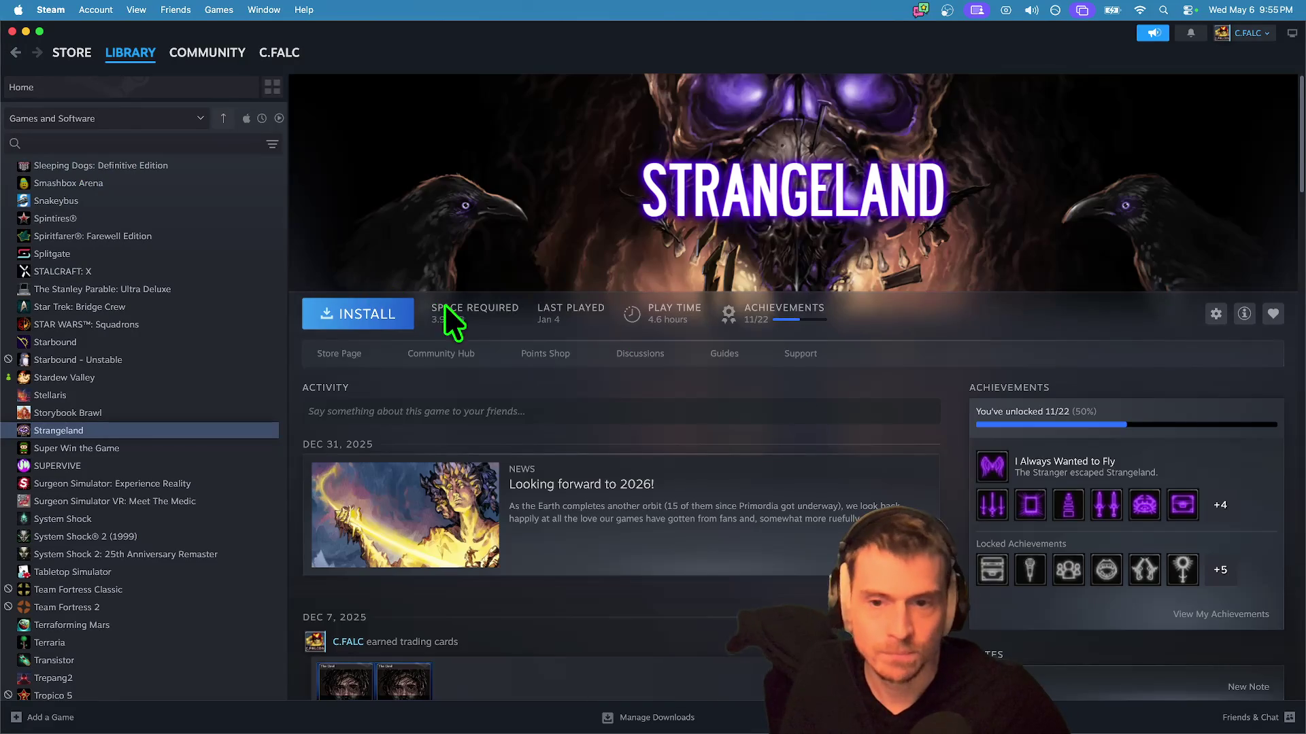
{"action": "left_click", "coordinate": [414, 355]}
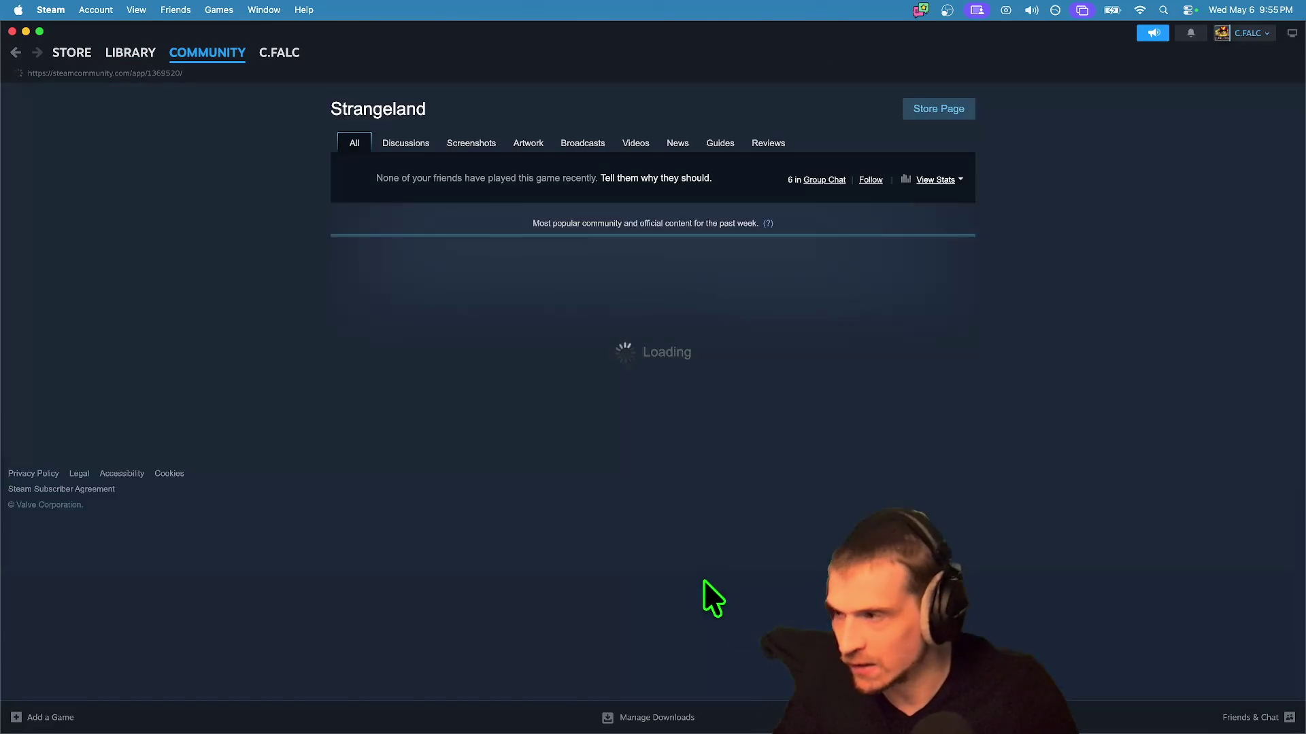
{"action": "scroll", "coordinate": [1022, 421], "scroll_direction": "down", "scroll_amount": 5}
{"action": "scroll", "coordinate": [973, 397], "scroll_direction": "down", "scroll_amount": 15}
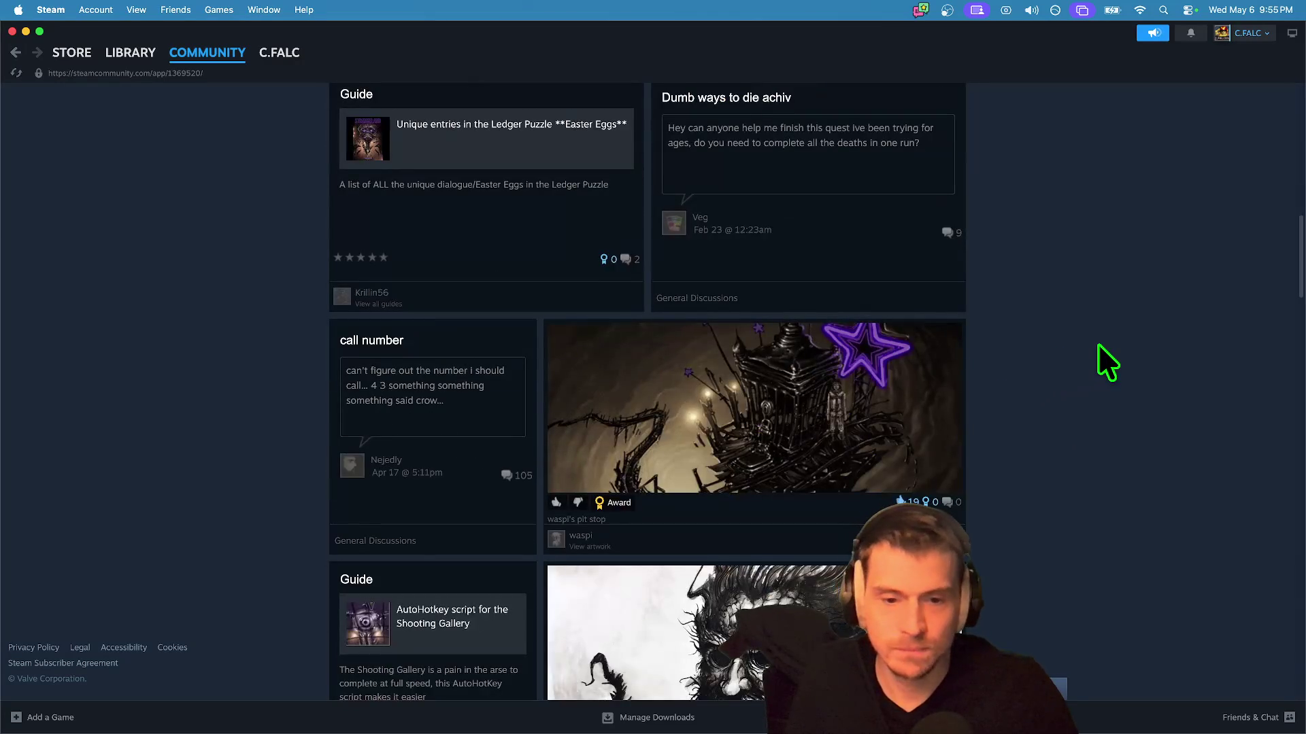
{"action": "scroll", "coordinate": [1074, 503], "scroll_direction": "down", "scroll_amount": 10}
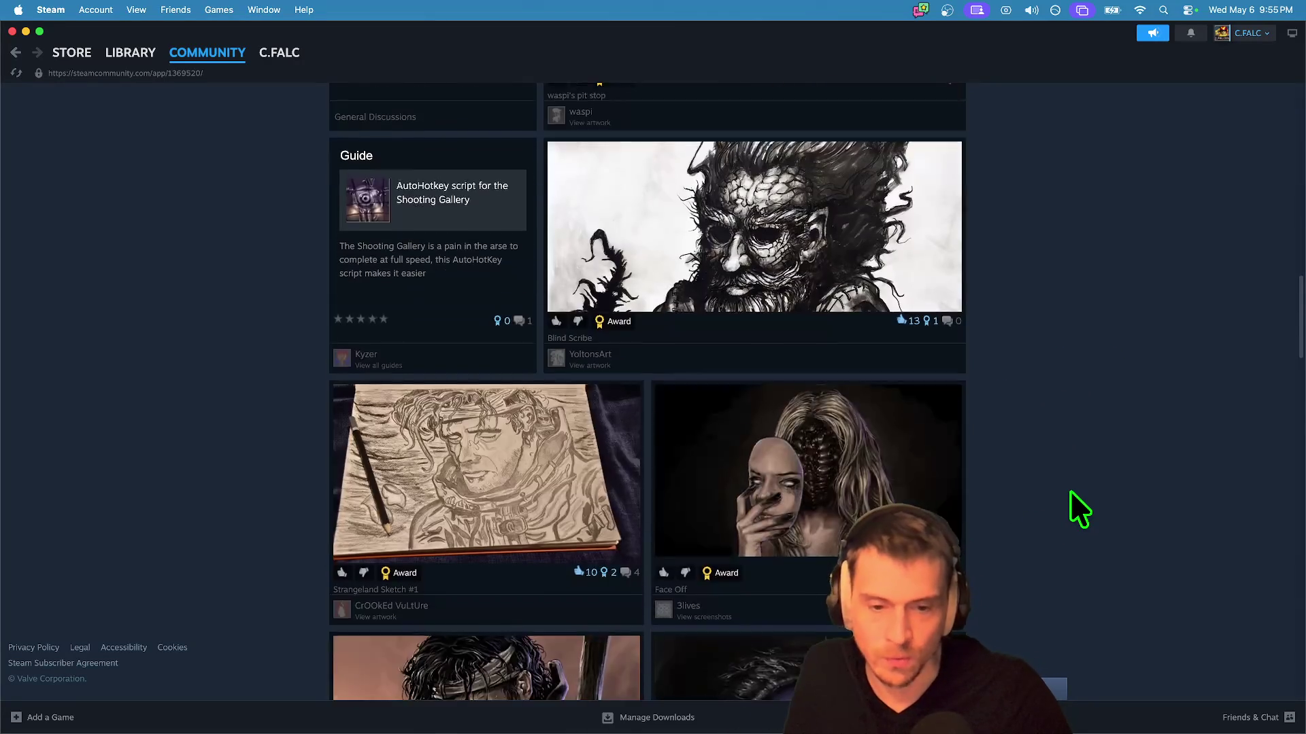
Step: Return to Library Home and scroll down to All Games sorted by Hours Played
{"action": "key", "text": "super+Left"}
{"action": "key", "text": "super+Left"}
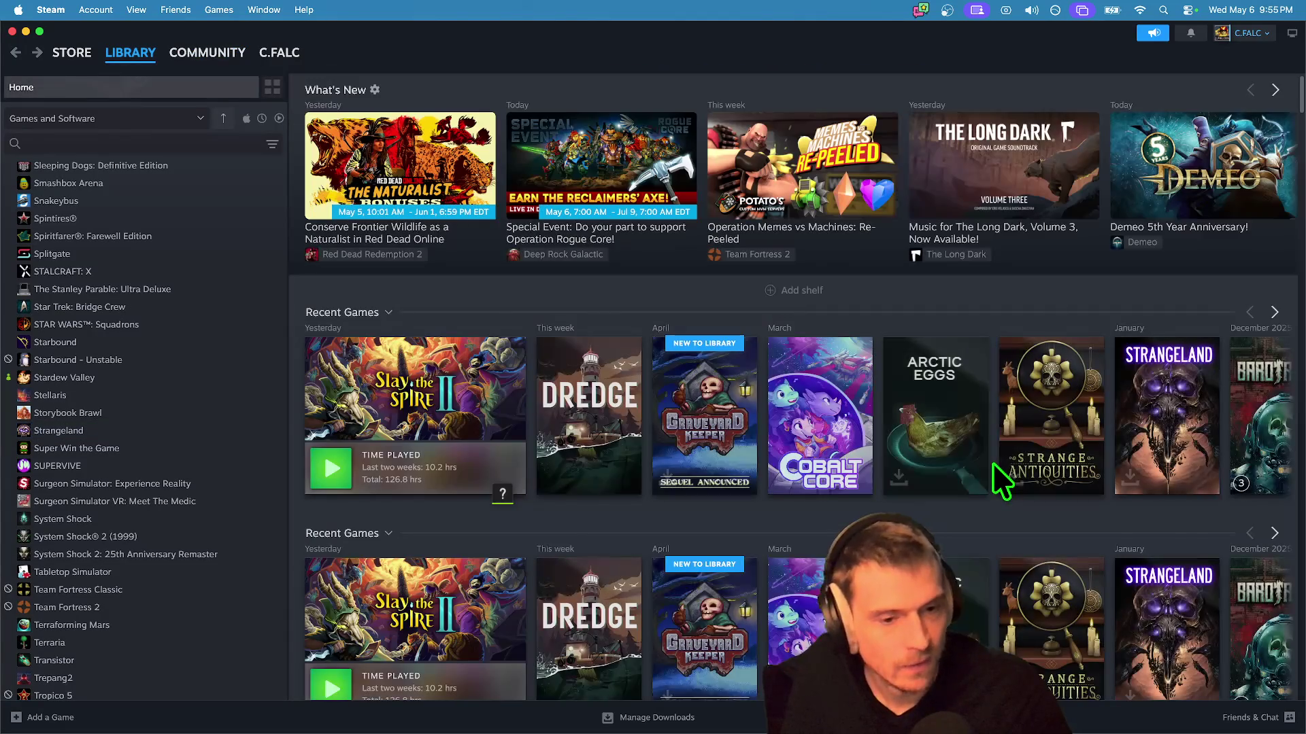
{"action": "scroll", "coordinate": [1032, 517], "scroll_direction": "down", "scroll_amount": 3}
{"action": "scroll", "coordinate": [1020, 524], "scroll_direction": "up", "scroll_amount": 1}
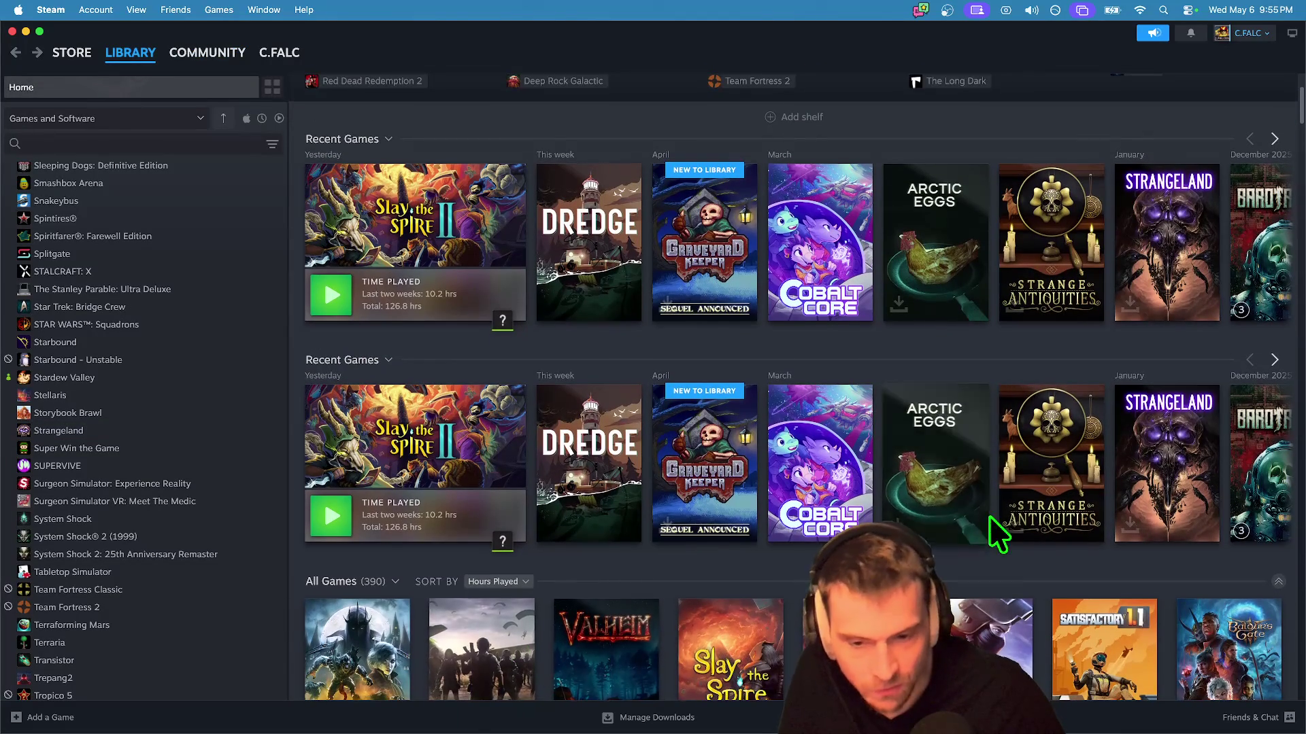
{"action": "scroll", "coordinate": [997, 530], "scroll_direction": "down", "scroll_amount": 1}
{"action": "scroll", "coordinate": [984, 520], "scroll_direction": "down", "scroll_amount": 5}
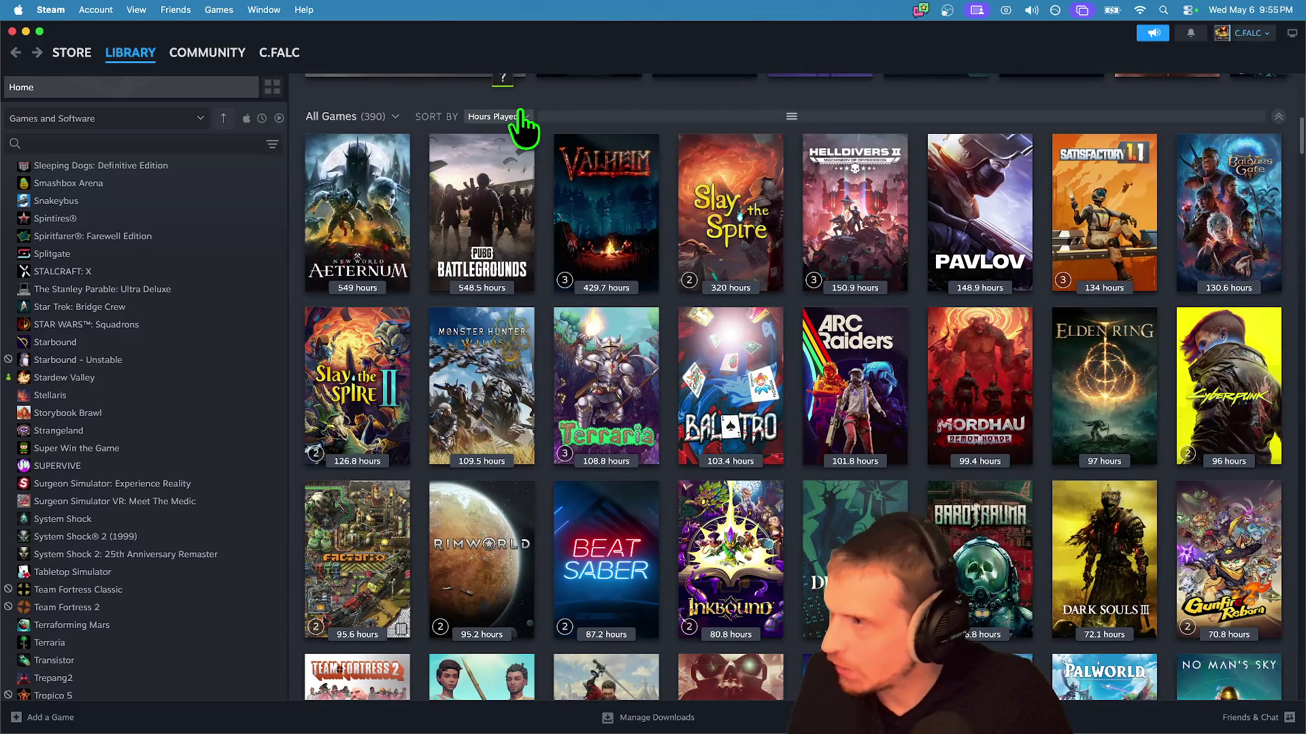
Step: Check the play times of the most-played All Games tiles and open MORDHAU's page
{"action": "mouse_move", "coordinate": [519, 211]}
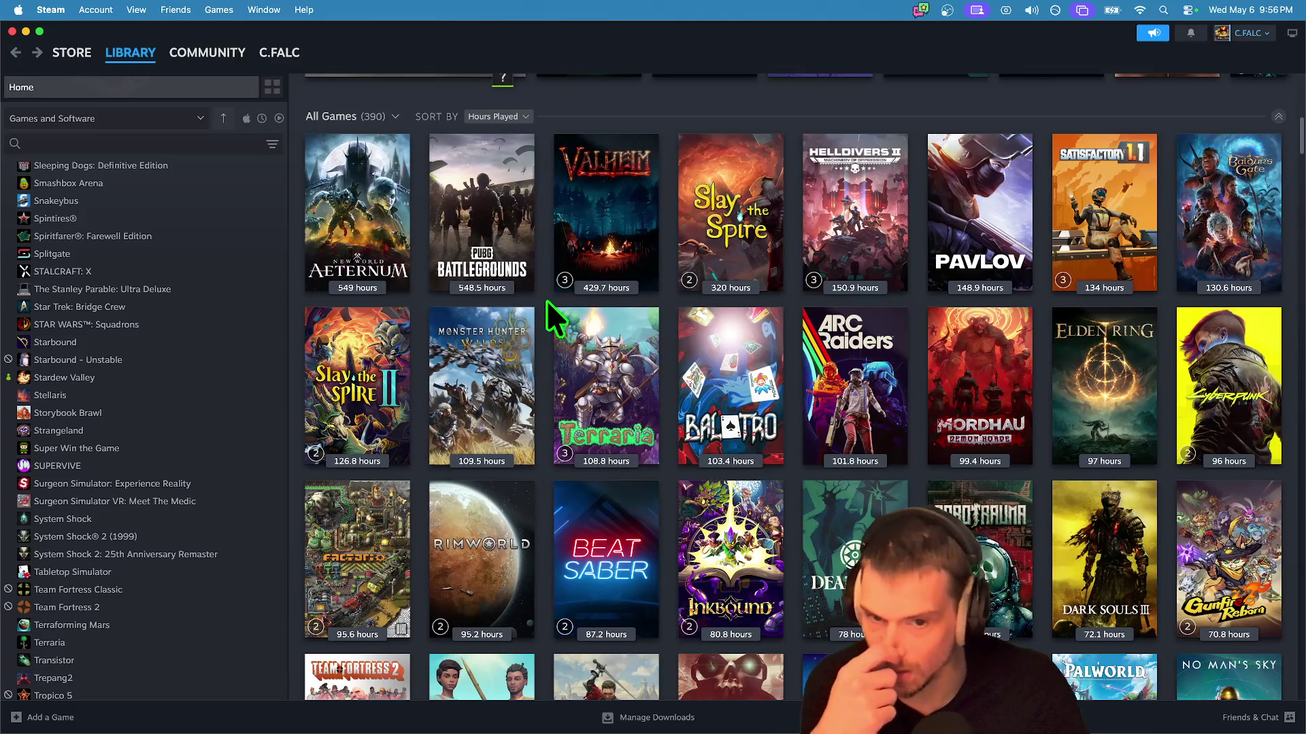
{"action": "mouse_move", "coordinate": [555, 293]}
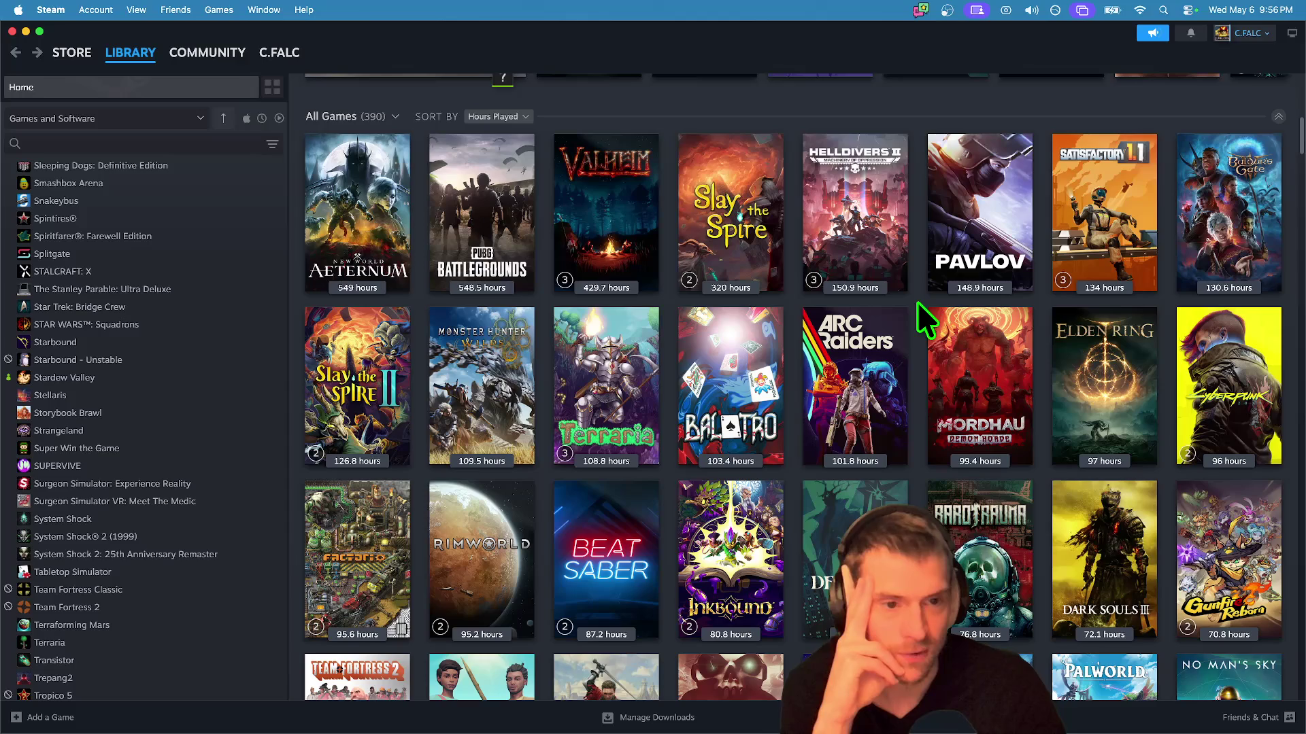
{"action": "mouse_move", "coordinate": [962, 210]}
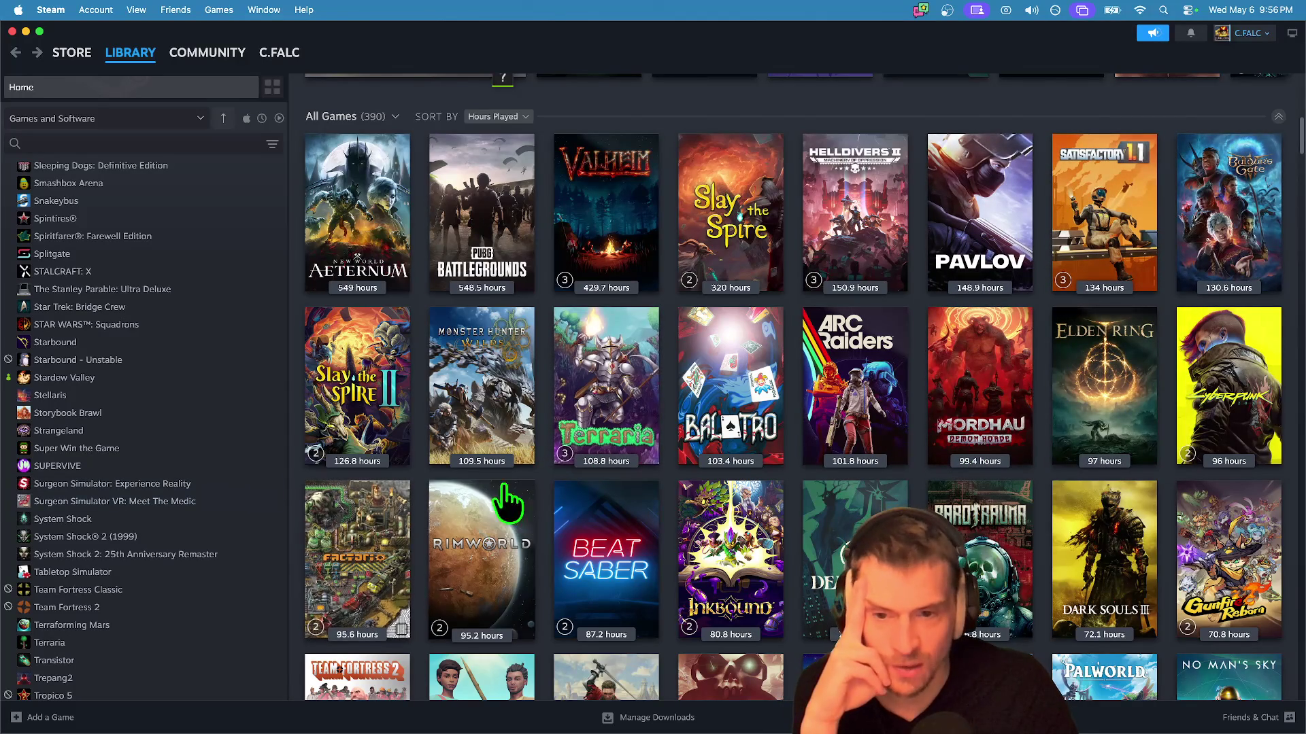
{"action": "mouse_move", "coordinate": [563, 501]}
{"action": "mouse_move", "coordinate": [525, 480]}
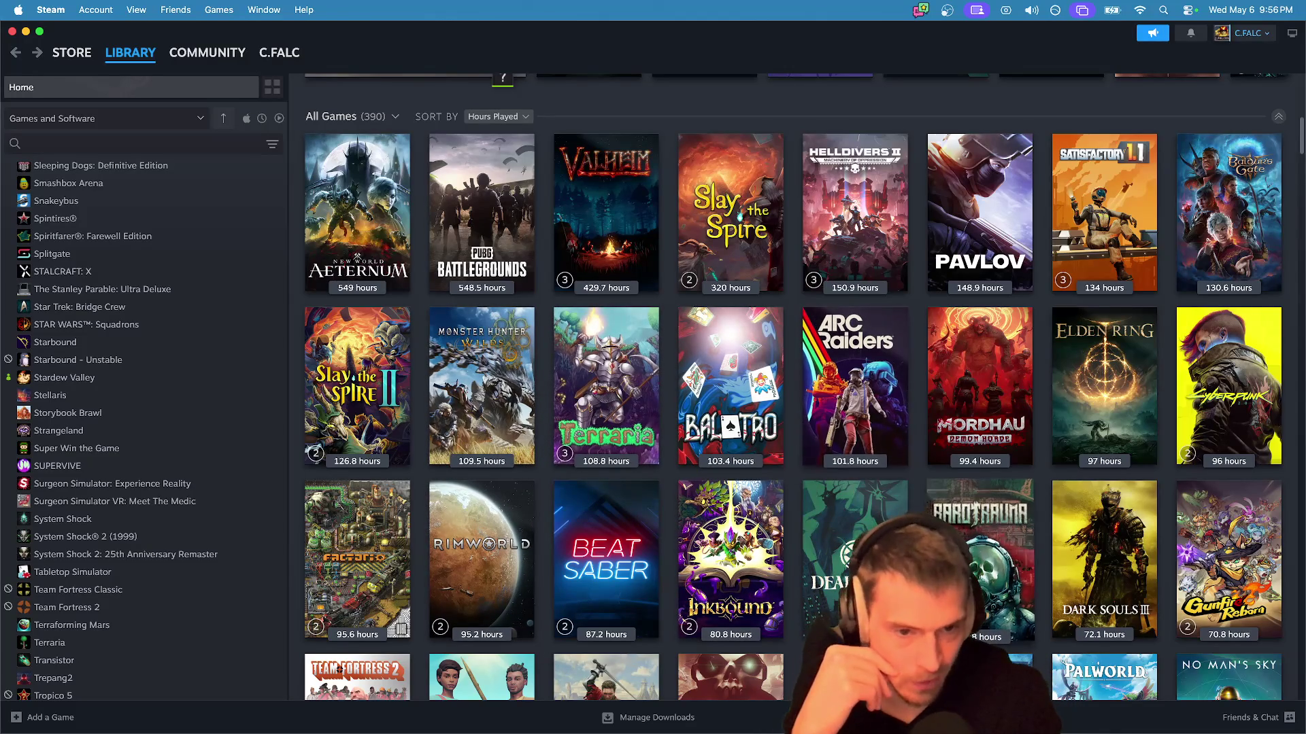
{"action": "mouse_move", "coordinate": [743, 410]}
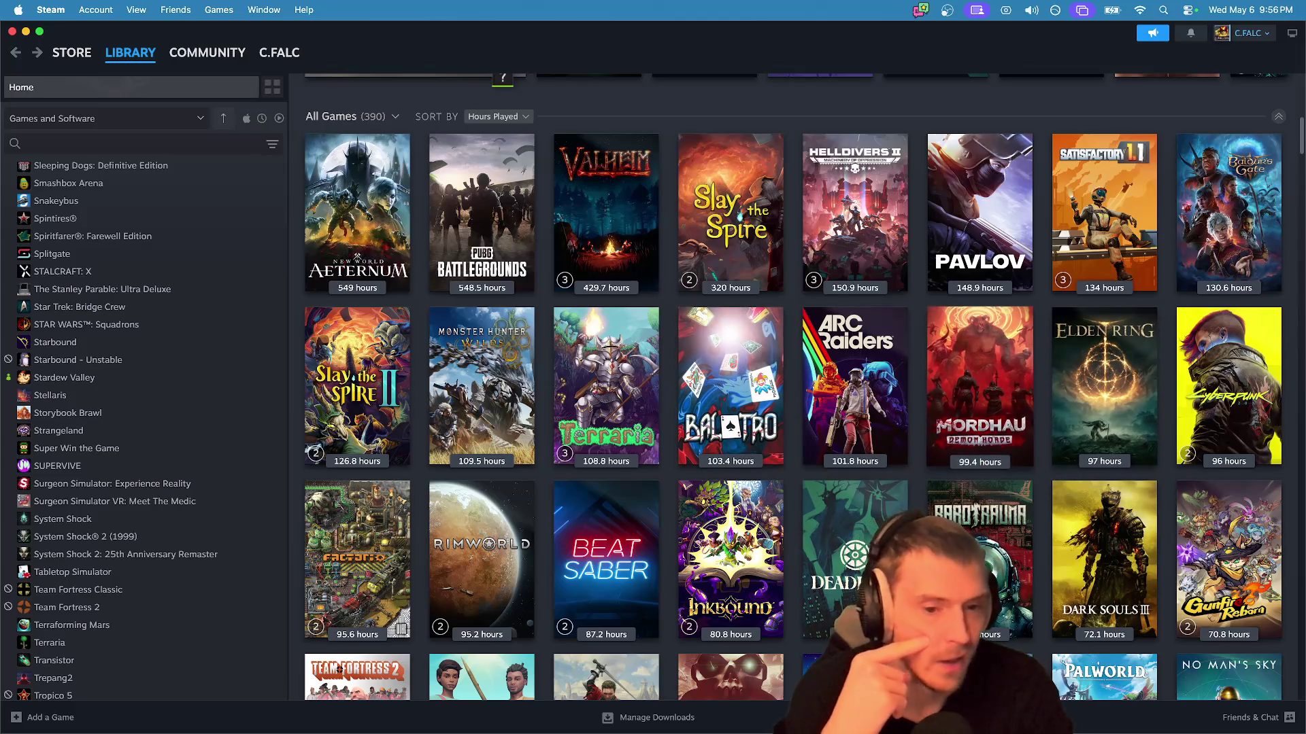
{"action": "mouse_move", "coordinate": [879, 452]}
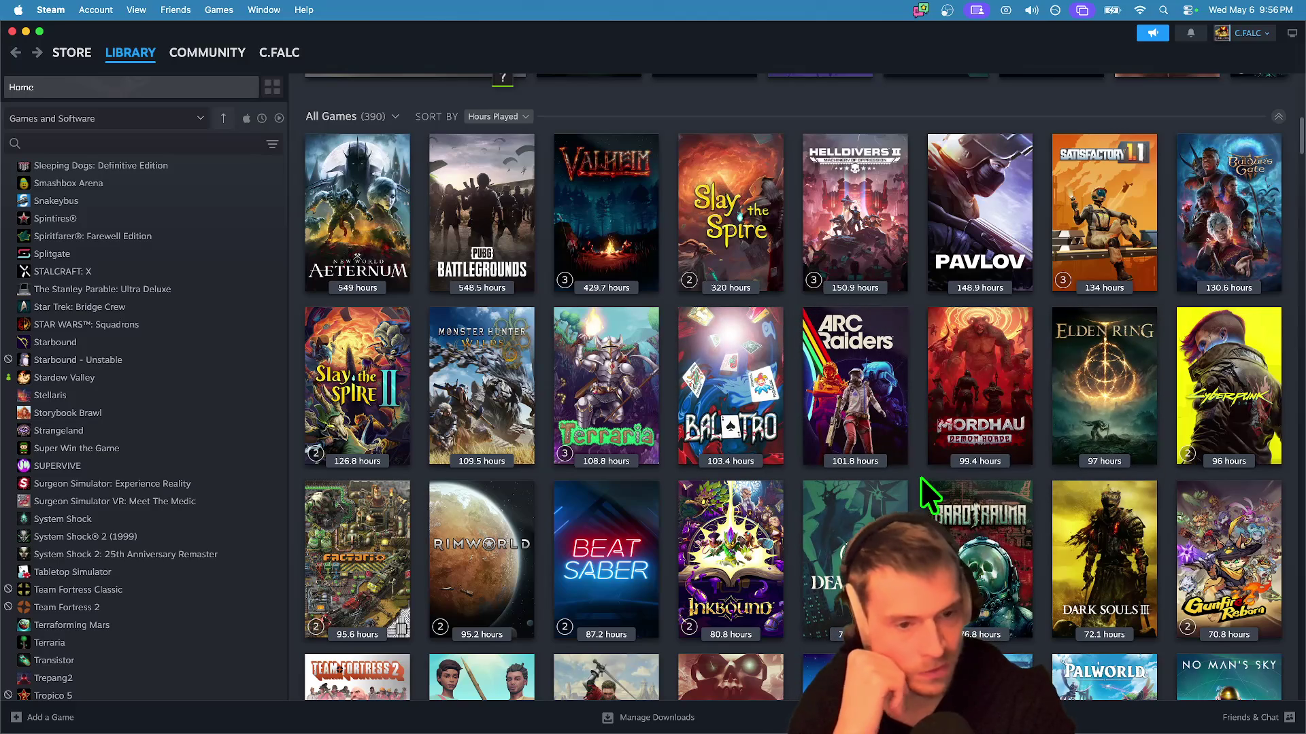
{"action": "left_click", "coordinate": [969, 415]}
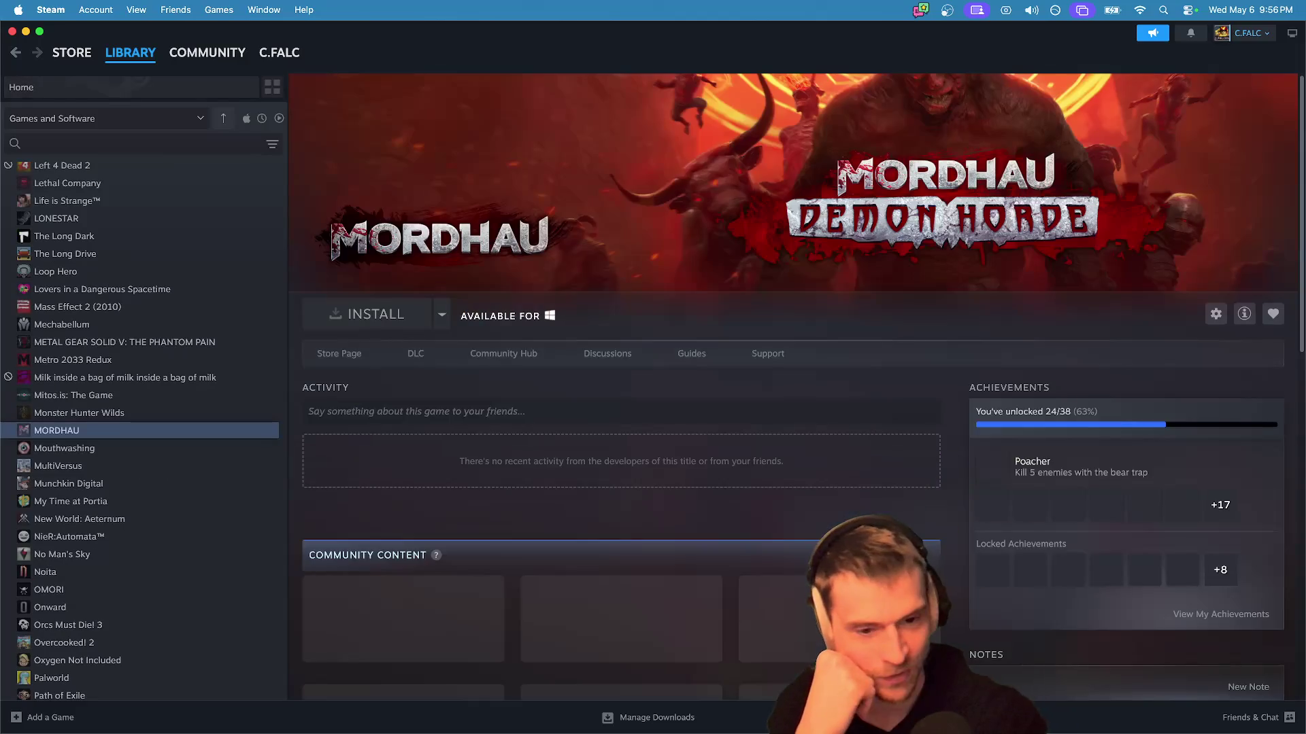
Step: Open MORDHAU's store page and play the Eastern Invasion trailer, skipping ahead to 0:38
{"action": "scroll", "coordinate": [663, 508], "scroll_direction": "down", "scroll_amount": 5}
{"action": "scroll", "coordinate": [663, 510], "scroll_direction": "up", "scroll_amount": 5}
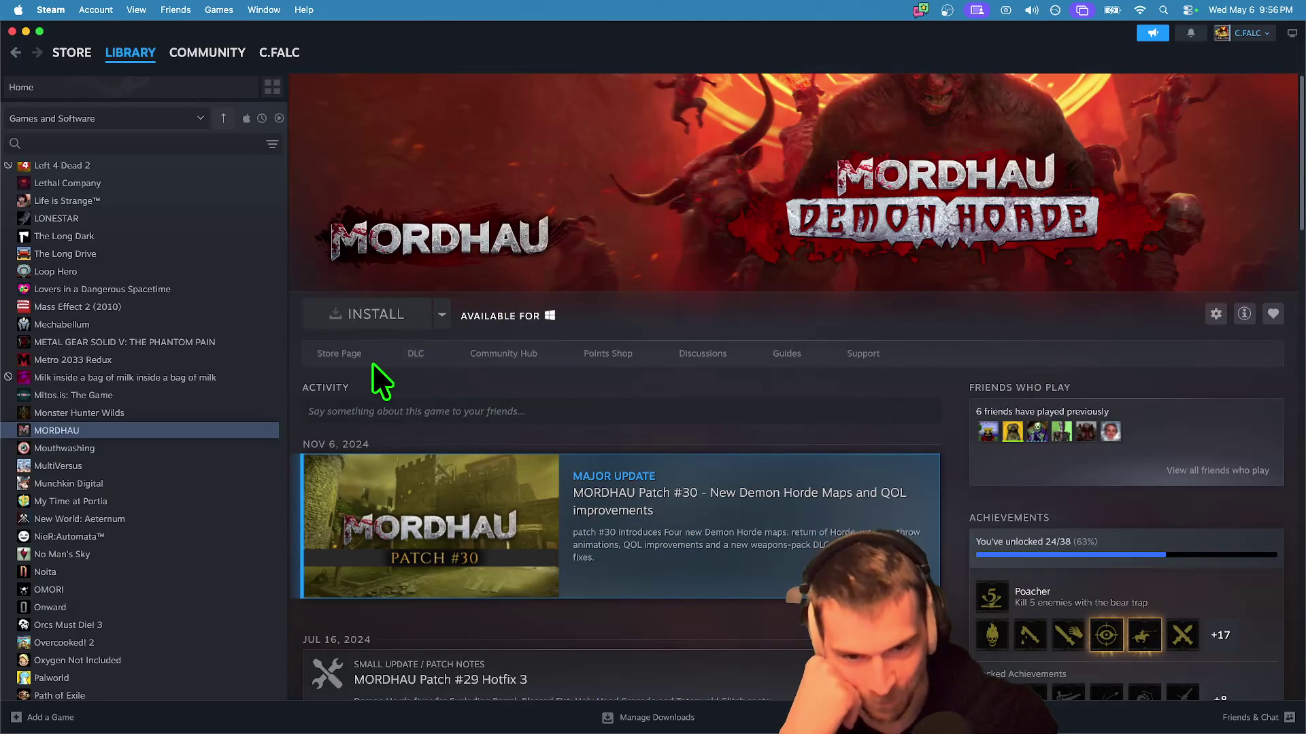
{"action": "scroll", "coordinate": [487, 451], "scroll_direction": "down", "scroll_amount": 20}
{"action": "scroll", "coordinate": [1105, 452], "scroll_direction": "down", "scroll_amount": 3}
{"action": "scroll", "coordinate": [1100, 446], "scroll_direction": "up", "scroll_amount": 20}
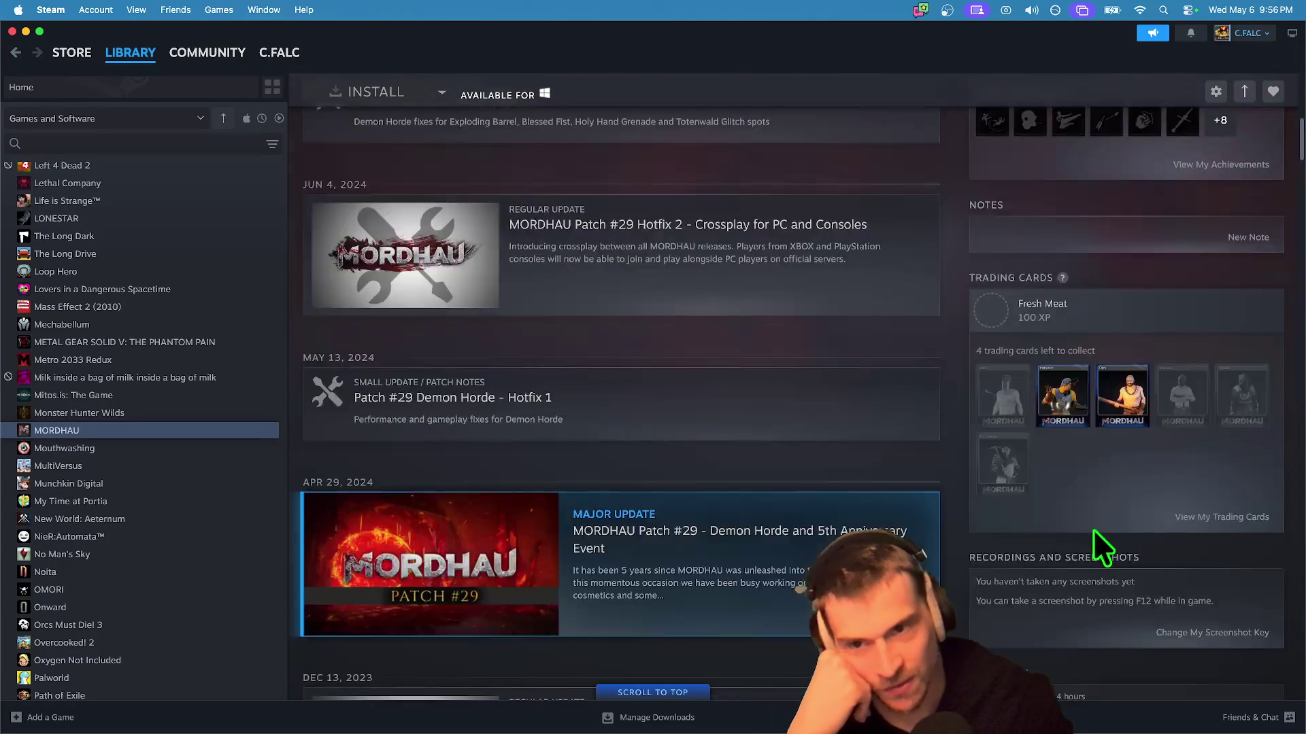
{"action": "scroll", "coordinate": [1092, 529], "scroll_direction": "up", "scroll_amount": 10}
{"action": "left_click", "coordinate": [345, 349]}
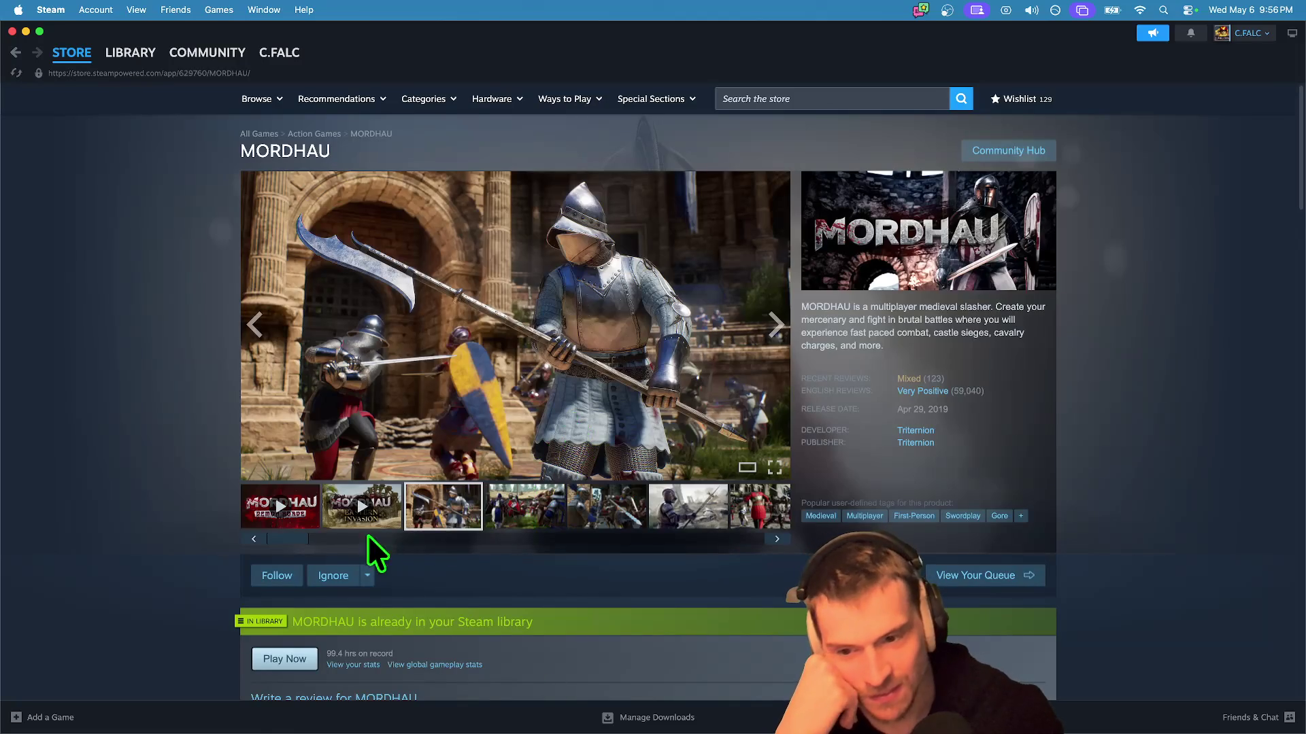
{"action": "left_click", "coordinate": [344, 515]}
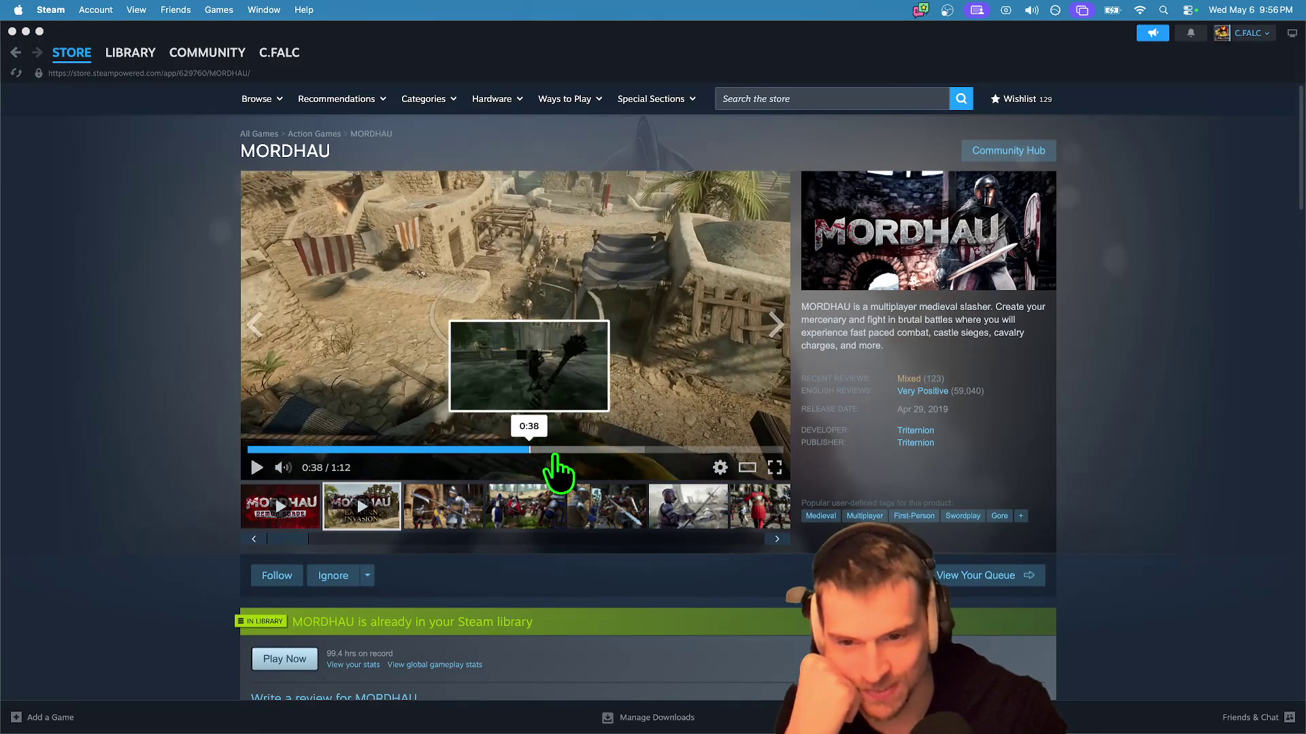
{"action": "left_click", "coordinate": [531, 450]}
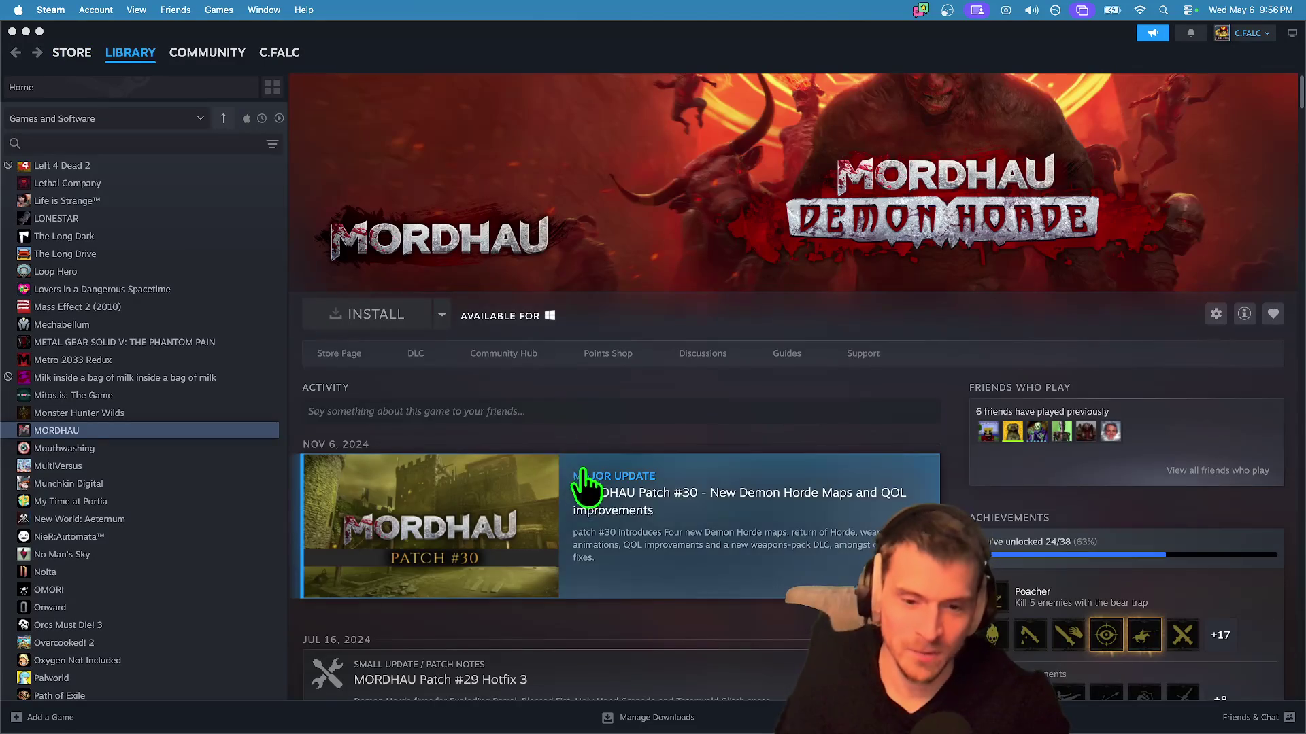
Step: Browse the Library Home game grid, then quit Steam from the Steam menu
{"action": "scroll", "coordinate": [583, 476], "scroll_direction": "down", "scroll_amount": 5}
{"action": "key", "text": "super+Left"}
{"action": "scroll", "coordinate": [976, 285], "scroll_direction": "down", "scroll_amount": 5}
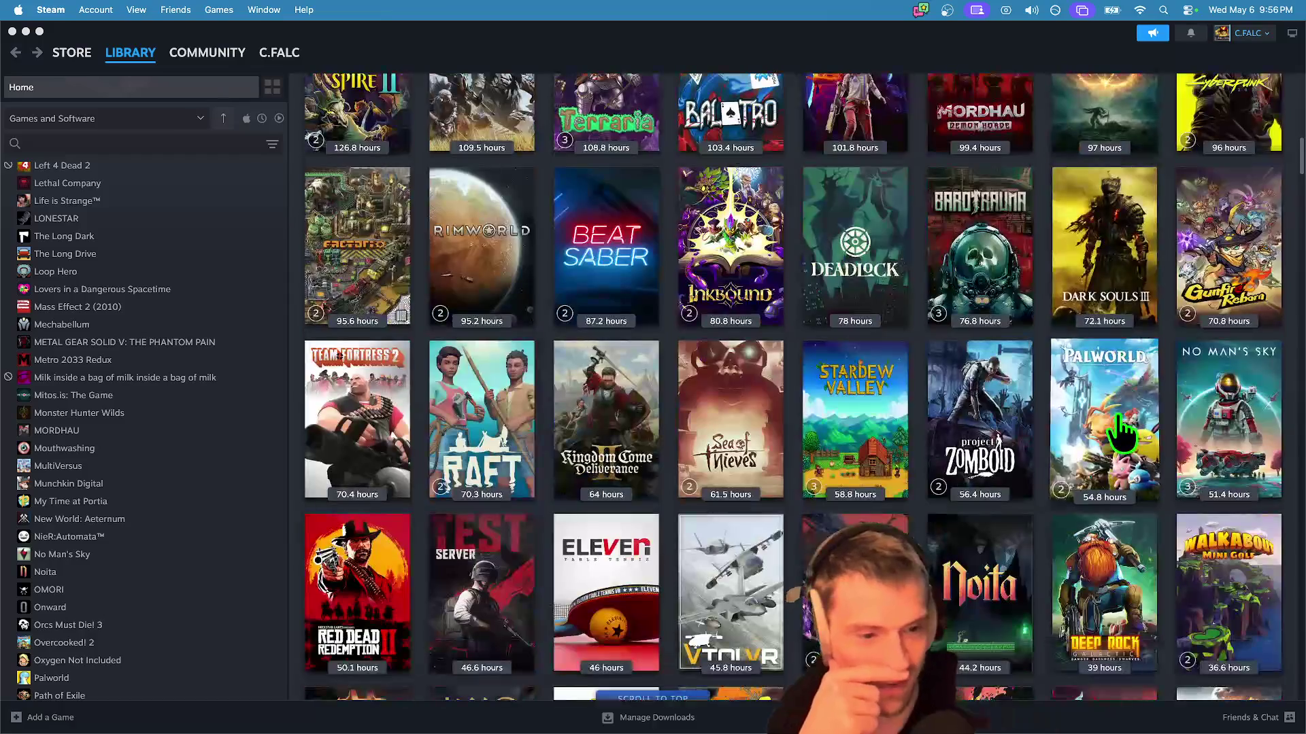
{"action": "mouse_move", "coordinate": [975, 269]}
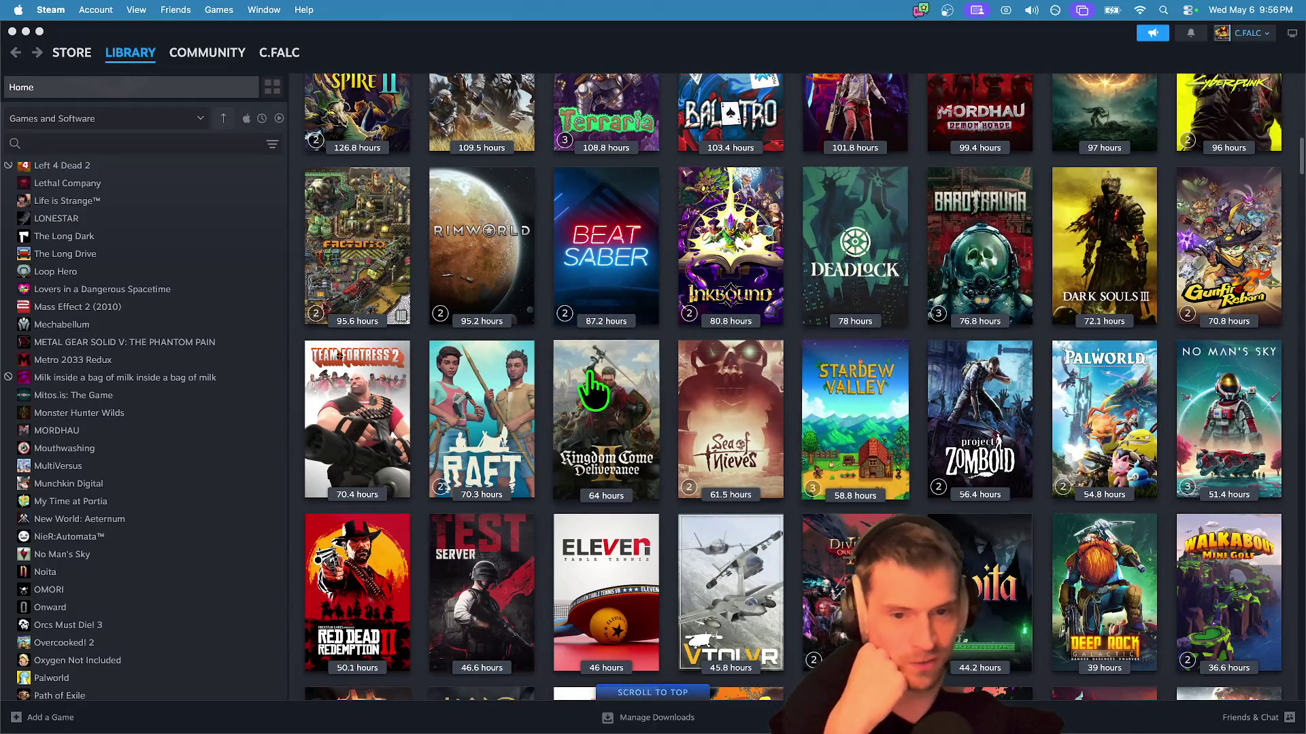
{"action": "scroll", "coordinate": [544, 510], "scroll_direction": "up", "scroll_amount": 5}
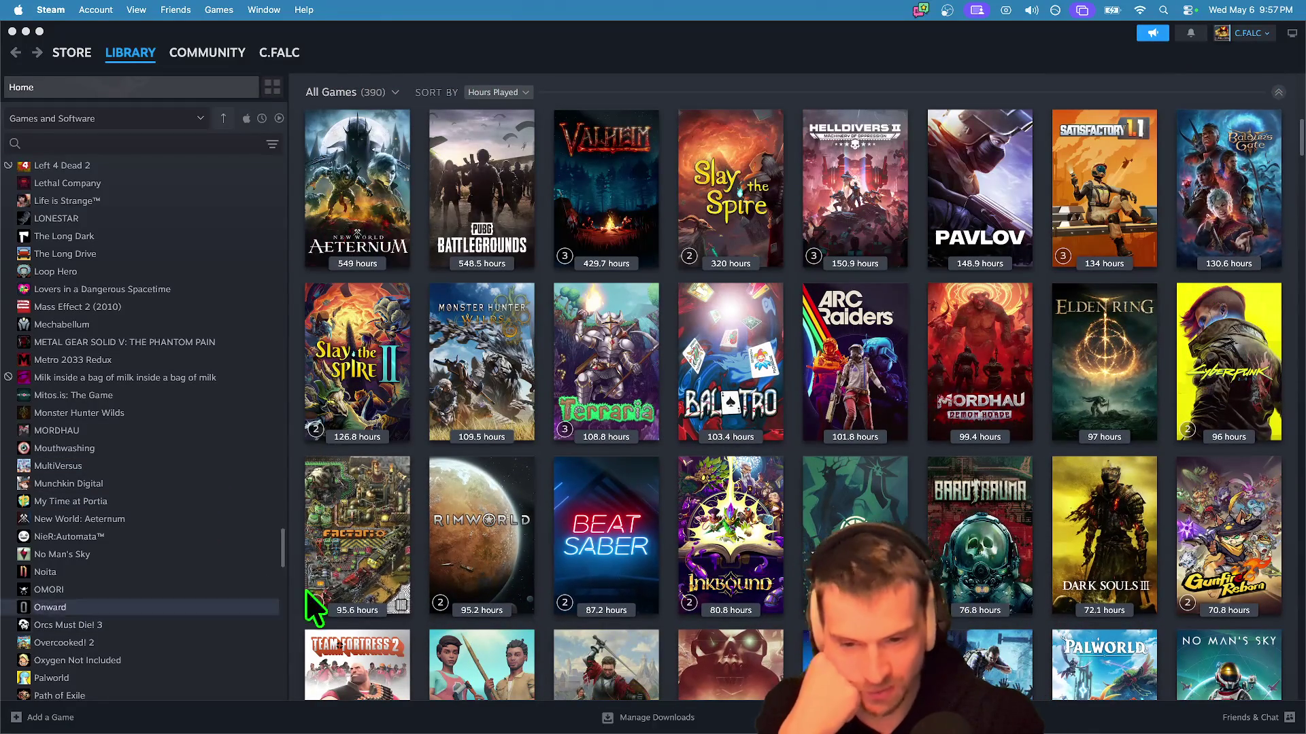
{"action": "scroll", "coordinate": [517, 565], "scroll_direction": "down", "scroll_amount": 1}
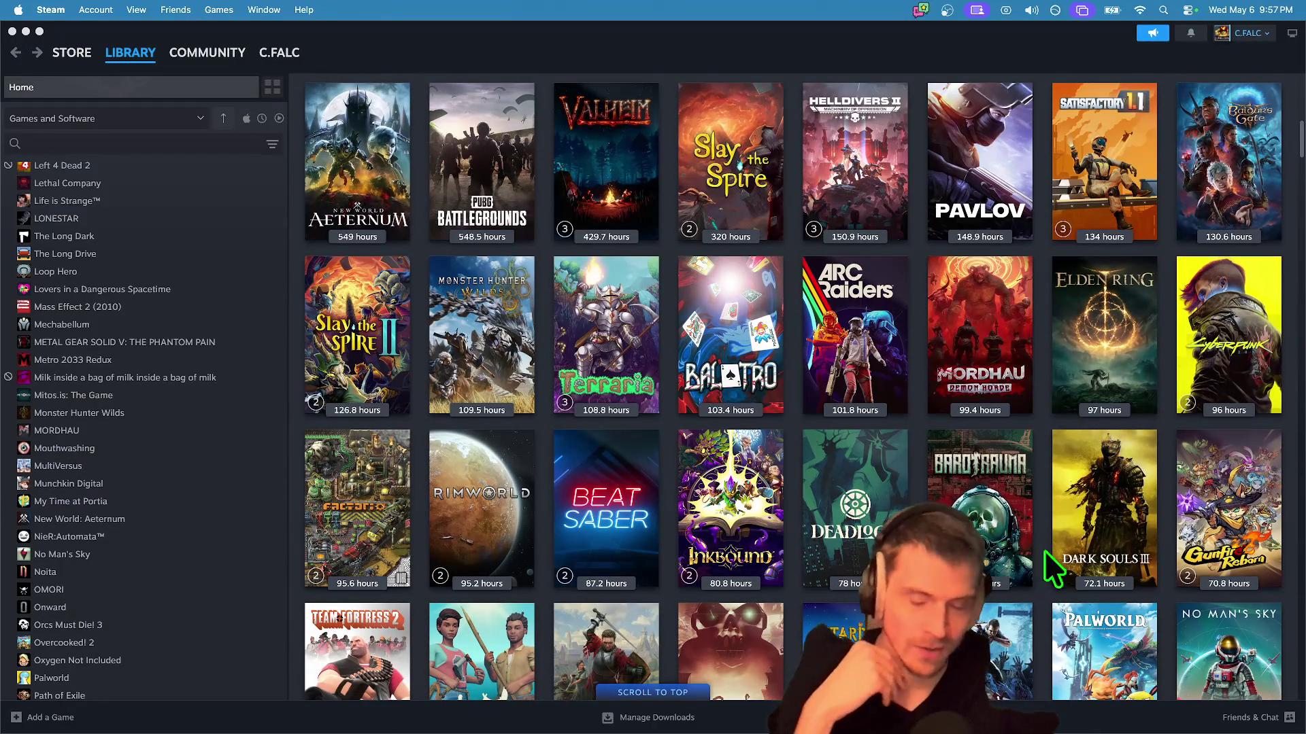
{"action": "scroll", "coordinate": [835, 429], "scroll_direction": "down", "scroll_amount": 2}
{"action": "scroll", "coordinate": [823, 436], "scroll_direction": "up", "scroll_amount": 1}
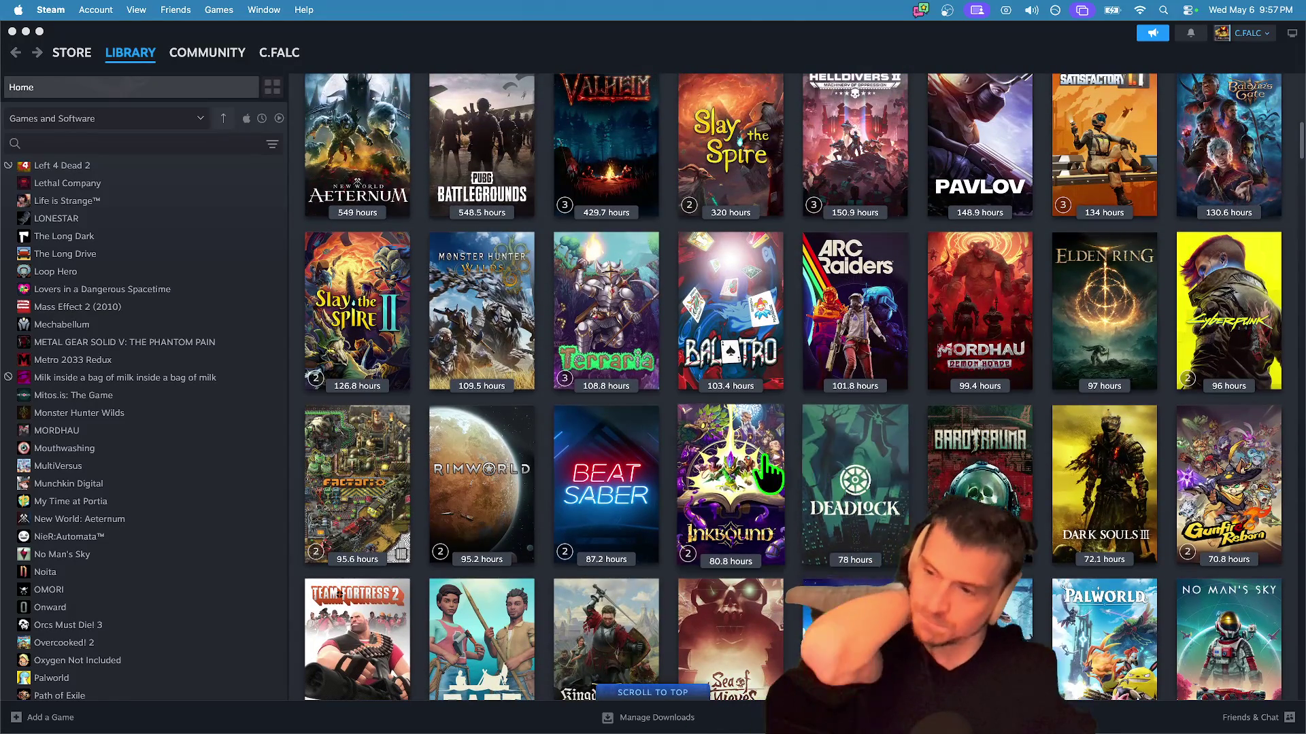
{"action": "scroll", "coordinate": [782, 469], "scroll_direction": "up", "scroll_amount": 10}
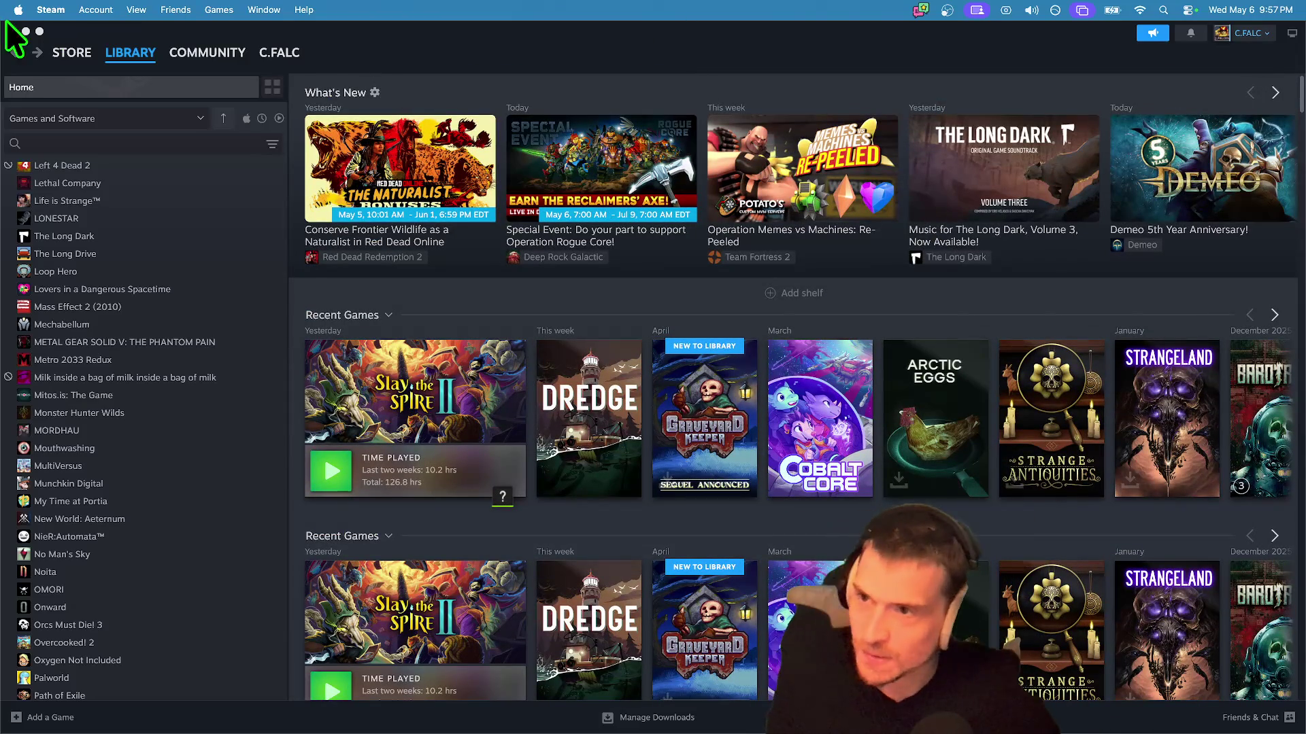
{"action": "left_click", "coordinate": [49, 9]}
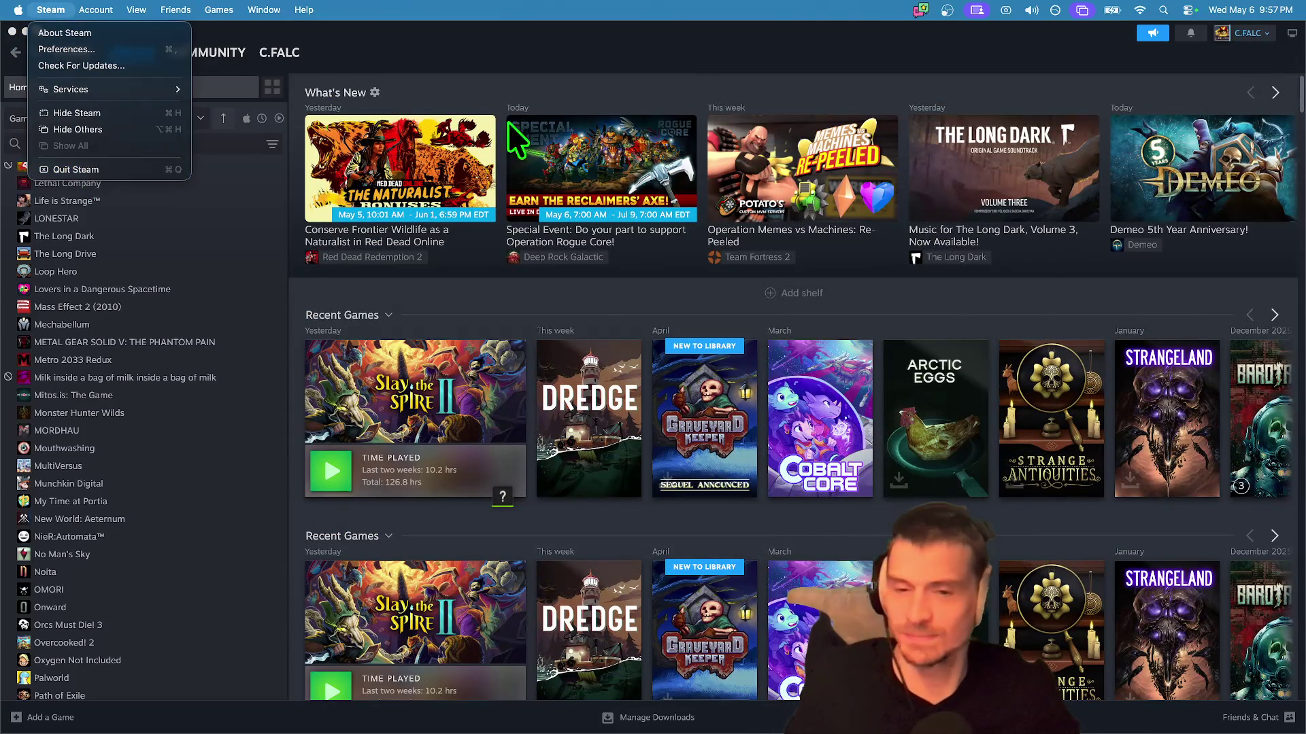
{"action": "left_click", "coordinate": [76, 170]}
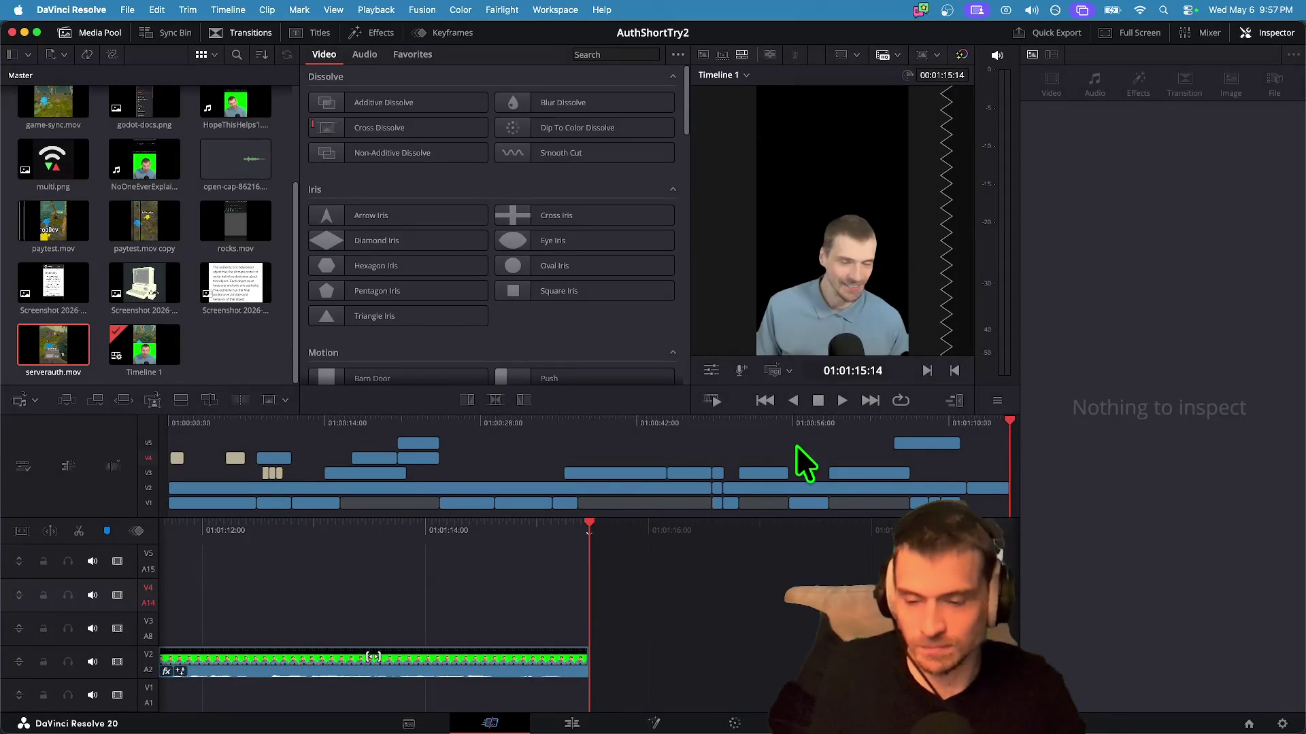
Step: Play the edit back from about 01:01:11, then switch over to Godot
{"action": "left_click_drag", "start_coordinate": [813, 624], "coordinate": [856, 637]}
{"action": "left_click", "coordinate": [856, 637]}
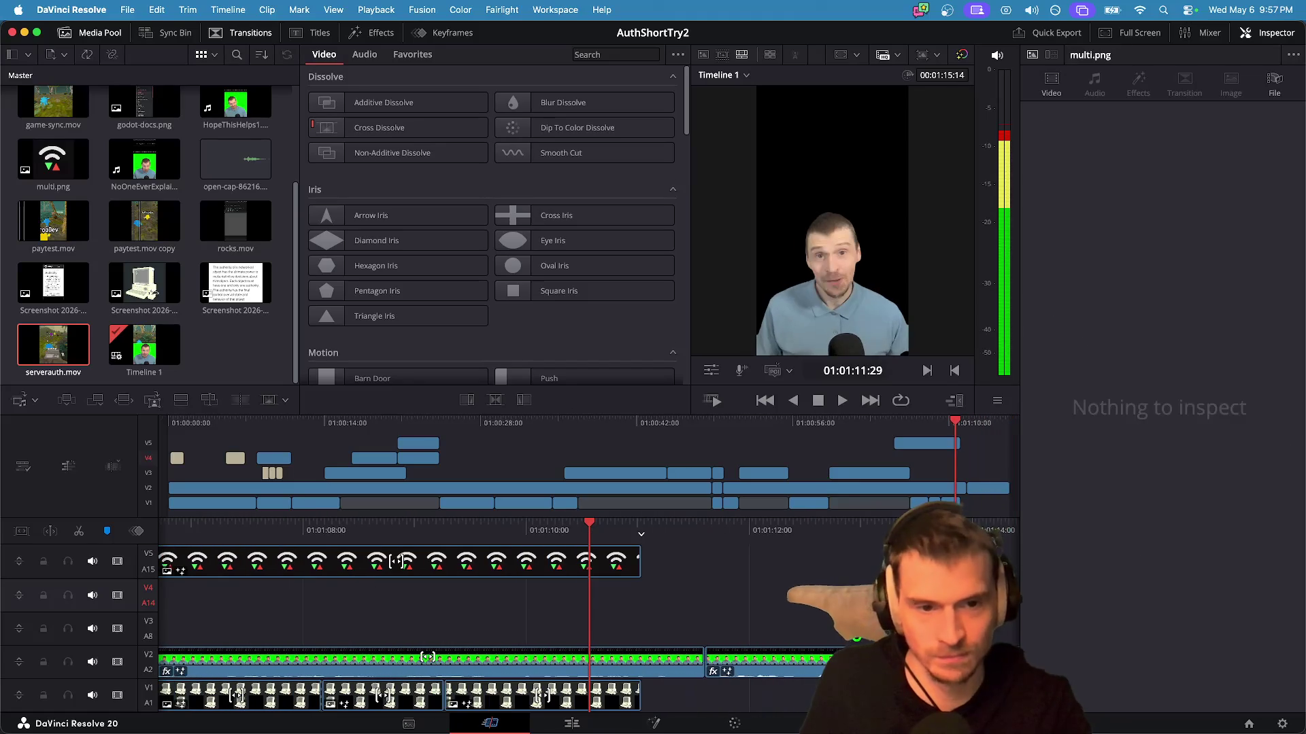
{"action": "key", "text": "space"}
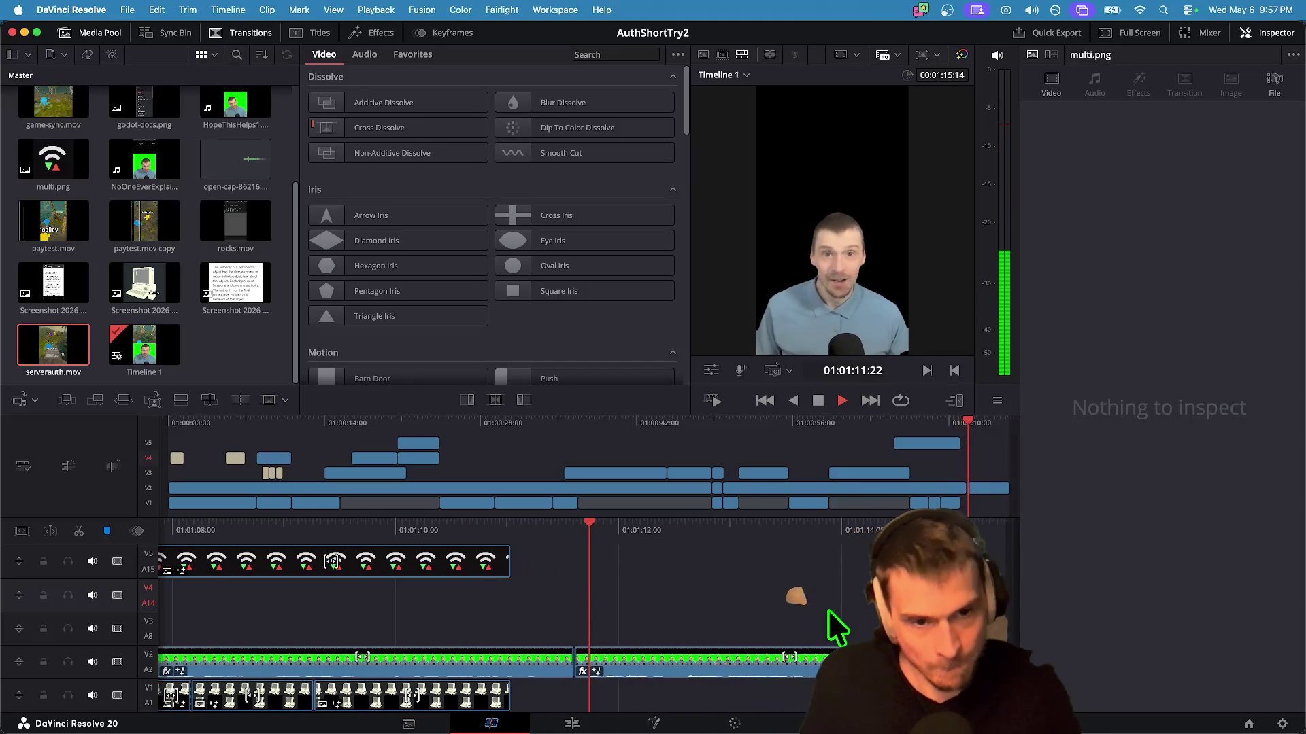
{"action": "key", "text": "super+Tab"}
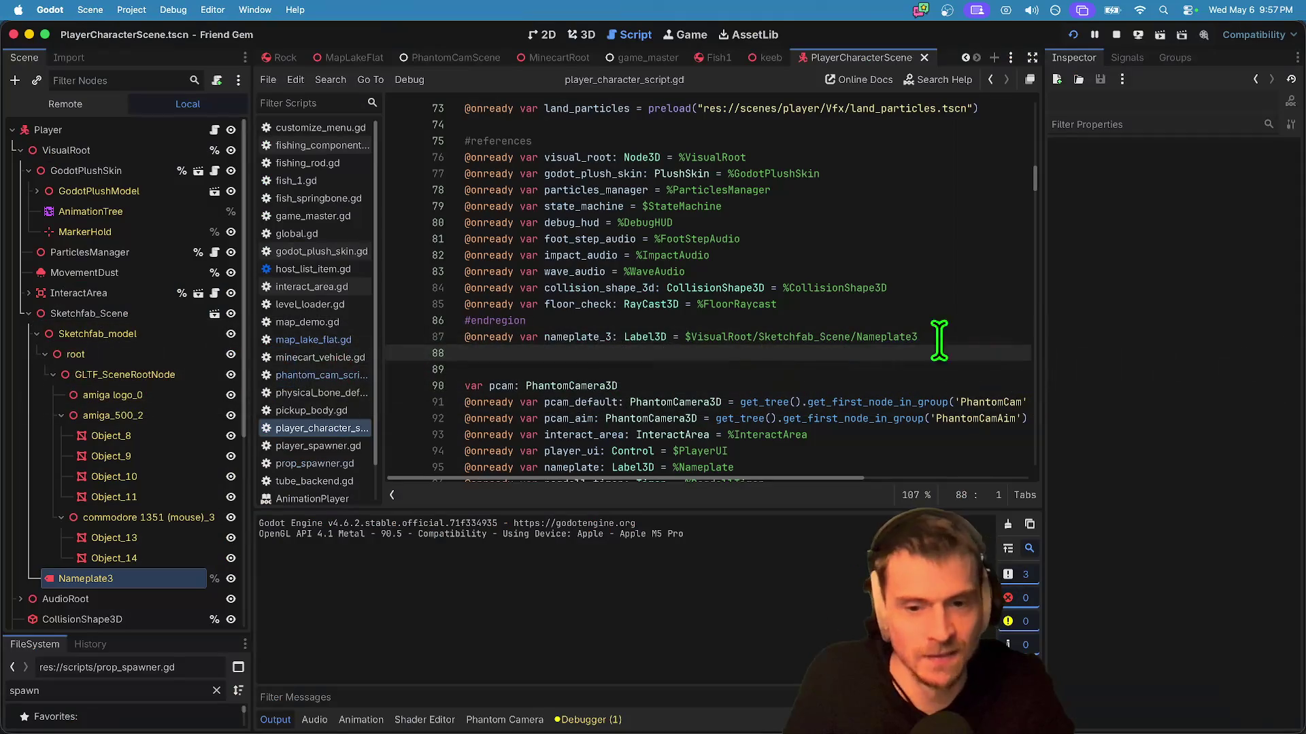
Step: Stop the game and set run instances to 1 with the feature tags cleared
{"action": "left_click", "coordinate": [1118, 34]}
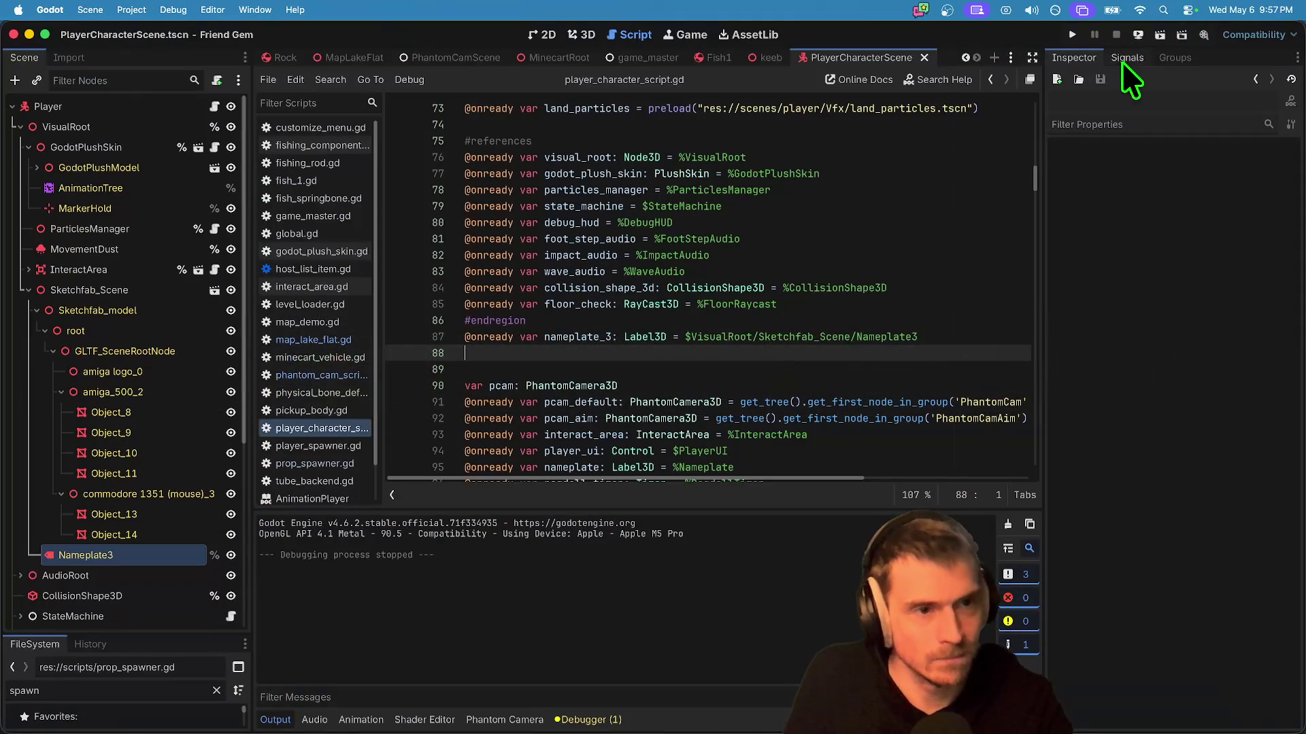
{"action": "left_click", "coordinate": [163, 10]}
{"action": "left_click", "coordinate": [242, 219]}
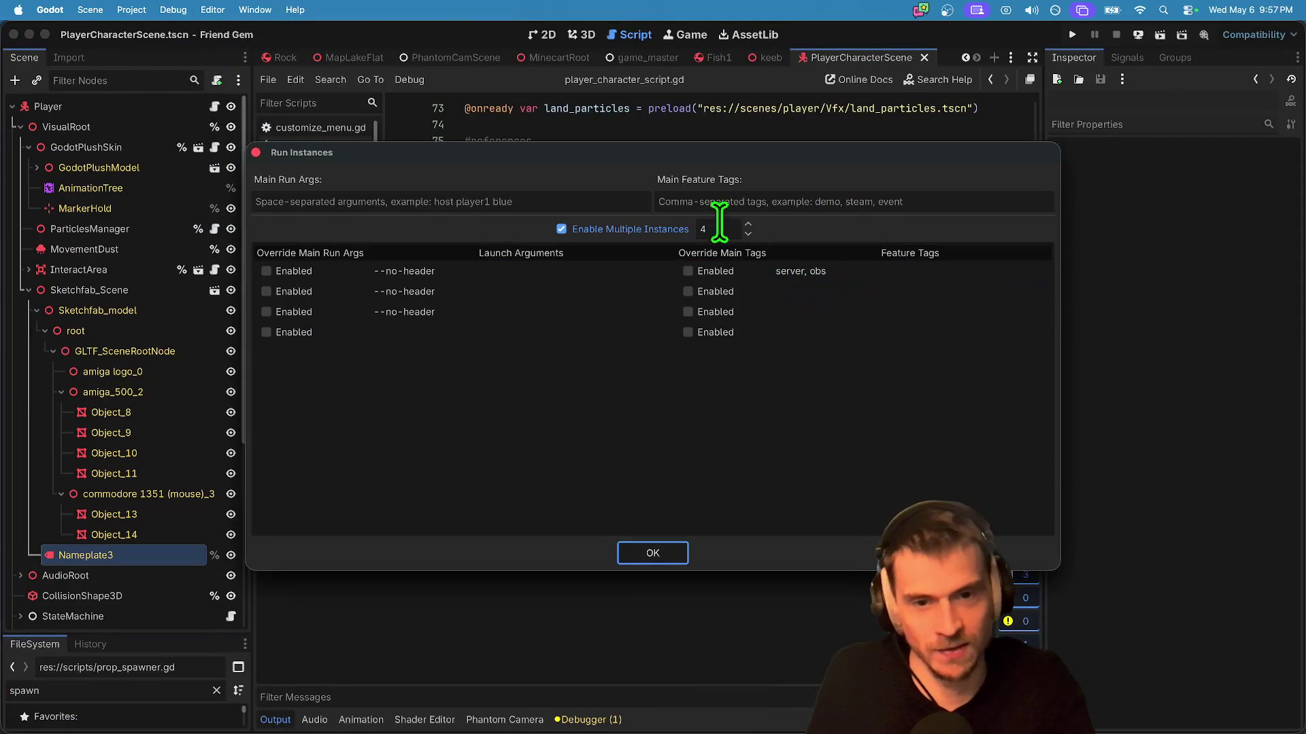
{"action": "type", "text": "1"}
{"action": "key", "text": "Return"}
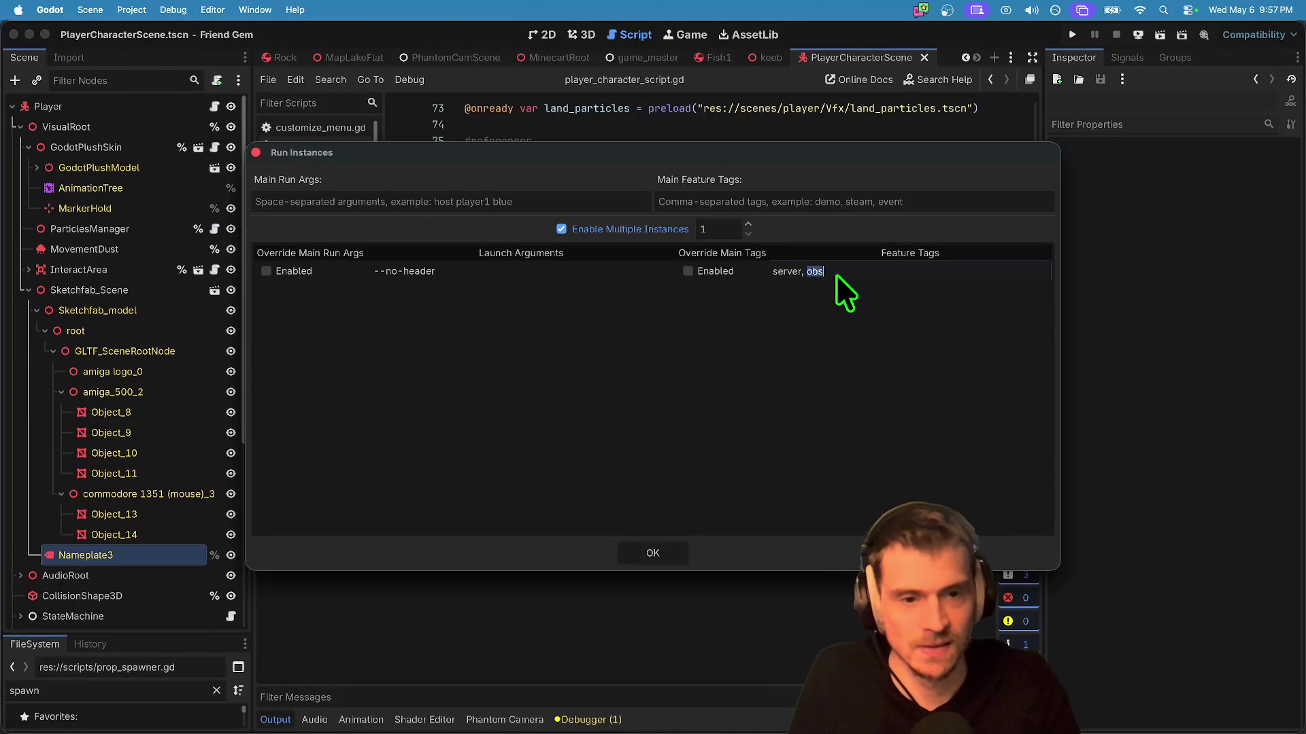
{"action": "key", "text": "ctrl+a"}
{"action": "key", "text": "BackSpace"}
{"action": "key", "text": "Return"}
{"action": "left_click", "coordinate": [644, 550]}
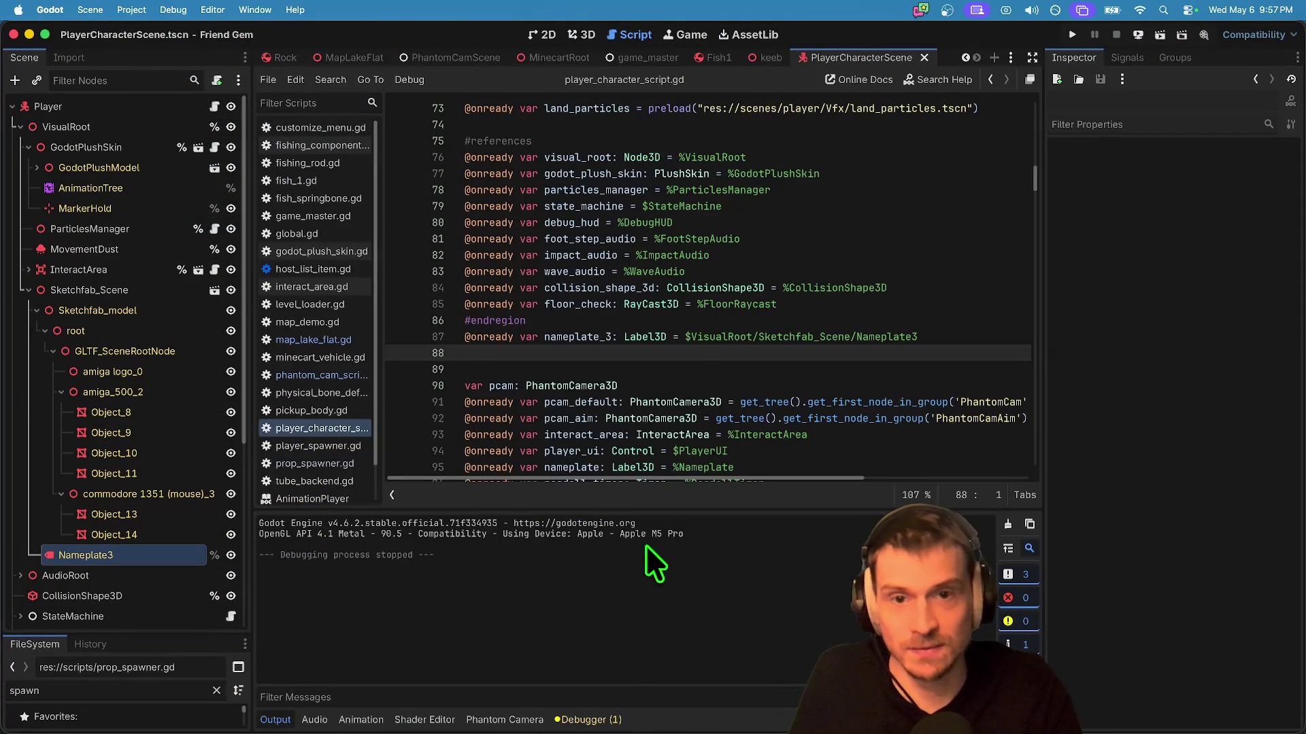
Step: Delete Sketchfab_Scene from the player scene, save, and toggle the NameplateOne and Nameplate2 visibility
{"action": "left_click", "coordinate": [588, 39]}
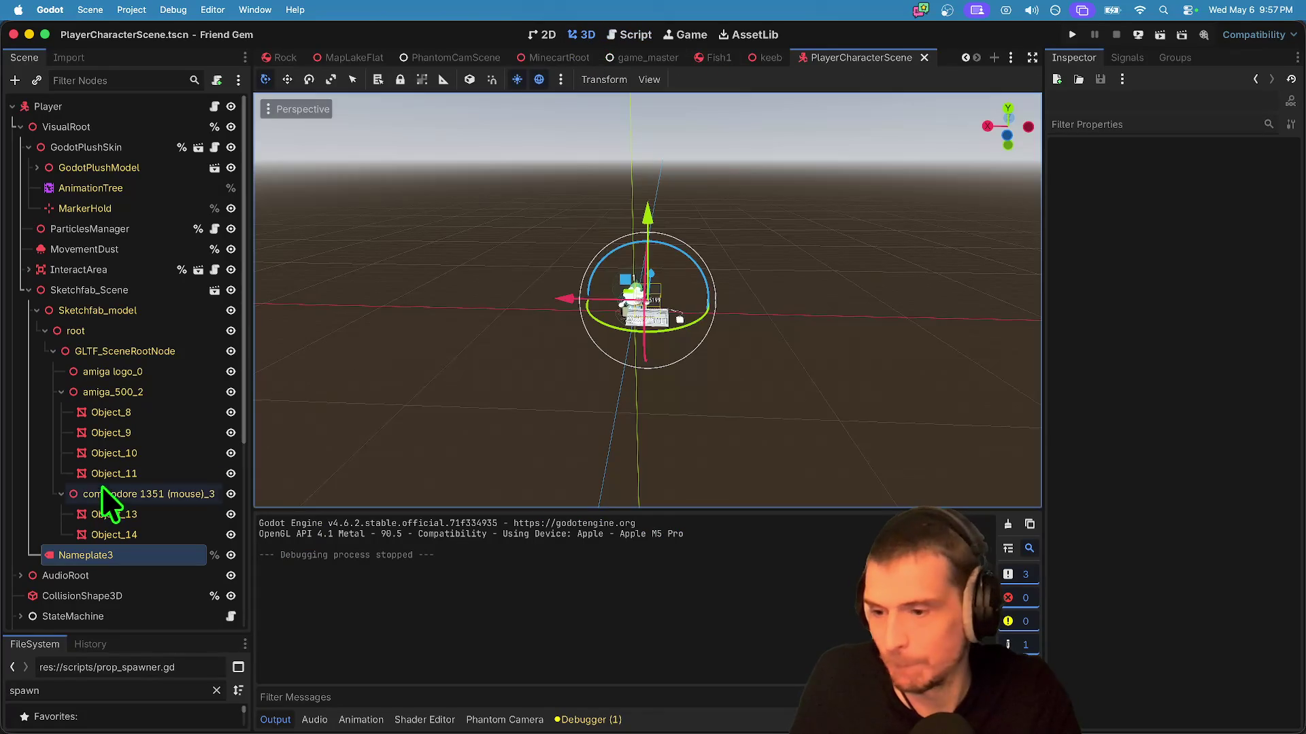
{"action": "left_click", "coordinate": [123, 290]}
{"action": "right_click", "coordinate": [126, 286]}
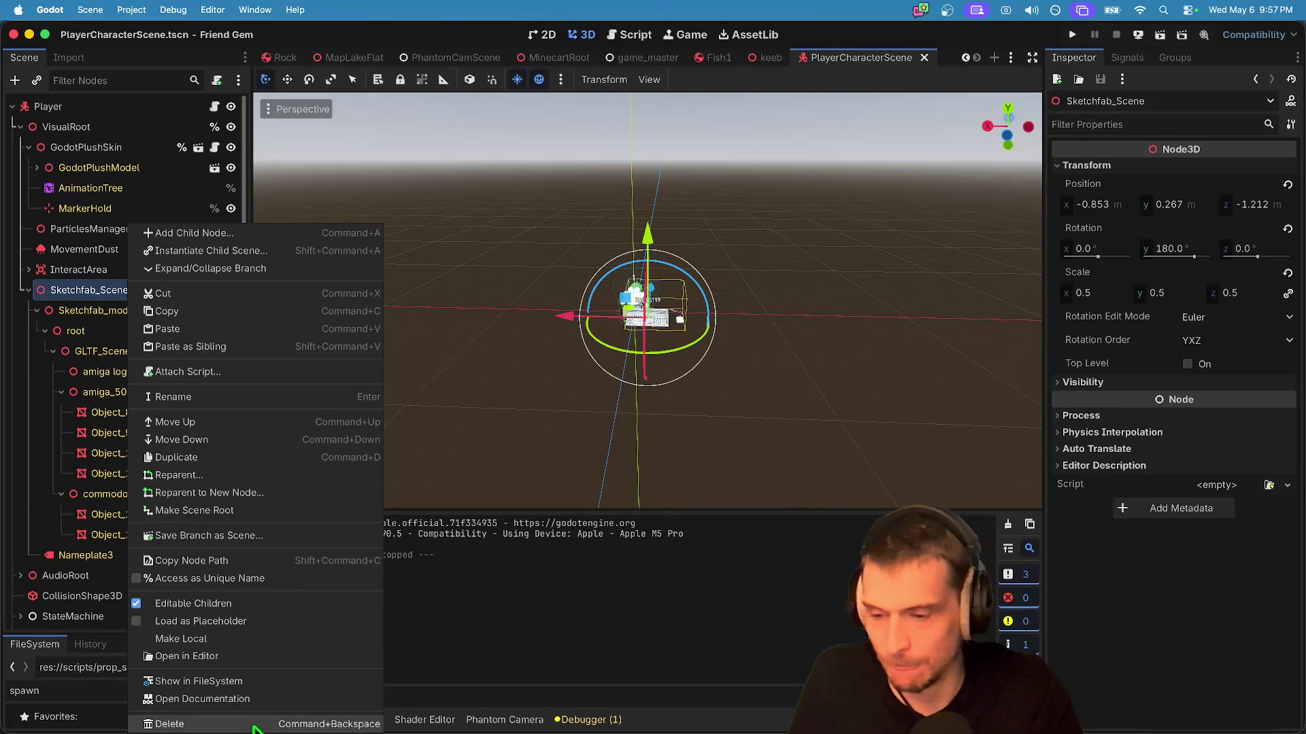
{"action": "left_click", "coordinate": [259, 724]}
{"action": "left_click", "coordinate": [690, 379]}
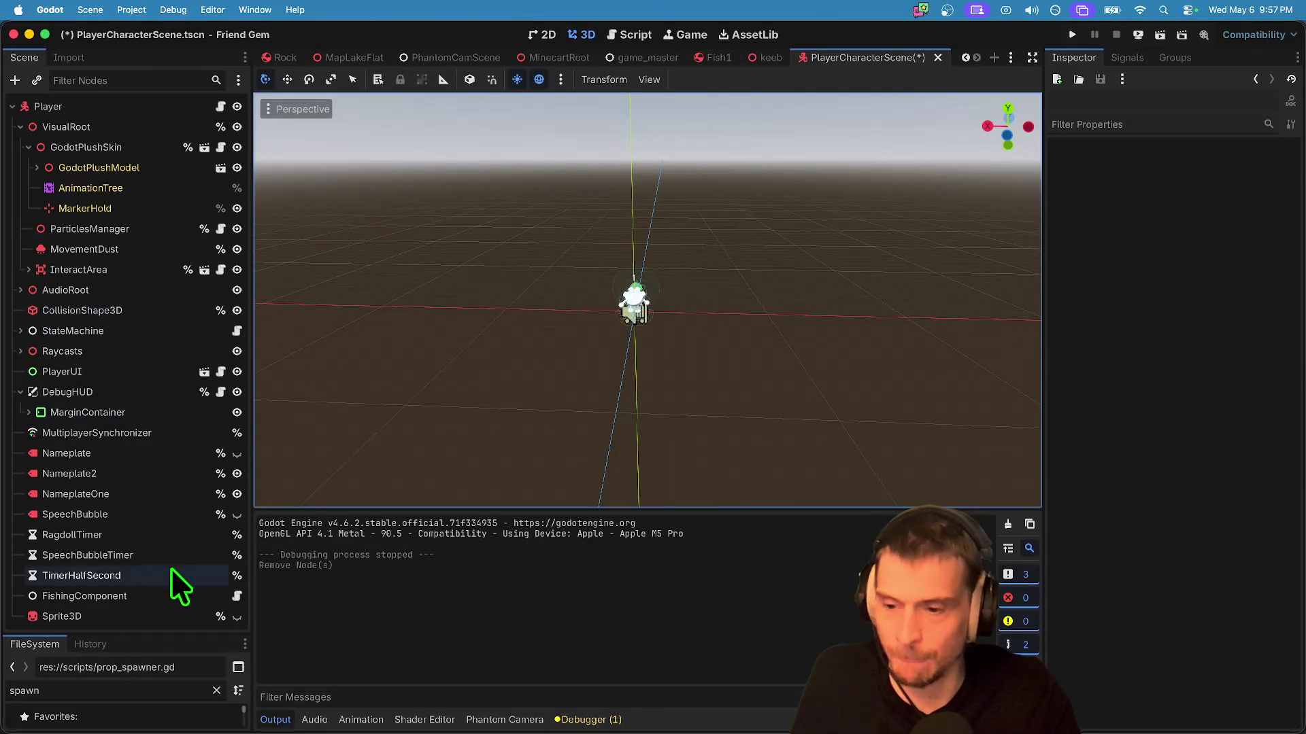
{"action": "key", "text": "super+s"}
{"action": "left_click", "coordinate": [237, 494]}
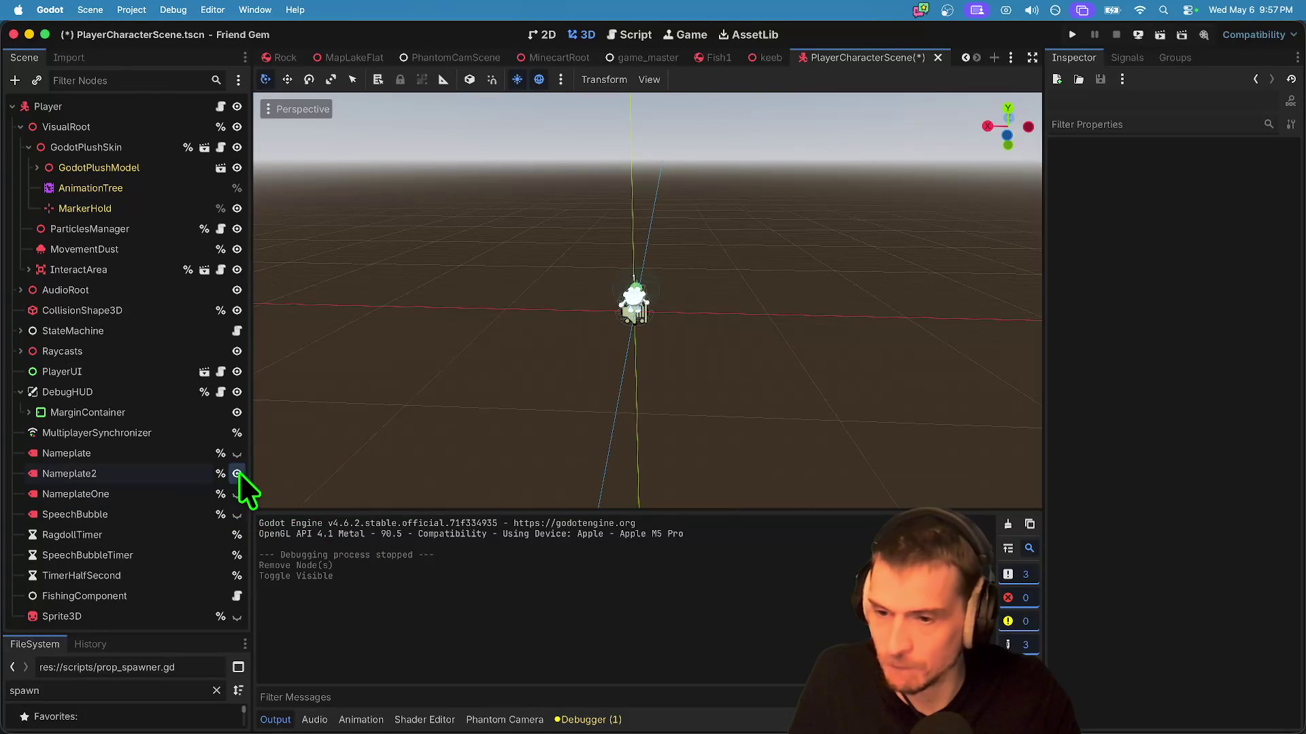
{"action": "left_click", "coordinate": [237, 473]}
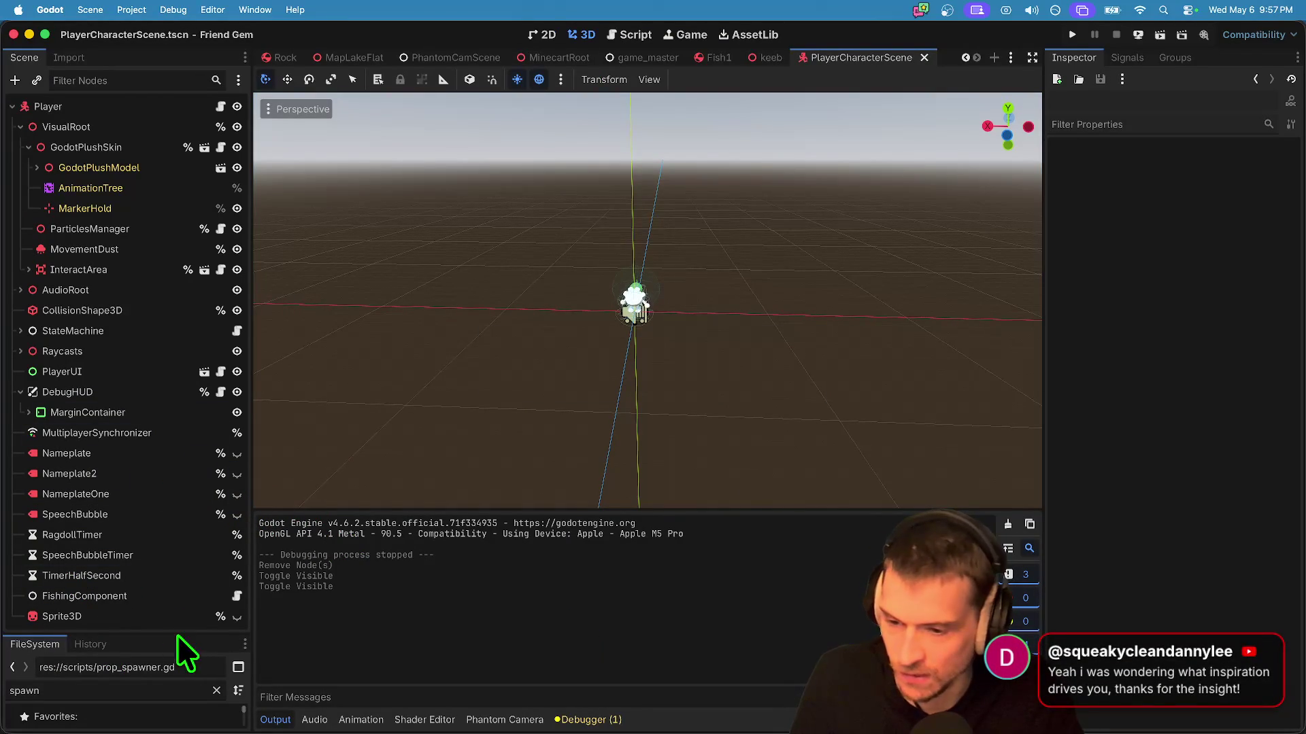
Step: Enlarge the FileSystem dock, filter files by 'level', and open level_loader.gd
{"action": "mouse_move", "coordinate": [175, 635]}
{"action": "left_mouse_down"}
{"action": "mouse_move", "coordinate": [204, 271]}
{"action": "mouse_move", "coordinate": [172, 280]}
{"action": "left_mouse_up"}
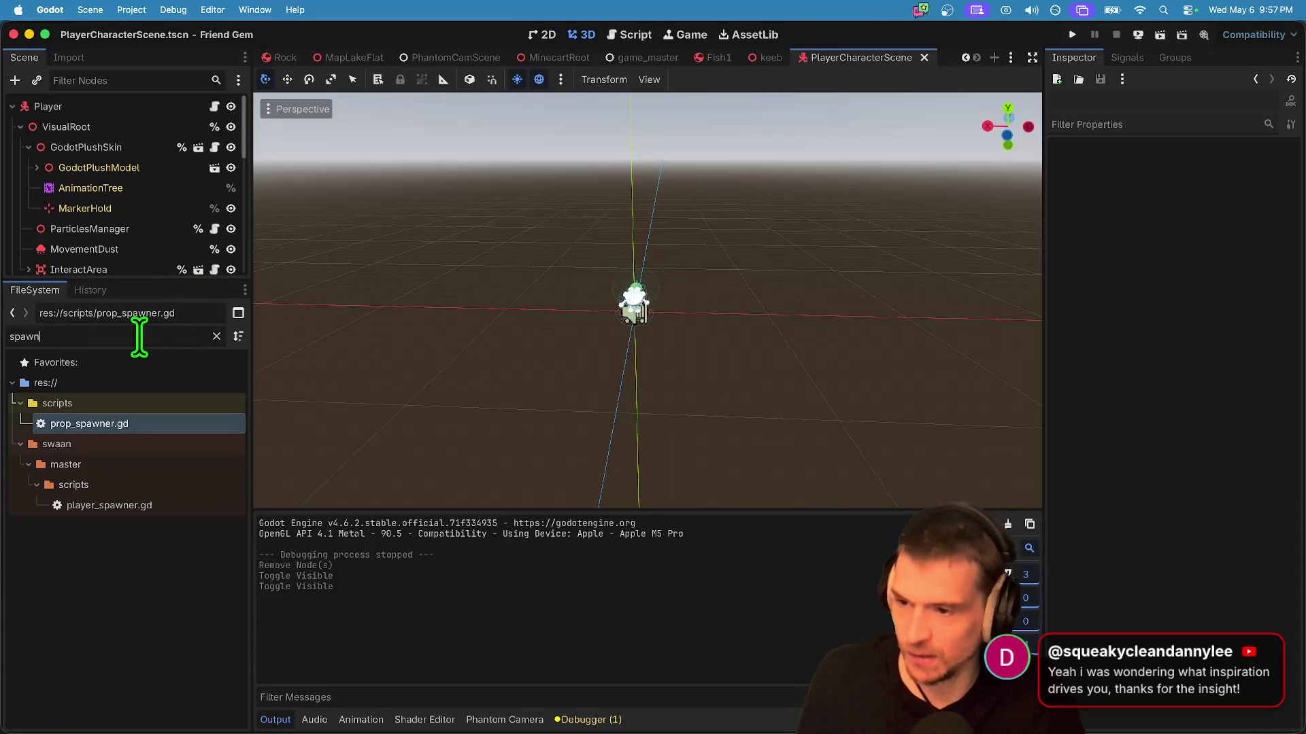
{"action": "key", "text": "BackSpace"}
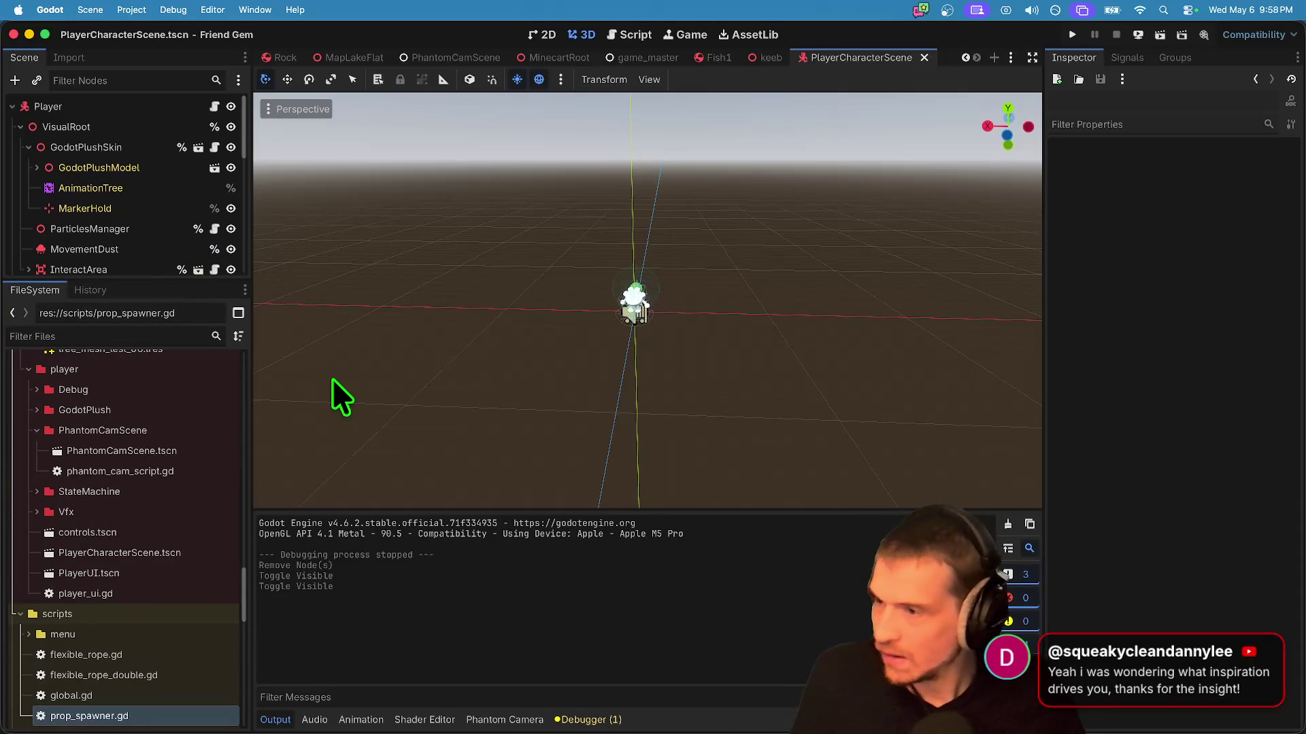
{"action": "scroll", "coordinate": [91, 570], "scroll_direction": "down", "scroll_amount": 5}
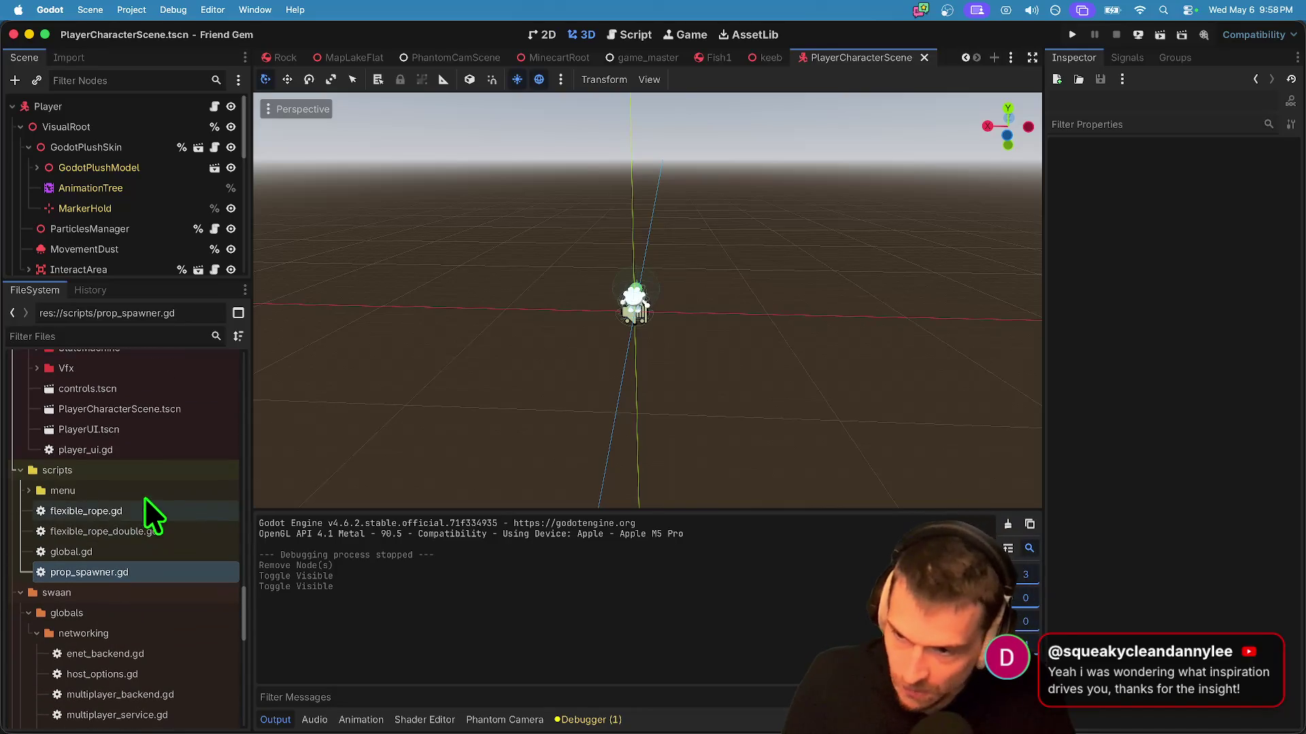
{"action": "key", "text": "BackSpace"}
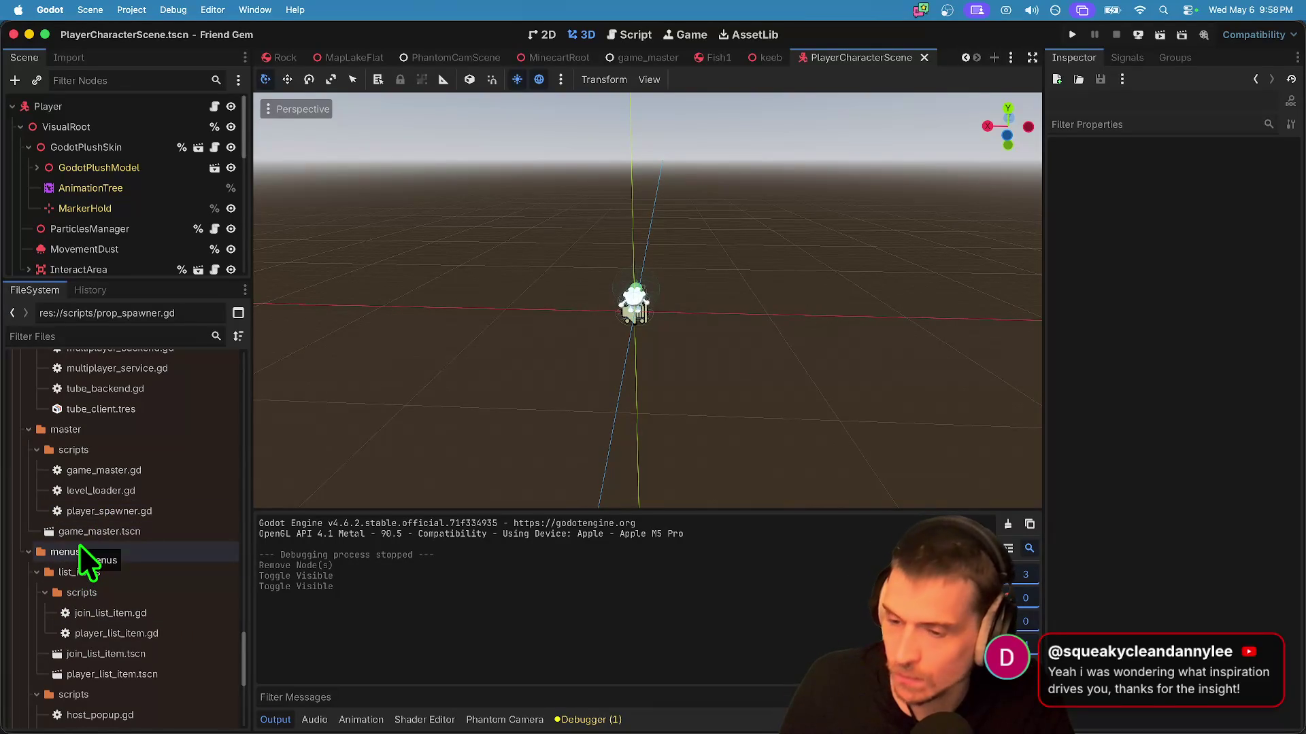
{"action": "type", "text": "level"}
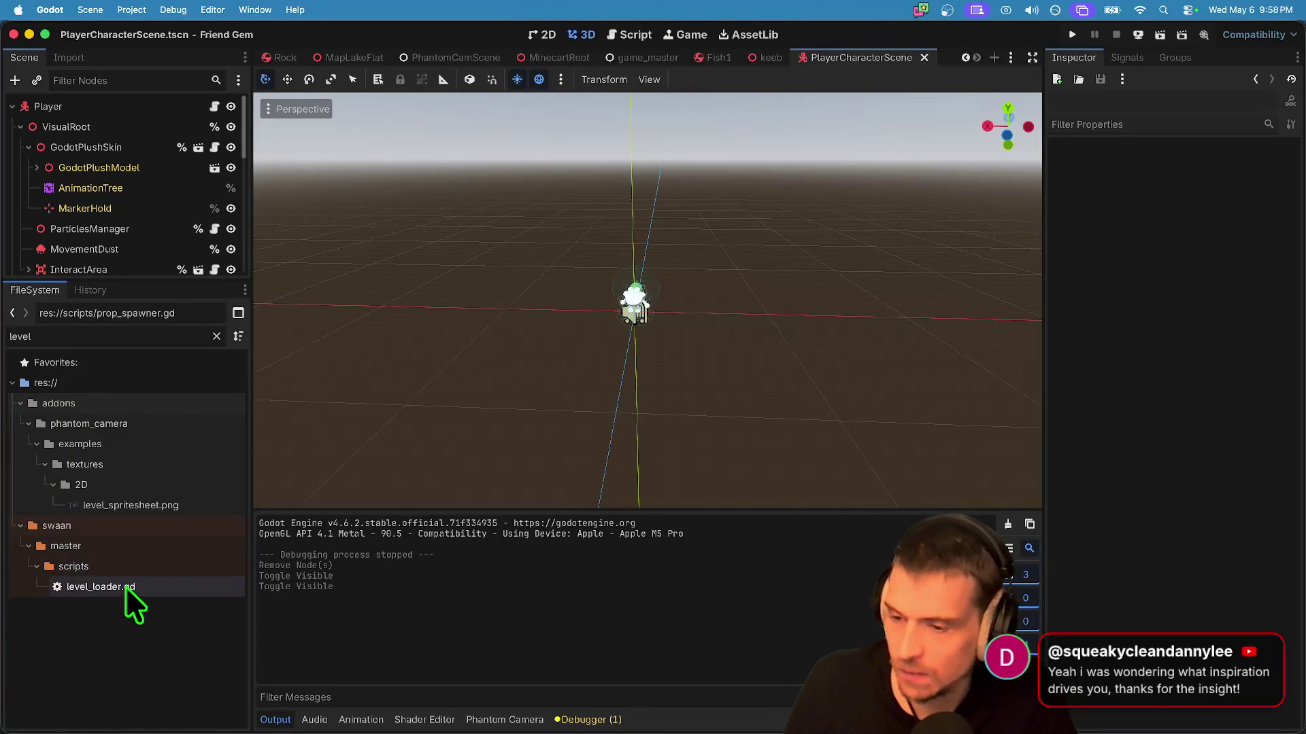
{"action": "double_click", "coordinate": [125, 587]}
Step: Put MapGreenScreen first in the level dictionary, run the game, and start hosting
{"action": "key", "text": "super+z"}
{"action": "key", "text": "super+z"}
{"action": "key", "text": "super+z"}
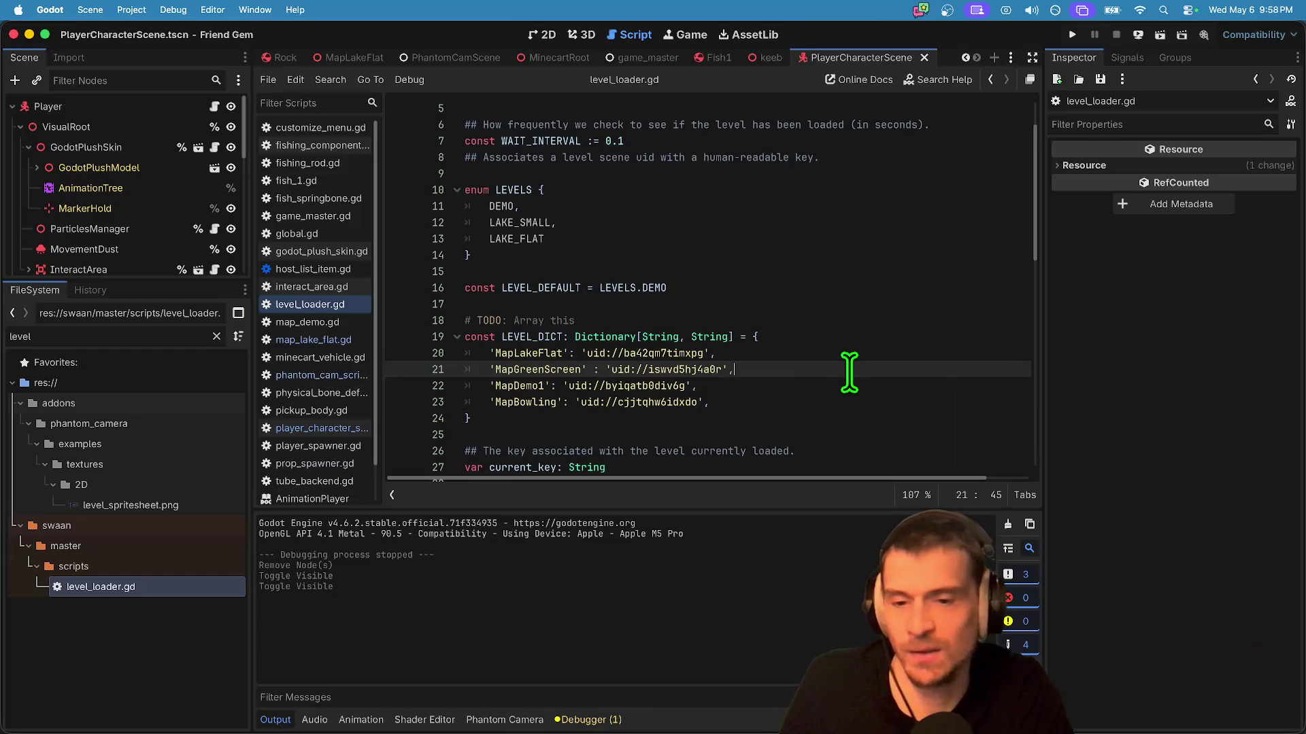
{"action": "key", "text": "super+shift+z"}
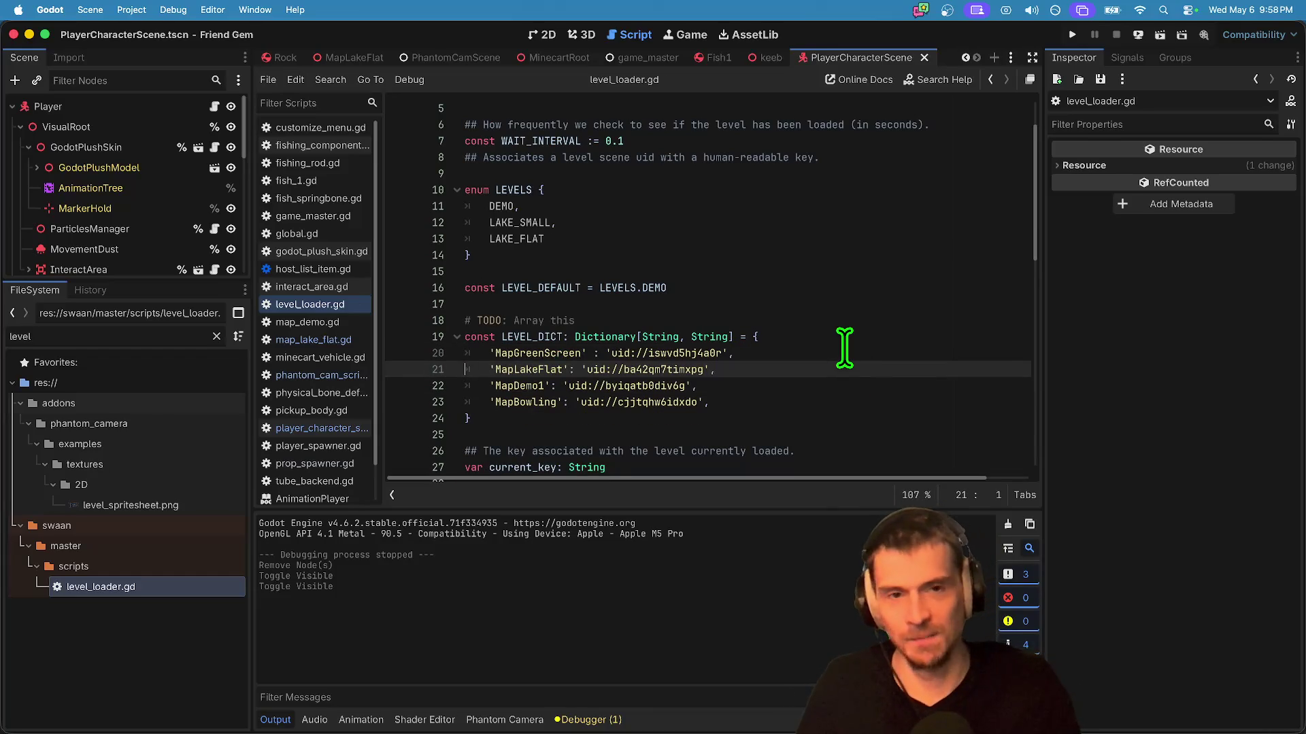
{"action": "key", "text": "super+b"}
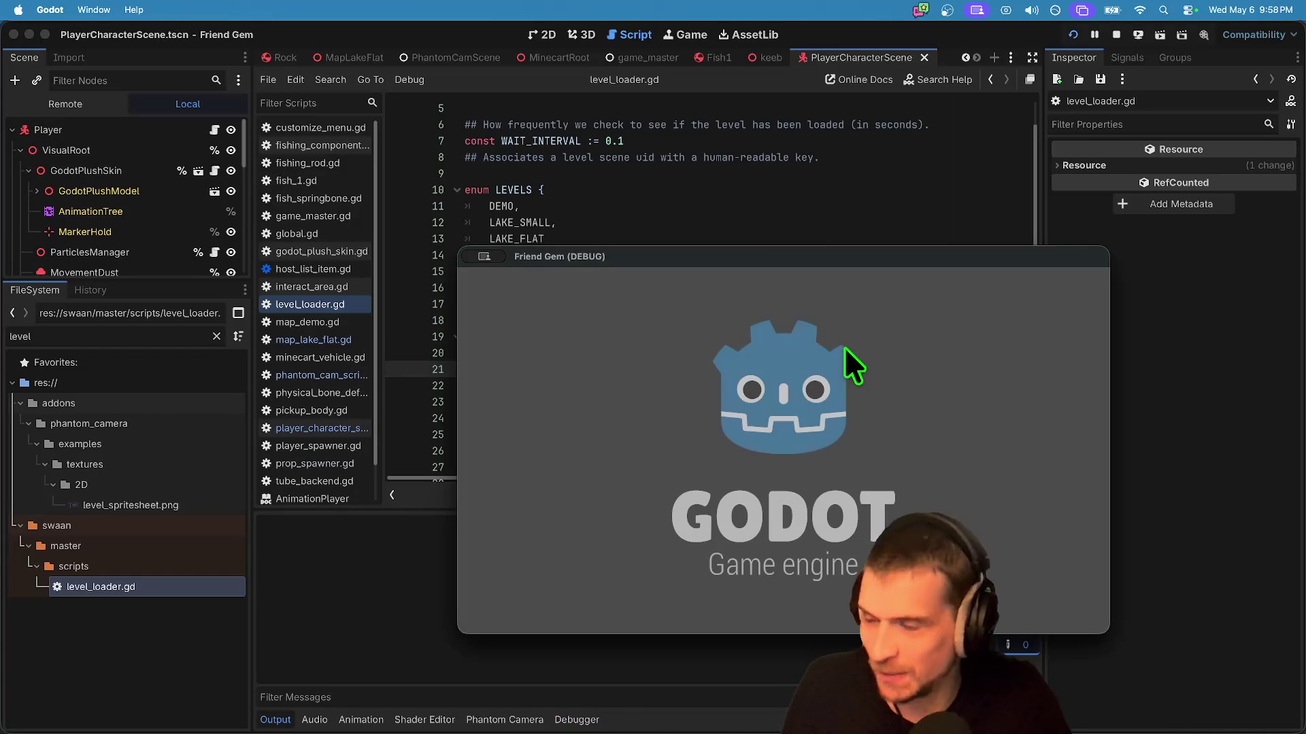
{"action": "left_click_drag", "start_coordinate": [791, 257], "coordinate": [532, 24]}
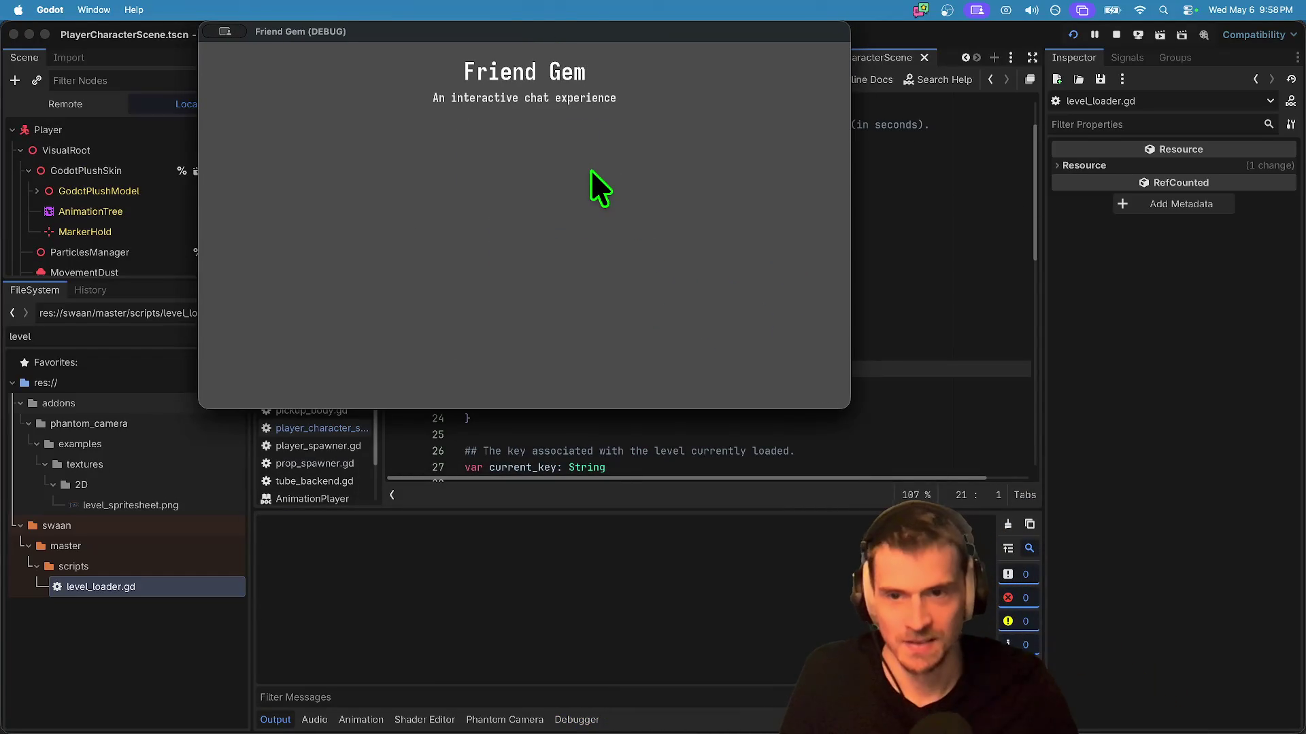
{"action": "left_click", "coordinate": [535, 169]}
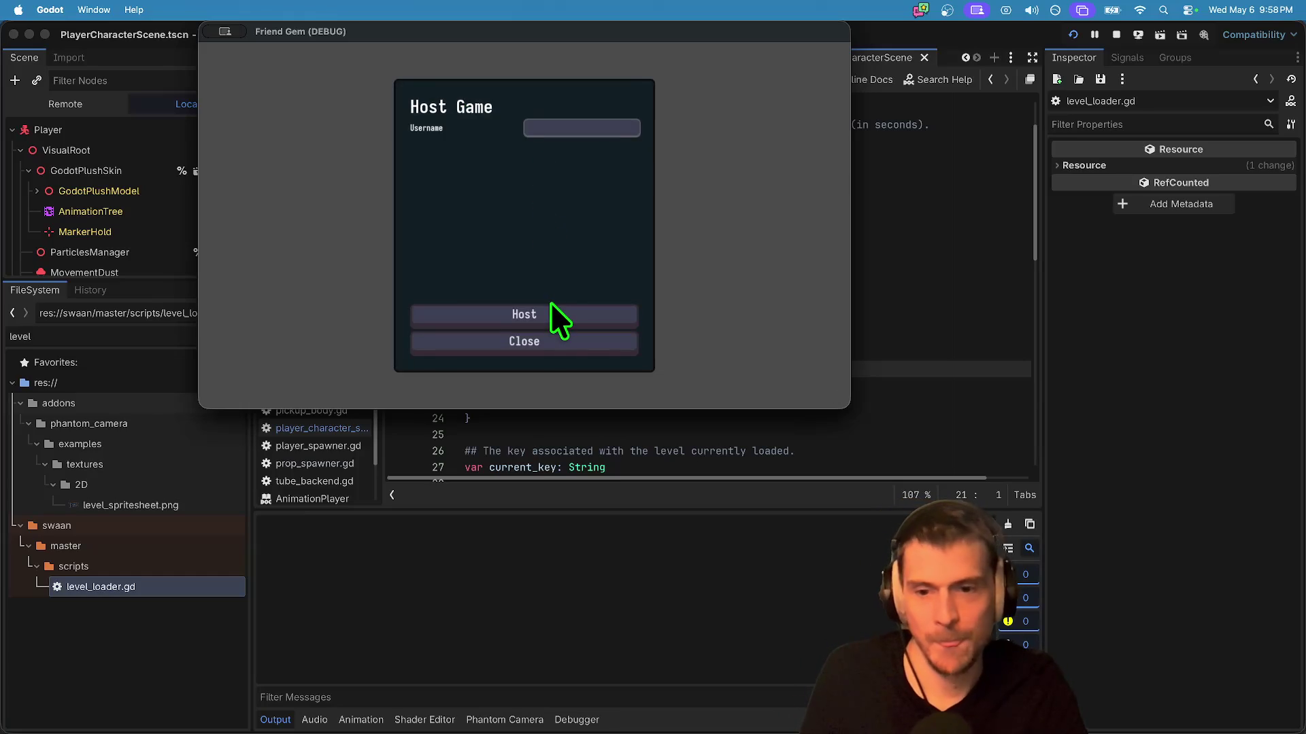
{"action": "left_click", "coordinate": [549, 308]}
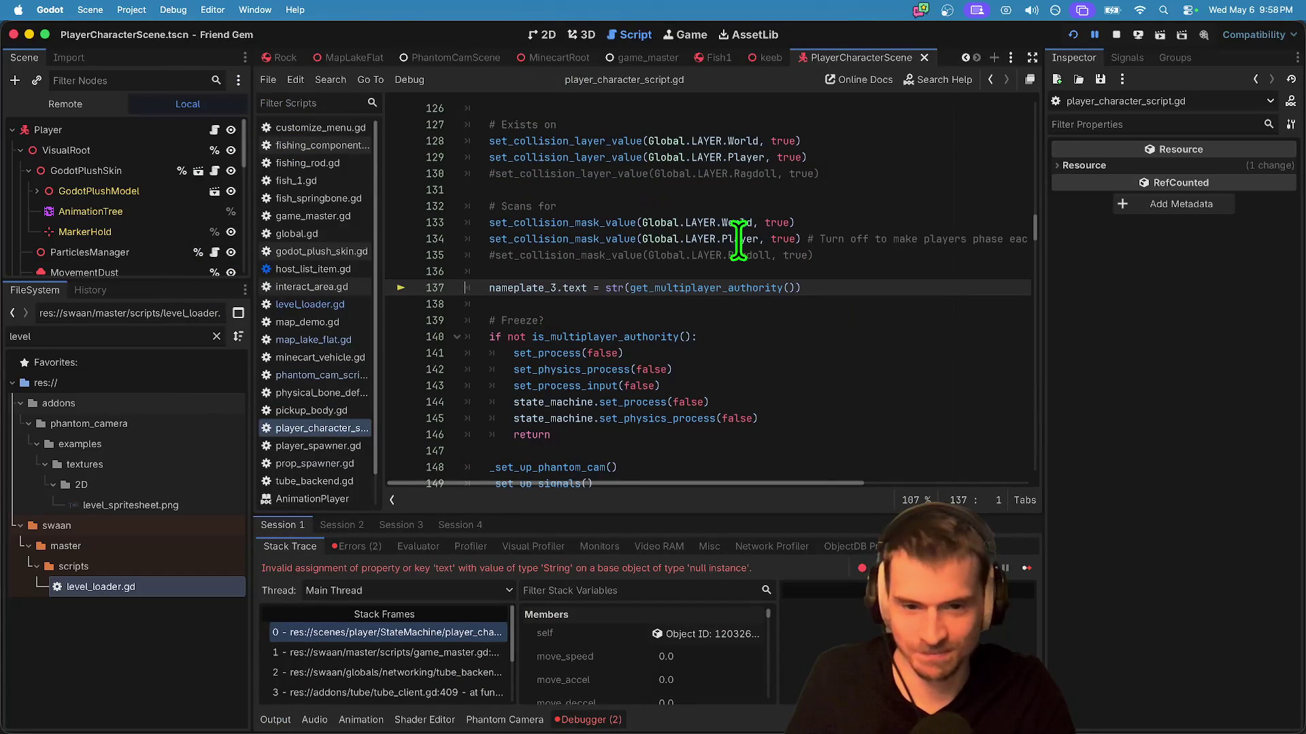
Step: After the crash, delete the nameplate_3 lines at 137 and 87, then rerun the game
{"action": "left_click", "coordinate": [1116, 34]}
{"action": "triple_click", "coordinate": [961, 285]}
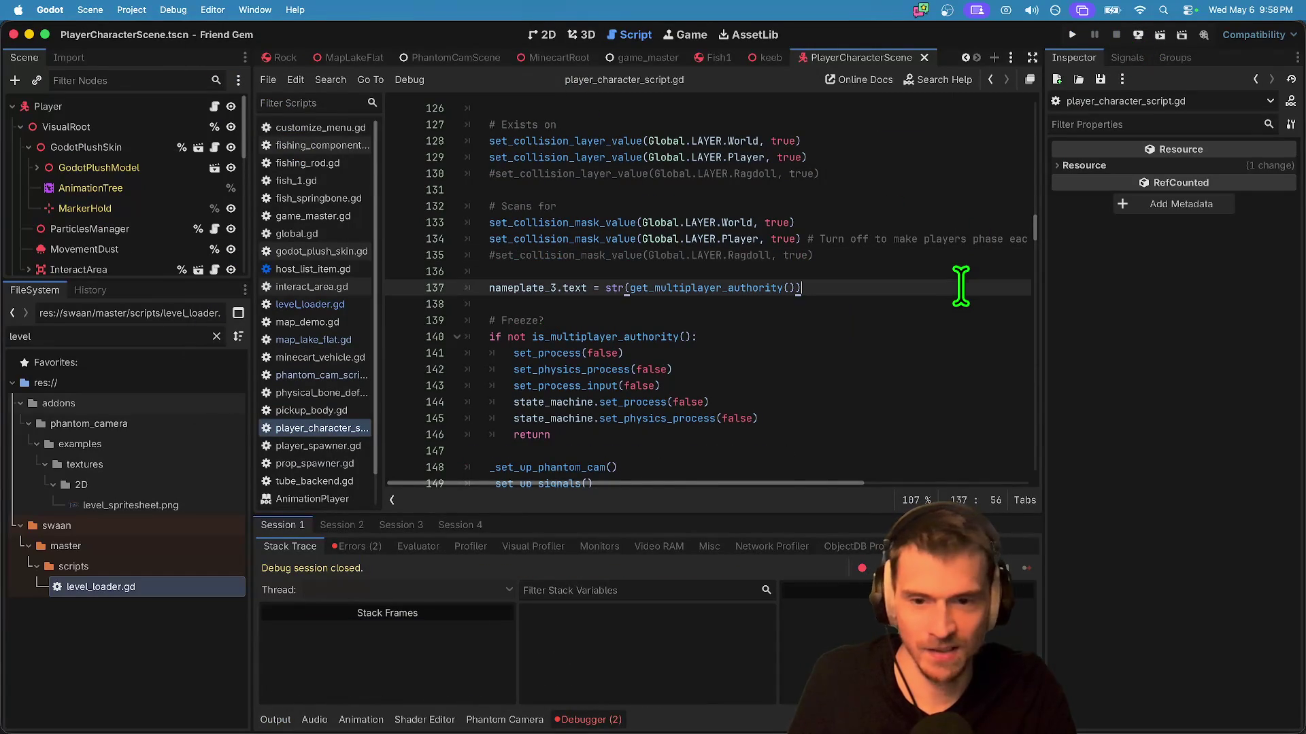
{"action": "key", "text": "BackSpace"}
{"action": "scroll", "coordinate": [1023, 253], "scroll_direction": "up", "scroll_amount": 20}
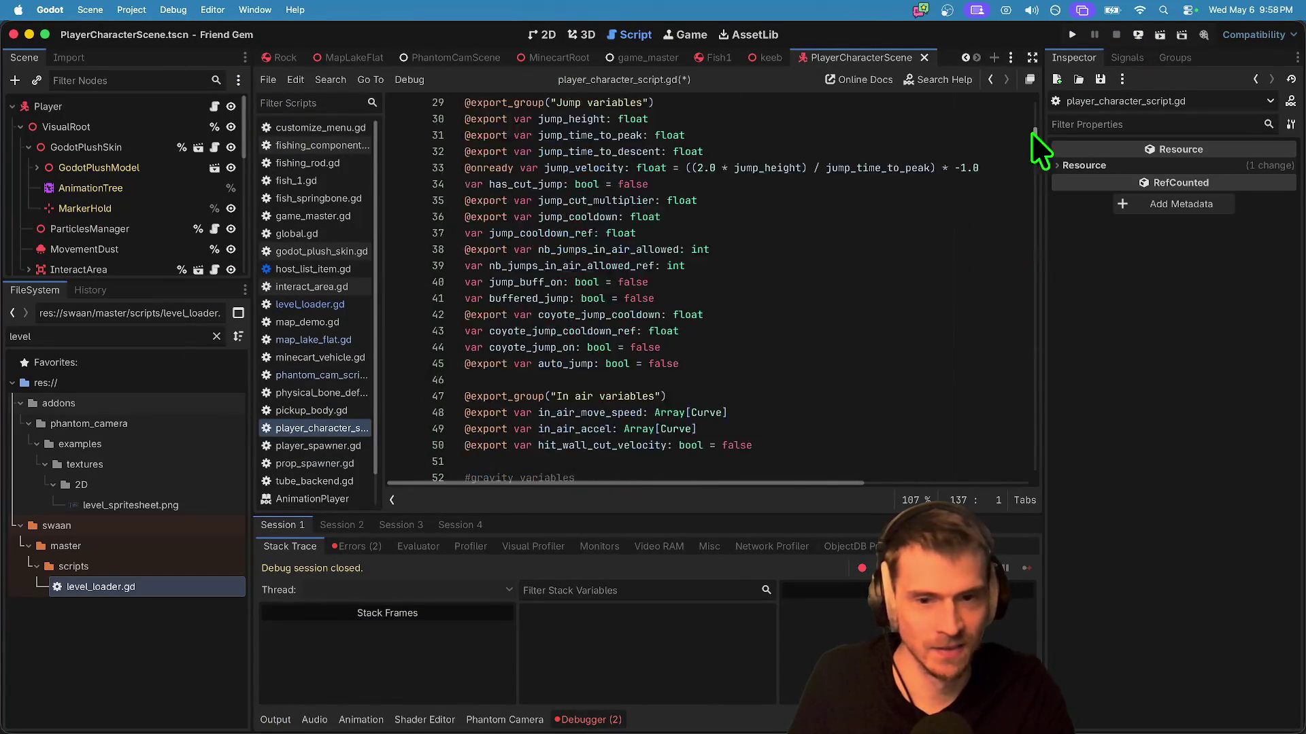
{"action": "scroll", "coordinate": [858, 342], "scroll_direction": "down", "scroll_amount": 6}
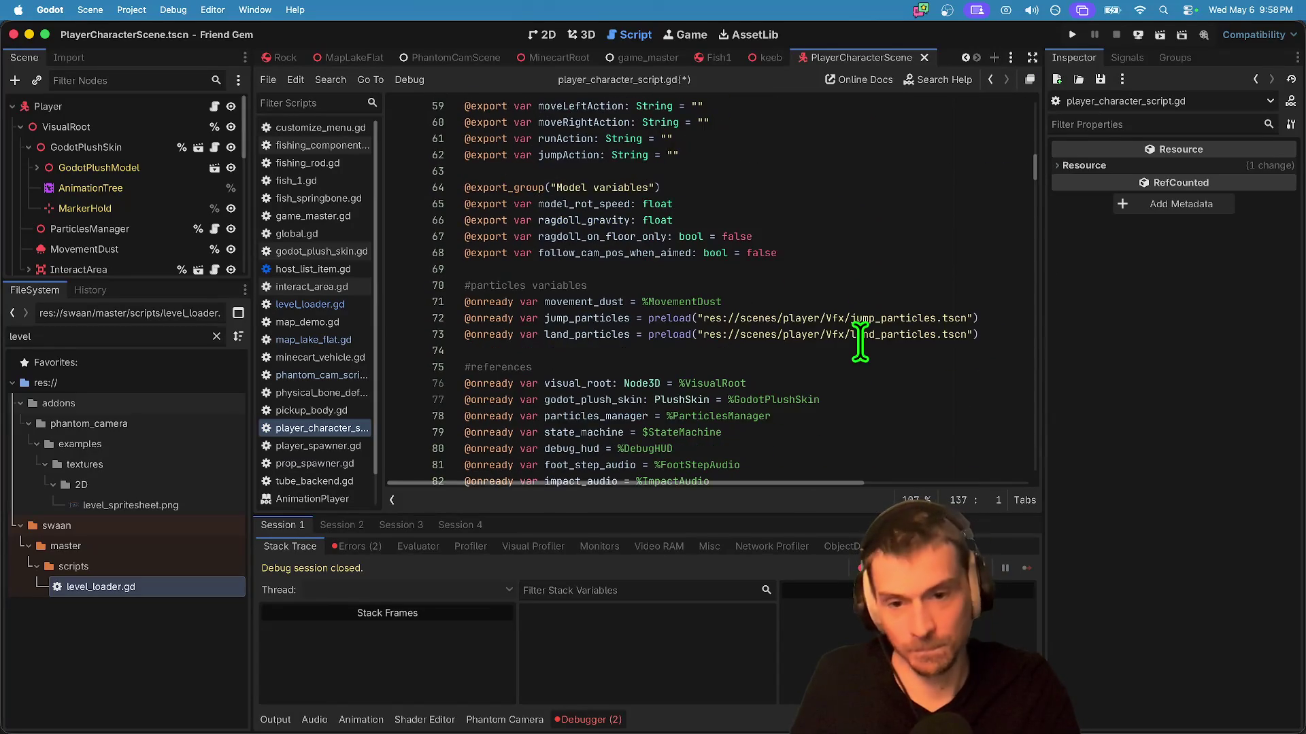
{"action": "triple_click", "coordinate": [843, 397]}
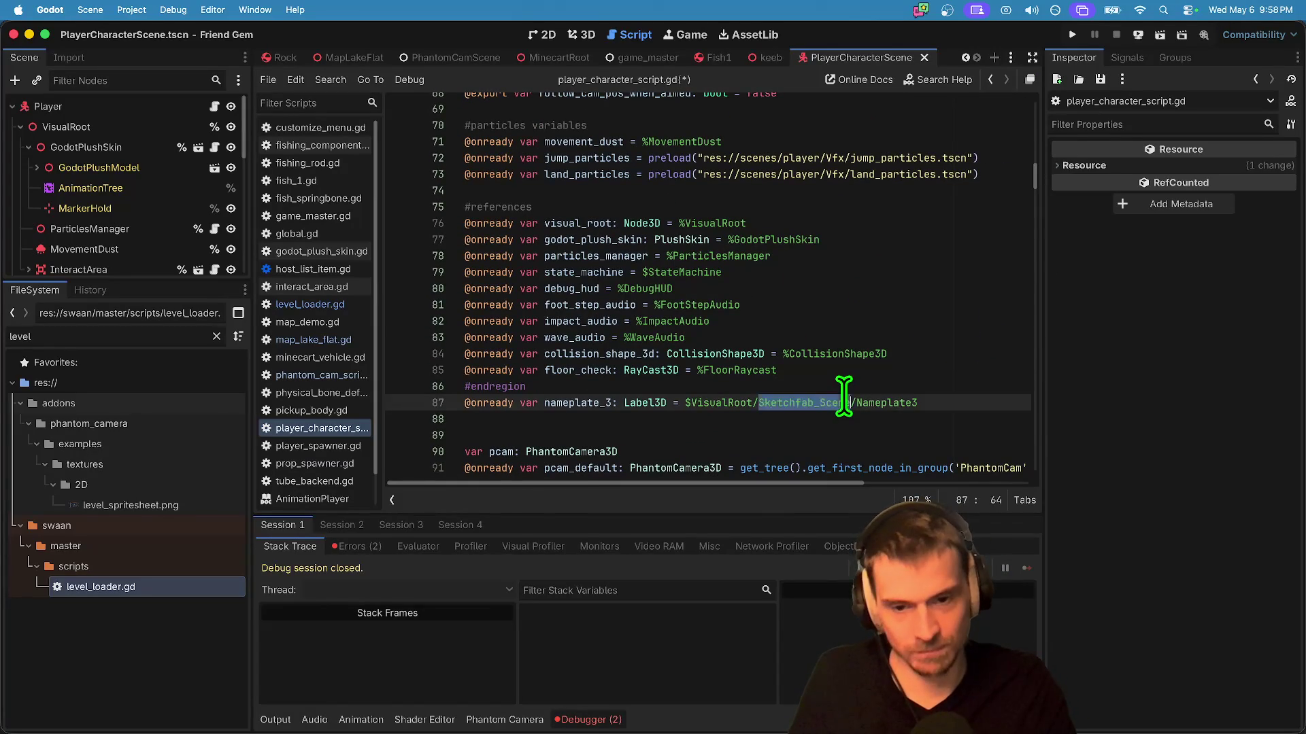
{"action": "key", "text": "BackSpace"}
{"action": "key", "text": "super+b"}
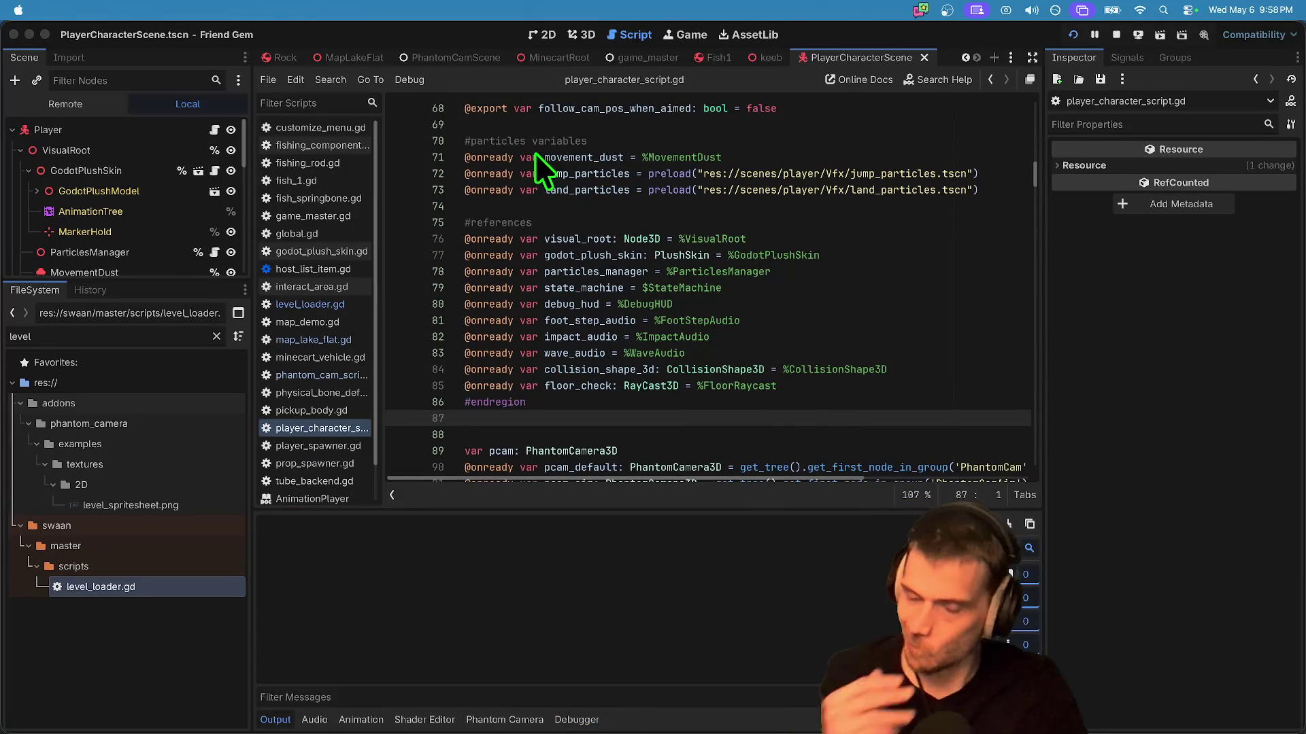
{"action": "left_click_drag", "start_coordinate": [724, 252], "coordinate": [410, 58]}
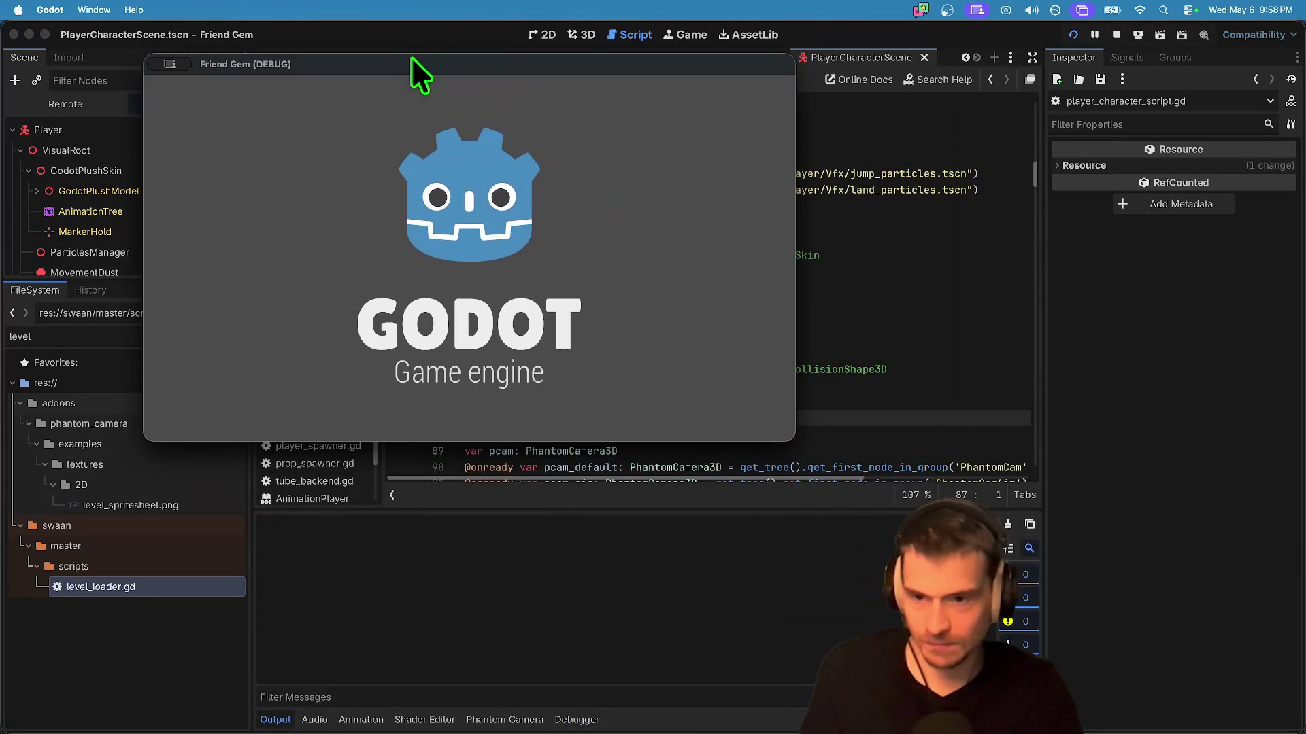
Step: Host a Friend Gem game on the green-screen level, then quit the game
{"action": "left_click", "coordinate": [491, 270]}
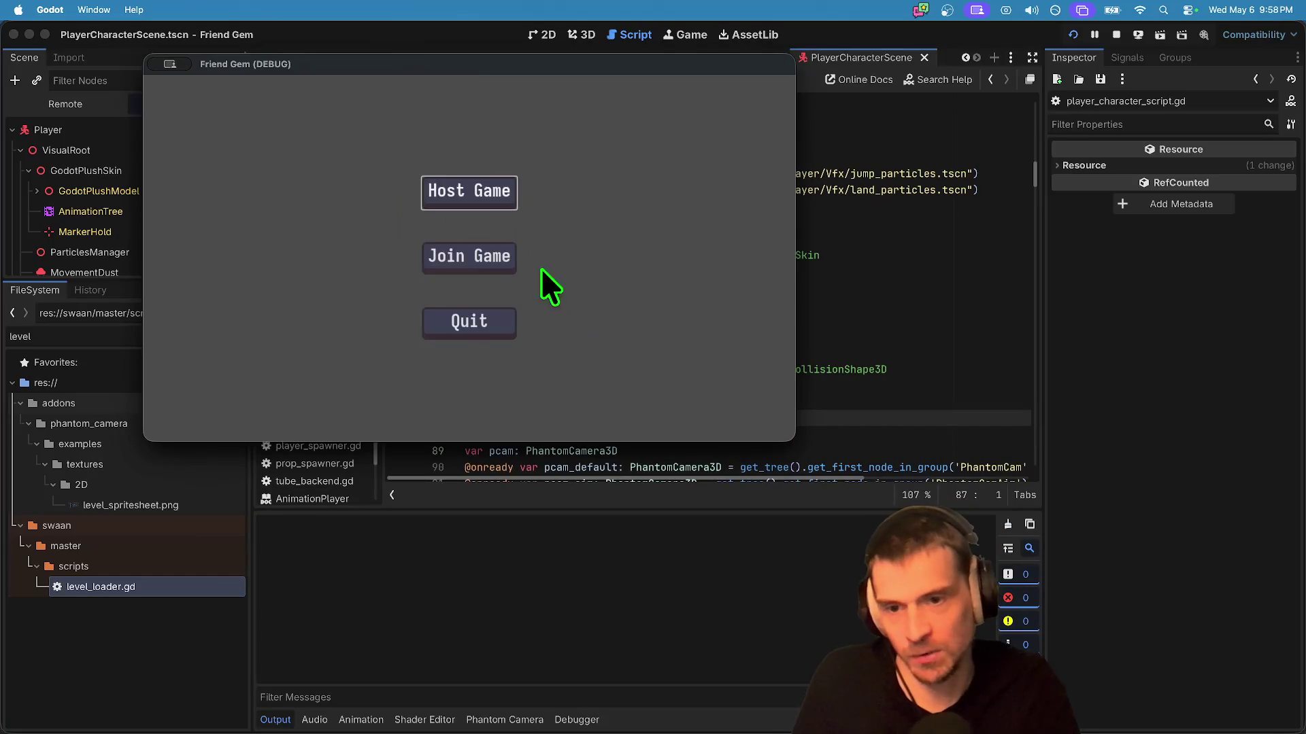
{"action": "left_click", "coordinate": [469, 193]}
{"action": "left_click", "coordinate": [511, 345]}
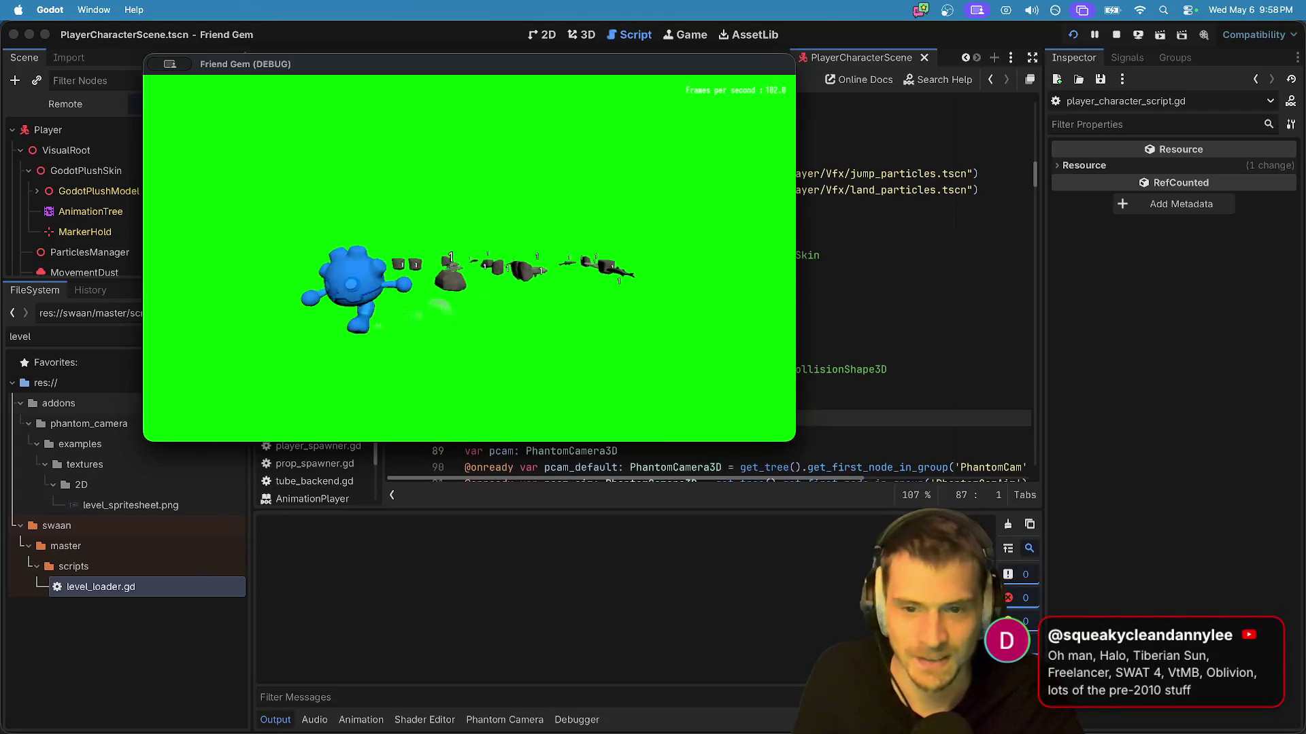
{"action": "key", "text": "super+q"}
{"action": "left_click", "coordinate": [167, 9]}
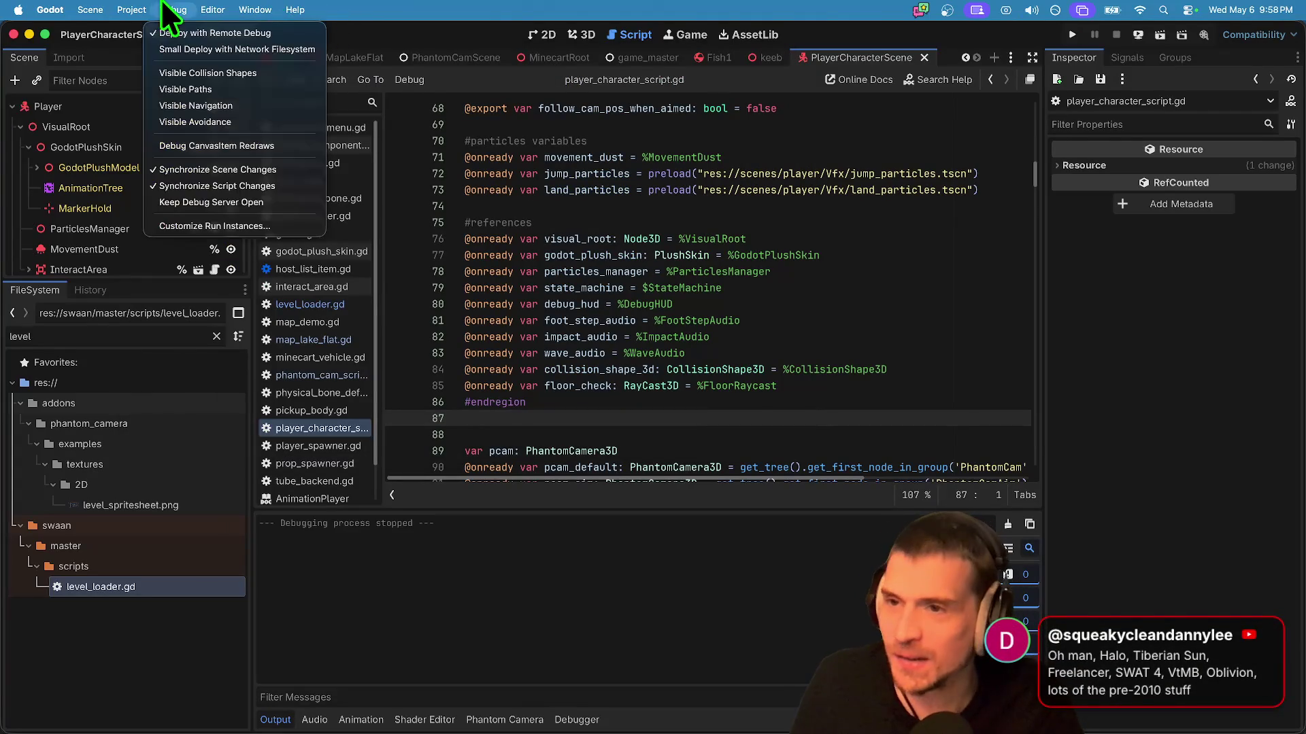
Step: Open Customize Run Instances, then switch to Firefox and type 'tiberan sun game' in a new tab
{"action": "left_click", "coordinate": [199, 224]}
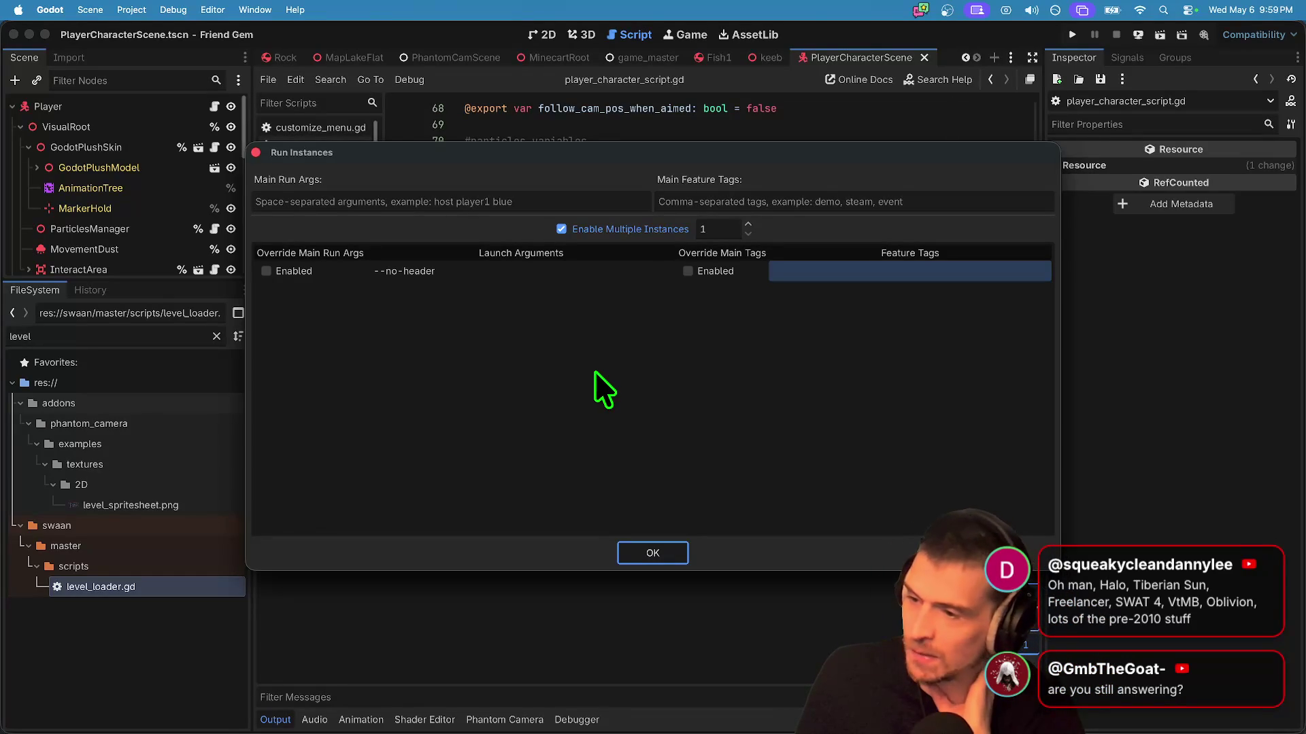
{"action": "key", "text": "super+Tab"}
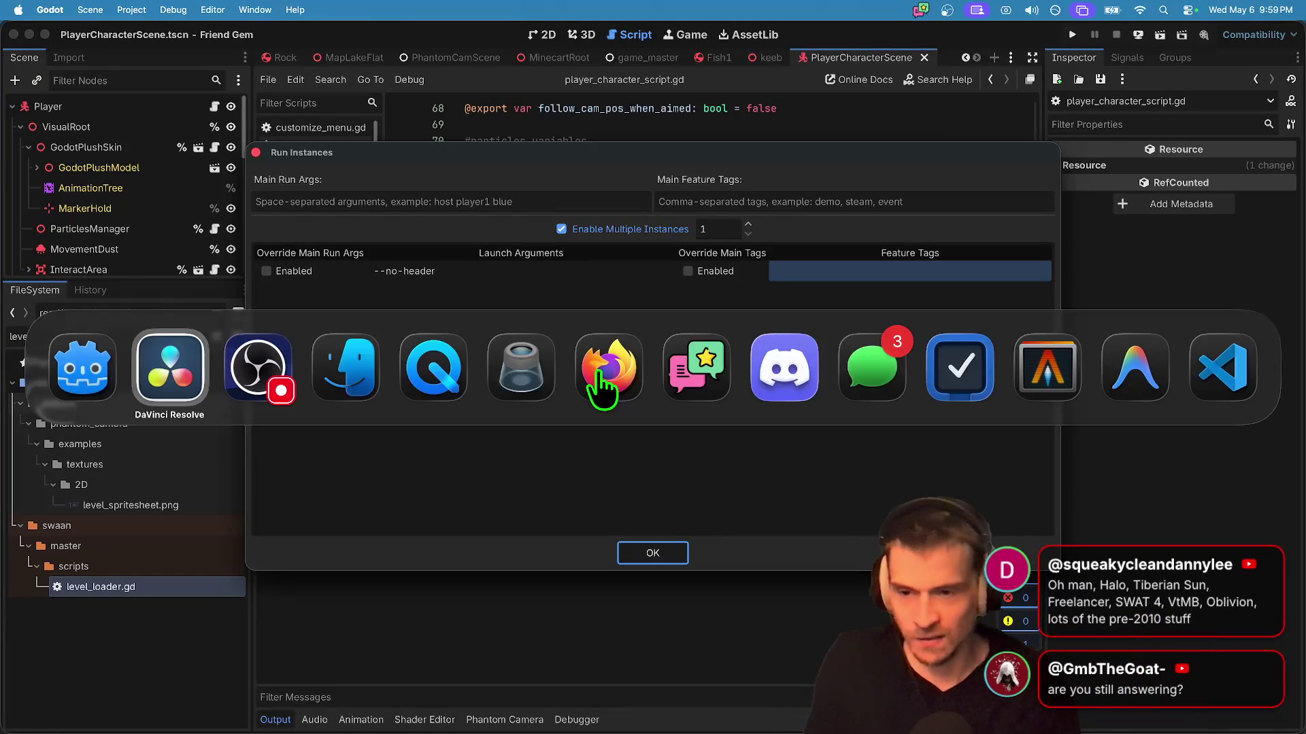
{"action": "key", "text": "Tab"}
{"action": "key", "text": "Tab"}
{"action": "key", "text": "Tab"}
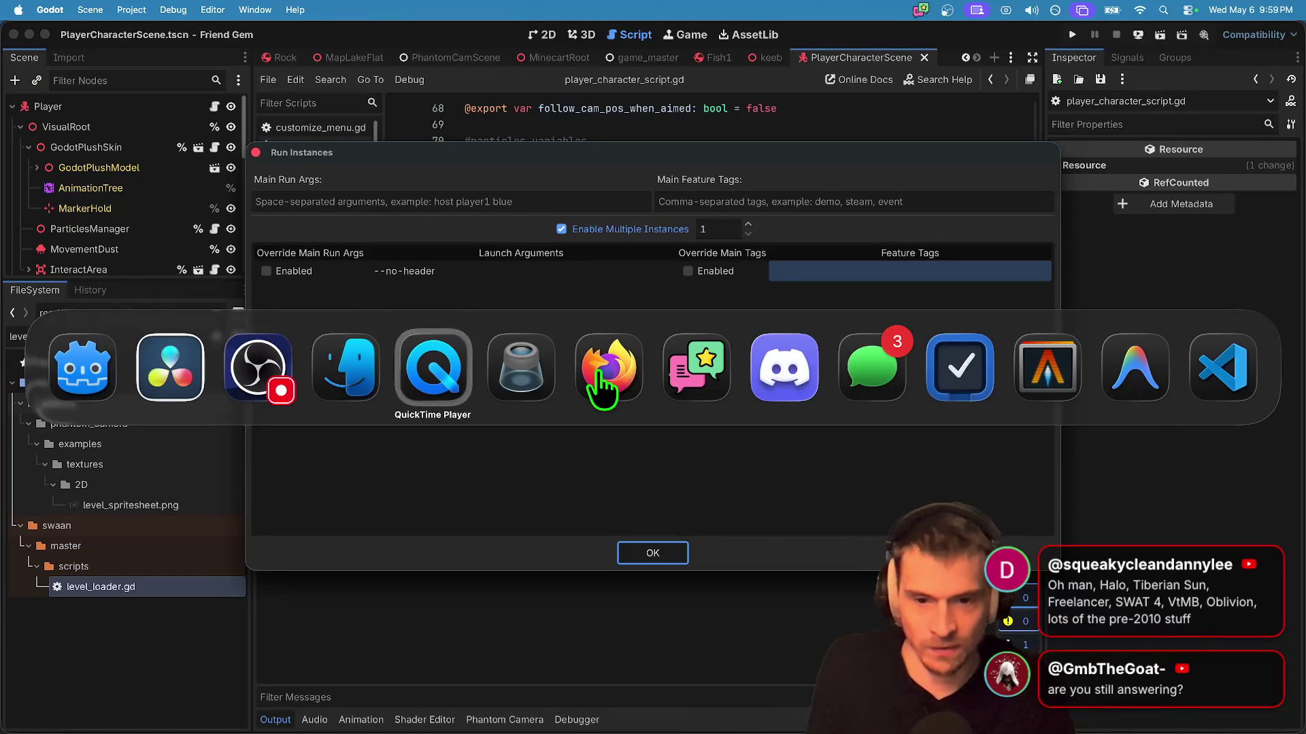
{"action": "left_click", "coordinate": [599, 374]}
{"action": "type", "text": "tibera"}
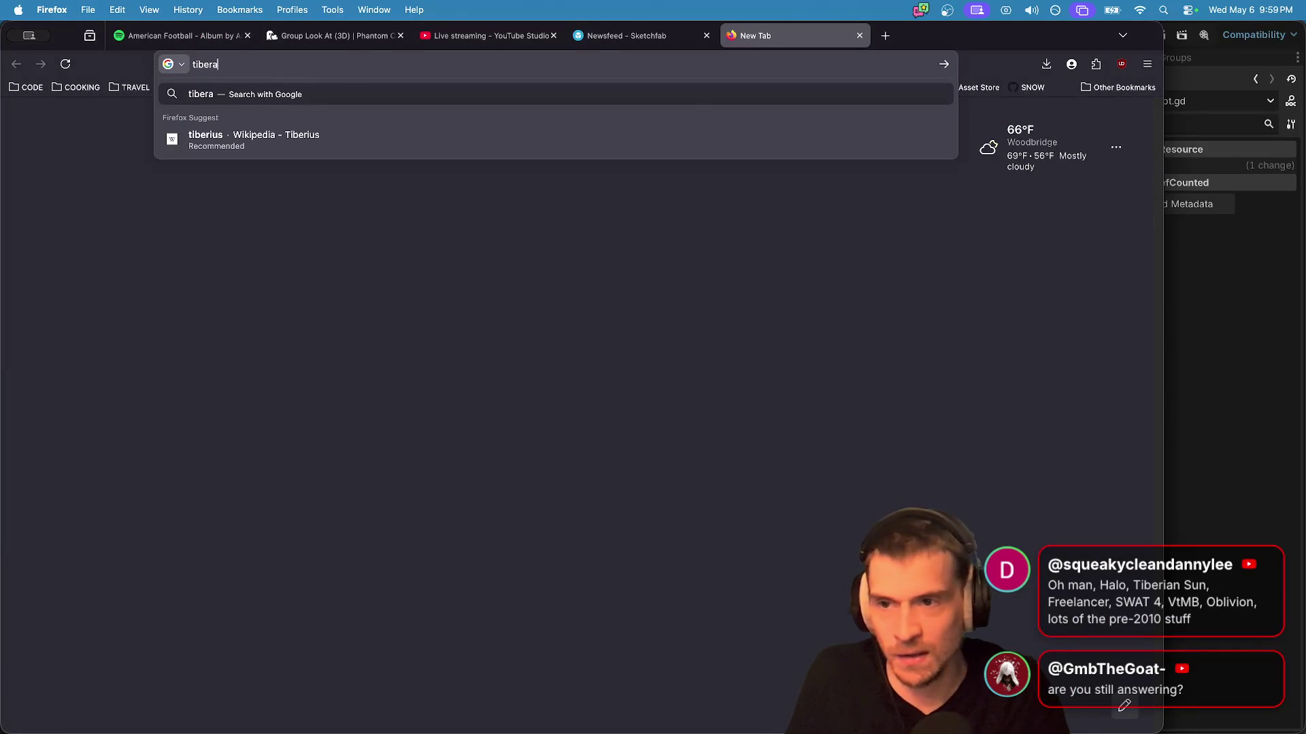
{"action": "type", "text": "n sun game"}
Step: Search Google for 'tiberan sun game' and scroll through the Command & Conquer: Tiberian Sun results
{"action": "key", "text": "Return"}
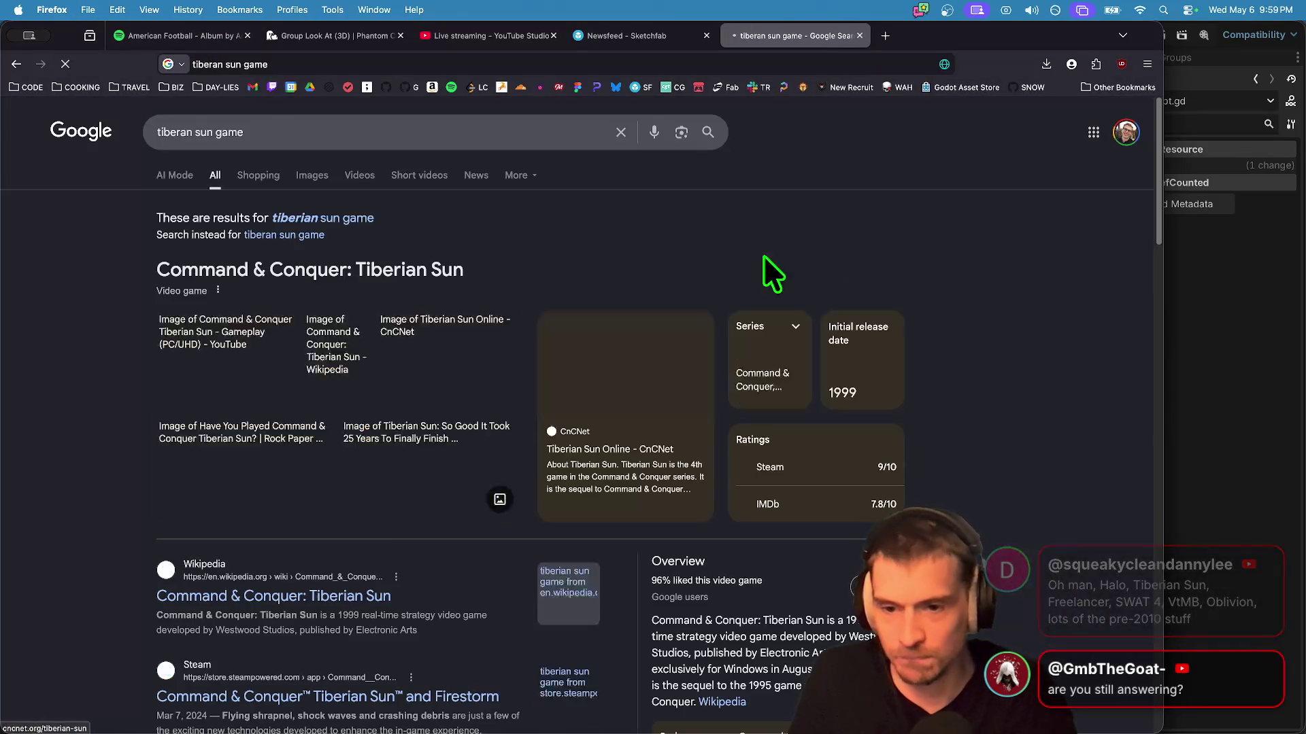
{"action": "scroll", "coordinate": [1058, 272], "scroll_direction": "down", "scroll_amount": 1}
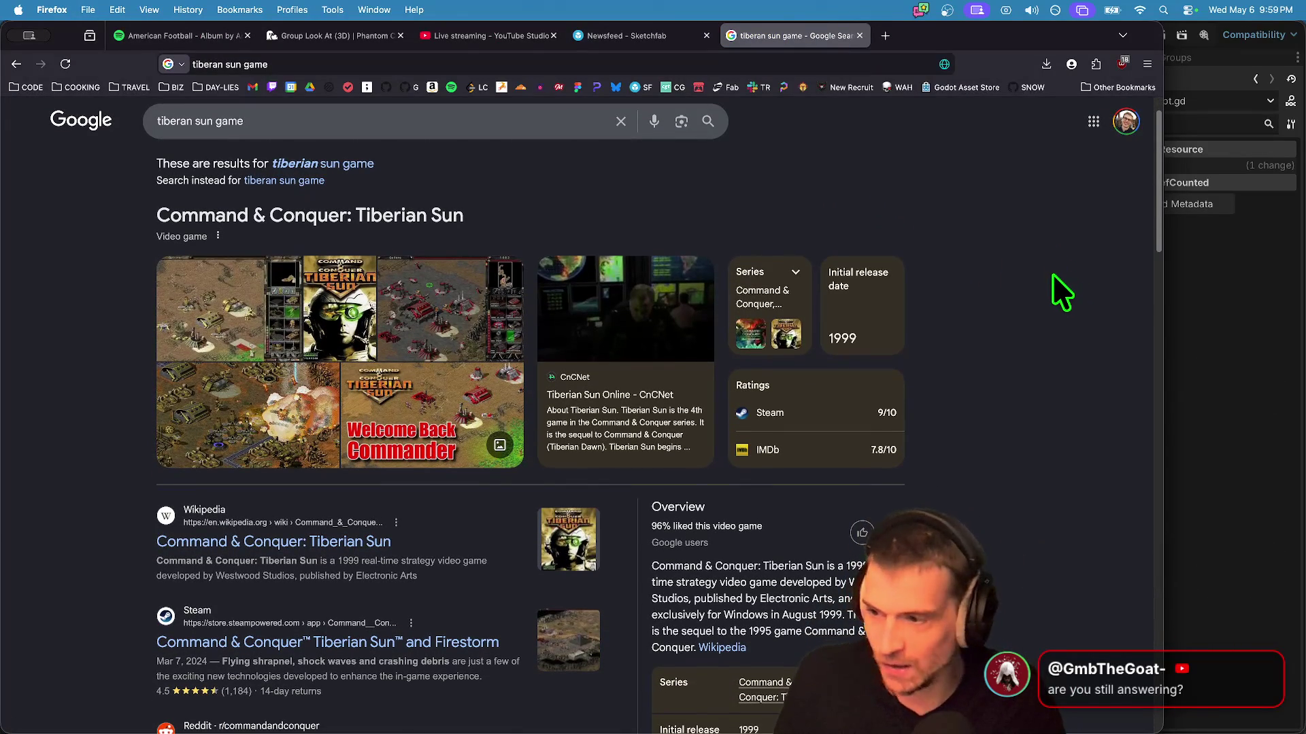
{"action": "scroll", "coordinate": [1033, 316], "scroll_direction": "down", "scroll_amount": 1}
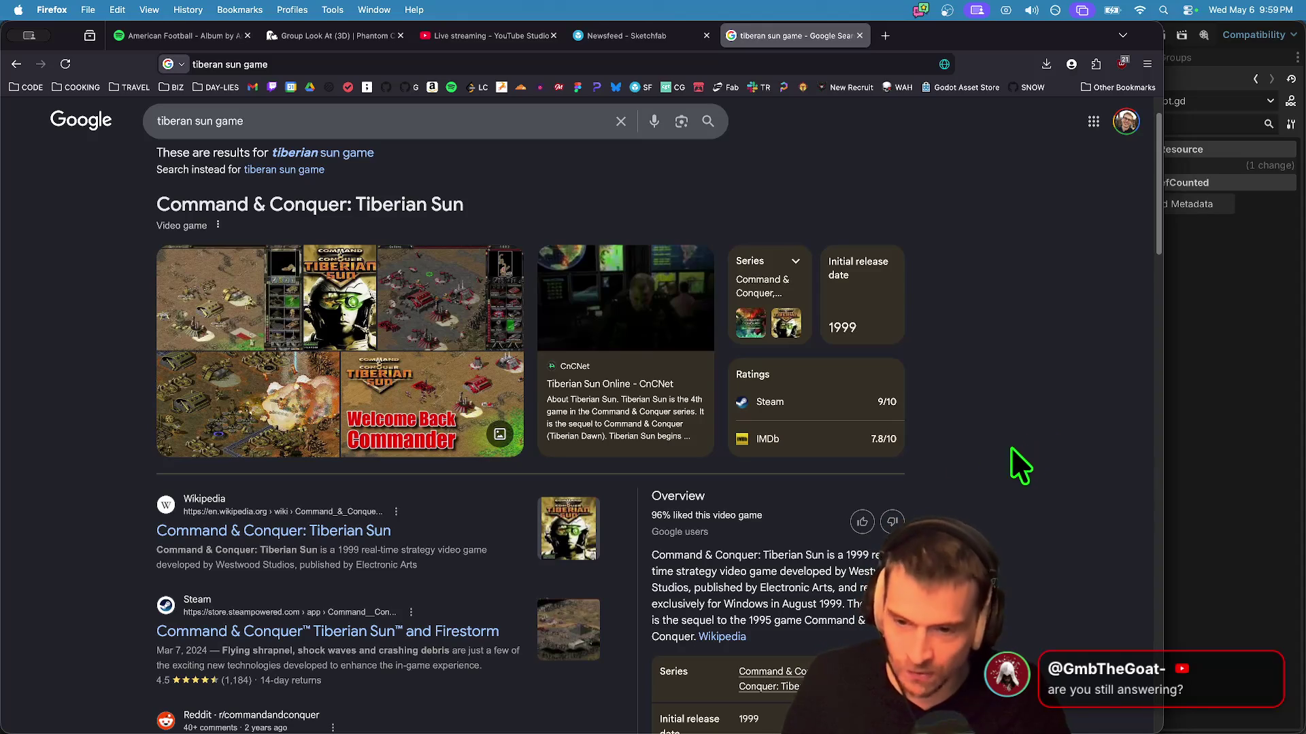
{"action": "scroll", "coordinate": [1060, 540], "scroll_direction": "down", "scroll_amount": 4}
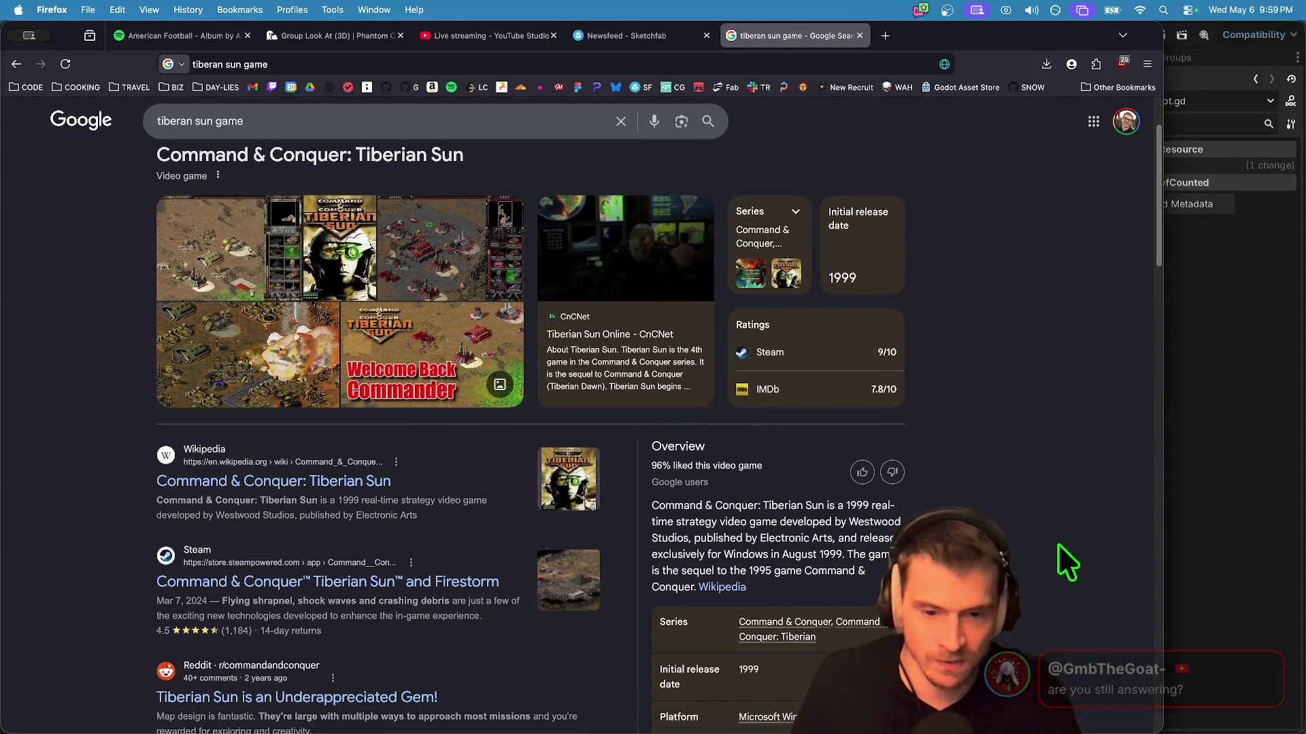
{"action": "scroll", "coordinate": [1058, 544], "scroll_direction": "down", "scroll_amount": 3}
{"action": "scroll", "coordinate": [1032, 554], "scroll_direction": "up", "scroll_amount": 9}
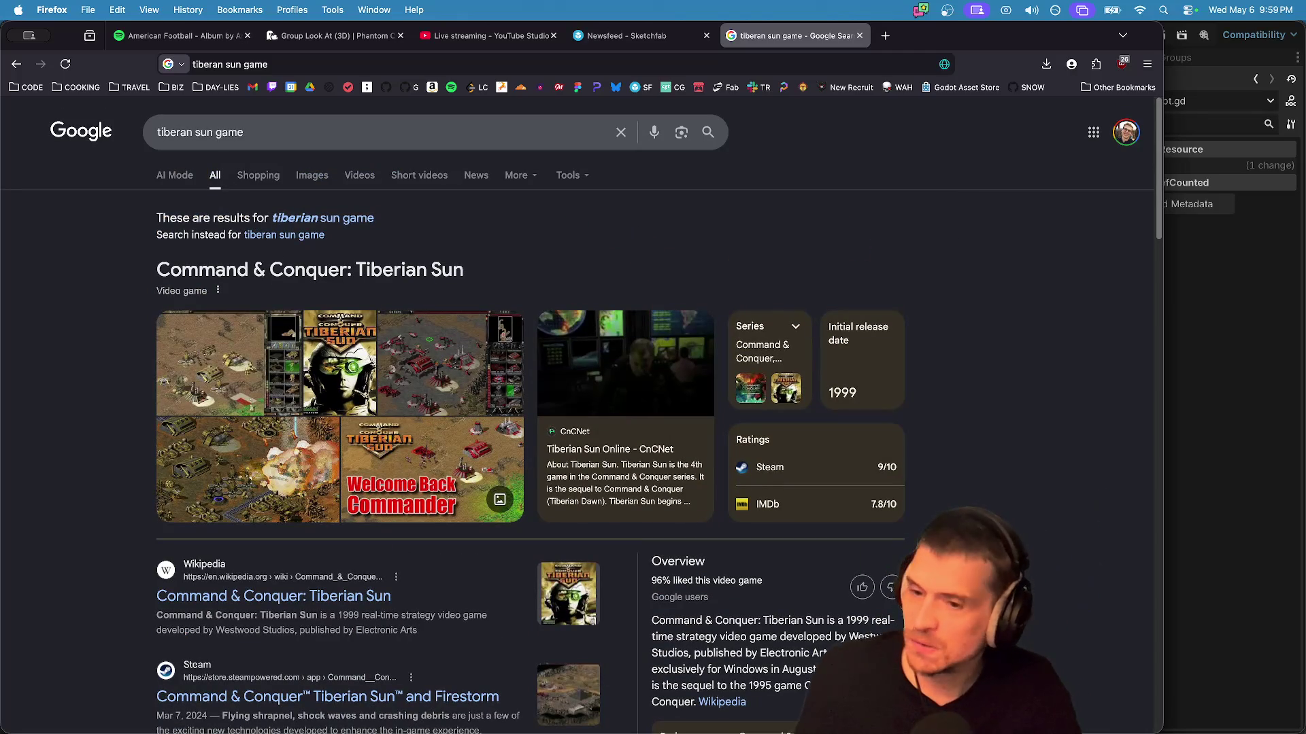
{"action": "scroll", "coordinate": [1049, 550], "scroll_direction": "down", "scroll_amount": 2}
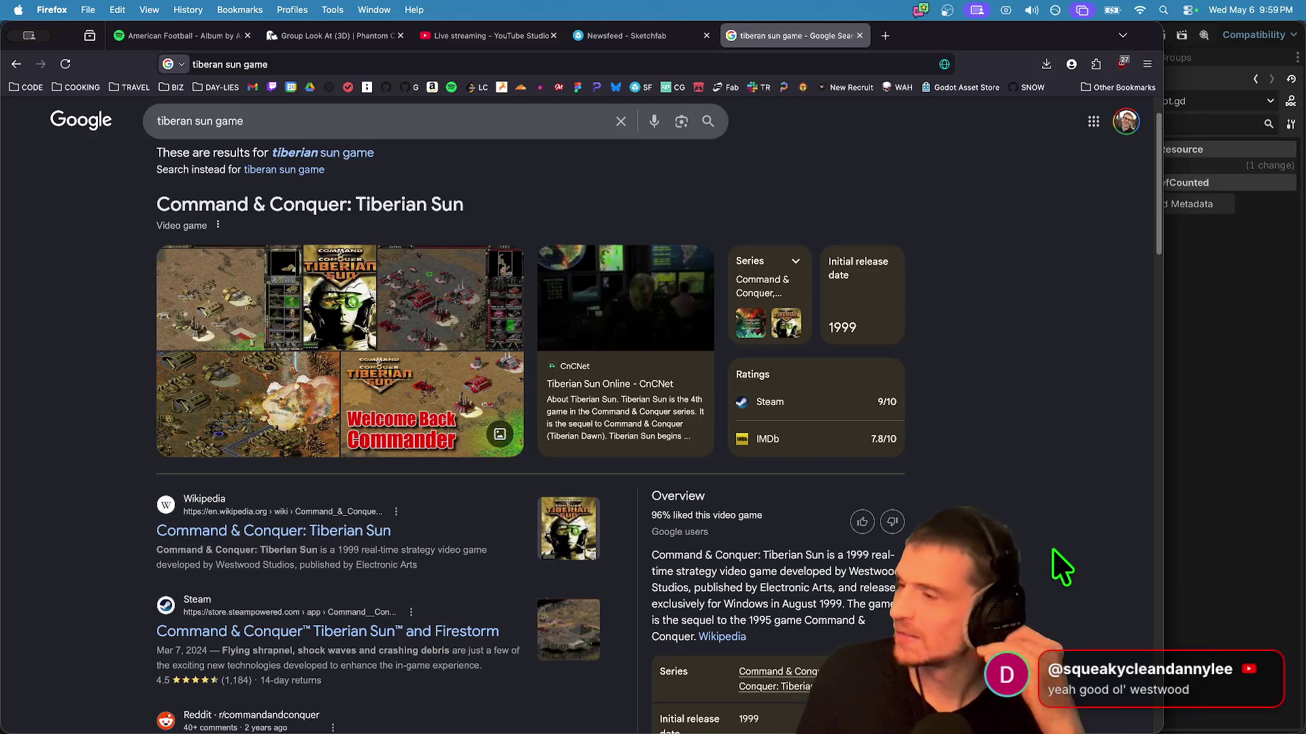
{"action": "left_click", "coordinate": [474, 121]}
Step: Search Google for 'morrowind', scroll through its image results, then go back
{"action": "key", "text": "super+a"}
{"action": "type", "text": "mar"}
{"action": "key", "text": "BackSpace"}
{"action": "key", "text": "BackSpace"}
{"action": "type", "text": "orrowind"}
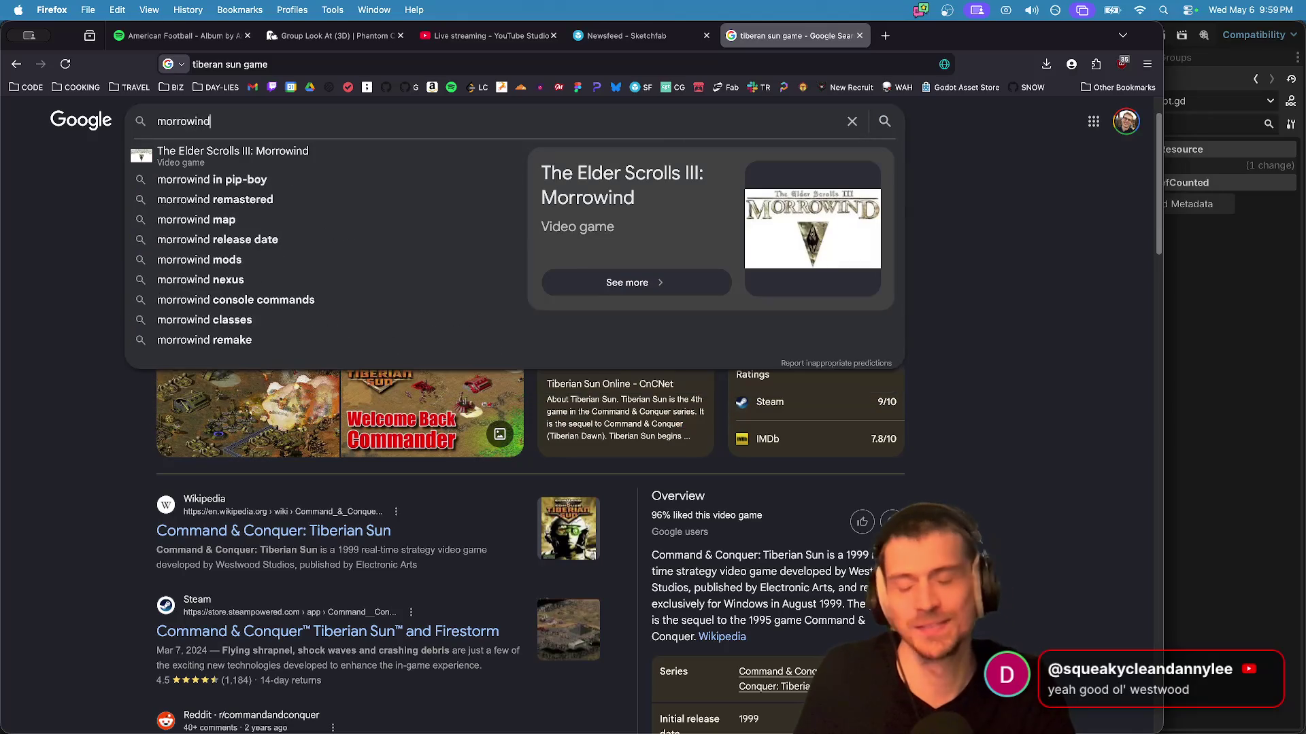
{"action": "key", "text": "Return"}
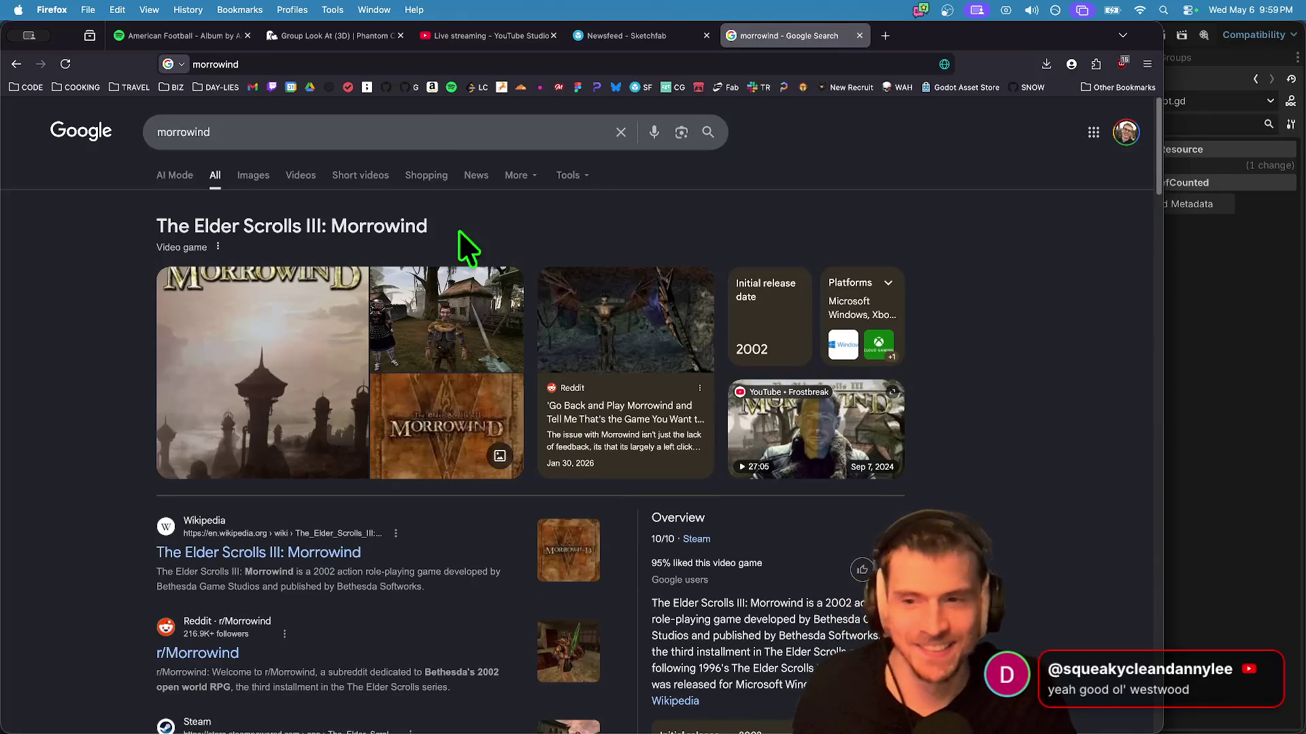
{"action": "left_click", "coordinate": [253, 174]}
{"action": "scroll", "coordinate": [918, 326], "scroll_direction": "down", "scroll_amount": 1}
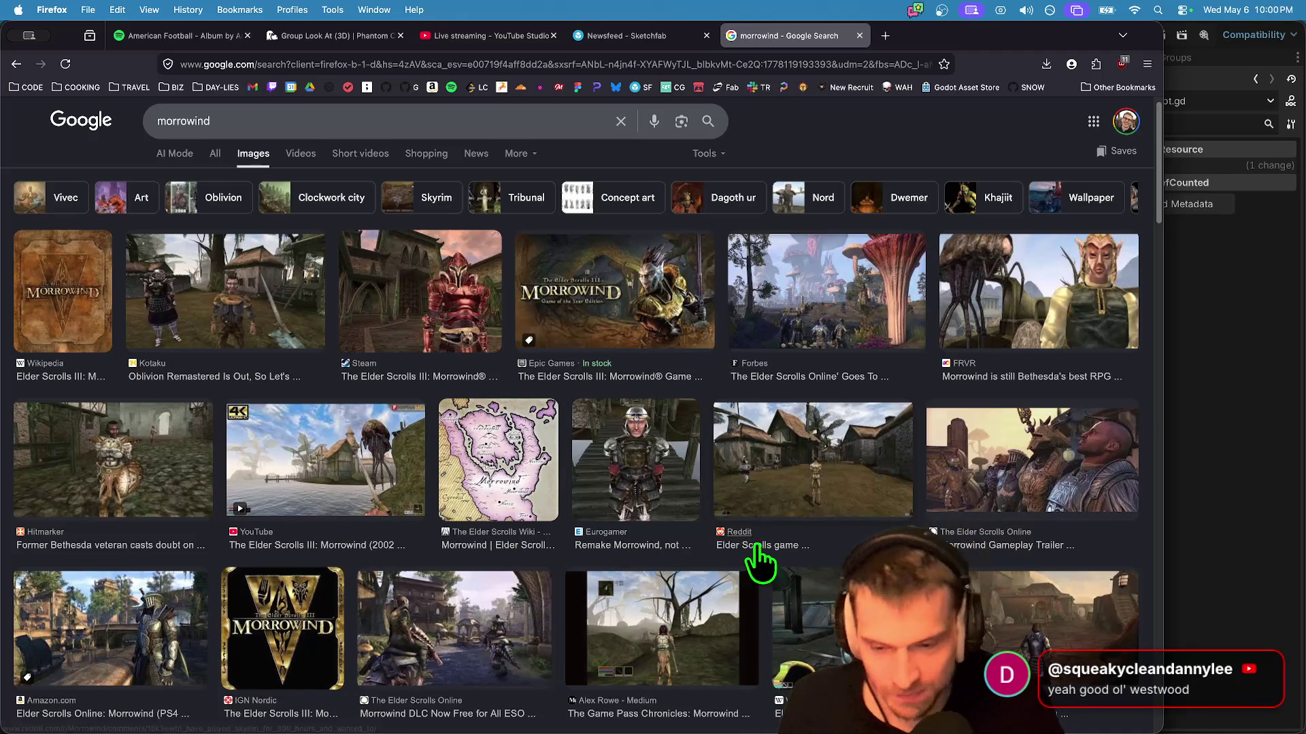
{"action": "scroll", "coordinate": [741, 547], "scroll_direction": "down", "scroll_amount": 1}
{"action": "scroll", "coordinate": [741, 547], "scroll_direction": "down", "scroll_amount": 1}
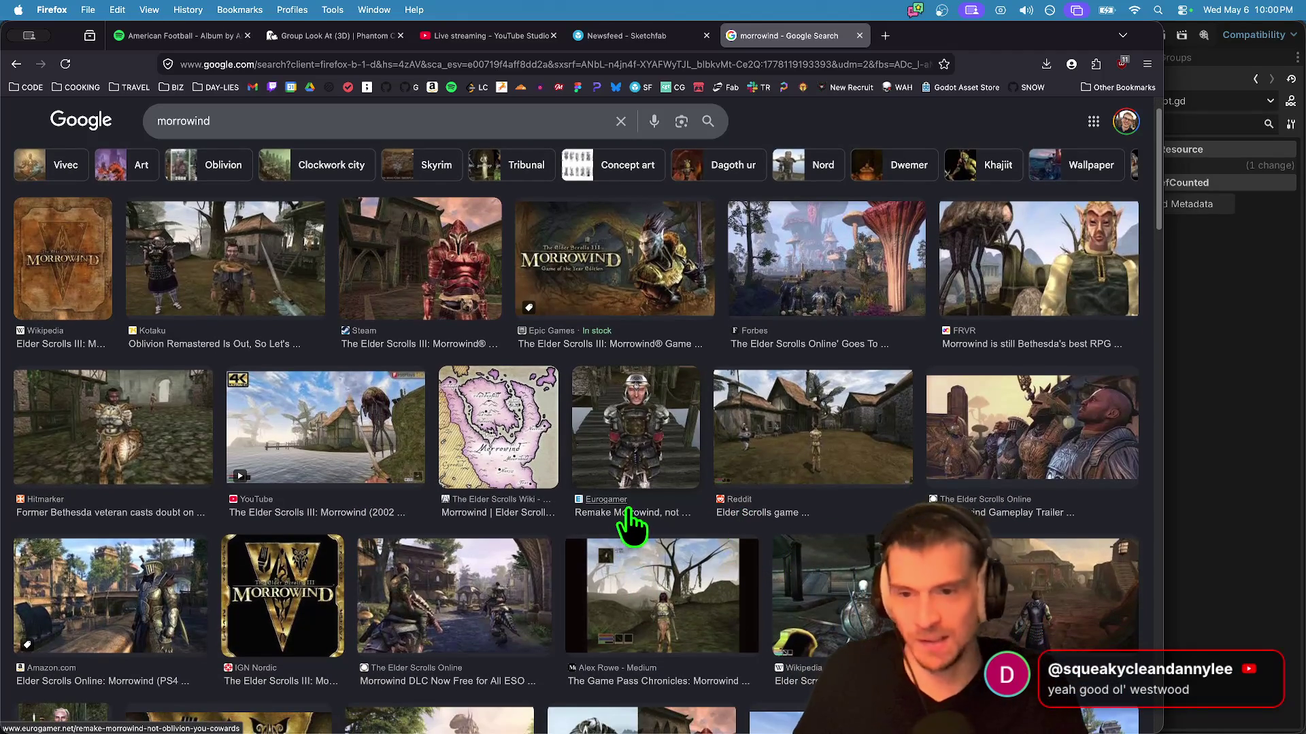
{"action": "key", "text": "super+Left"}
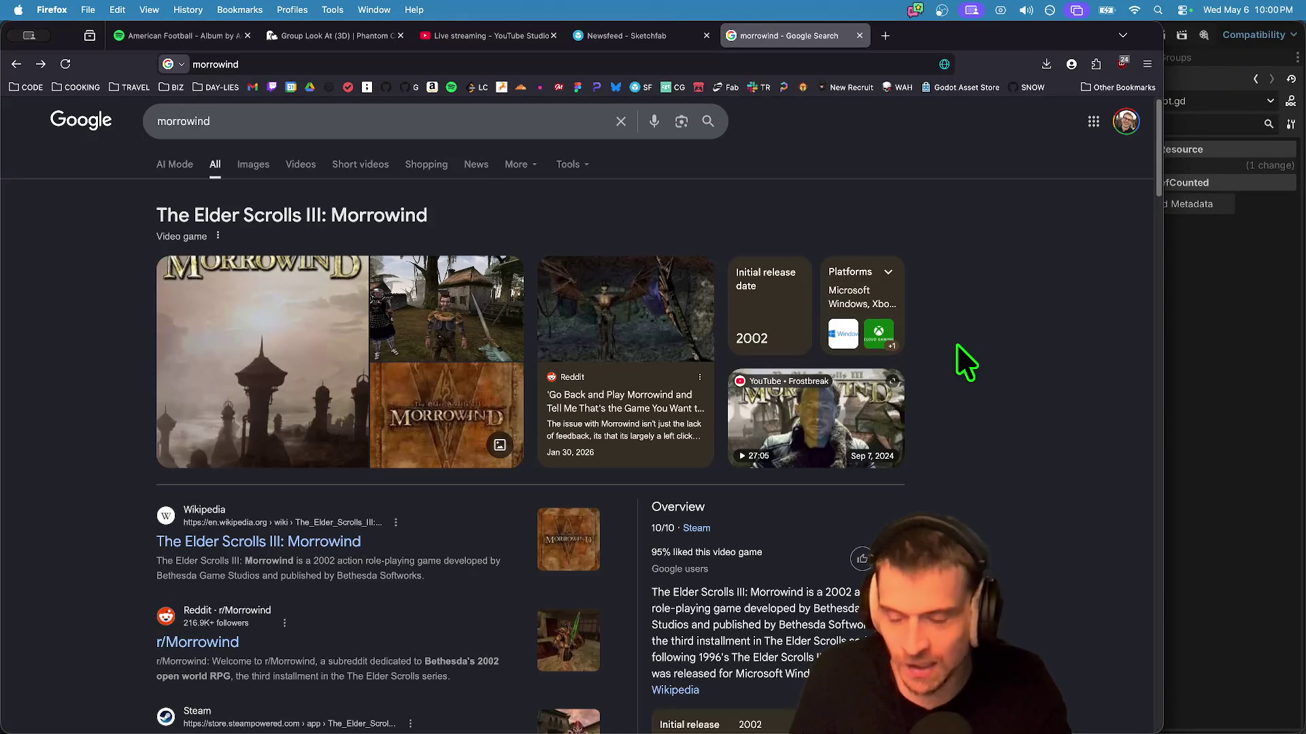
Step: Search 'morrowind tes construction set', glance at the Reddit thread, then open the UESP Construction Set page
{"action": "left_click", "coordinate": [353, 129]}
{"action": "type", "text": "TES"}
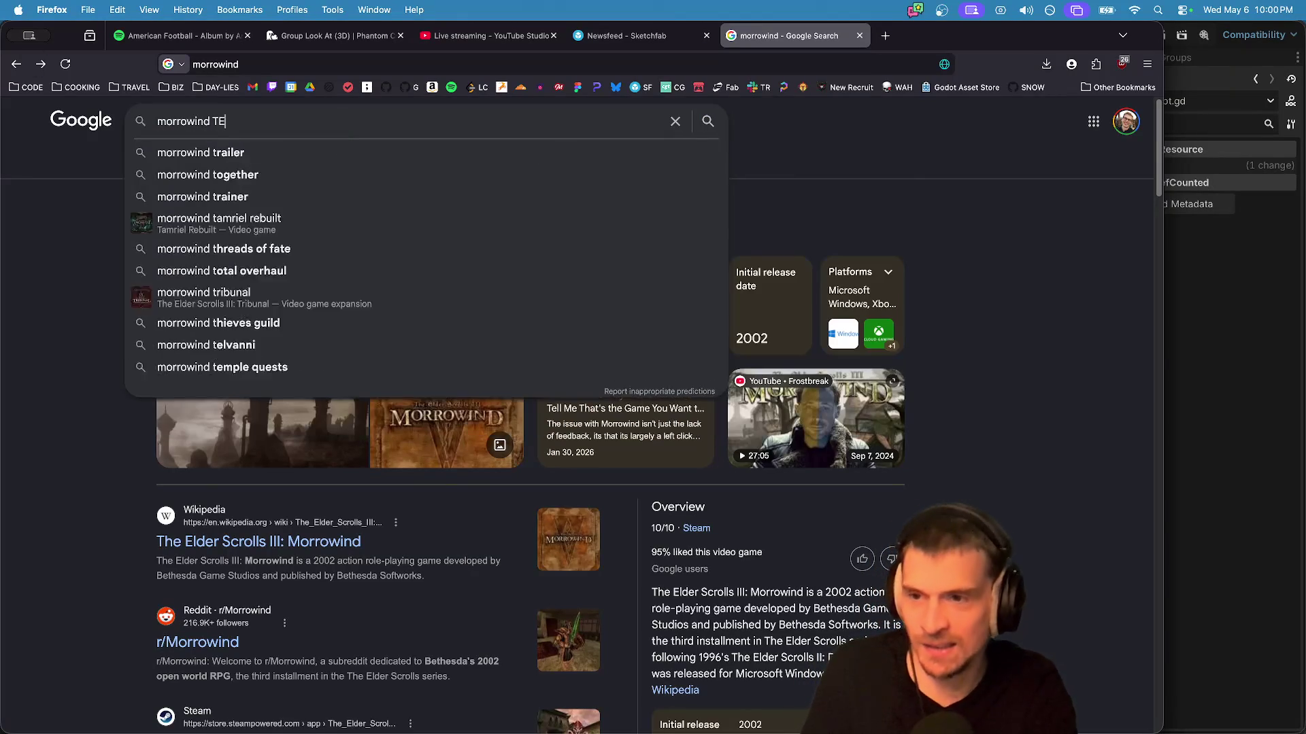
{"action": "key", "text": "Down"}
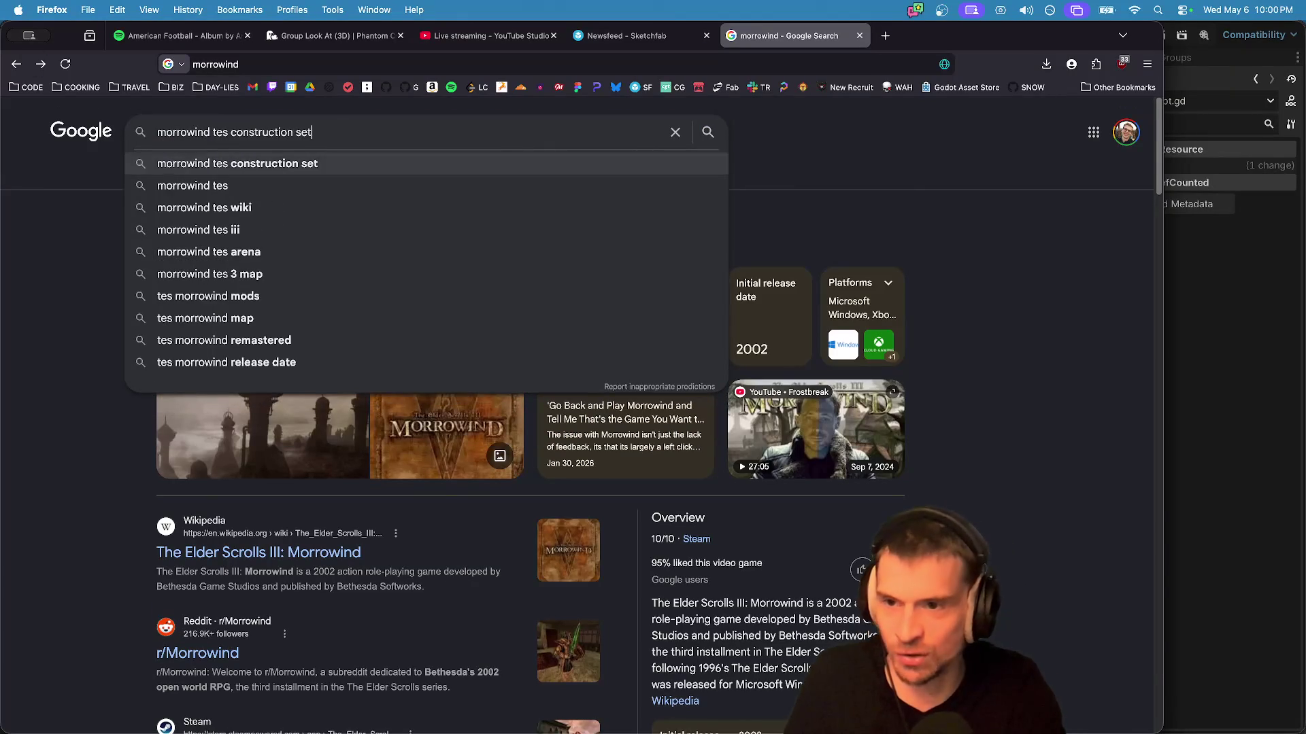
{"action": "key", "text": "Return"}
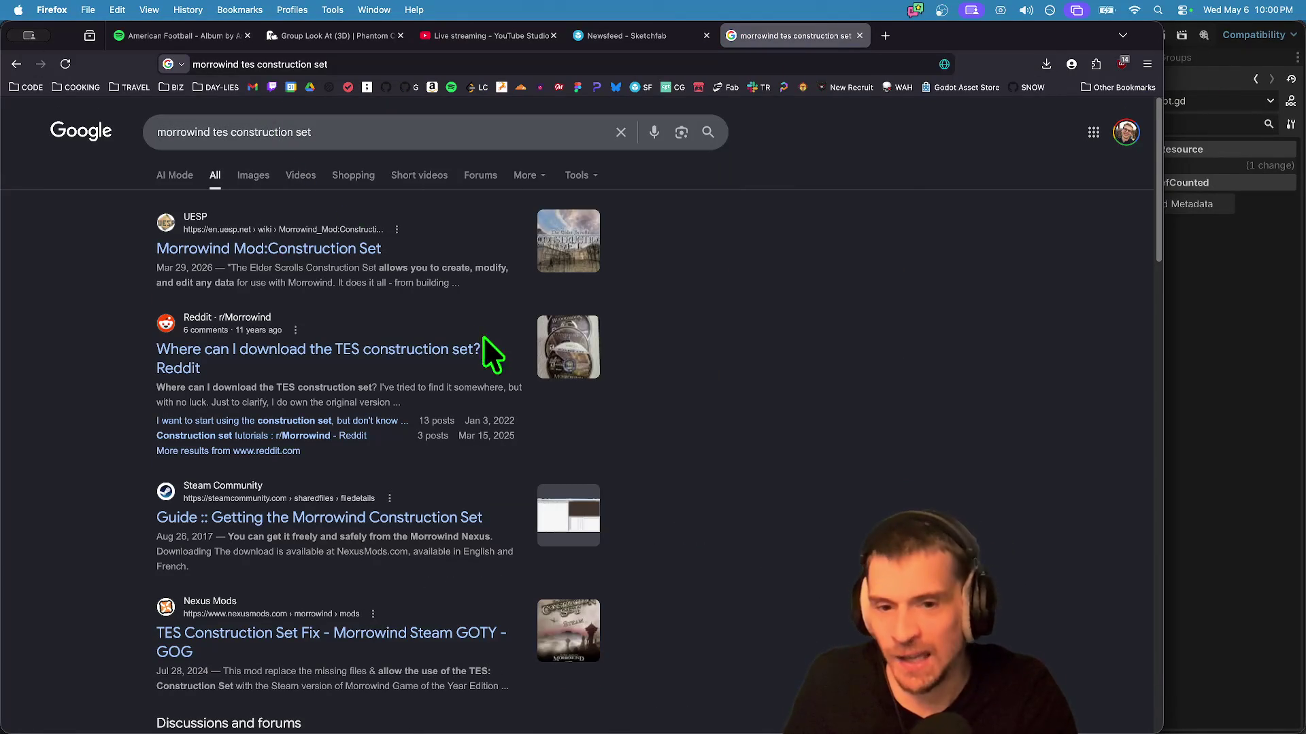
{"action": "left_click", "coordinate": [563, 350]}
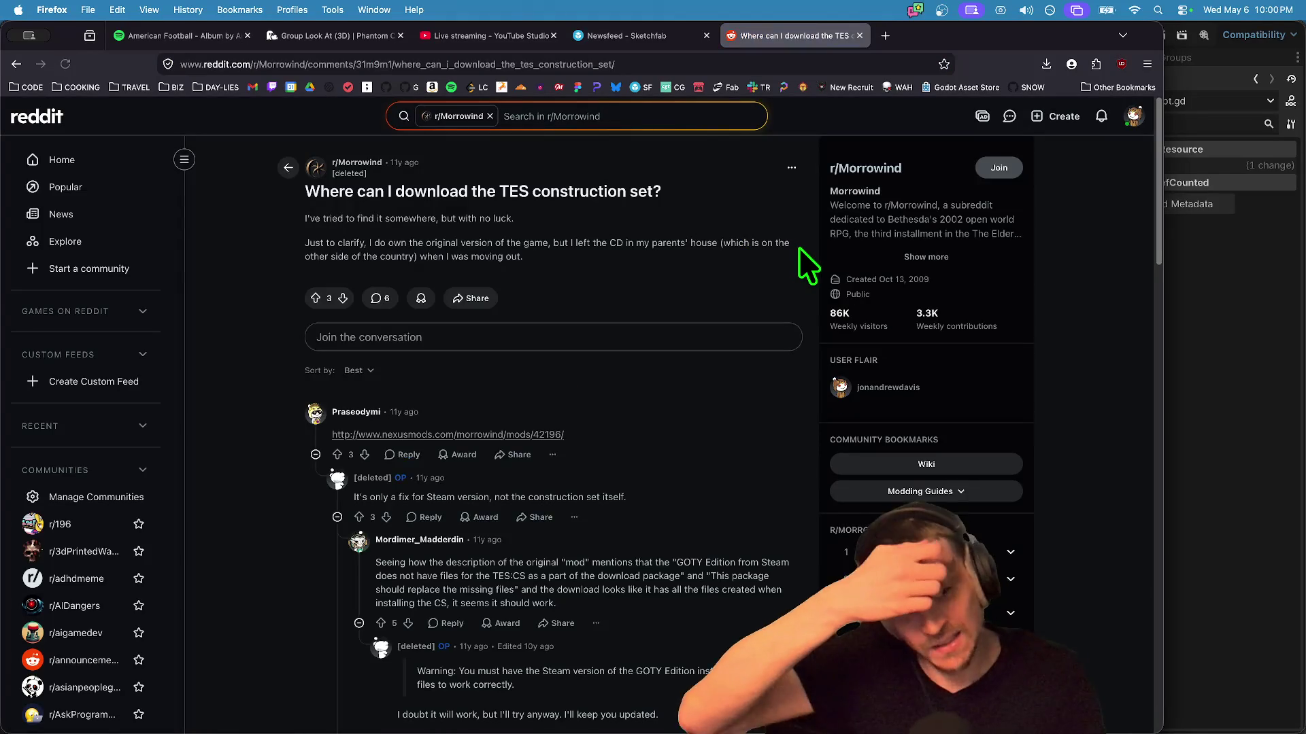
{"action": "key", "text": "super+Left"}
{"action": "left_click", "coordinate": [581, 240]}
Step: View the Construction Set screenshot from the UESP article, then return to Google image results
{"action": "left_click", "coordinate": [950, 287]}
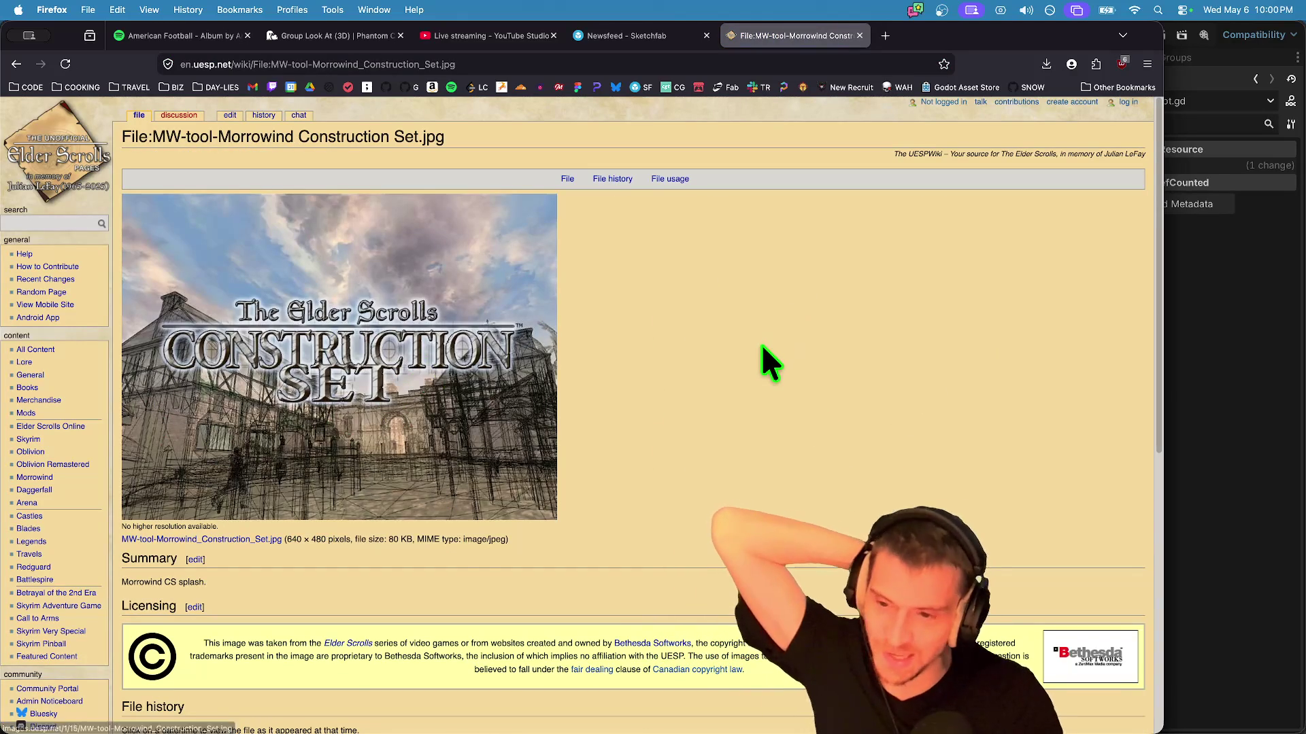
{"action": "key", "text": "super+Left"}
{"action": "scroll", "coordinate": [782, 367], "scroll_direction": "down", "scroll_amount": 10}
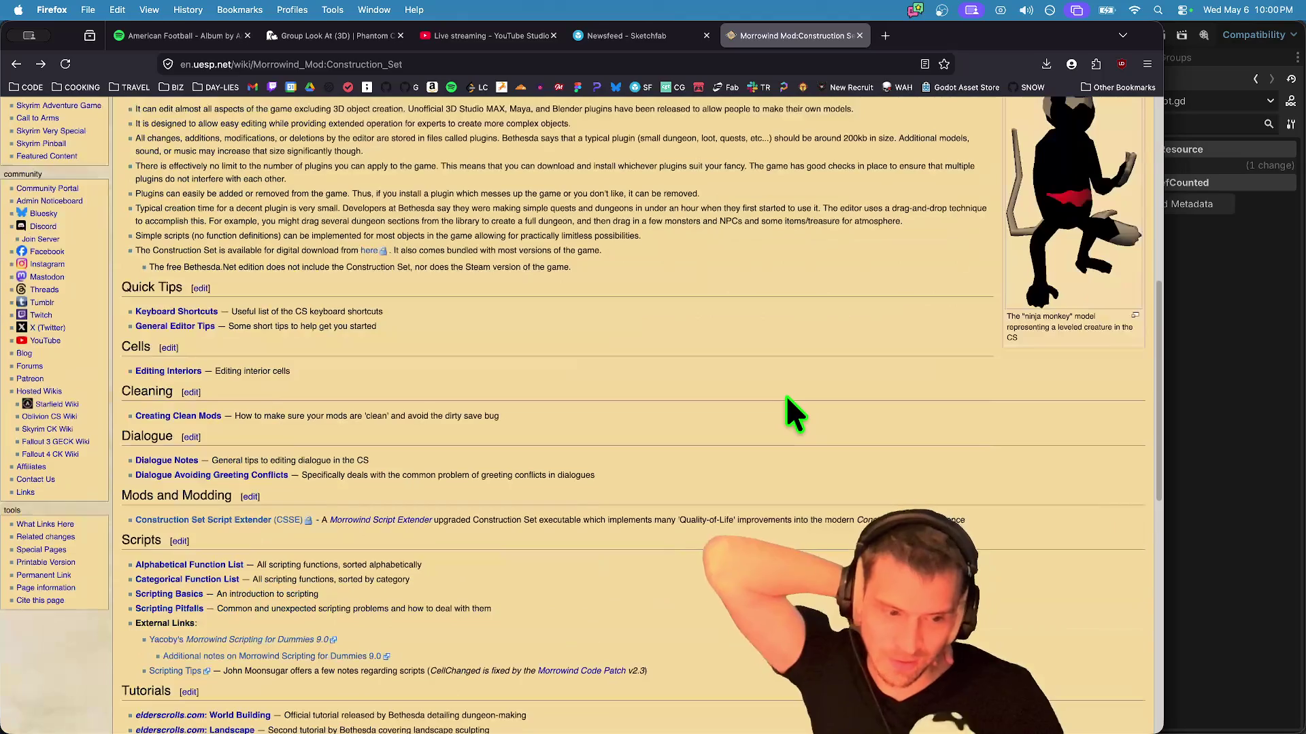
{"action": "scroll", "coordinate": [785, 395], "scroll_direction": "up", "scroll_amount": 10}
{"action": "key", "text": "super+Left"}
{"action": "key", "text": "super+Left"}
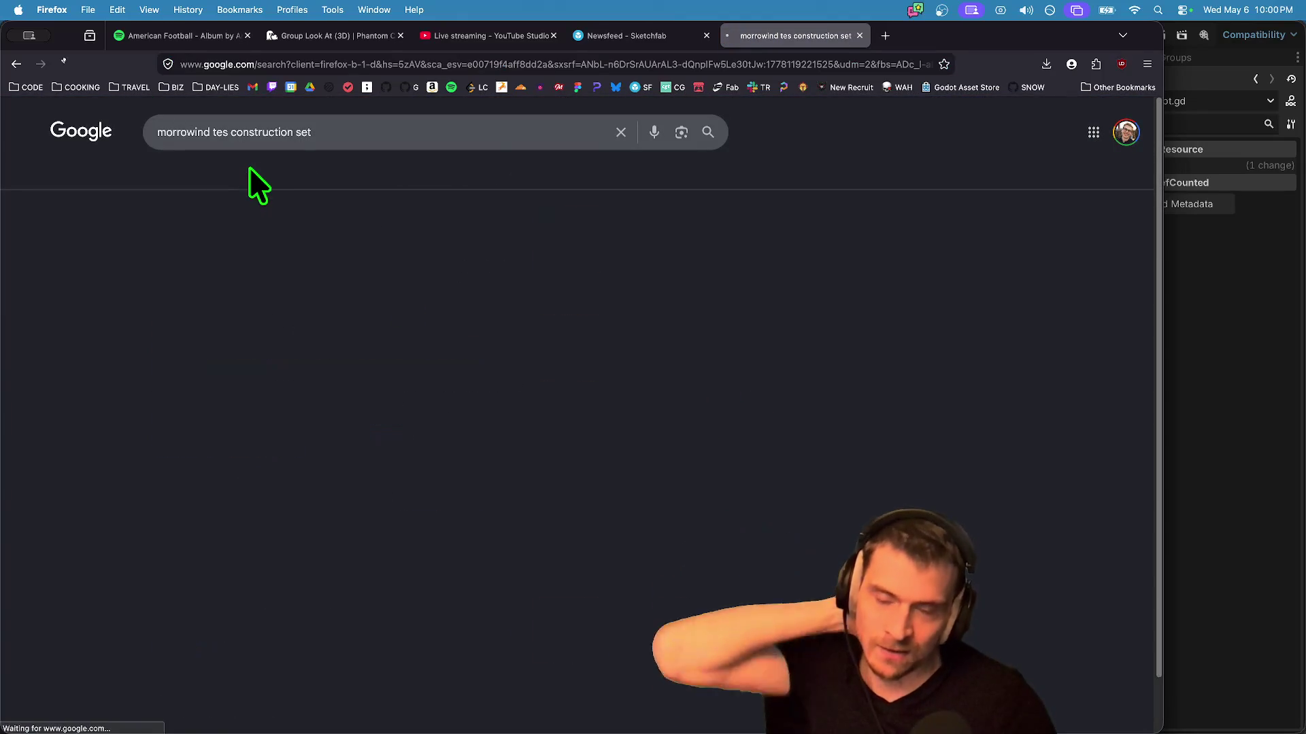
Step: Preview the Reddit, YouTube tutorial, Tamriel Rebuilt and Building our Home image results
{"action": "left_click", "coordinate": [379, 402]}
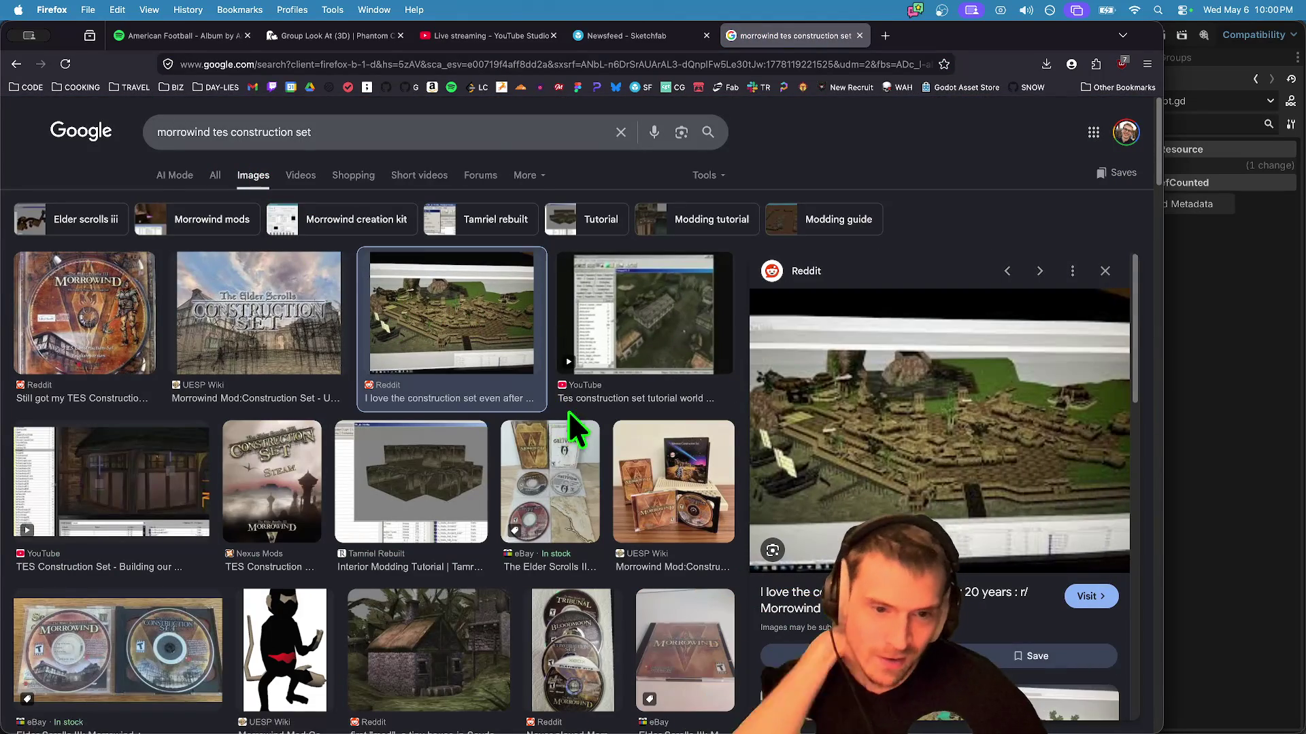
{"action": "left_click", "coordinate": [642, 291]}
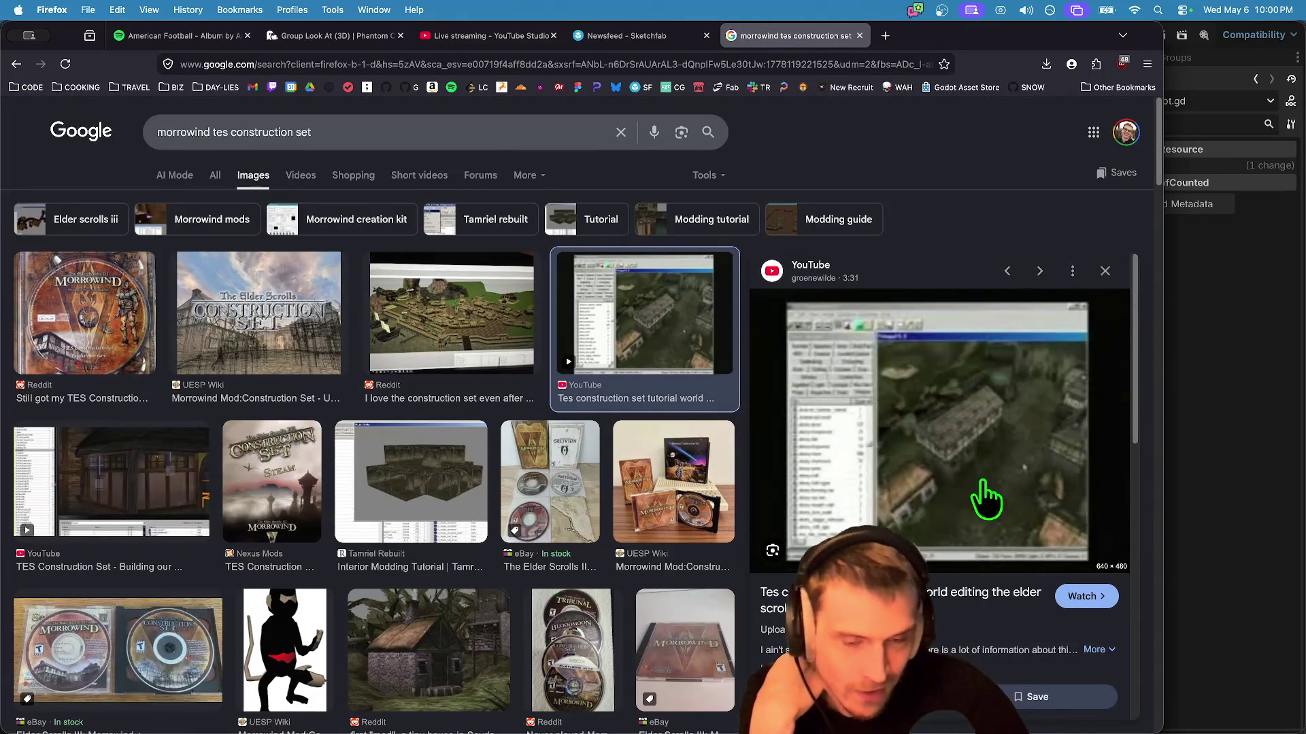
{"action": "left_click", "coordinate": [446, 519]}
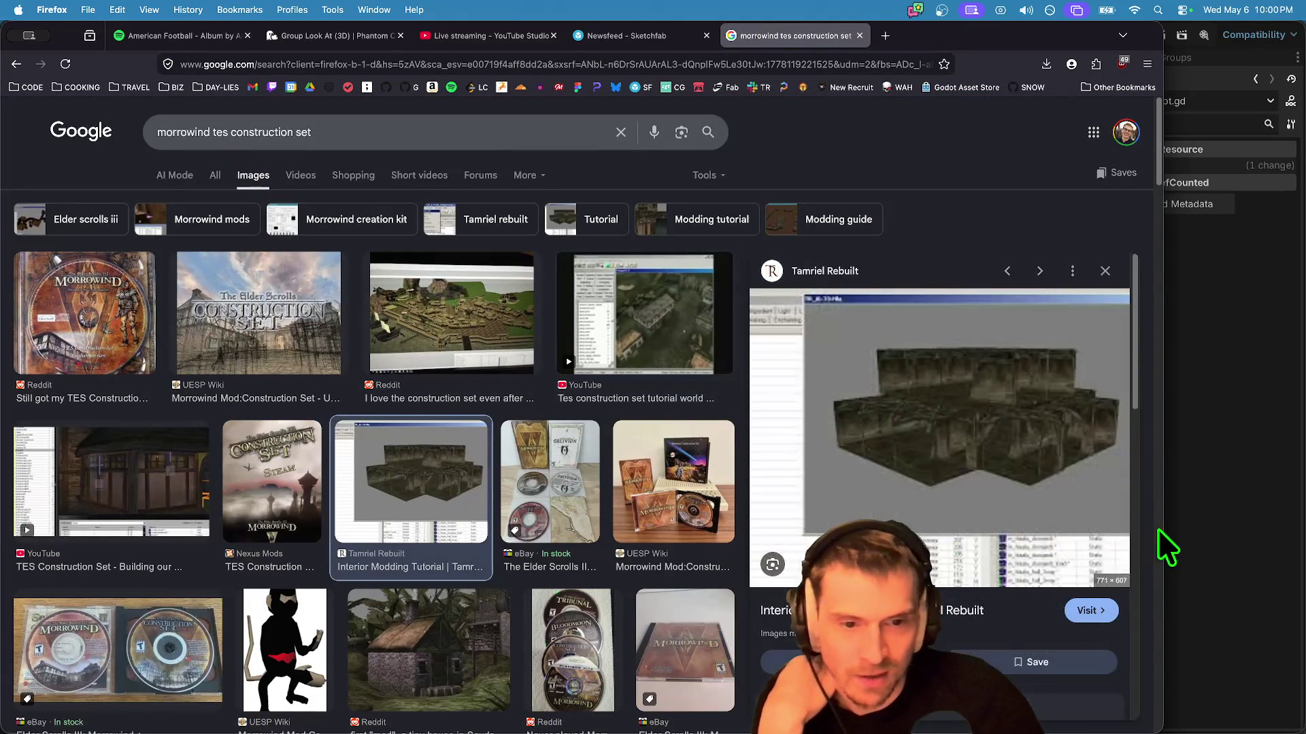
{"action": "scroll", "coordinate": [772, 563], "scroll_direction": "down", "scroll_amount": 2}
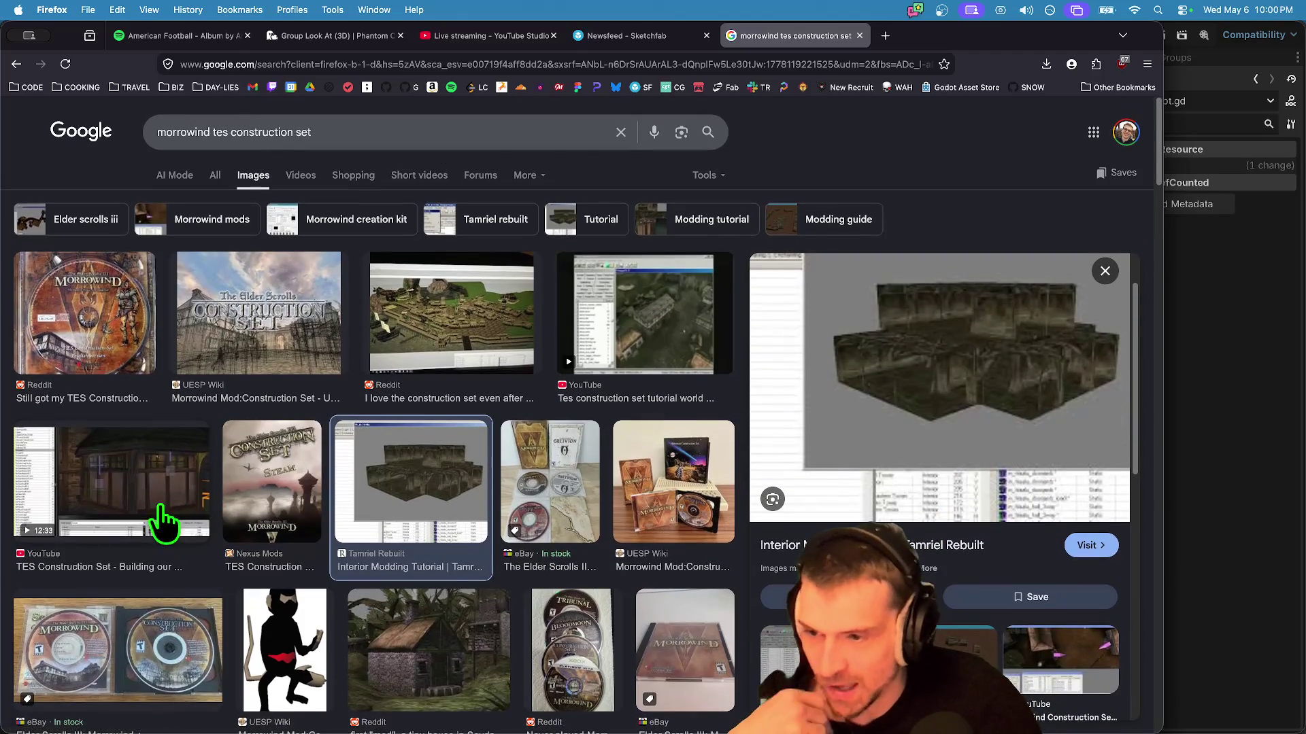
{"action": "left_click", "coordinate": [161, 527]}
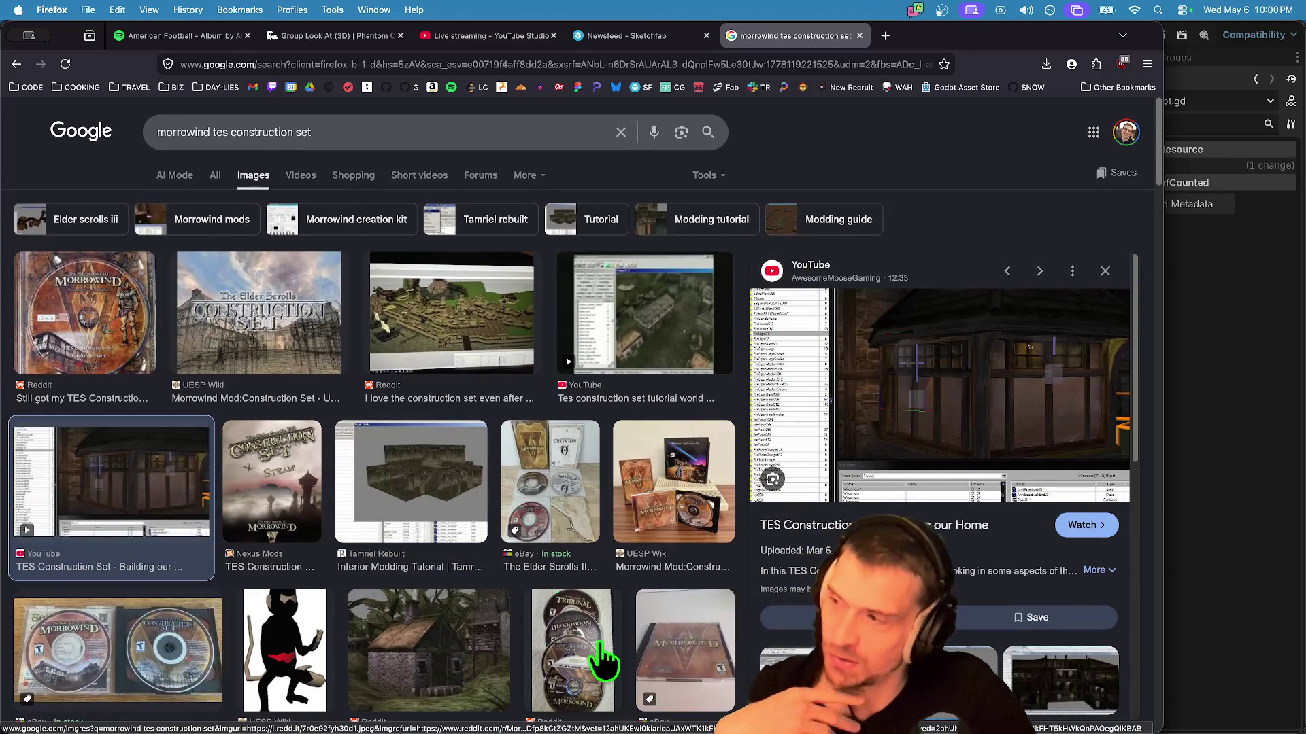
{"action": "scroll", "coordinate": [607, 657], "scroll_direction": "down", "scroll_amount": 3}
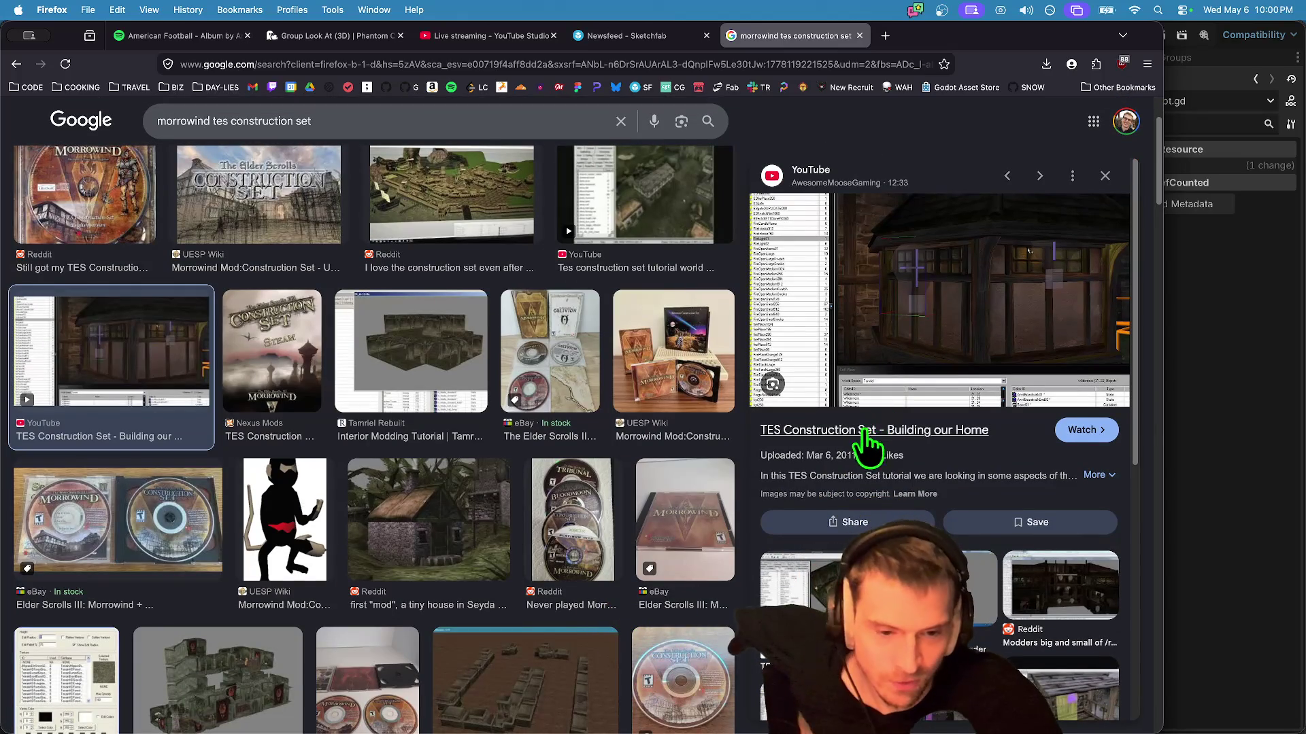
{"action": "key", "text": "Escape"}
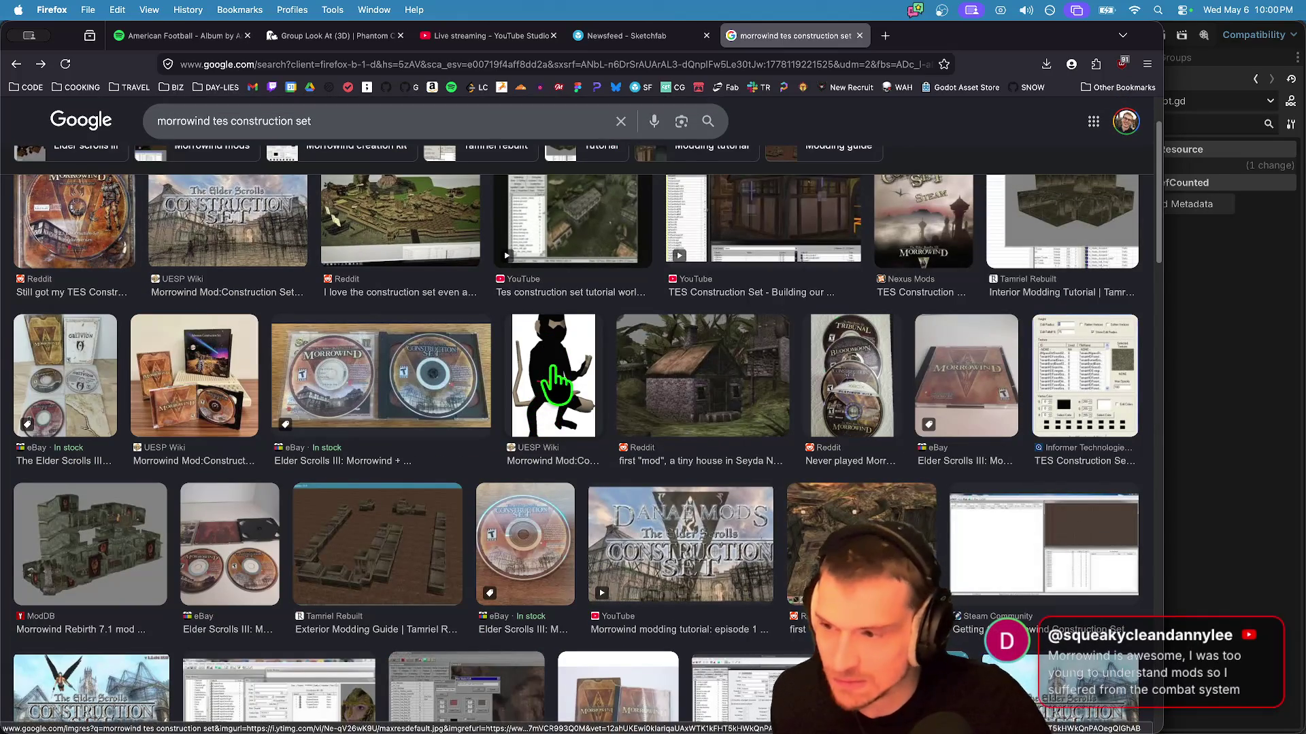
{"action": "scroll", "coordinate": [557, 523], "scroll_direction": "up", "scroll_amount": 3}
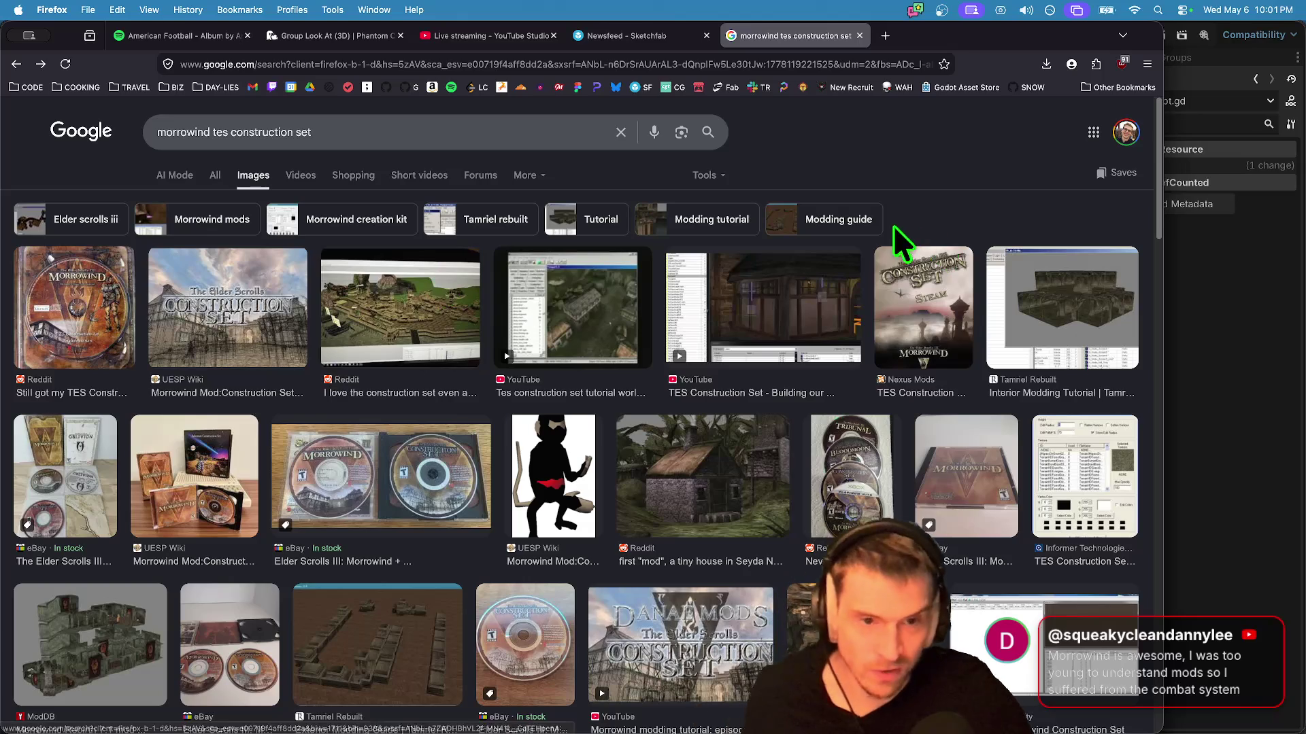
Step: Check the Nexus image result's options, return to the regular web results, and switch back to Godot
{"action": "scroll", "coordinate": [911, 252], "scroll_direction": "down", "scroll_amount": 10}
{"action": "right_click", "coordinate": [697, 376]}
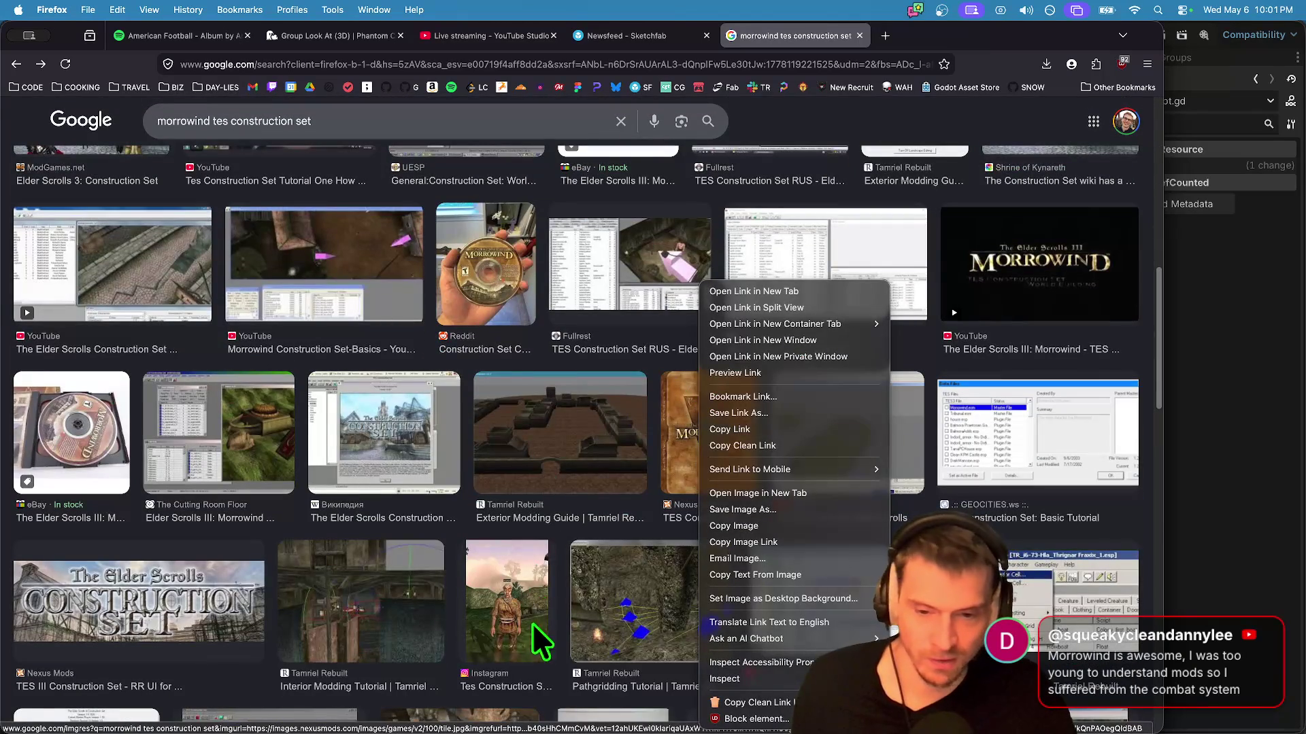
{"action": "left_click", "coordinate": [555, 541]}
{"action": "scroll", "coordinate": [564, 551], "scroll_direction": "down", "scroll_amount": 7}
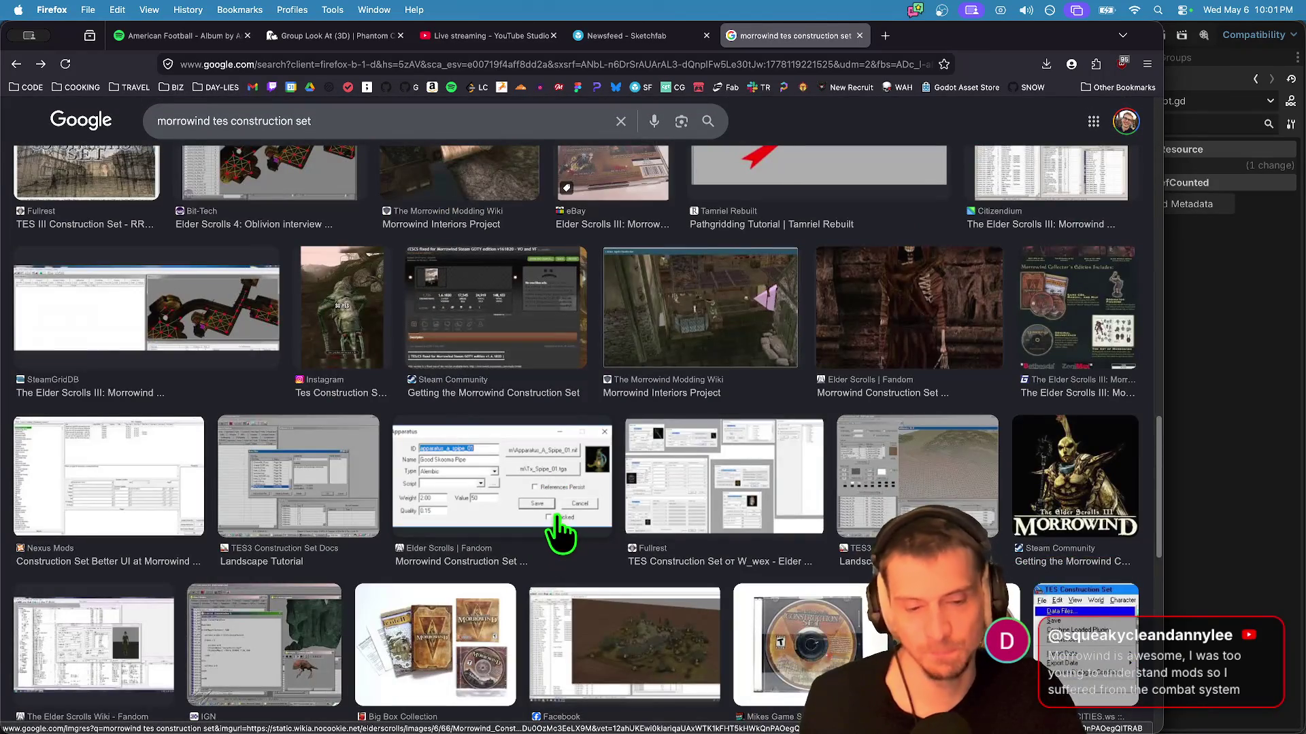
{"action": "scroll", "coordinate": [555, 544], "scroll_direction": "up", "scroll_amount": 15}
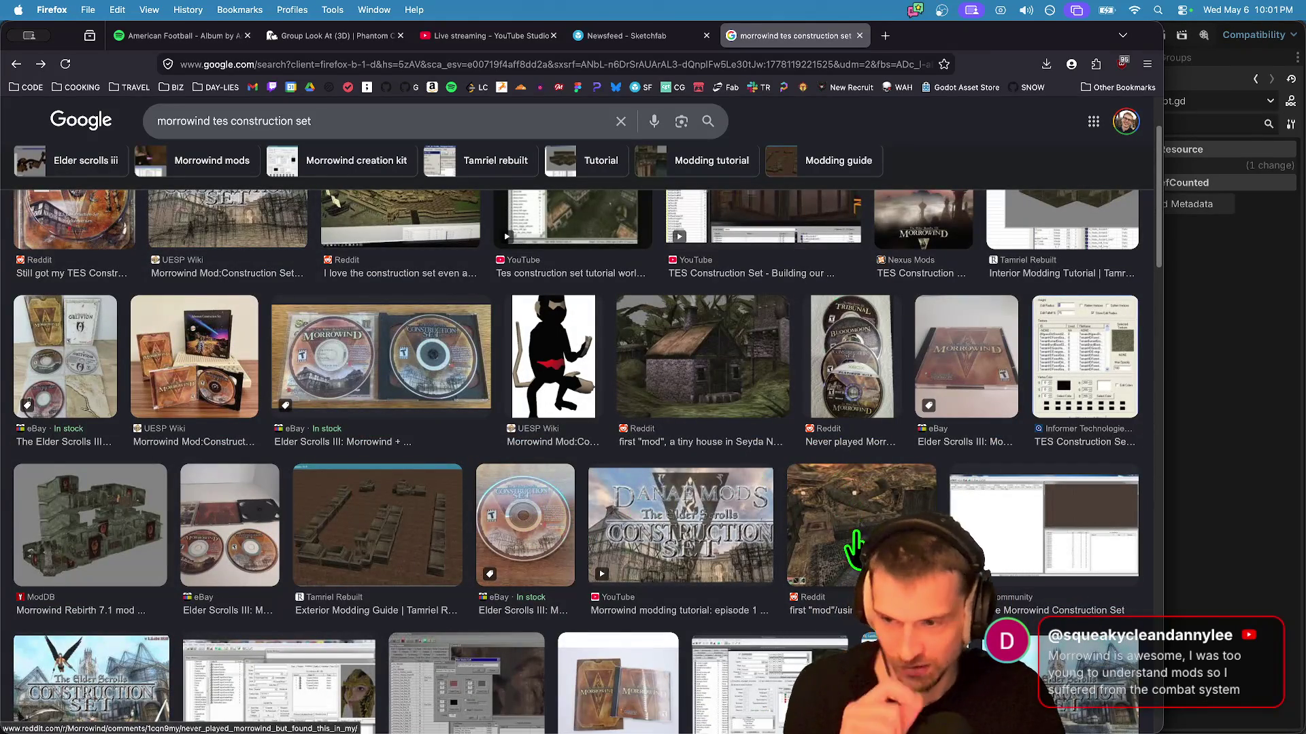
{"action": "scroll", "coordinate": [551, 476], "scroll_direction": "up", "scroll_amount": 3}
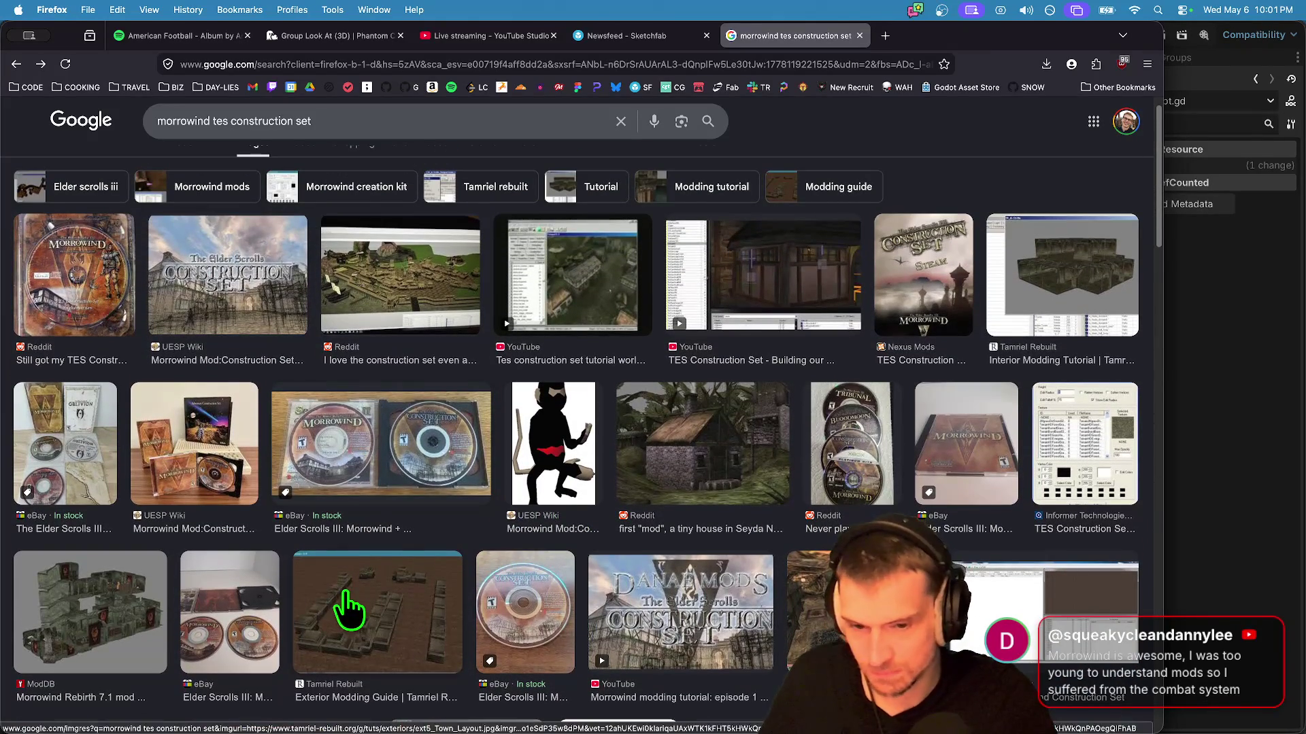
{"action": "scroll", "coordinate": [344, 606], "scroll_direction": "up", "scroll_amount": 2}
{"action": "key", "text": "super+Left"}
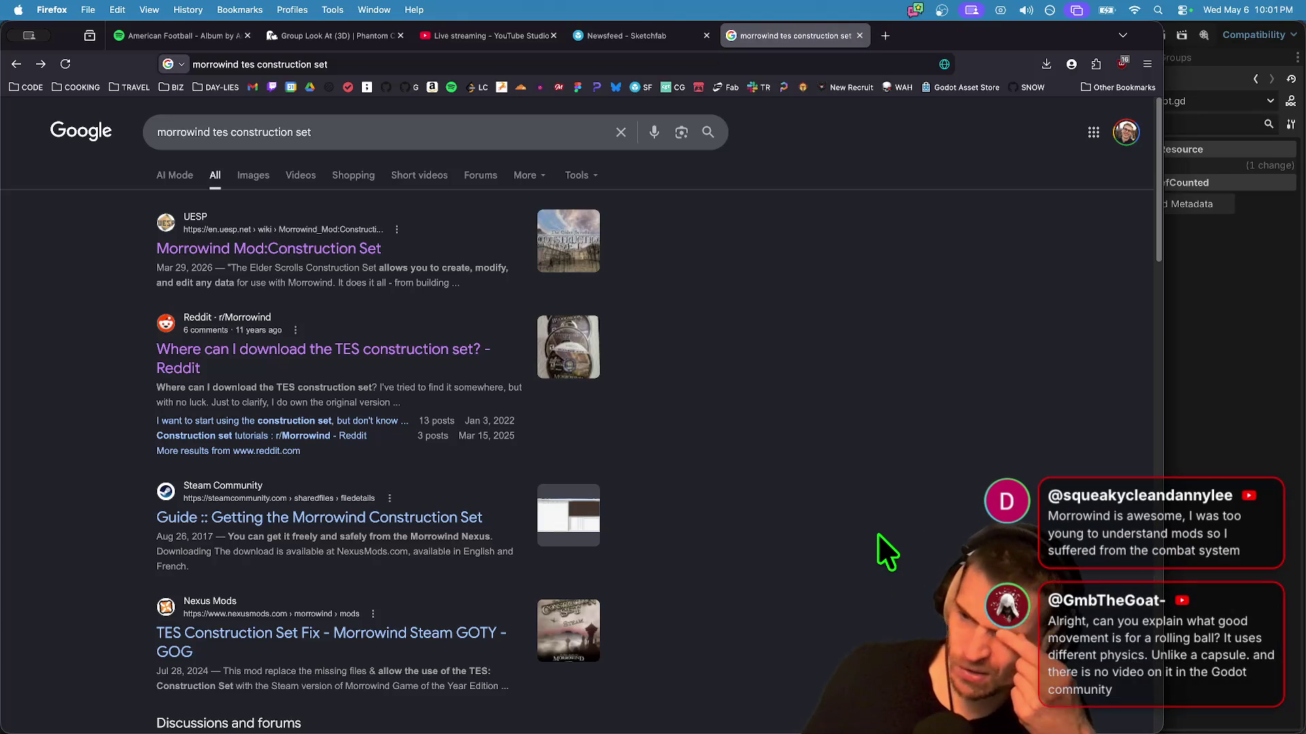
{"action": "key", "text": "super+Tab"}
{"action": "key", "text": "super+Tab"}
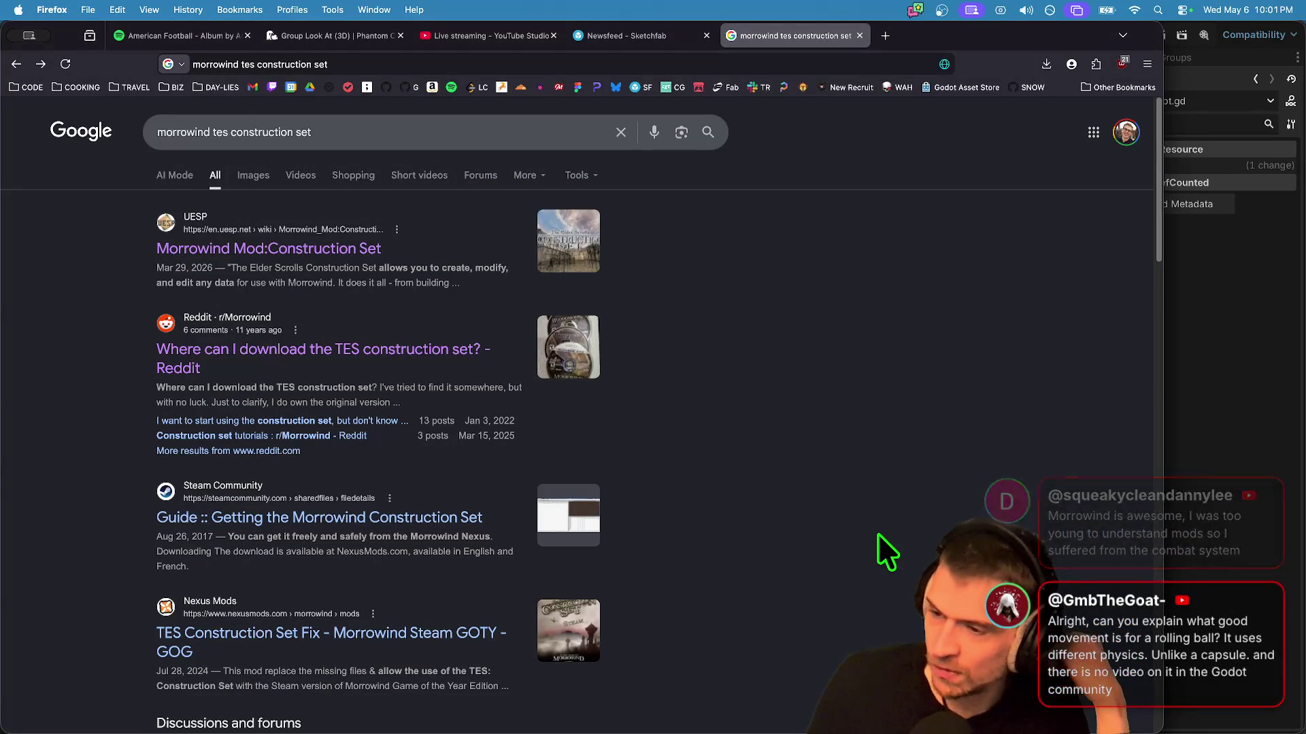
{"action": "key", "text": "super+Tab"}
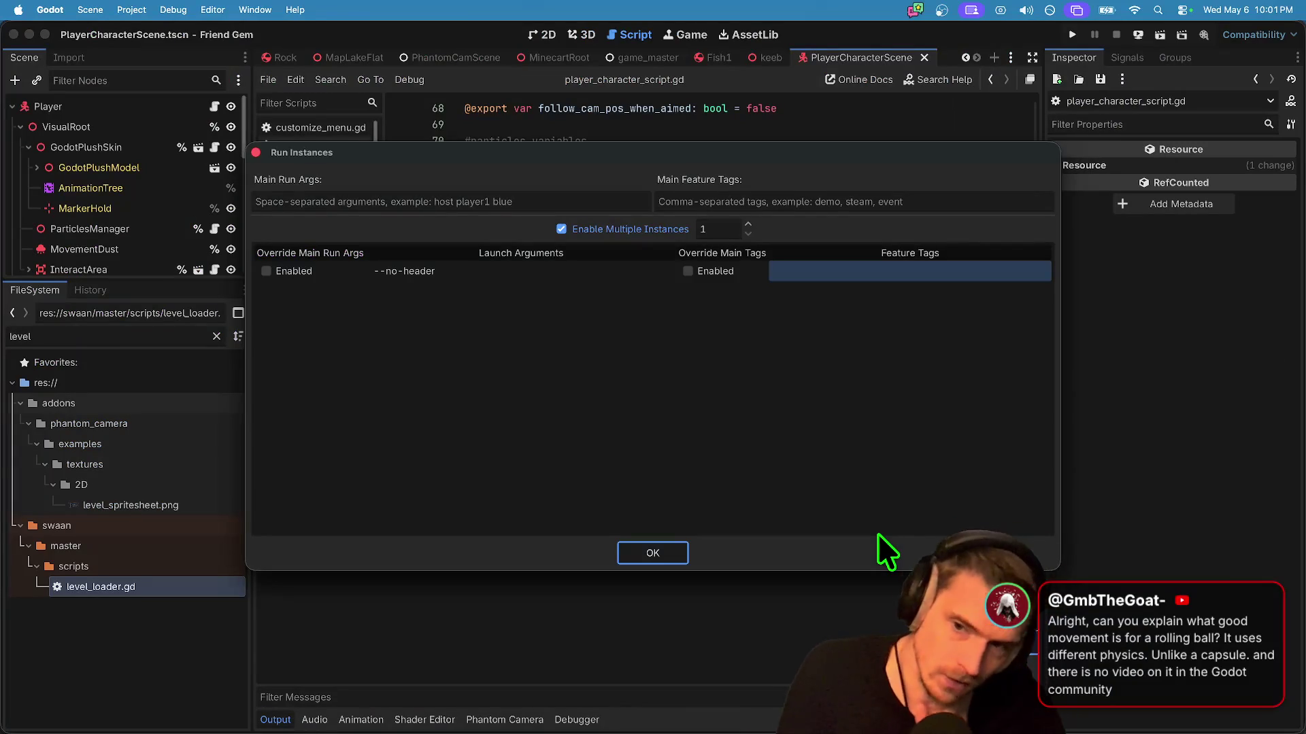
Step: Set Customize Run Instances to launch two game instances
{"action": "key", "text": "Return"}
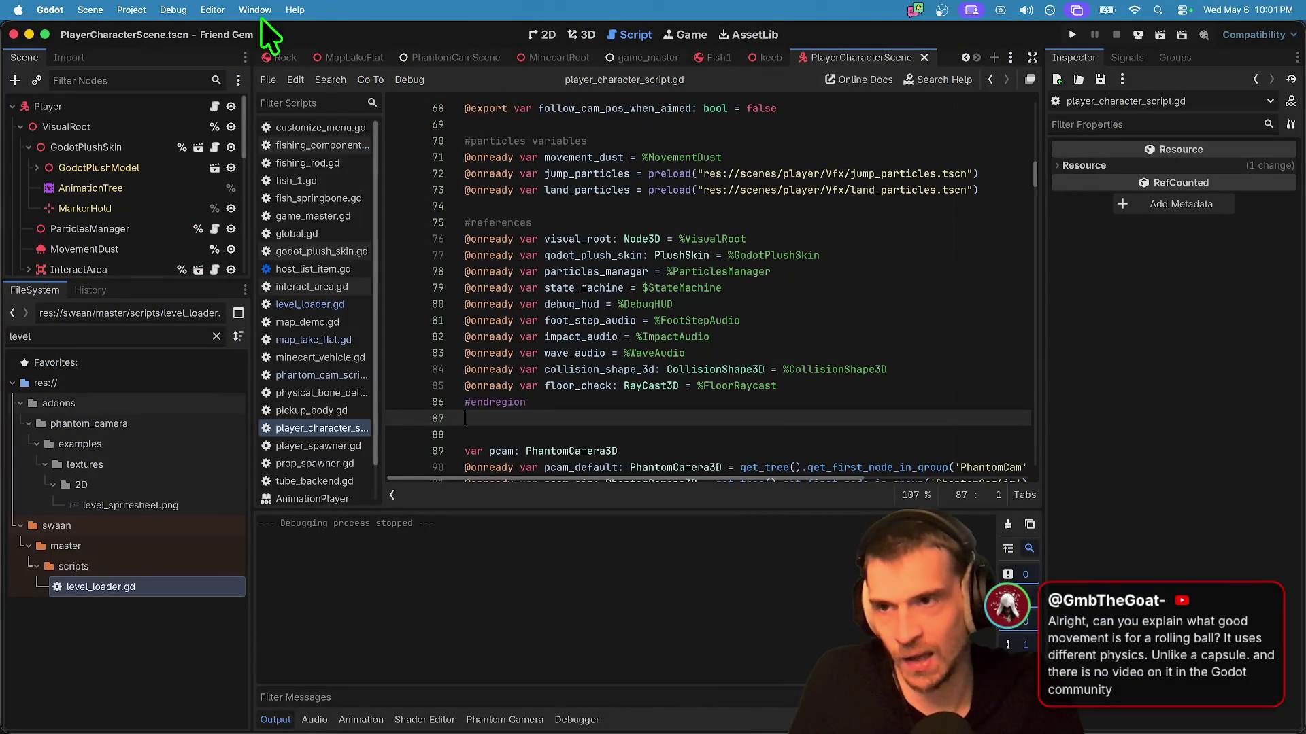
{"action": "left_click", "coordinate": [173, 10]}
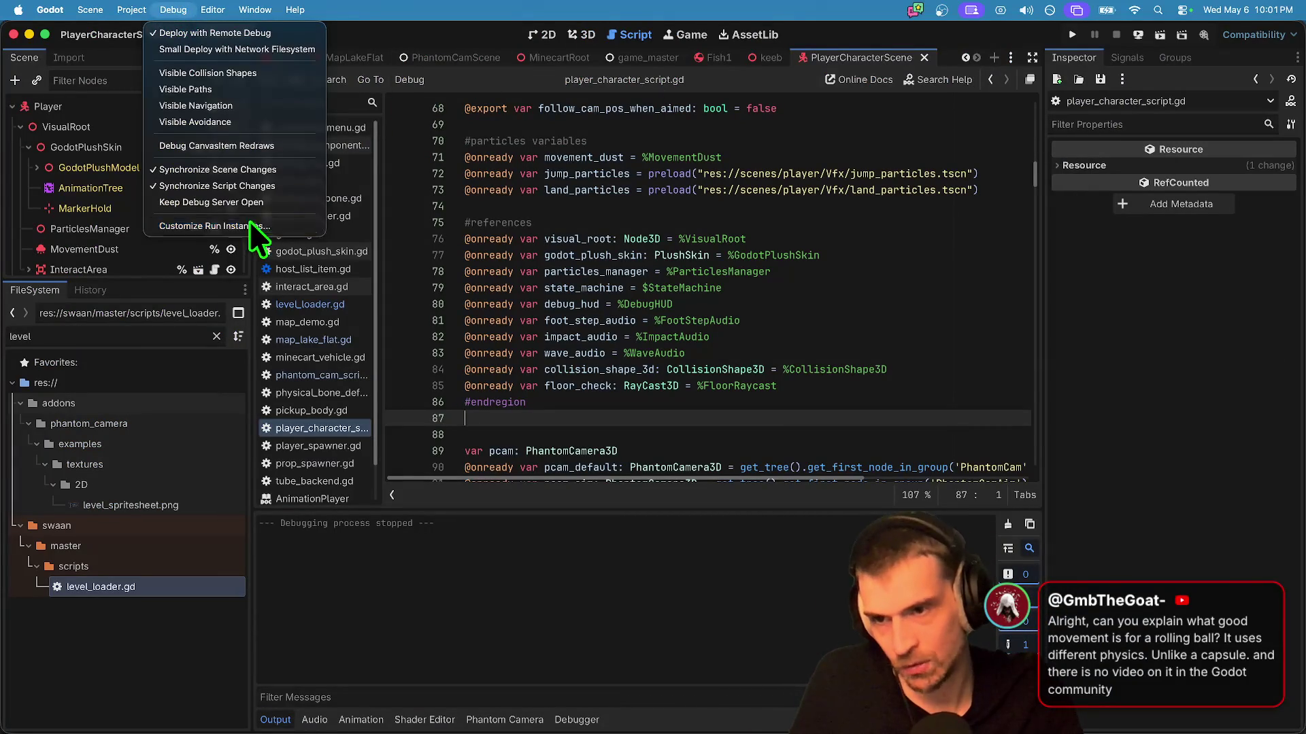
{"action": "left_click", "coordinate": [248, 224]}
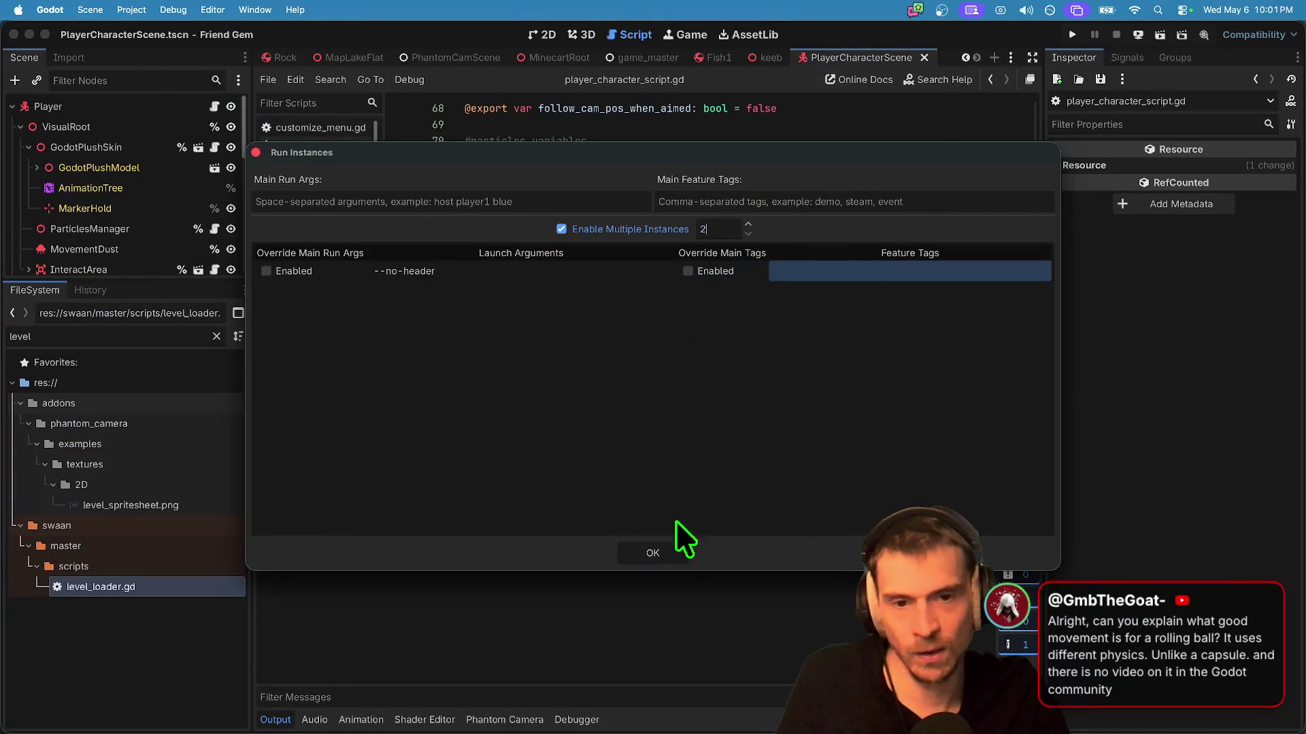
{"action": "left_click", "coordinate": [654, 556]}
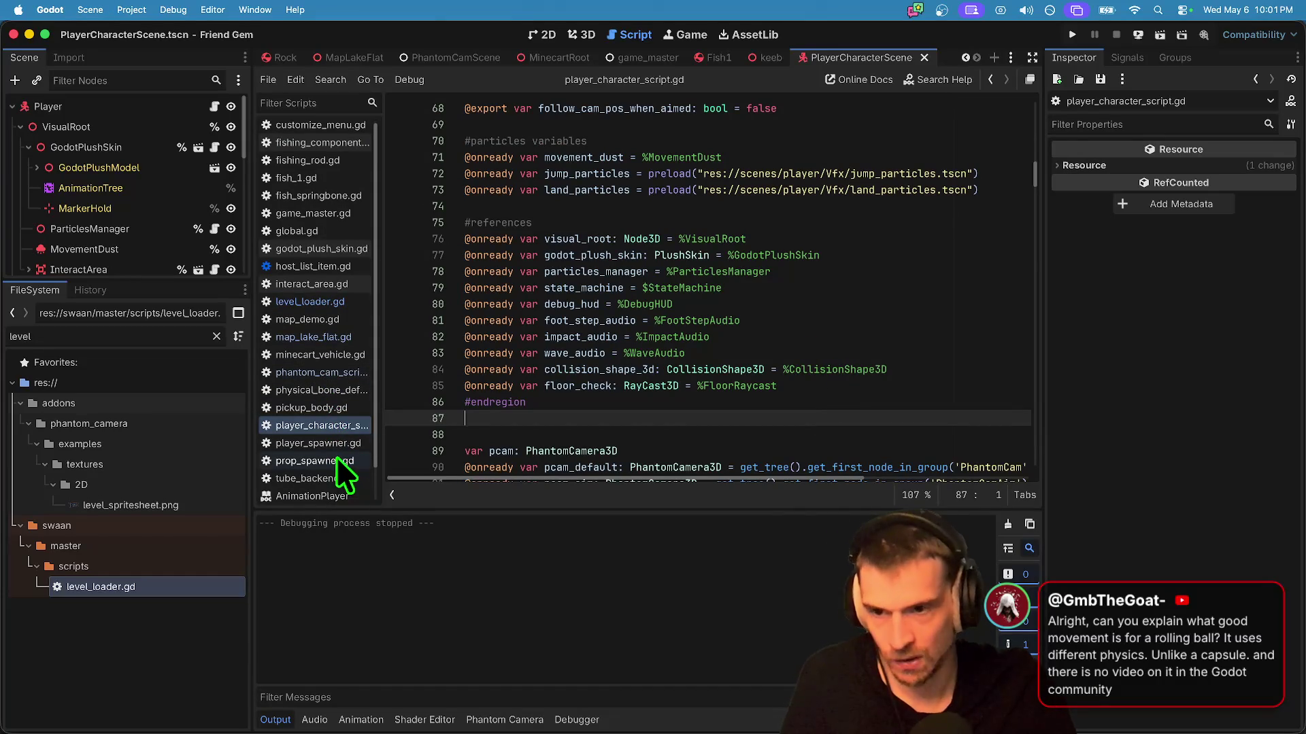
Step: In level_loader.gd, move the MapBowling entry above MapGreenScreen in LEVEL_DICT
{"action": "left_click", "coordinate": [361, 303]}
{"action": "key", "text": "ctrl+x"}
{"action": "key", "text": "Up"}
{"action": "key", "text": "Up"}
{"action": "key", "text": "Up"}
{"action": "key", "text": "ctrl+v"}
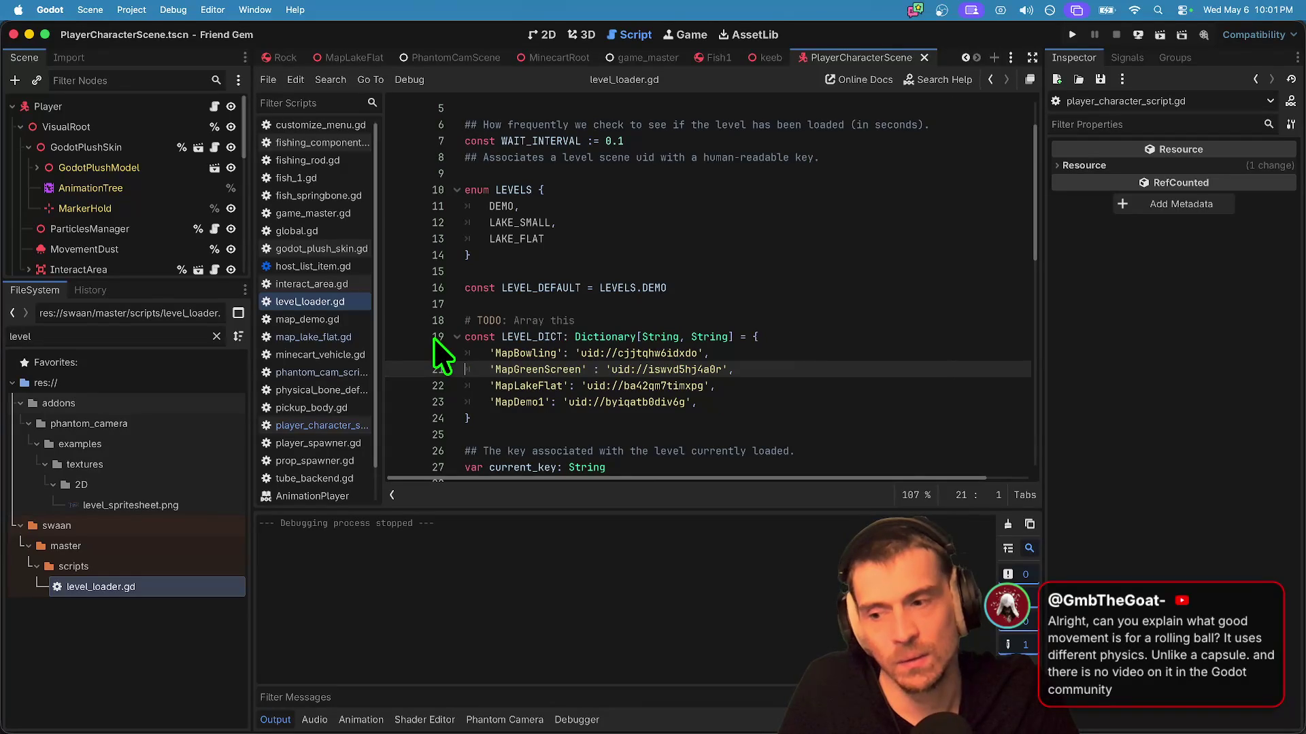
Step: In prop_spawner.gd, uncomment the bowling pin loop and comment out fish and rock spawning
{"action": "double_click", "coordinate": [141, 320]}
{"action": "type", "text": "spawn"}
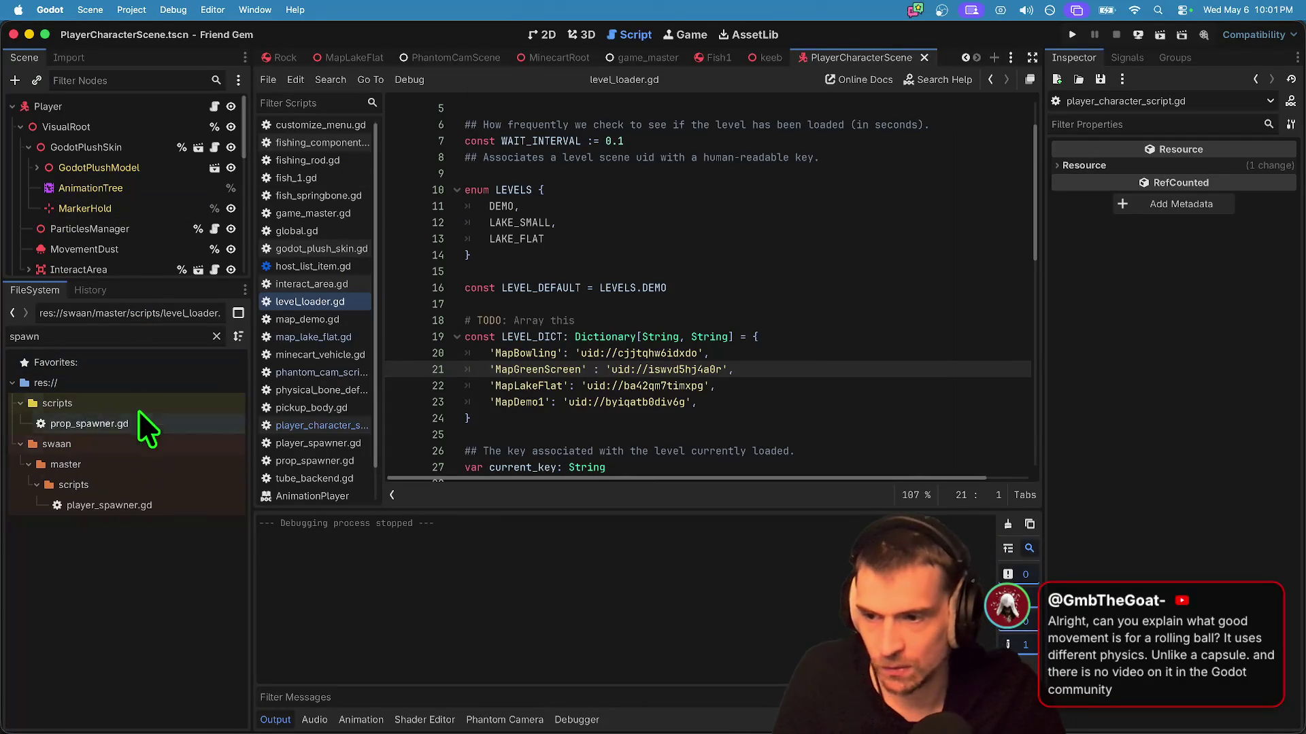
{"action": "double_click", "coordinate": [139, 419]}
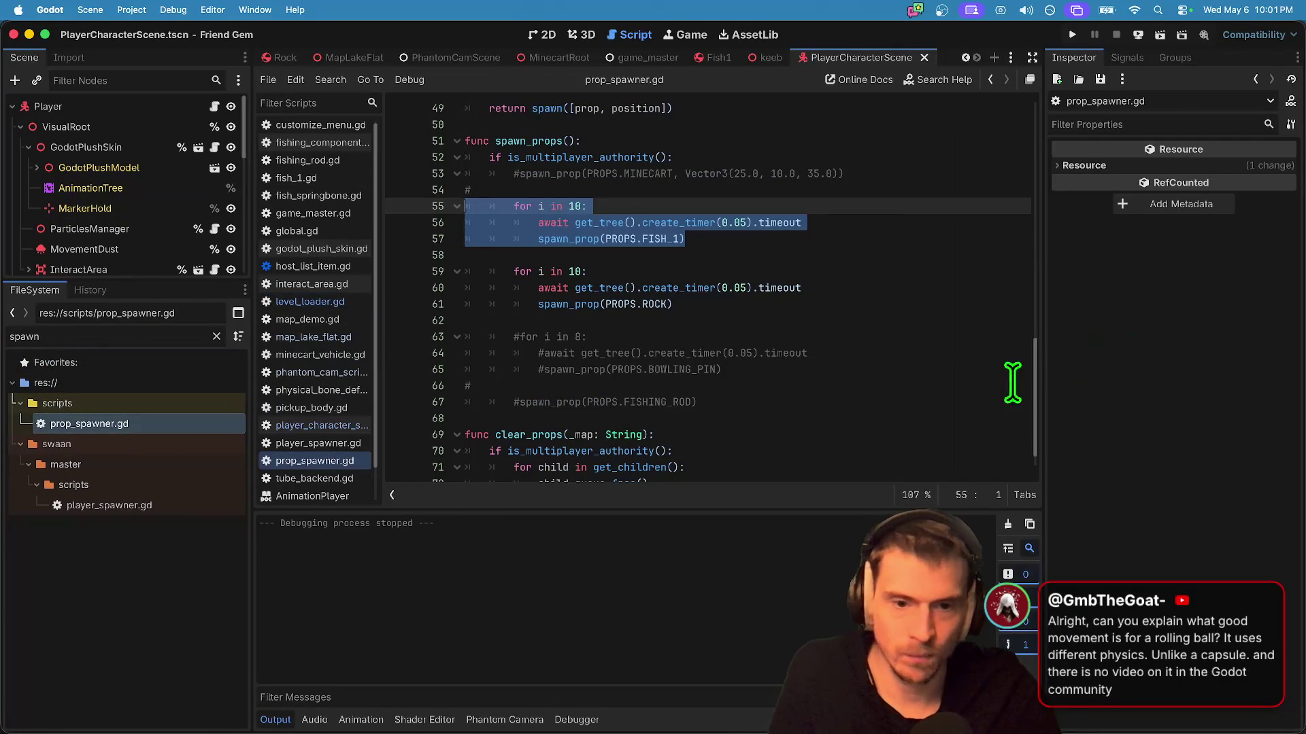
{"action": "left_click_drag", "start_coordinate": [1014, 374], "coordinate": [345, 335]}
{"action": "key", "text": "super+k"}
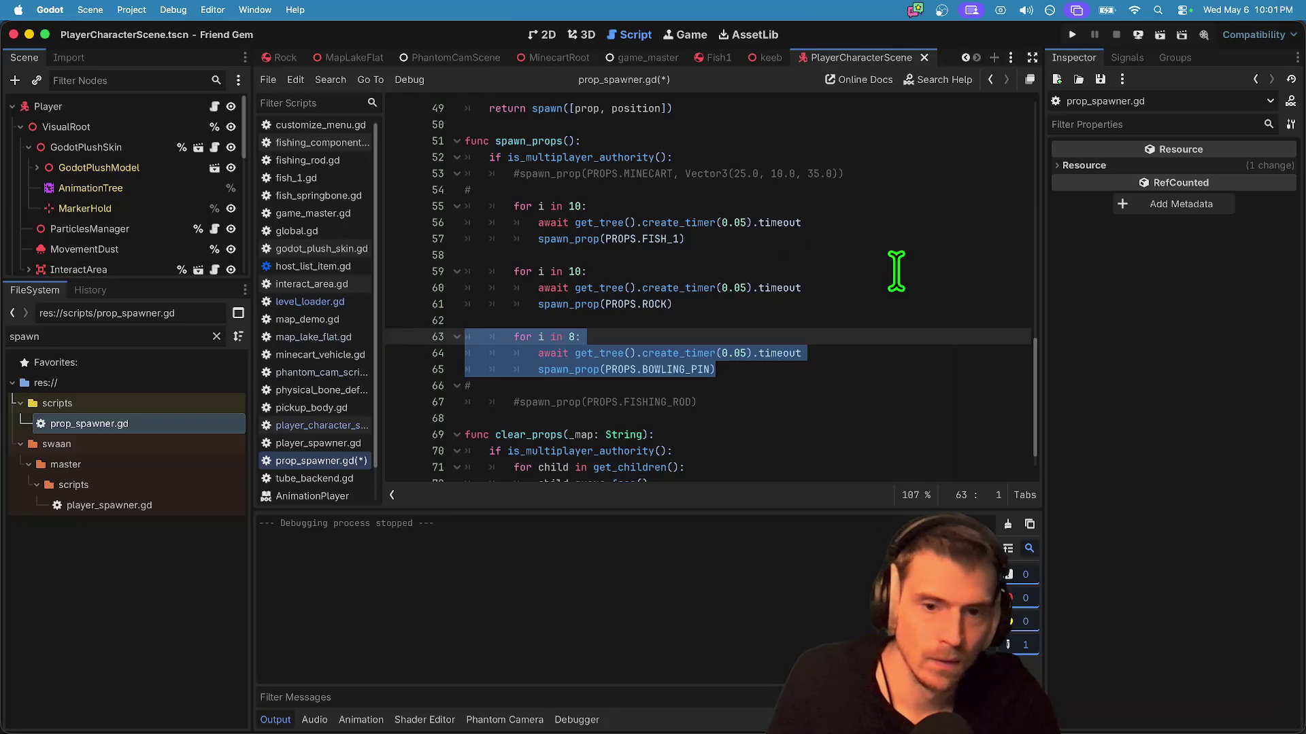
{"action": "left_click_drag", "start_coordinate": [859, 306], "coordinate": [246, 195]}
{"action": "key", "text": "super+k"}
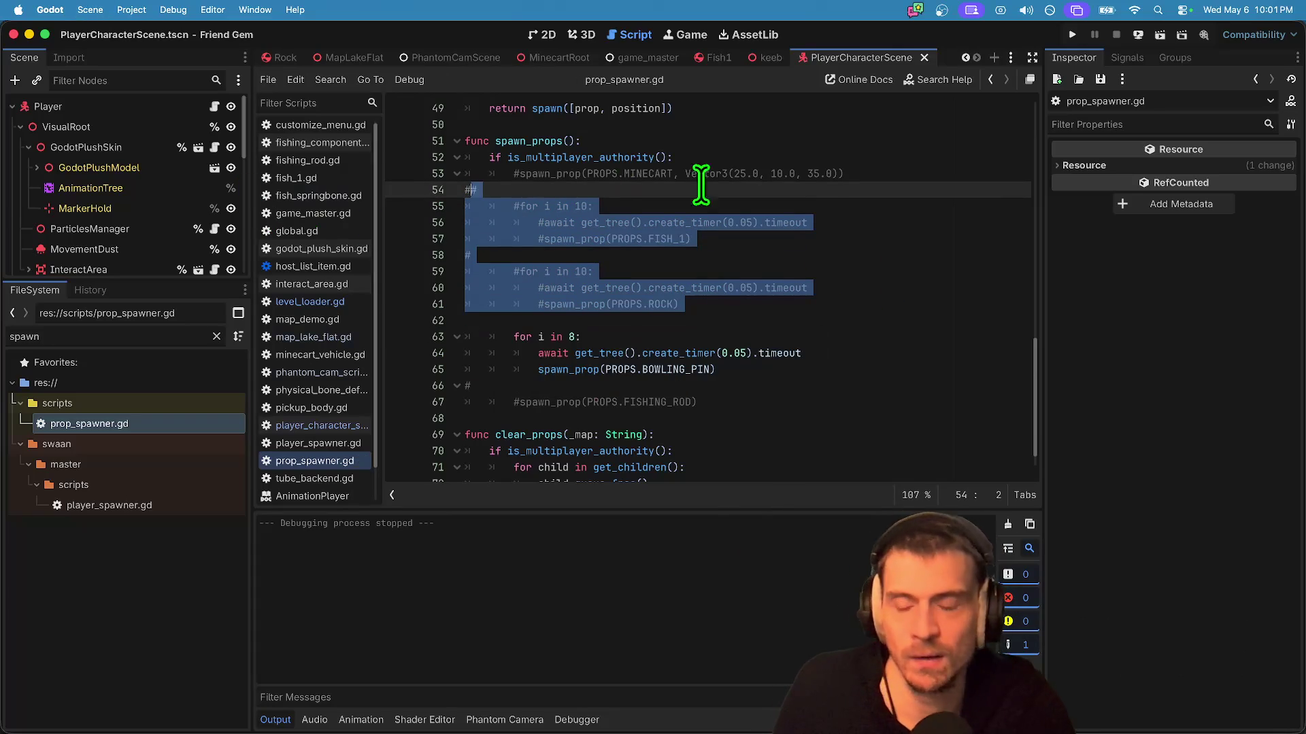
Step: Set MAX_SPEED to 50.25 in physical_bone_def_hips.gd and run the project
{"action": "left_click", "coordinate": [319, 390]}
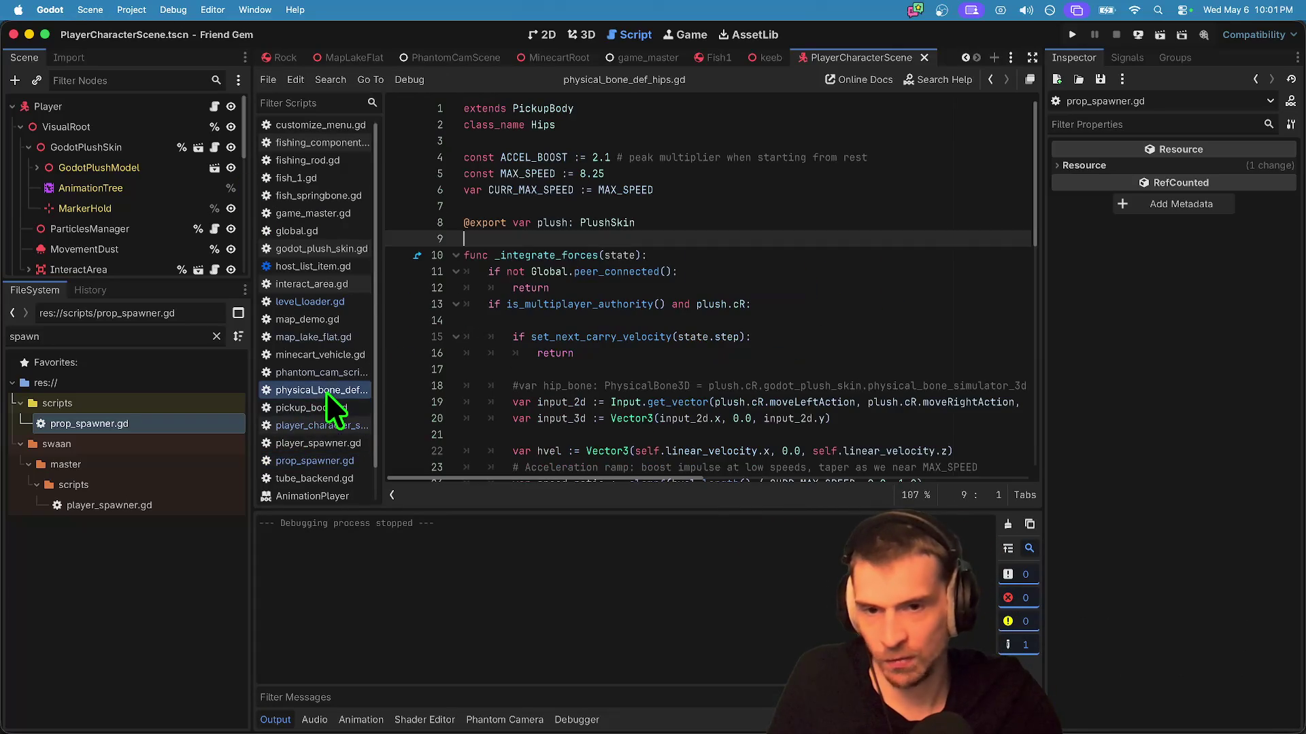
{"action": "type", "text": "50"}
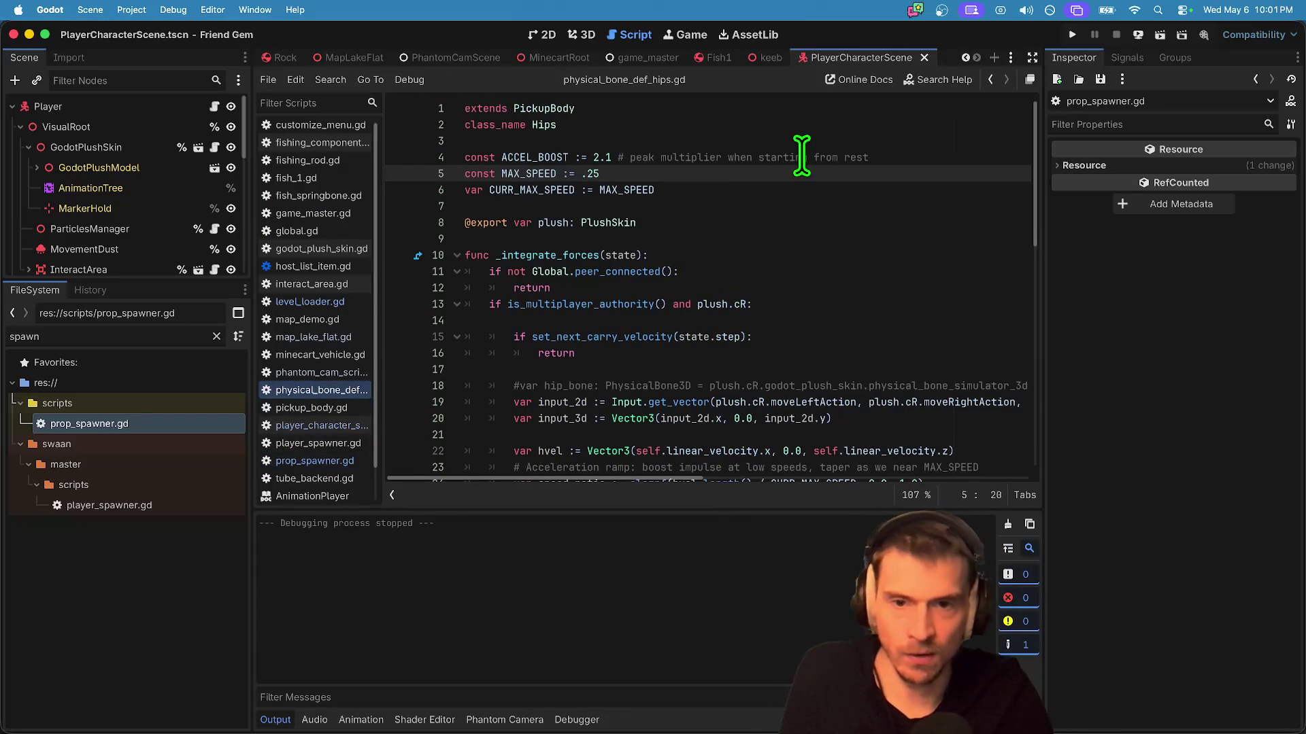
{"action": "key", "text": "super+b"}
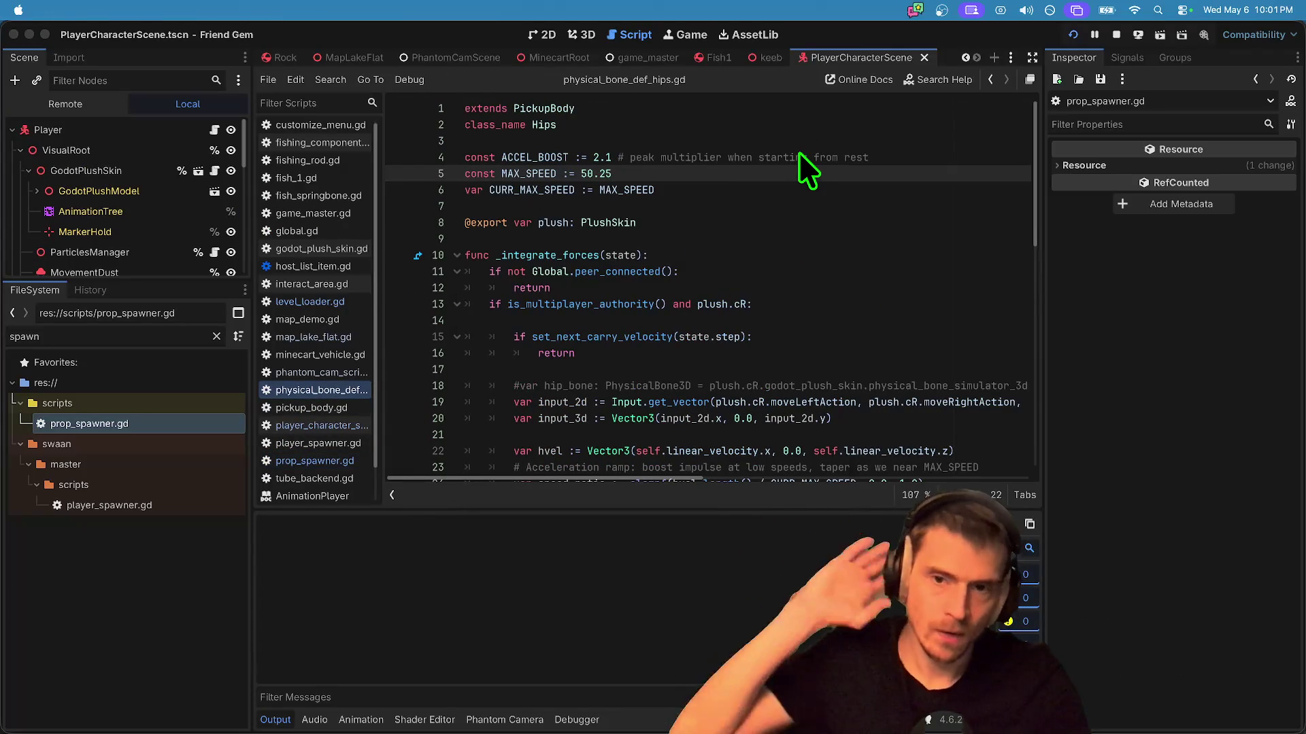
Step: Move the first Friend Gem window to the upper left and join the listed game
{"action": "mouse_move", "coordinate": [716, 265]}
{"action": "left_mouse_down"}
{"action": "mouse_move", "coordinate": [696, 204]}
{"action": "mouse_move", "coordinate": [467, 161]}
{"action": "mouse_move", "coordinate": [415, 95]}
{"action": "left_mouse_up"}
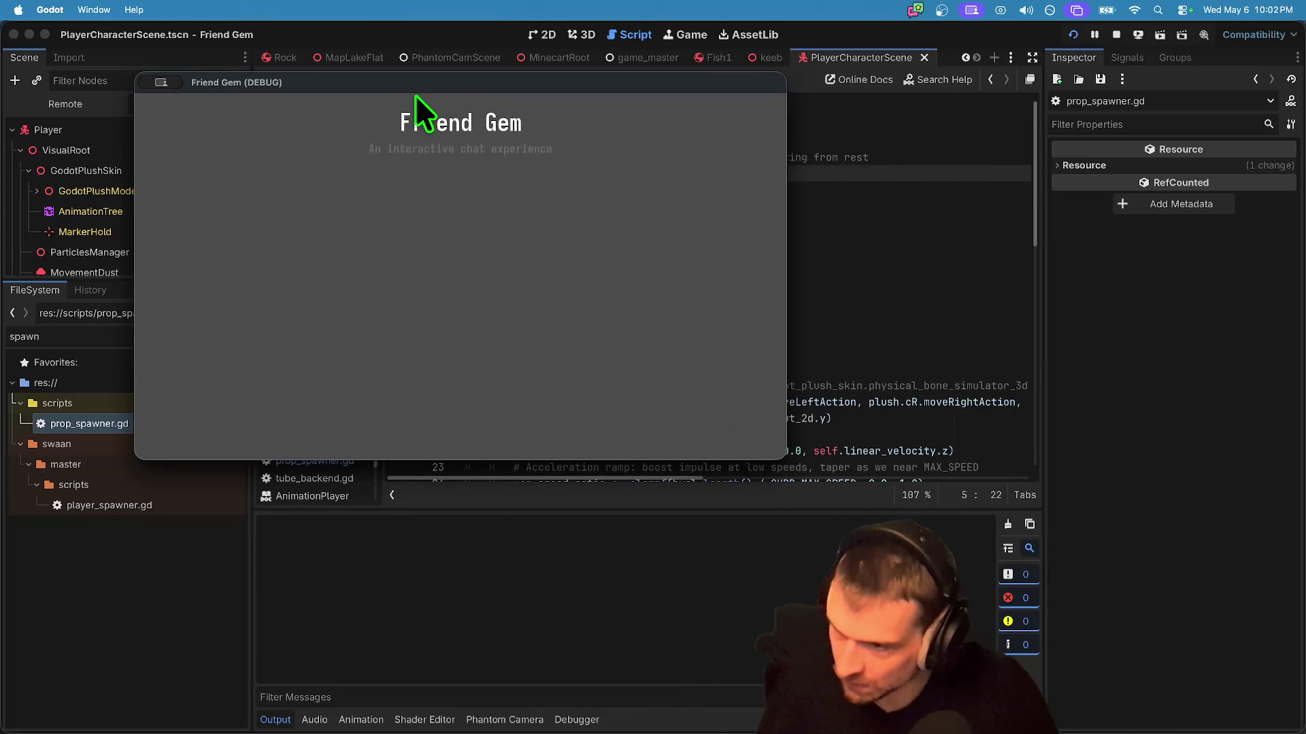
{"action": "left_click", "coordinate": [478, 278]}
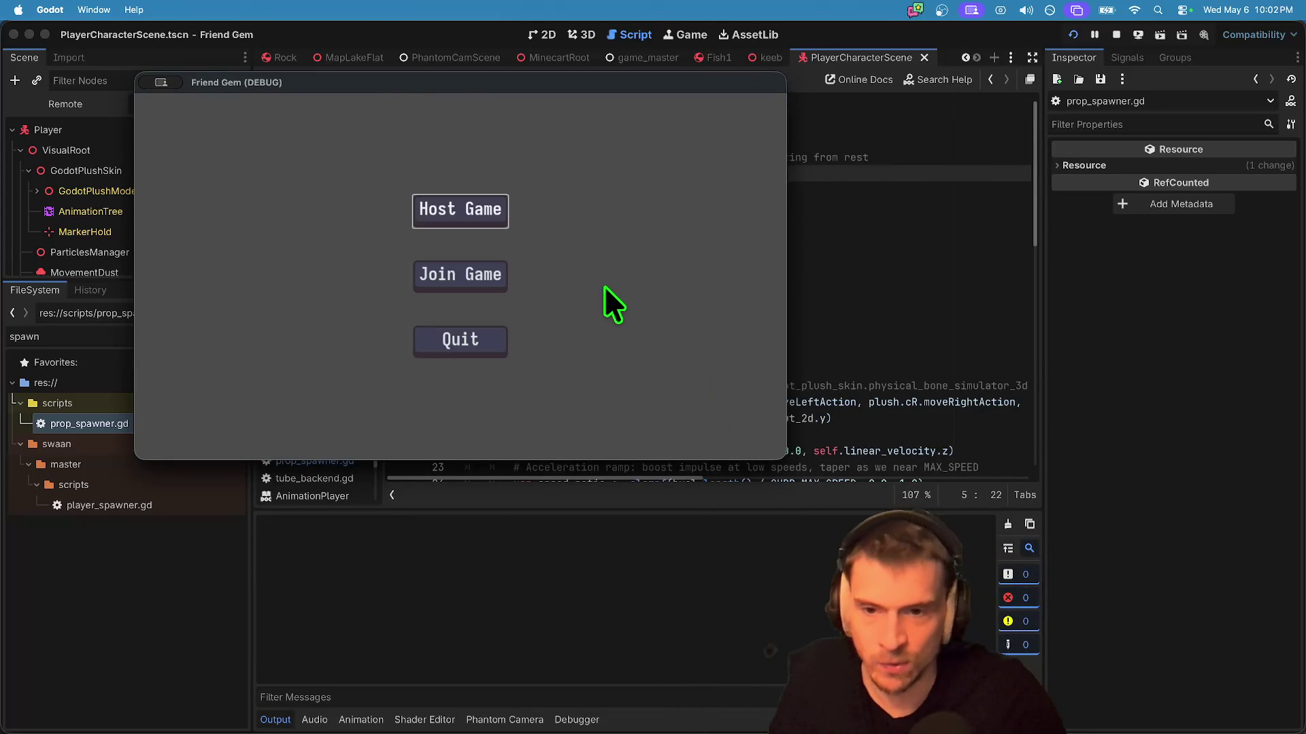
{"action": "left_click", "coordinate": [500, 261]}
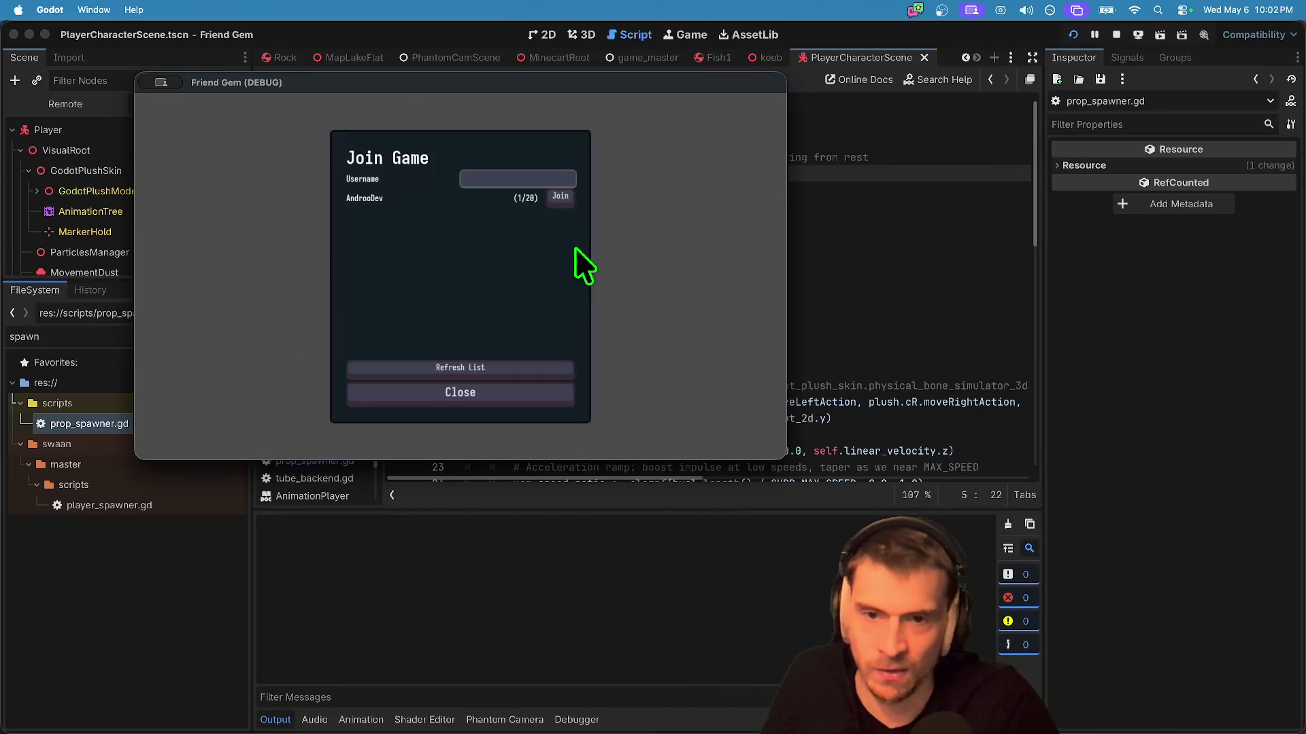
{"action": "key", "text": "Return"}
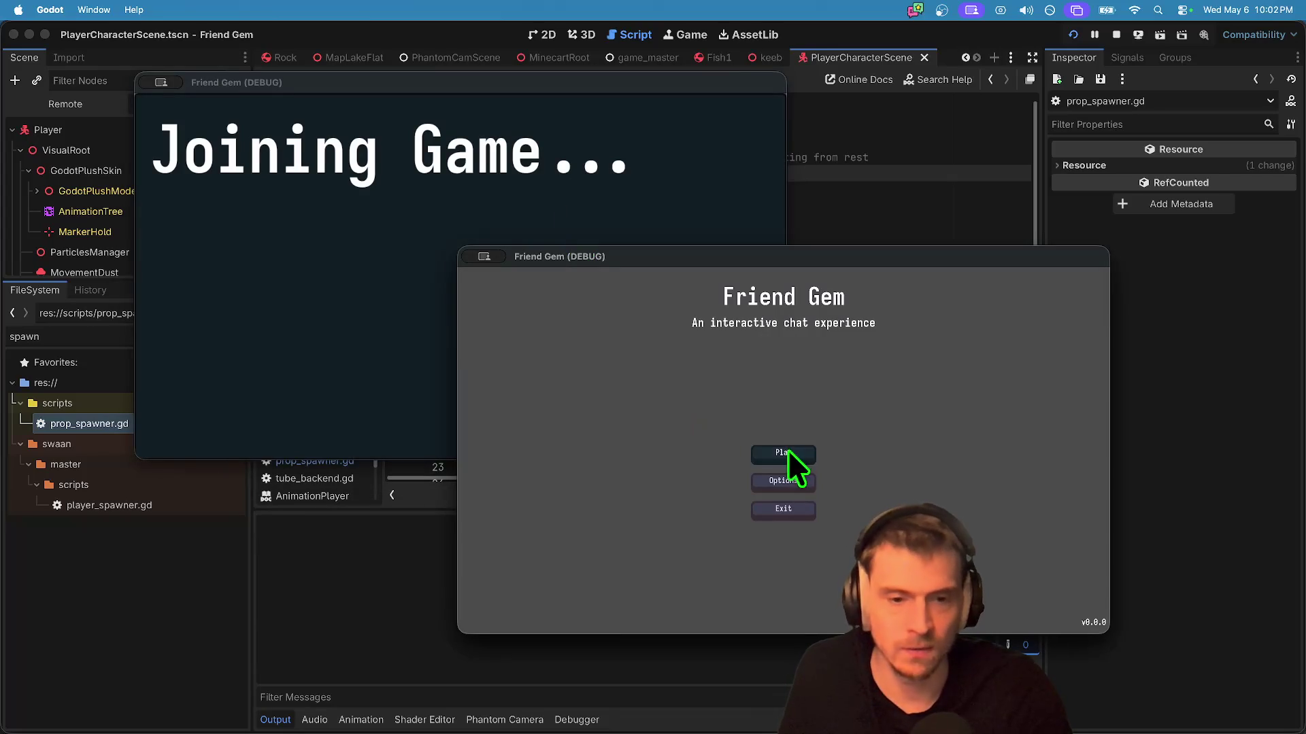
Step: Host from the second window, then alternate between windows playing both blobs in the level
{"action": "left_click", "coordinate": [787, 452]}
{"action": "left_click", "coordinate": [787, 386]}
{"action": "left_click", "coordinate": [802, 544]}
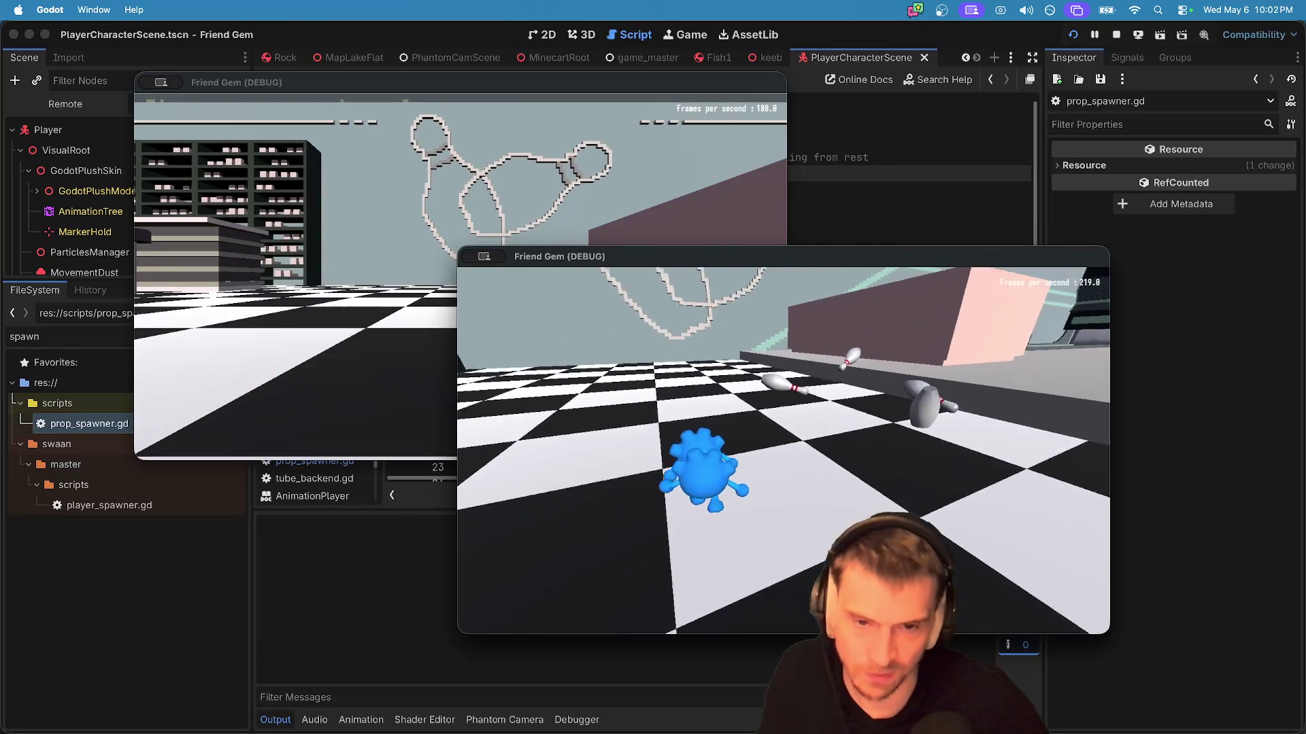
{"action": "key", "text": "super+grave"}
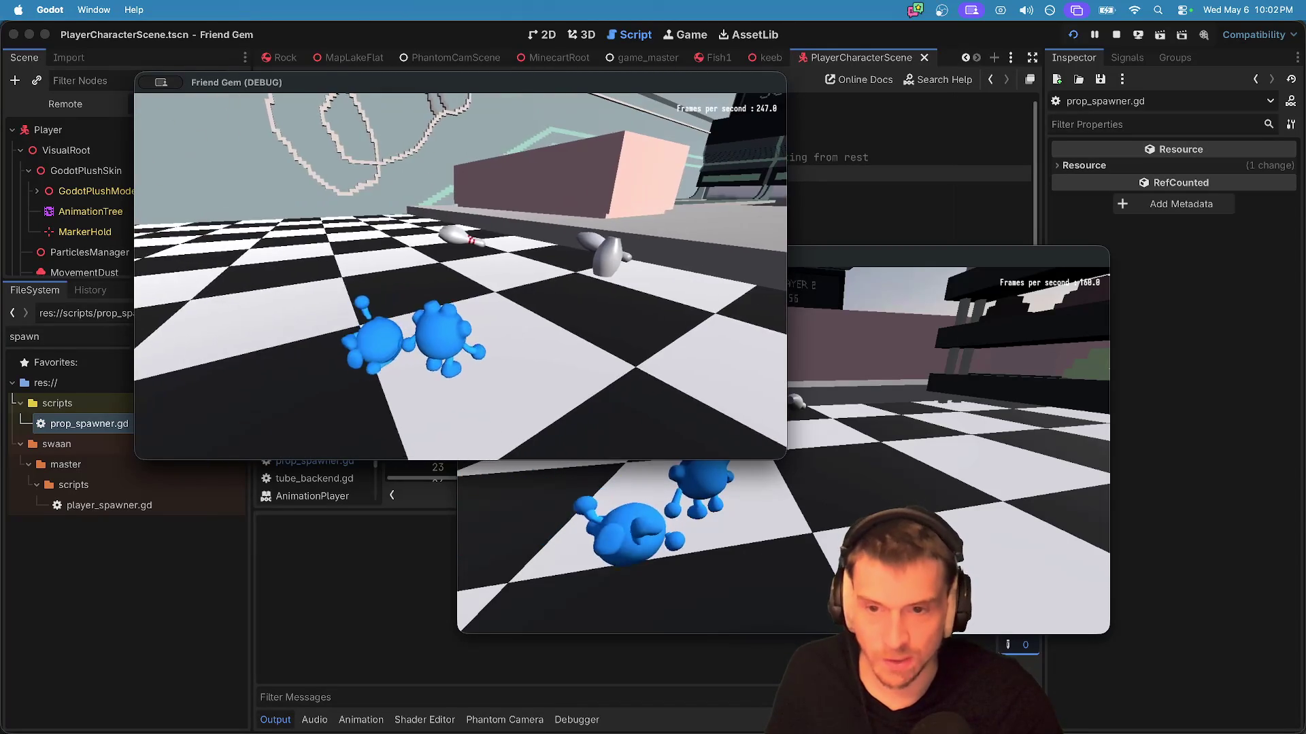
{"action": "key", "text": "super+grave"}
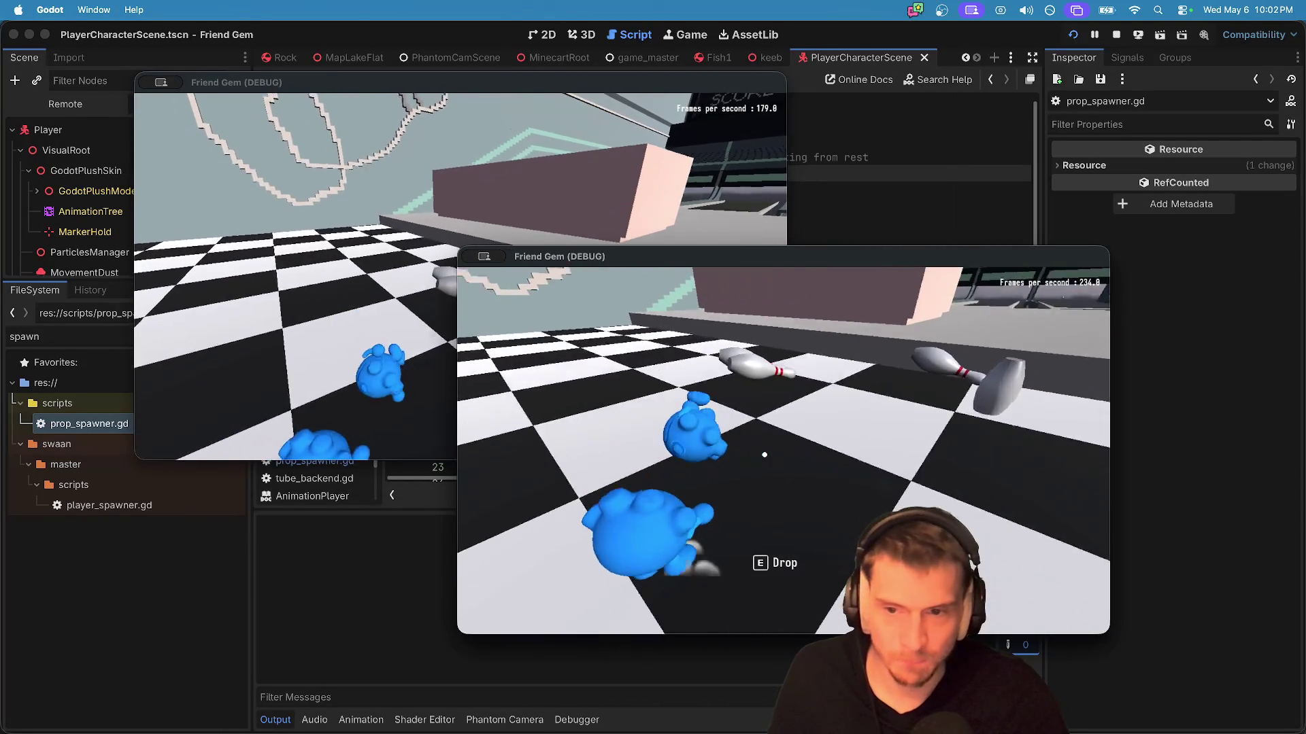
{"action": "key", "text": "super+grave"}
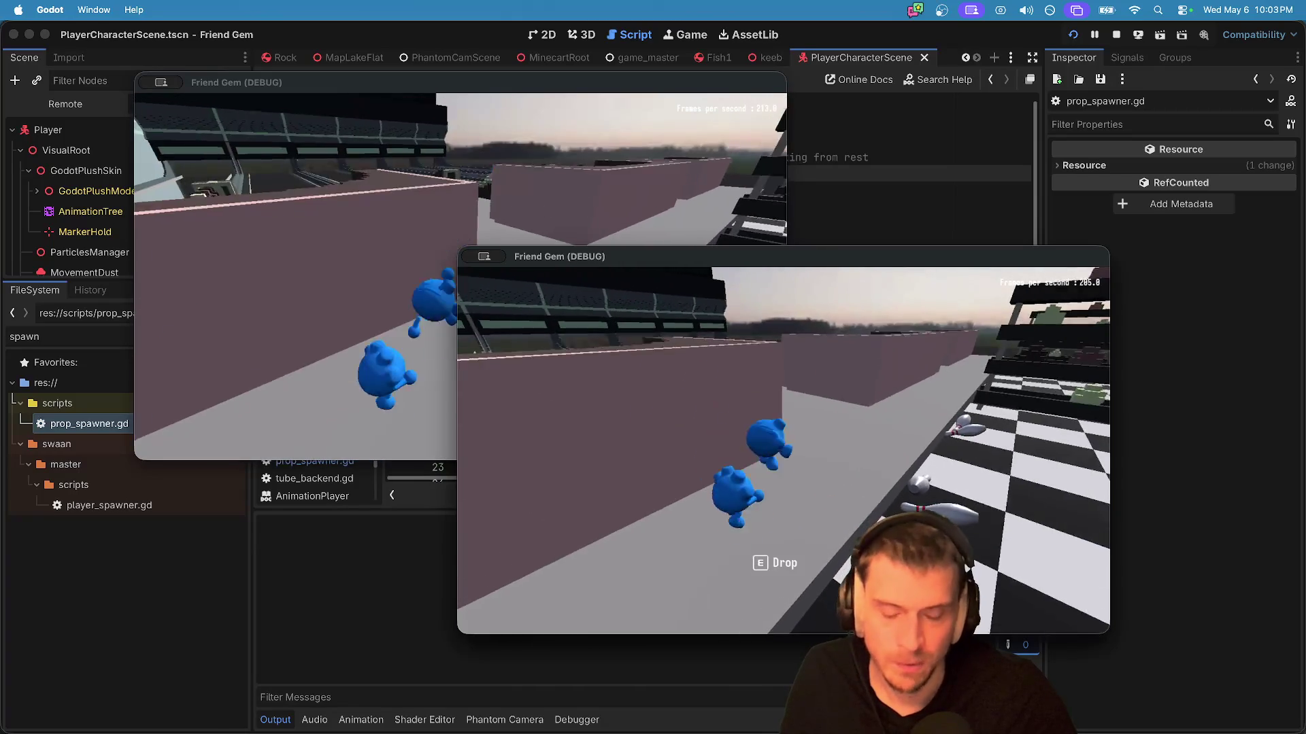
{"action": "key", "text": "super+Tab"}
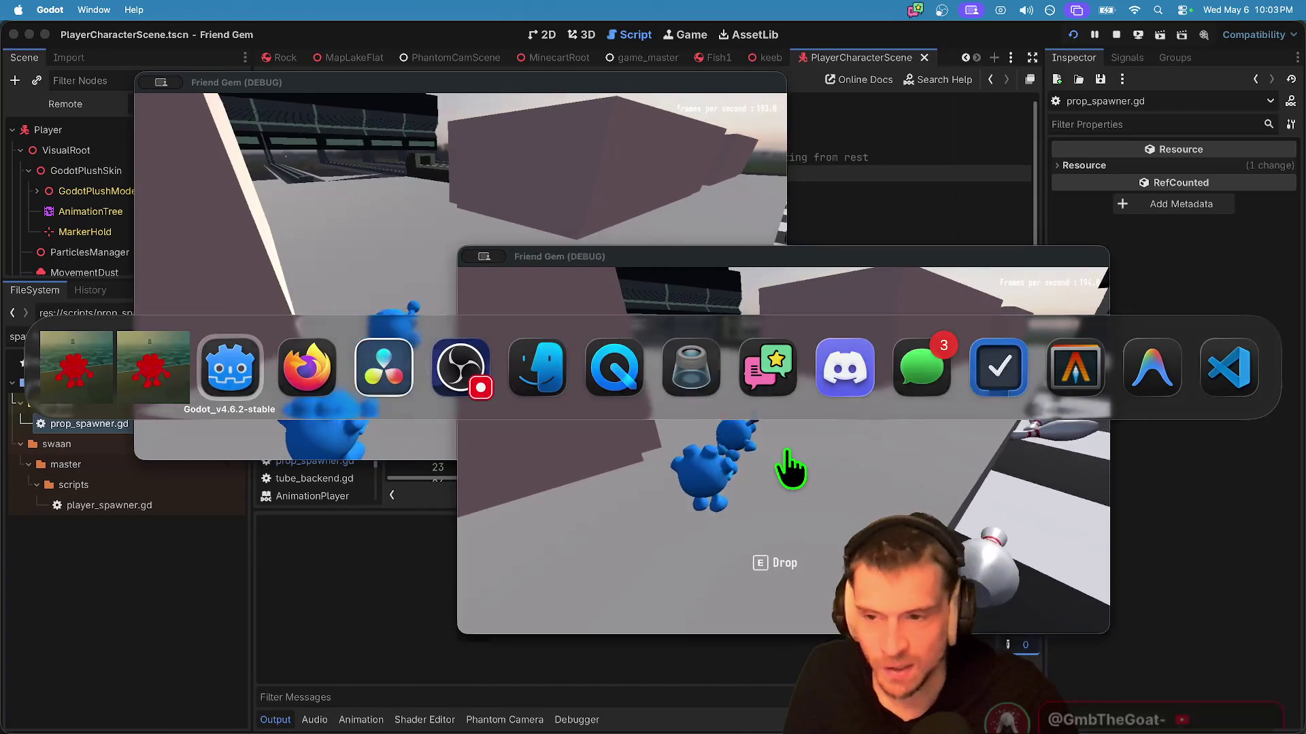
Step: Search all project files for 'impulse' and enlarge the Search Results panel
{"action": "key", "text": "super+shift+Tab"}
{"action": "key", "text": "super+shift+Tab"}
{"action": "key", "text": "super+shift+f"}
{"action": "type", "text": "im"}
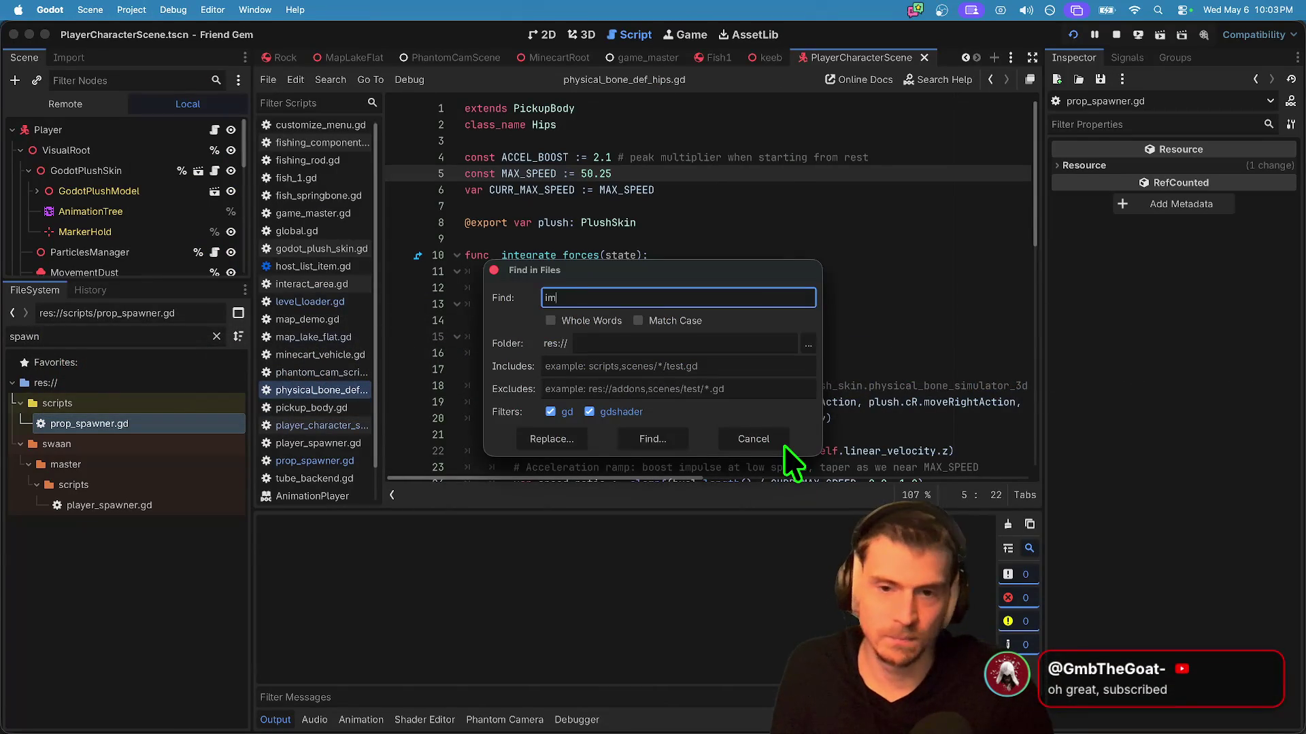
{"action": "type", "text": "pulse"}
{"action": "key", "text": "Return"}
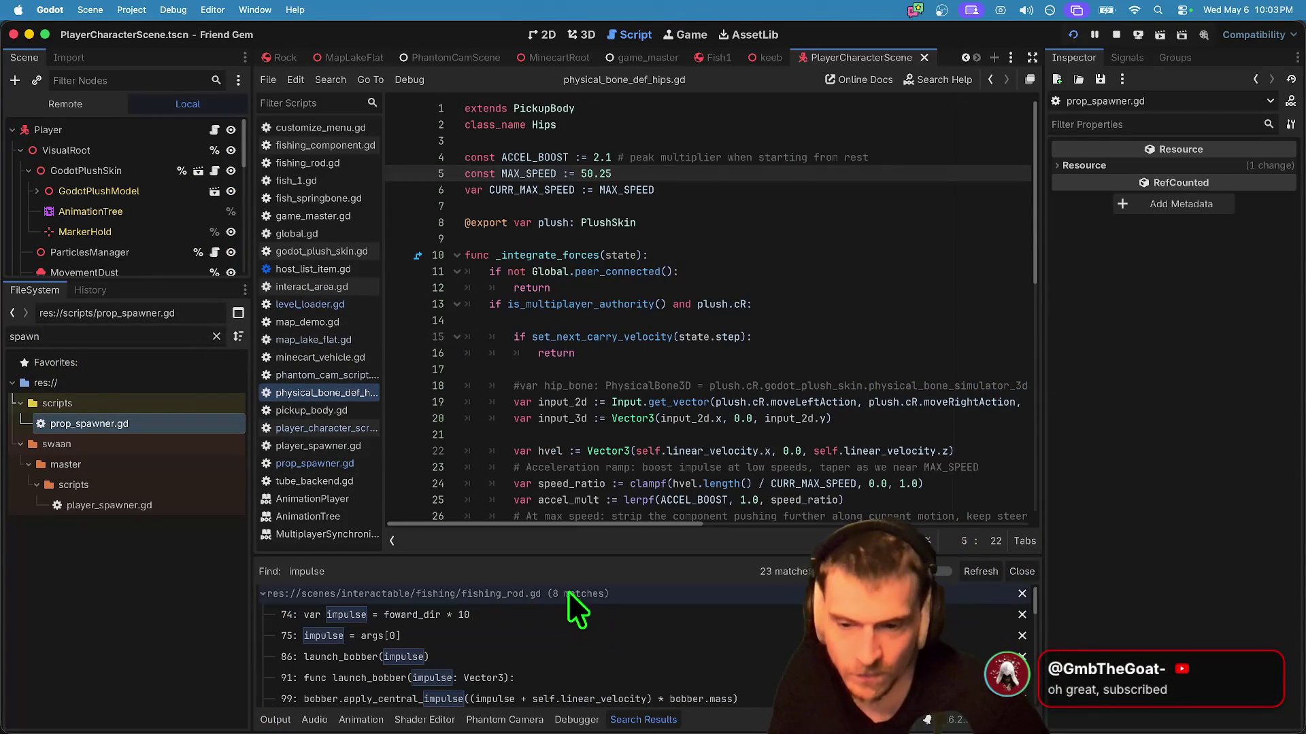
{"action": "mouse_move", "coordinate": [540, 559]}
{"action": "left_mouse_down"}
{"action": "mouse_move", "coordinate": [476, 283]}
{"action": "mouse_move", "coordinate": [475, 597]}
{"action": "mouse_move", "coordinate": [476, 330]}
{"action": "left_mouse_up"}
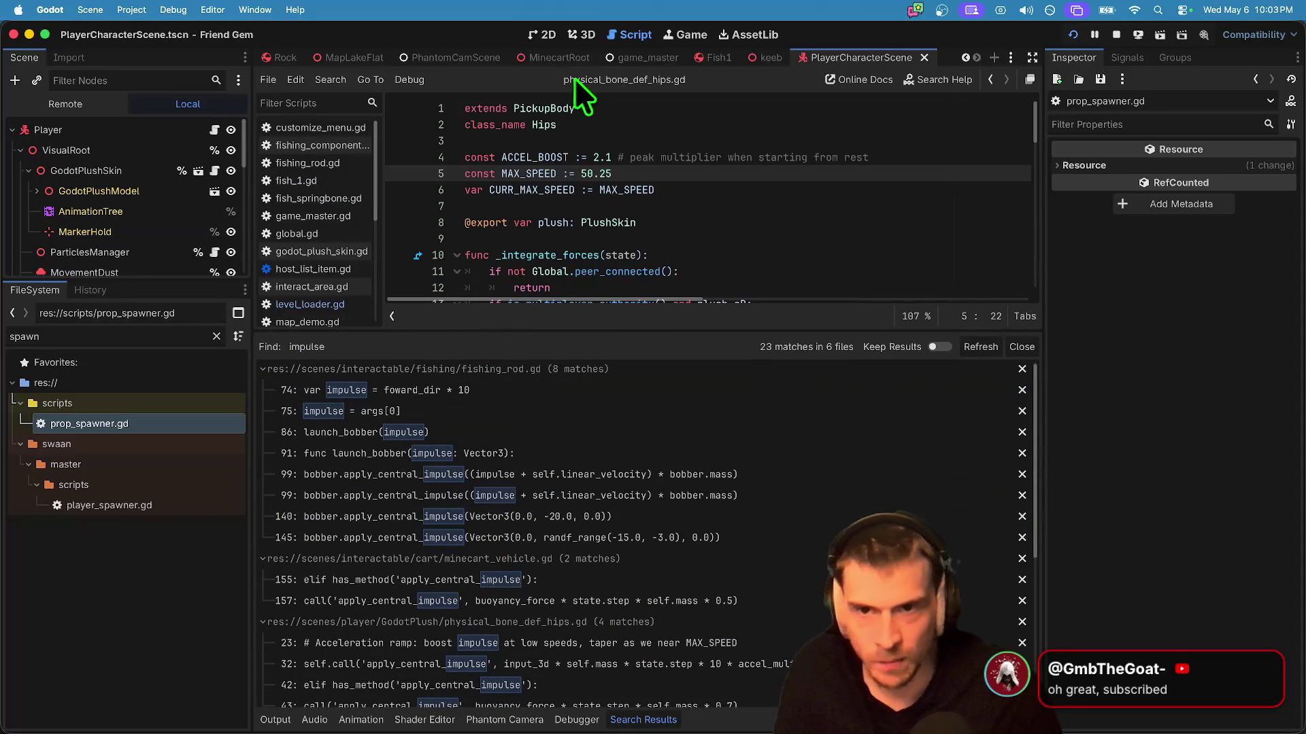
Step: Show the Rock scene in the 3D view, enlarging the viewport and the Scene dock
{"action": "left_click", "coordinate": [276, 57]}
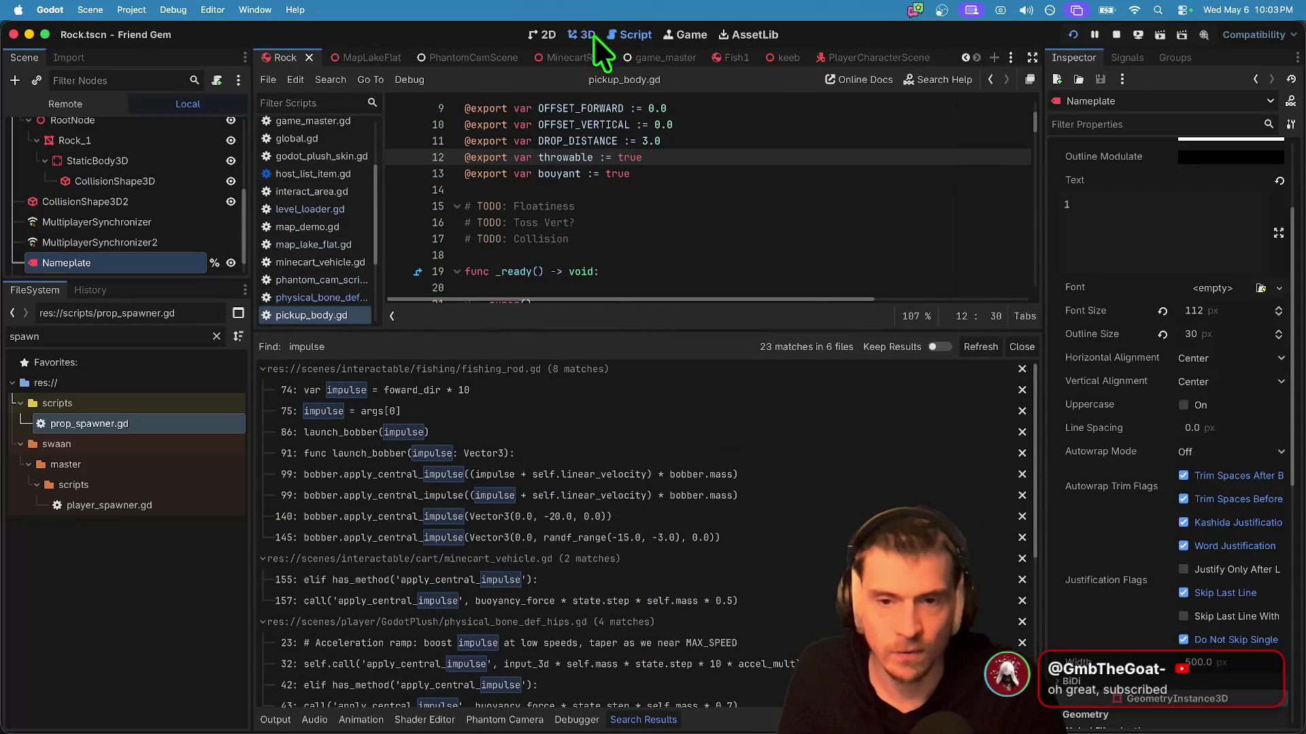
{"action": "left_click", "coordinate": [587, 35]}
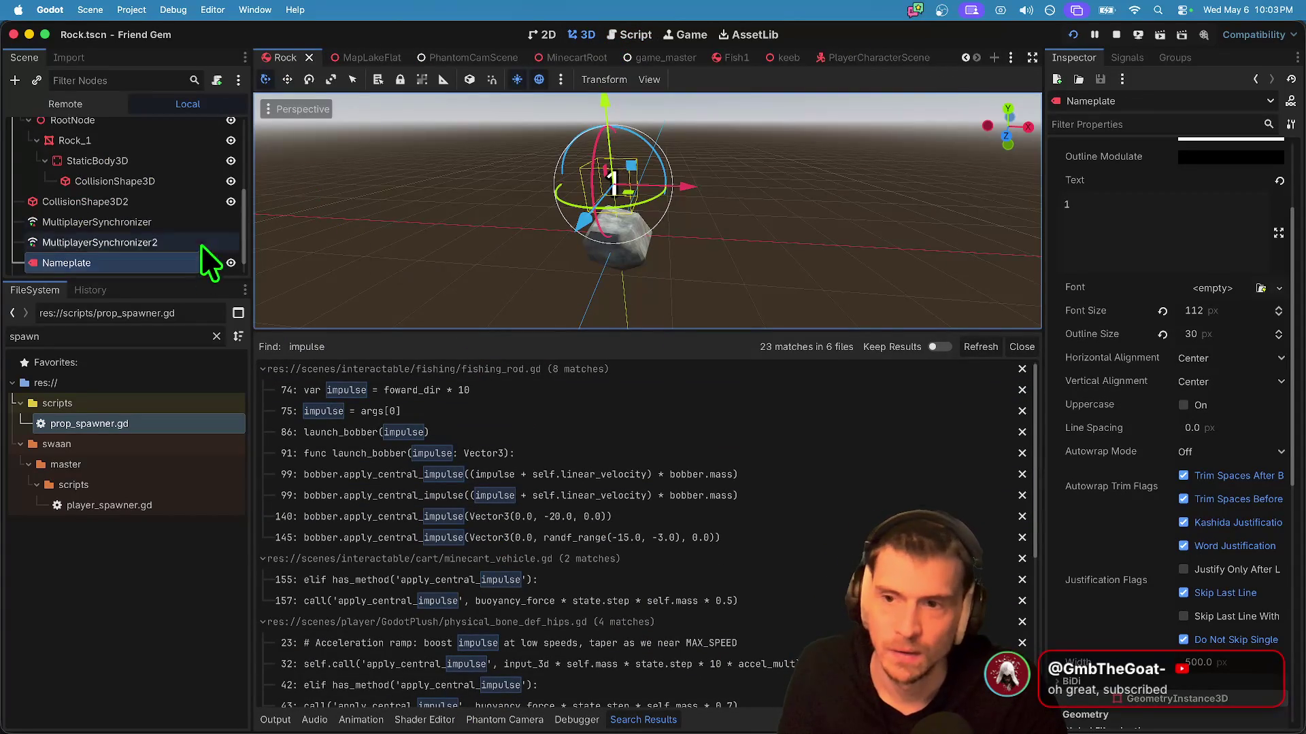
{"action": "scroll", "coordinate": [204, 262], "scroll_direction": "up", "scroll_amount": 3}
{"action": "right_click", "coordinate": [179, 132]}
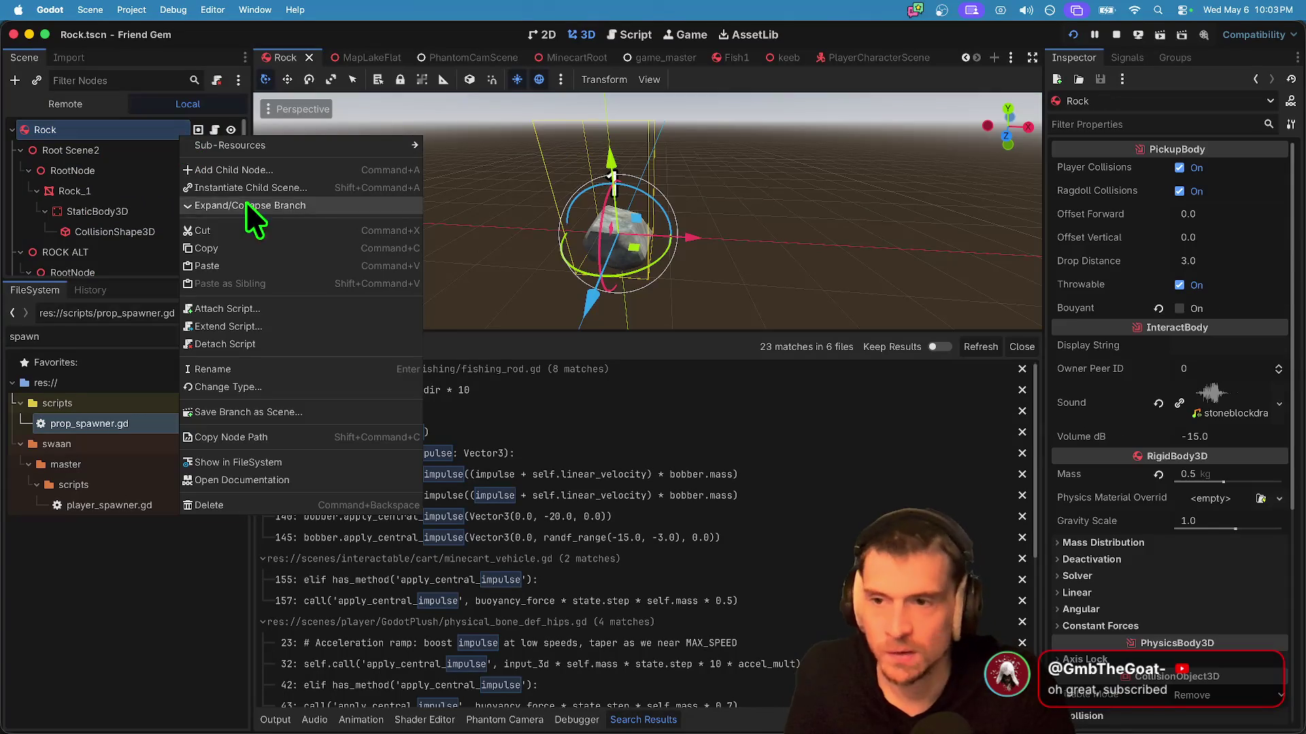
{"action": "left_click", "coordinate": [535, 352]}
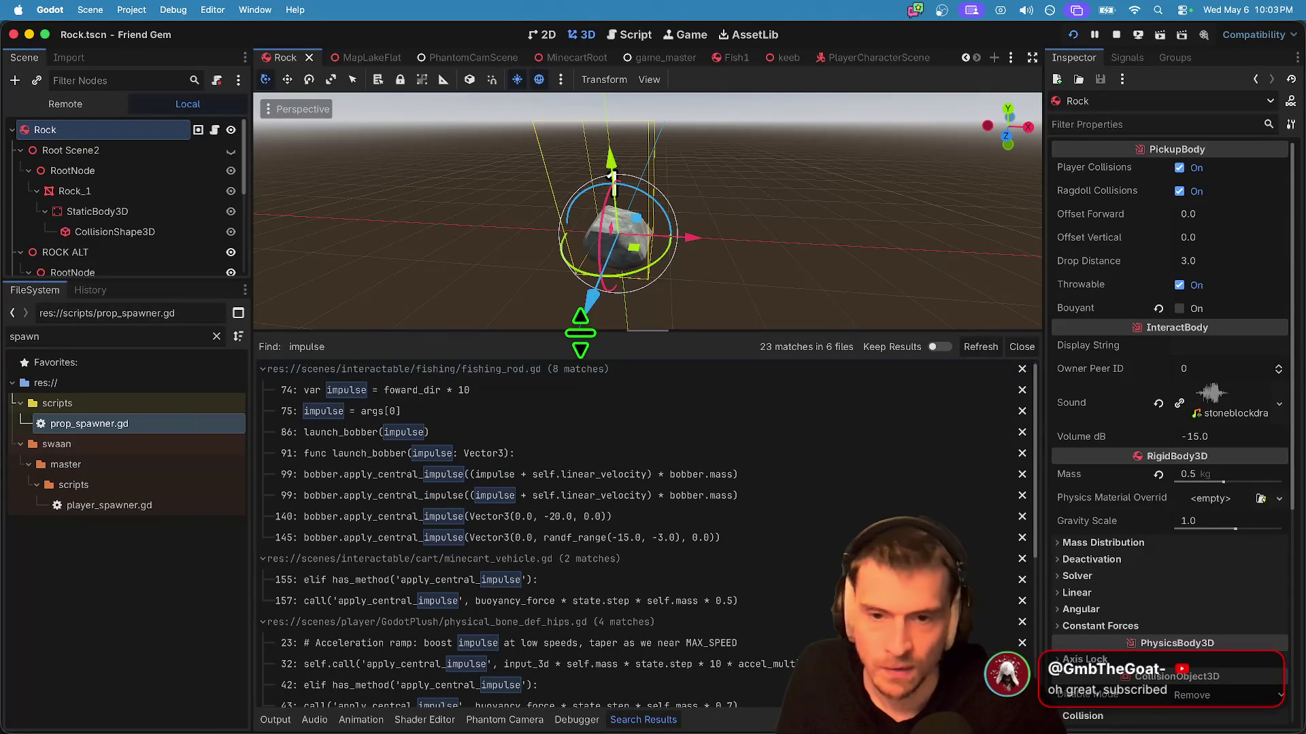
{"action": "left_click_drag", "start_coordinate": [580, 334], "coordinate": [583, 530]}
{"action": "mouse_move", "coordinate": [127, 284]}
{"action": "left_mouse_down"}
{"action": "mouse_move", "coordinate": [73, 417]}
{"action": "mouse_move", "coordinate": [43, 597]}
{"action": "mouse_move", "coordinate": [75, 546]}
{"action": "left_mouse_up"}
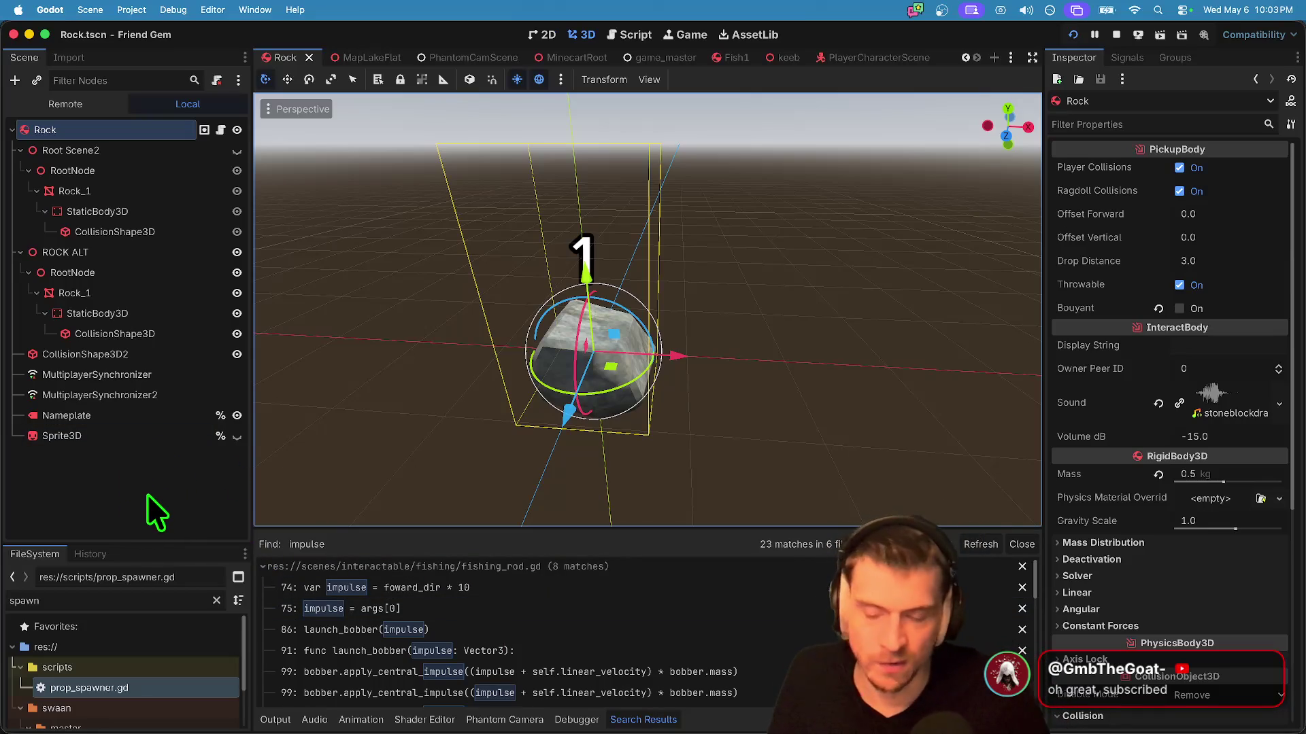
{"action": "right_click", "coordinate": [140, 129]}
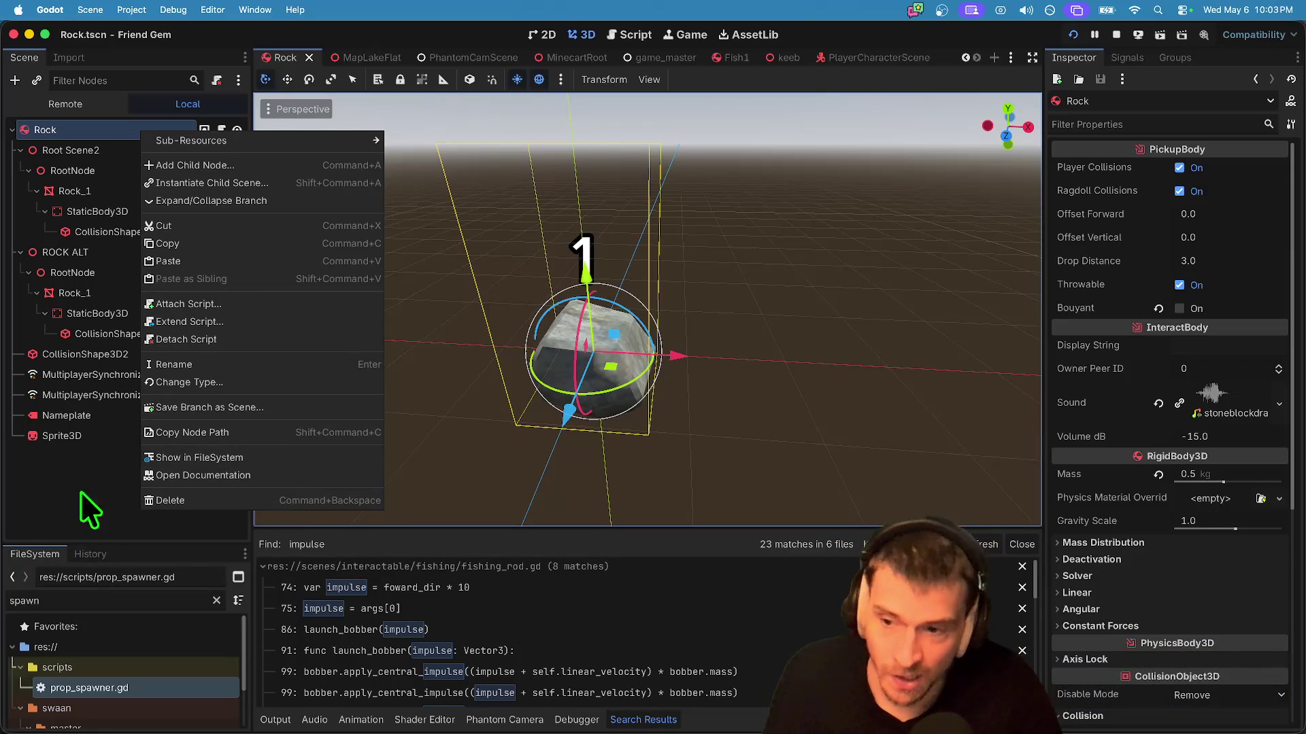
Step: Open and skim the PickupBody class documentation for the Rock node
{"action": "left_click", "coordinate": [160, 479]}
{"action": "scroll", "coordinate": [680, 413], "scroll_direction": "down", "scroll_amount": 5}
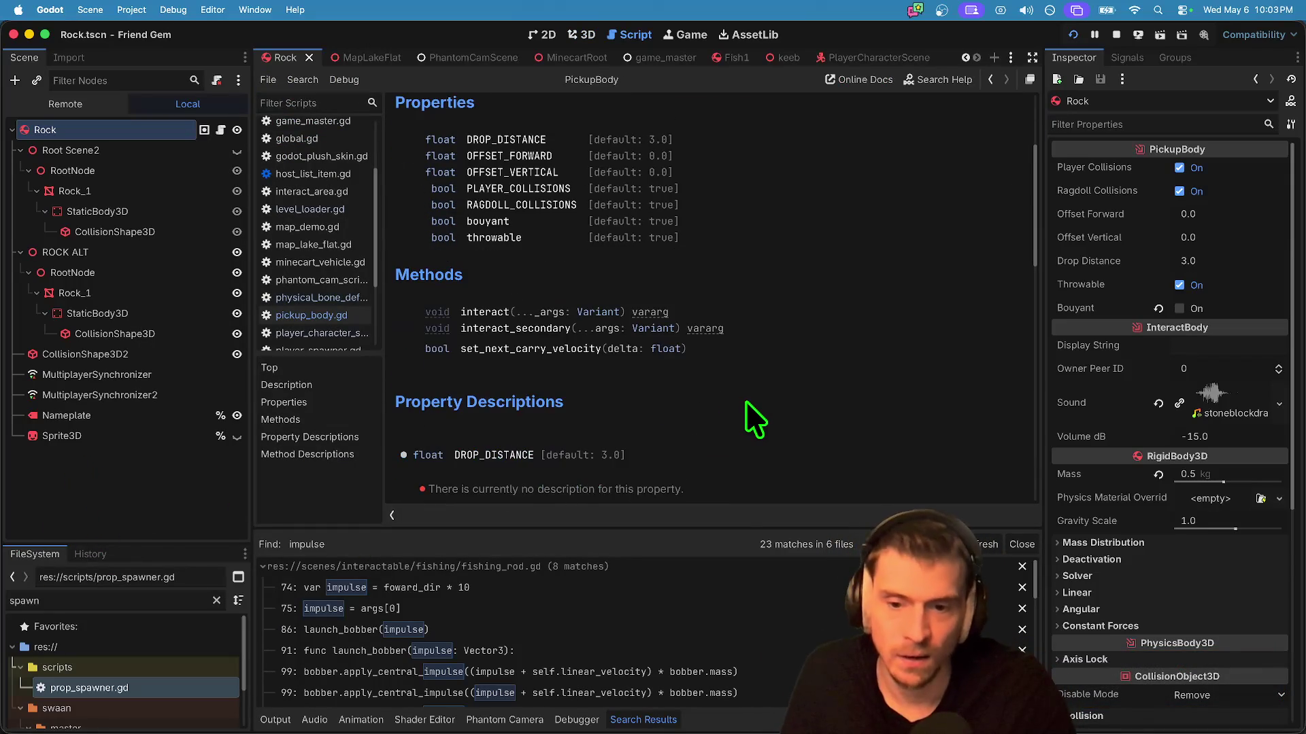
{"action": "scroll", "coordinate": [759, 382], "scroll_direction": "up", "scroll_amount": 5}
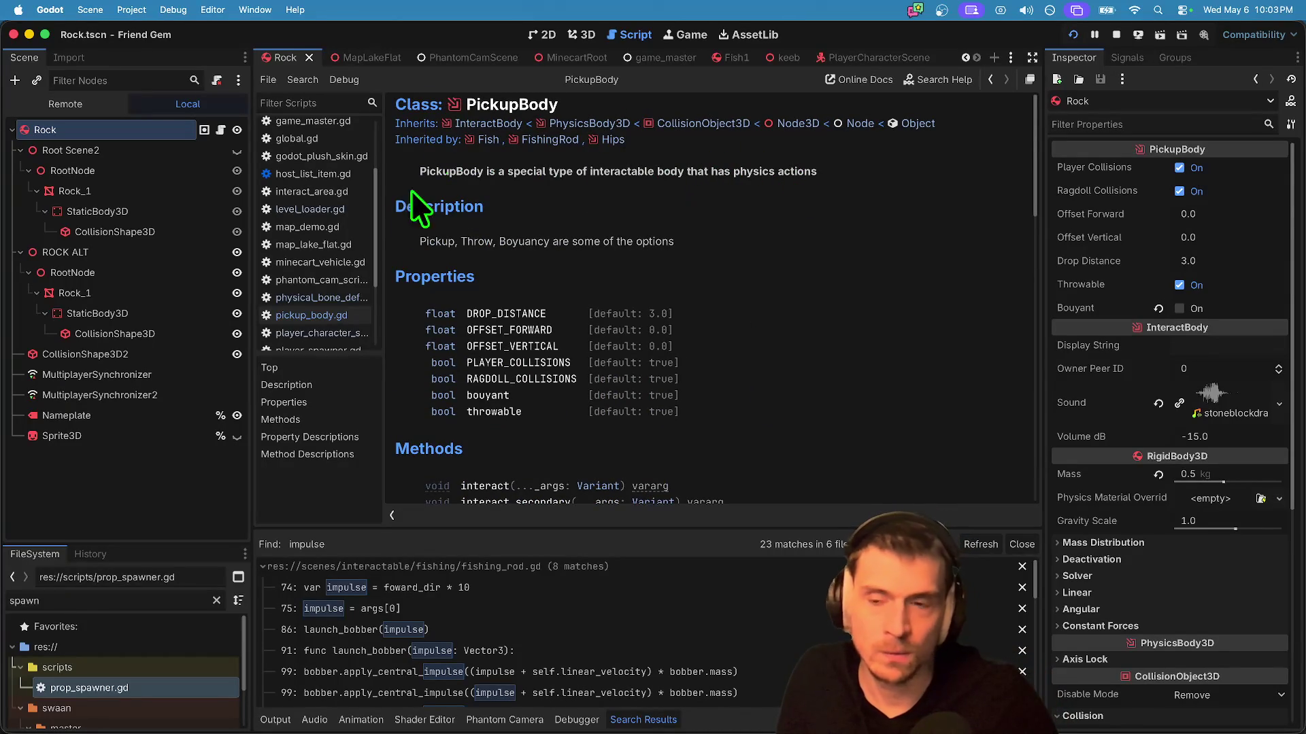
Step: Add a RigidBody3D node to the Rock scene and open its class reference
{"action": "left_click", "coordinate": [170, 485]}
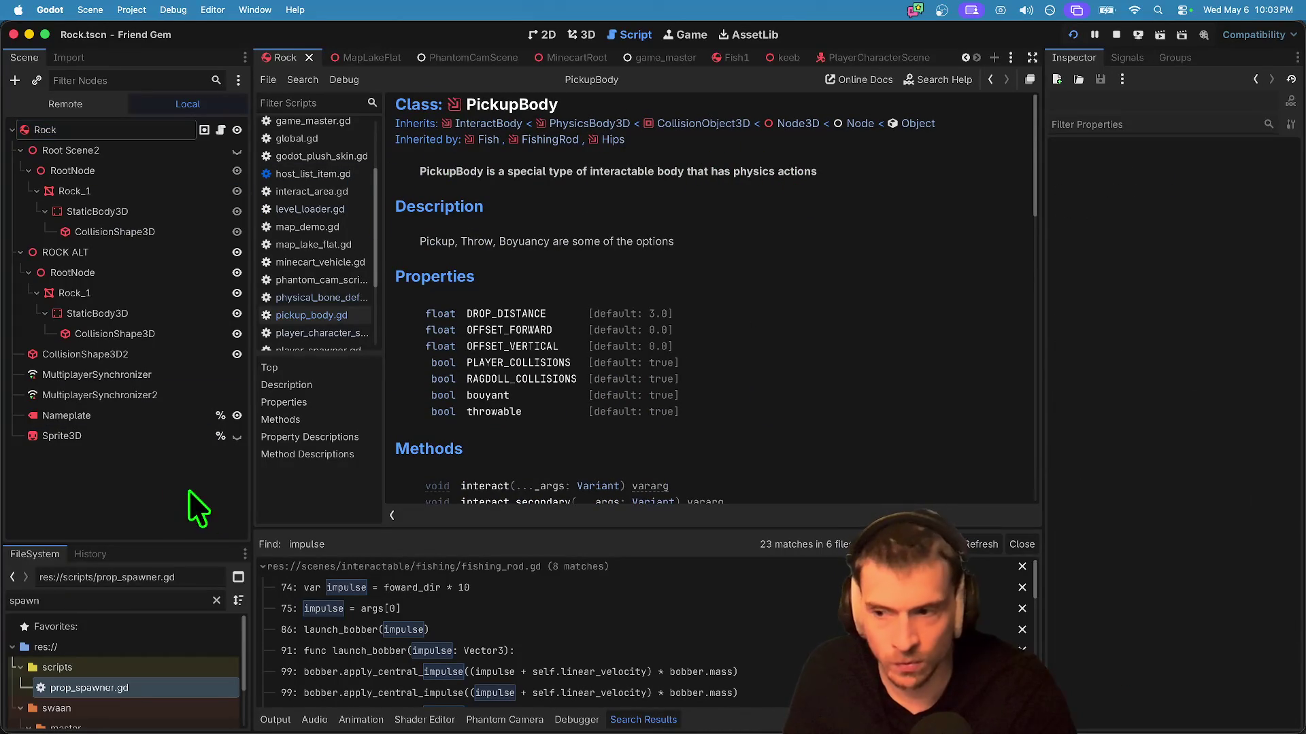
{"action": "key", "text": "super+v"}
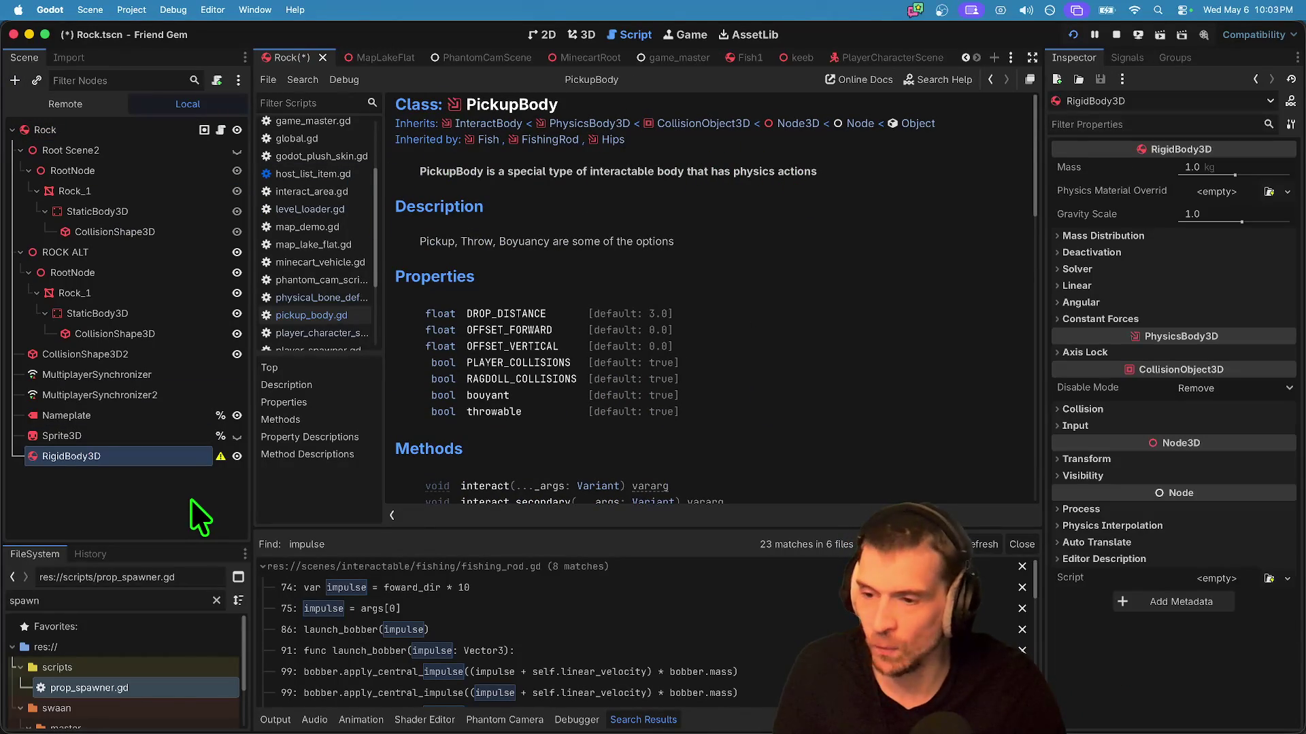
{"action": "right_click", "coordinate": [170, 457]}
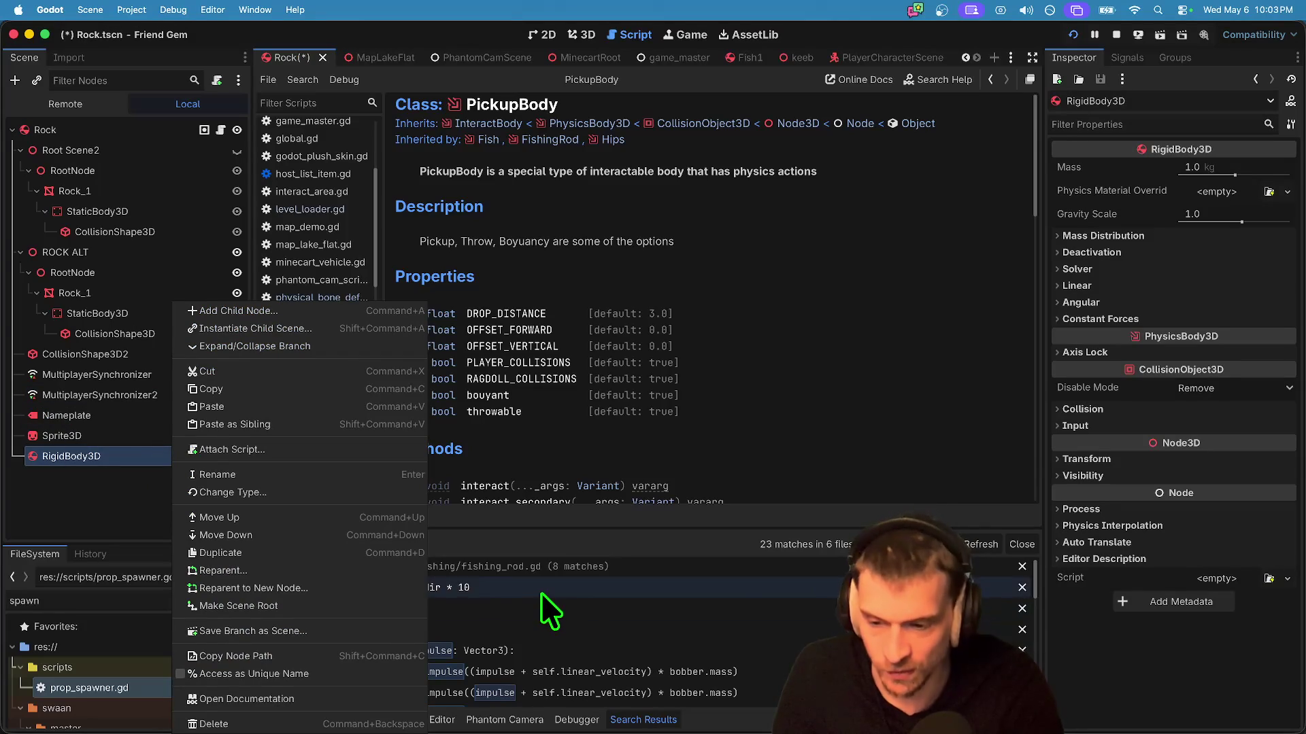
{"action": "left_click", "coordinate": [391, 699]}
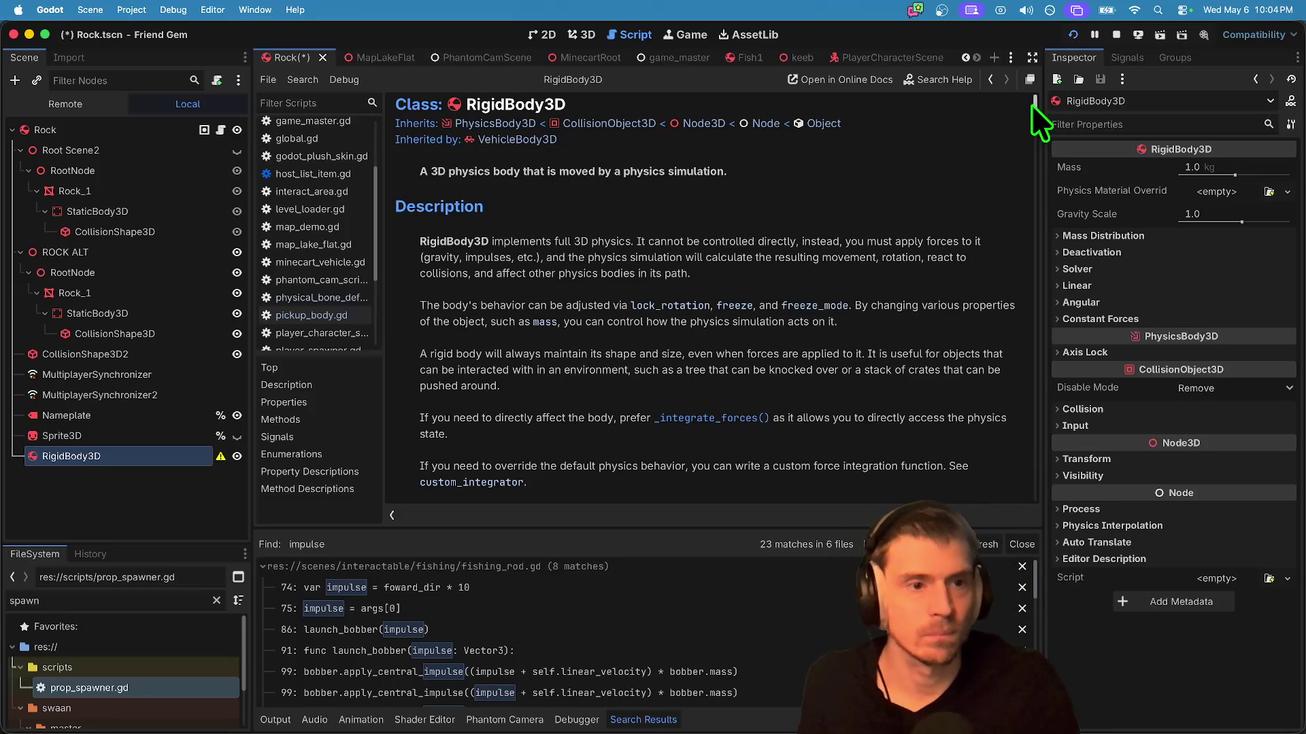
Step: Scroll down through the RigidBody3D class reference
{"action": "left_click_drag", "start_coordinate": [1031, 103], "coordinate": [1026, 132]}
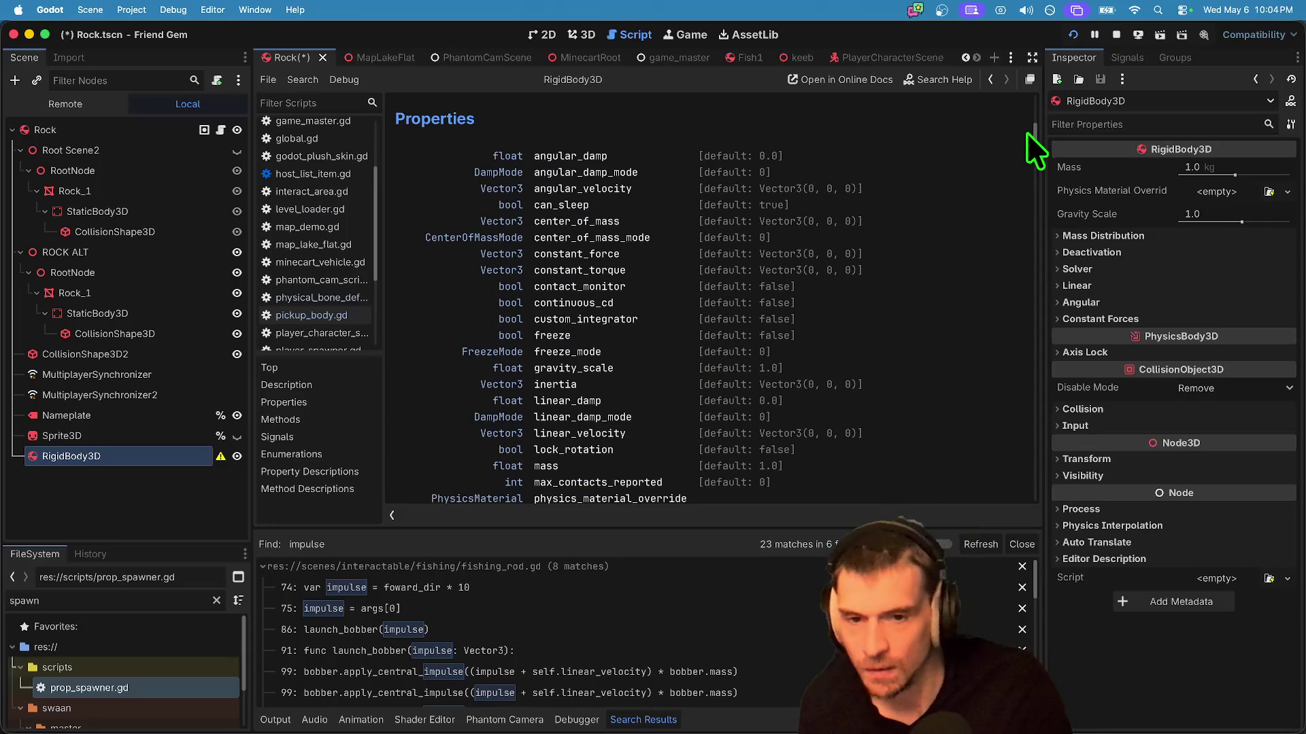
{"action": "scroll", "coordinate": [743, 175], "scroll_direction": "down", "scroll_amount": 1}
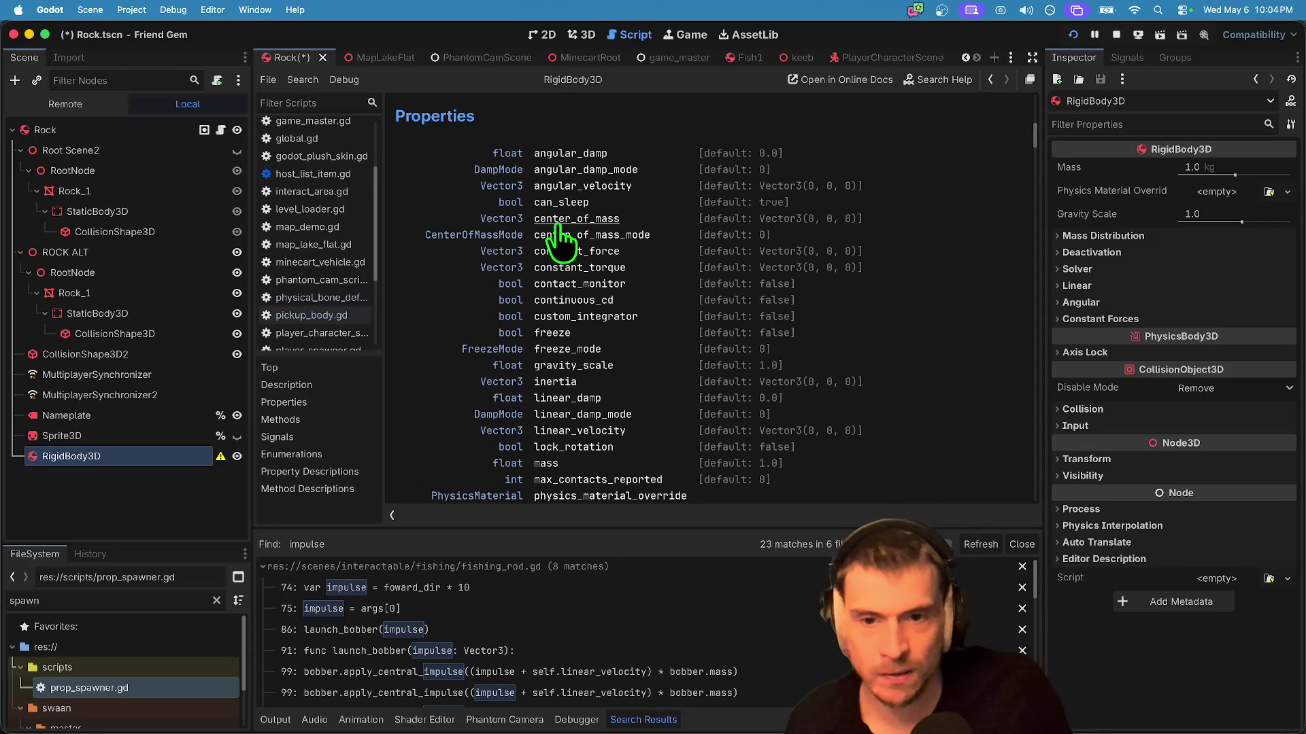
{"action": "scroll", "coordinate": [623, 287], "scroll_direction": "down", "scroll_amount": 1}
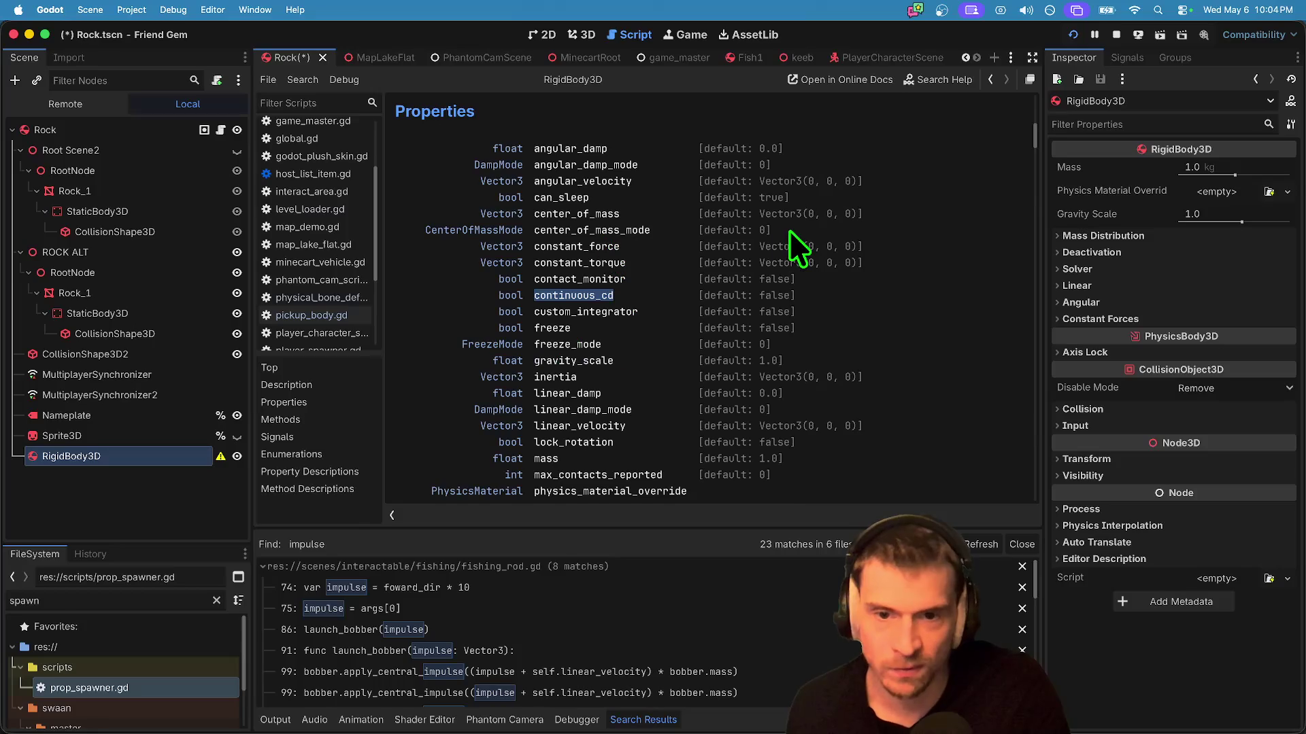
{"action": "scroll", "coordinate": [789, 218], "scroll_direction": "down", "scroll_amount": 5}
Step: Inspect the Rock node's properties, expanding its Solver physics settings
{"action": "left_click", "coordinate": [151, 129]}
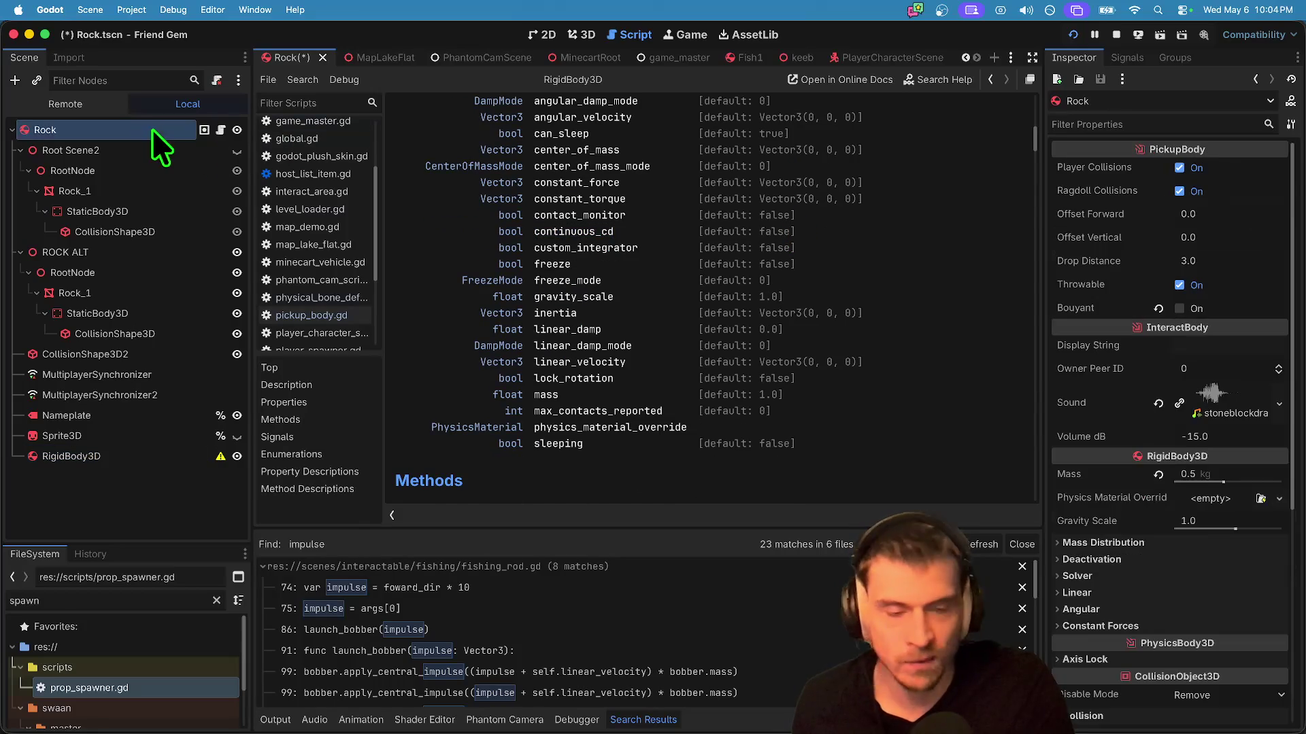
{"action": "scroll", "coordinate": [1059, 348], "scroll_direction": "down", "scroll_amount": 5}
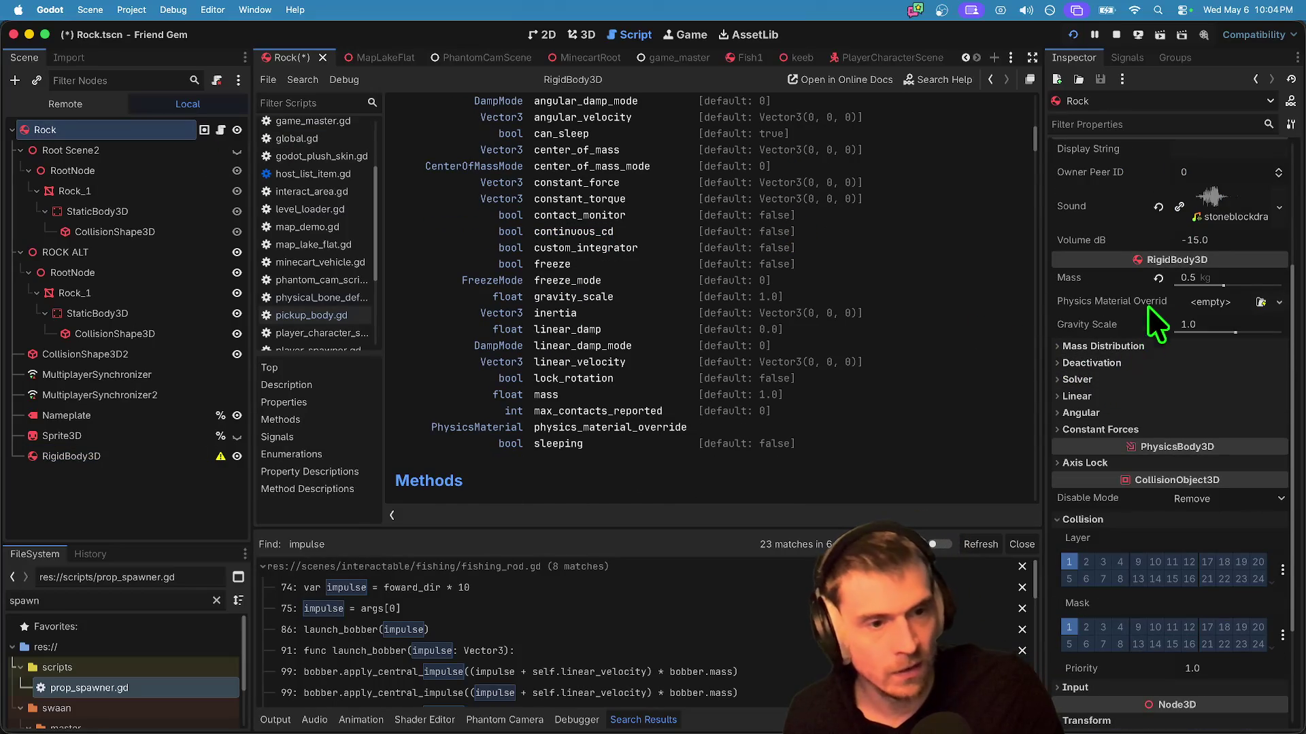
{"action": "left_click", "coordinate": [1161, 378]}
{"action": "scroll", "coordinate": [1209, 381], "scroll_direction": "down", "scroll_amount": 3}
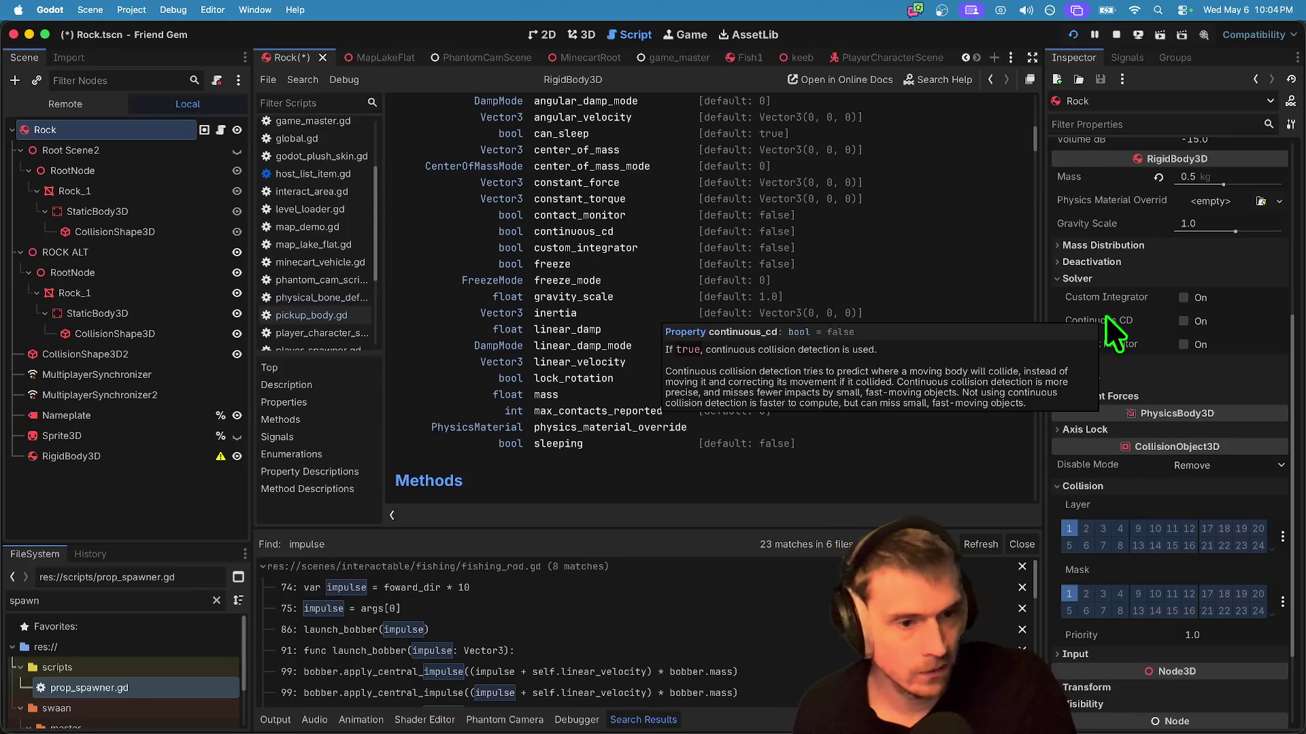
{"action": "mouse_move", "coordinate": [1105, 319]}
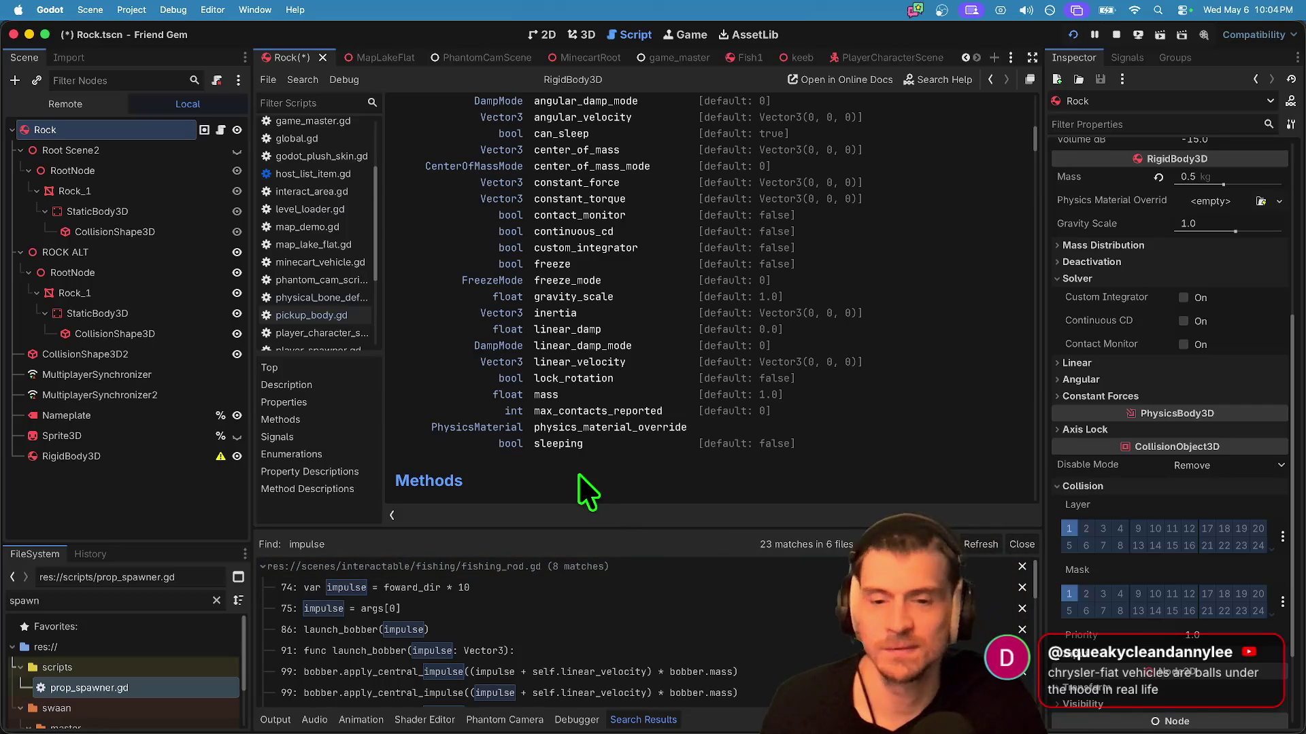
{"action": "scroll", "coordinate": [580, 476], "scroll_direction": "down", "scroll_amount": 5}
{"action": "scroll", "coordinate": [707, 320], "scroll_direction": "down", "scroll_amount": 2}
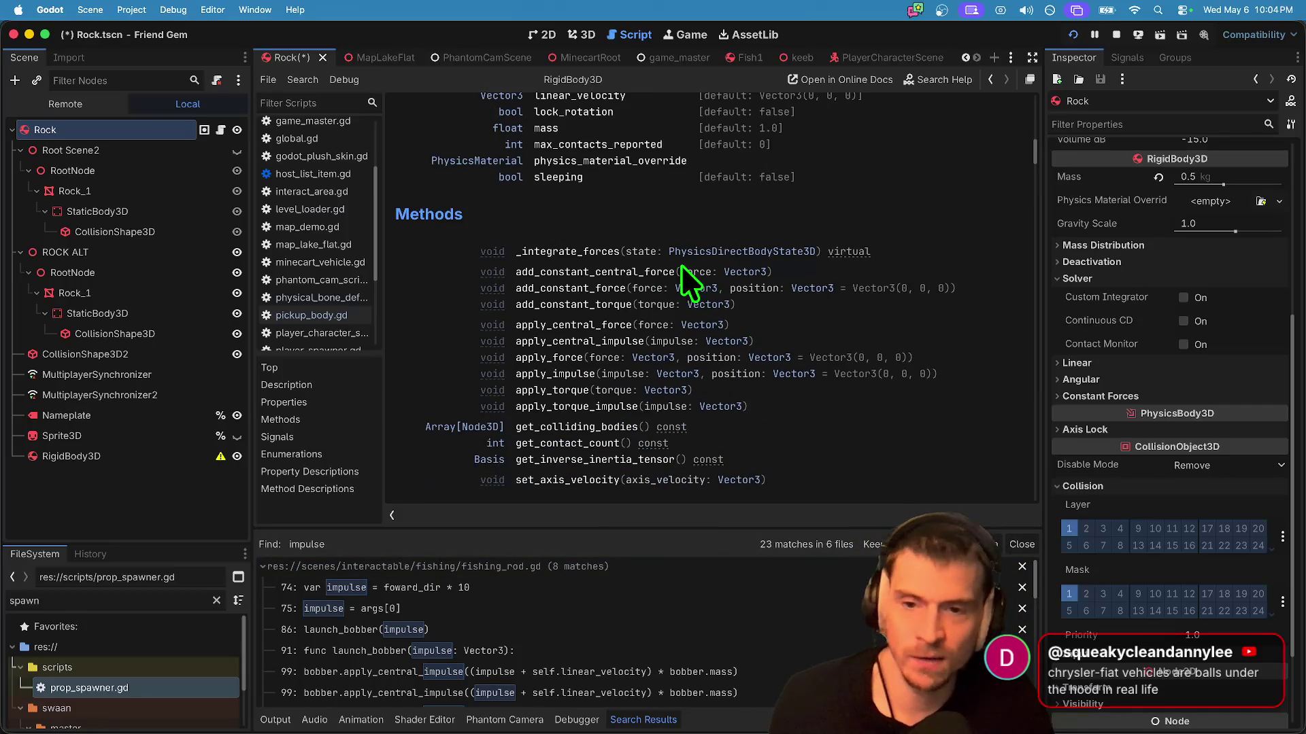
{"action": "scroll", "coordinate": [542, 334], "scroll_direction": "down", "scroll_amount": 2}
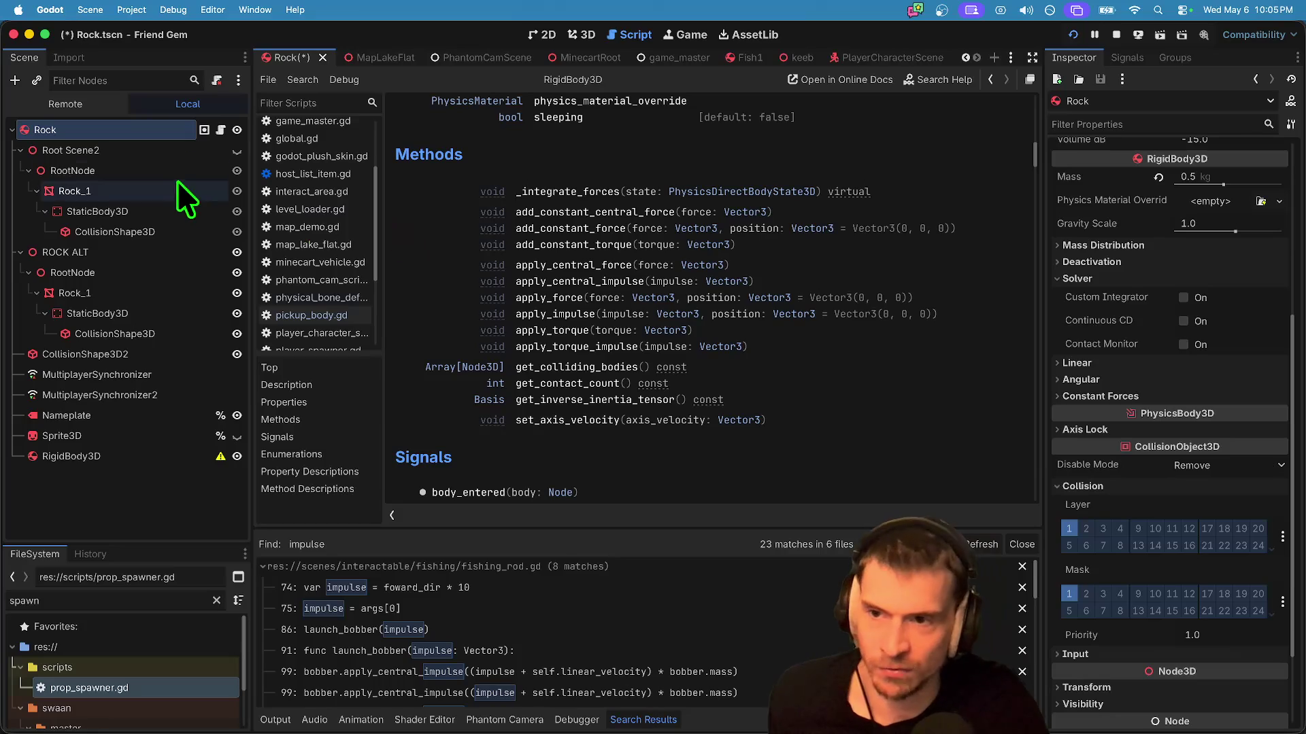
Step: Open the Rock's pickup_body.gd script and select the _integrate_forces function name
{"action": "left_click", "coordinate": [221, 130]}
{"action": "scroll", "coordinate": [728, 344], "scroll_direction": "down", "scroll_amount": 10}
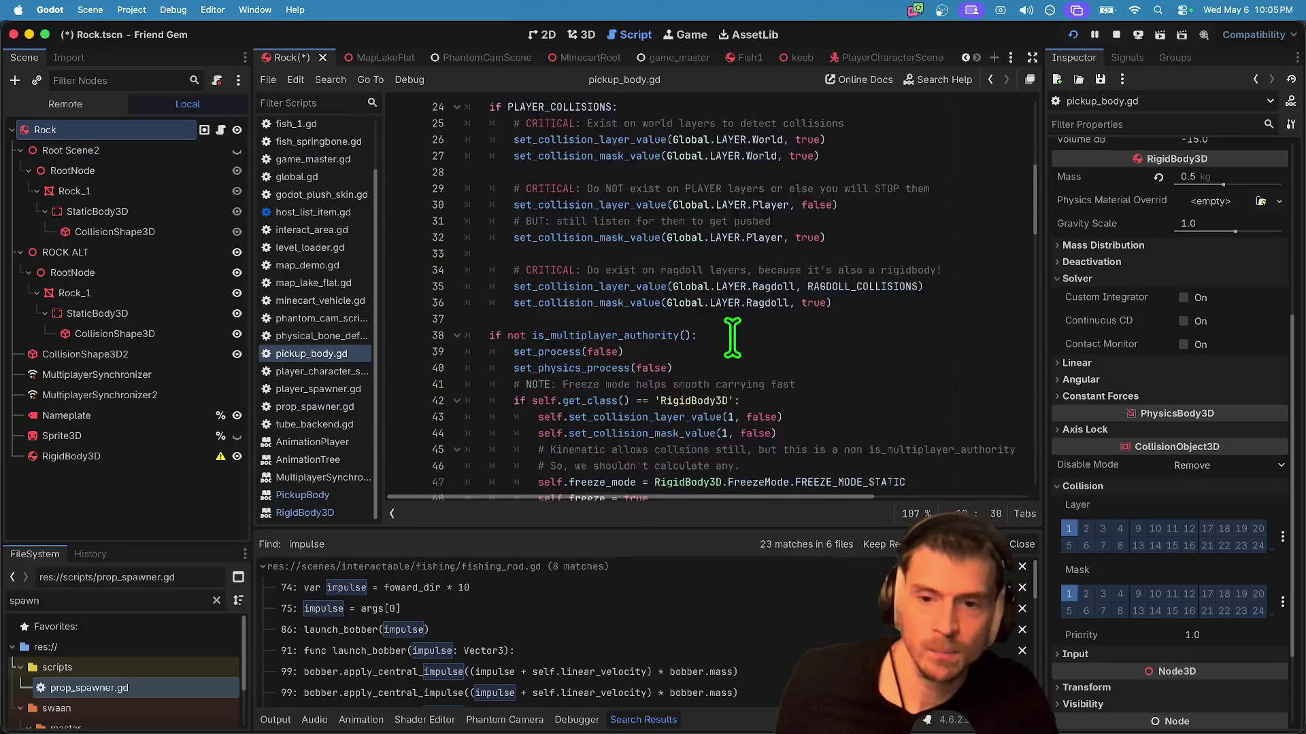
{"action": "scroll", "coordinate": [731, 334], "scroll_direction": "down", "scroll_amount": 12}
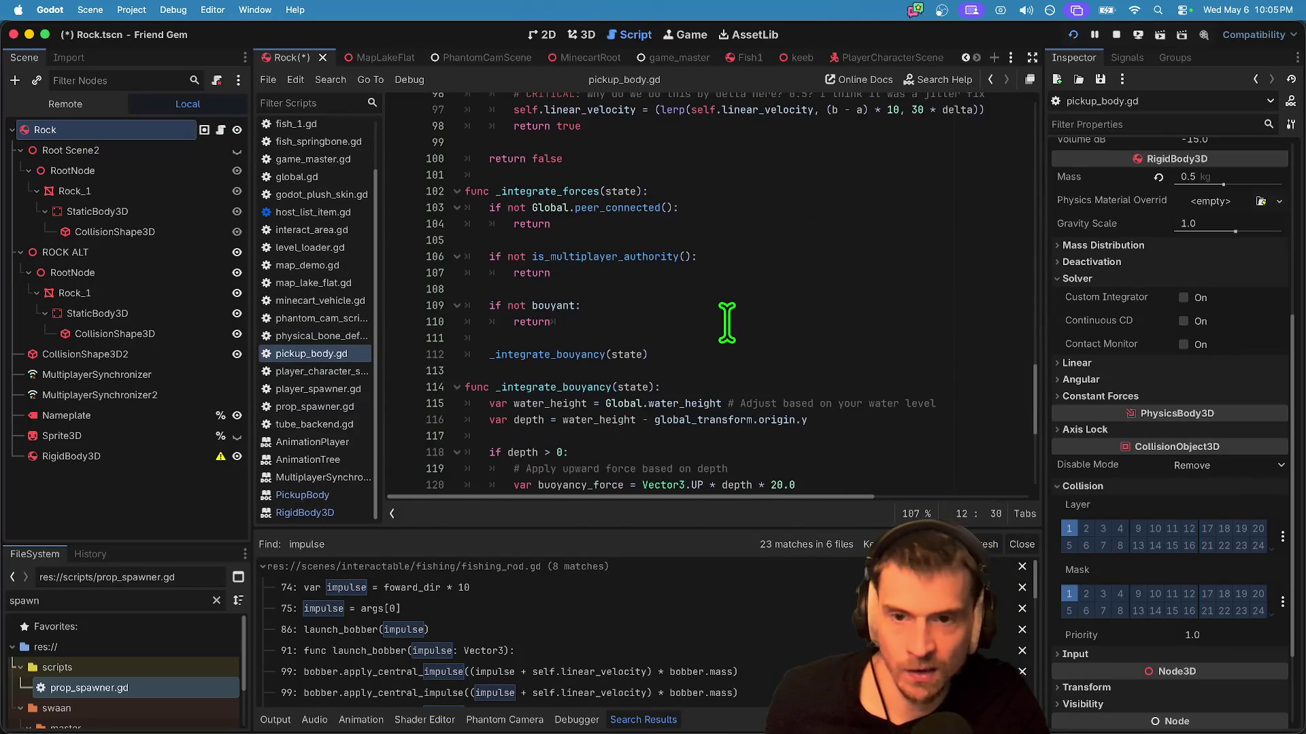
{"action": "double_click", "coordinate": [554, 116]}
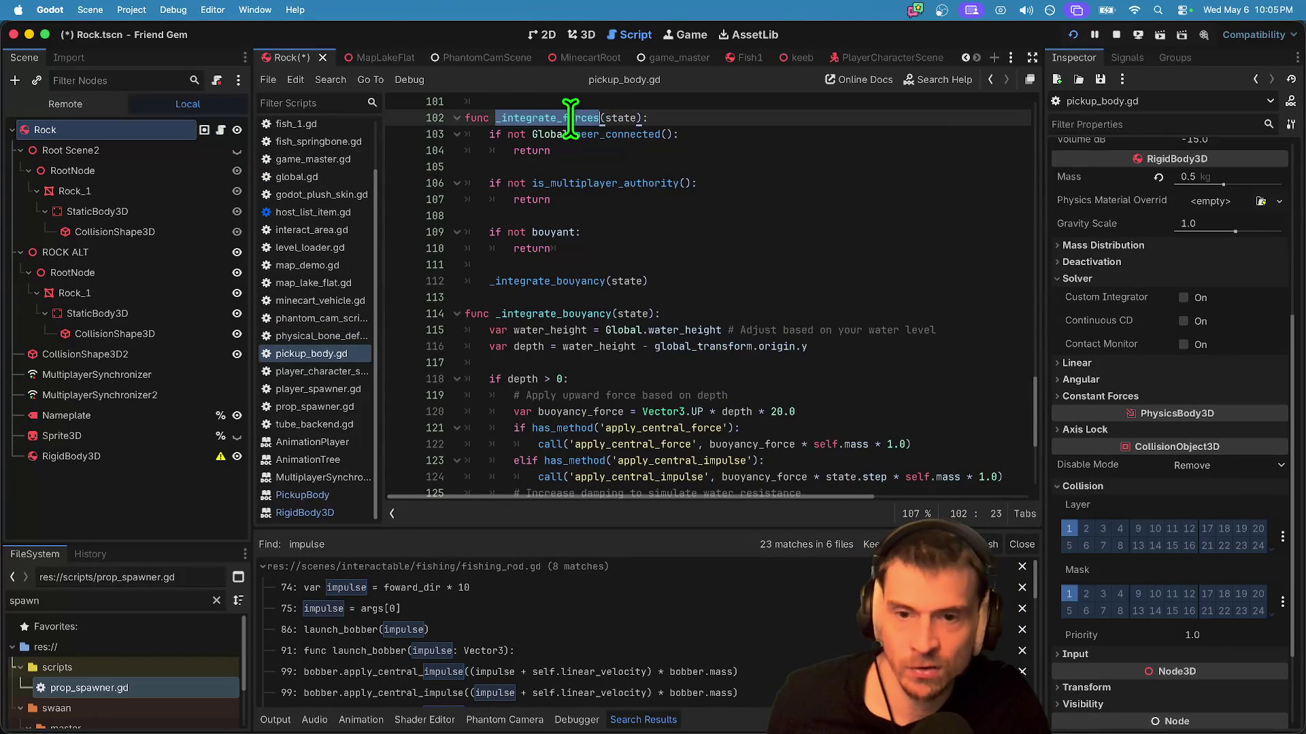
{"action": "scroll", "coordinate": [756, 198], "scroll_direction": "up", "scroll_amount": 1}
{"action": "left_click", "coordinate": [578, 157]}
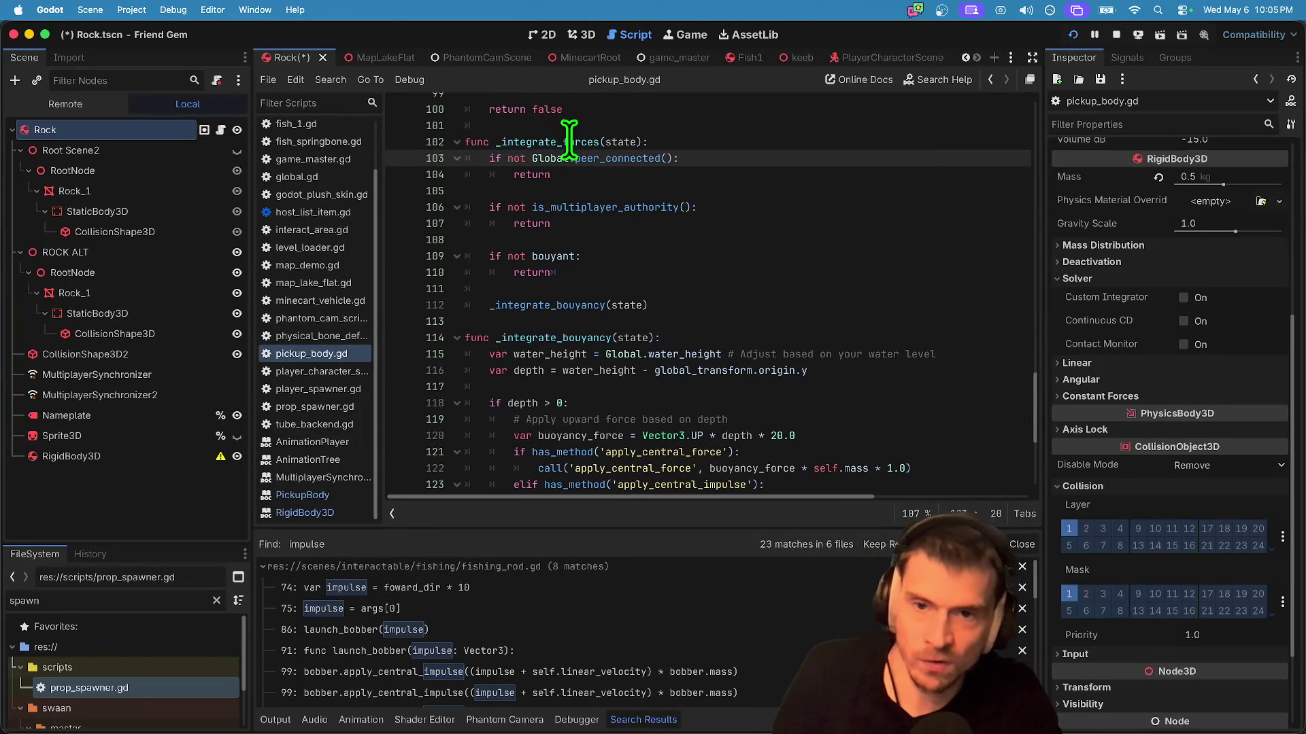
{"action": "double_click", "coordinate": [568, 141]}
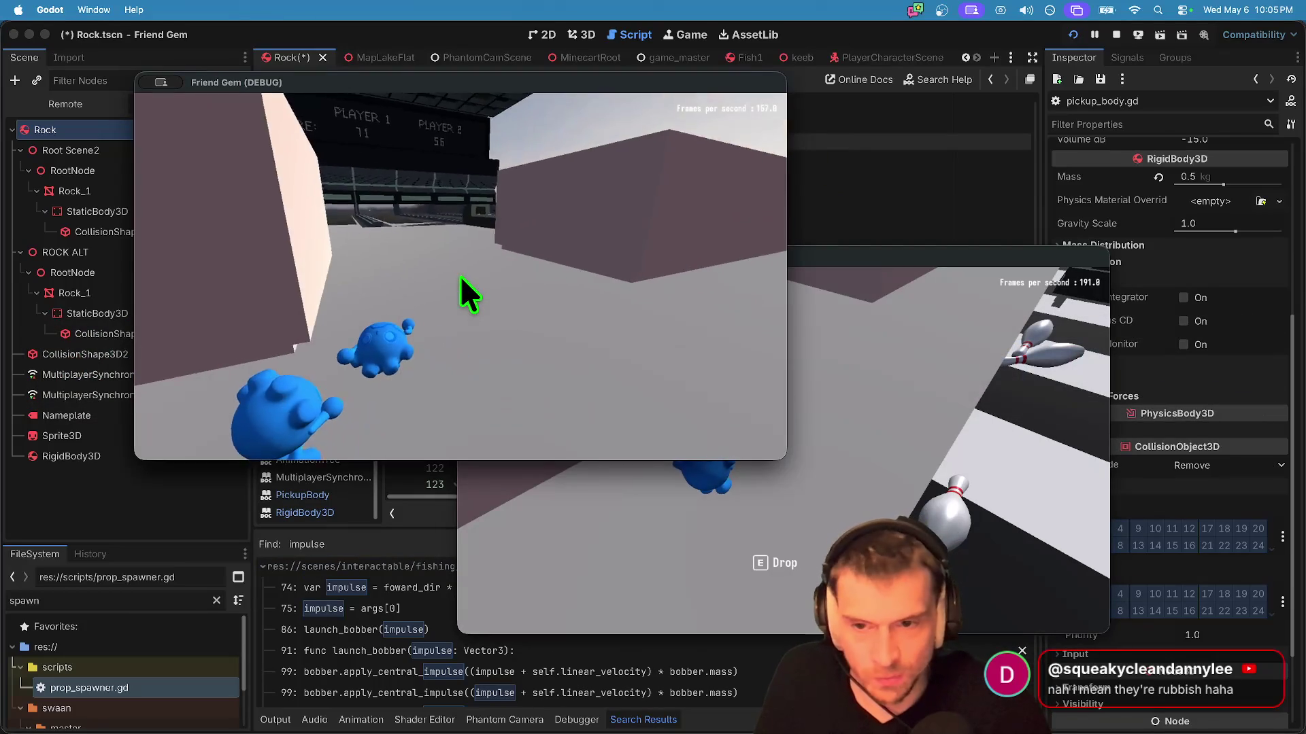
Step: Load the MapGreenScreen level from the game's Admin panel
{"action": "left_click", "coordinate": [459, 275]}
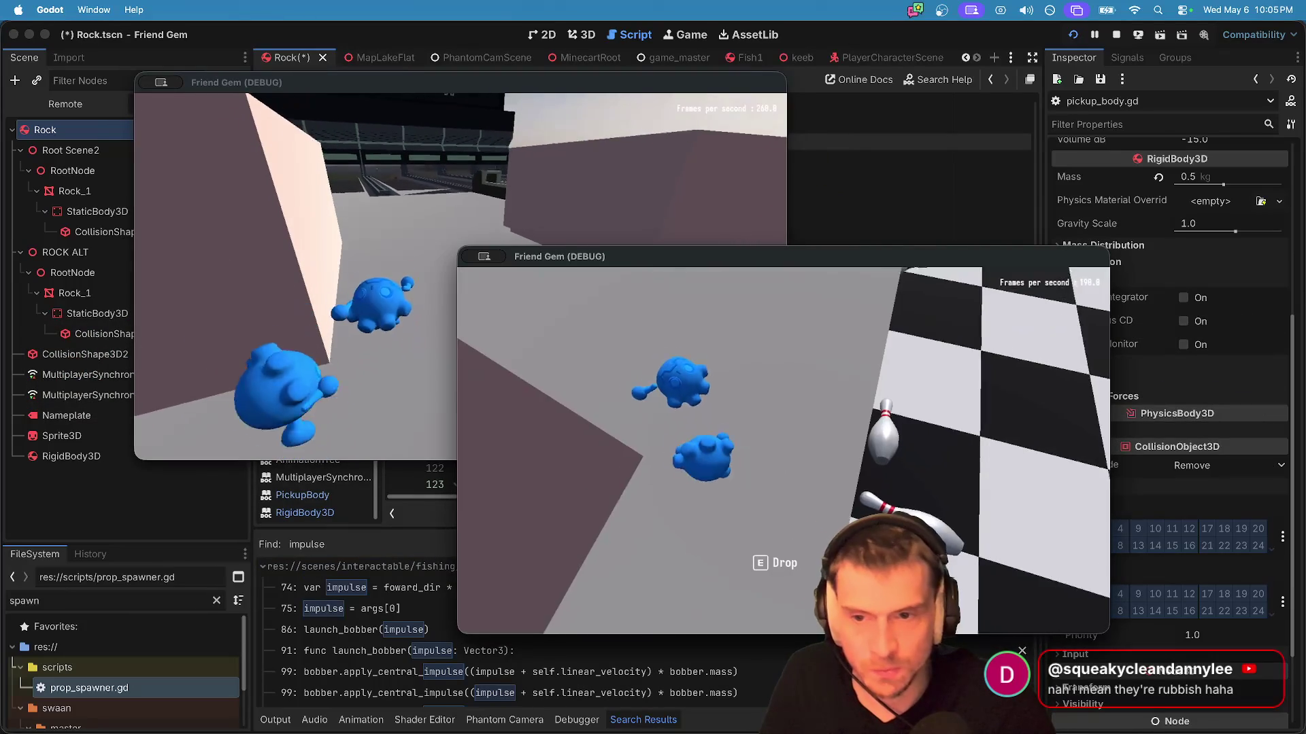
{"action": "key", "text": "super+Tab"}
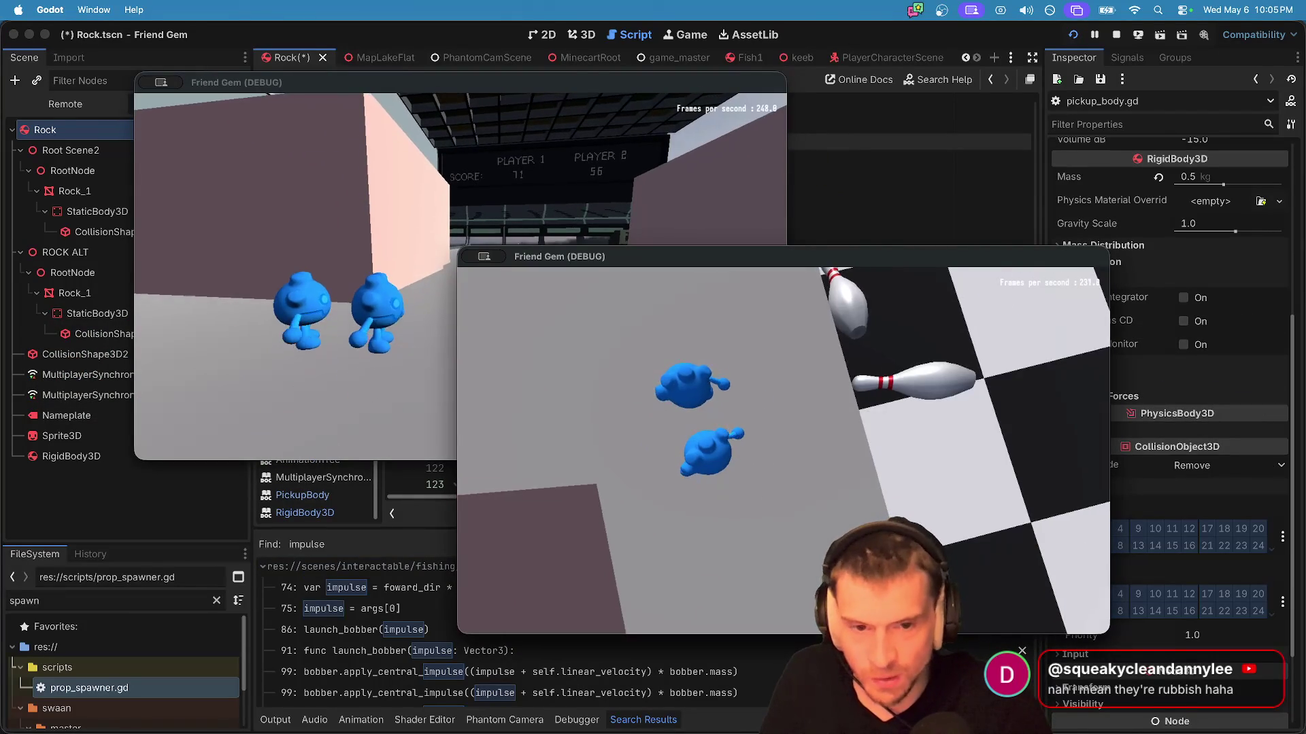
{"action": "key", "text": "Escape"}
{"action": "left_click", "coordinate": [783, 479]}
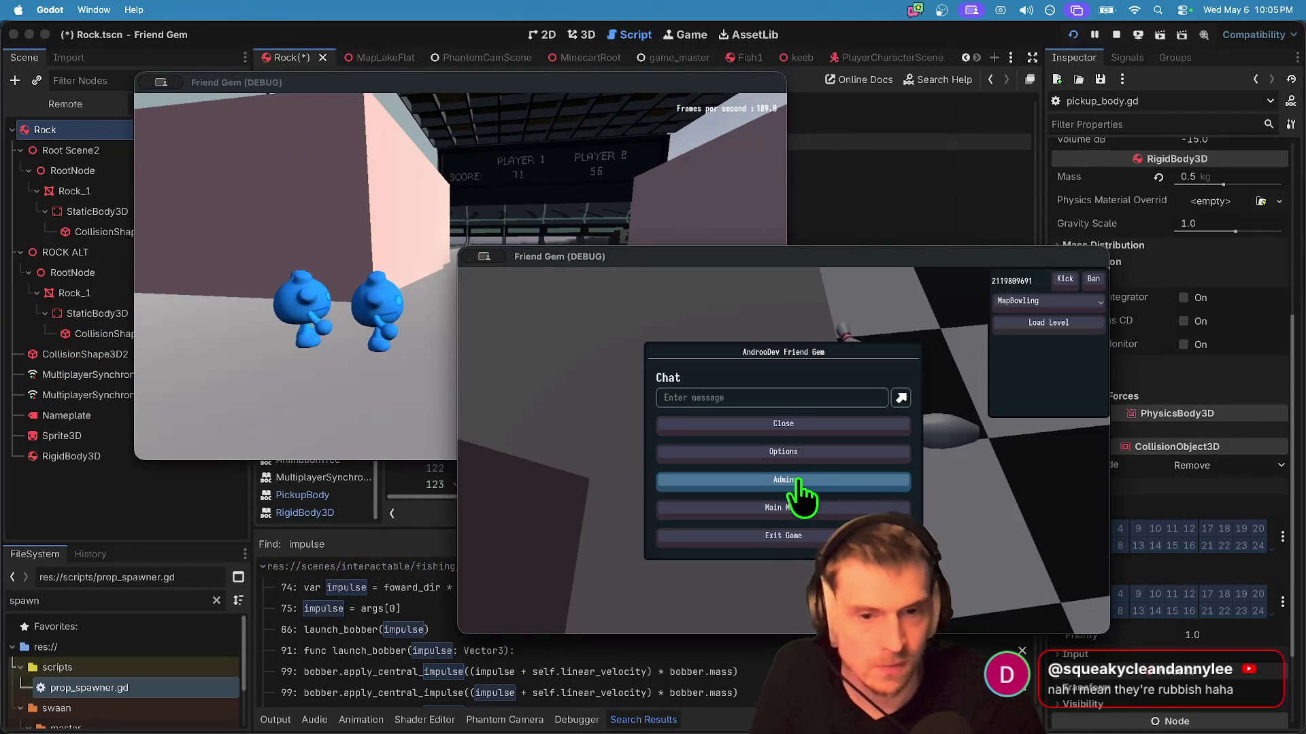
{"action": "left_click", "coordinate": [1041, 308]}
{"action": "left_click", "coordinate": [1058, 333]}
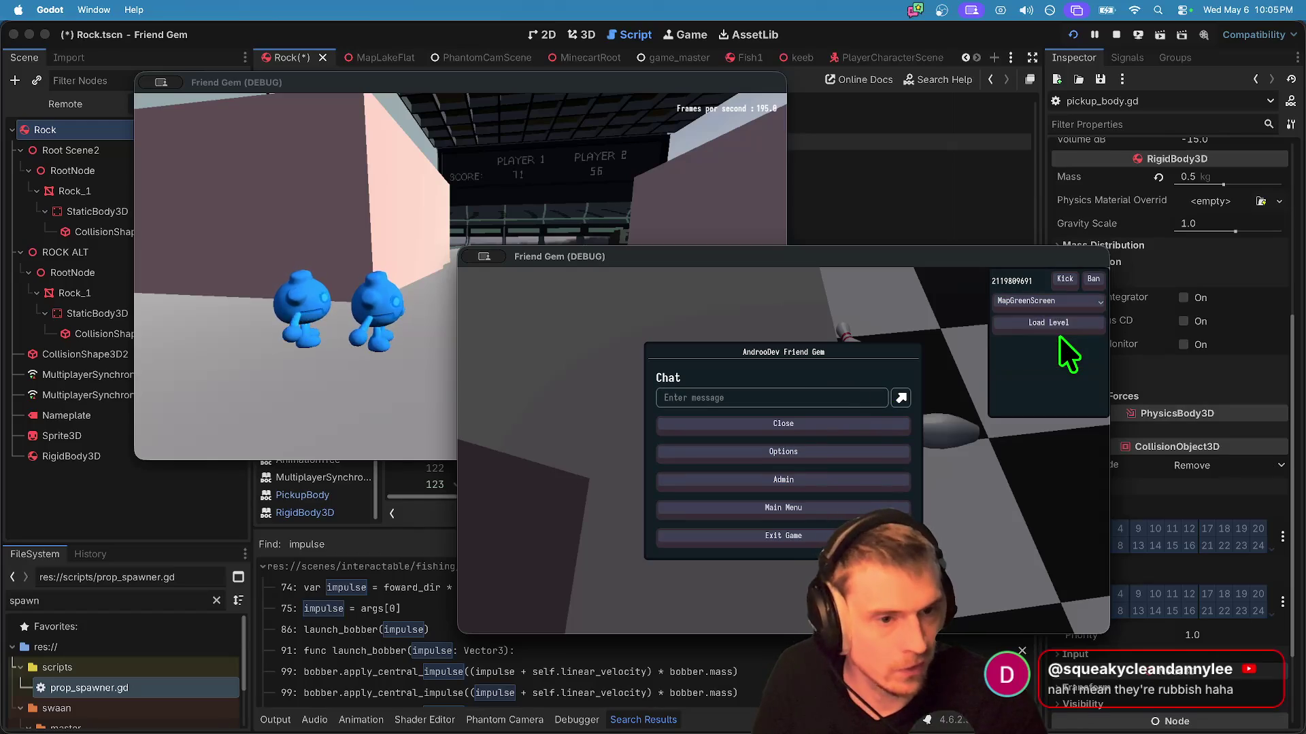
{"action": "left_click", "coordinate": [1059, 325]}
{"action": "key", "text": "Escape"}
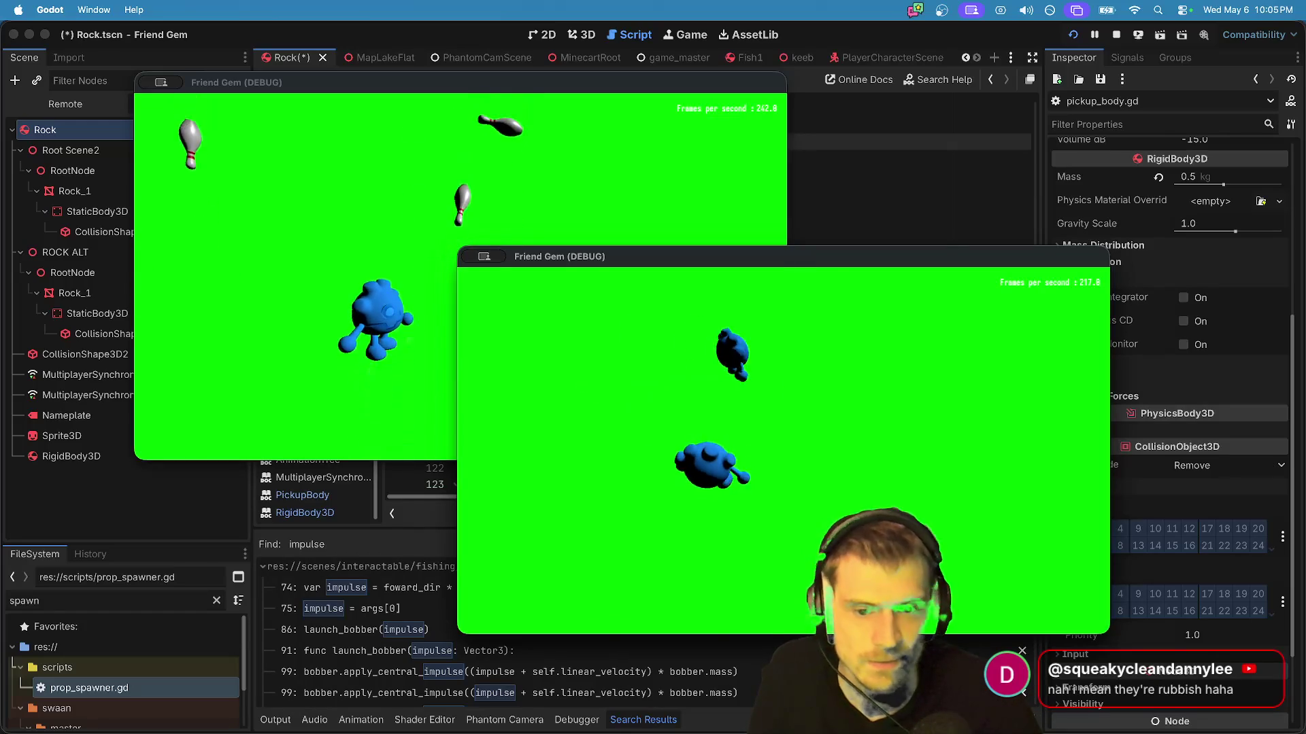
Step: Set the player's colour to magenta in the game's options and resume
{"action": "key", "text": "Escape"}
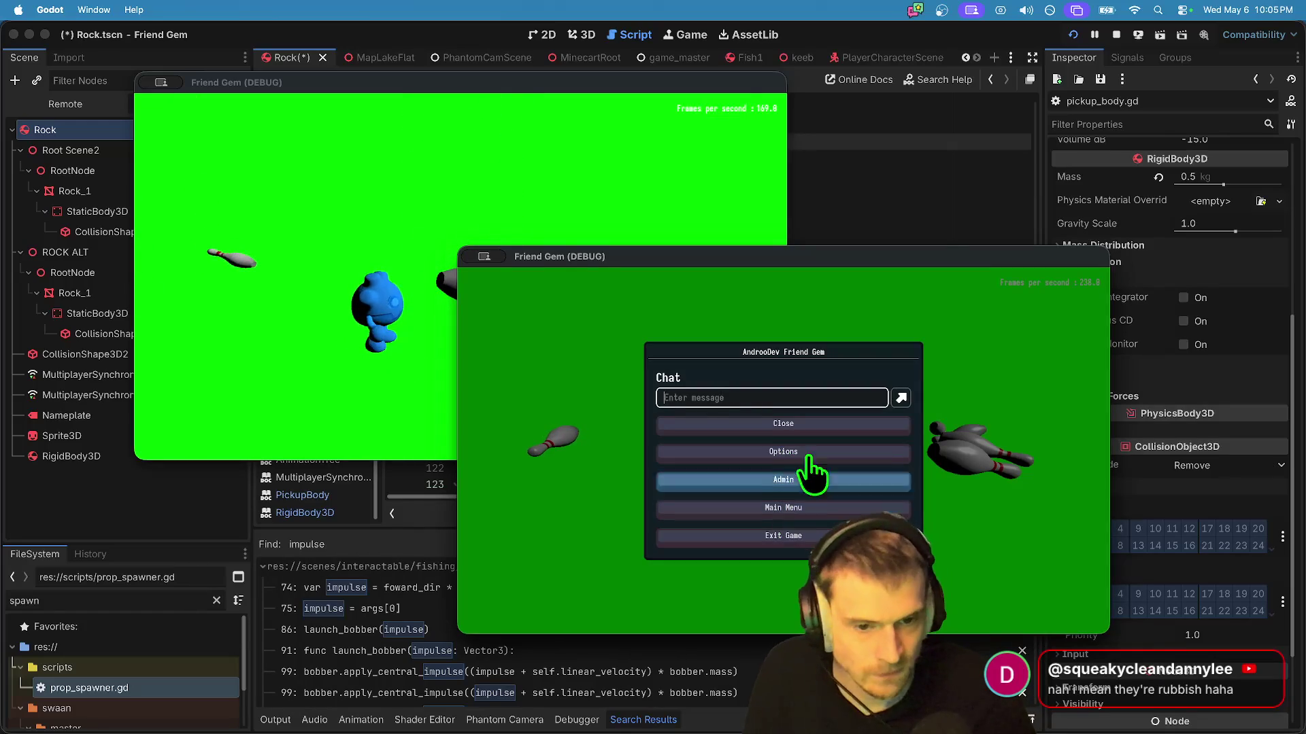
{"action": "left_click", "coordinate": [808, 444]}
{"action": "left_click", "coordinate": [816, 393]}
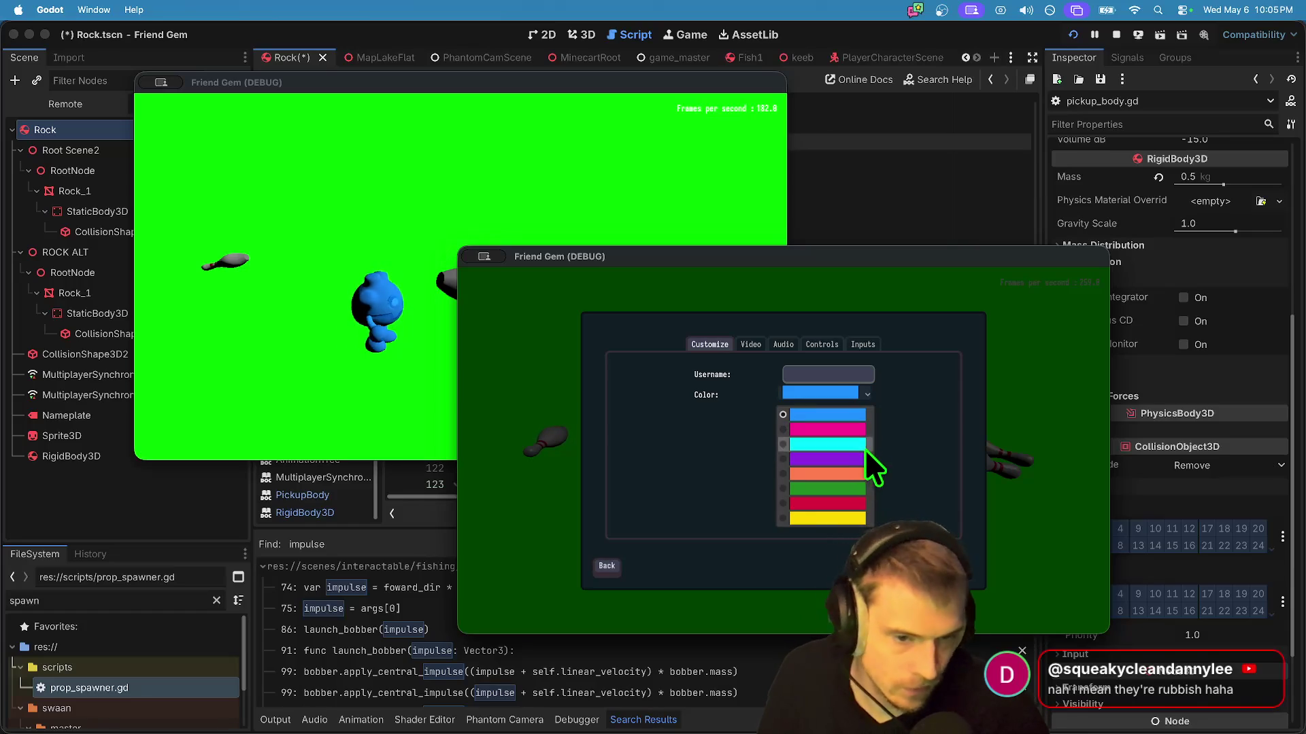
{"action": "left_click", "coordinate": [833, 430]}
{"action": "key", "text": "Escape"}
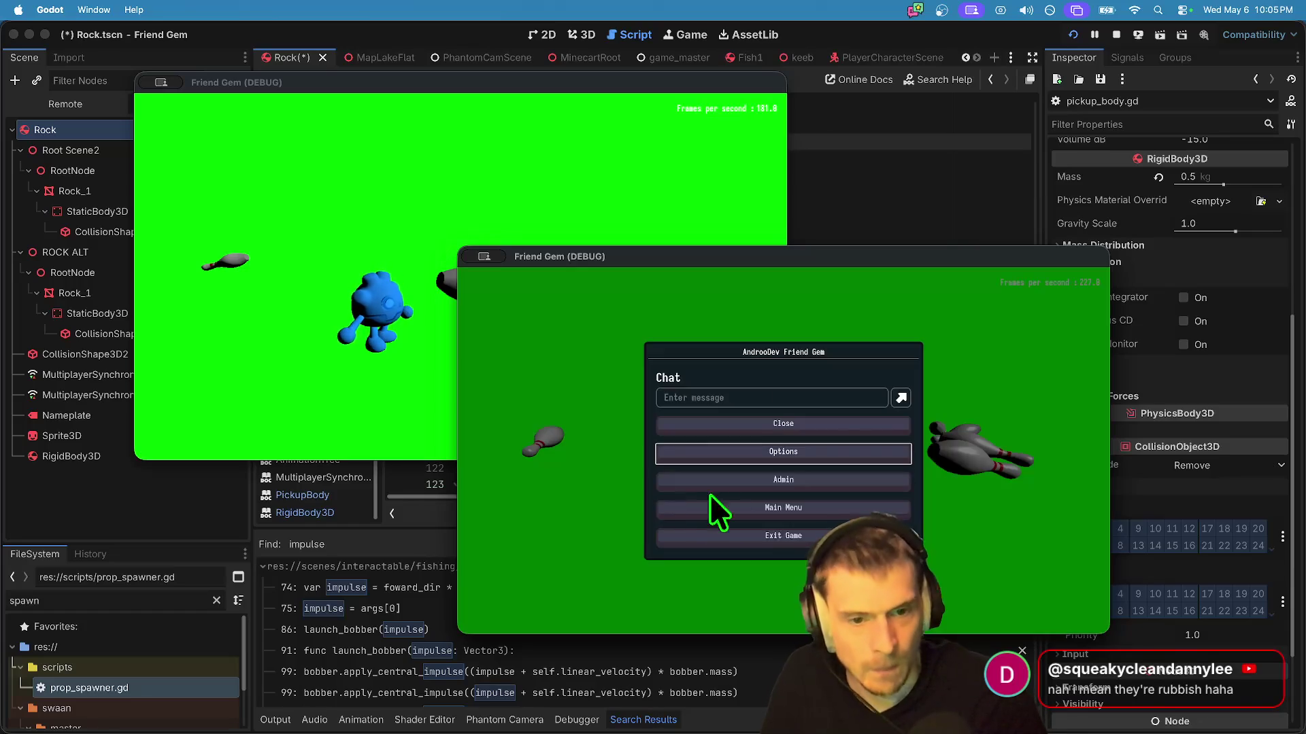
{"action": "key", "text": "Escape"}
Step: Move the magenta and blue players around the green level, alternating game windows
{"action": "key", "text": "d"}
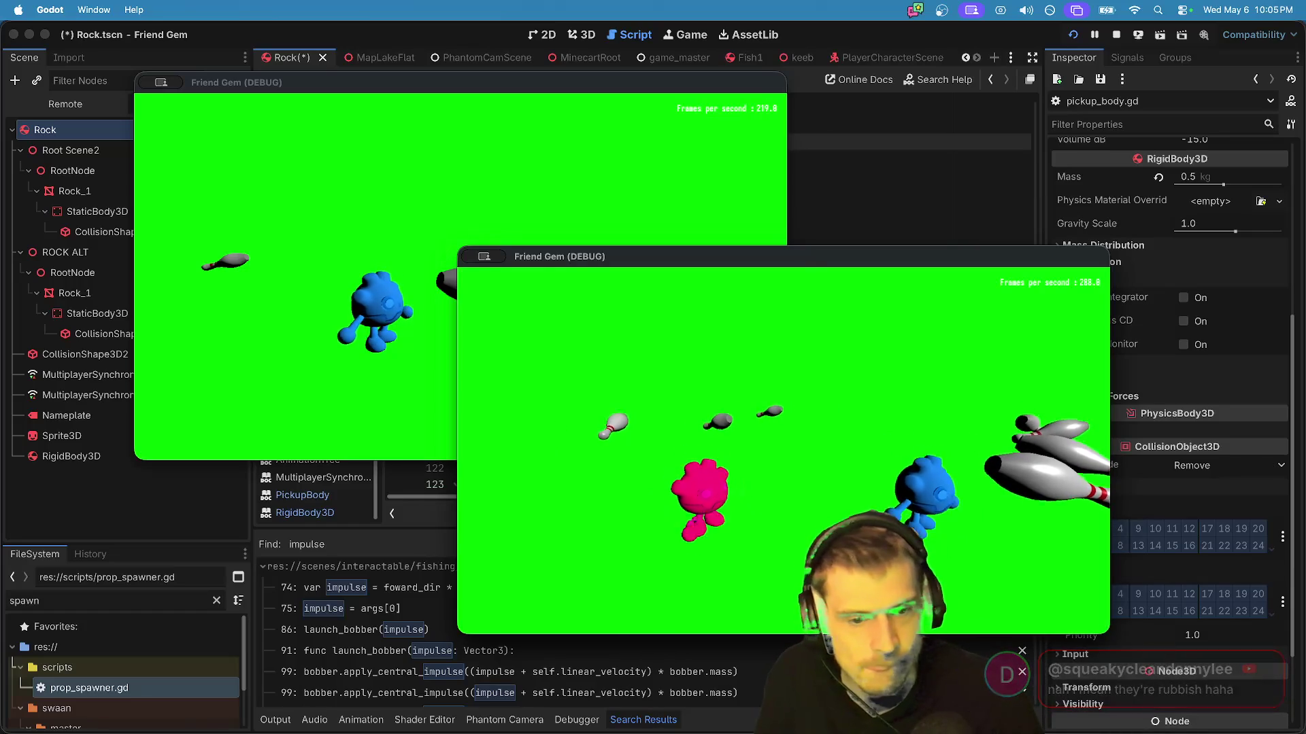
{"action": "key", "text": "super+grave"}
{"action": "key", "text": "a"}
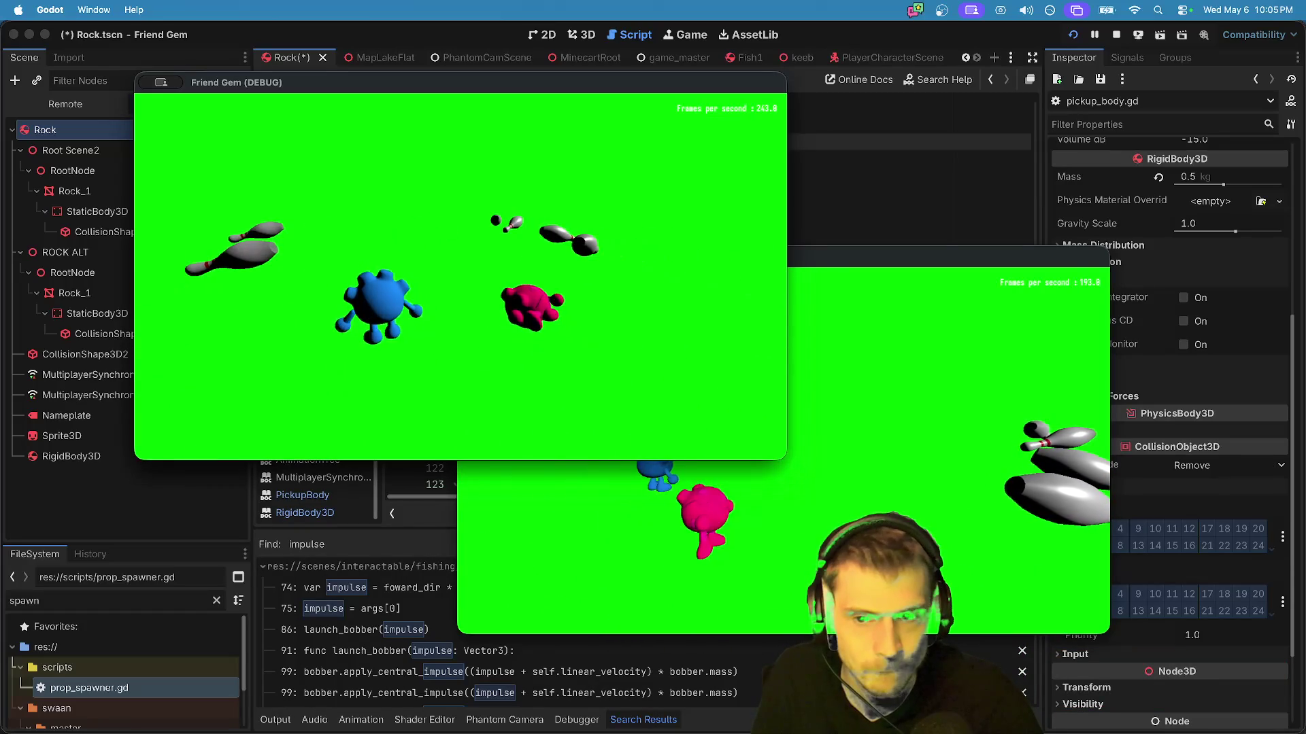
{"action": "key", "text": "super+grave"}
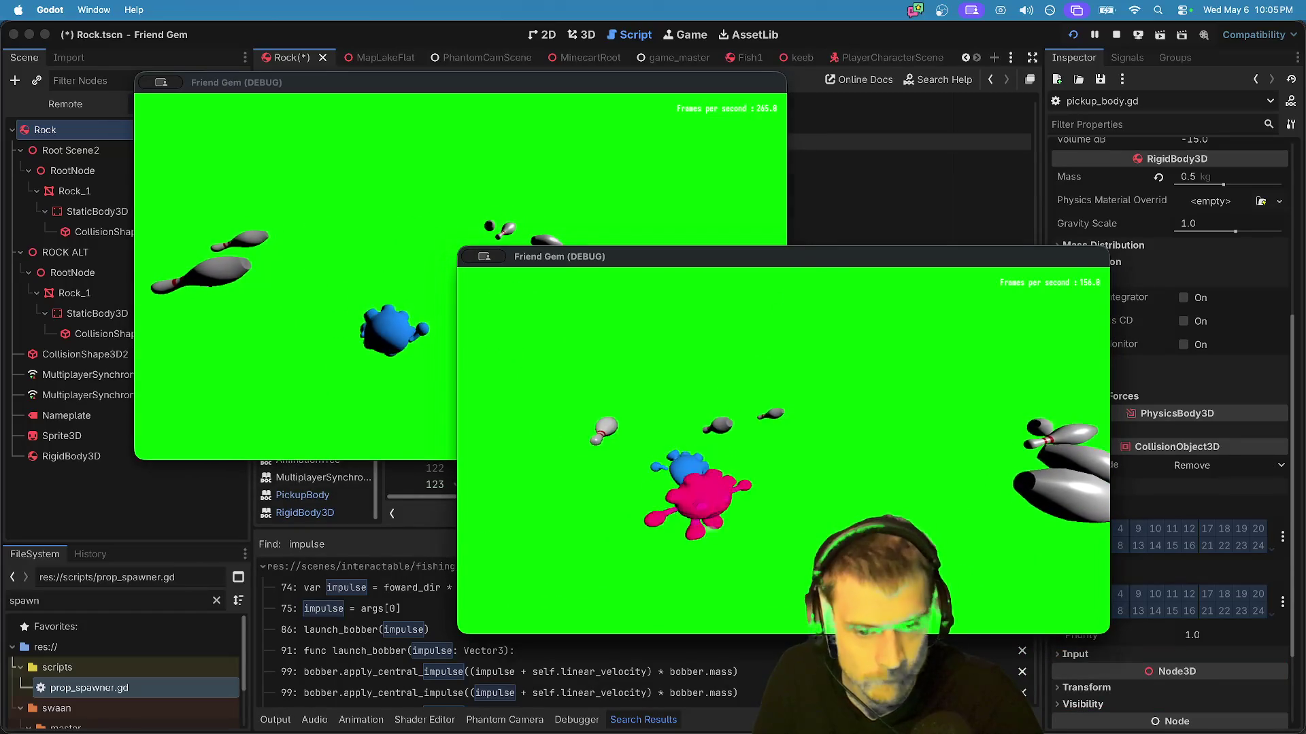
{"action": "key", "text": "e"}
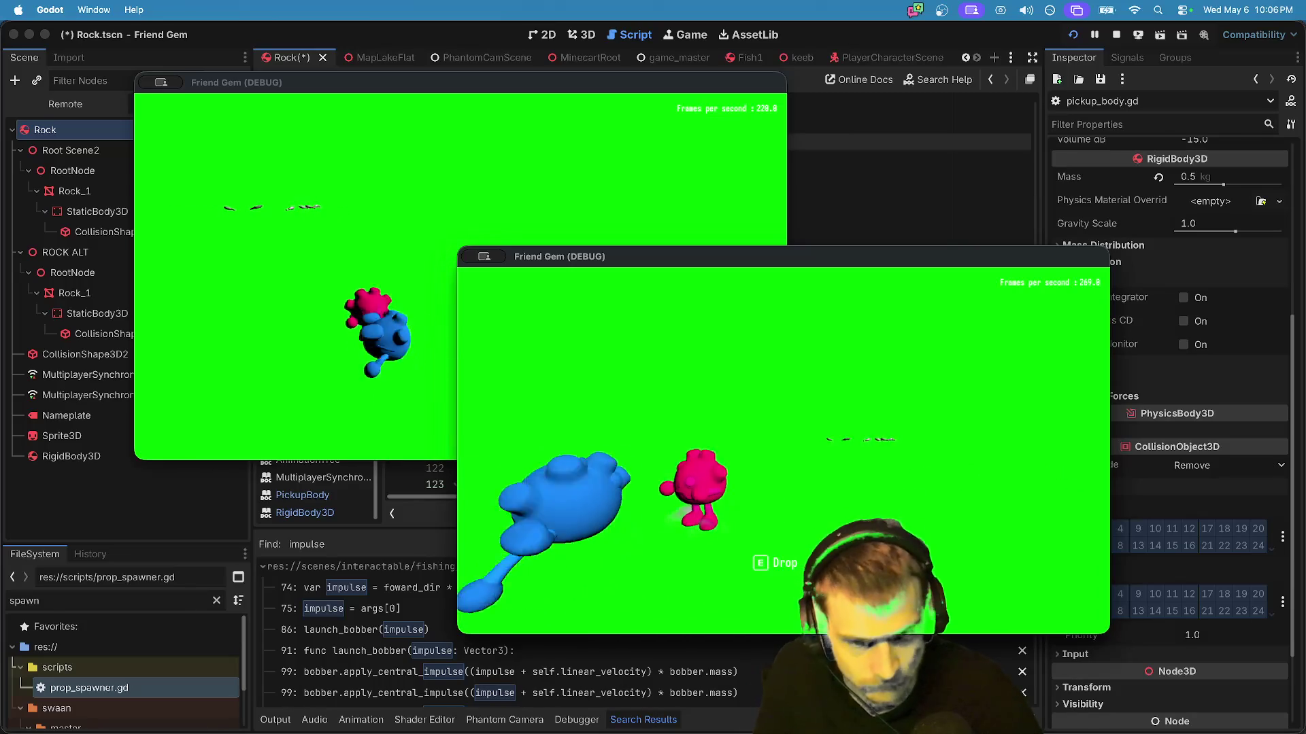
{"action": "key", "text": "super+Tab"}
{"action": "key", "text": "super+Tab"}
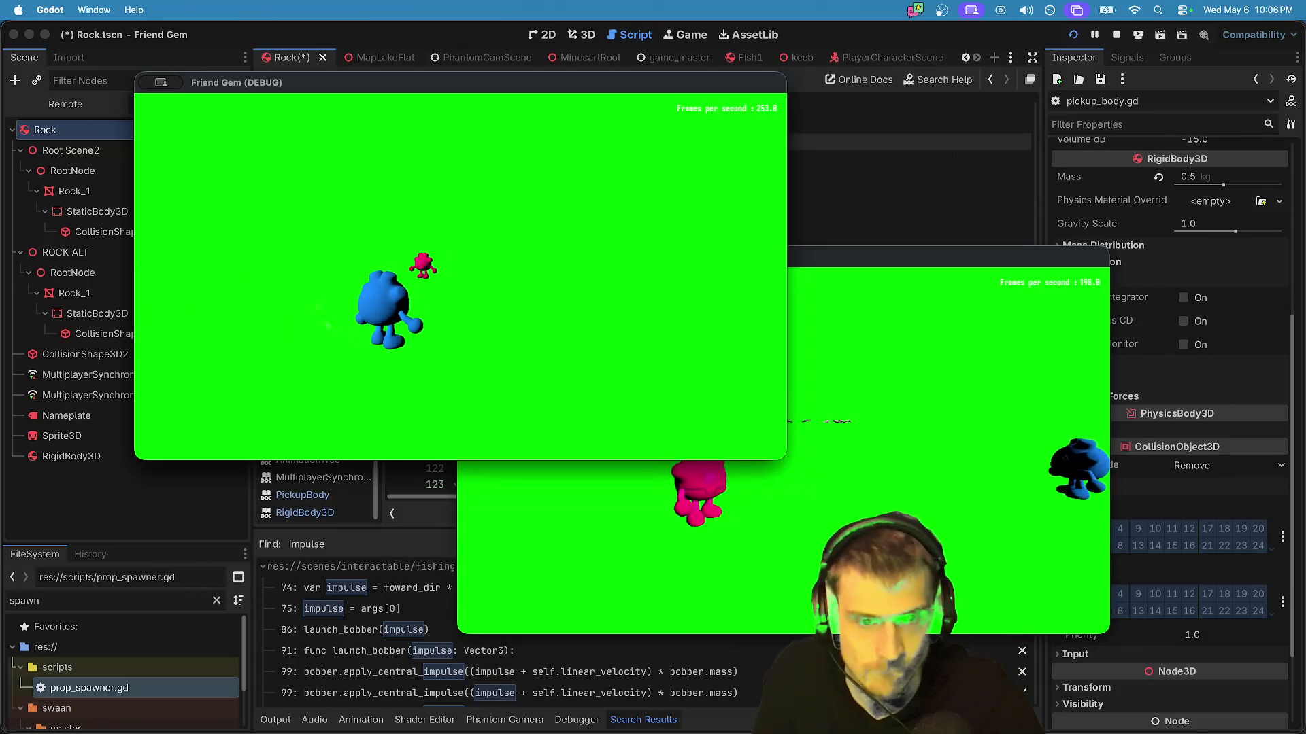
{"action": "key", "text": "super+Tab"}
Step: Reposition the second game window, quit both game instances, and save the Rock scene
{"action": "key", "text": "Escape"}
{"action": "mouse_move", "coordinate": [796, 260]}
{"action": "left_mouse_down"}
{"action": "mouse_move", "coordinate": [887, 240]}
{"action": "mouse_move", "coordinate": [959, 193]}
{"action": "left_mouse_up"}
{"action": "key", "text": "Escape"}
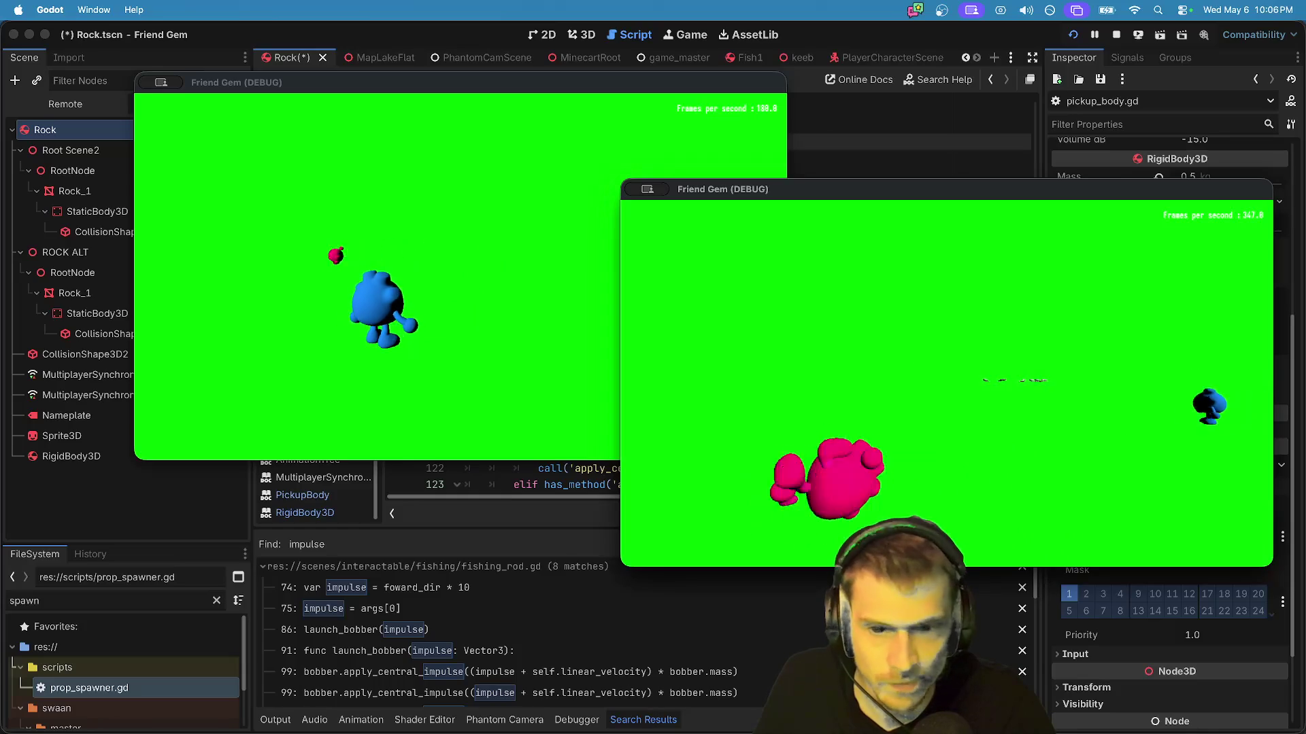
{"action": "key", "text": "super+q"}
{"action": "key", "text": "super+q"}
{"action": "key", "text": "super+s"}
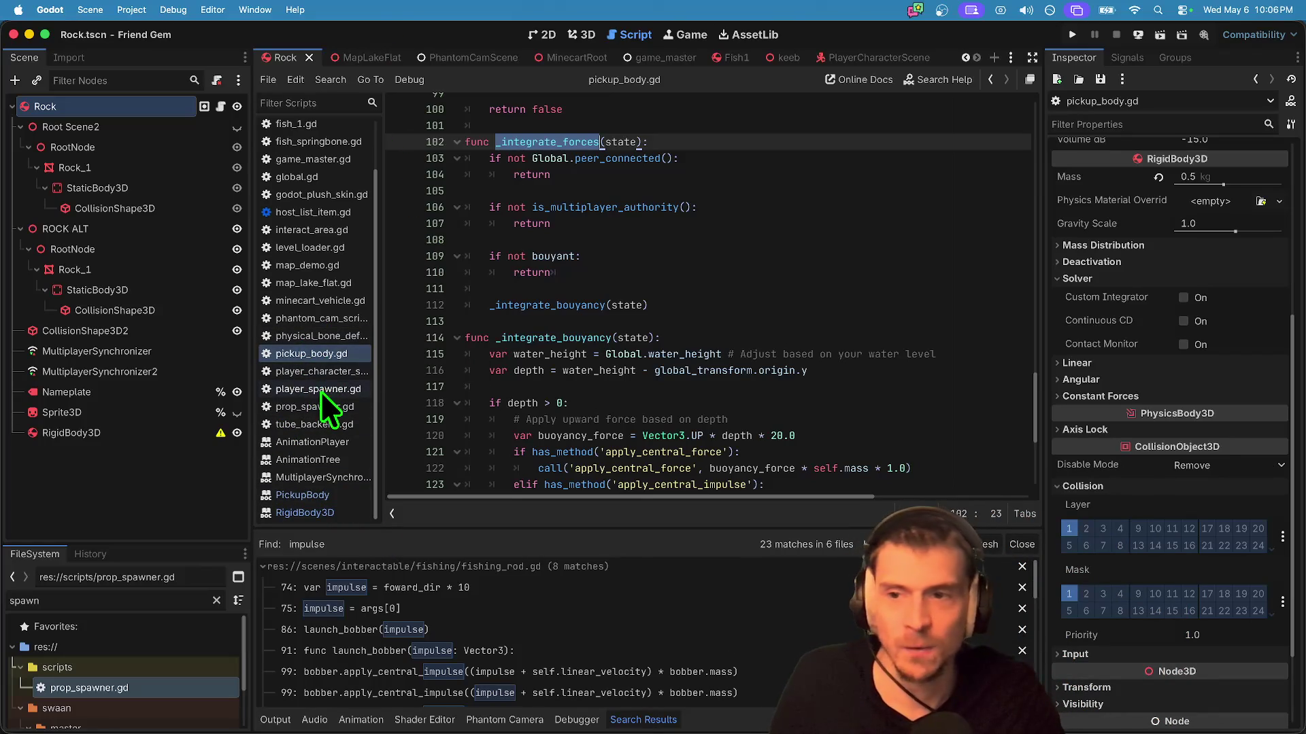
Step: Comment out prop_spawner.gd's bowling-pin loop, add a pass placeholder under the if, and save
{"action": "left_click", "coordinate": [328, 408]}
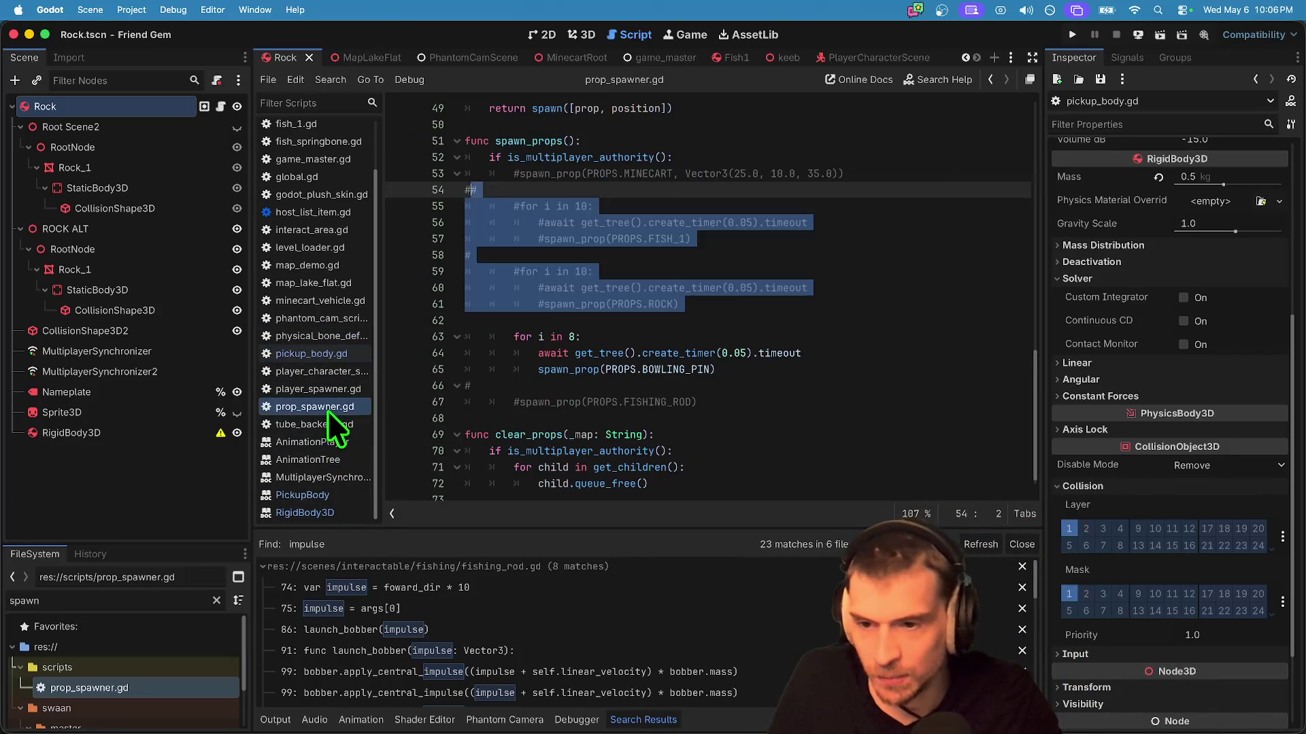
{"action": "mouse_move", "coordinate": [854, 370]}
{"action": "left_mouse_down"}
{"action": "mouse_move", "coordinate": [53, 326]}
{"action": "mouse_move", "coordinate": [145, 314]}
{"action": "left_mouse_up"}
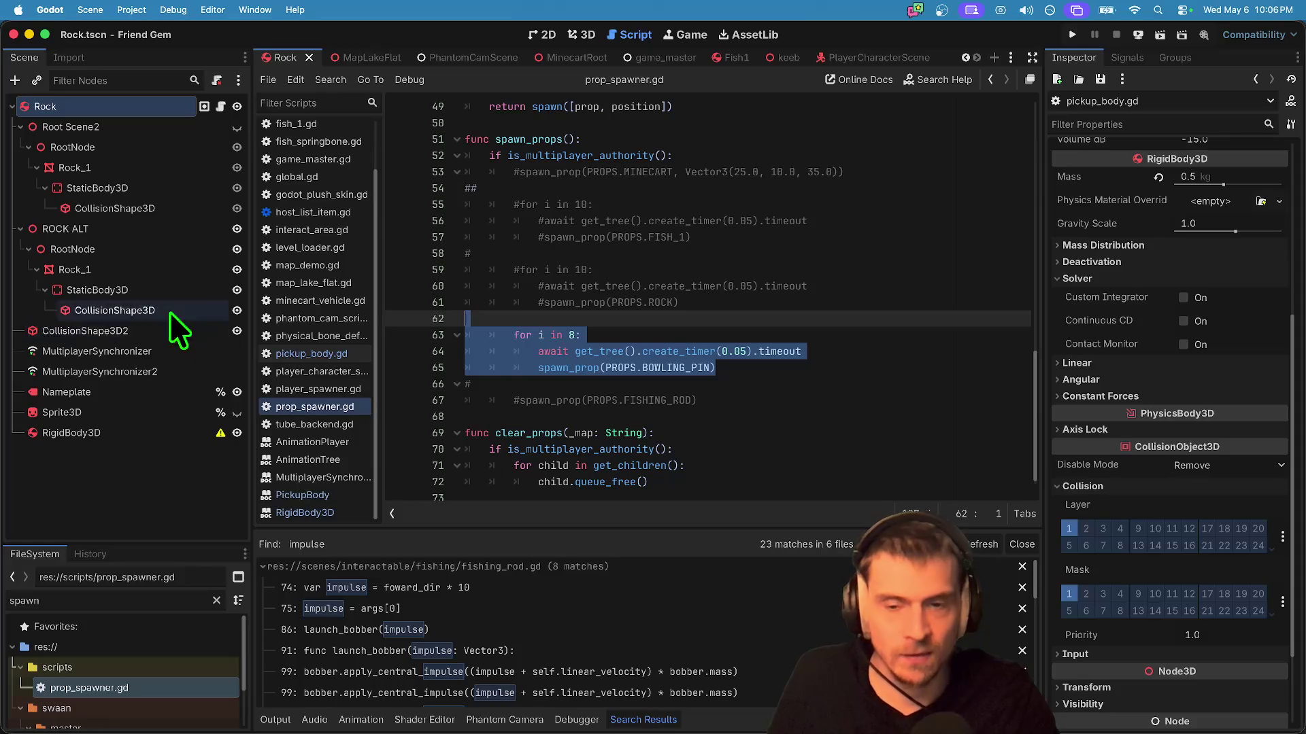
{"action": "key", "text": "ctrl+k"}
{"action": "key", "text": "Up"}
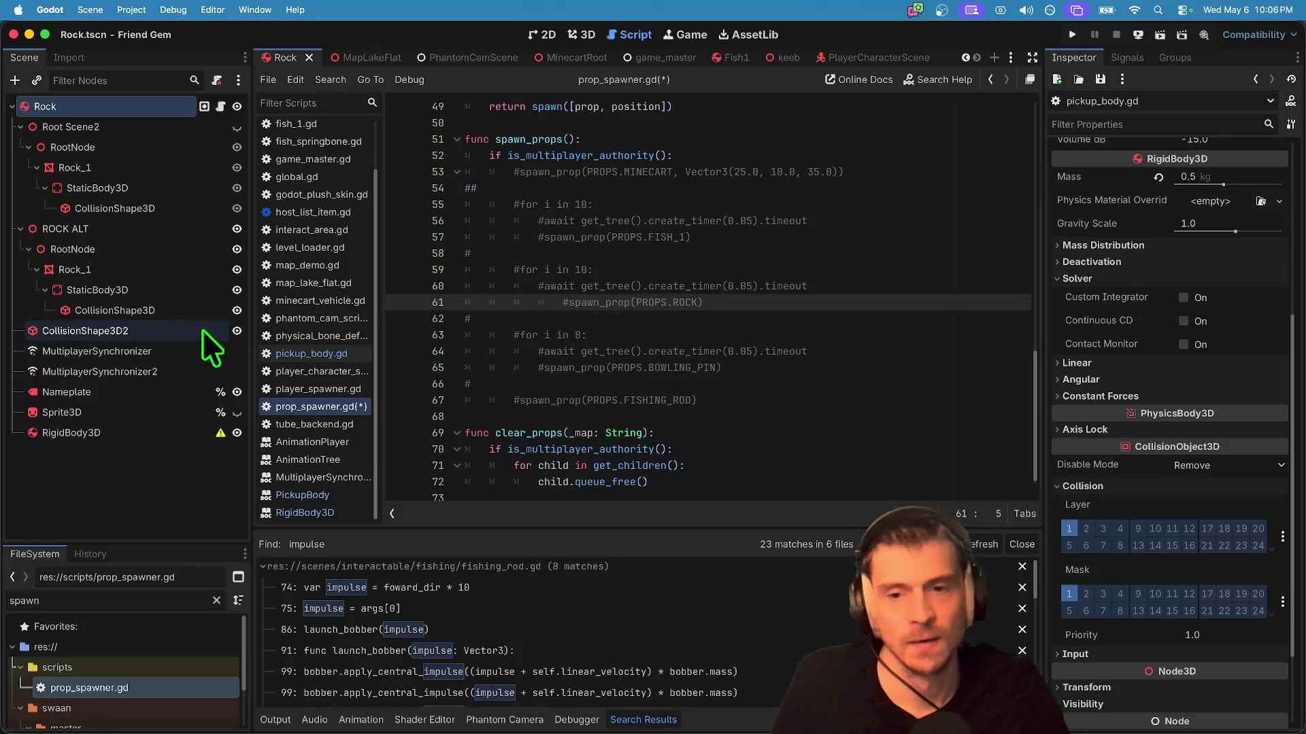
{"action": "left_click", "coordinate": [724, 155]}
{"action": "key", "text": "Return"}
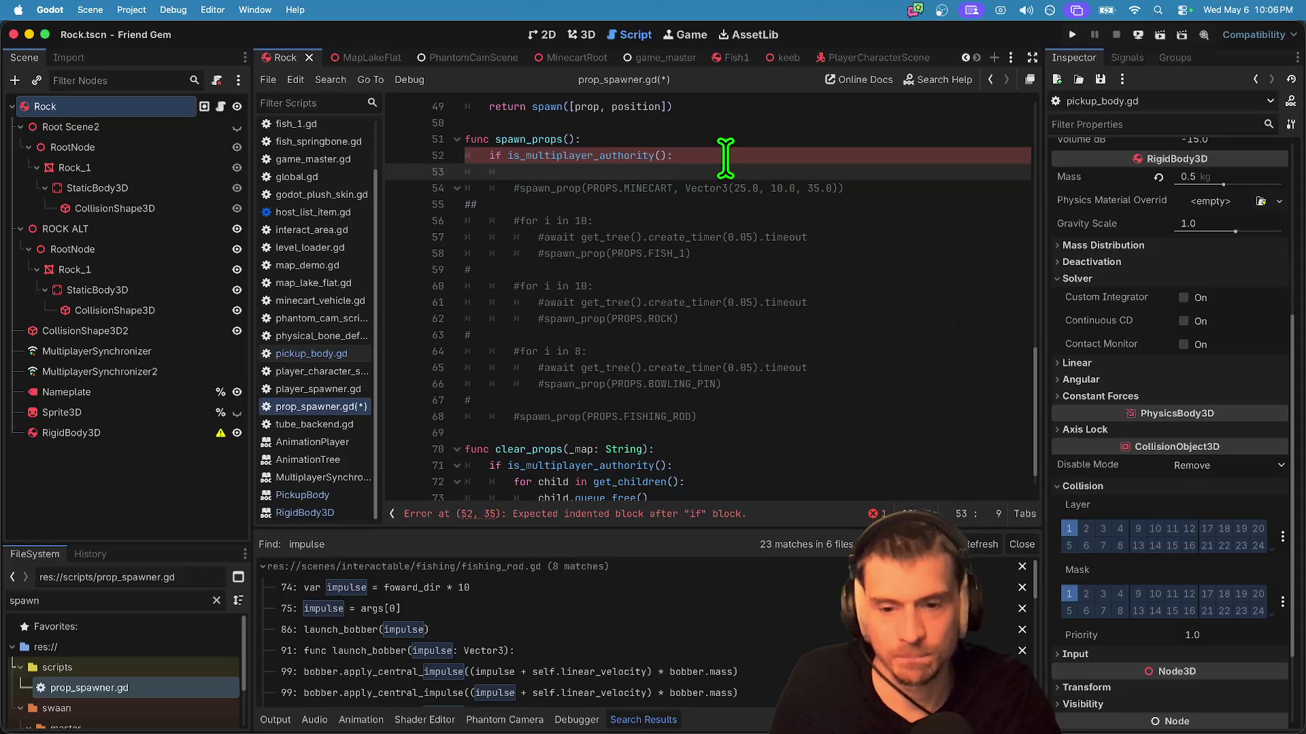
{"action": "type", "text": "pass"}
{"action": "key", "text": "ctrl+s"}
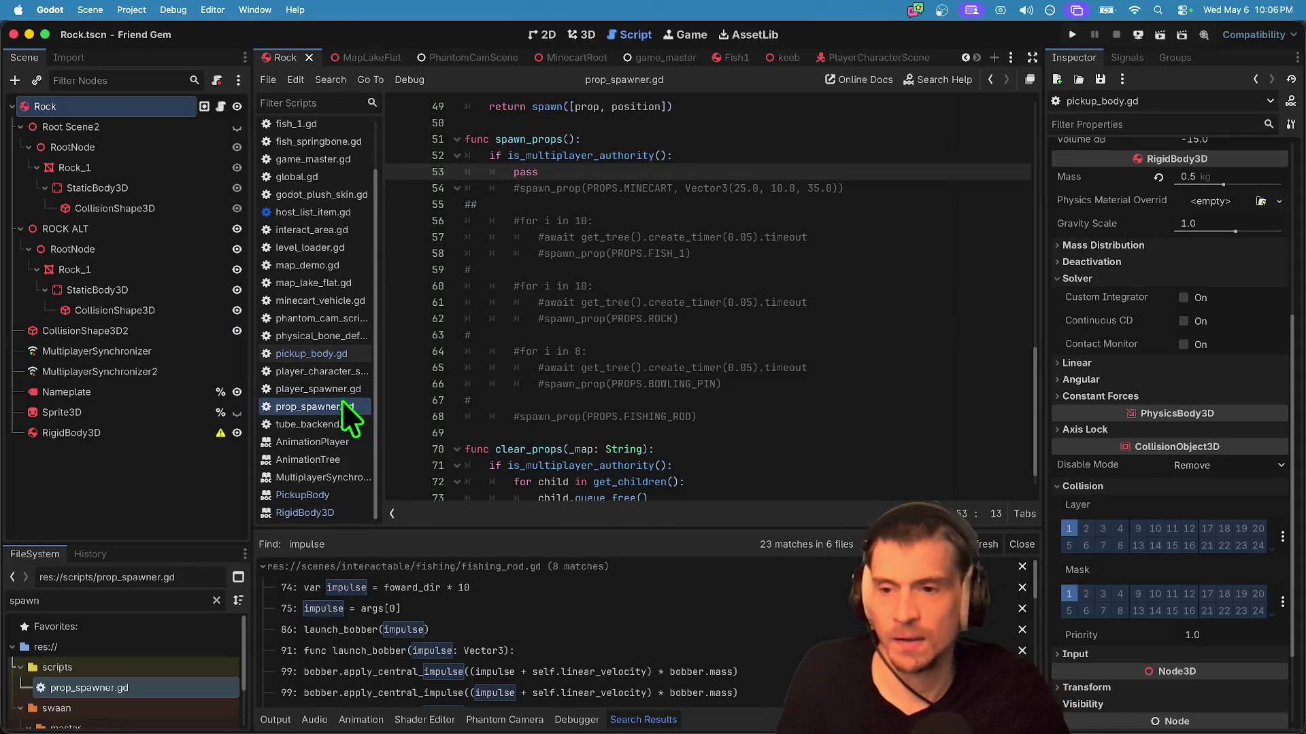
Step: Move the MapGreenScreen entry above MapBowling in level_loader.gd and run the project
{"action": "left_click", "coordinate": [336, 250]}
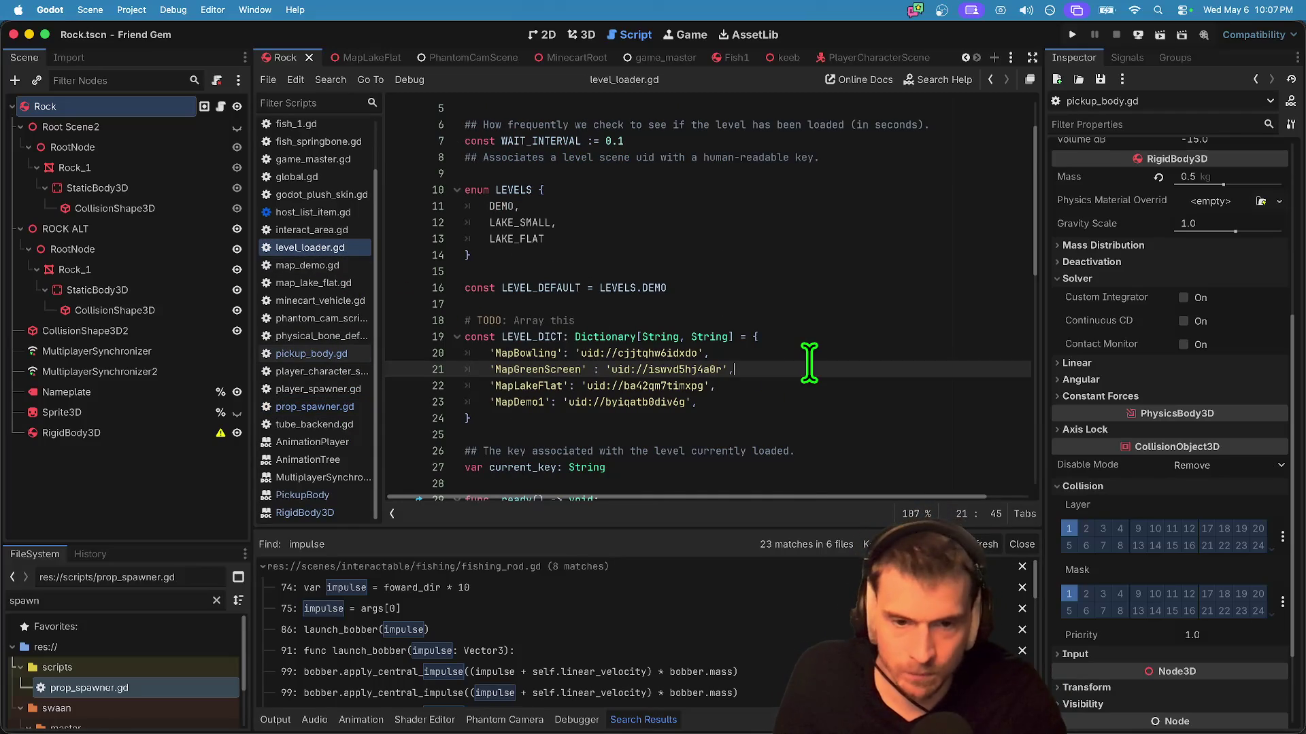
{"action": "key", "text": "ctrl+x"}
{"action": "key", "text": "Up"}
{"action": "key", "text": "ctrl+v"}
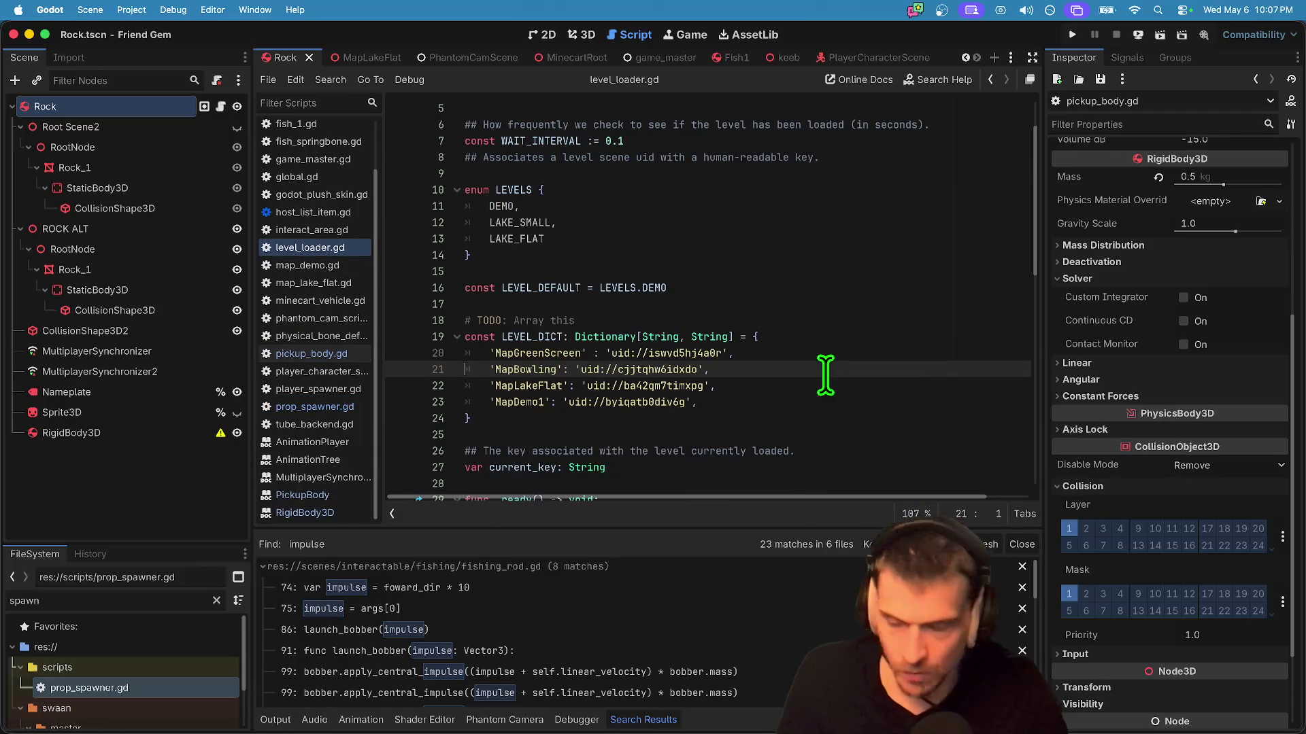
{"action": "key", "text": "super+b"}
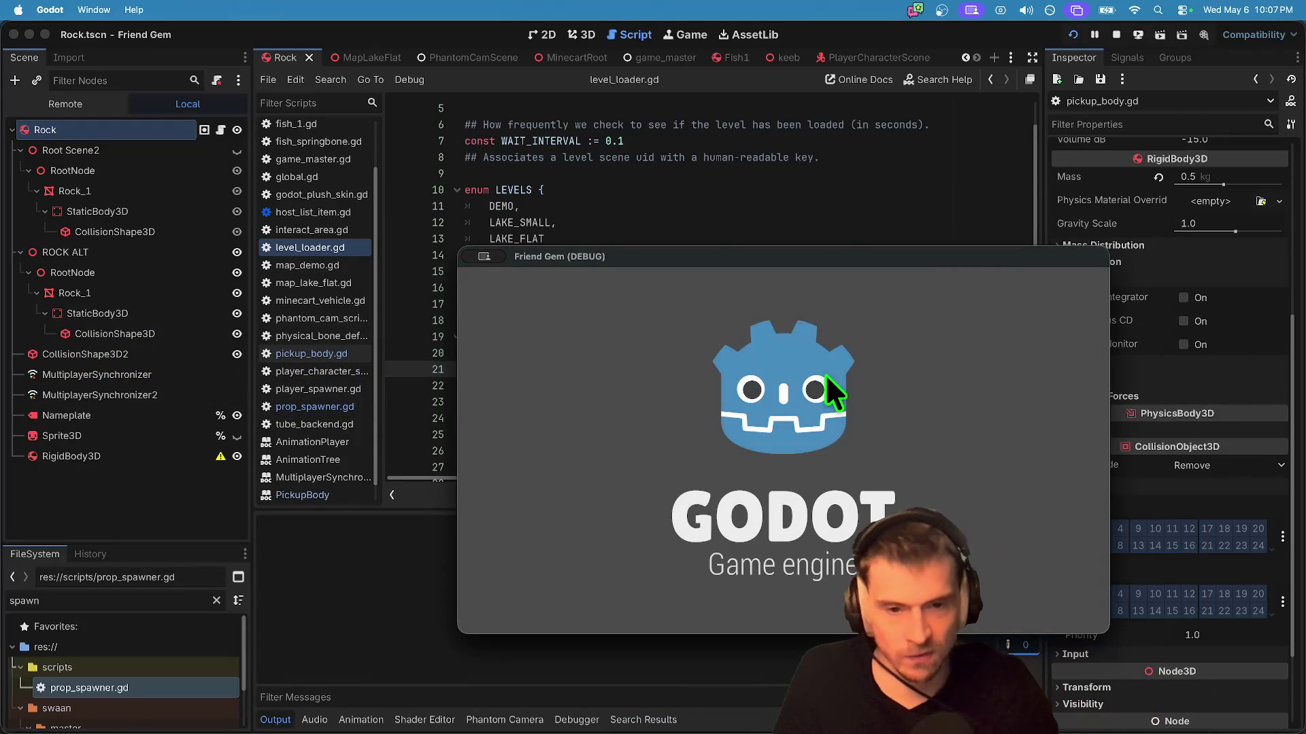
Step: Move the game window to the top-left and host a new multiplayer game
{"action": "left_click_drag", "start_coordinate": [754, 255], "coordinate": [288, 87]}
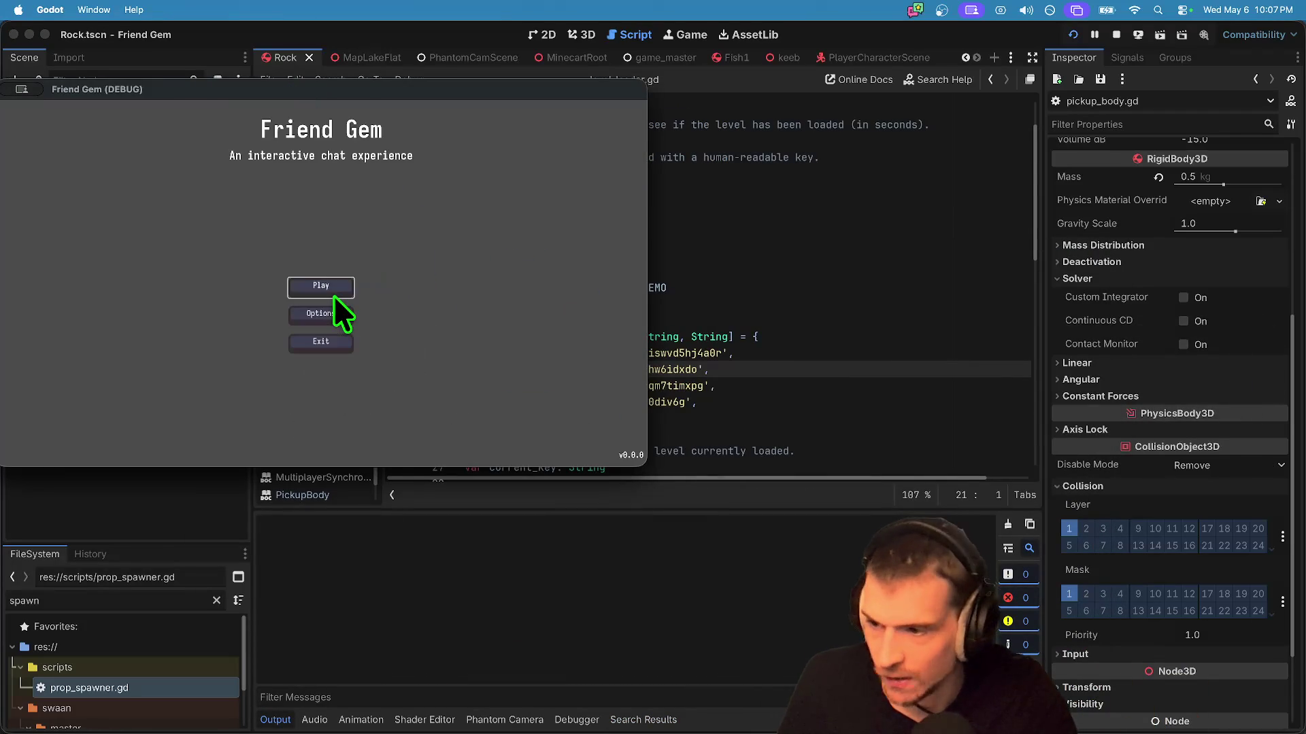
{"action": "left_click", "coordinate": [343, 293]}
{"action": "left_click", "coordinate": [340, 240]}
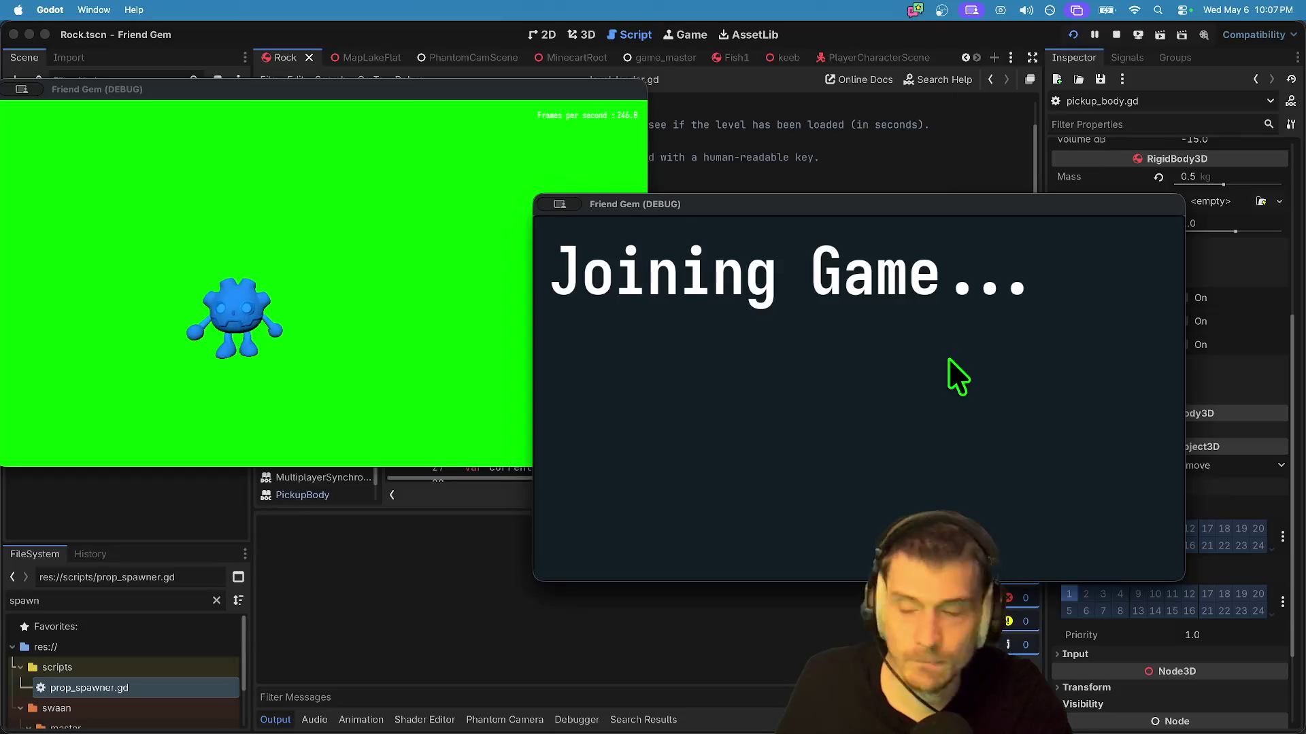
Step: Change the character colour to purple in Settings and resume play
{"action": "key", "text": "Escape"}
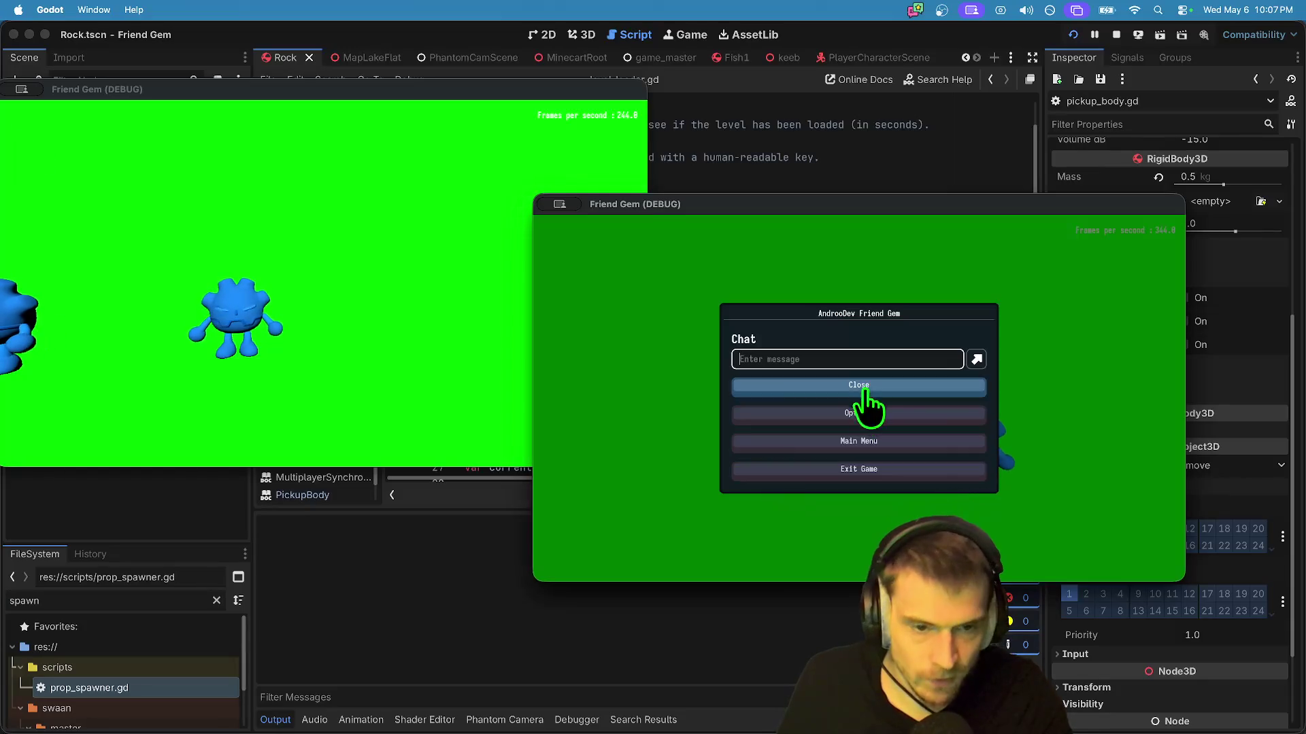
{"action": "left_click", "coordinate": [860, 416]}
{"action": "left_click", "coordinate": [891, 340]}
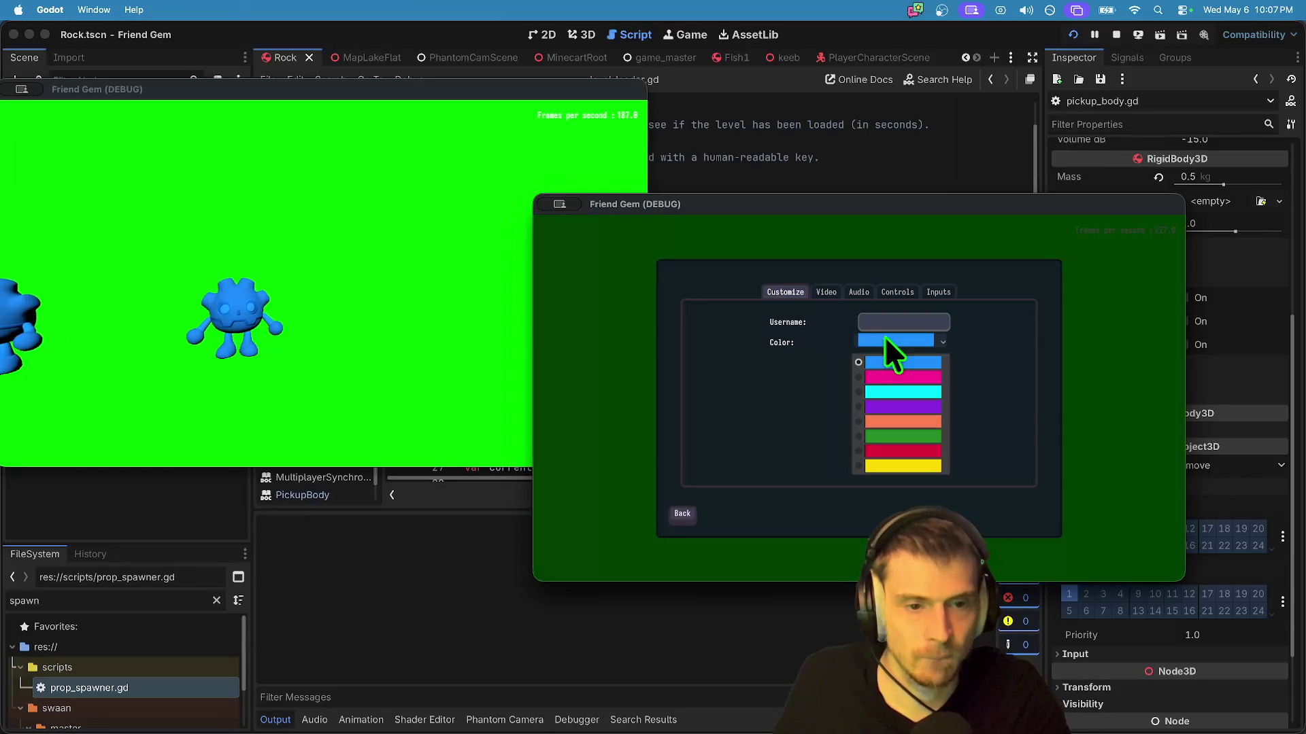
{"action": "left_click", "coordinate": [887, 405]}
{"action": "key", "text": "Escape"}
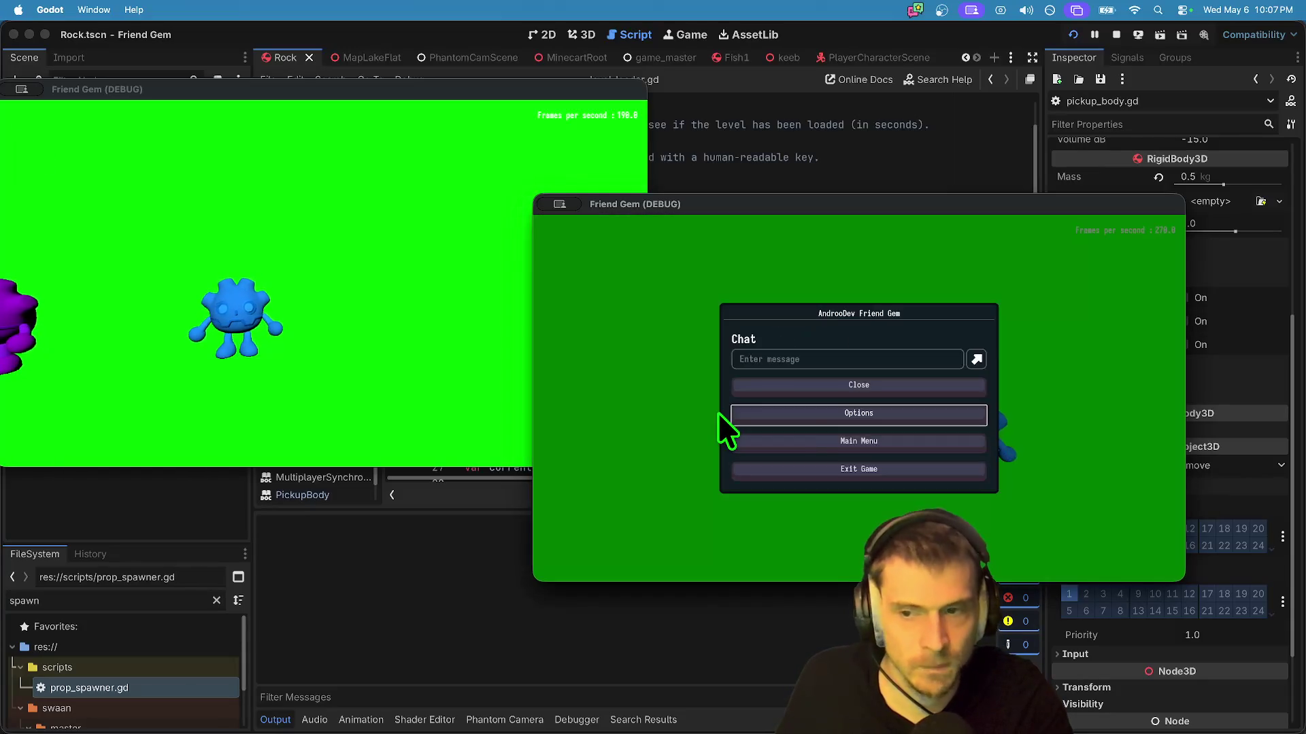
{"action": "key", "text": "Escape"}
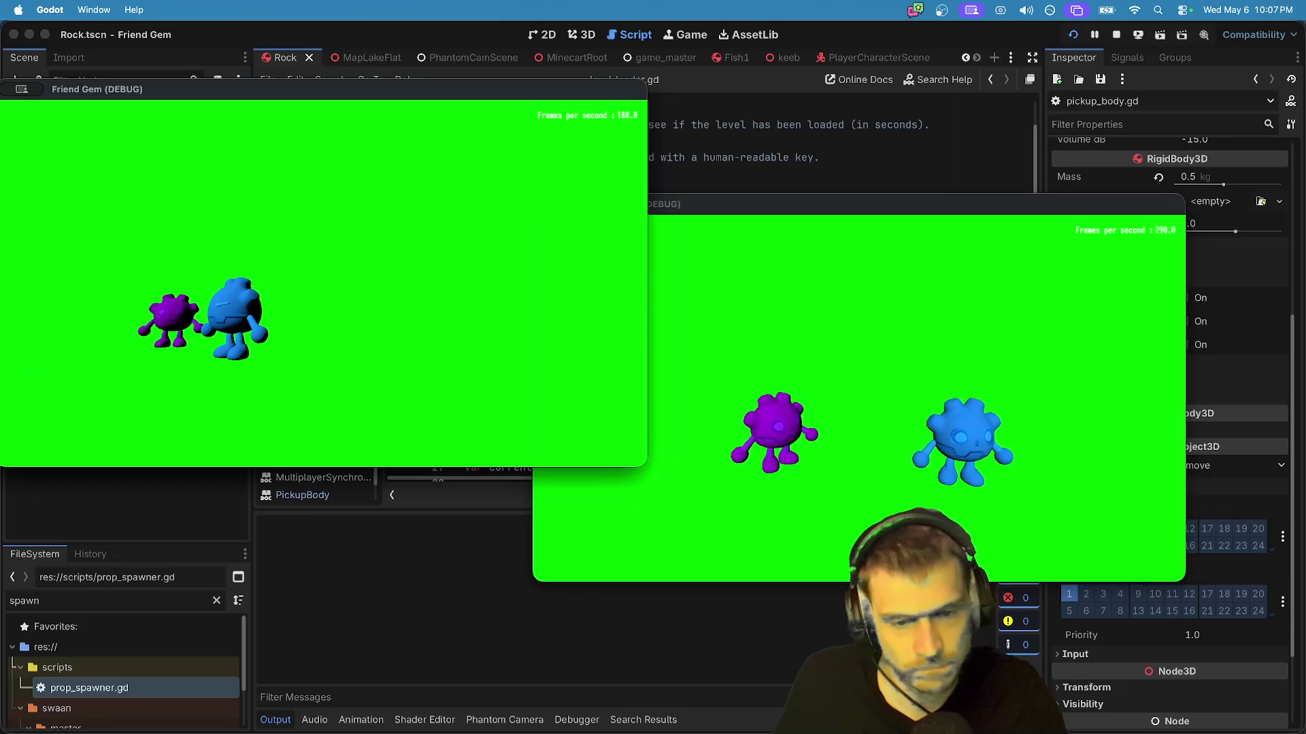
Step: Alternate control between the two game windows, walking the purple blob forward
{"action": "key", "text": "super+Tab"}
{"action": "key", "text": "super+Tab"}
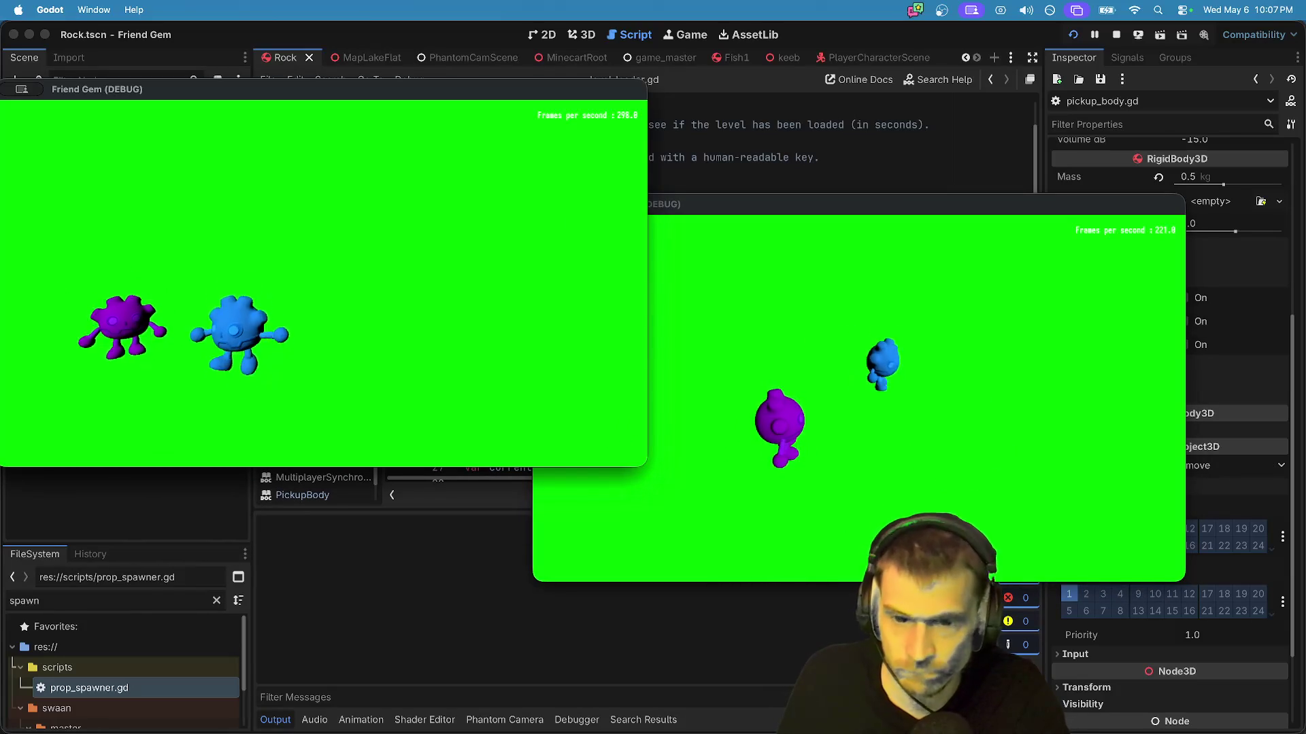
{"action": "key", "text": "super+Tab"}
{"action": "key", "text": "super+Tab"}
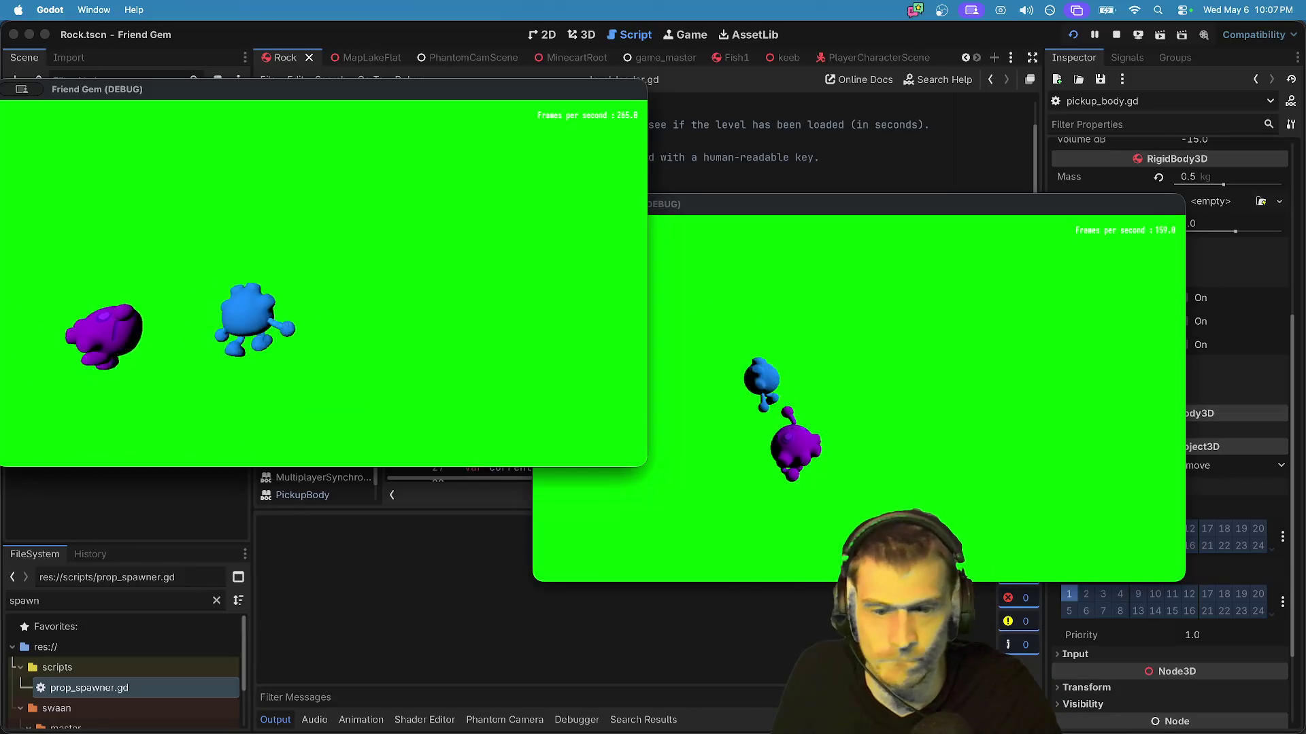
{"action": "key", "text": "super+Tab"}
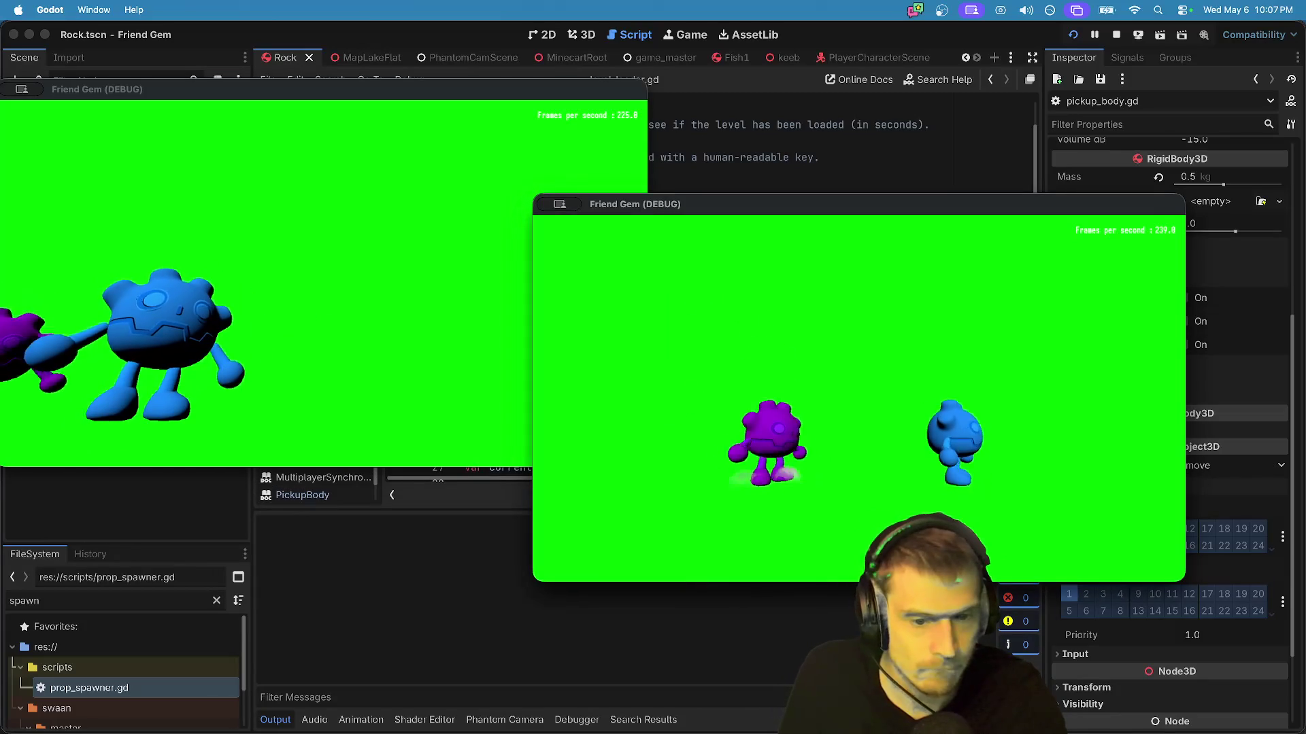
{"action": "key", "text": "super+Tab"}
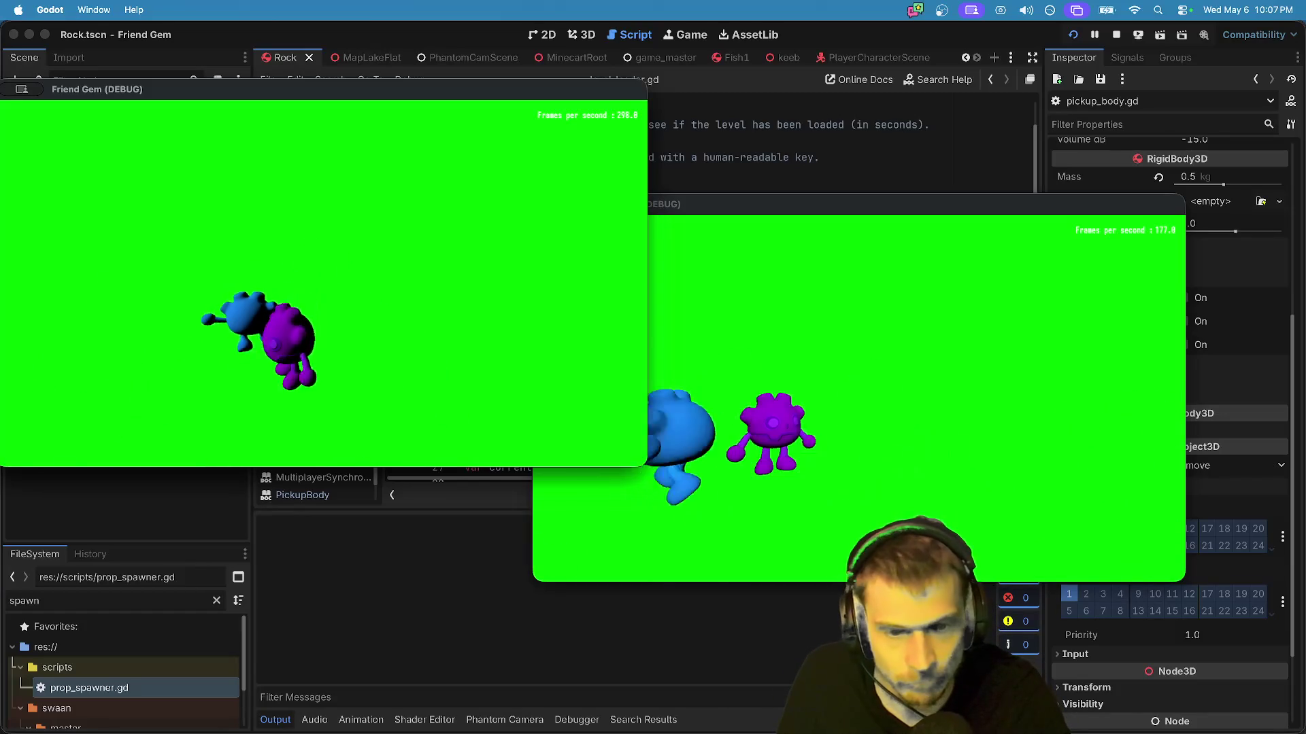
{"action": "key", "text": "super+grave"}
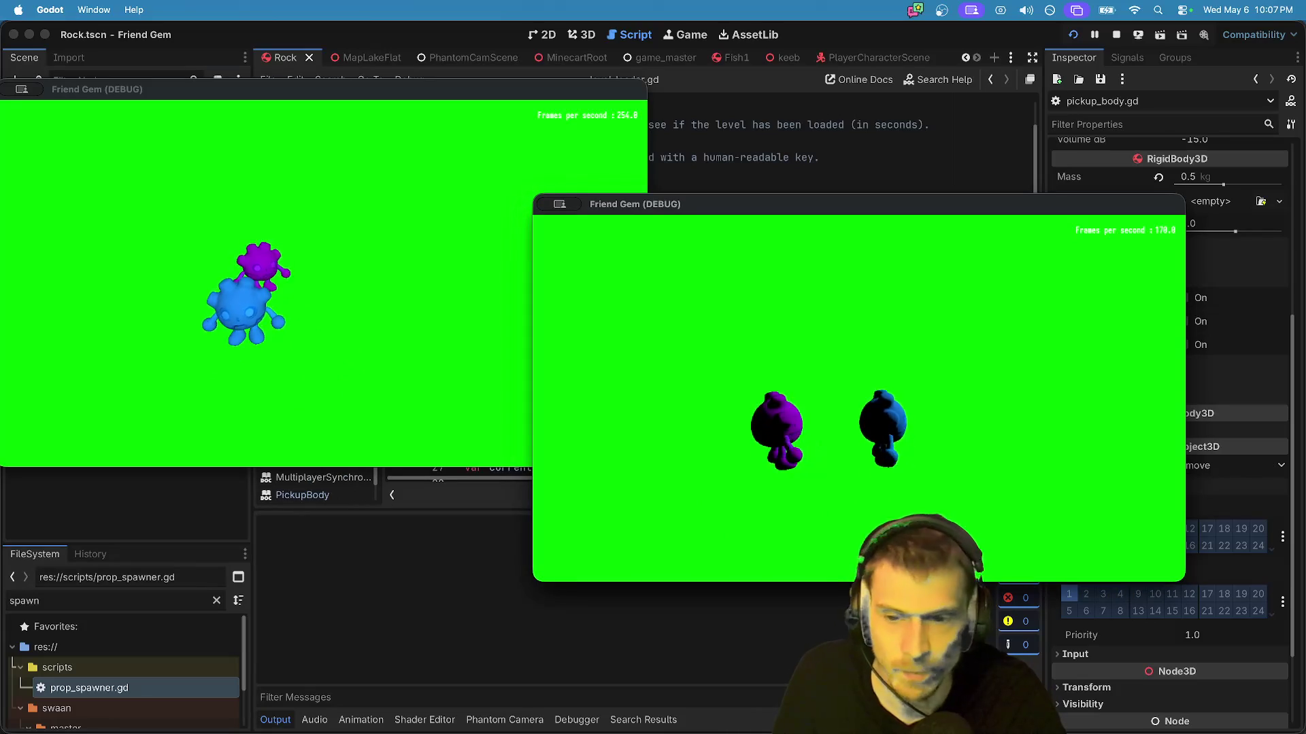
{"action": "key", "text": "w"}
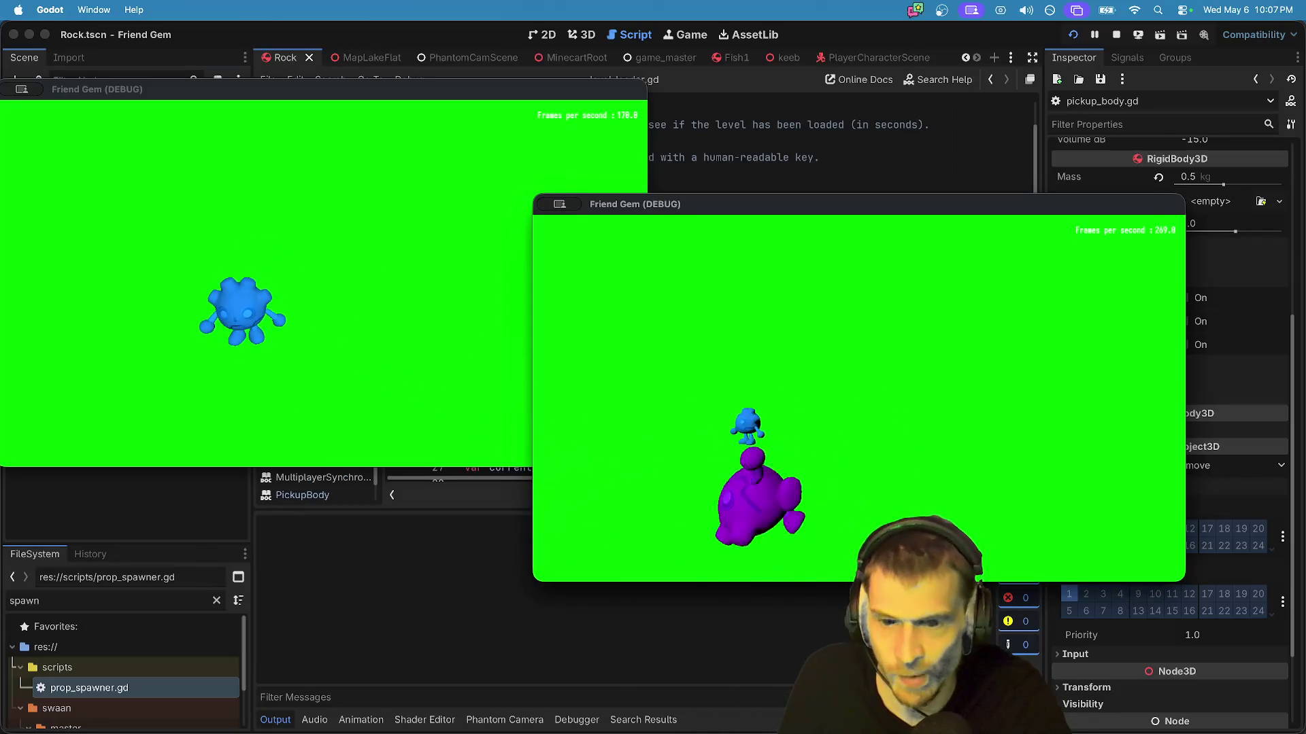
{"action": "key", "text": "super+grave"}
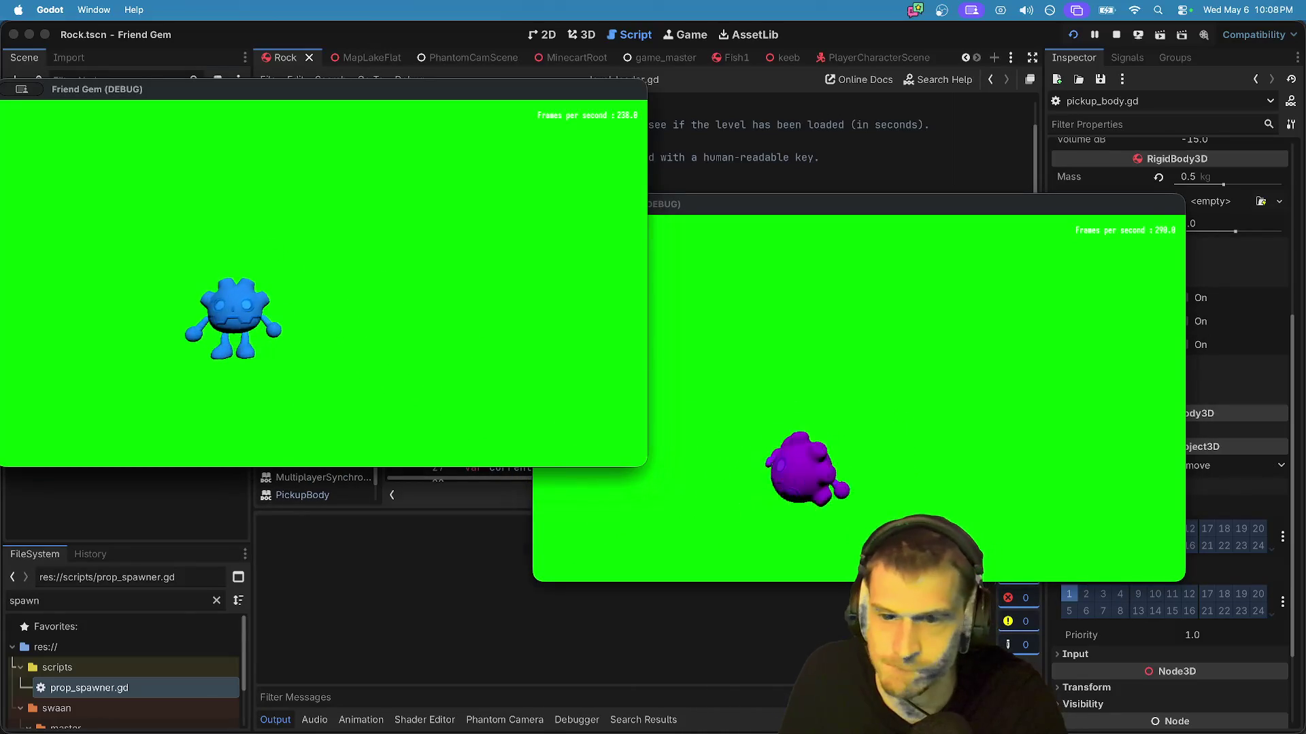
{"action": "key", "text": "super+grave"}
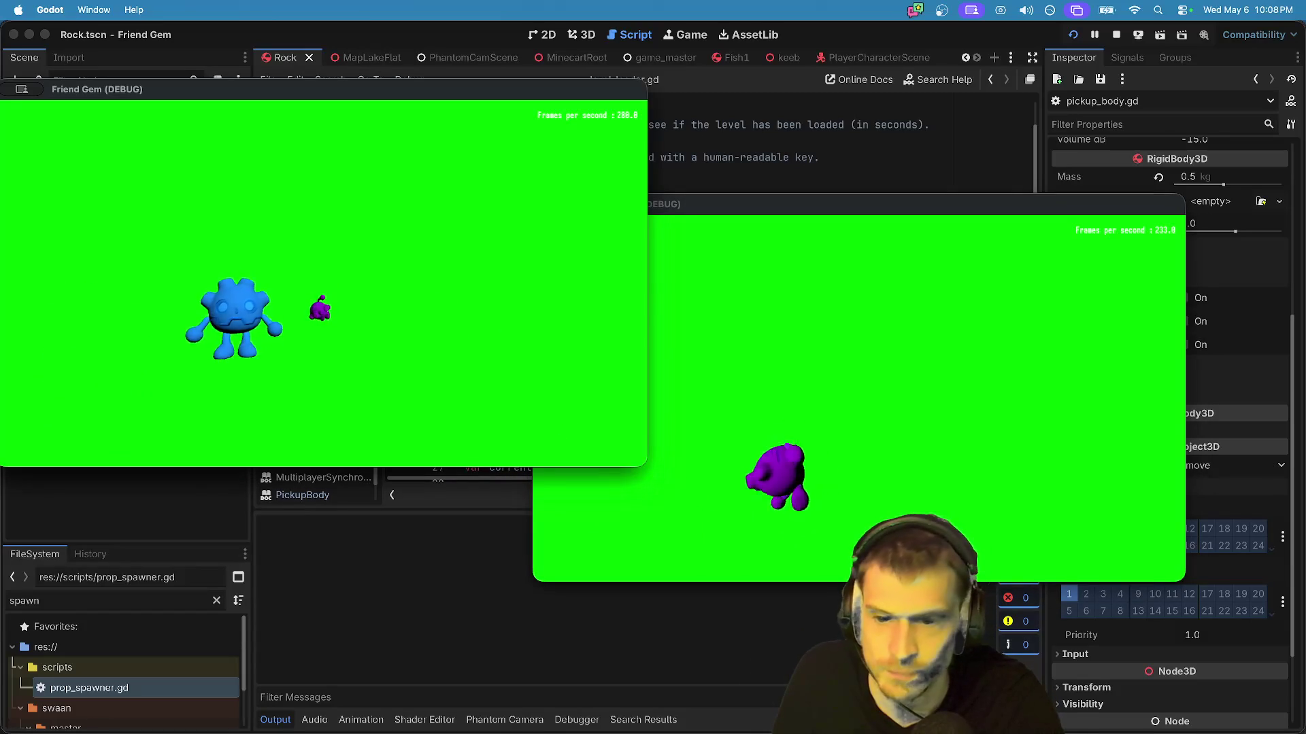
Step: With the purple blob, pick up the blue blob, carry it down the level, and drop it
{"action": "key", "text": "super+Tab"}
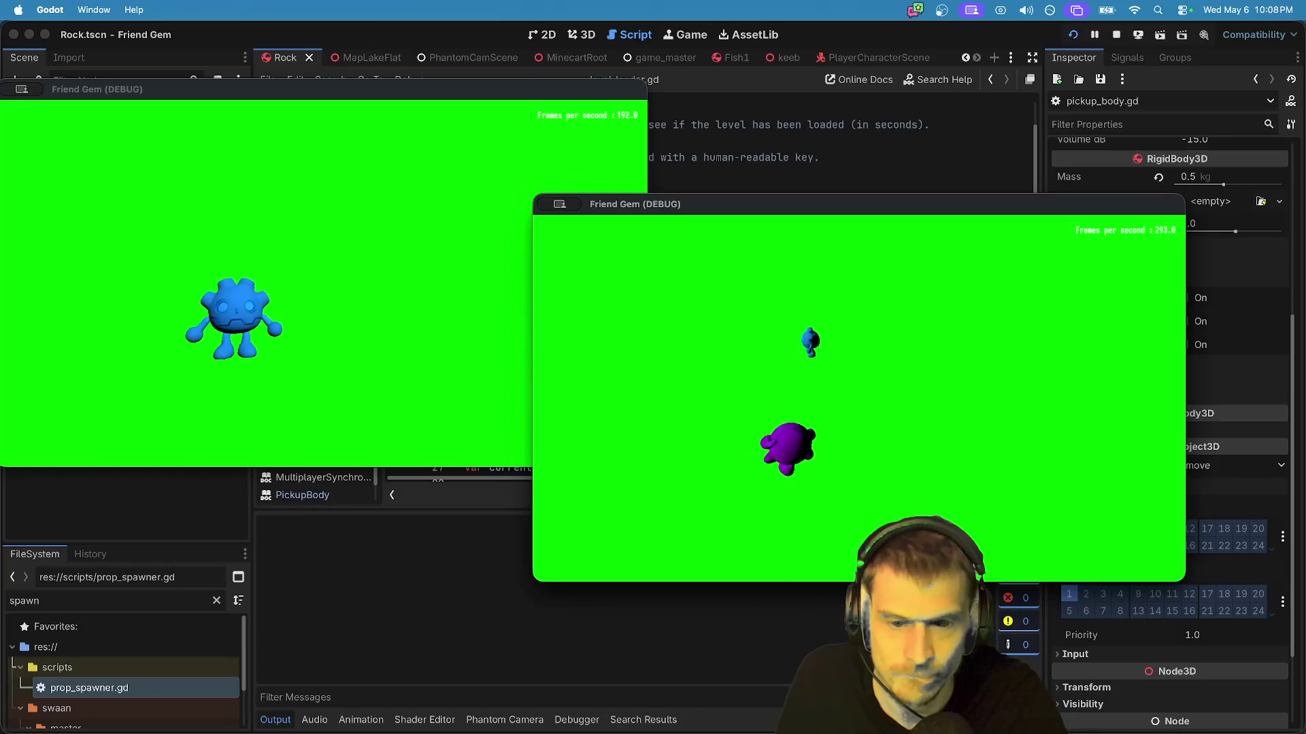
{"action": "key", "text": "super+grave"}
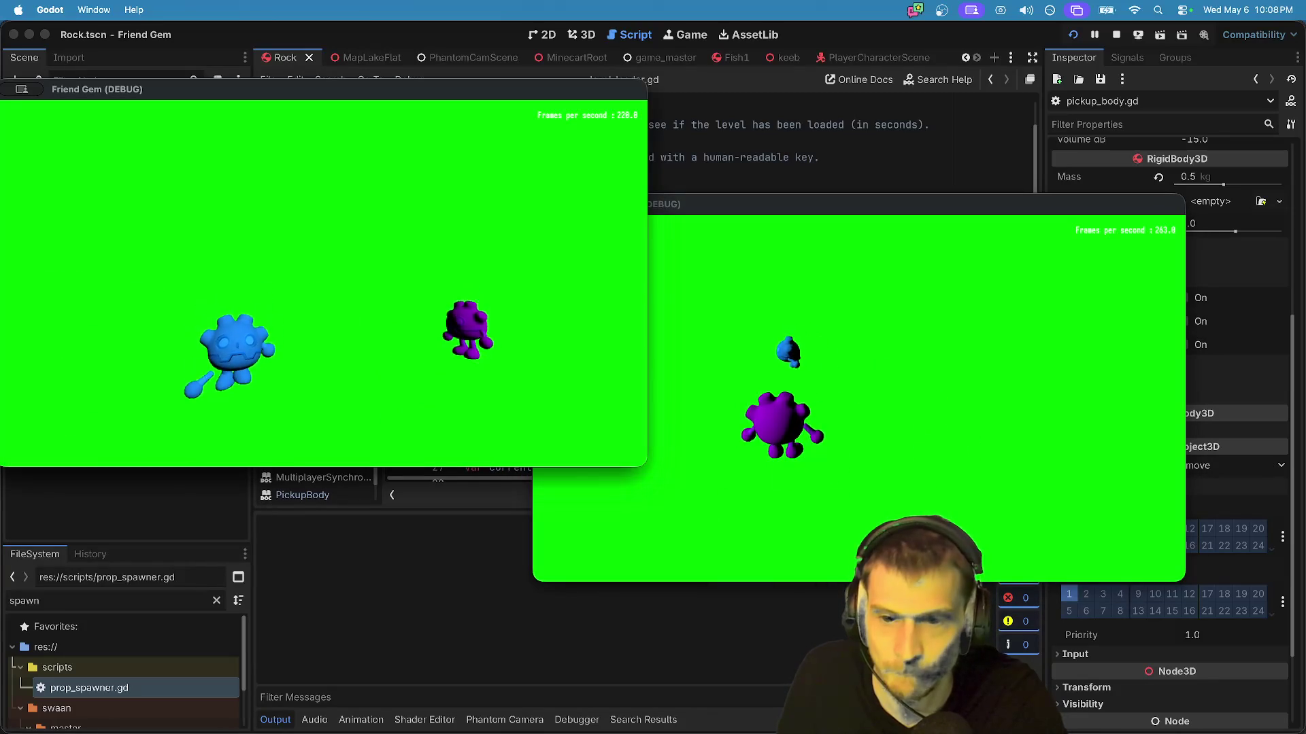
{"action": "key", "text": "super+grave"}
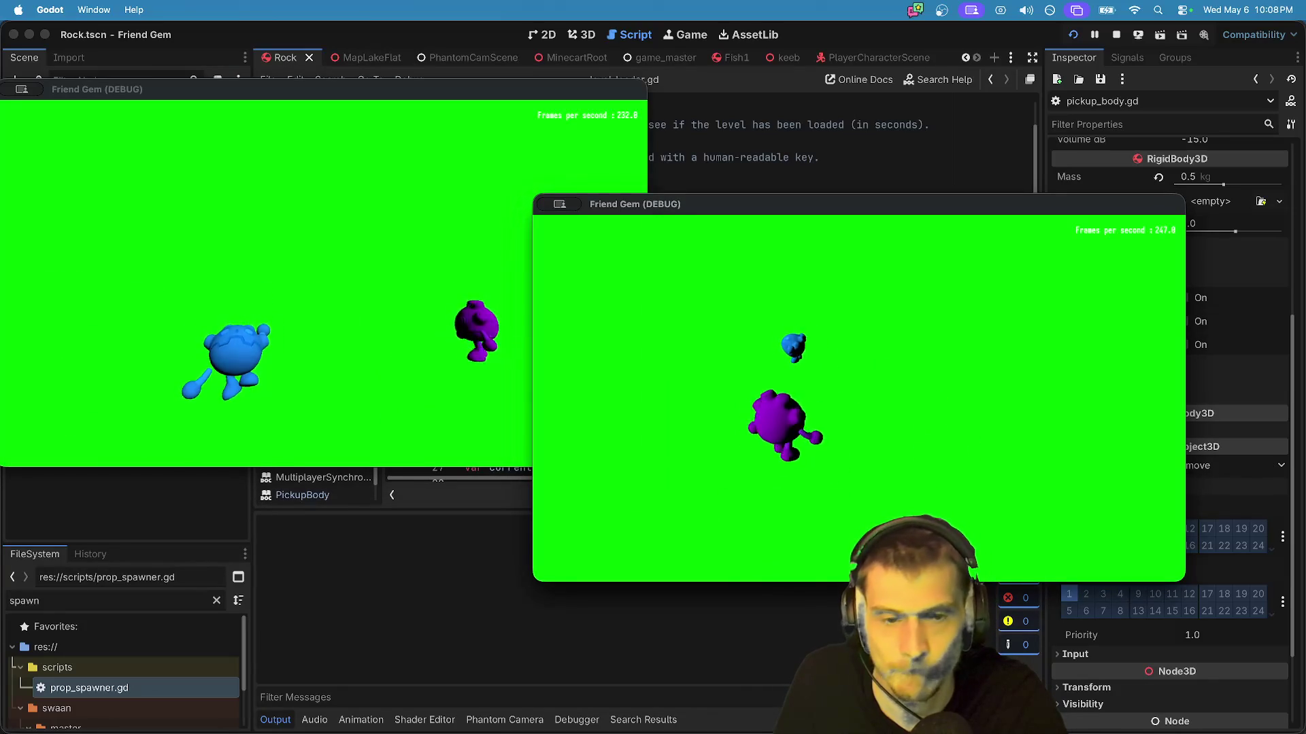
{"action": "key", "text": "e"}
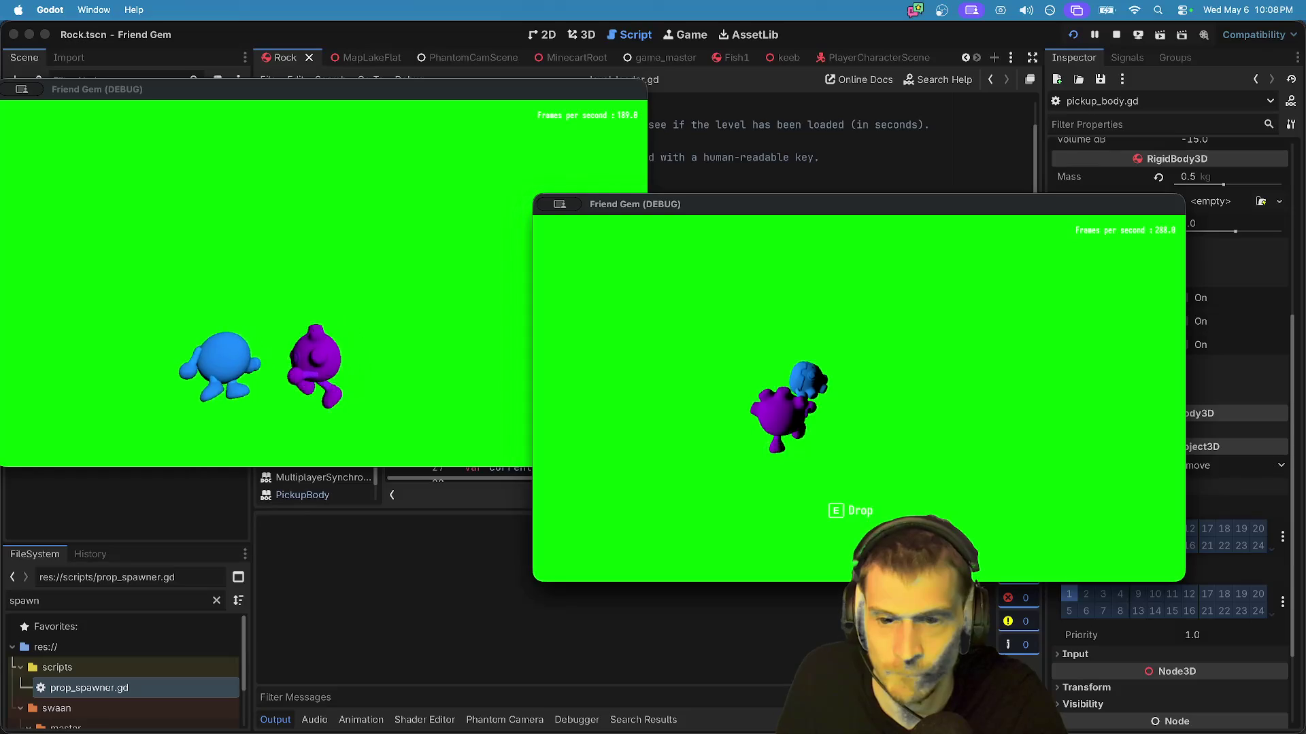
{"action": "key", "text": "s"}
{"action": "key", "text": "w"}
{"action": "key", "text": "e"}
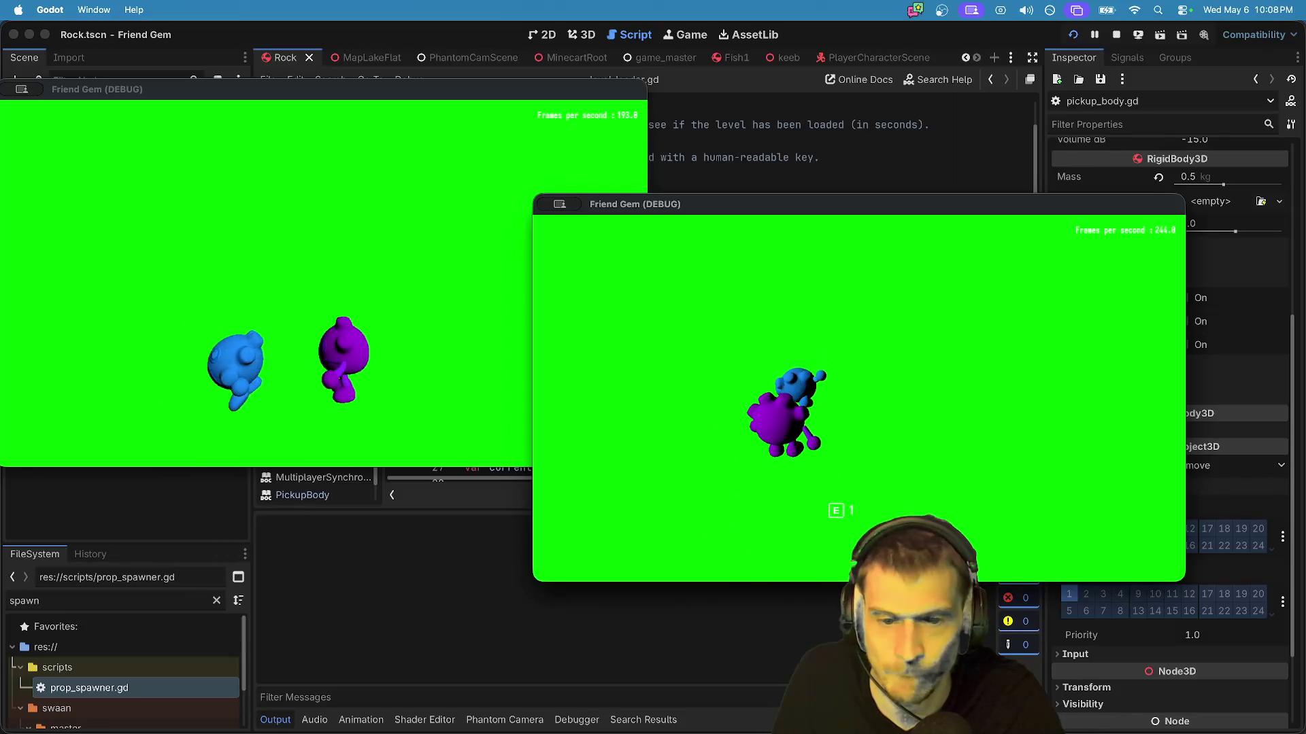
Step: Launch QuickTime Player via system search and close the movie it opens
{"action": "key", "text": "super+space"}
{"action": "type", "text": "quick"}
{"action": "key", "text": "Return"}
{"action": "key", "text": "super+w"}
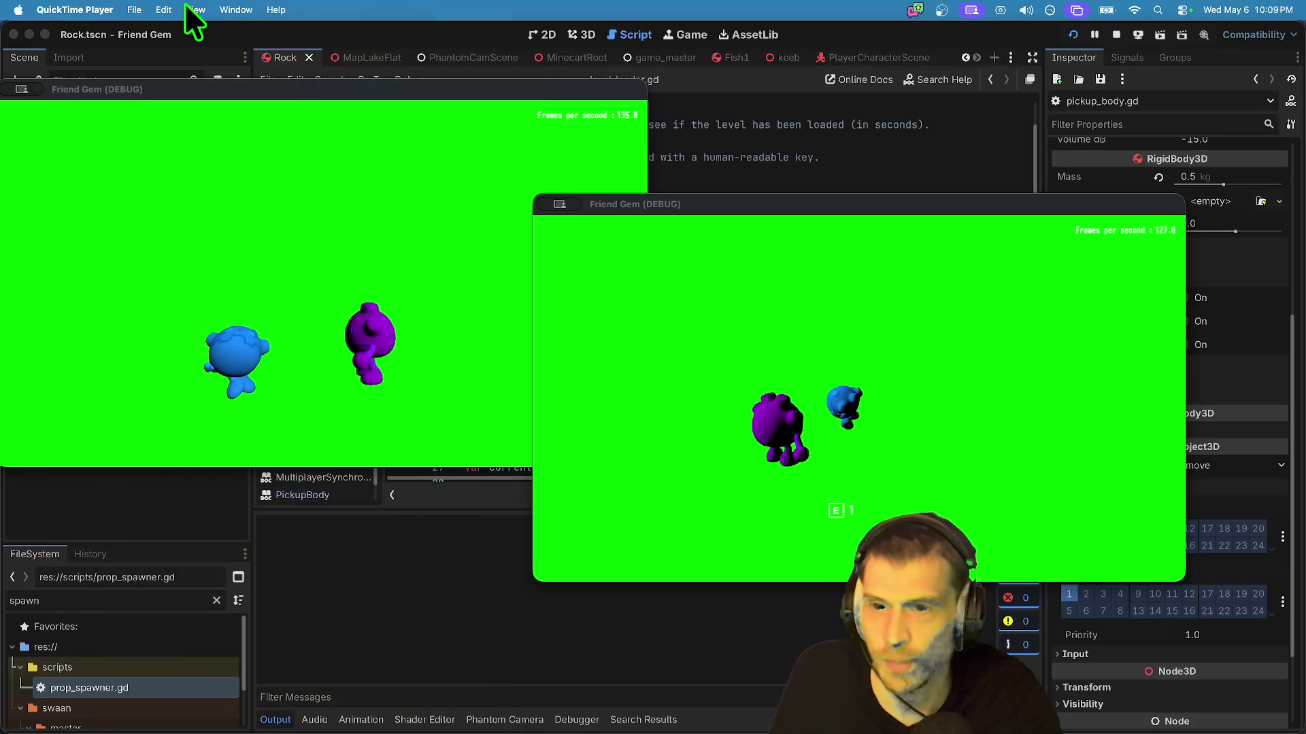
Step: Record the screen in a narrow capture area over the left window's blue blob
{"action": "left_click", "coordinate": [136, 11]}
{"action": "left_click", "coordinate": [141, 63]}
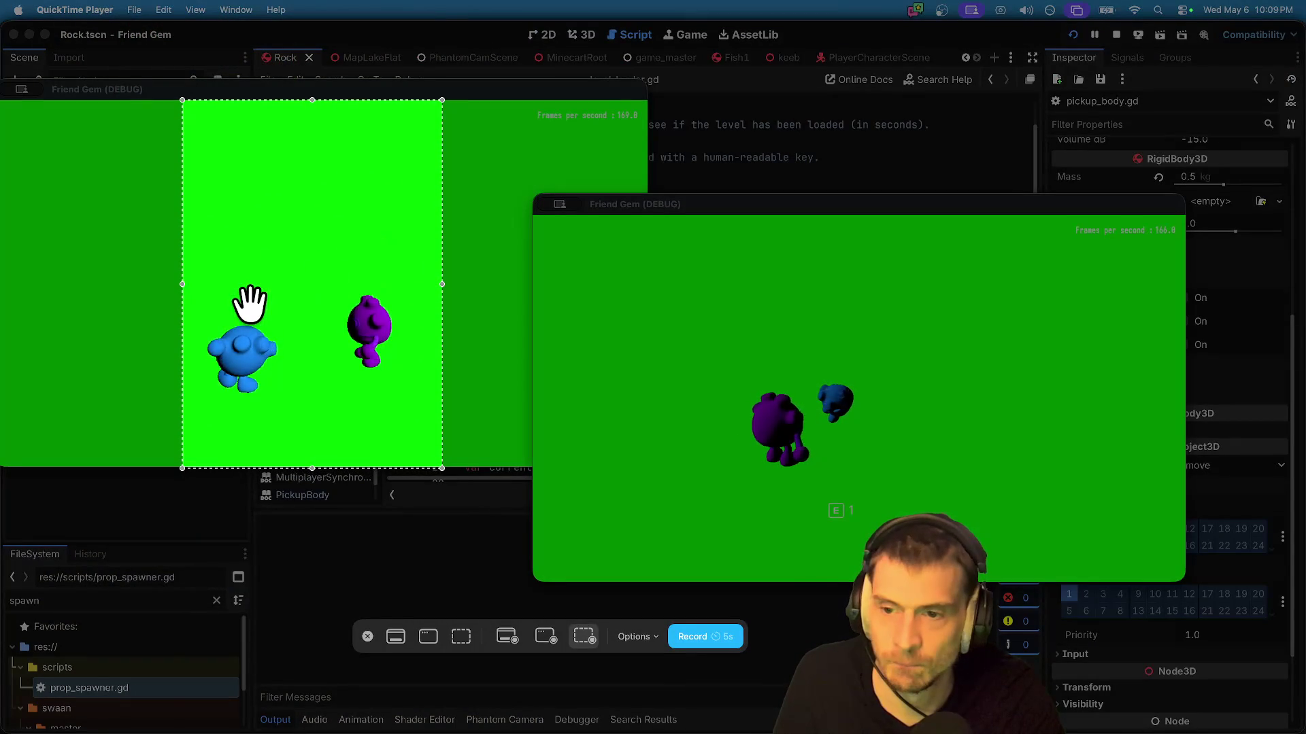
{"action": "left_click_drag", "start_coordinate": [442, 284], "coordinate": [400, 284]}
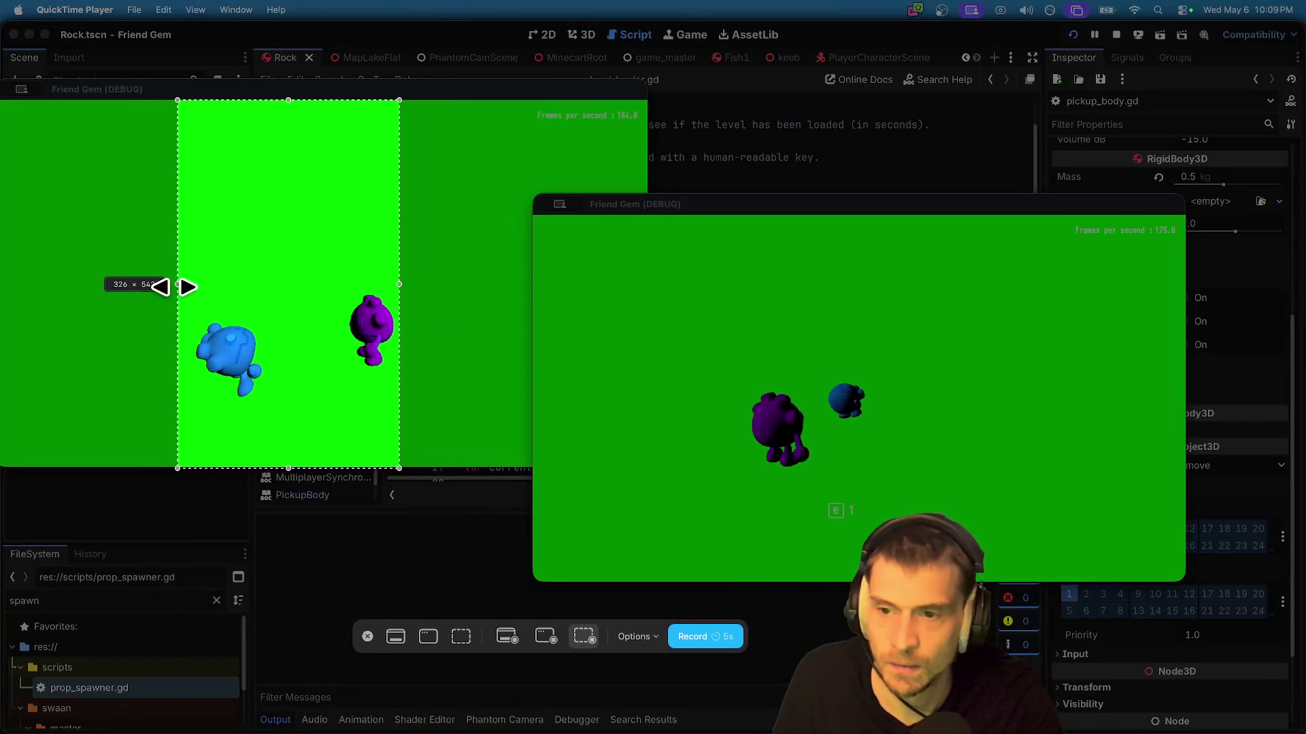
{"action": "left_click_drag", "start_coordinate": [279, 300], "coordinate": [259, 295]}
{"action": "key", "text": "Return"}
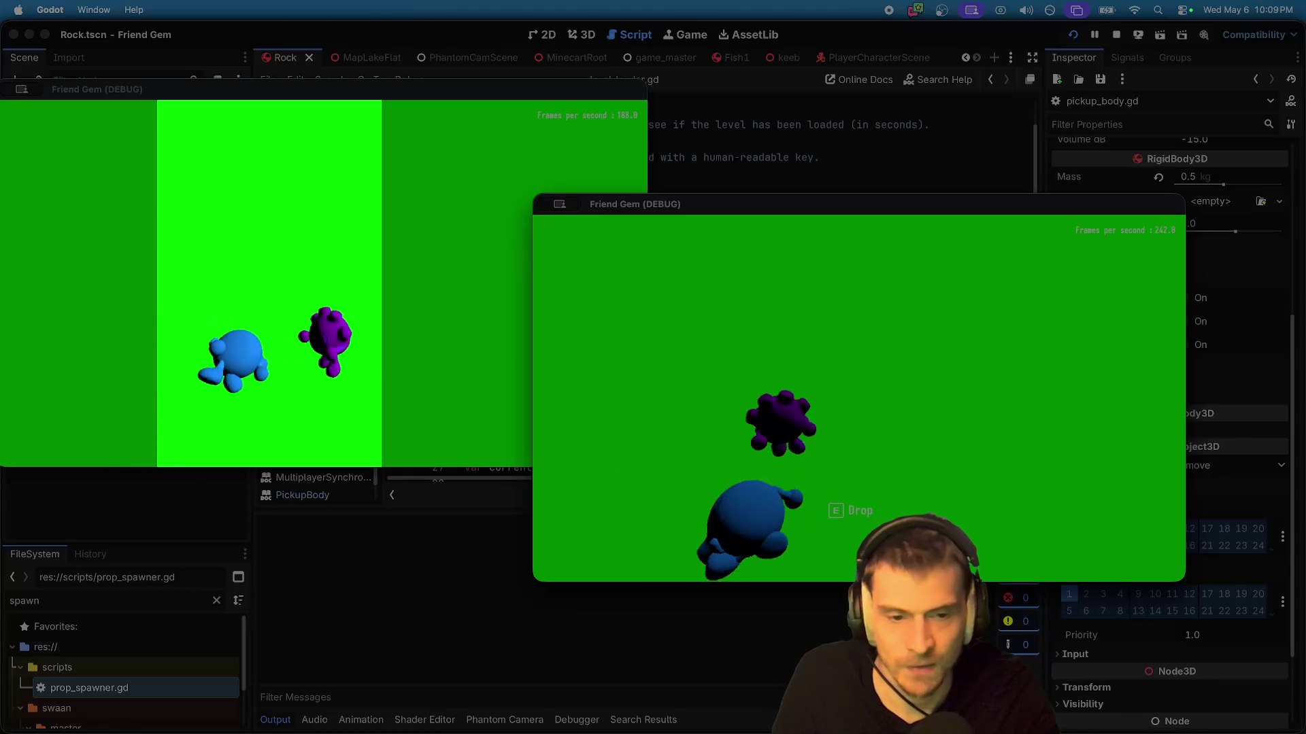
Step: Move the blobs in the left Friend Gem window, then switch to QuickTime to stop recording
{"action": "left_click", "coordinate": [585, 326]}
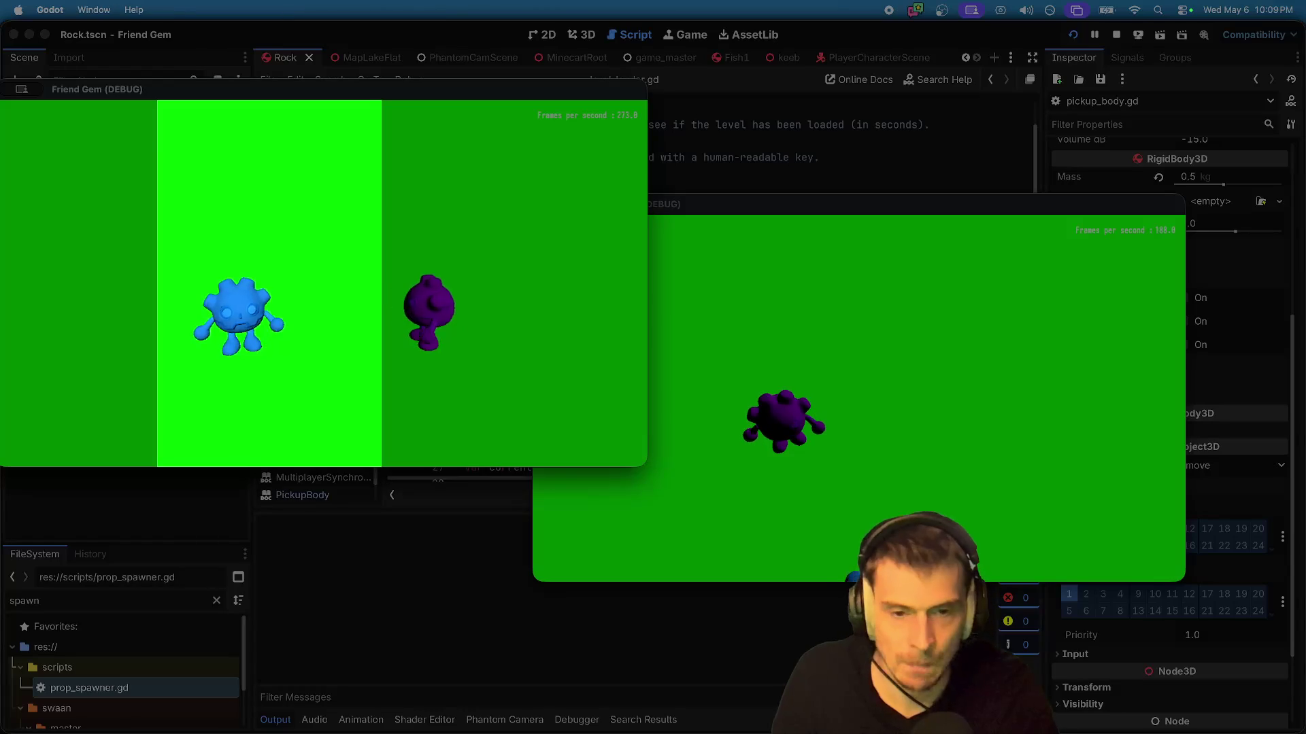
{"action": "key", "text": "super+Tab"}
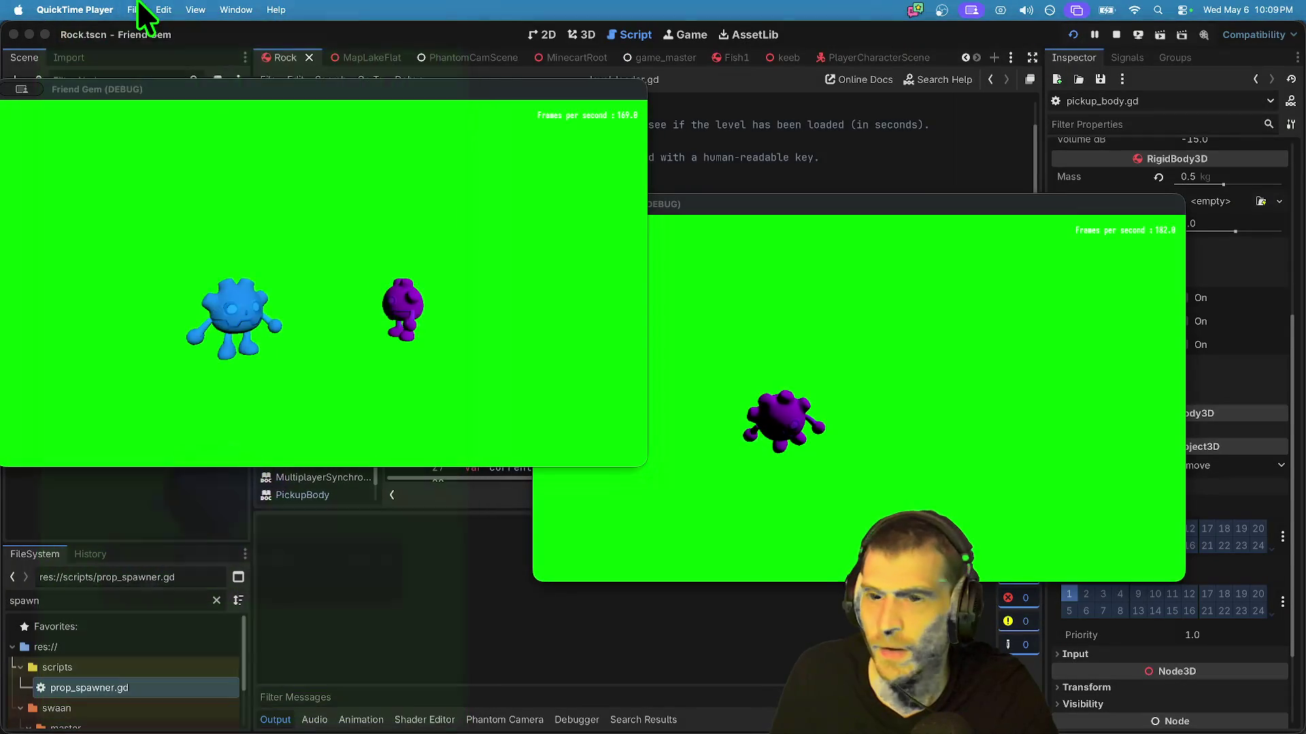
Step: Start a new QuickTime screen recording of the same selected area of the left game window
{"action": "left_click", "coordinate": [135, 9]}
{"action": "left_click", "coordinate": [161, 68]}
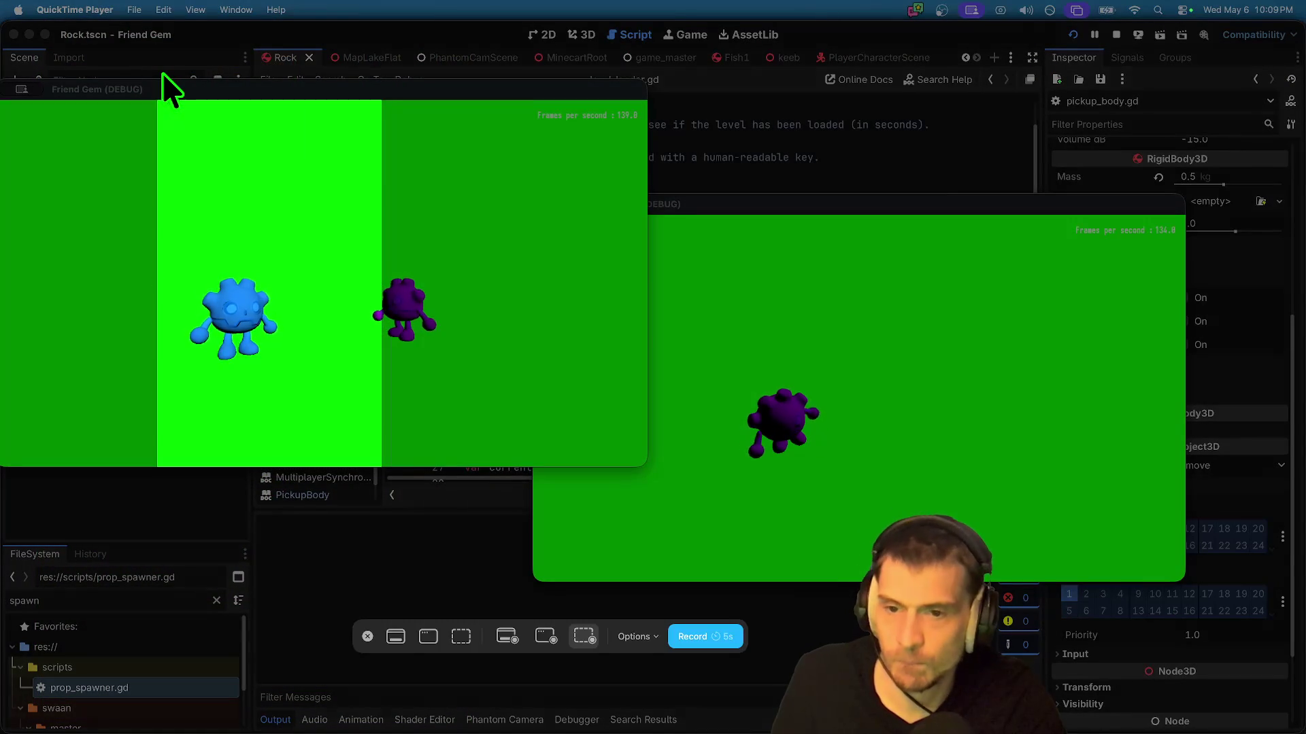
{"action": "left_click", "coordinate": [826, 300]}
Step: Play both blobs by alternating control between the right and left Friend Gem windows
{"action": "left_click", "coordinate": [826, 300]}
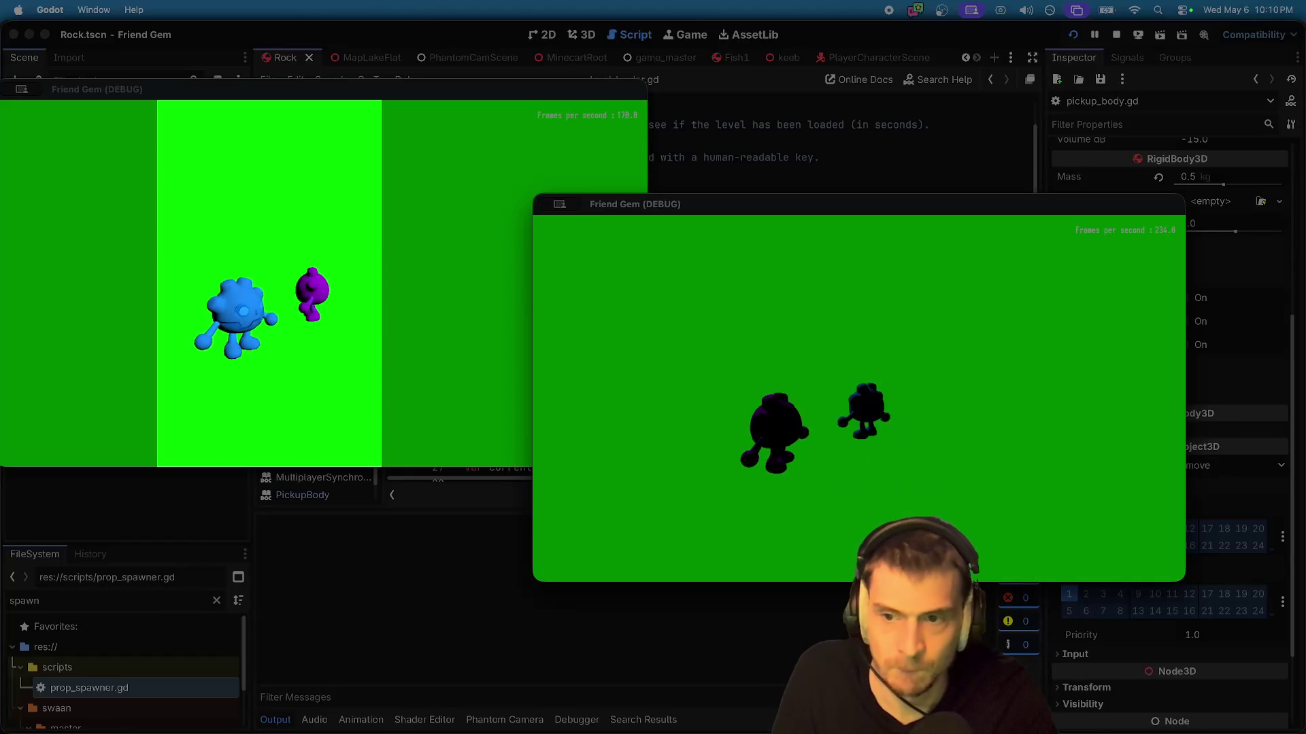
{"action": "key", "text": "super+Tab"}
{"action": "left_click", "coordinate": [360, 371]}
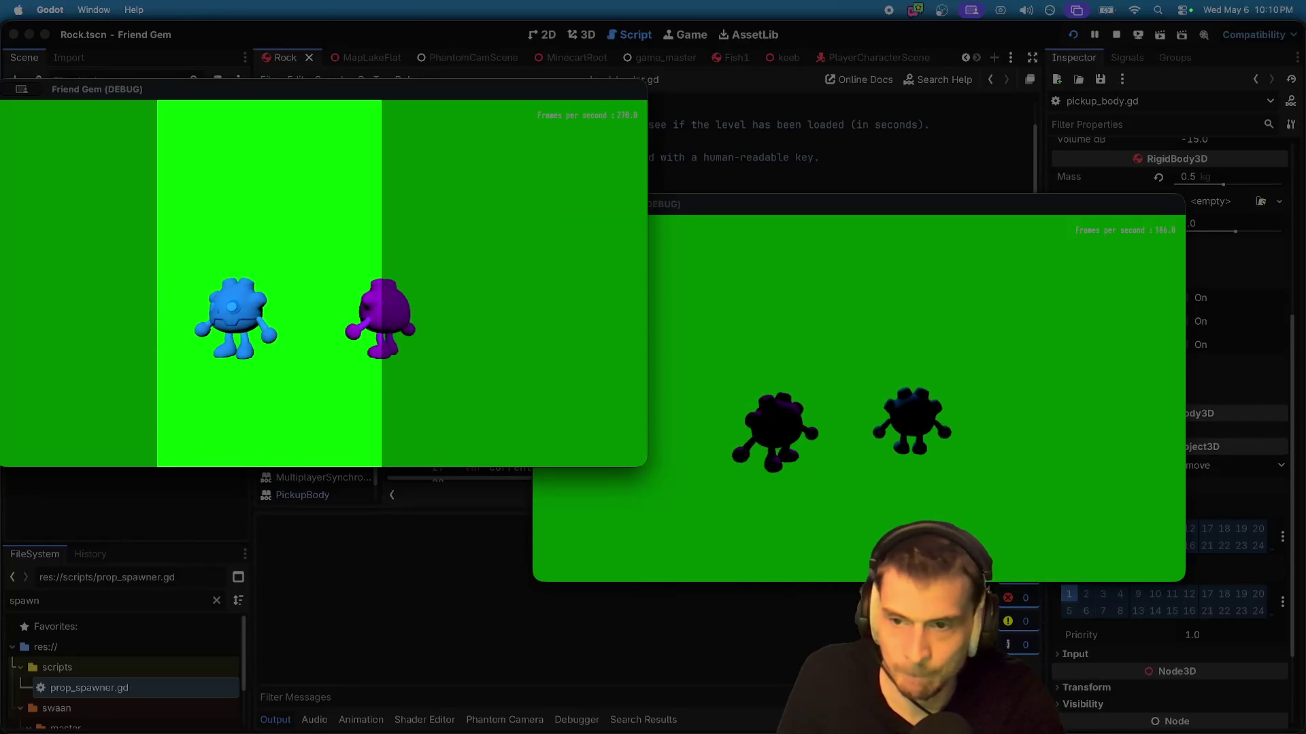
{"action": "left_click", "coordinate": [670, 317]}
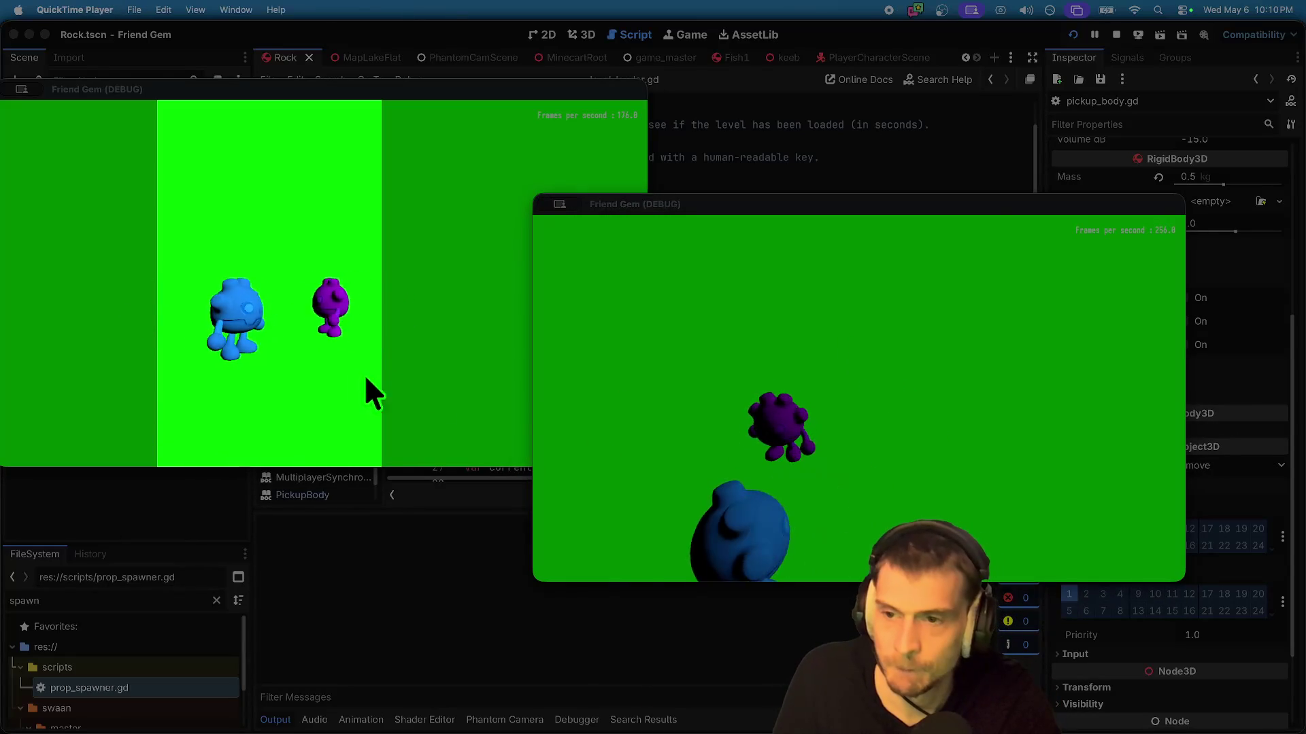
{"action": "left_click", "coordinate": [437, 394]}
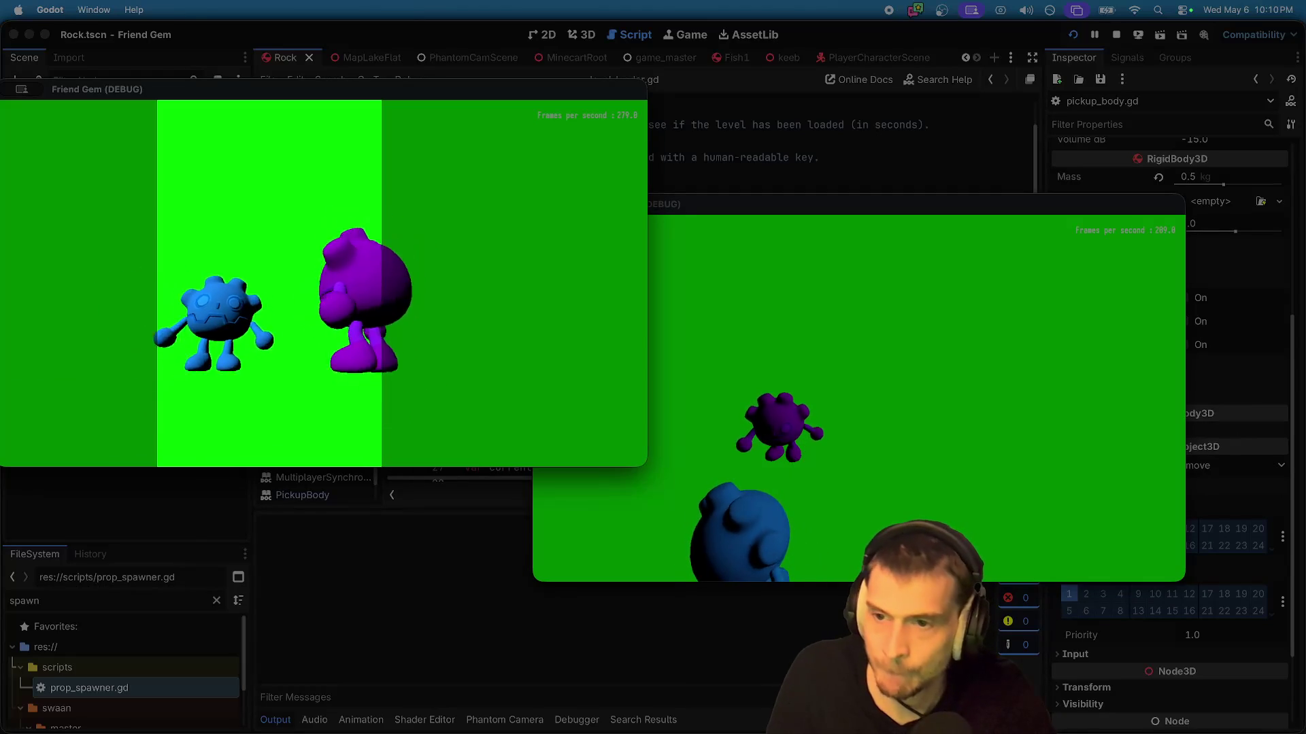
{"action": "key", "text": "super+Tab"}
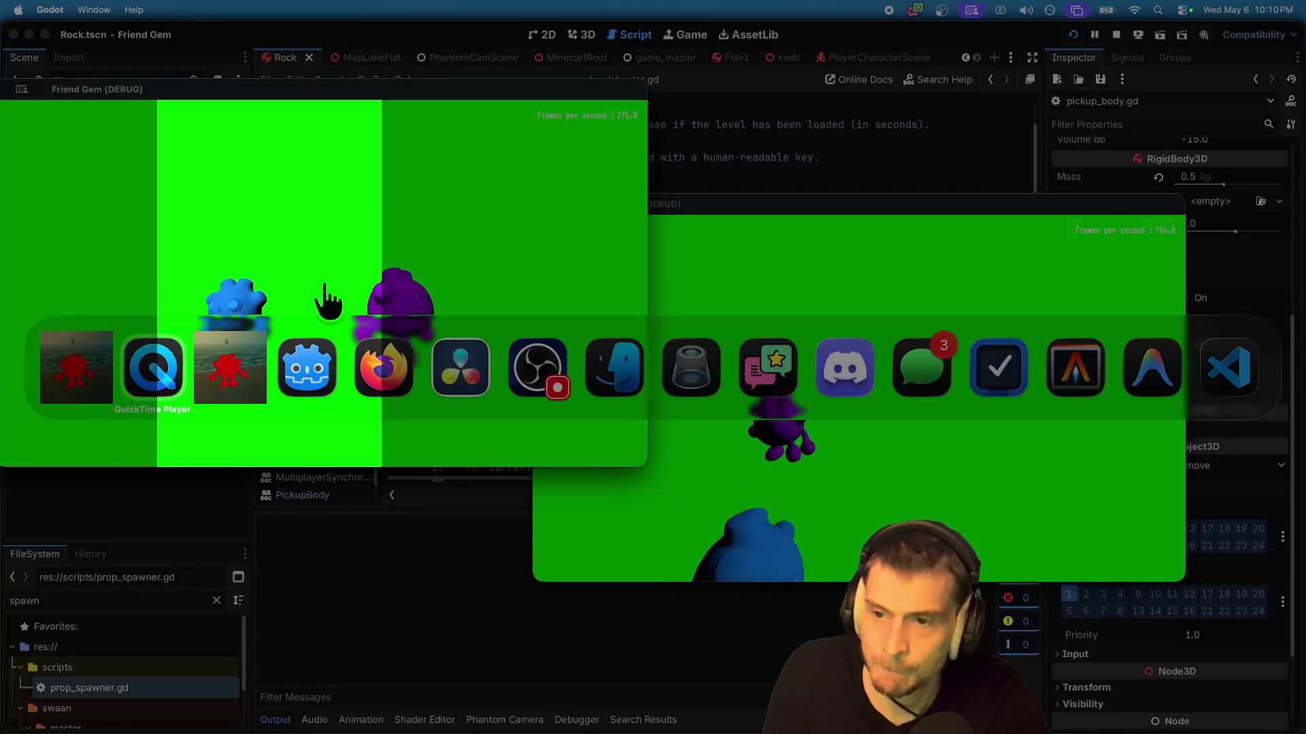
{"action": "left_click", "coordinate": [655, 310]}
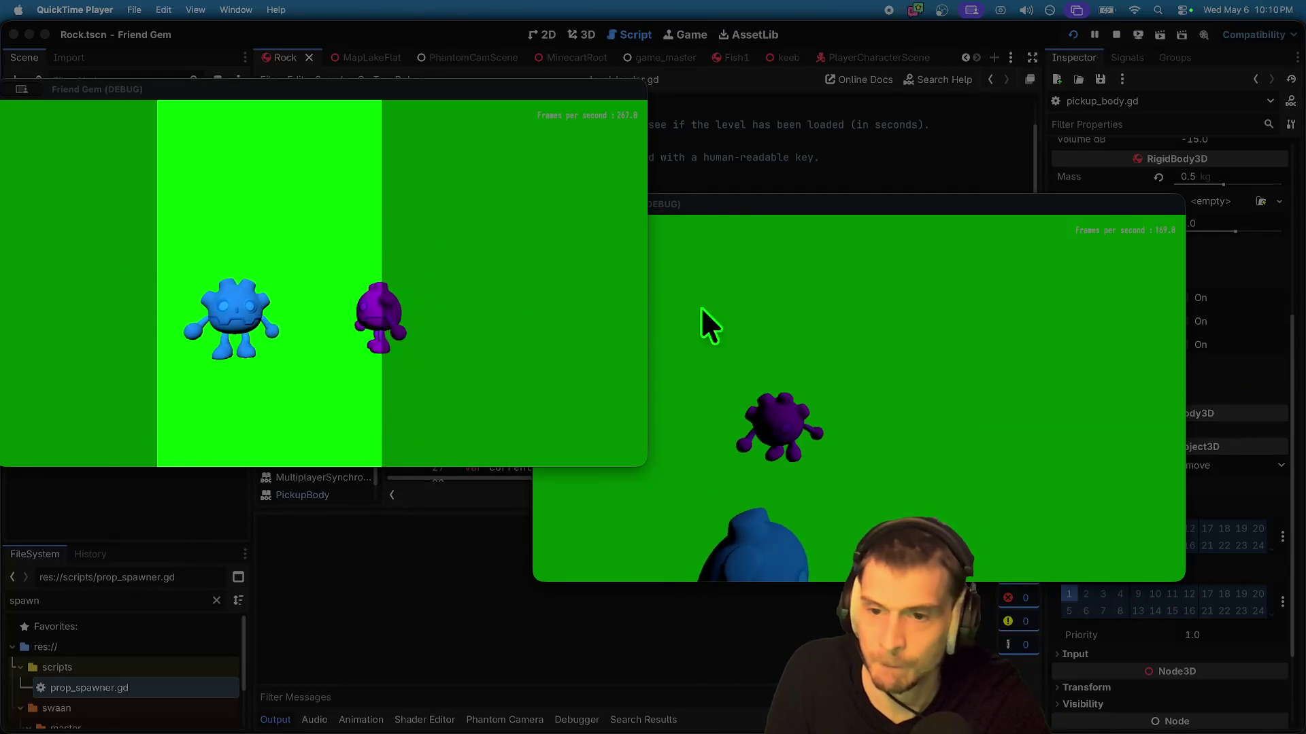
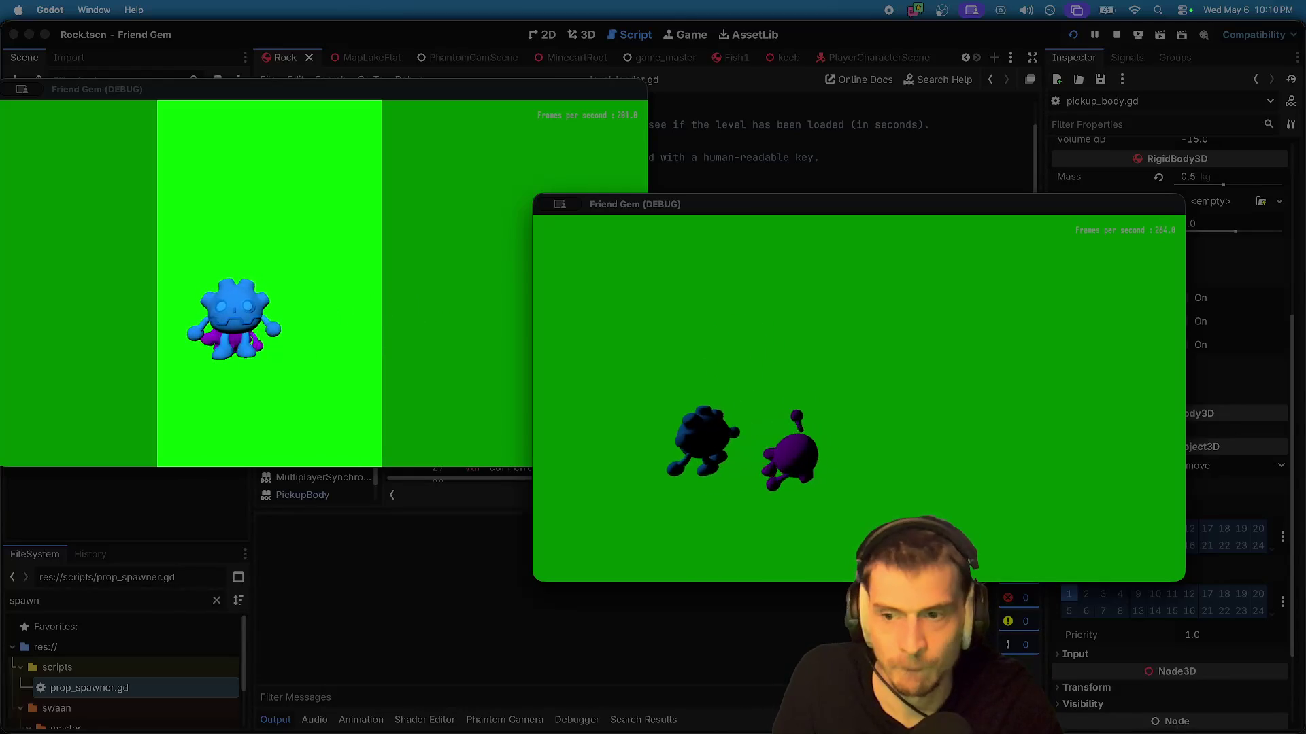
Step: Stop the macOS screen recording and play it back in QuickTime to check it
{"action": "key", "text": "super+Tab"}
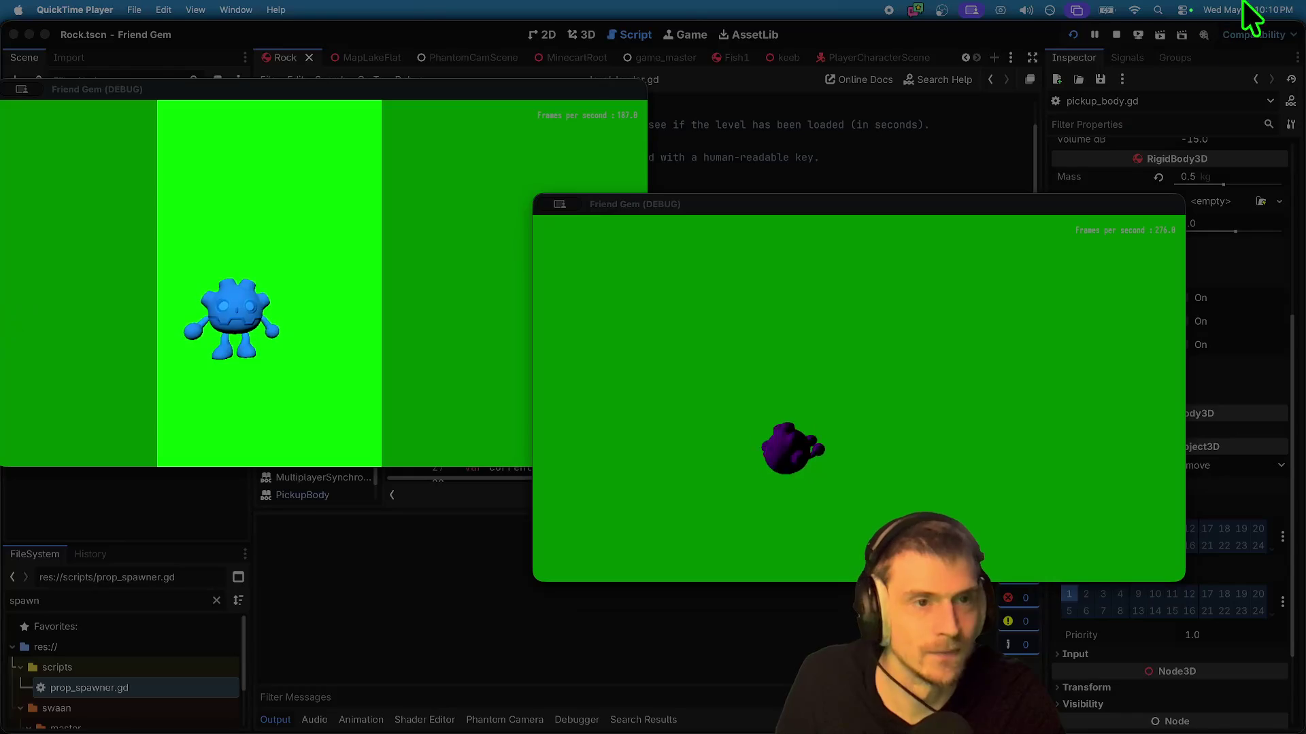
{"action": "left_click", "coordinate": [888, 10]}
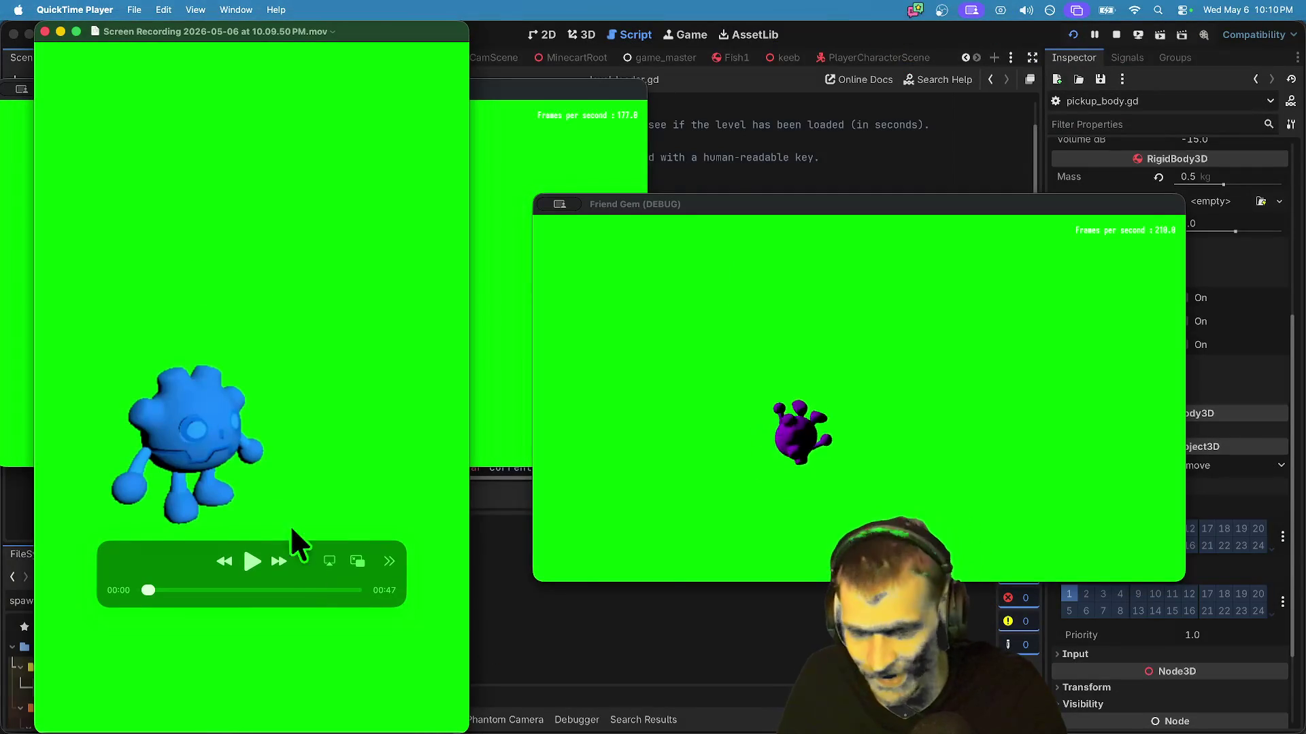
{"action": "left_click", "coordinate": [325, 590]}
{"action": "key", "text": "space"}
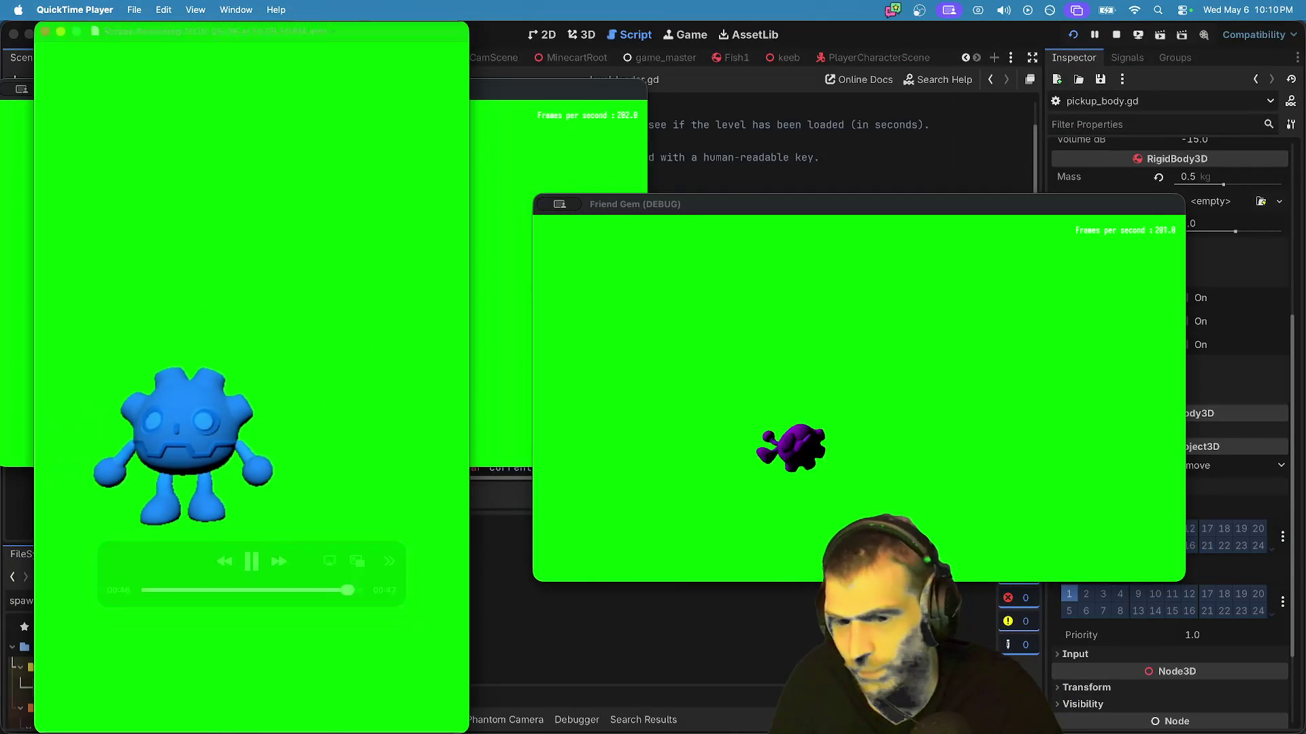
{"action": "key", "text": "super+q"}
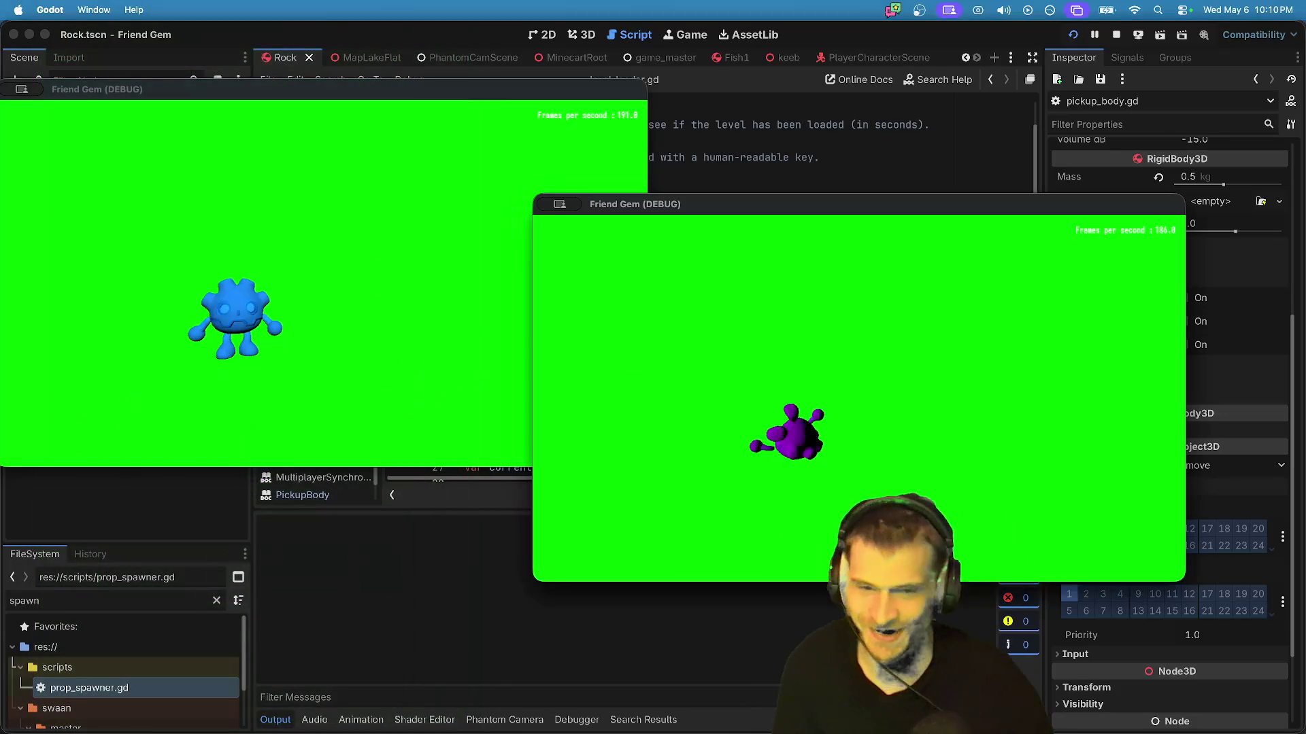
Step: Close both Friend Gem (DEBUG) game windows
{"action": "key", "text": "super+q"}
{"action": "left_click", "coordinate": [320, 283]}
{"action": "key", "text": "super+q"}
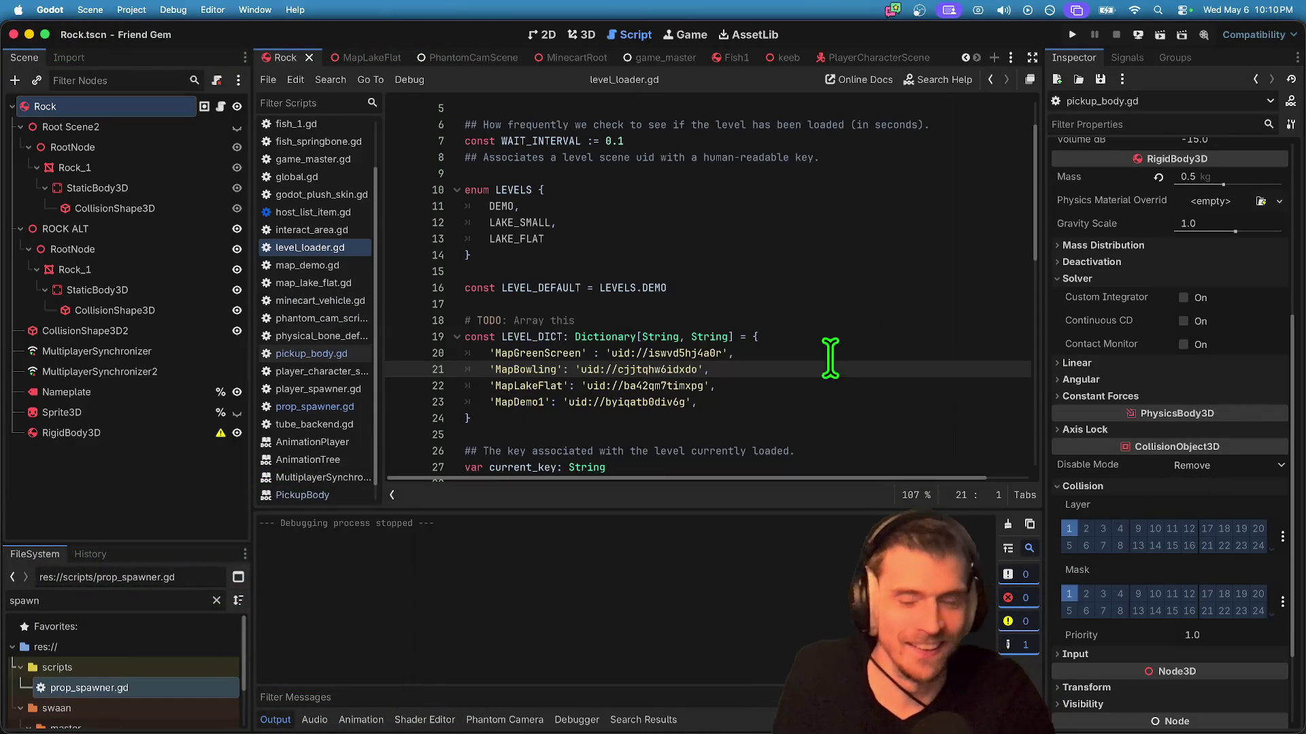
{"action": "key", "text": "super+Tab"}
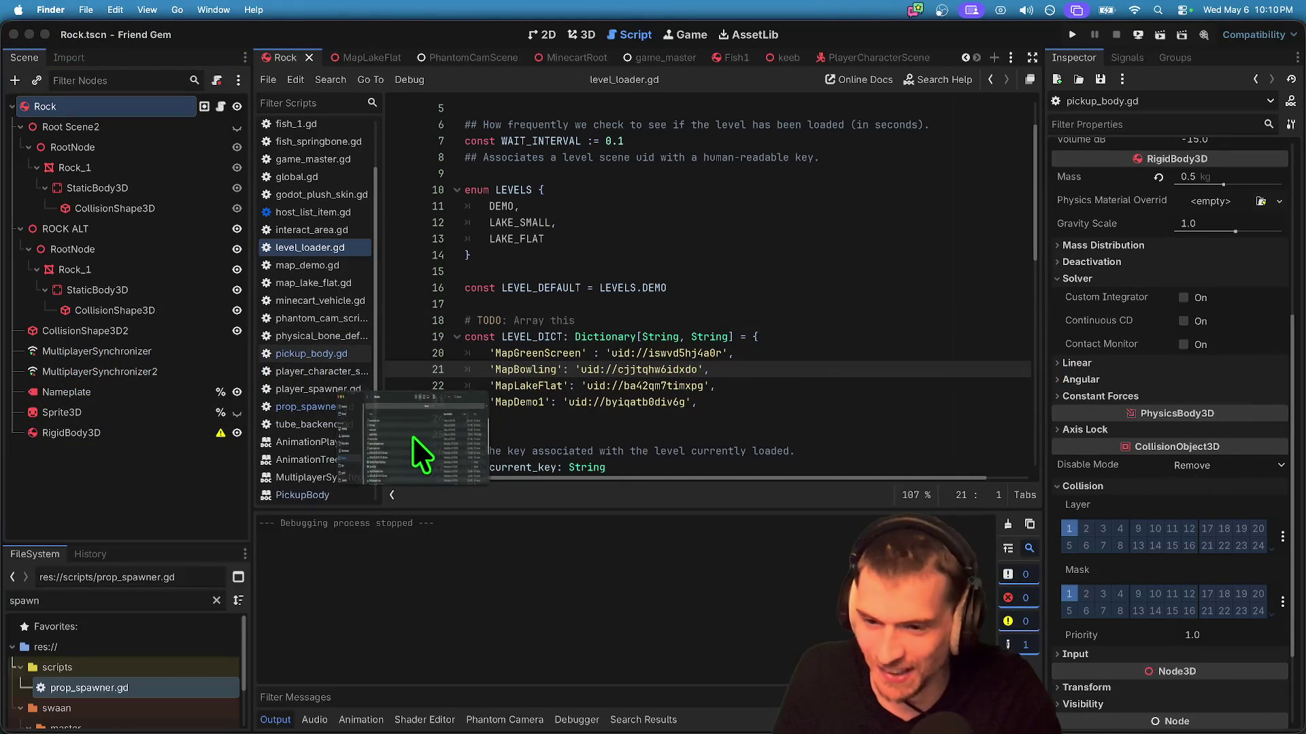
Step: Rename the newest screen recording on the Desktop to green.mov
{"action": "double_click", "coordinate": [426, 466]}
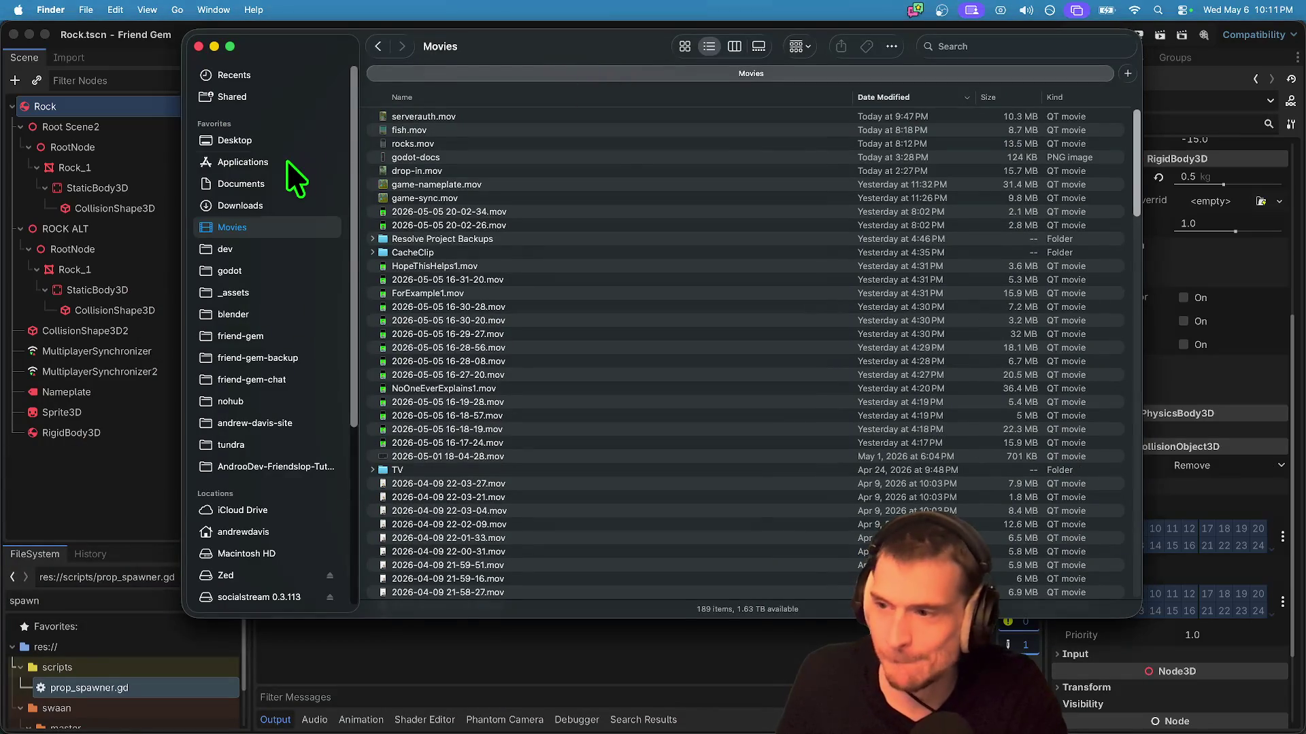
{"action": "left_click", "coordinate": [287, 162]}
{"action": "left_click", "coordinate": [237, 139]}
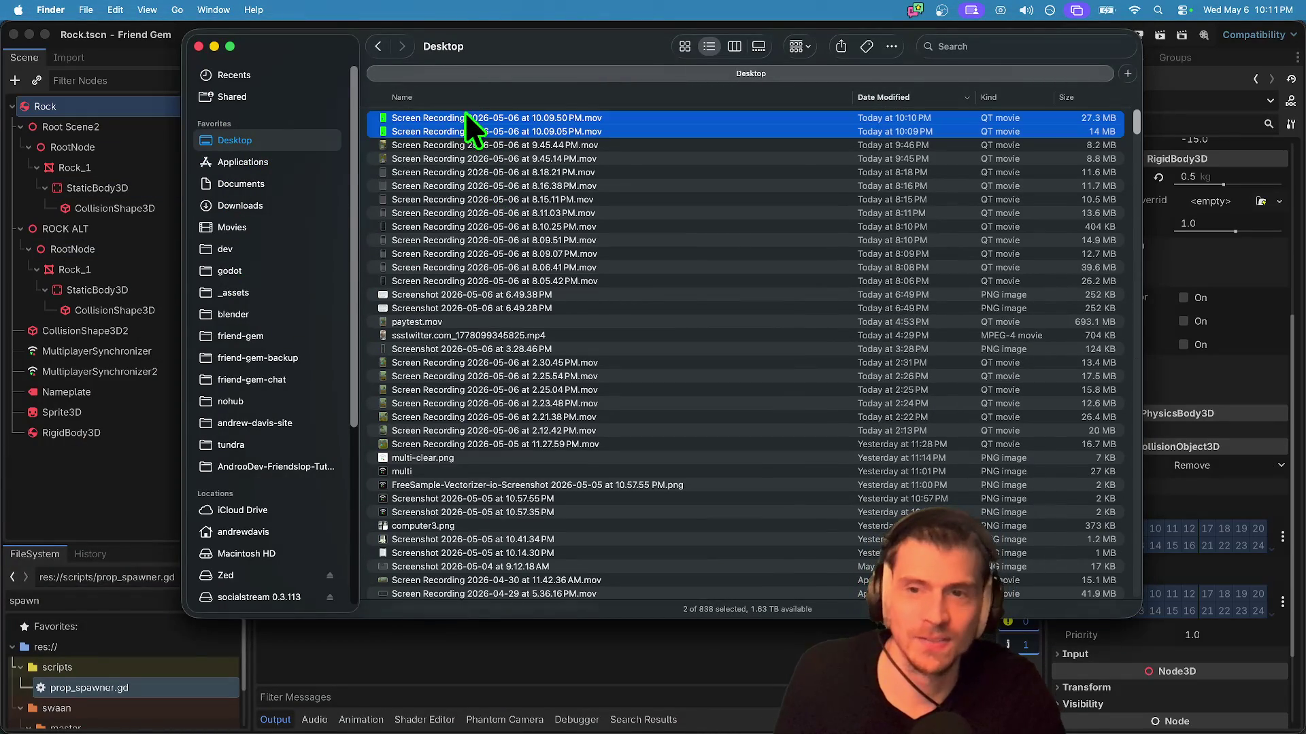
{"action": "left_click", "coordinate": [444, 114]}
{"action": "key", "text": "Return"}
{"action": "type", "text": "green"}
{"action": "key", "text": "super+Tab"}
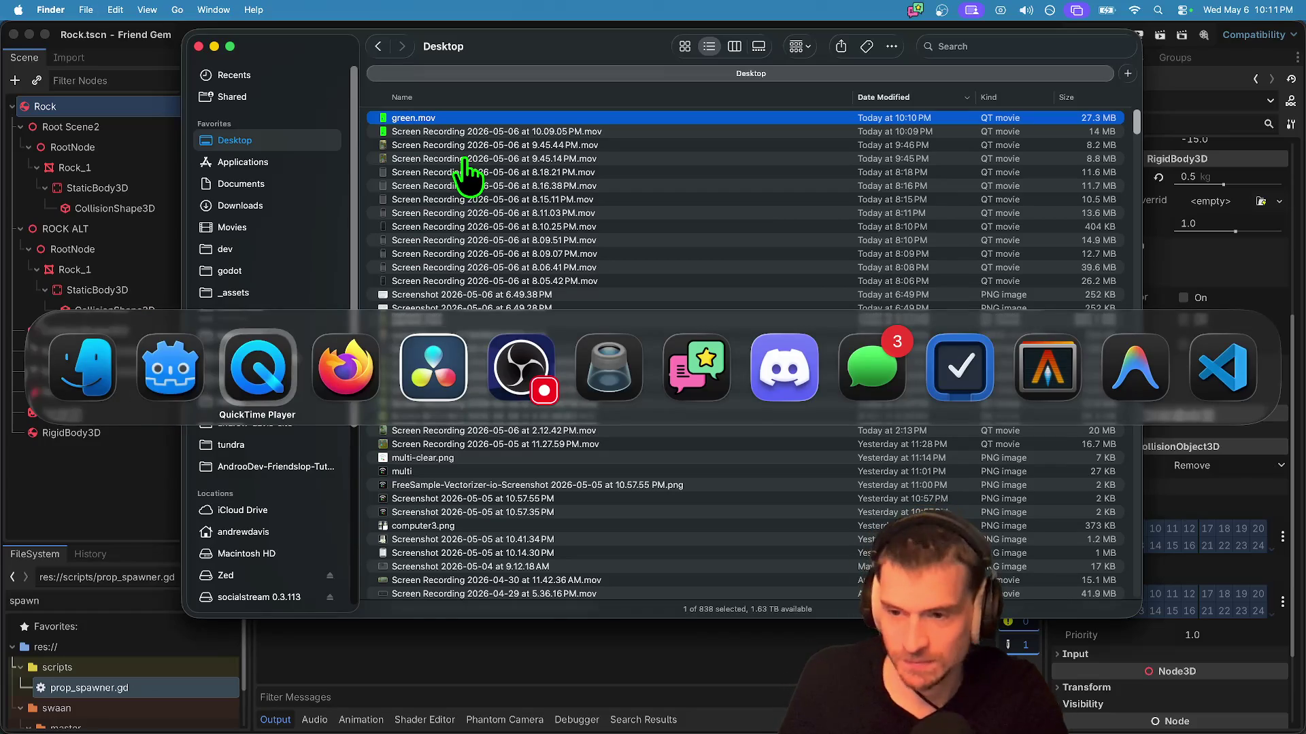
Step: Move green.mov into the Movies folder and bring DaVinci Resolve forward
{"action": "mouse_move", "coordinate": [433, 123]}
{"action": "left_mouse_down"}
{"action": "mouse_move", "coordinate": [269, 238]}
{"action": "mouse_move", "coordinate": [274, 224]}
{"action": "left_mouse_up"}
{"action": "mouse_move", "coordinate": [577, 694]}
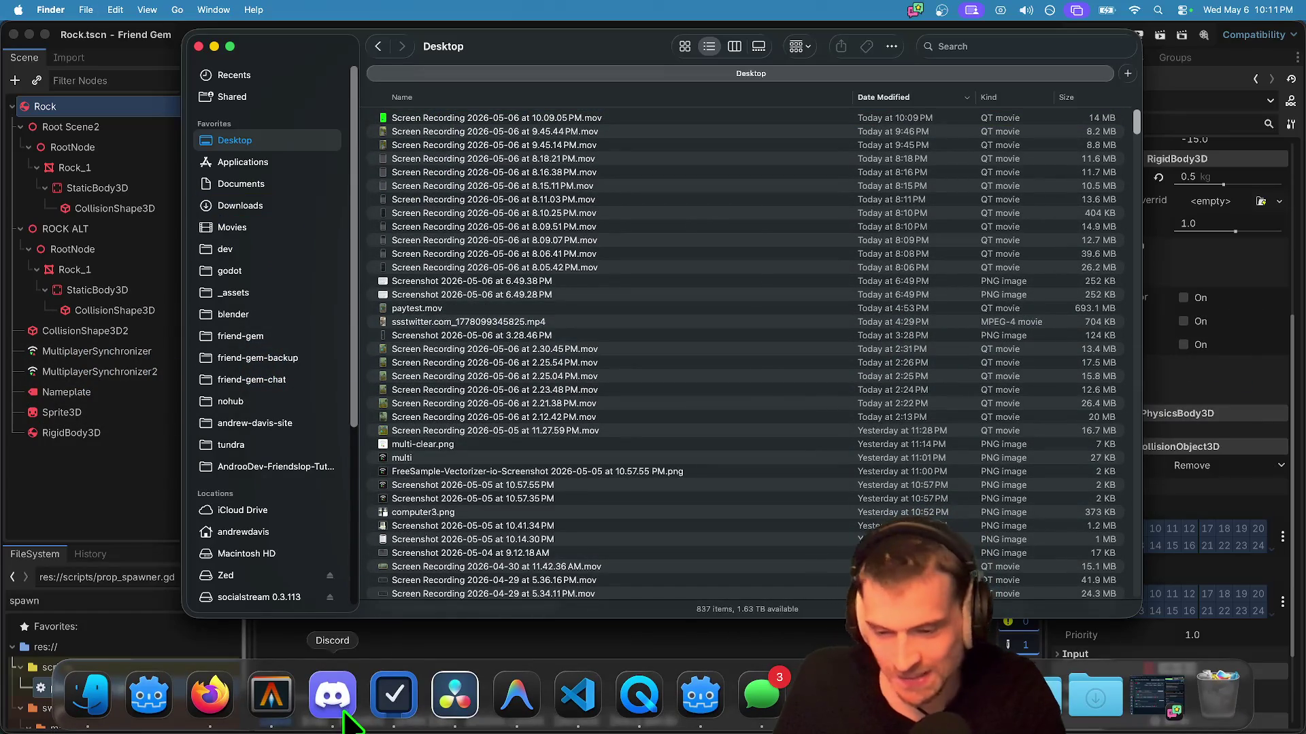
{"action": "left_click", "coordinate": [455, 693]}
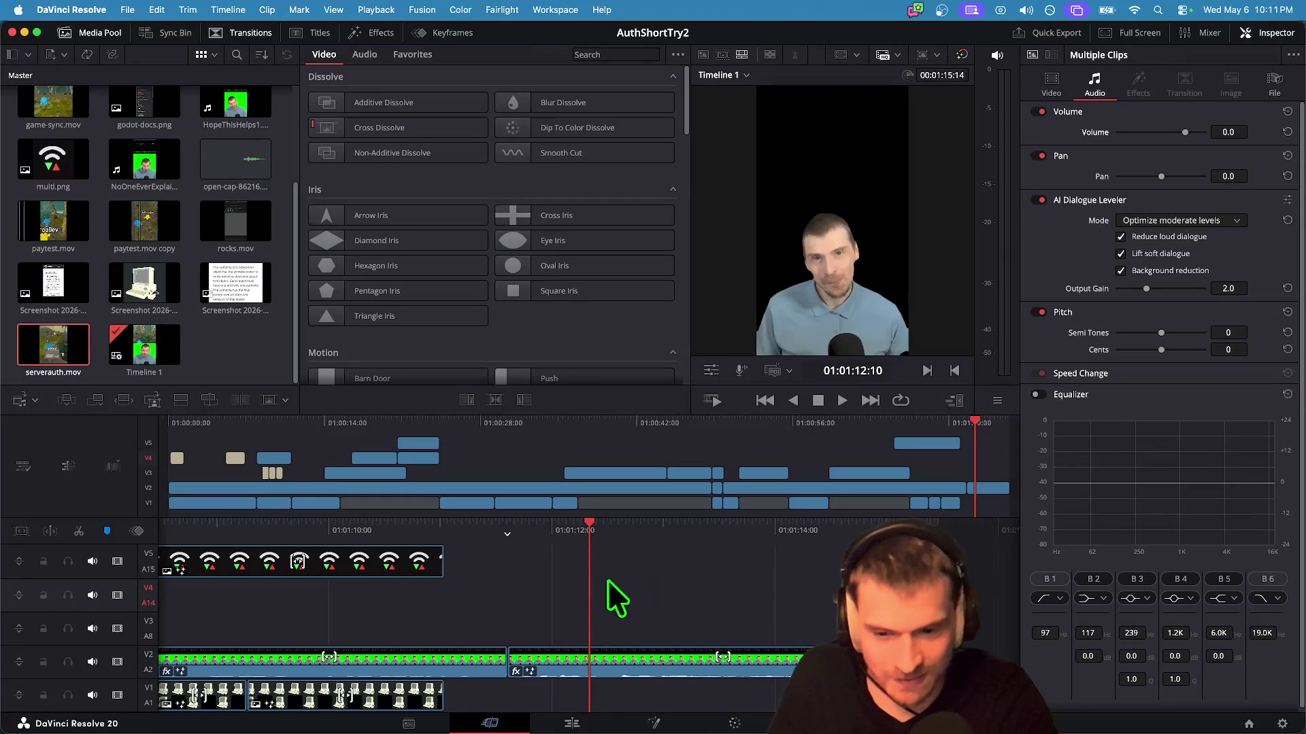
Step: Import green.mov from the Movies folder into the Media Pool
{"action": "left_click", "coordinate": [230, 344]}
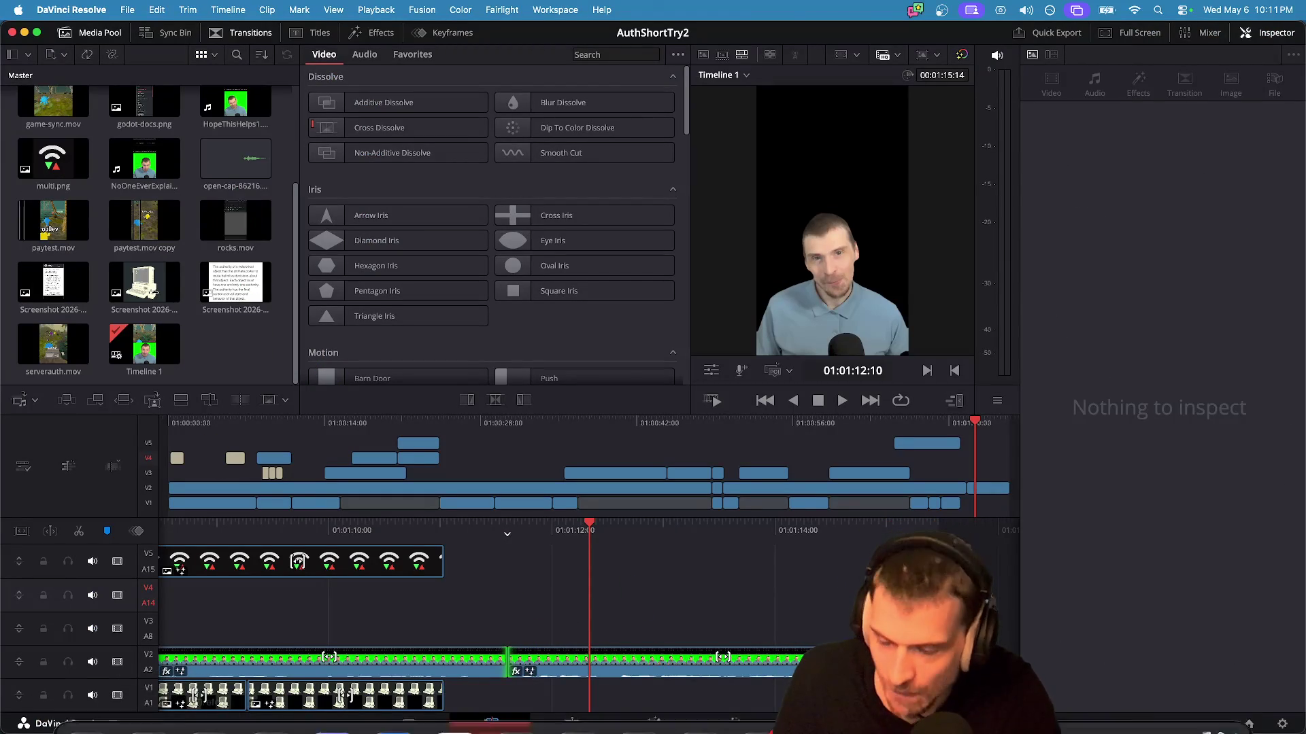
{"action": "mouse_move", "coordinate": [195, 716]}
{"action": "left_click", "coordinate": [92, 695]}
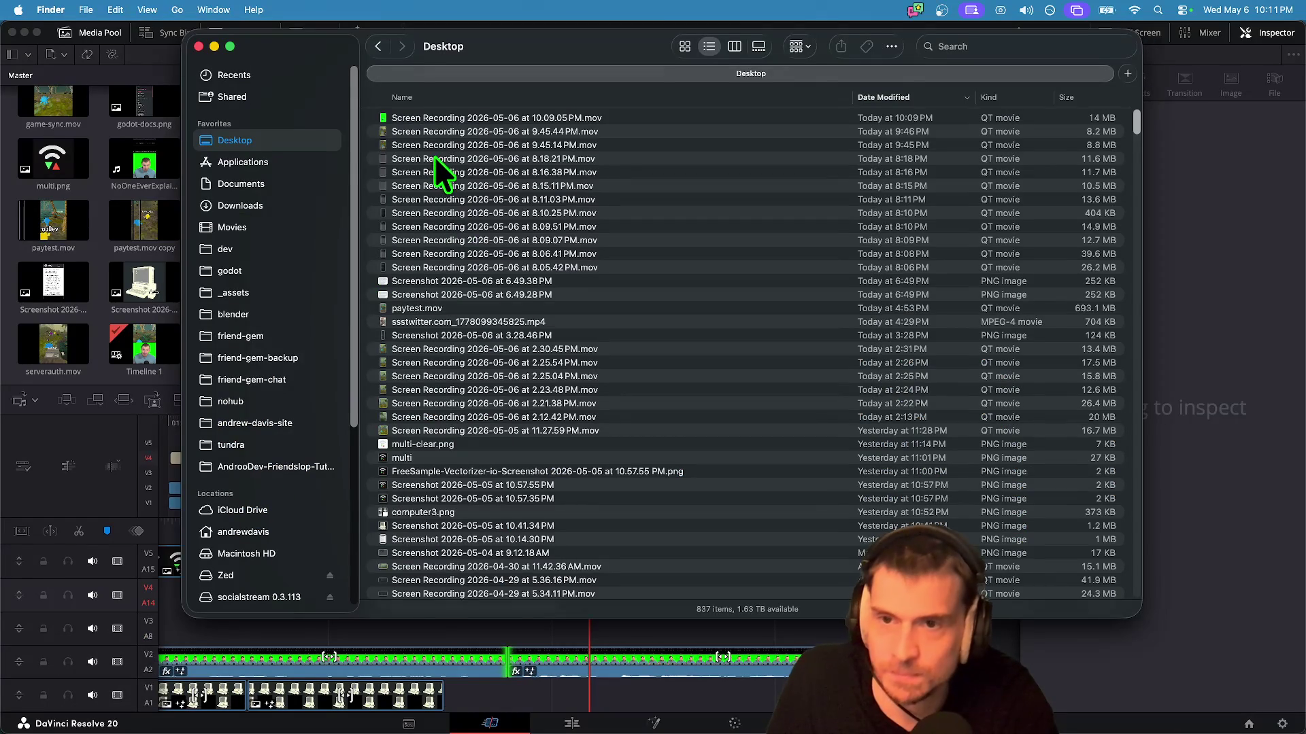
{"action": "left_click", "coordinate": [234, 226]}
{"action": "left_click_drag", "start_coordinate": [466, 61], "coordinate": [838, 53]}
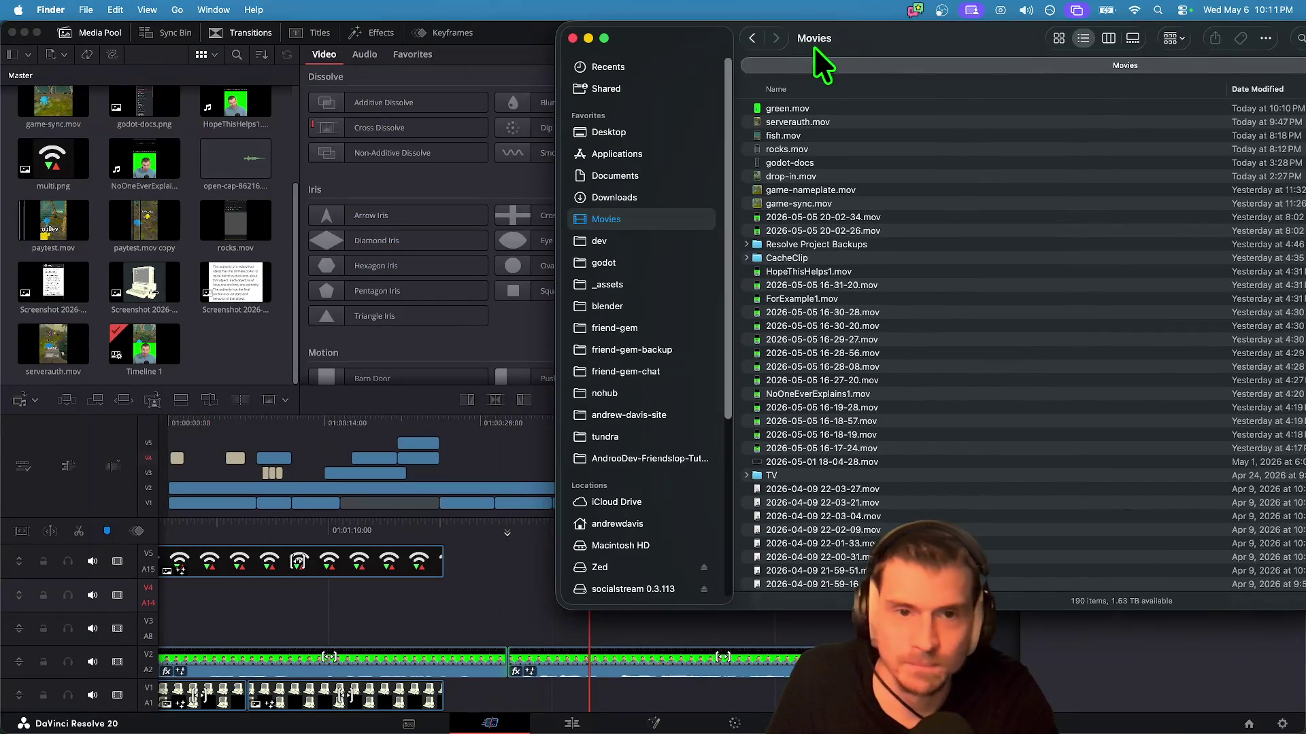
{"action": "mouse_move", "coordinate": [787, 109]}
{"action": "left_mouse_down"}
{"action": "mouse_move", "coordinate": [615, 153]}
{"action": "mouse_move", "coordinate": [228, 408]}
{"action": "mouse_move", "coordinate": [234, 370]}
{"action": "left_mouse_up"}
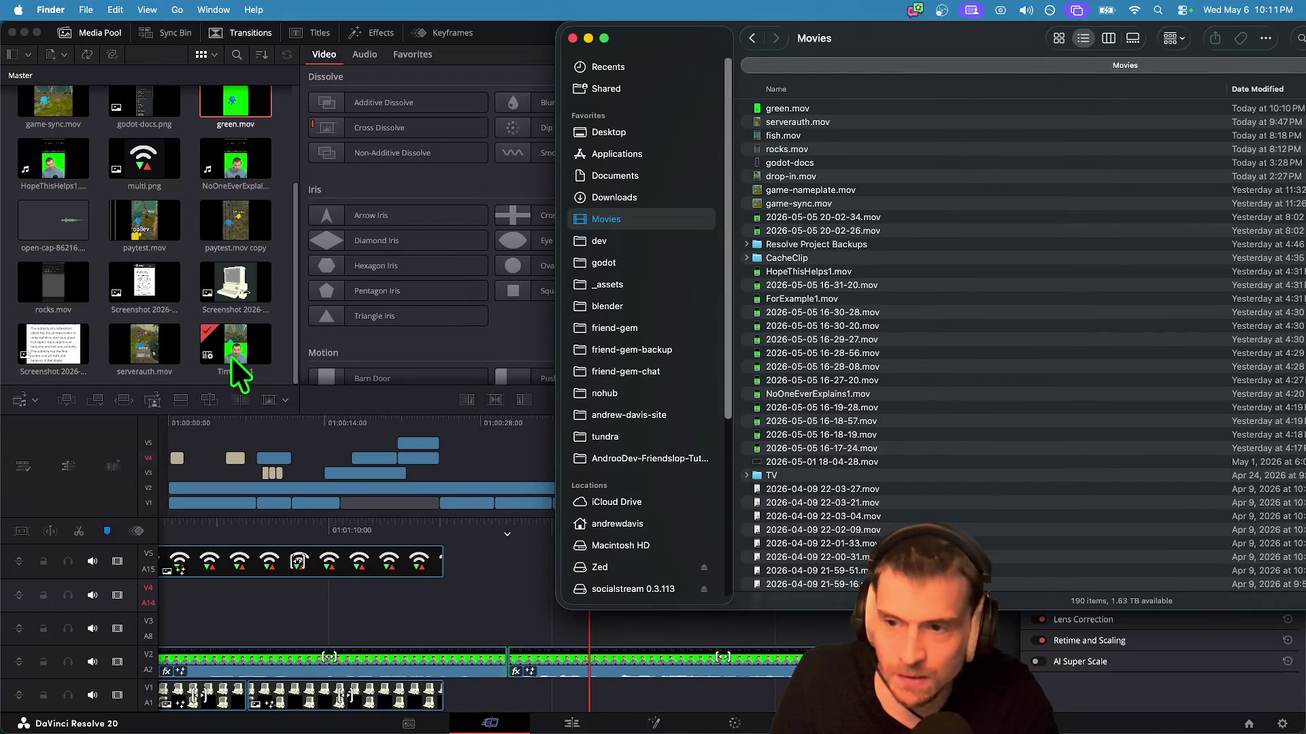
{"action": "left_click", "coordinate": [490, 136]}
{"action": "mouse_move", "coordinate": [235, 108]}
{"action": "left_mouse_down"}
{"action": "mouse_move", "coordinate": [481, 606]}
{"action": "mouse_move", "coordinate": [271, 585]}
{"action": "mouse_move", "coordinate": [178, 614]}
{"action": "mouse_move", "coordinate": [410, 618]}
{"action": "mouse_move", "coordinate": [315, 523]}
{"action": "mouse_move", "coordinate": [184, 102]}
{"action": "mouse_move", "coordinate": [201, 127]}
{"action": "left_mouse_up"}
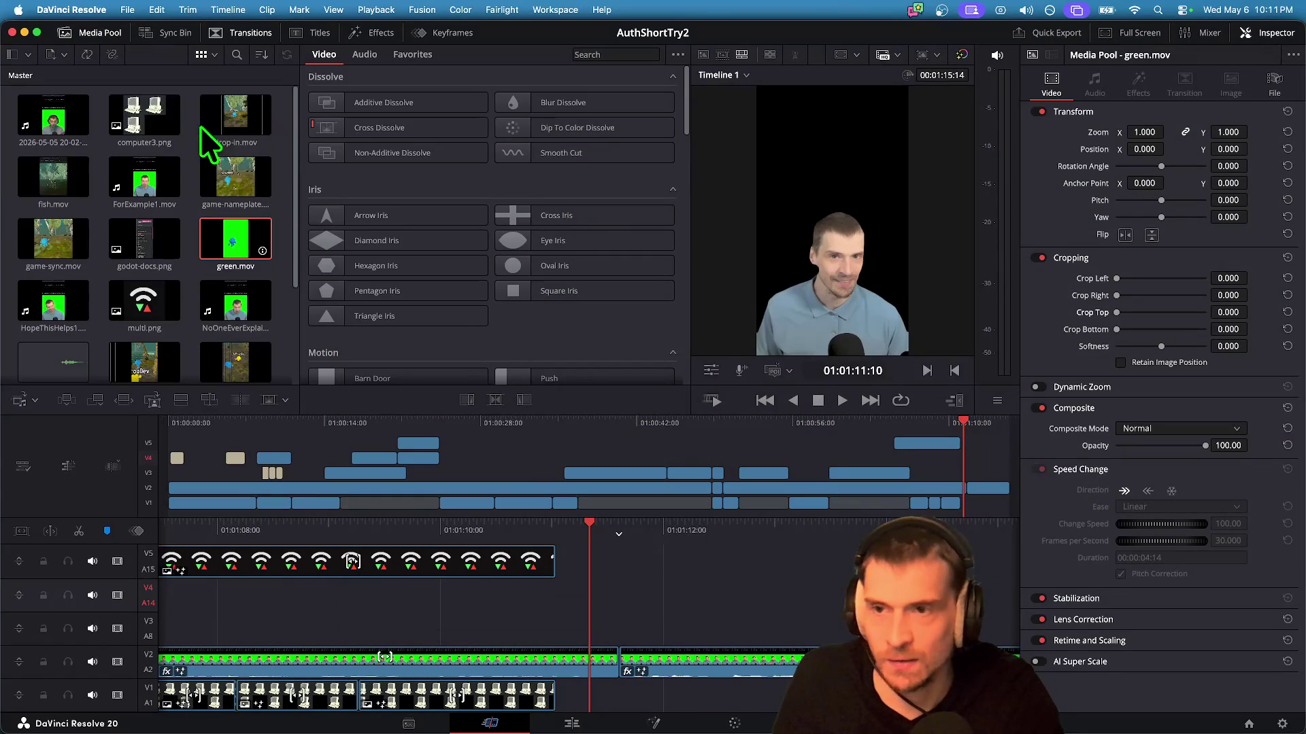
Step: Set green.mov's in-point to about 00:00:40:12, keeping roughly the last 7 seconds
{"action": "left_click", "coordinate": [234, 219]}
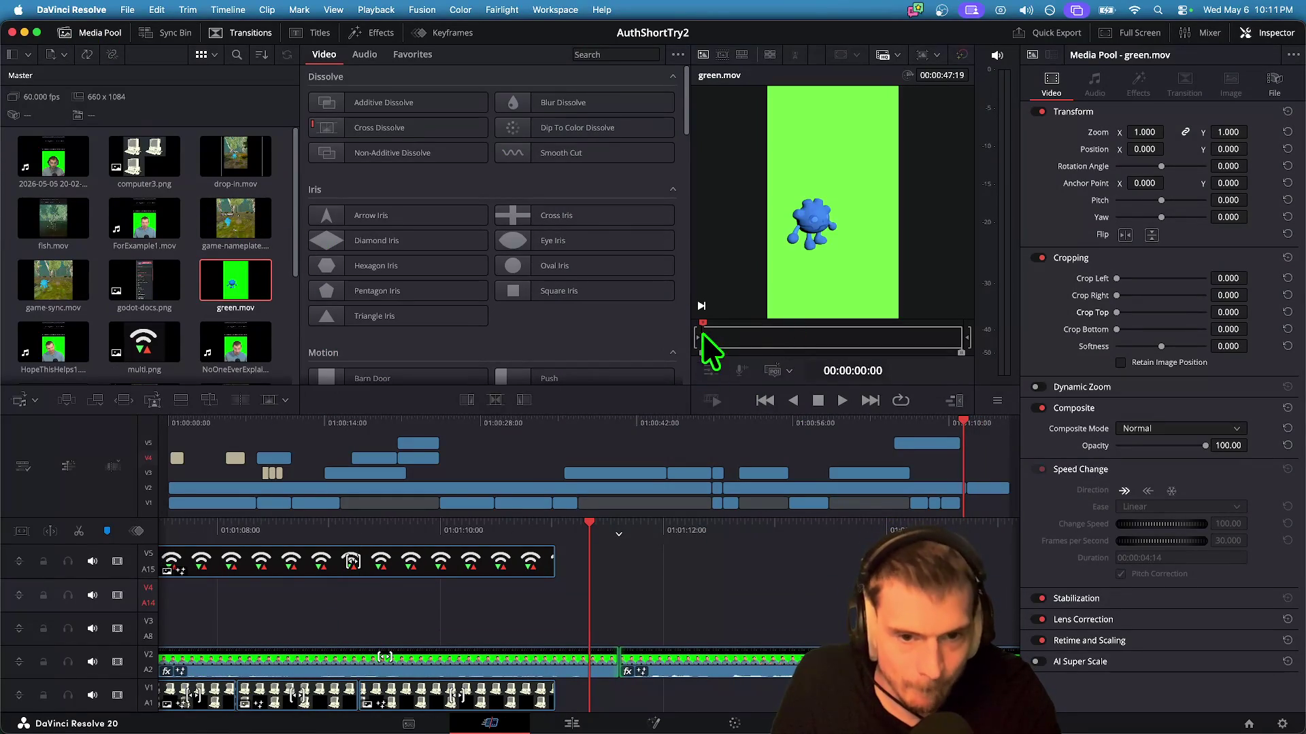
{"action": "left_click_drag", "start_coordinate": [704, 333], "coordinate": [825, 336]}
{"action": "left_click_drag", "start_coordinate": [702, 353], "coordinate": [923, 348]}
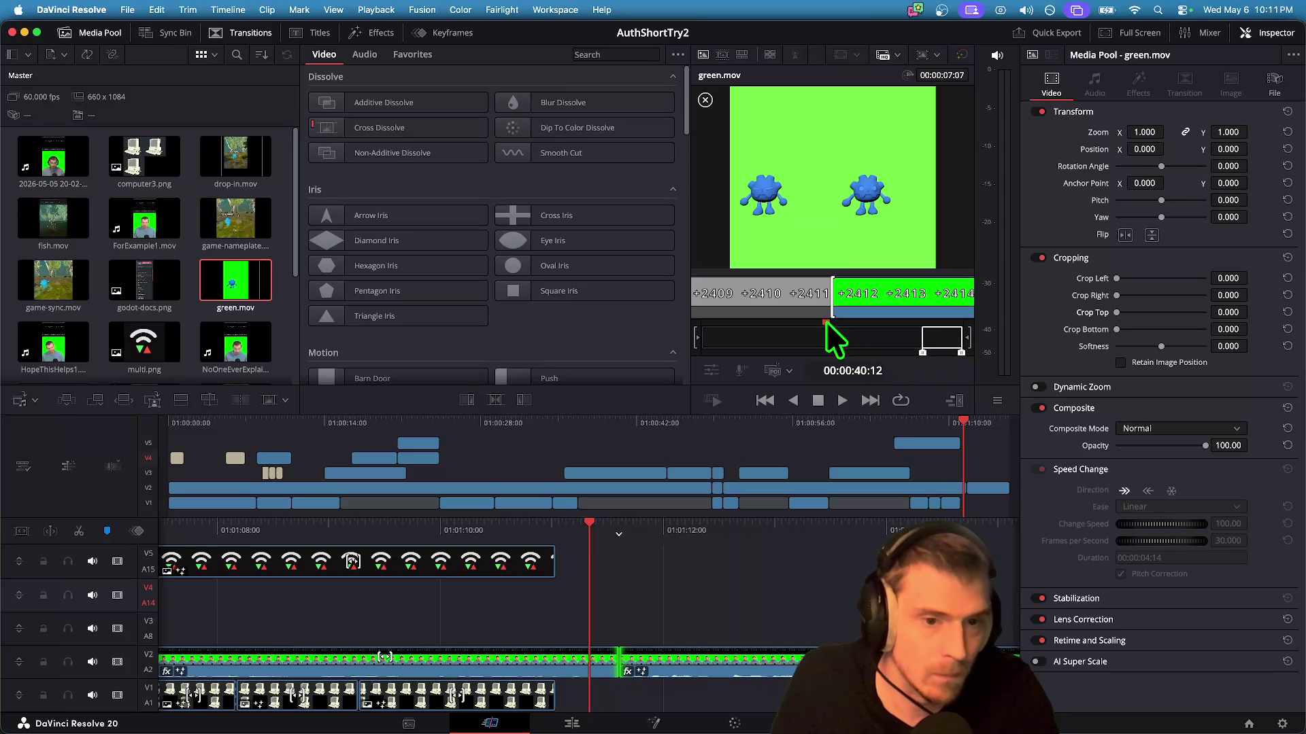
{"action": "left_click", "coordinate": [897, 325]}
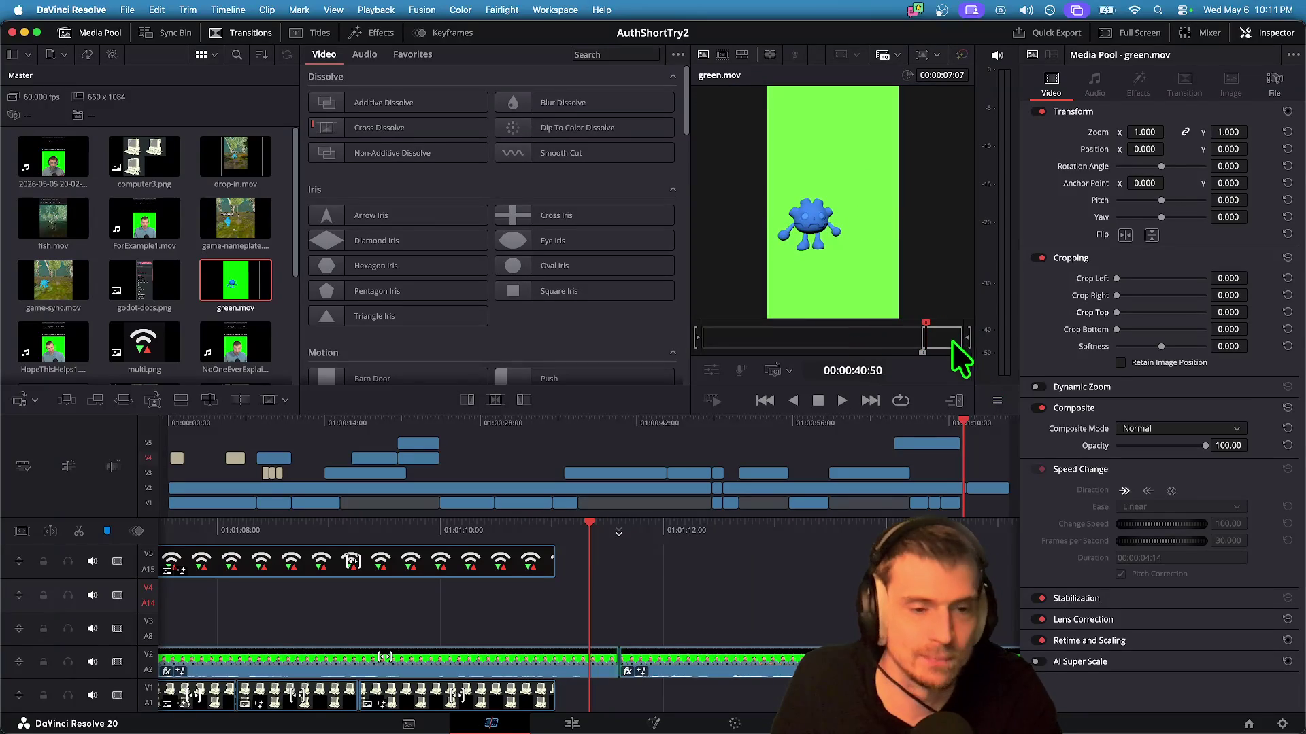
{"action": "left_click_drag", "start_coordinate": [923, 353], "coordinate": [927, 354]}
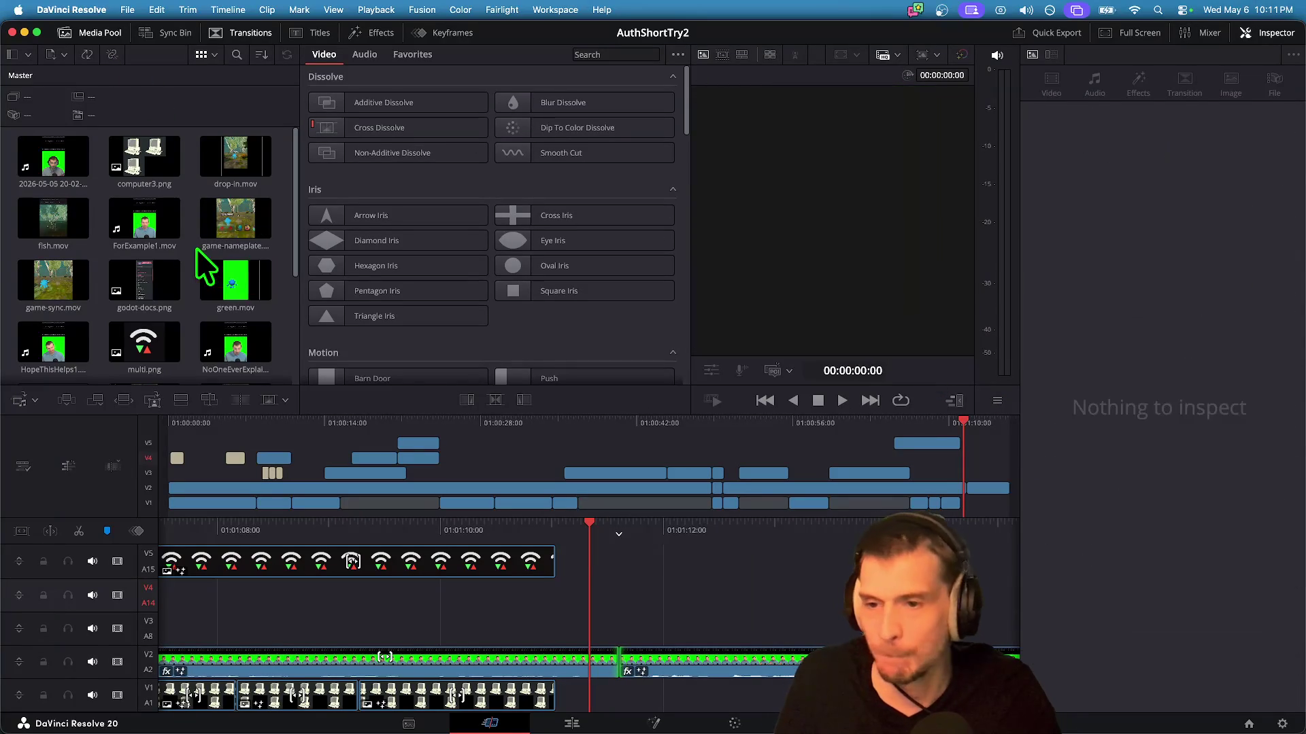
{"action": "left_click_drag", "start_coordinate": [218, 284], "coordinate": [561, 610]}
Step: Place green.mov on V3 above the presenter, slide it later, and set Position Y to 473
{"action": "mouse_move", "coordinate": [593, 537]}
{"action": "left_mouse_down"}
{"action": "mouse_move", "coordinate": [557, 605]}
{"action": "mouse_move", "coordinate": [583, 626]}
{"action": "left_mouse_up"}
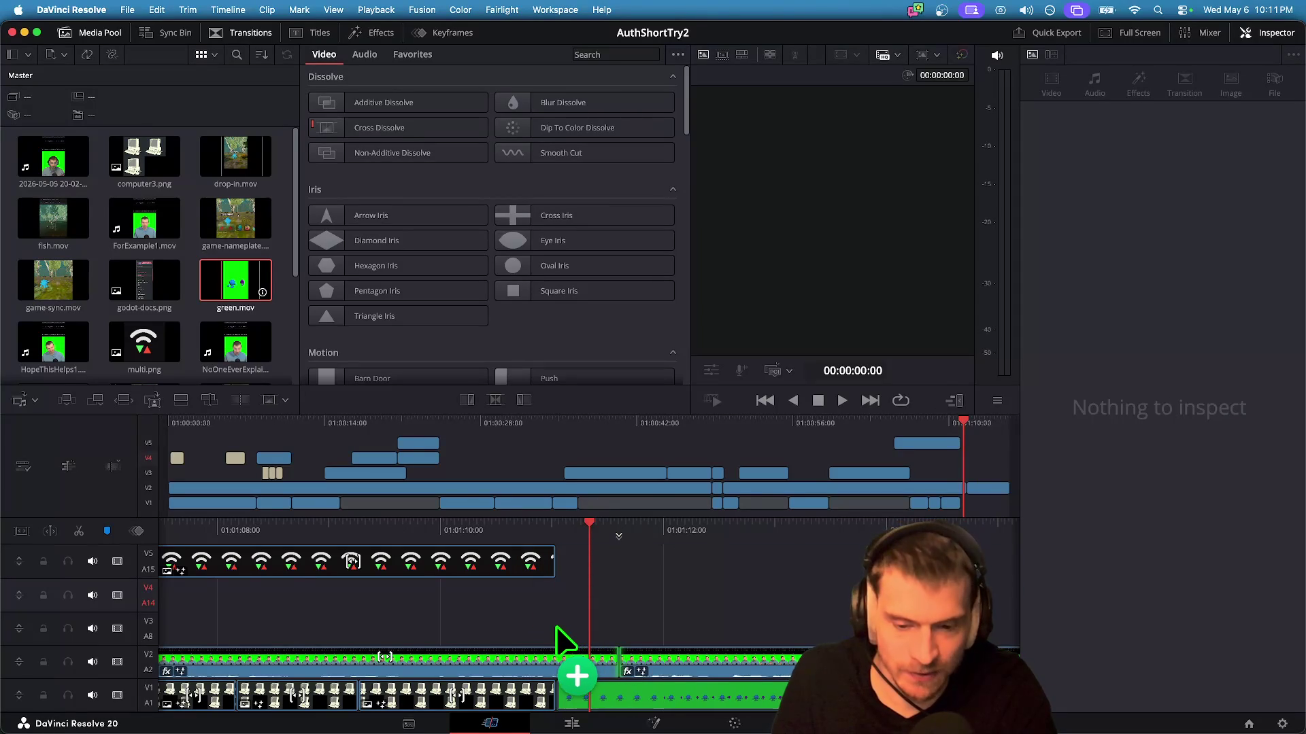
{"action": "mouse_move", "coordinate": [572, 578]}
{"action": "left_mouse_down"}
{"action": "mouse_move", "coordinate": [586, 533]}
{"action": "mouse_move", "coordinate": [496, 654]}
{"action": "mouse_move", "coordinate": [548, 616]}
{"action": "mouse_move", "coordinate": [585, 616]}
{"action": "mouse_move", "coordinate": [550, 603]}
{"action": "mouse_move", "coordinate": [588, 573]}
{"action": "mouse_move", "coordinate": [477, 621]}
{"action": "mouse_move", "coordinate": [557, 623]}
{"action": "mouse_move", "coordinate": [560, 605]}
{"action": "mouse_move", "coordinate": [532, 604]}
{"action": "mouse_move", "coordinate": [490, 626]}
{"action": "left_mouse_up"}
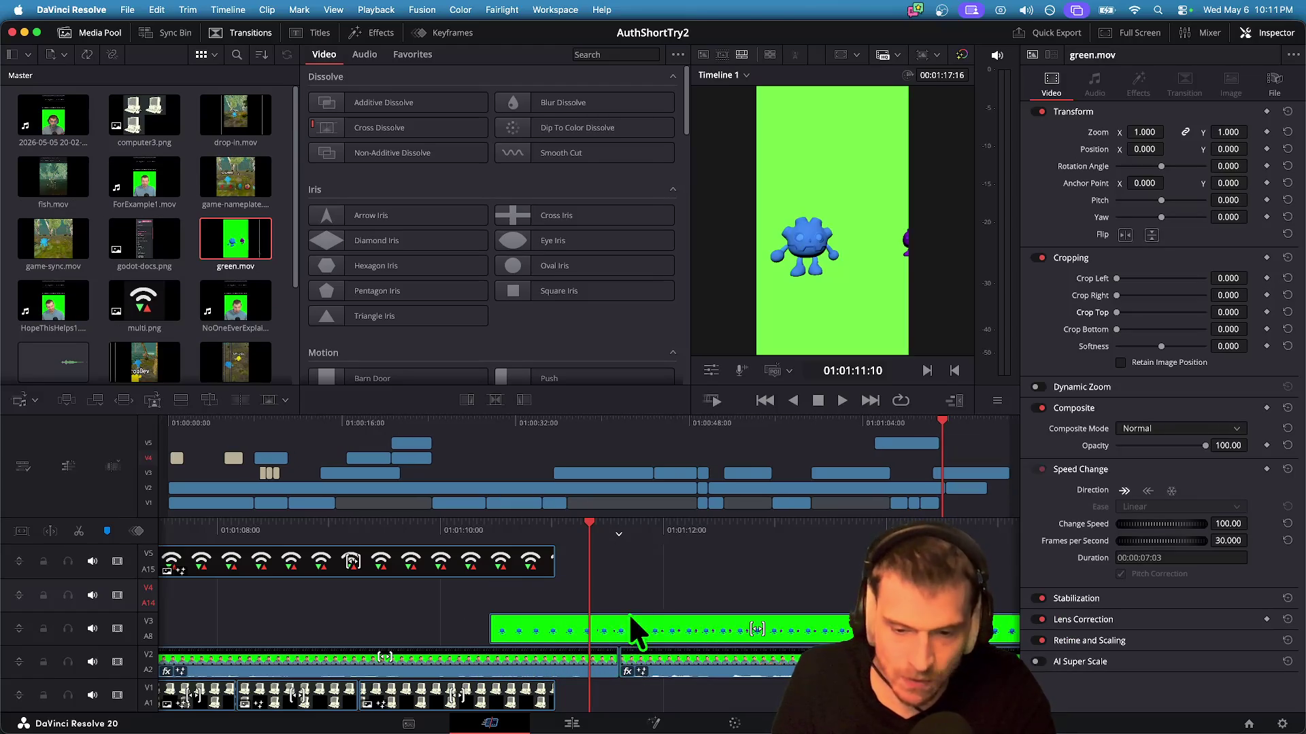
{"action": "mouse_move", "coordinate": [578, 631]}
{"action": "left_mouse_down"}
{"action": "mouse_move", "coordinate": [617, 626]}
{"action": "mouse_move", "coordinate": [595, 623]}
{"action": "left_mouse_up"}
{"action": "key", "text": "slash"}
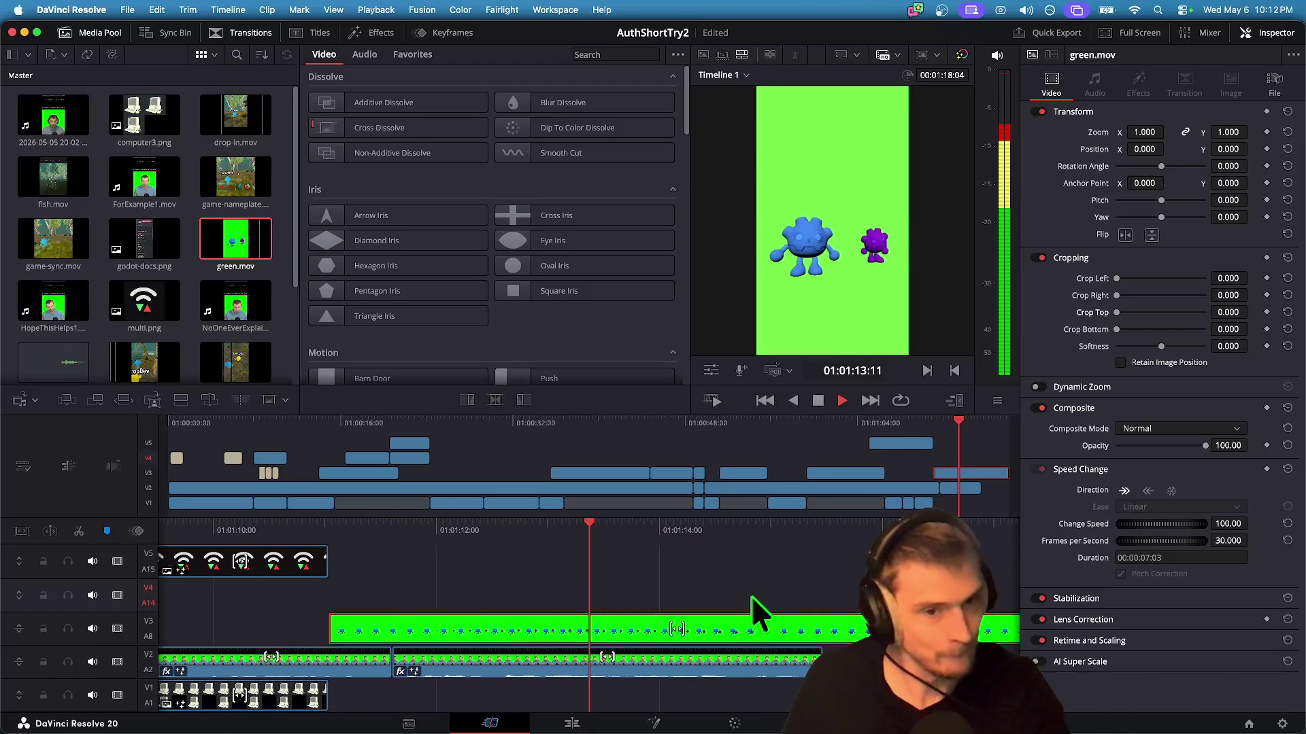
{"action": "key", "text": "space"}
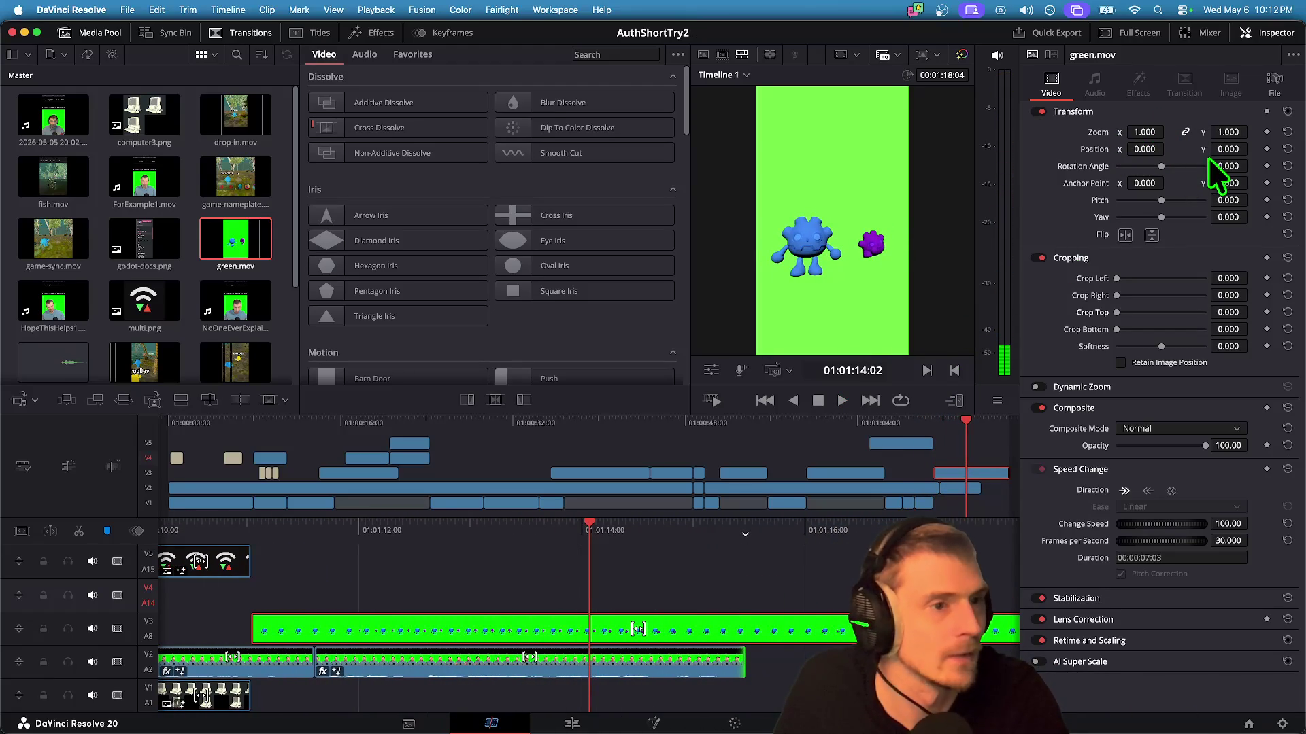
{"action": "left_click_drag", "start_coordinate": [1224, 150], "coordinate": [1269, 148]}
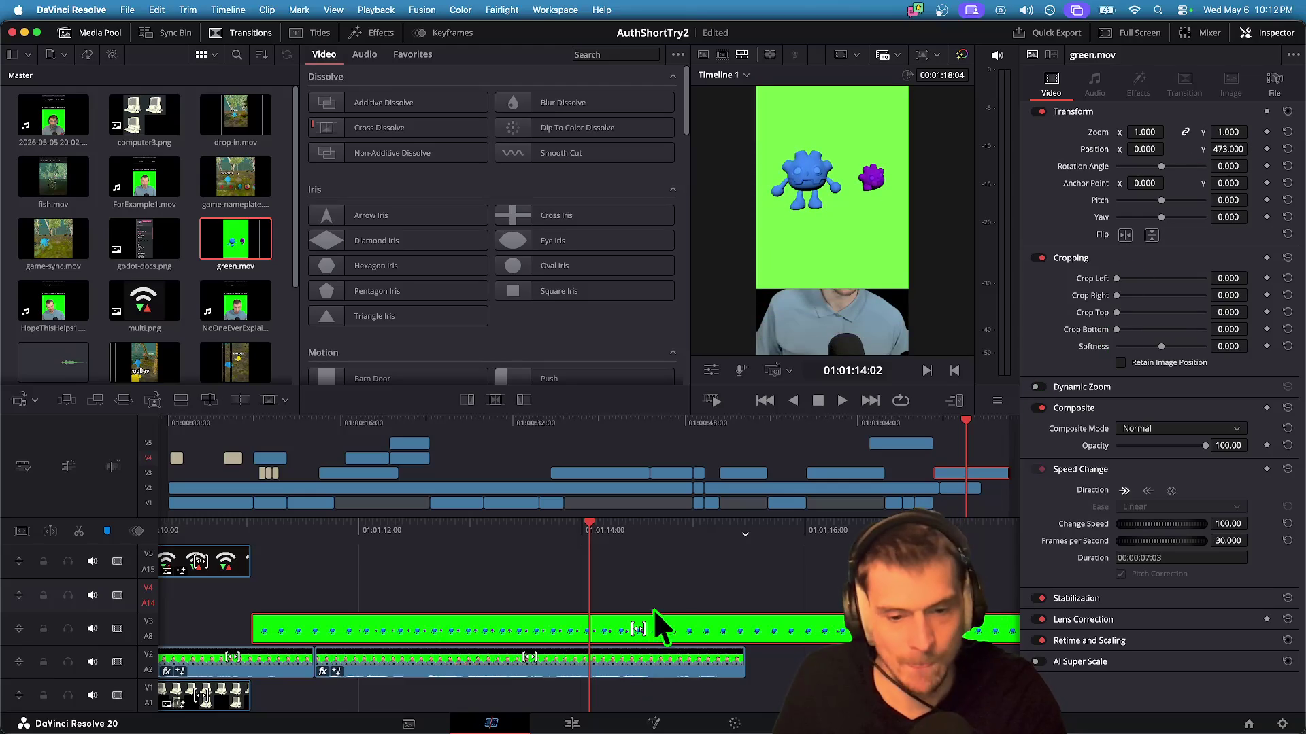
Step: Review playback, then move the green.mov clip earlier on V3
{"action": "key", "text": "j"}
{"action": "key", "text": "j"}
{"action": "key", "text": "j"}
{"action": "key", "text": "l"}
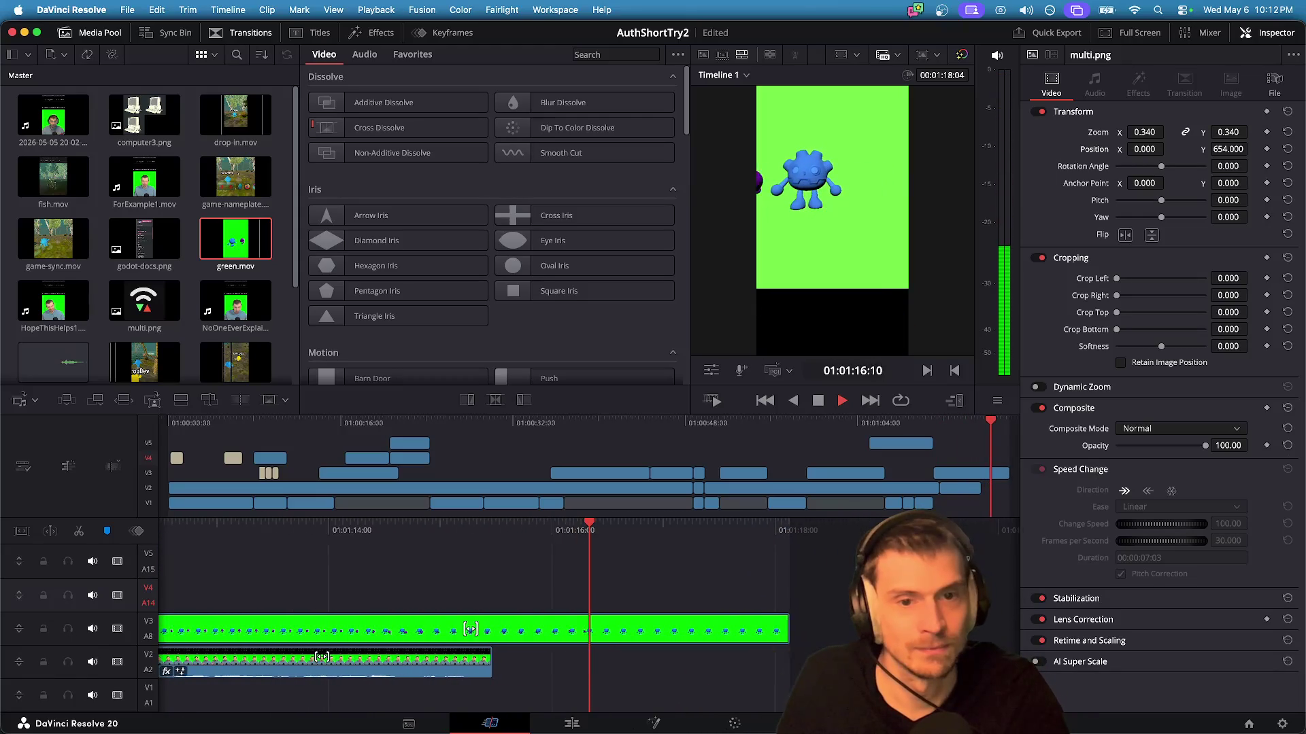
{"action": "key", "text": "k"}
{"action": "key", "text": "shift+Left"}
{"action": "key", "text": "shift+Left"}
{"action": "key", "text": "shift+Left"}
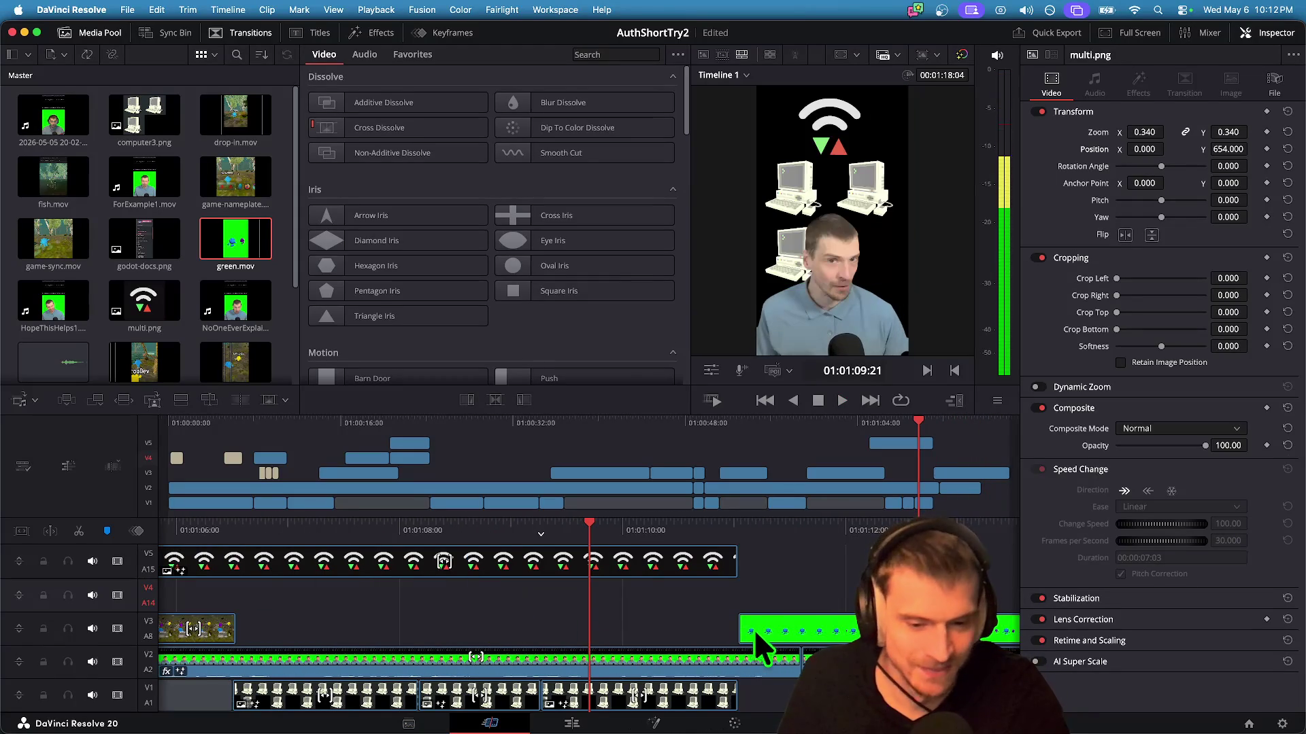
{"action": "left_click", "coordinate": [773, 627]}
{"action": "left_click_drag", "start_coordinate": [774, 625], "coordinate": [684, 622]}
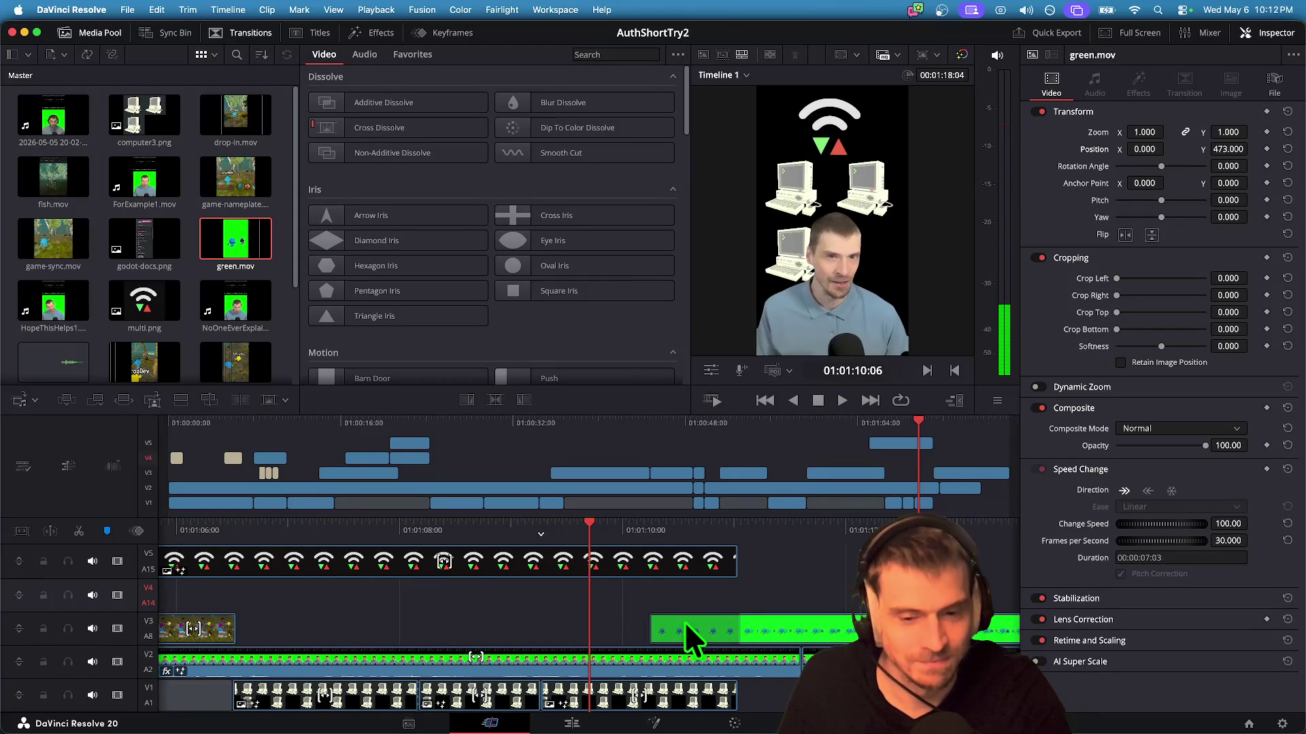
{"action": "key", "text": "space"}
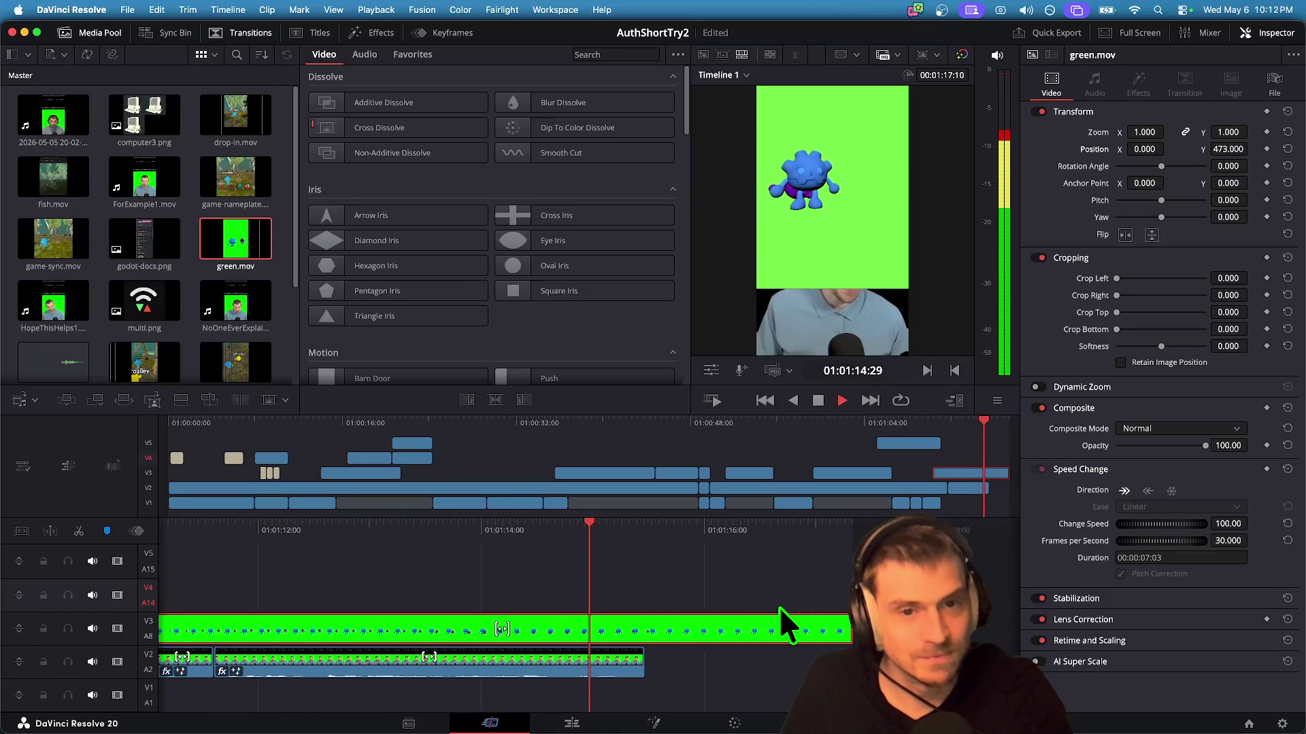
{"action": "key", "text": "space"}
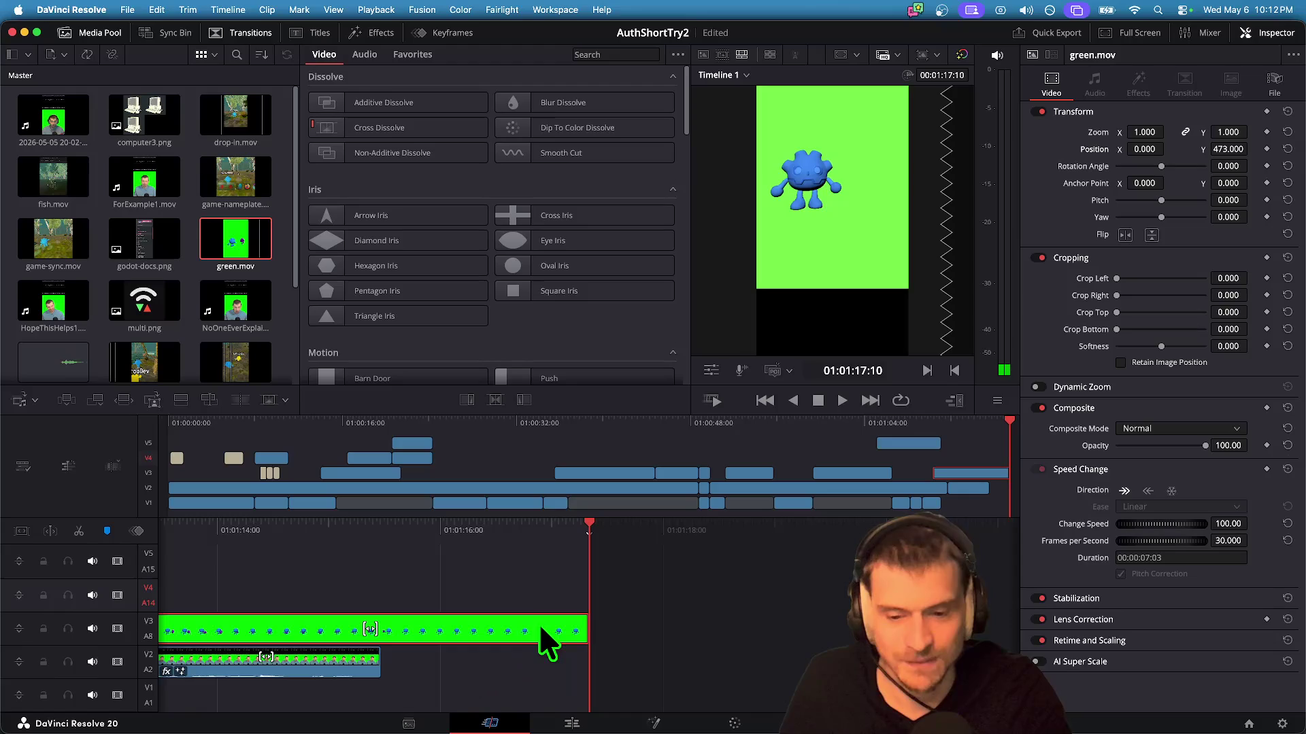
Step: Trim green.mov's end on V3 to 00:00:05:14 and play the cut back
{"action": "mouse_move", "coordinate": [571, 620]}
{"action": "left_mouse_down"}
{"action": "mouse_move", "coordinate": [354, 625]}
{"action": "mouse_move", "coordinate": [396, 625]}
{"action": "left_mouse_up"}
{"action": "key", "text": "super+z"}
{"action": "key", "text": "super+shift+z"}
{"action": "key", "text": "super+z"}
{"action": "key", "text": "space"}
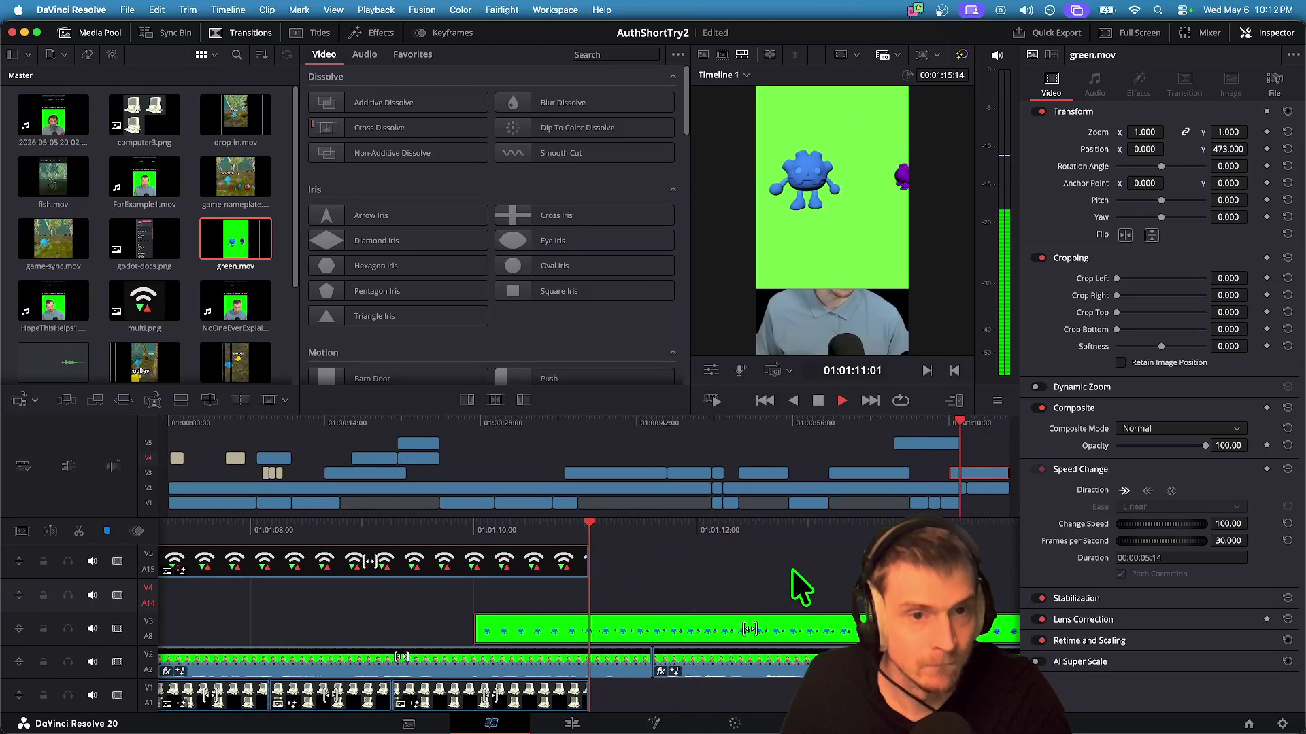
Step: Shorten the end of the multi.png wifi graphic on V5
{"action": "key", "text": "space"}
{"action": "left_click", "coordinate": [454, 561]}
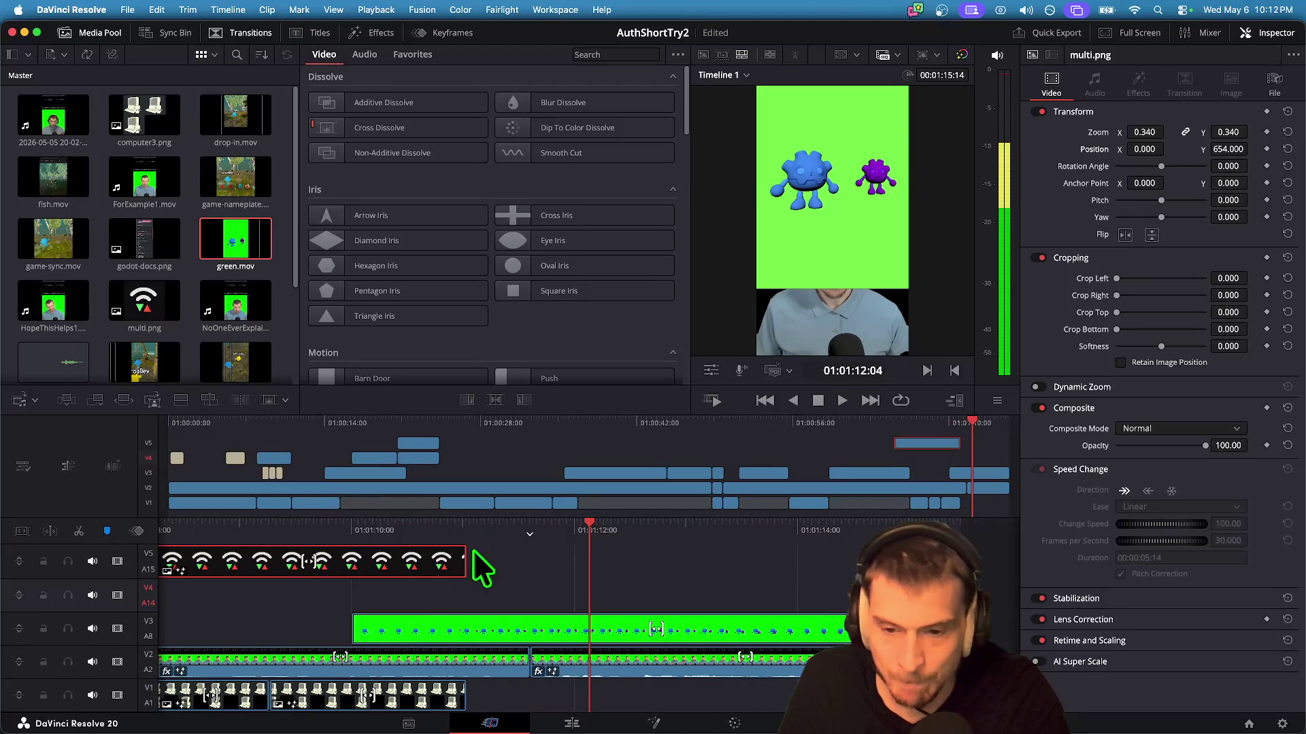
{"action": "mouse_move", "coordinate": [454, 557]}
{"action": "left_mouse_down"}
{"action": "mouse_move", "coordinate": [335, 557]}
{"action": "mouse_move", "coordinate": [349, 557]}
{"action": "left_mouse_up"}
{"action": "key", "text": "Up"}
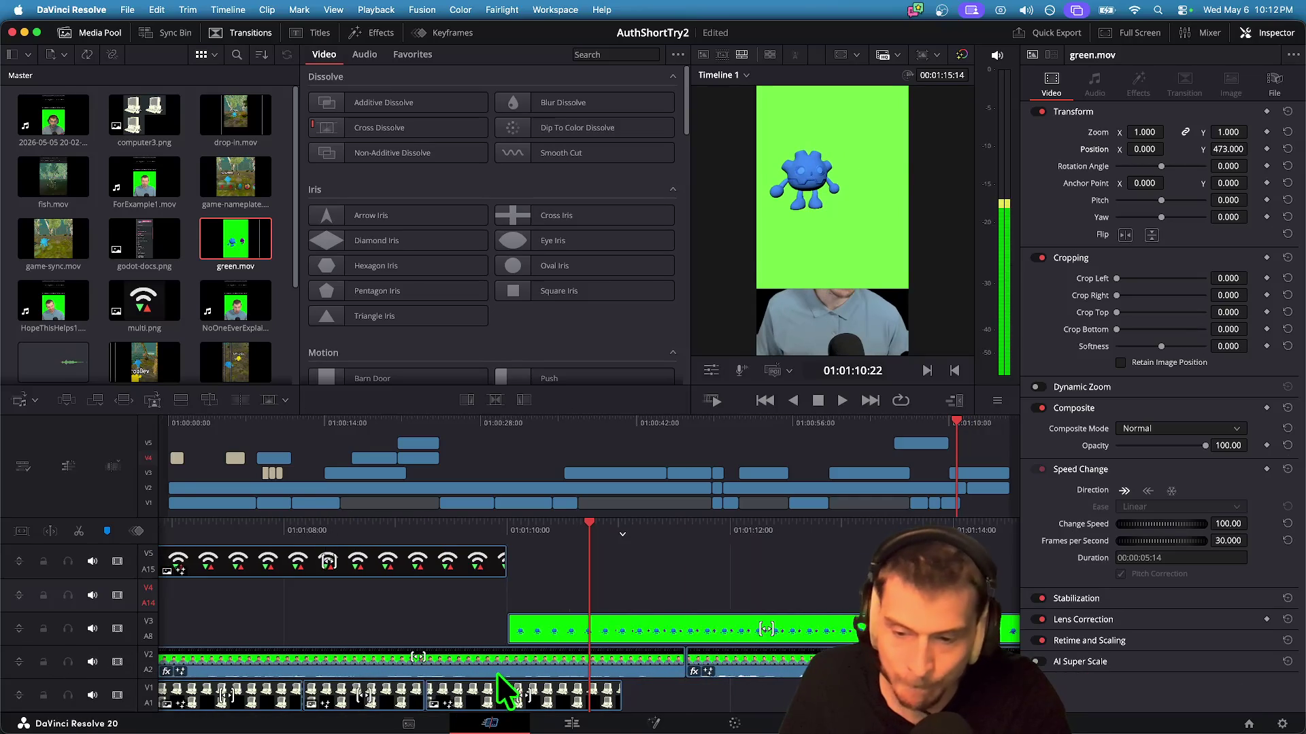
Step: Trim computer3.png's edit point earlier on V1, trying and undoing a slide with green.mov
{"action": "left_click", "coordinate": [408, 694]}
{"action": "mouse_move", "coordinate": [643, 689]}
{"action": "left_mouse_down"}
{"action": "mouse_move", "coordinate": [570, 692]}
{"action": "mouse_move", "coordinate": [602, 693]}
{"action": "left_mouse_up"}
{"action": "mouse_move", "coordinate": [720, 694]}
{"action": "left_mouse_down"}
{"action": "mouse_move", "coordinate": [653, 694]}
{"action": "mouse_move", "coordinate": [665, 694]}
{"action": "left_mouse_up"}
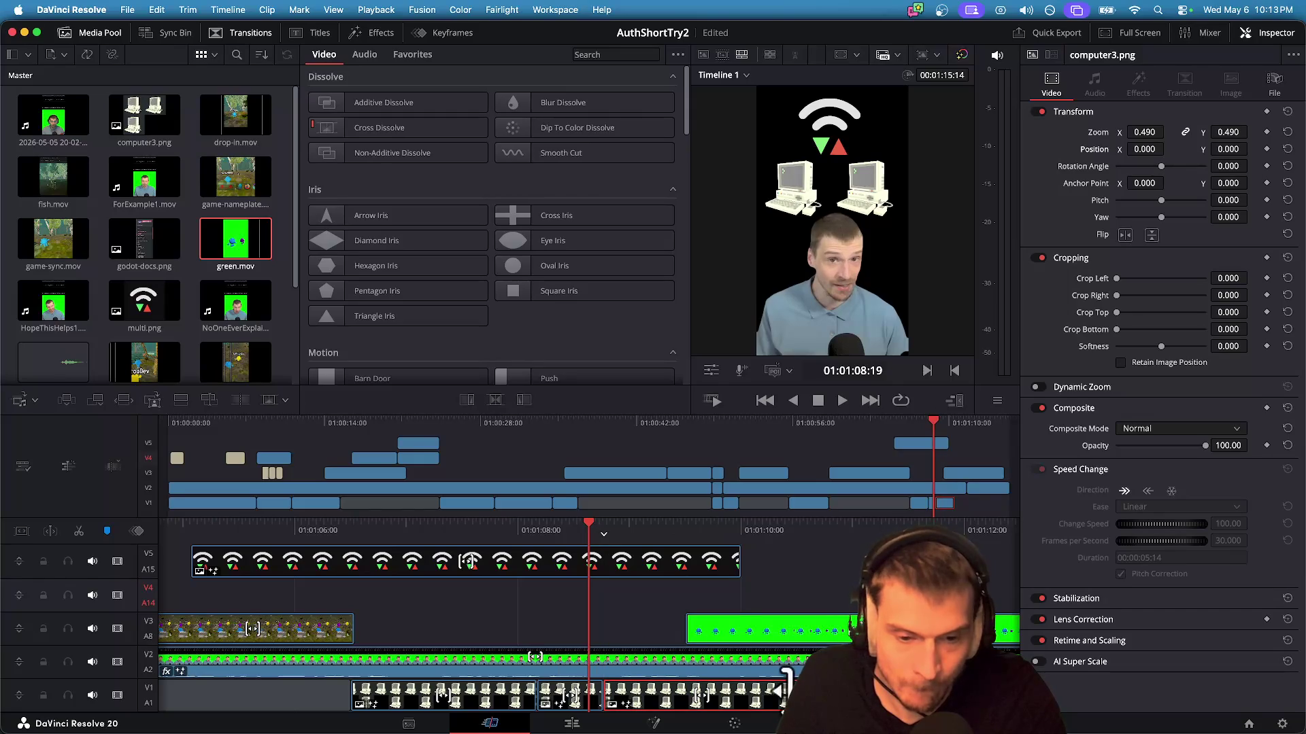
{"action": "key", "text": "ctrl+z"}
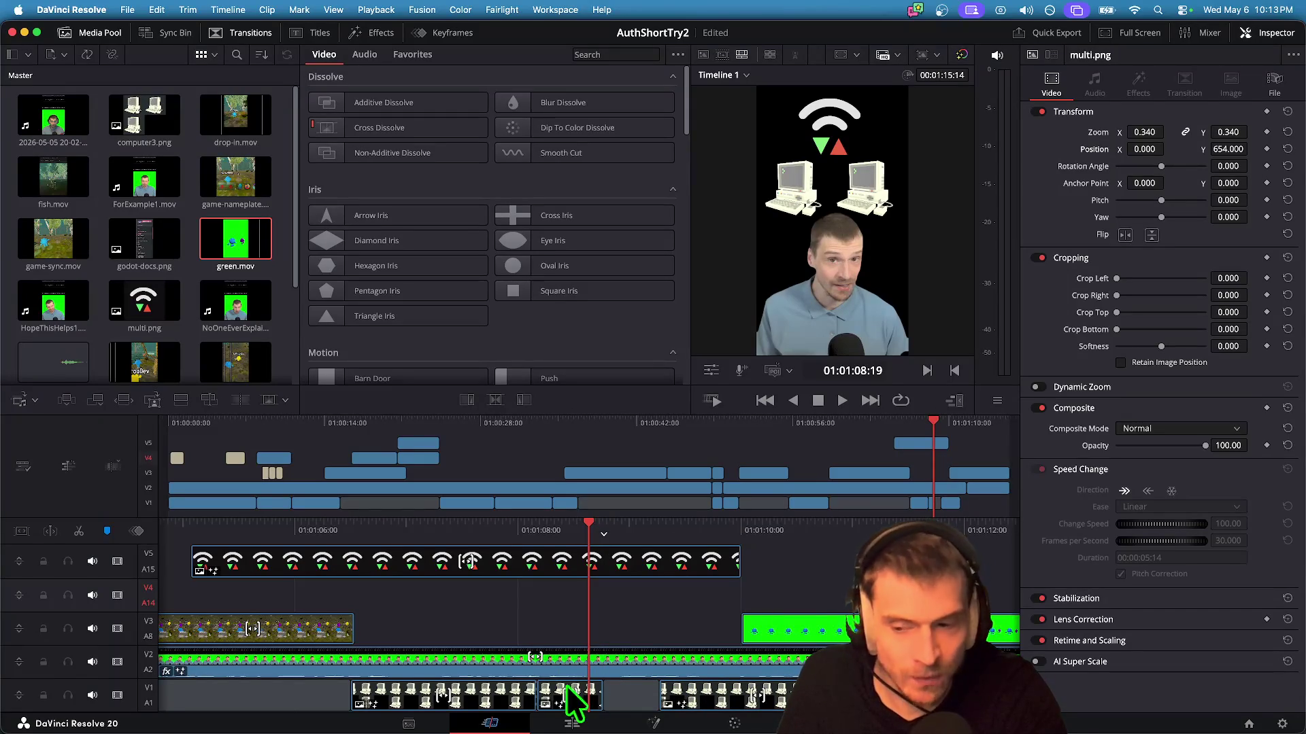
{"action": "key", "text": "ctrl+z"}
{"action": "key", "text": "ctrl+z"}
{"action": "key", "text": "ctrl+z"}
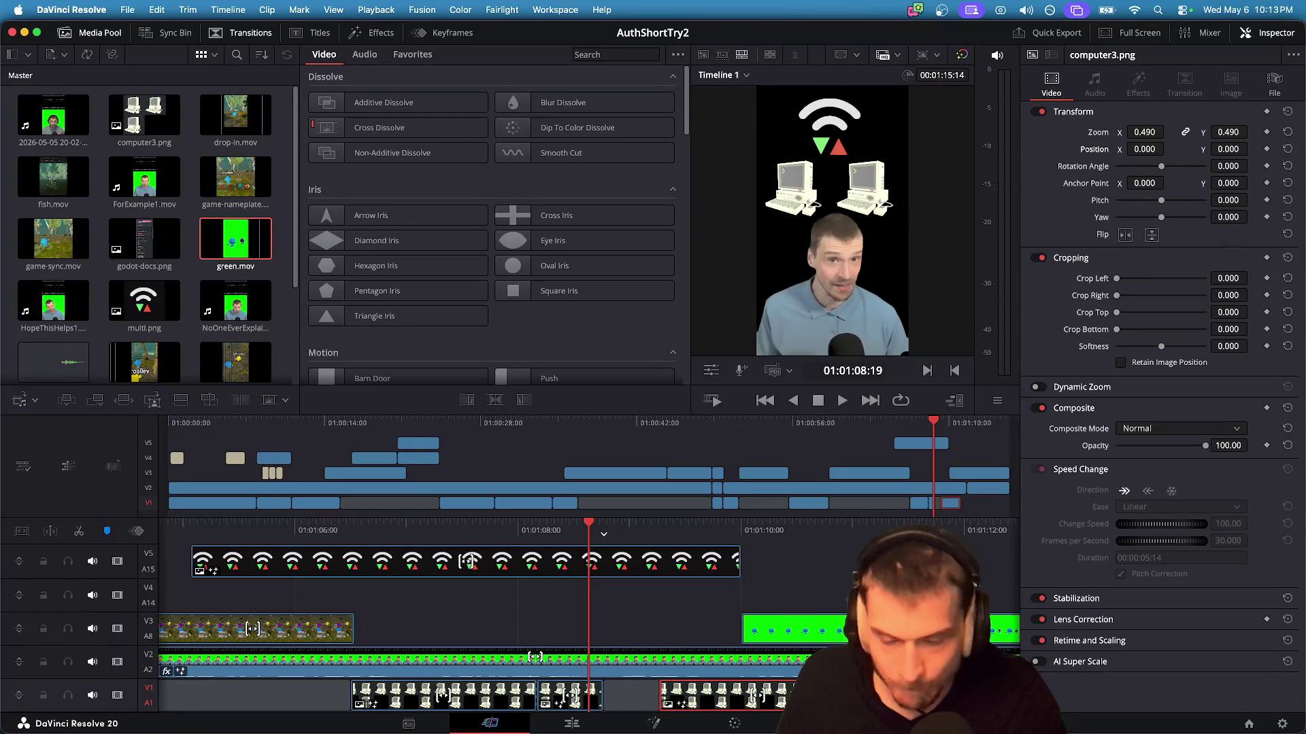
{"action": "key", "text": "ctrl+z"}
{"action": "key", "text": "ctrl+shift+z"}
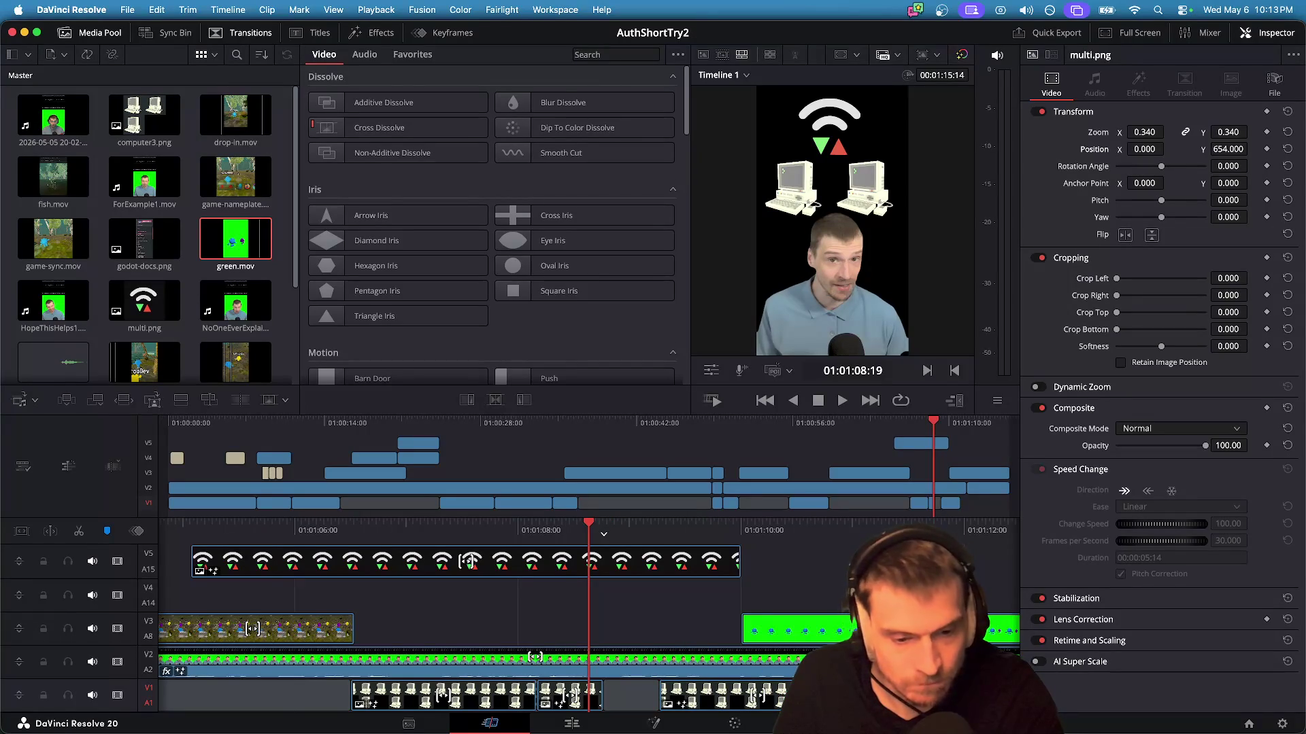
{"action": "left_click_drag", "start_coordinate": [810, 697], "coordinate": [765, 708]}
{"action": "left_click", "coordinate": [789, 629]}
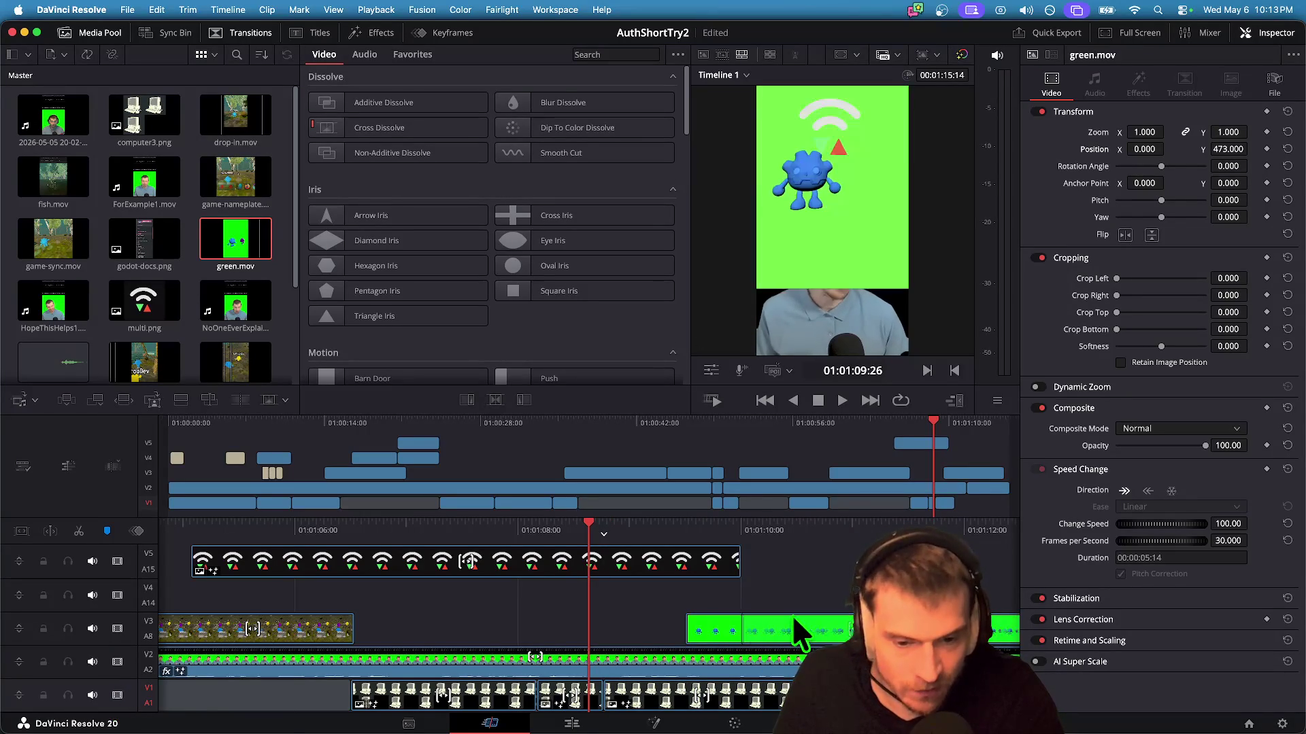
{"action": "key", "text": "ctrl+z"}
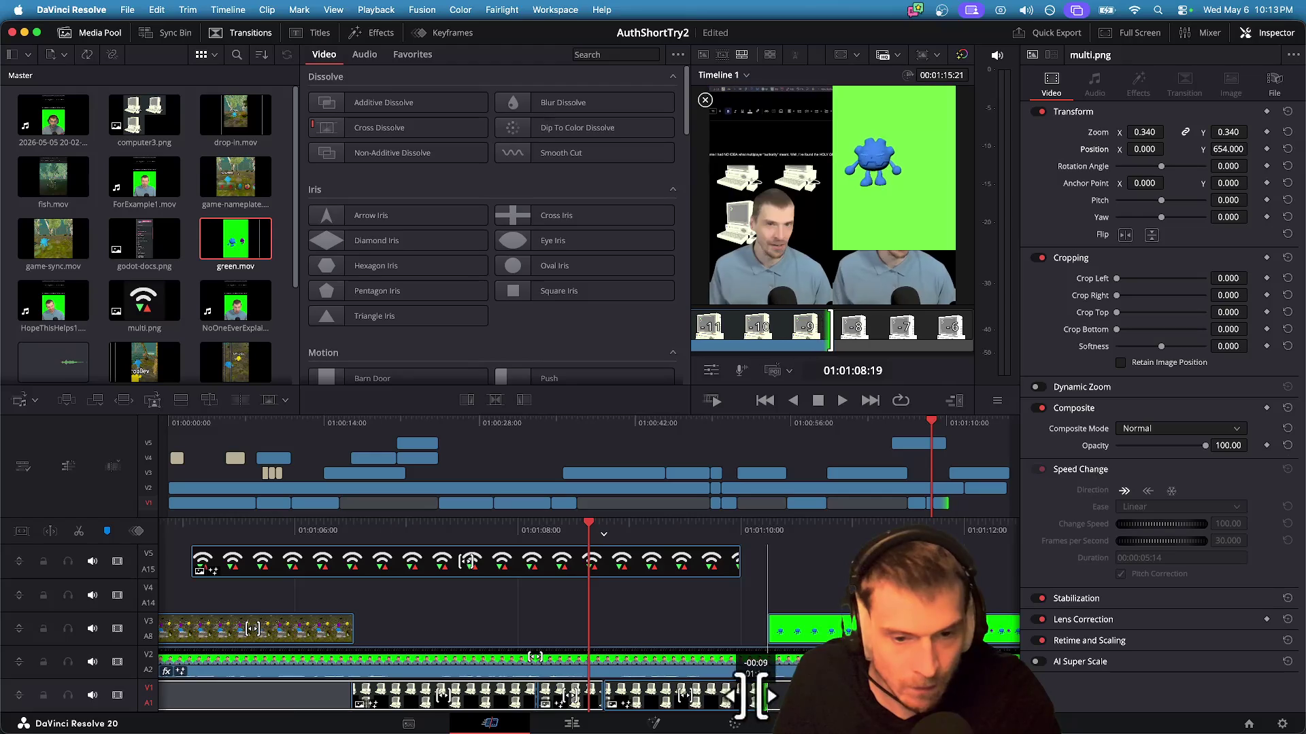
{"action": "left_click", "coordinate": [842, 615]}
Step: Review the edit, then extend computer3.png's end by 20 frames
{"action": "key", "text": "space"}
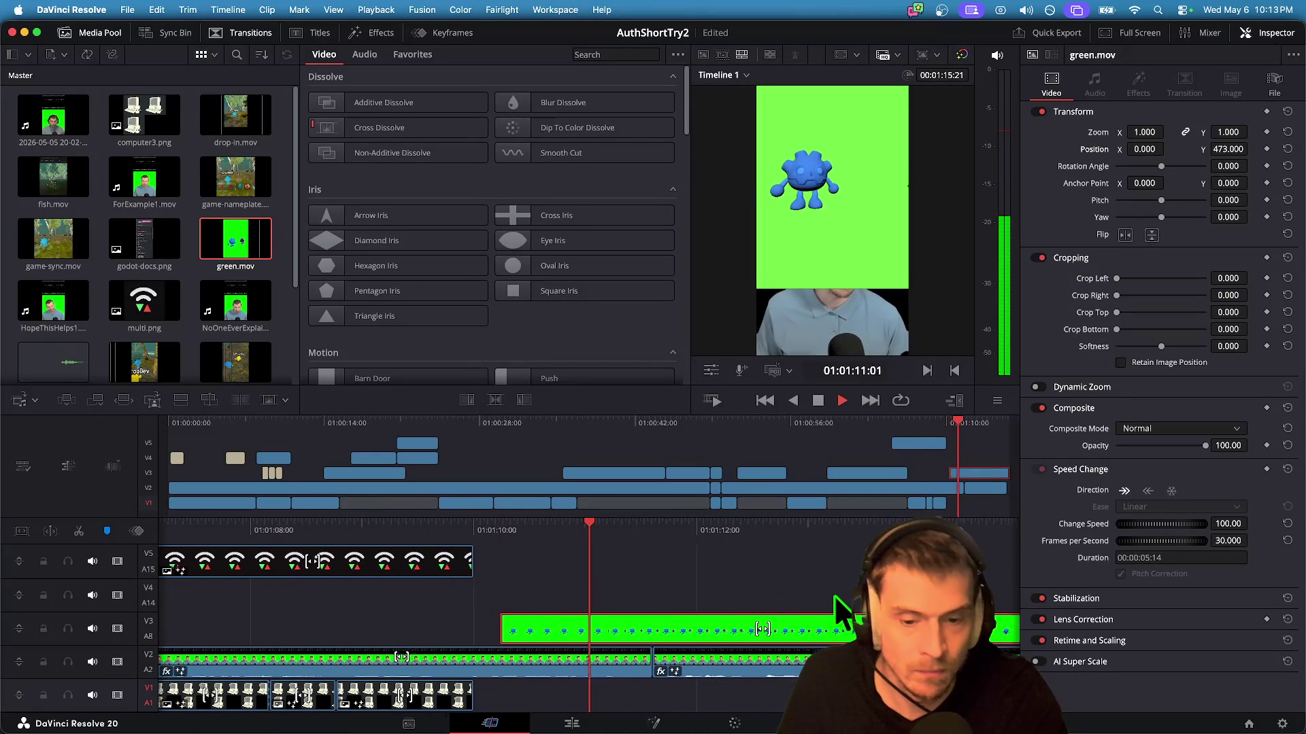
{"action": "key", "text": "space"}
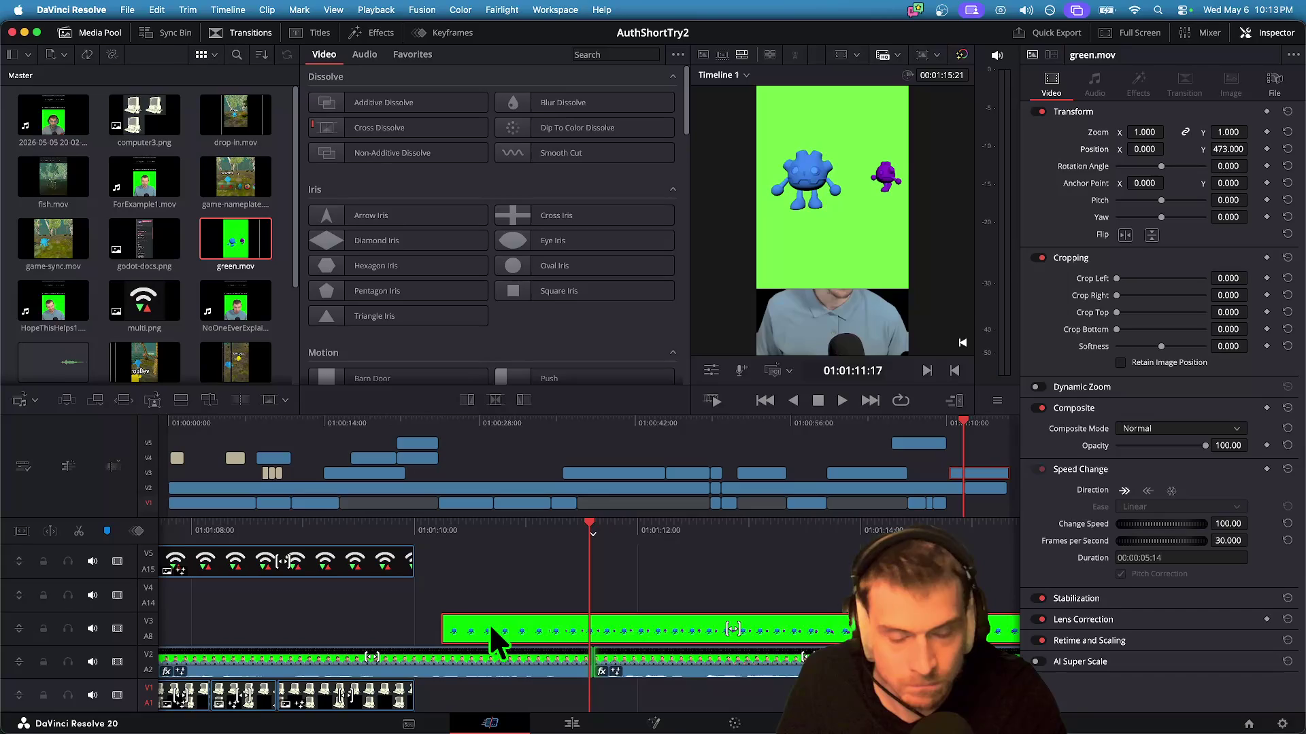
{"action": "key", "text": "space"}
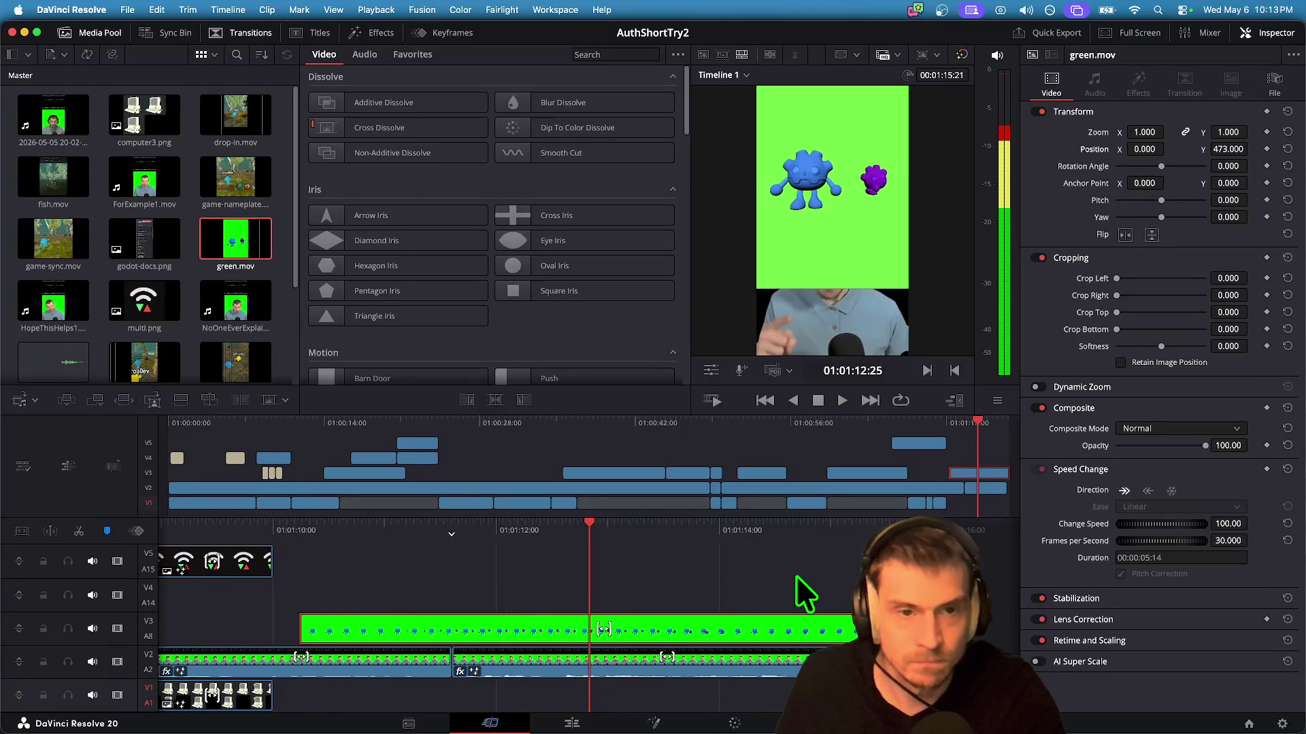
{"action": "key", "text": "space"}
{"action": "key", "text": "space"}
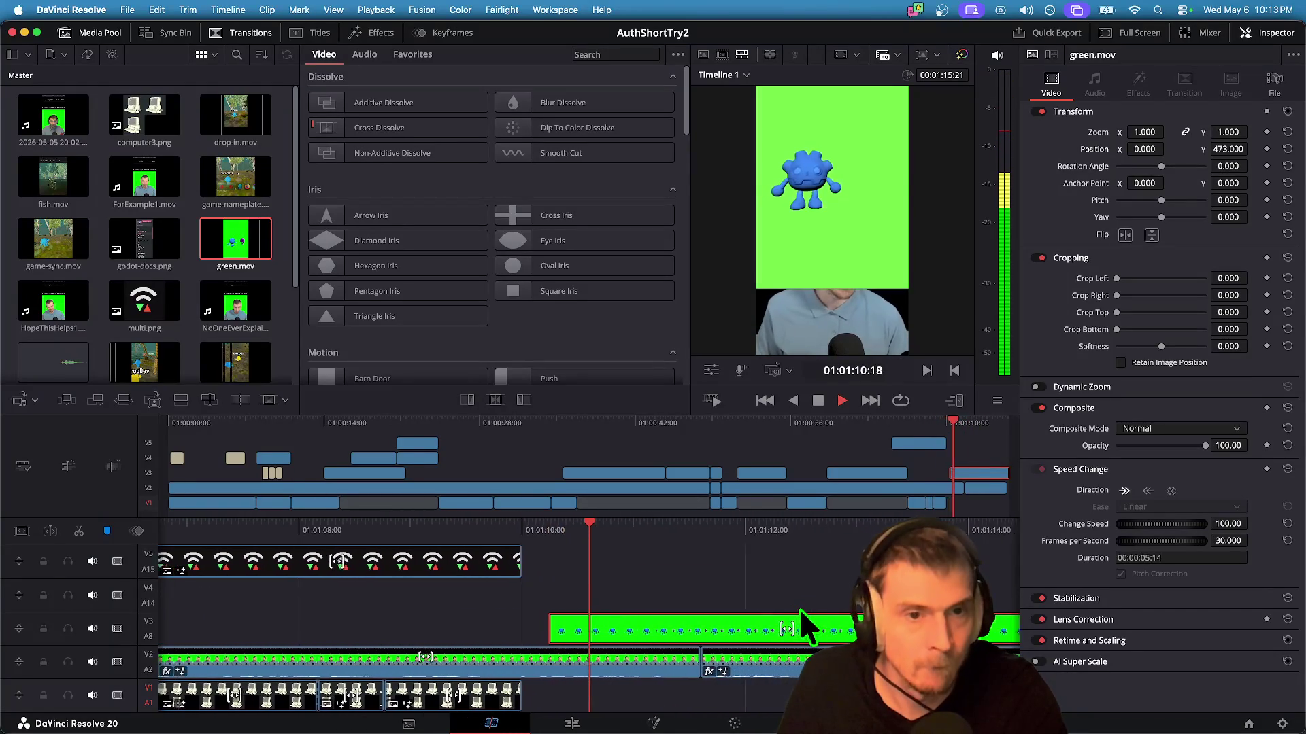
{"action": "key", "text": "space"}
{"action": "left_click", "coordinate": [411, 697]}
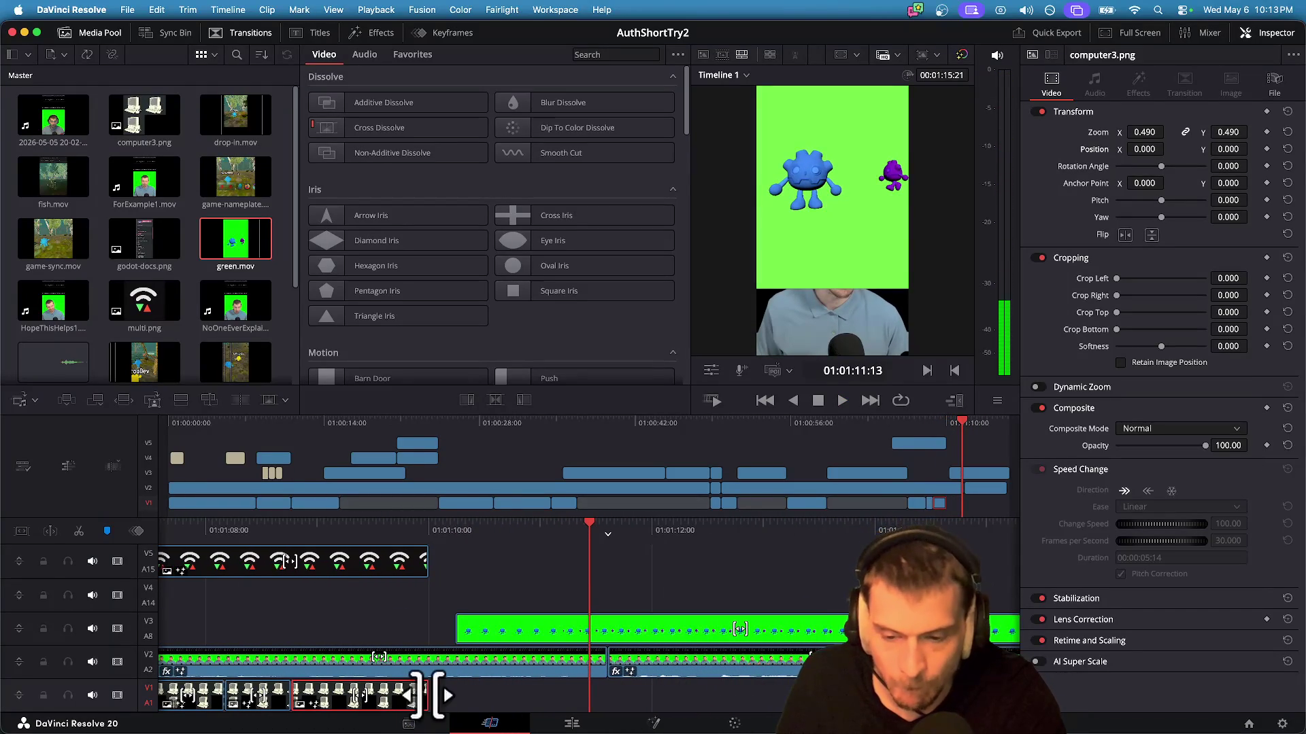
{"action": "left_click_drag", "start_coordinate": [417, 694], "coordinate": [589, 695]}
{"action": "key", "text": "space"}
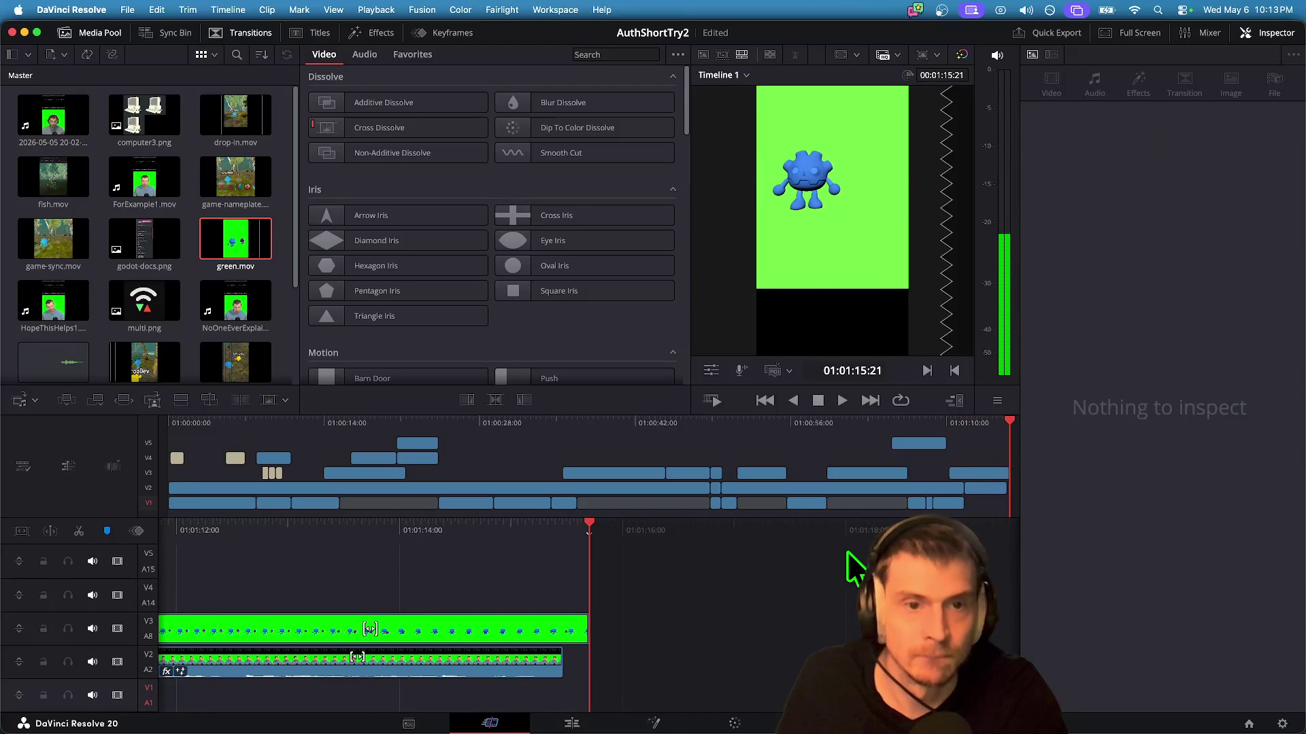
Step: Play the sequence back from earlier, then open green.mov on the Fusion page
{"action": "scroll", "coordinate": [657, 620], "scroll_direction": "left", "scroll_amount": 10}
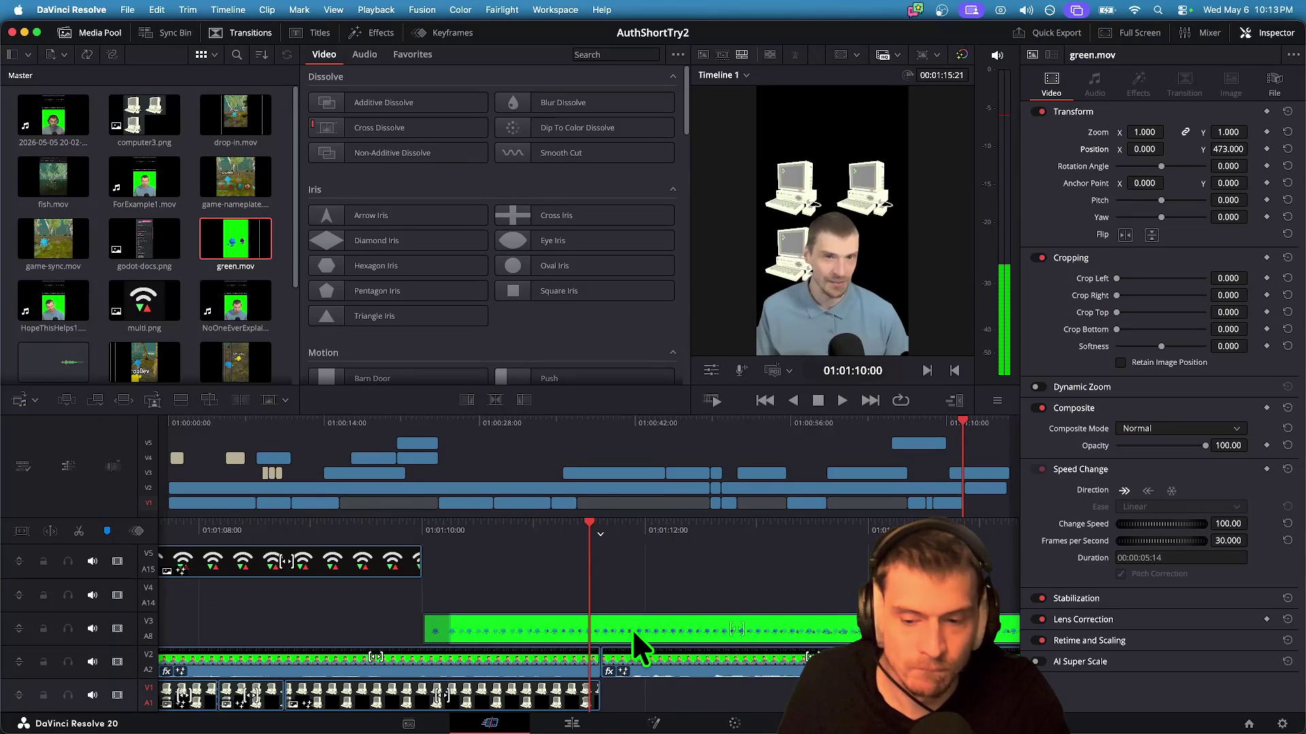
{"action": "scroll", "coordinate": [733, 608], "scroll_direction": "left", "scroll_amount": 3}
{"action": "key", "text": "space"}
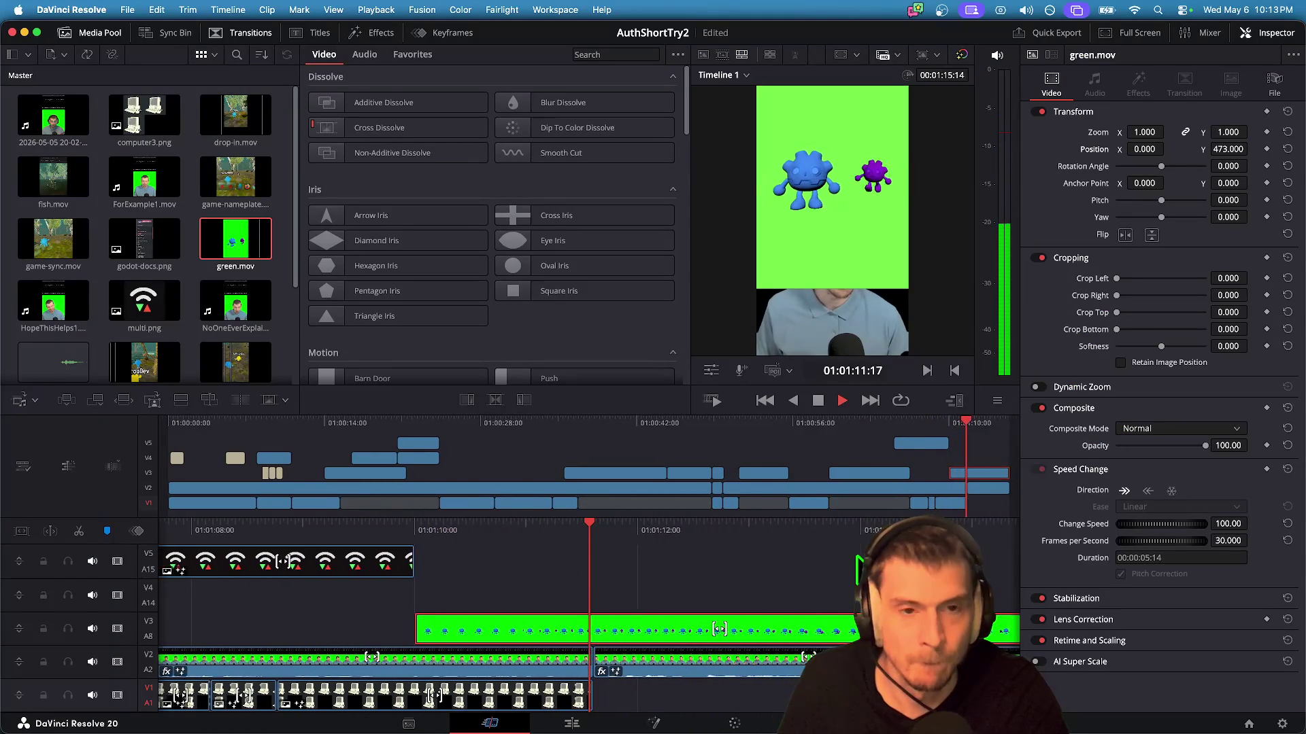
{"action": "scroll", "coordinate": [732, 581], "scroll_direction": "left", "scroll_amount": 5}
{"action": "scroll", "coordinate": [732, 580], "scroll_direction": "left", "scroll_amount": 6}
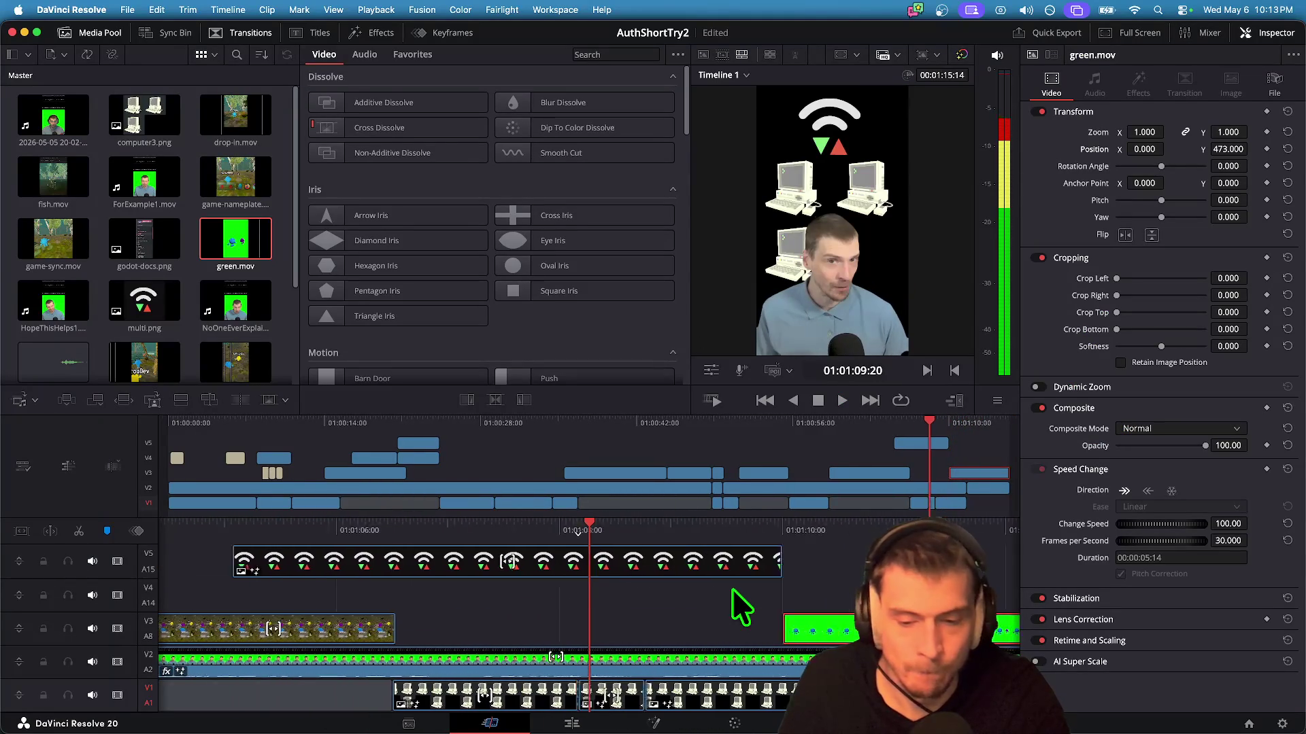
{"action": "key", "text": "space"}
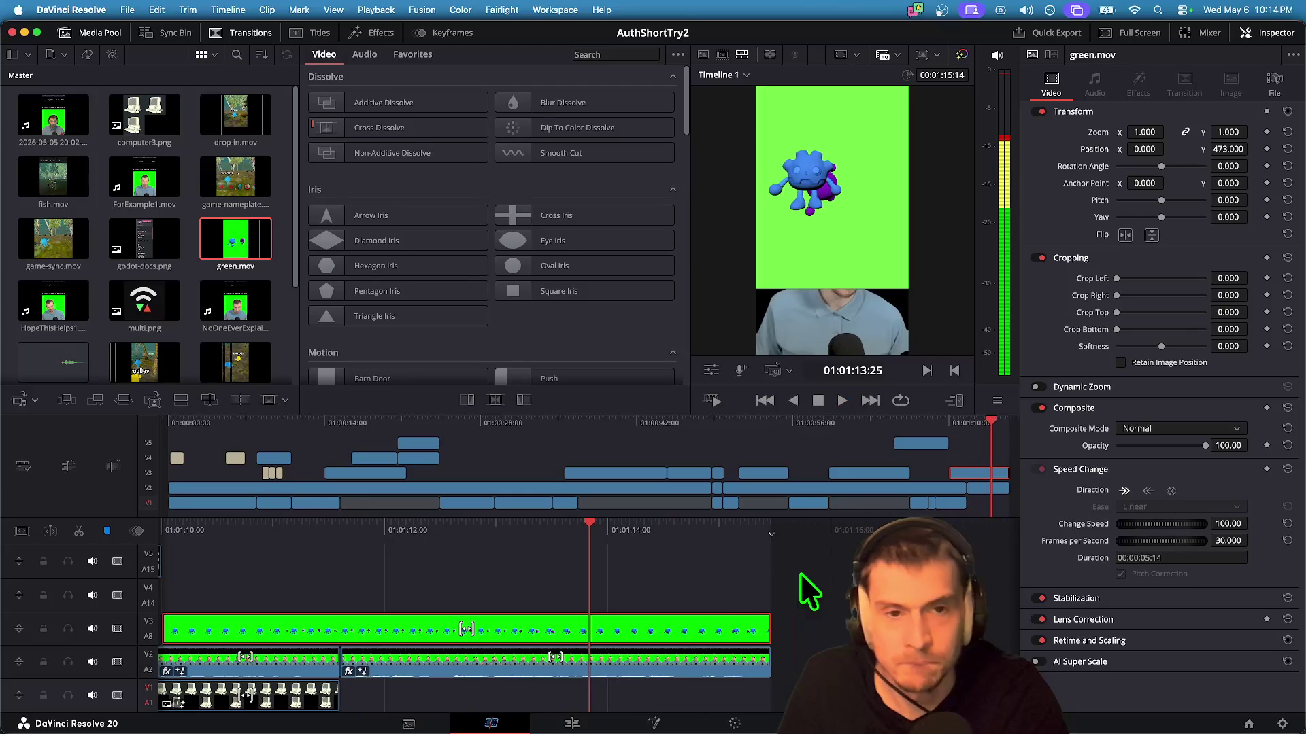
{"action": "key", "text": "space"}
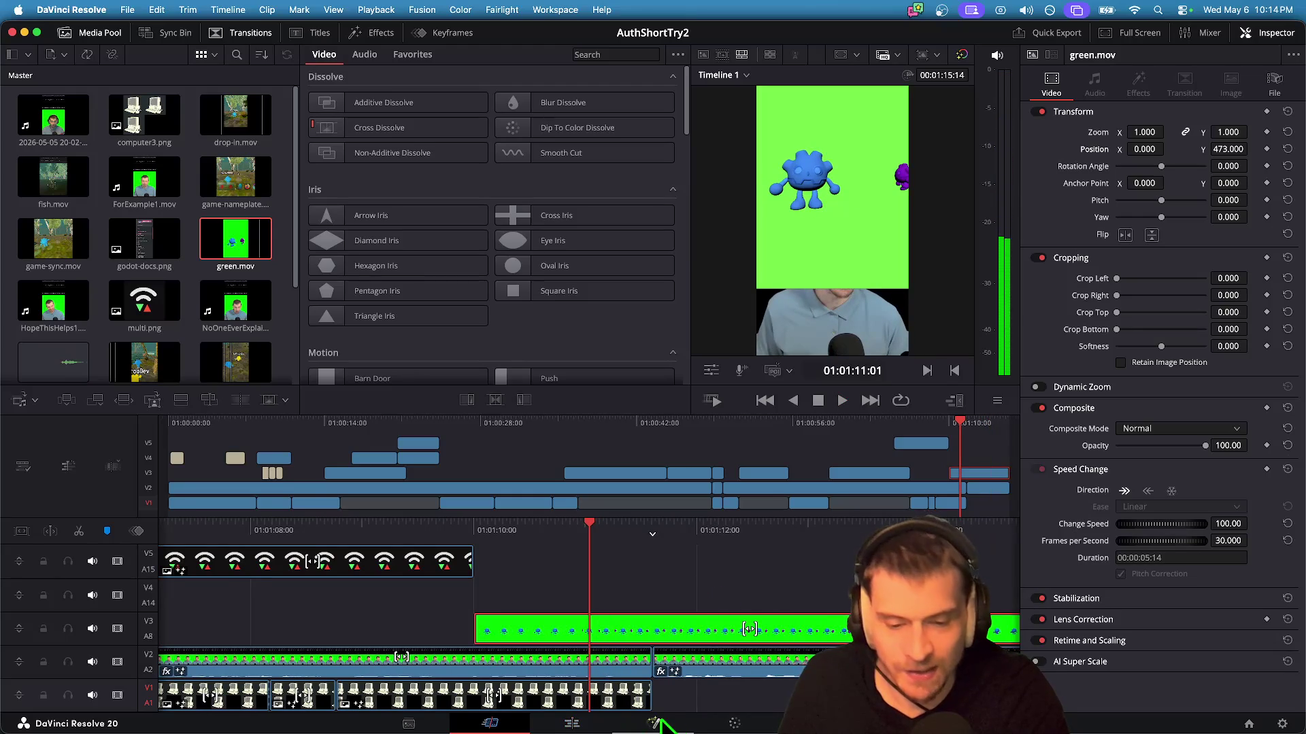
{"action": "left_click", "coordinate": [622, 719]}
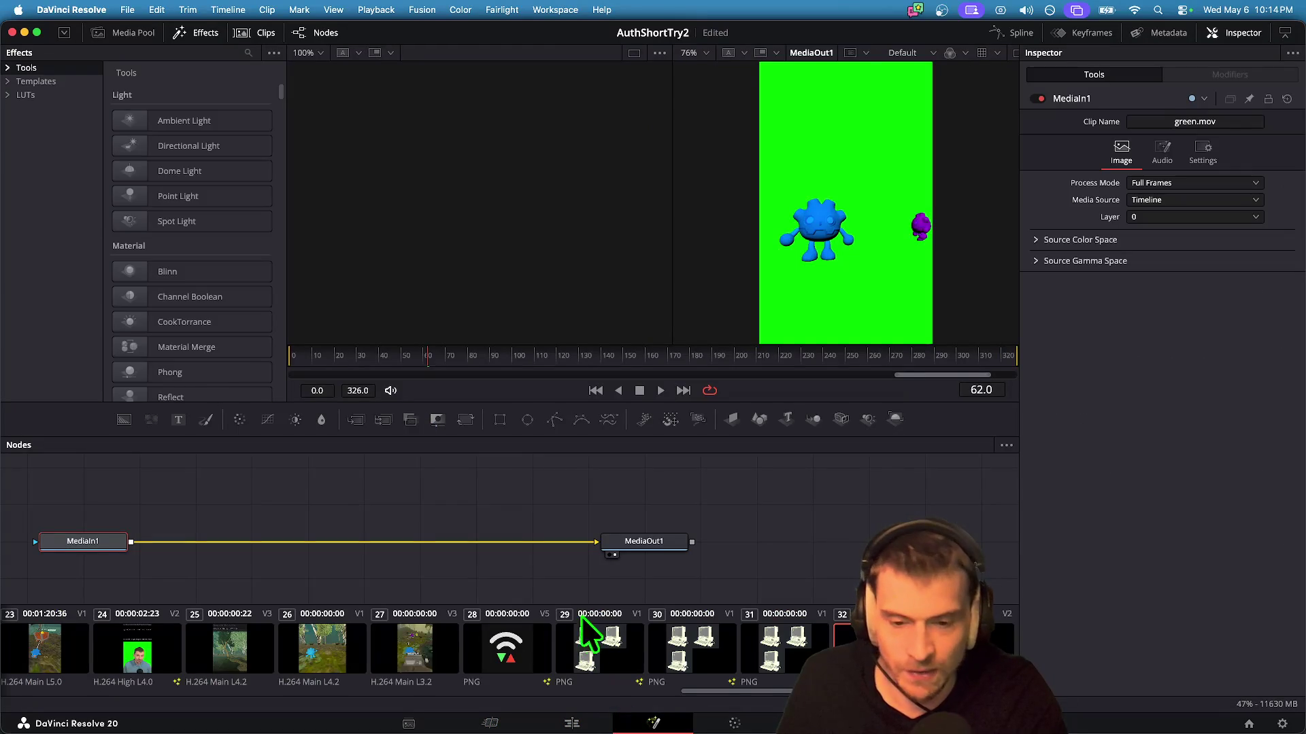
Step: Insert a 3D Keyer between MediaIn1 and MediaOut1 in the node graph
{"action": "right_click", "coordinate": [298, 537]}
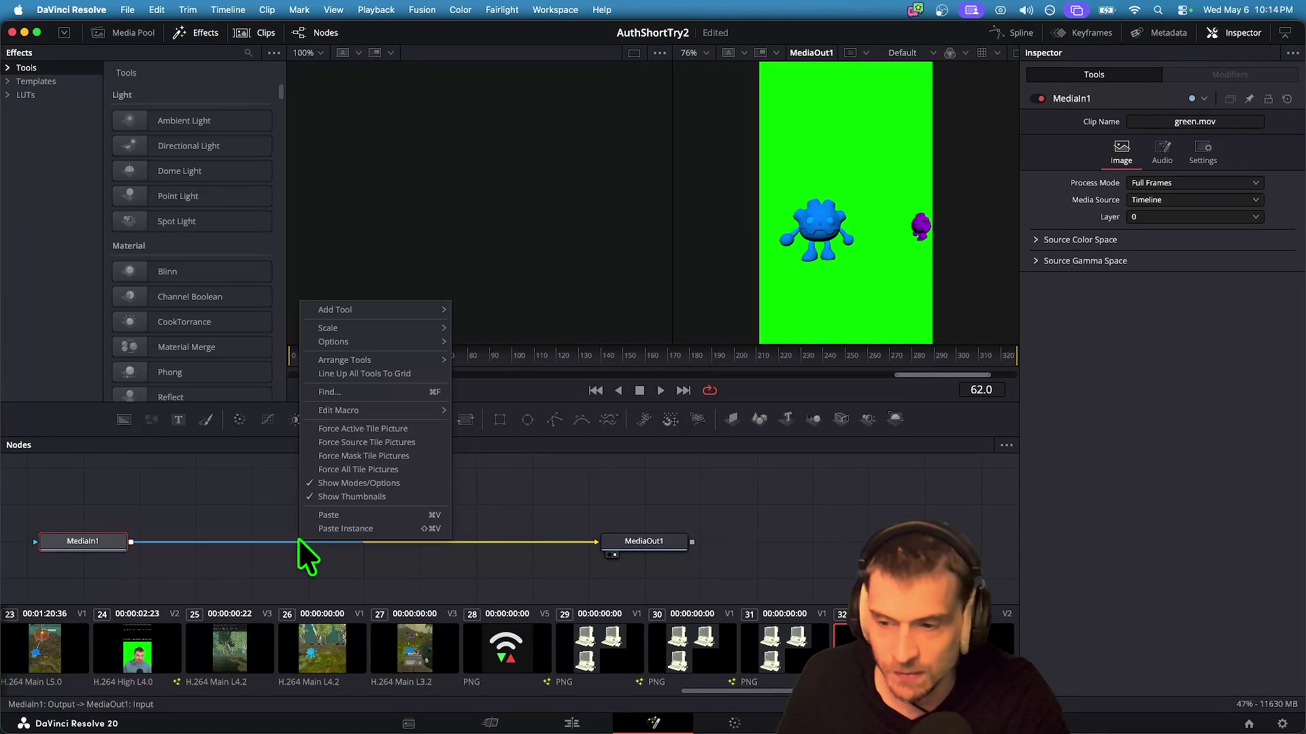
{"action": "mouse_move", "coordinate": [401, 312]}
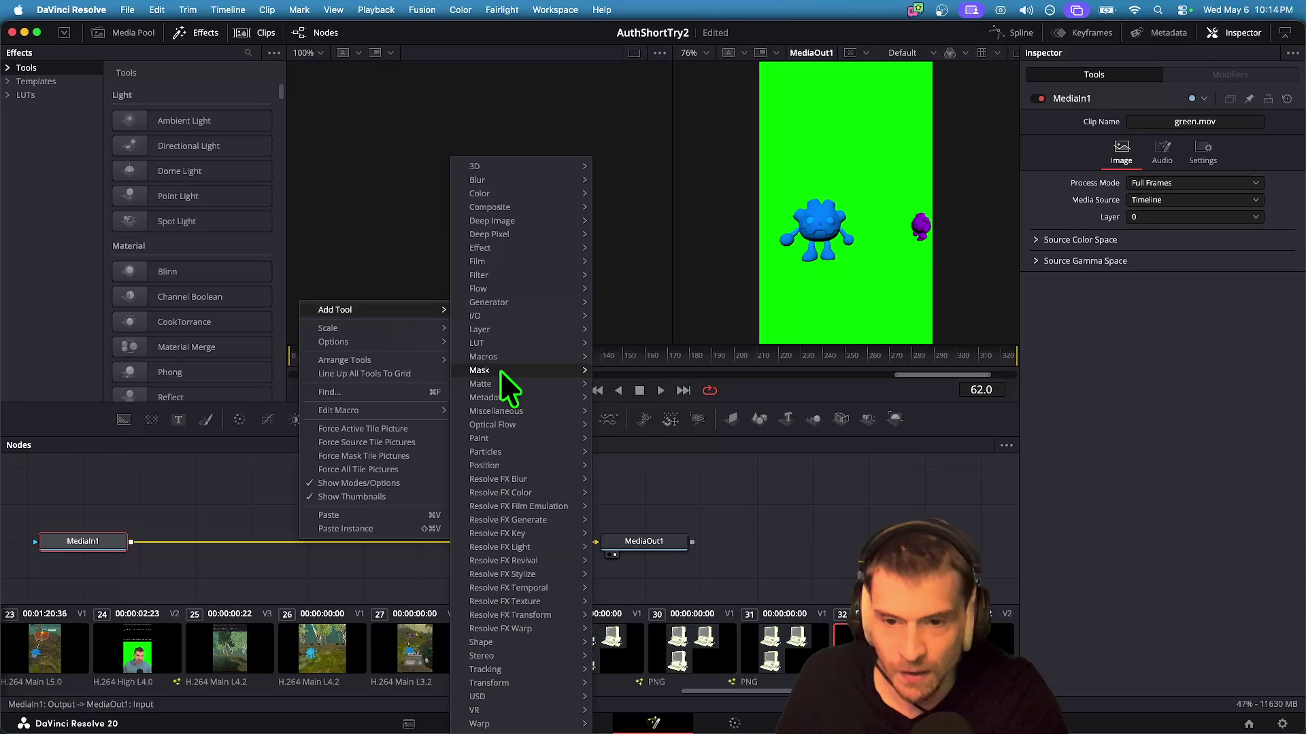
{"action": "left_click", "coordinate": [373, 562]}
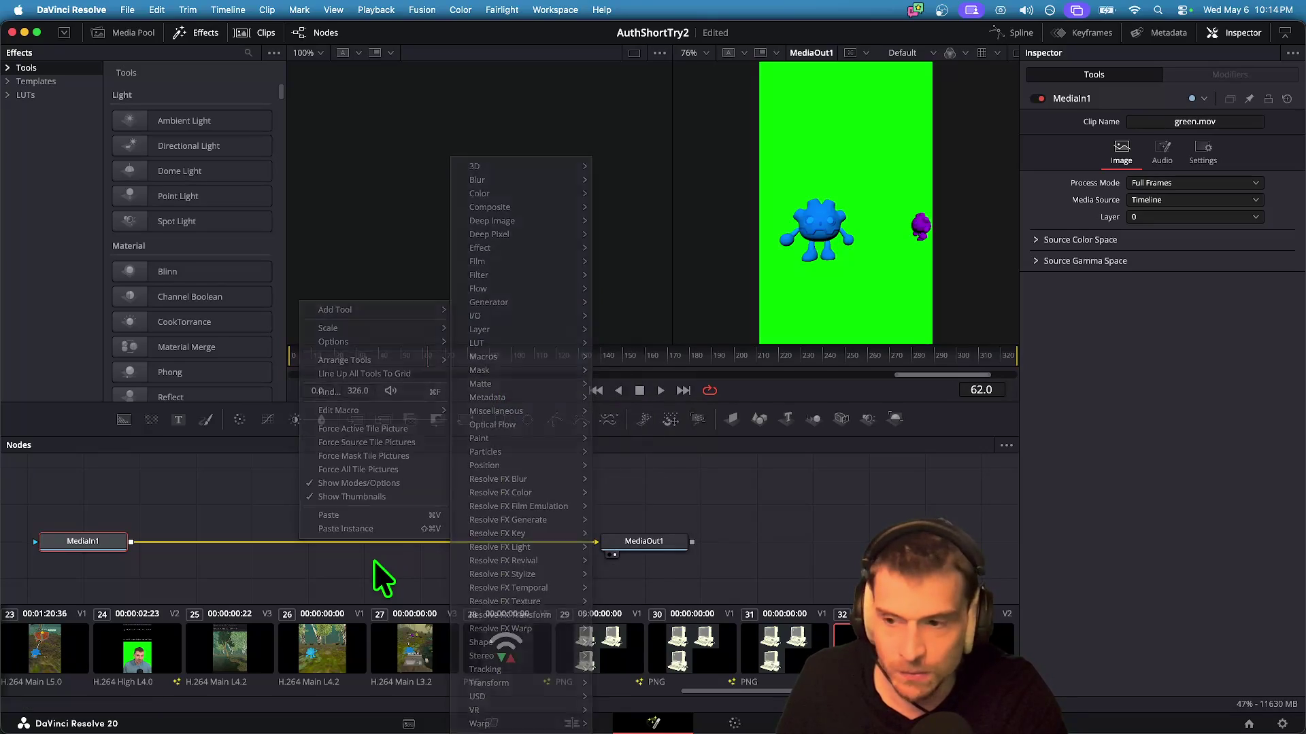
{"action": "left_click", "coordinate": [253, 50]}
{"action": "type", "text": "3d"}
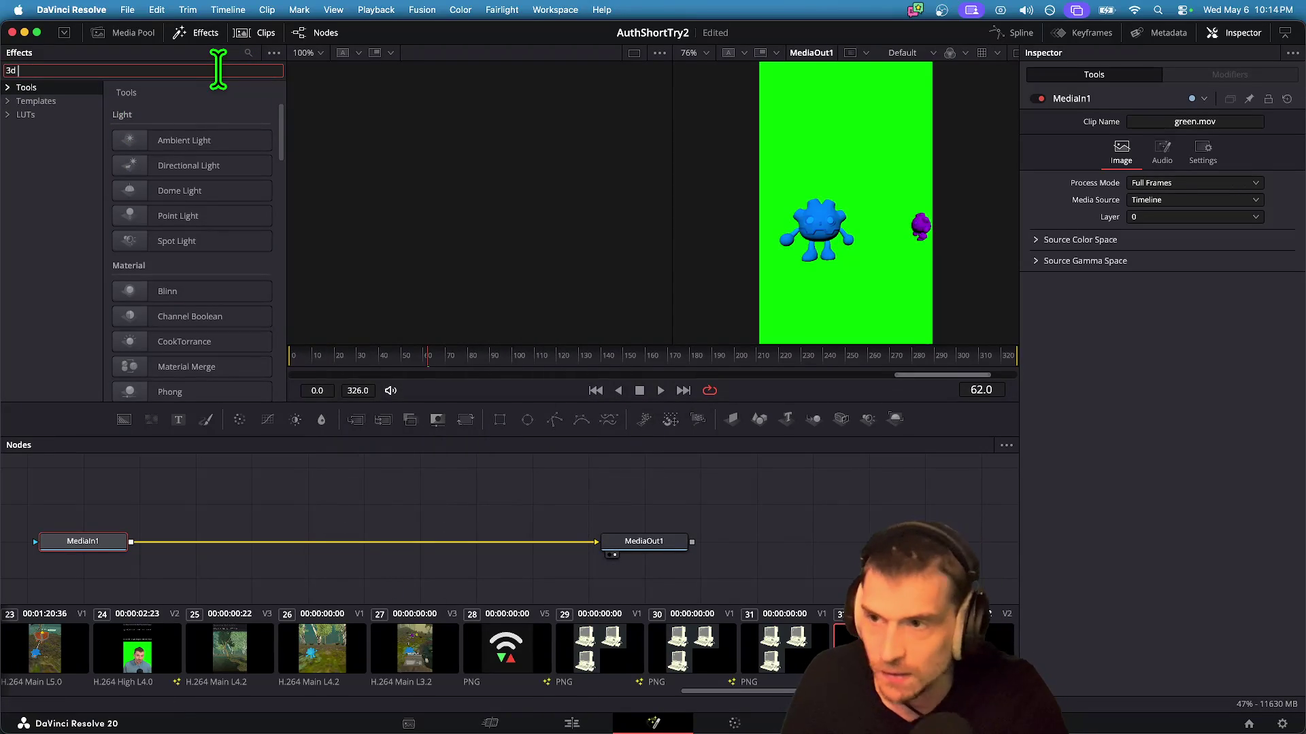
{"action": "type", "text": " ke"}
{"action": "mouse_move", "coordinate": [197, 143]}
{"action": "left_mouse_down"}
{"action": "mouse_move", "coordinate": [291, 446]}
{"action": "mouse_move", "coordinate": [343, 551]}
{"action": "left_mouse_up"}
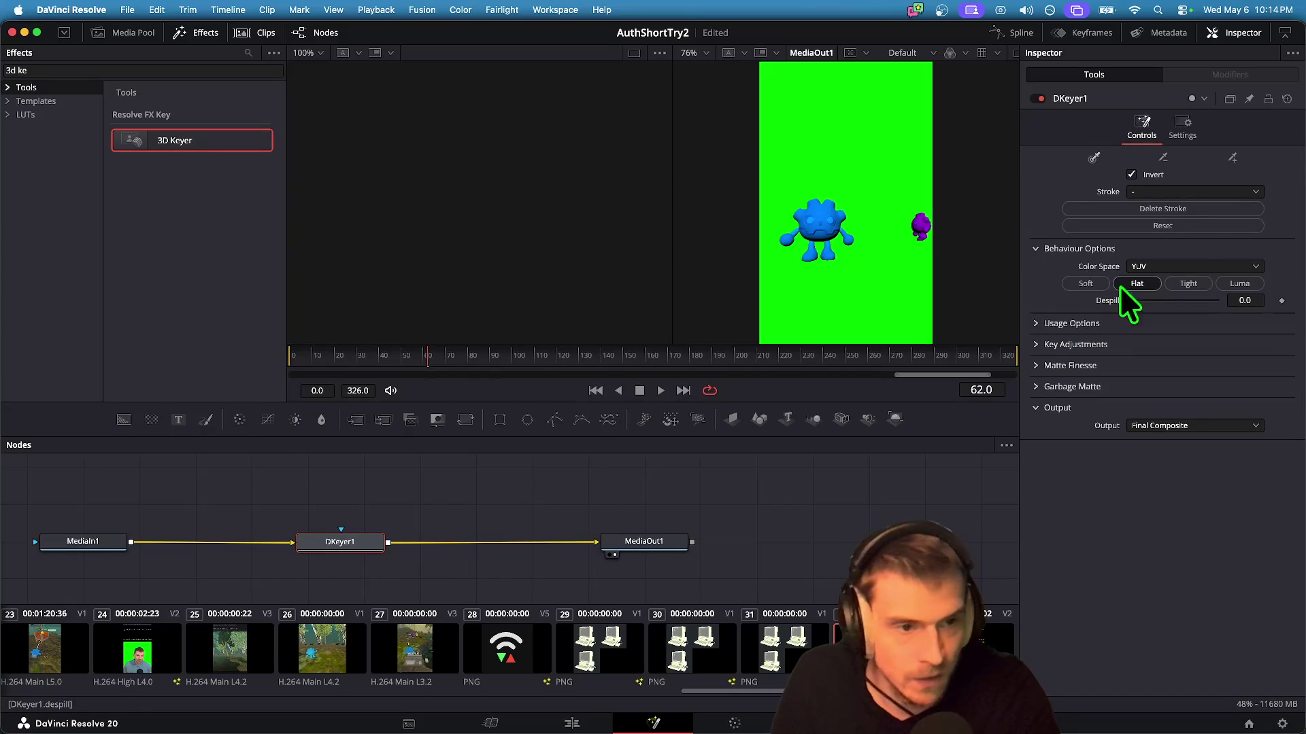
Step: Key out the green background in Flat mode, Luma Low -0.08, matte in/out ratio -72
{"action": "left_click", "coordinate": [904, 138]}
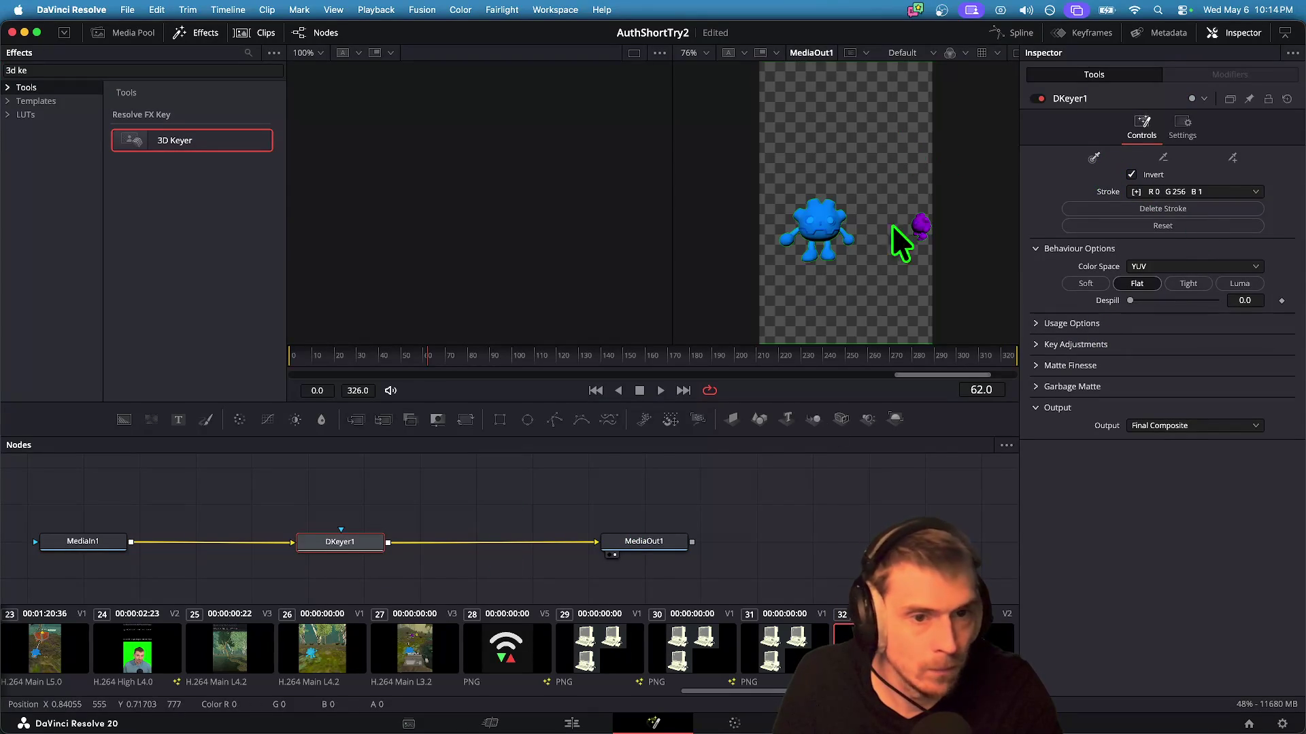
{"action": "left_click", "coordinate": [1039, 345]}
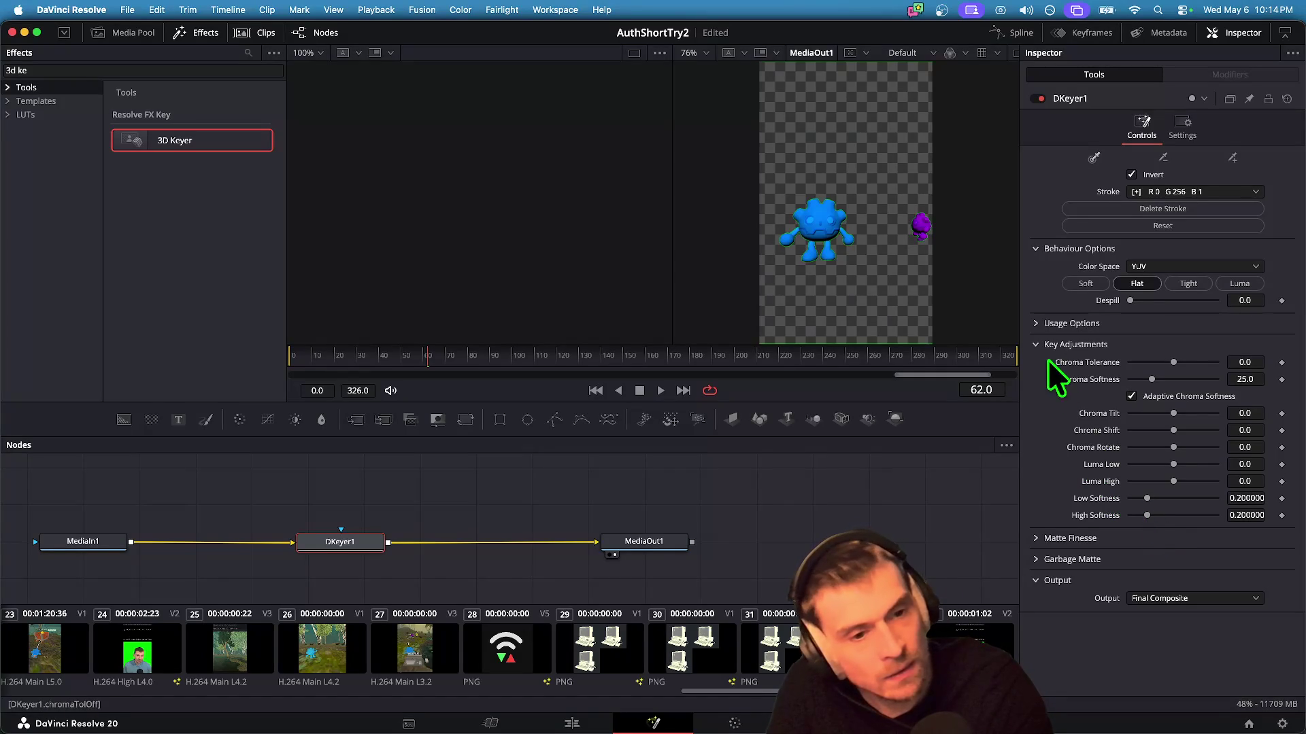
{"action": "left_click", "coordinate": [1034, 538]}
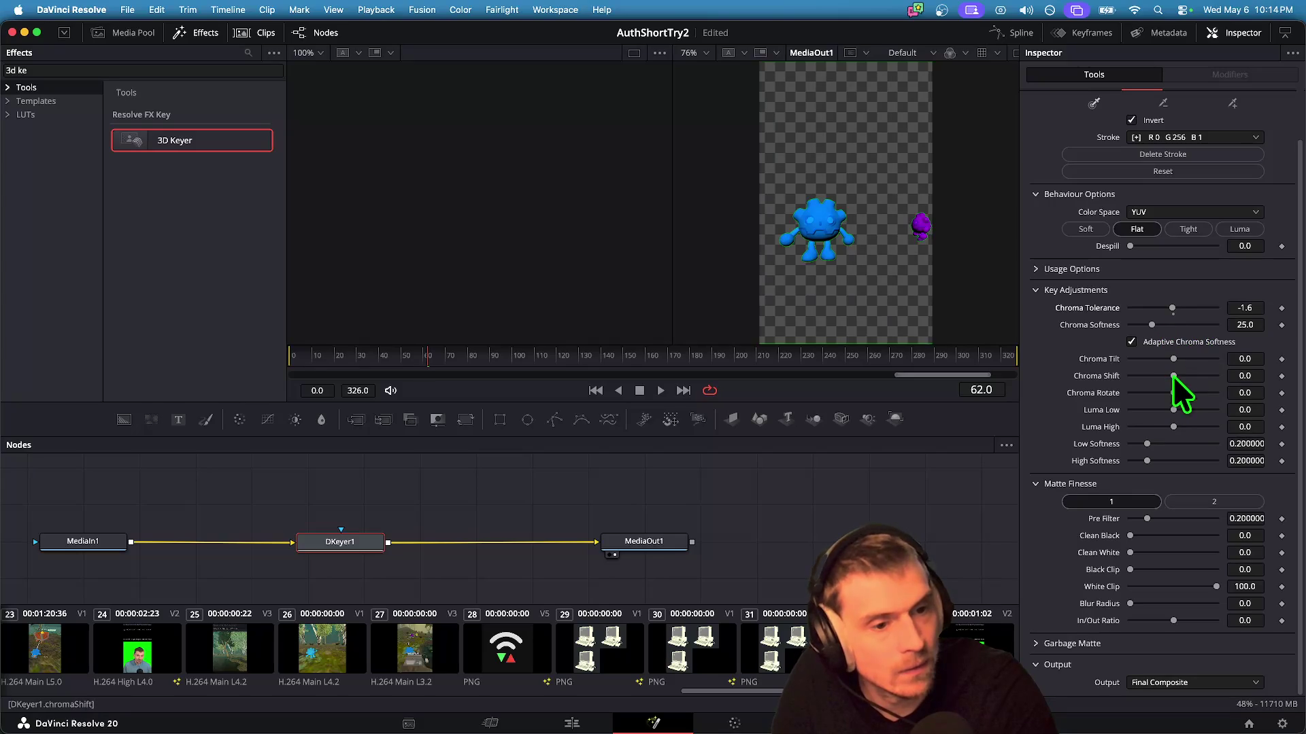
{"action": "mouse_move", "coordinate": [1173, 409]}
{"action": "left_mouse_down"}
{"action": "mouse_move", "coordinate": [1152, 405]}
{"action": "mouse_move", "coordinate": [1170, 405]}
{"action": "left_mouse_up"}
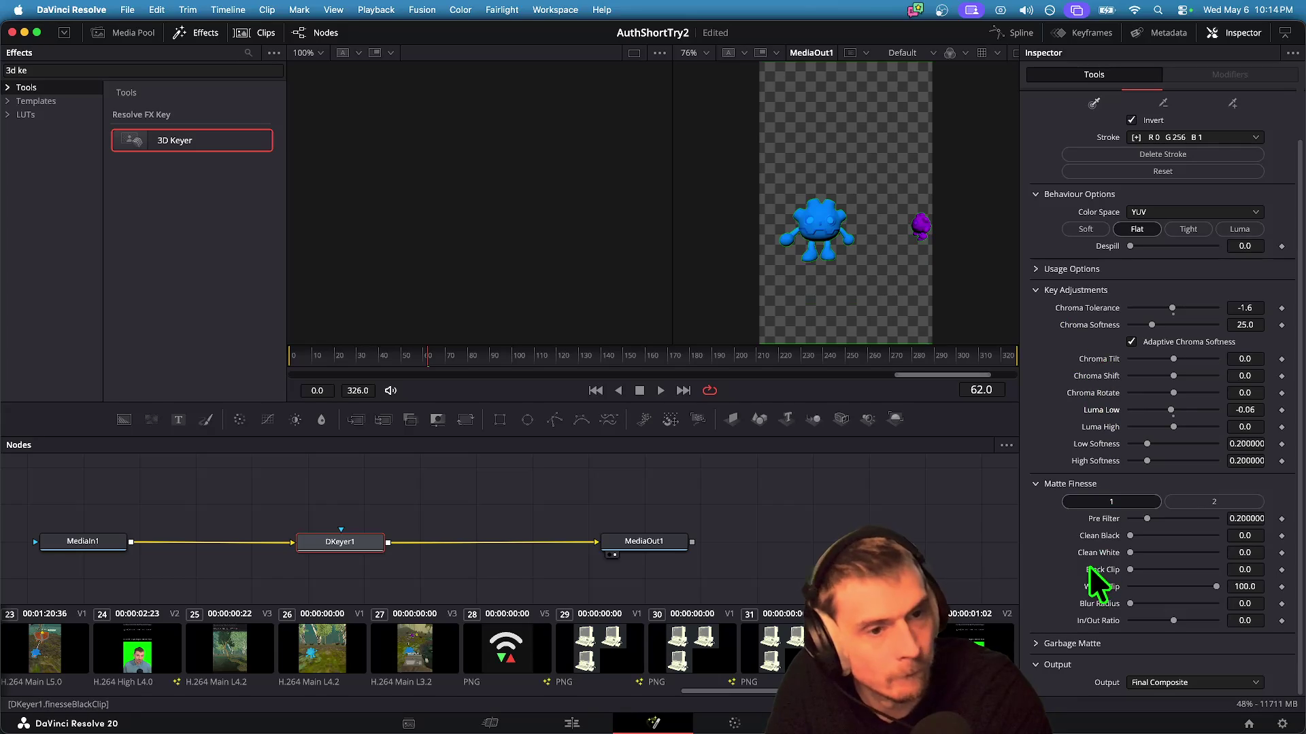
{"action": "left_click", "coordinate": [1181, 234]}
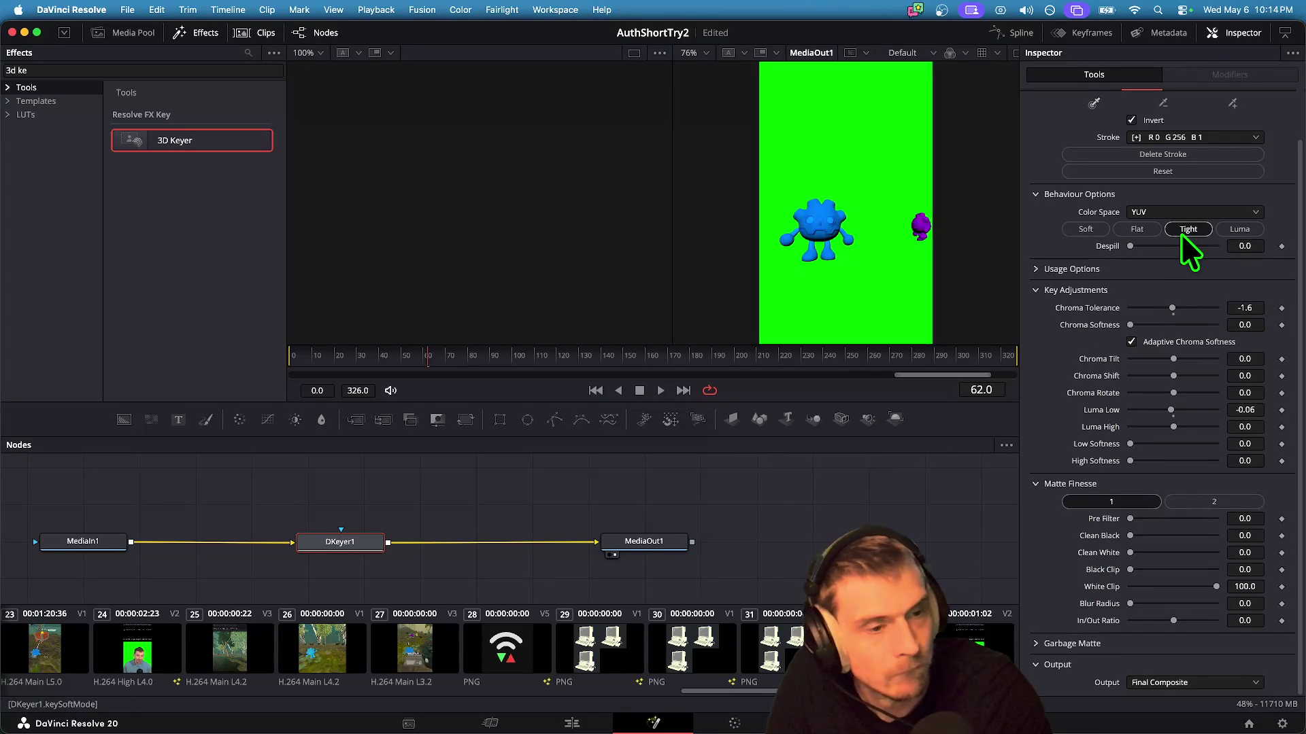
{"action": "left_click", "coordinate": [1159, 230]}
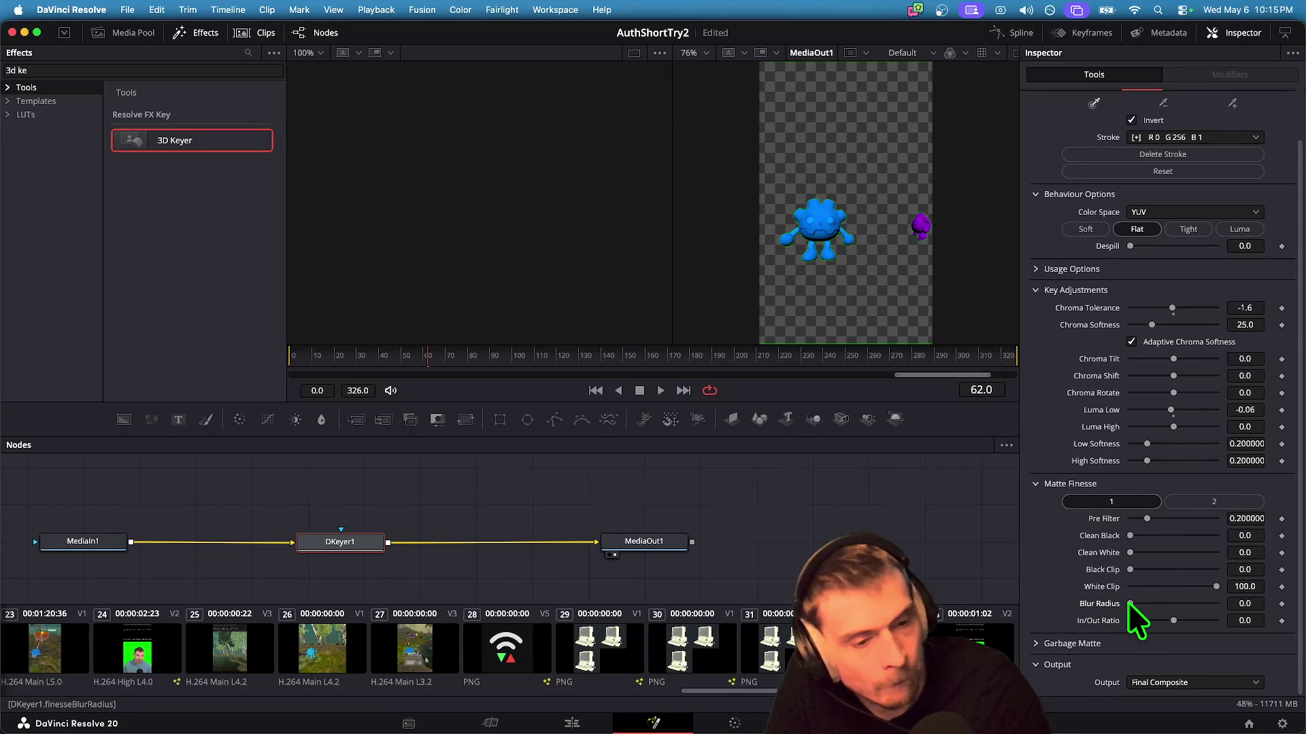
{"action": "left_click_drag", "start_coordinate": [1167, 621], "coordinate": [1142, 621]}
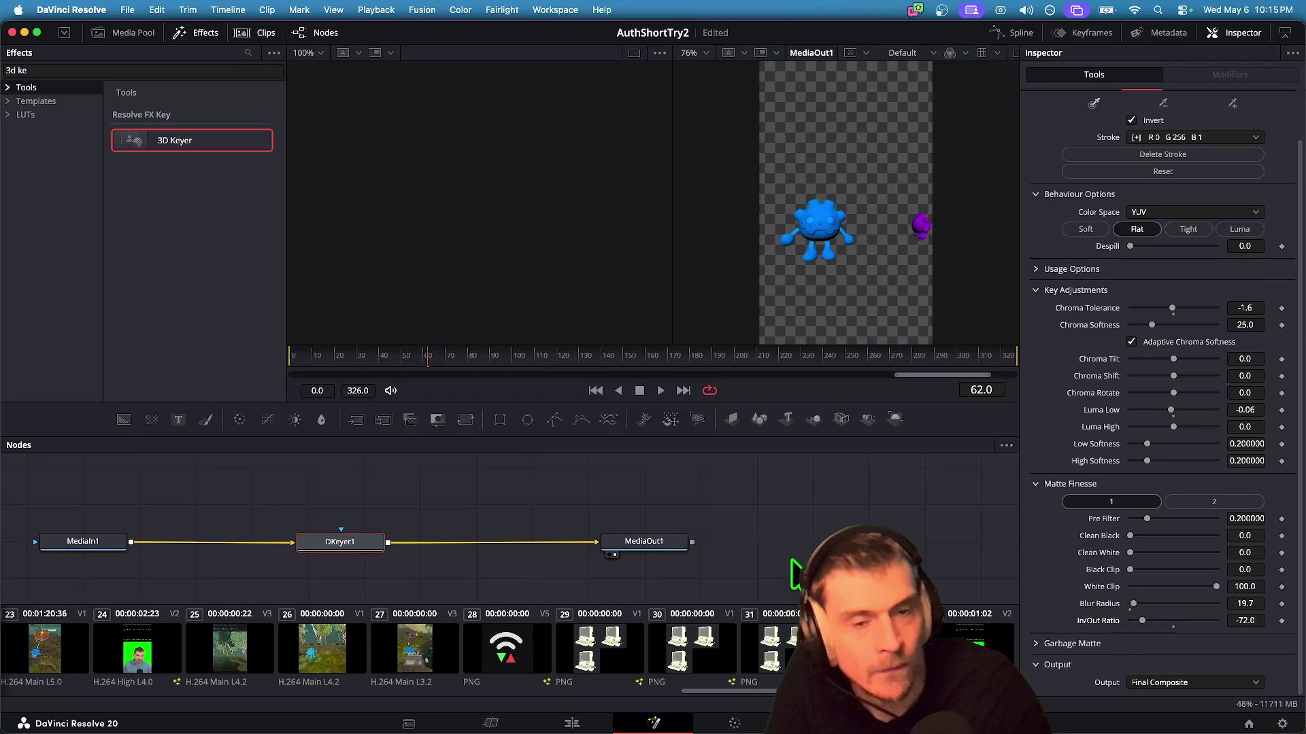
{"action": "left_click", "coordinate": [520, 722]}
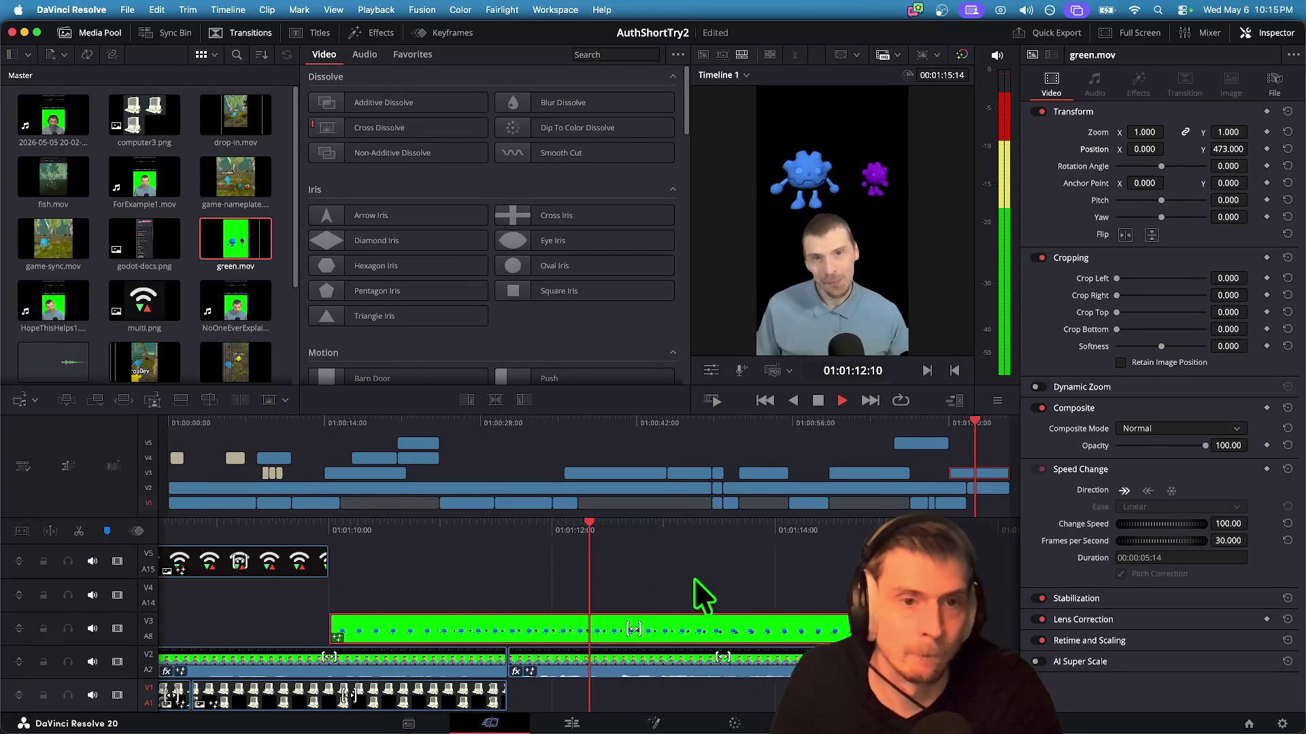
Step: After previewing the composite, set the 3D Keyer's Clean Black to 7.9
{"action": "key", "text": "space"}
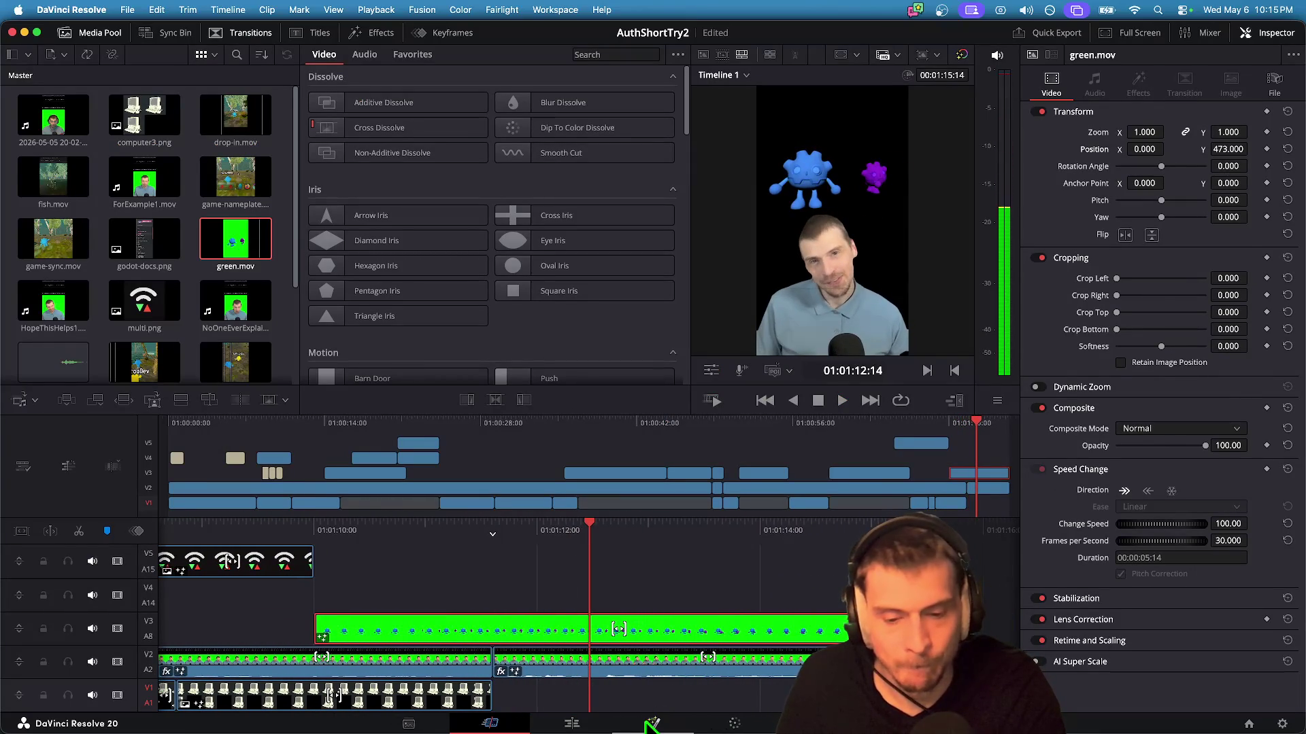
{"action": "left_click", "coordinate": [653, 723]}
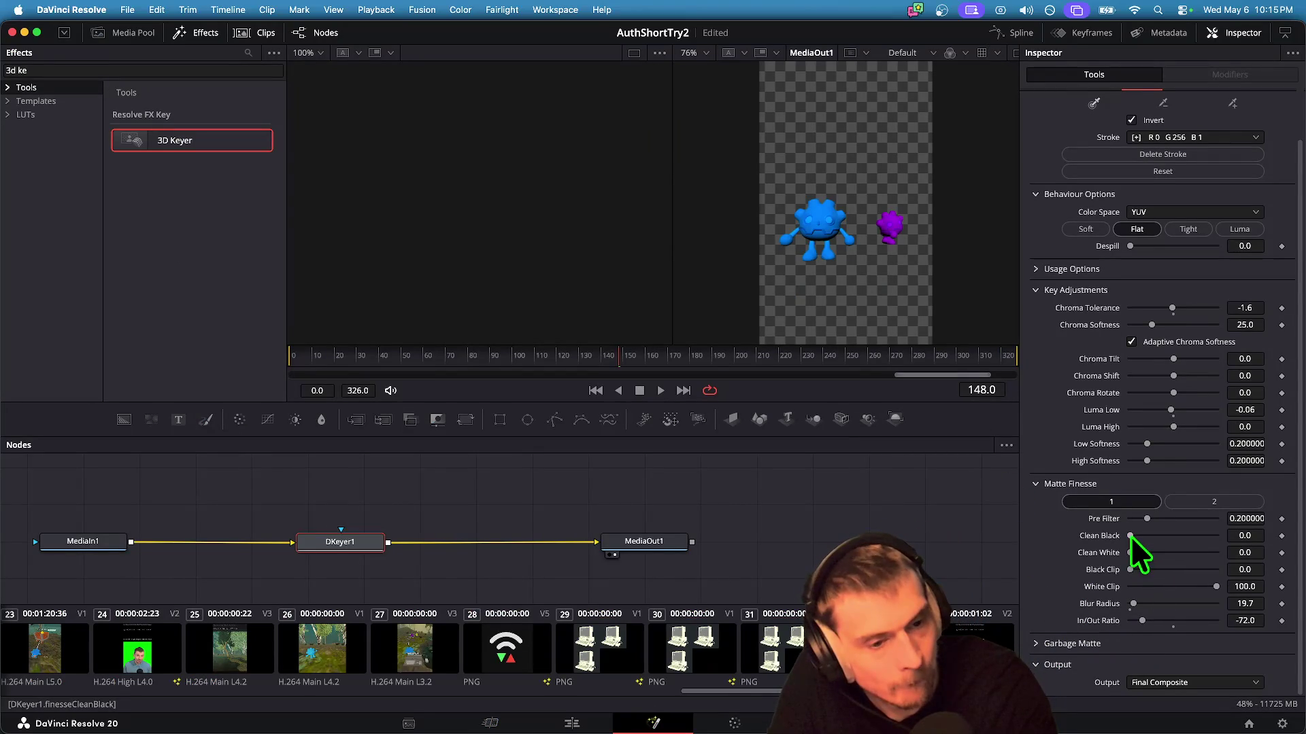
{"action": "left_click_drag", "start_coordinate": [1137, 536], "coordinate": [1137, 535]}
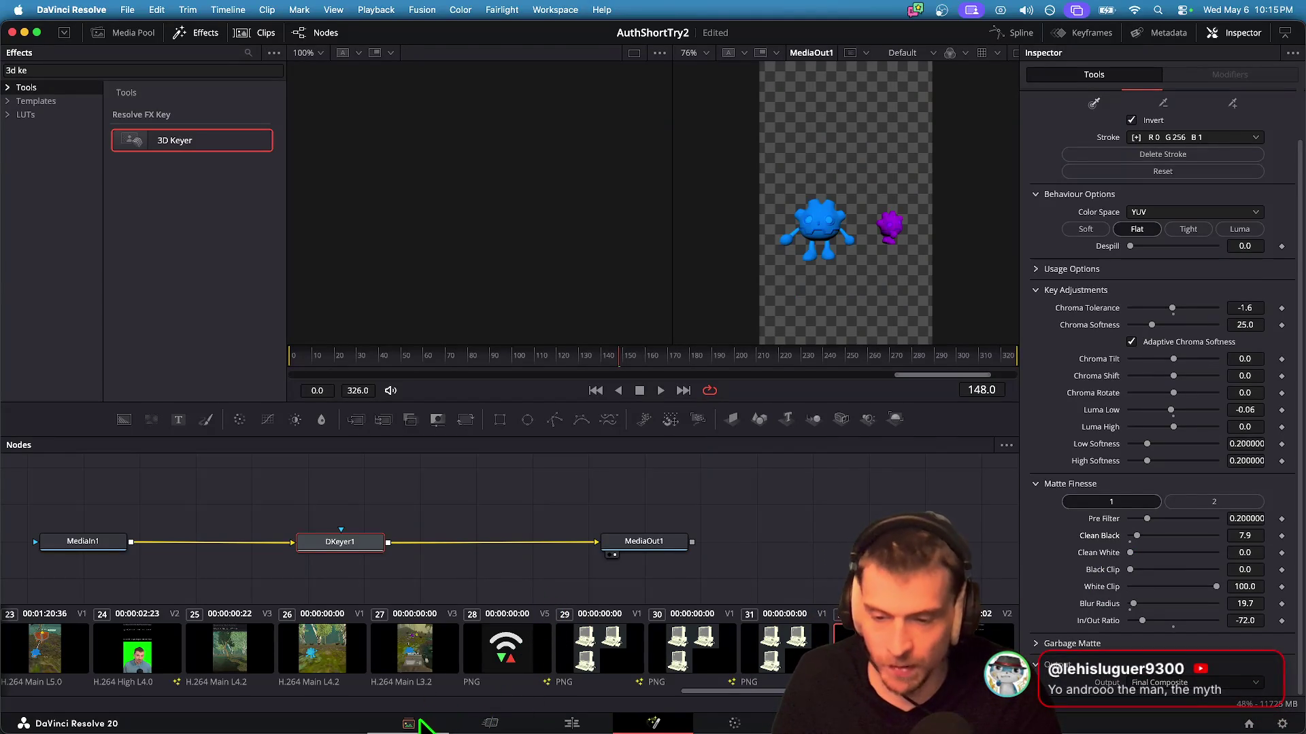
{"action": "left_click", "coordinate": [420, 721]}
Step: Review the composite on the Cut page, trying and undoing a multi.png extension
{"action": "left_click", "coordinate": [490, 723]}
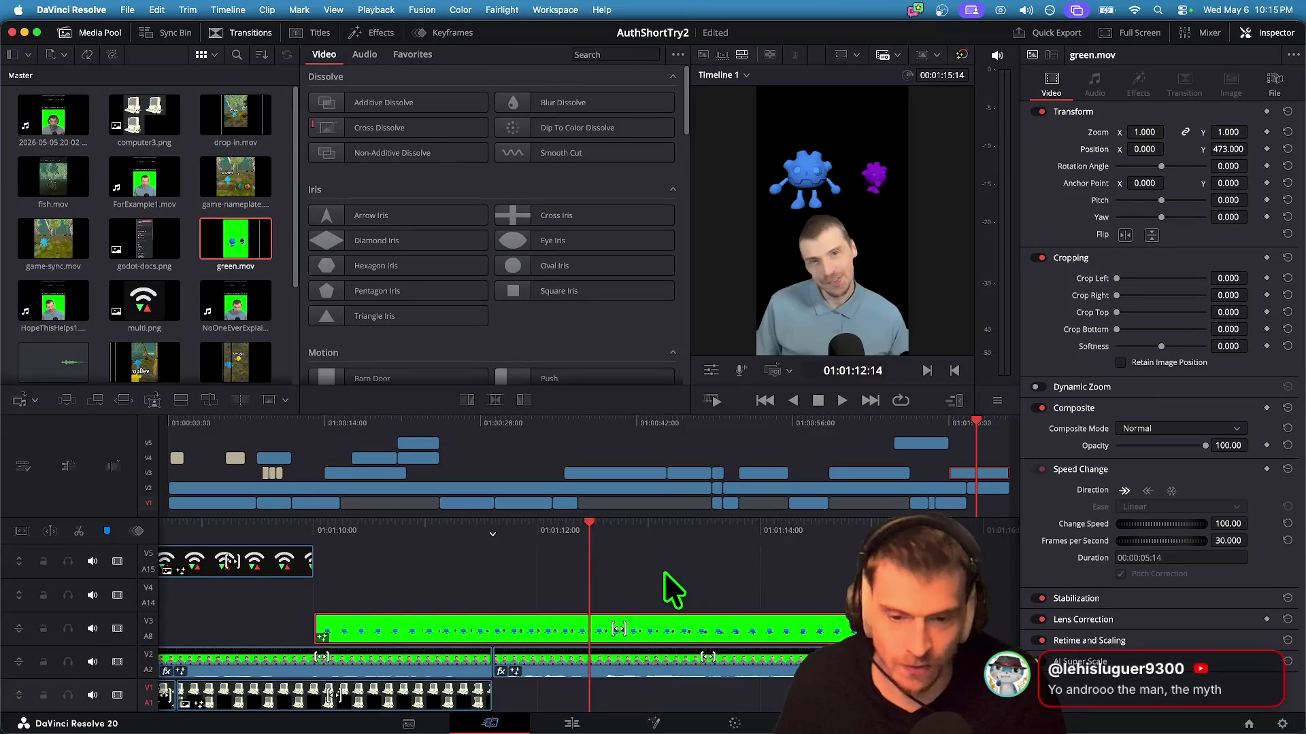
{"action": "scroll", "coordinate": [670, 598], "scroll_direction": "up", "scroll_amount": 5}
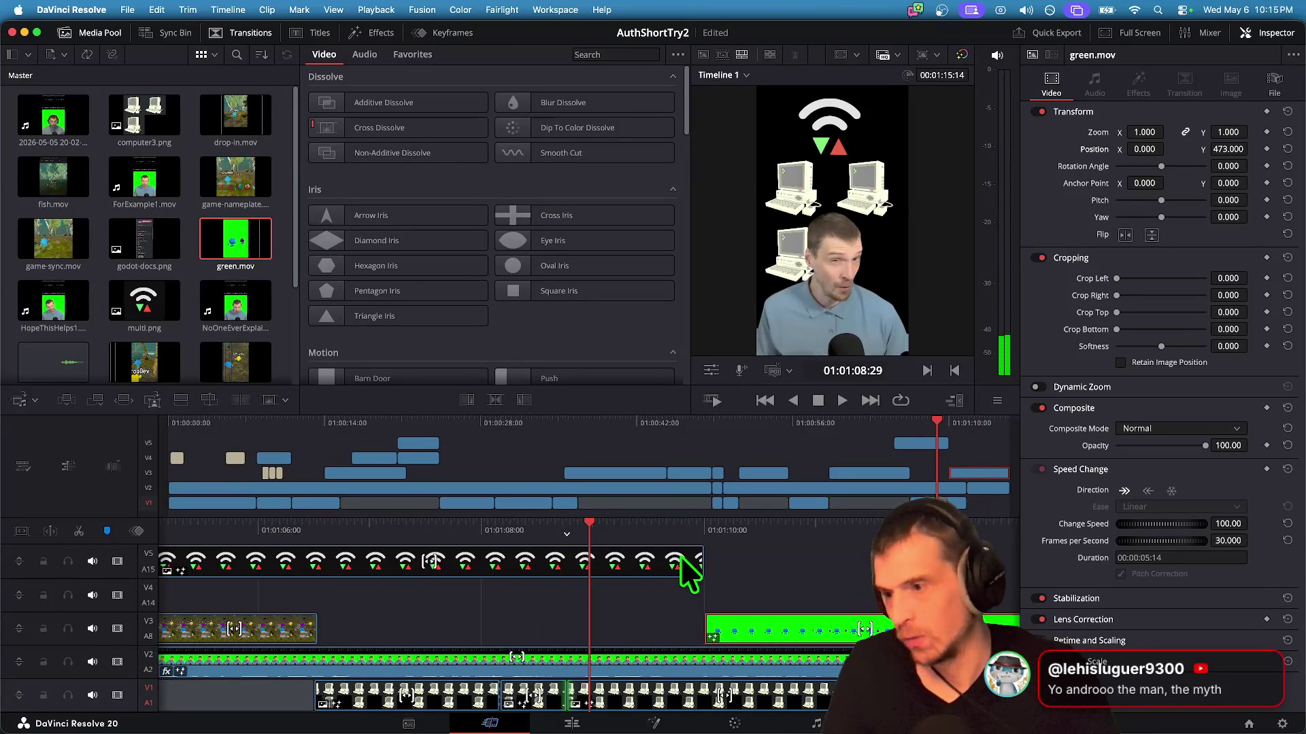
{"action": "key", "text": "space"}
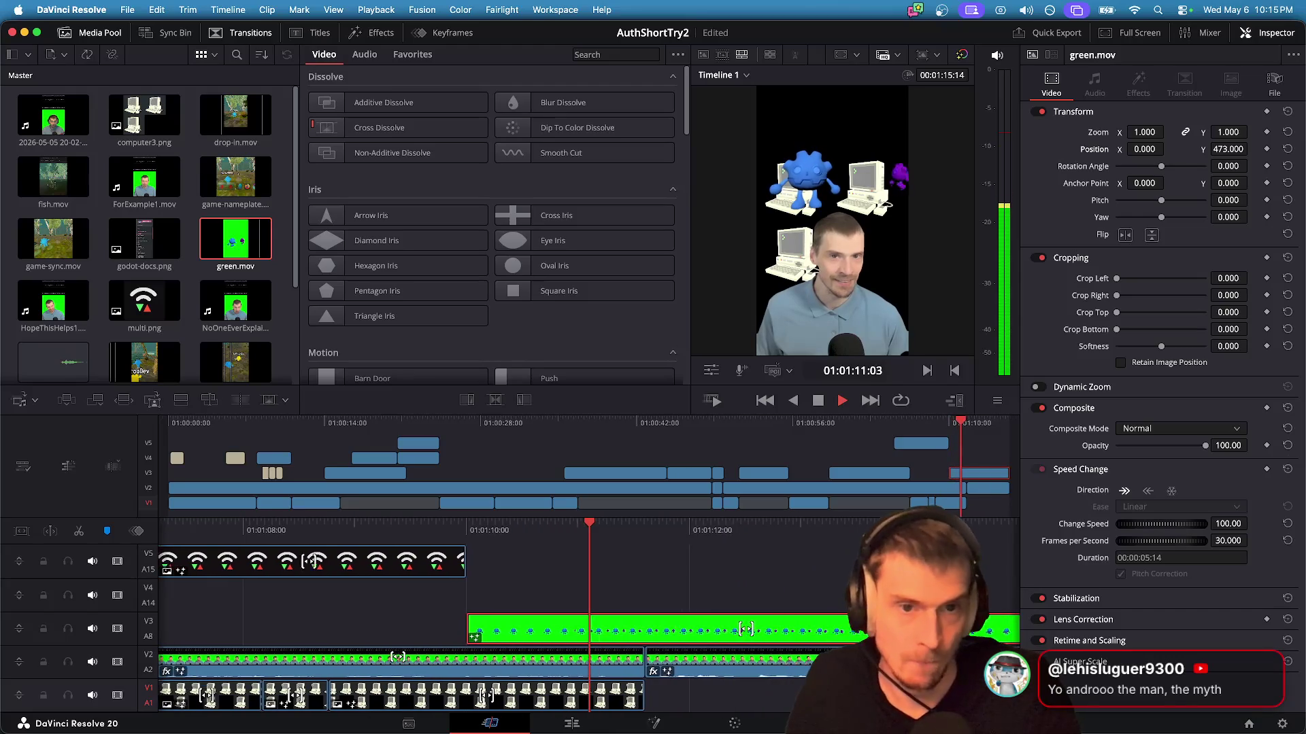
{"action": "key", "text": "space"}
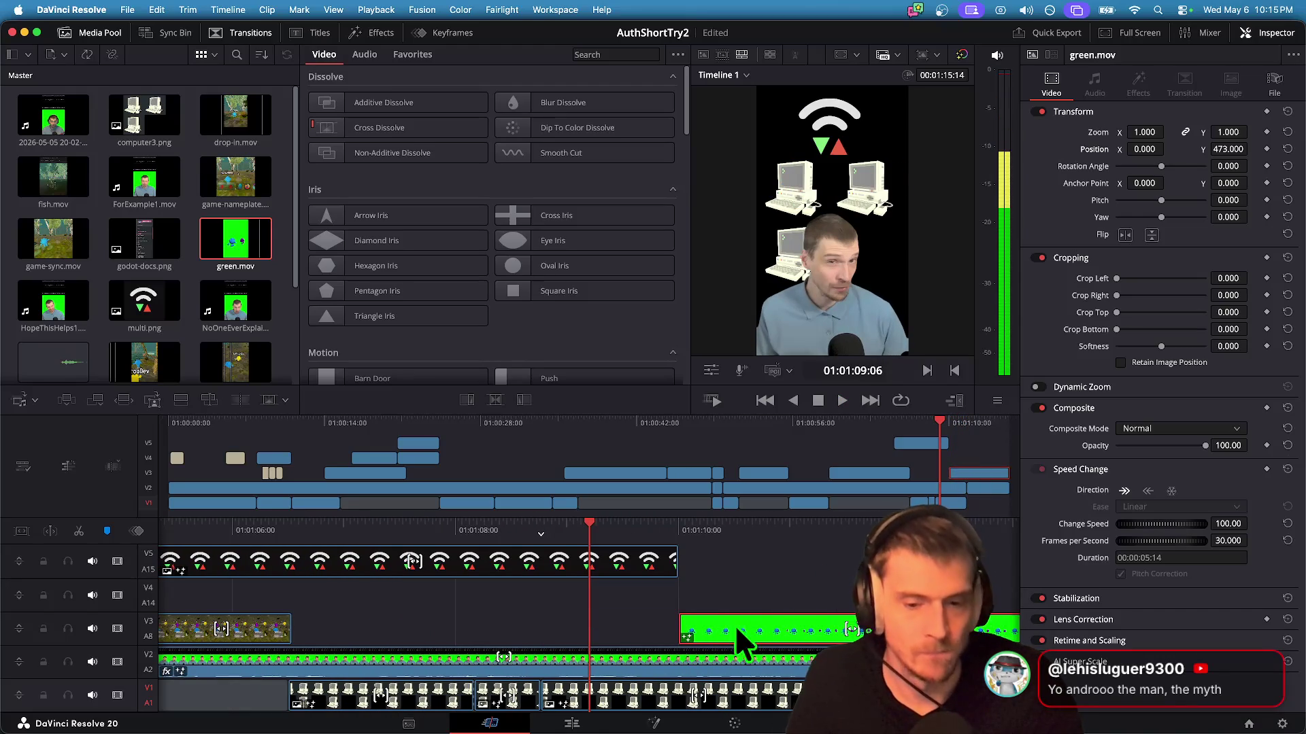
{"action": "key", "text": "space"}
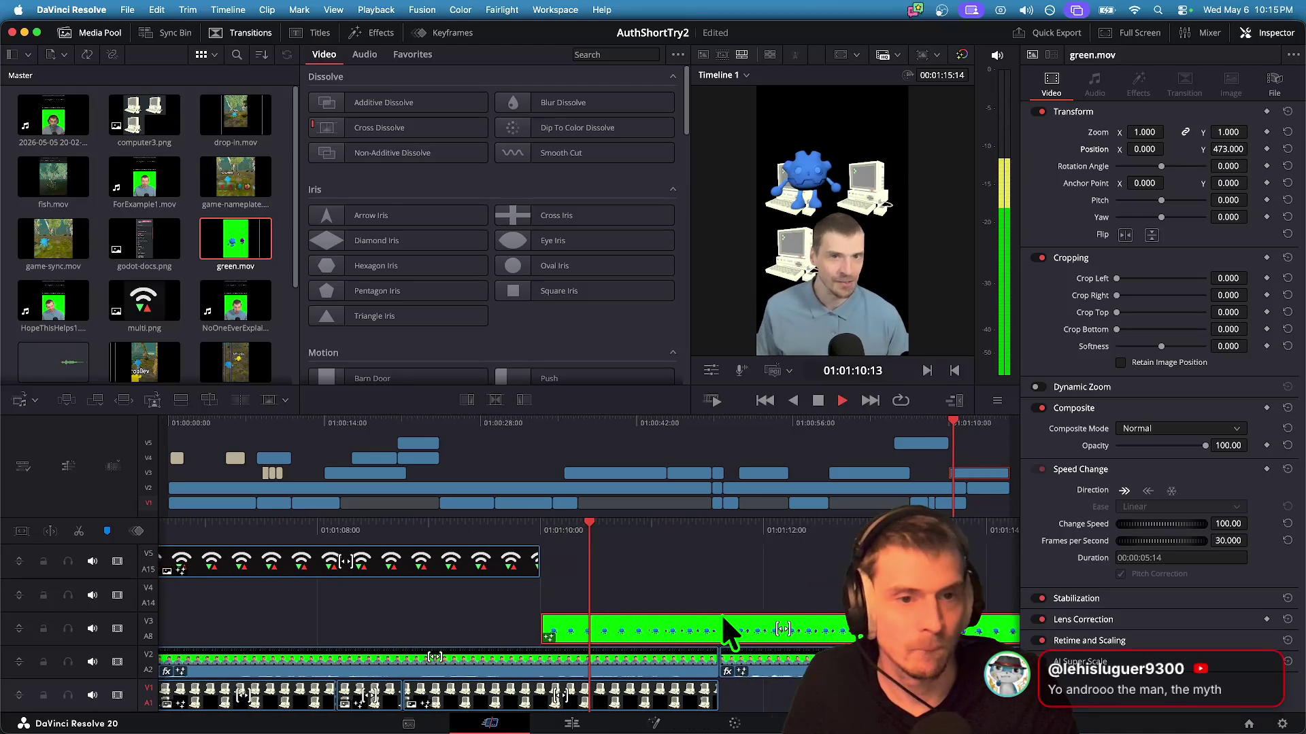
{"action": "key", "text": "space"}
{"action": "left_click", "coordinate": [389, 559]}
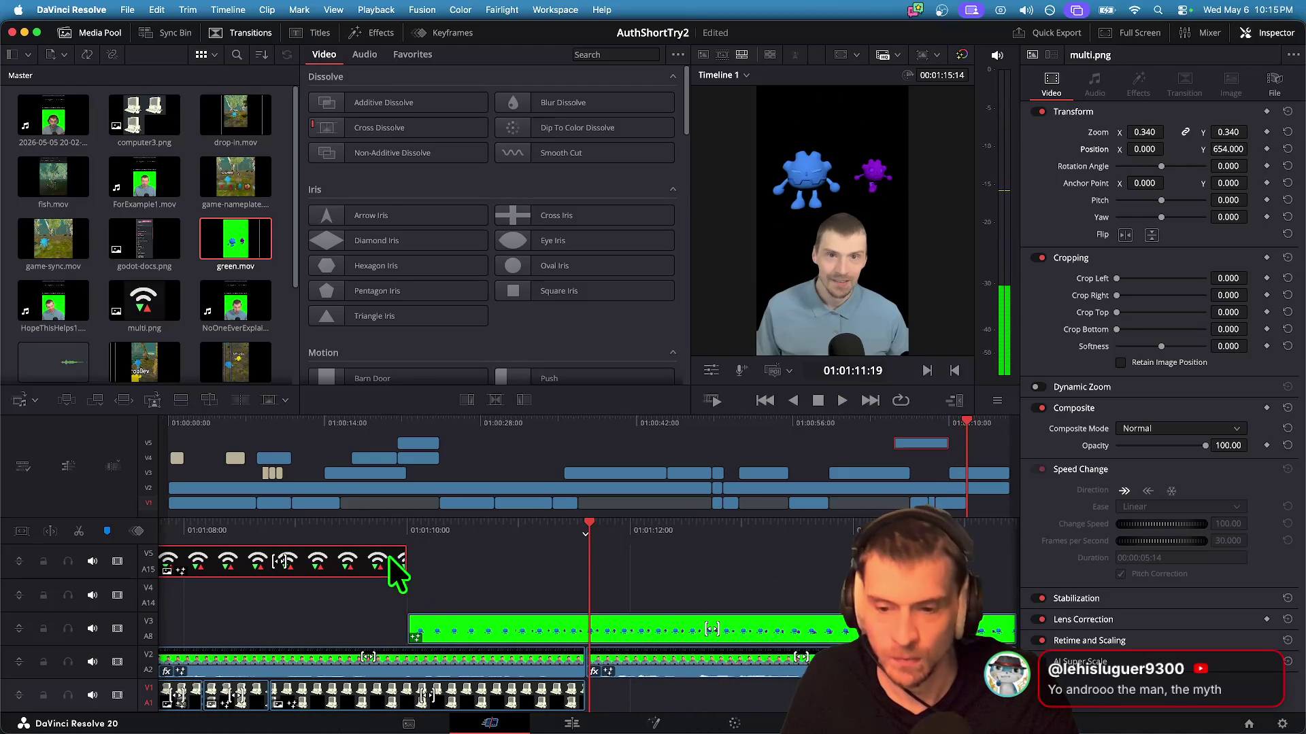
{"action": "left_click_drag", "start_coordinate": [393, 563], "coordinate": [586, 563]}
{"action": "key", "text": "super+z"}
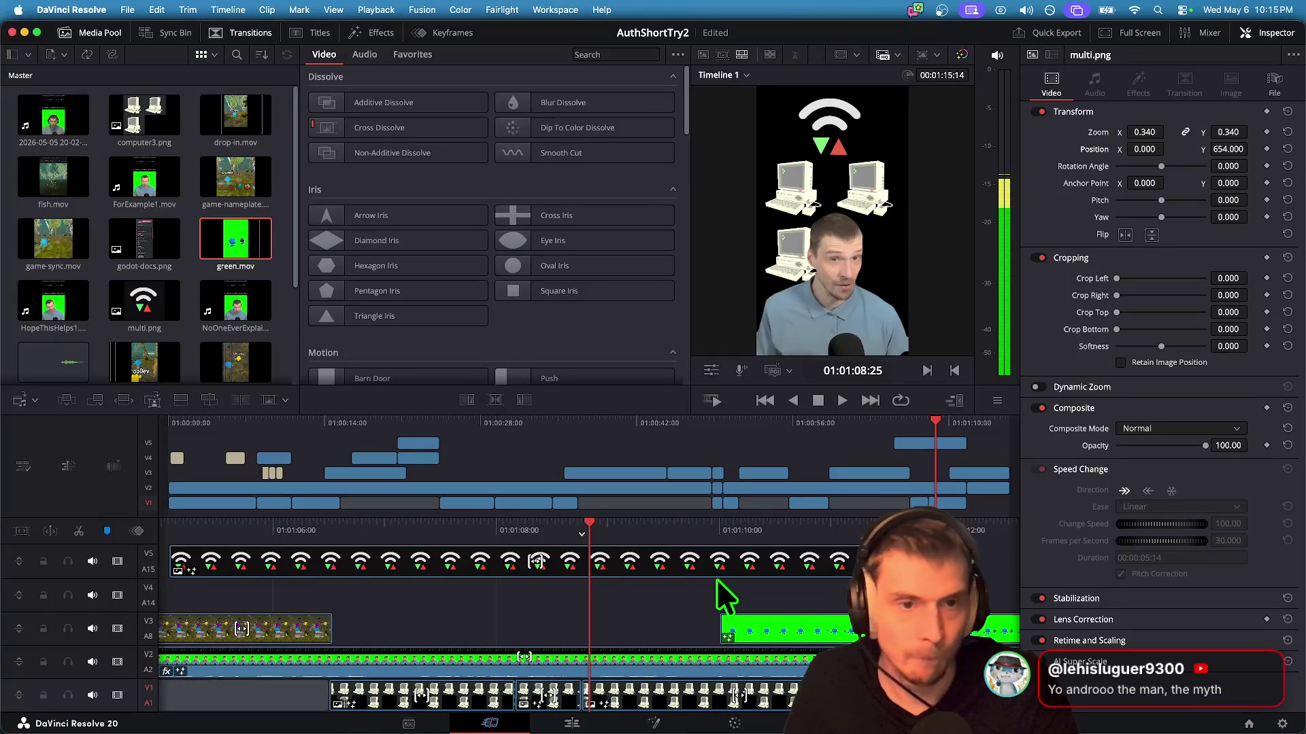
{"action": "key", "text": "space"}
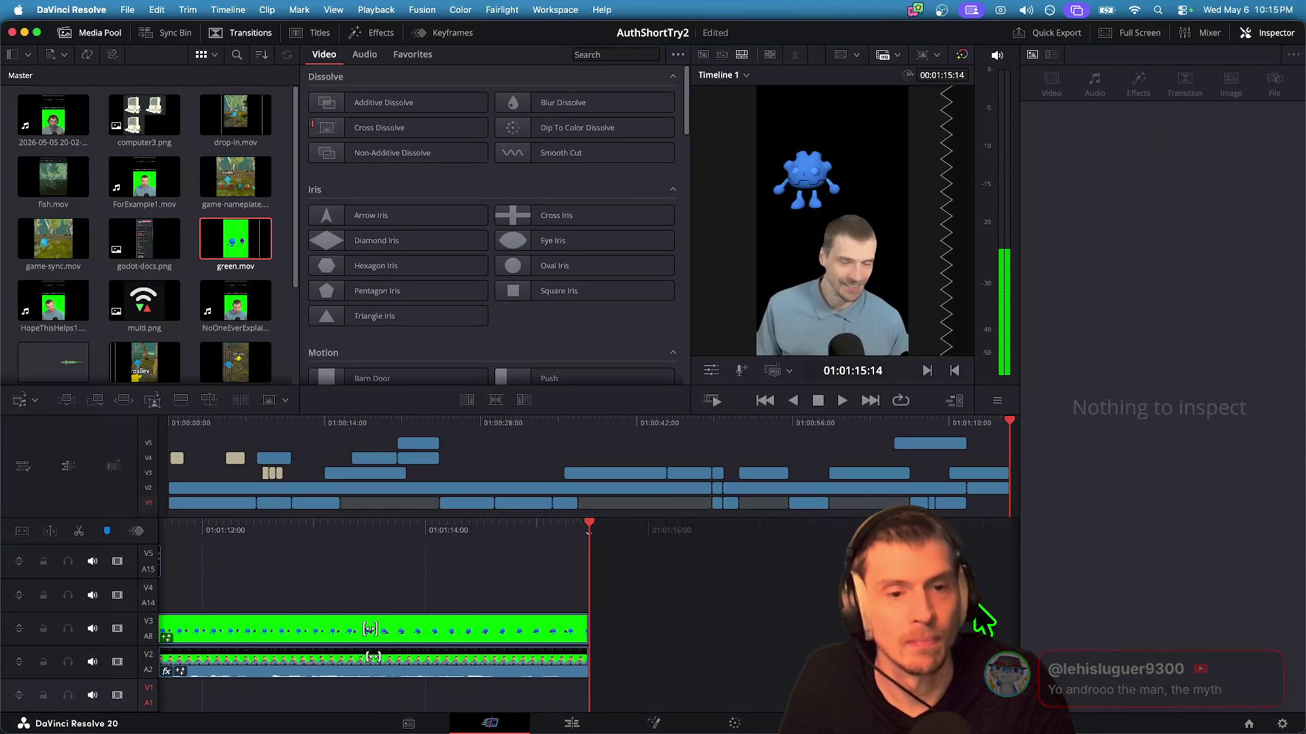
Step: Trim three frames off green.mov's end and save the AuthShortTry2 project
{"action": "mouse_move", "coordinate": [575, 663]}
{"action": "left_mouse_down"}
{"action": "mouse_move", "coordinate": [587, 661]}
{"action": "mouse_move", "coordinate": [586, 618]}
{"action": "left_mouse_up"}
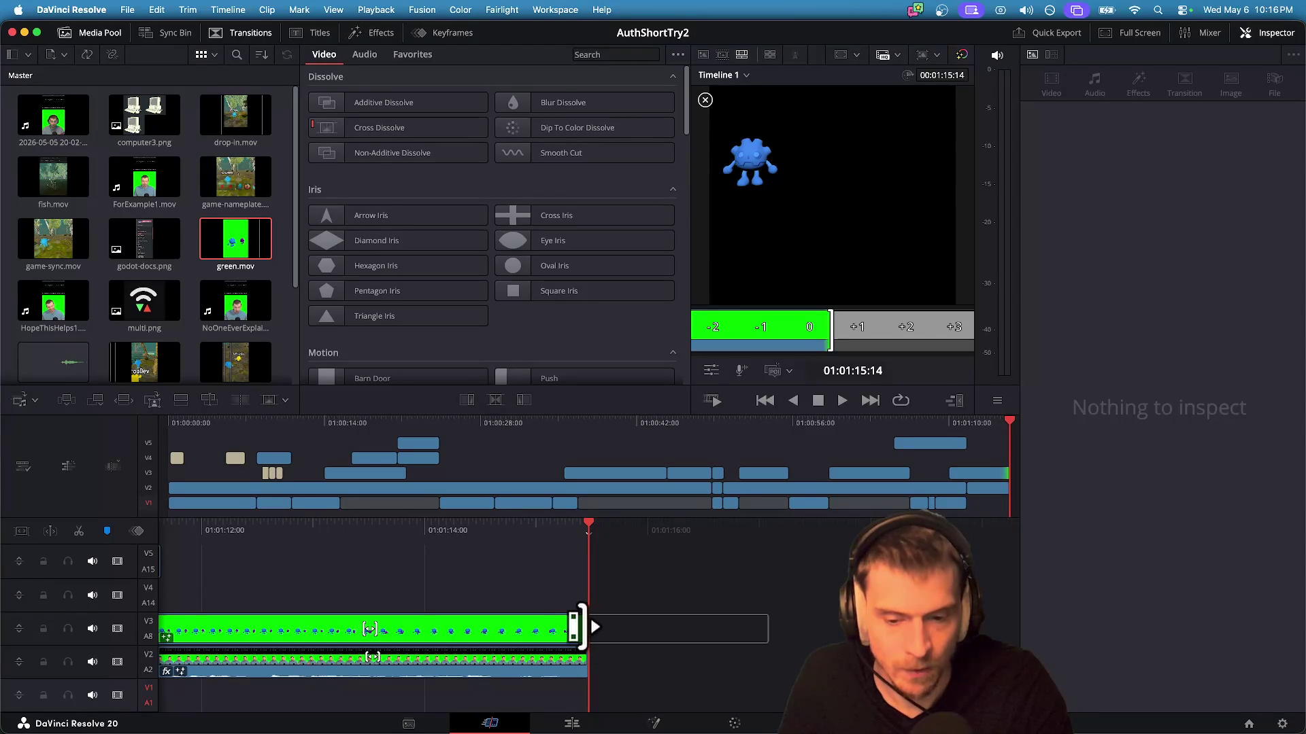
{"action": "mouse_move", "coordinate": [576, 626]}
{"action": "left_mouse_down"}
{"action": "mouse_move", "coordinate": [564, 626]}
{"action": "mouse_move", "coordinate": [584, 656]}
{"action": "left_mouse_up"}
{"action": "left_click", "coordinate": [749, 636]}
{"action": "key", "text": "super+s"}
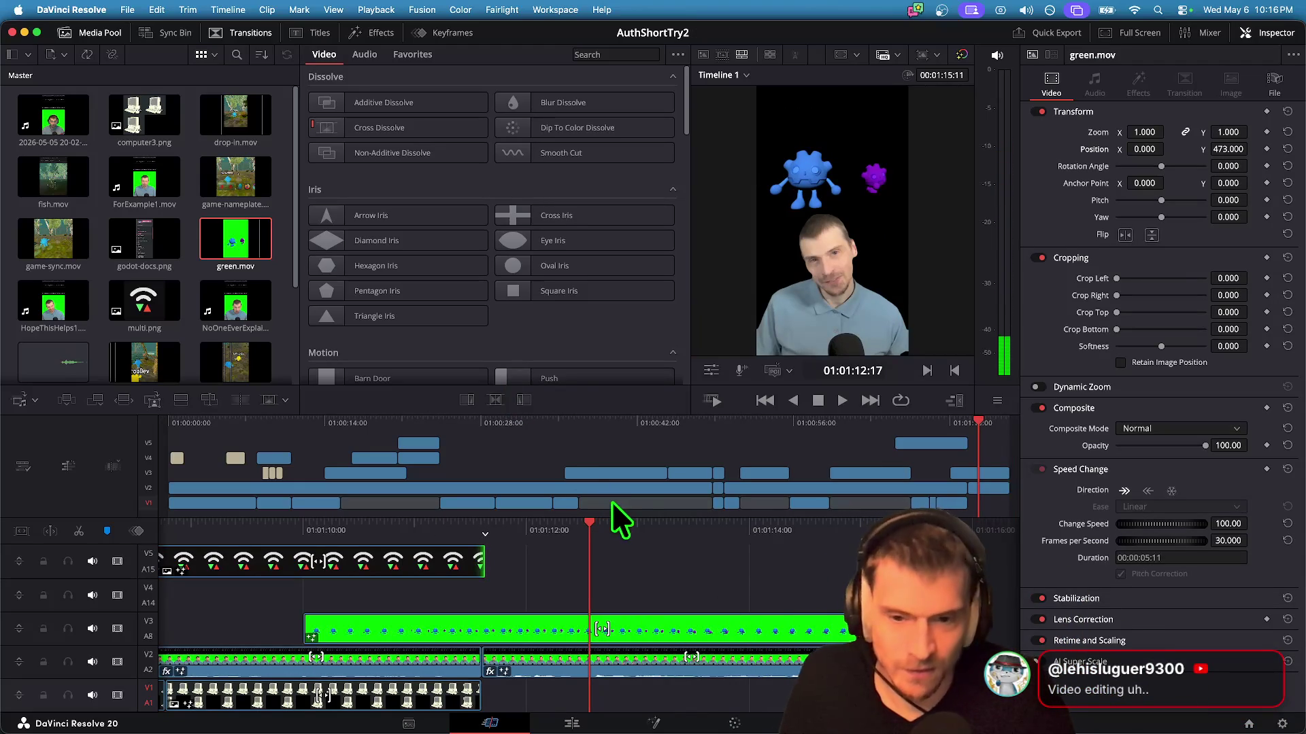
{"action": "key", "text": "super+Tab"}
{"action": "key", "text": "super+Tab"}
{"action": "key", "text": "super+Tab"}
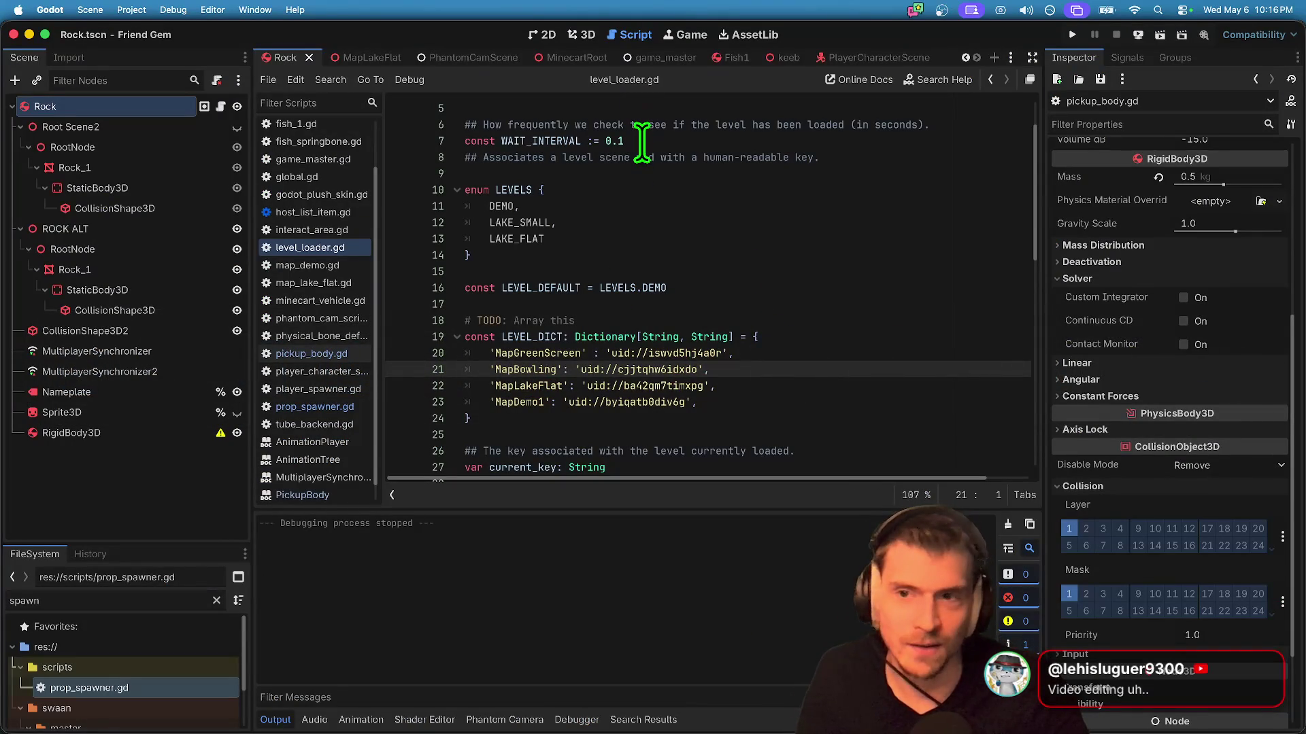
{"action": "key", "text": "super+b"}
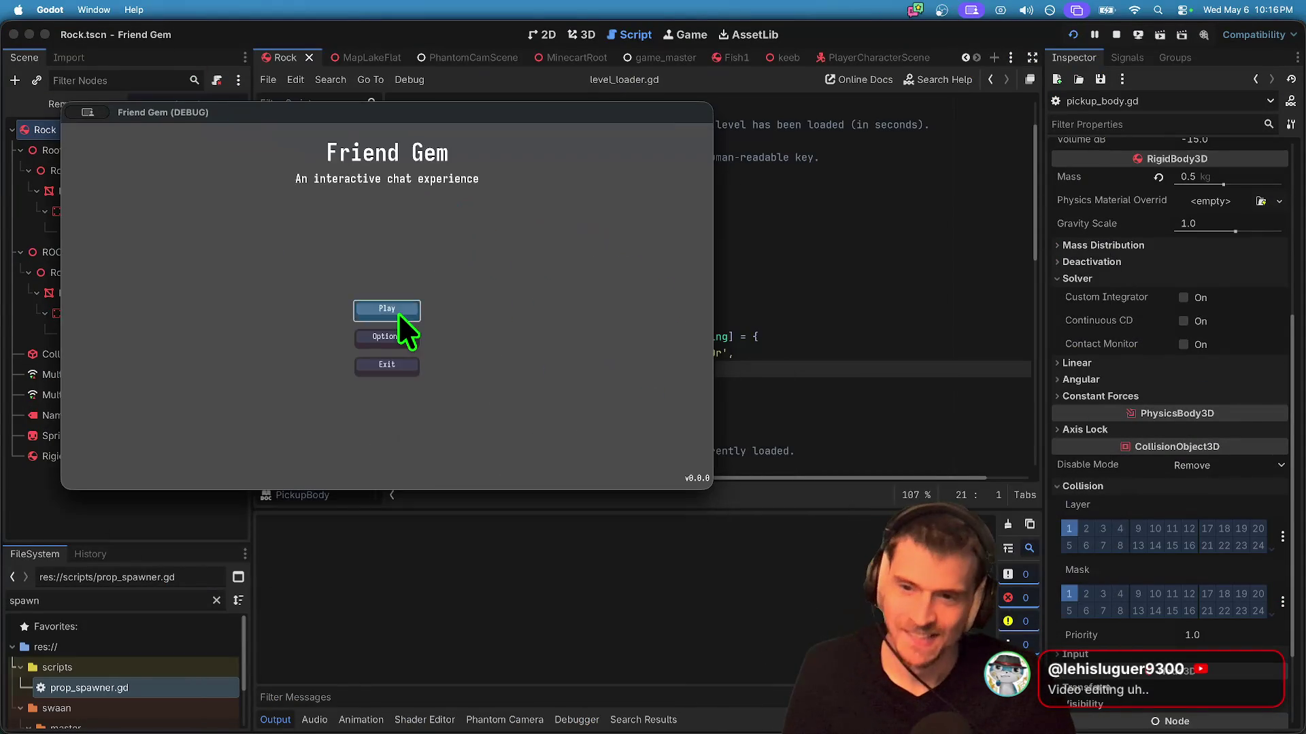
{"action": "left_click", "coordinate": [397, 310]}
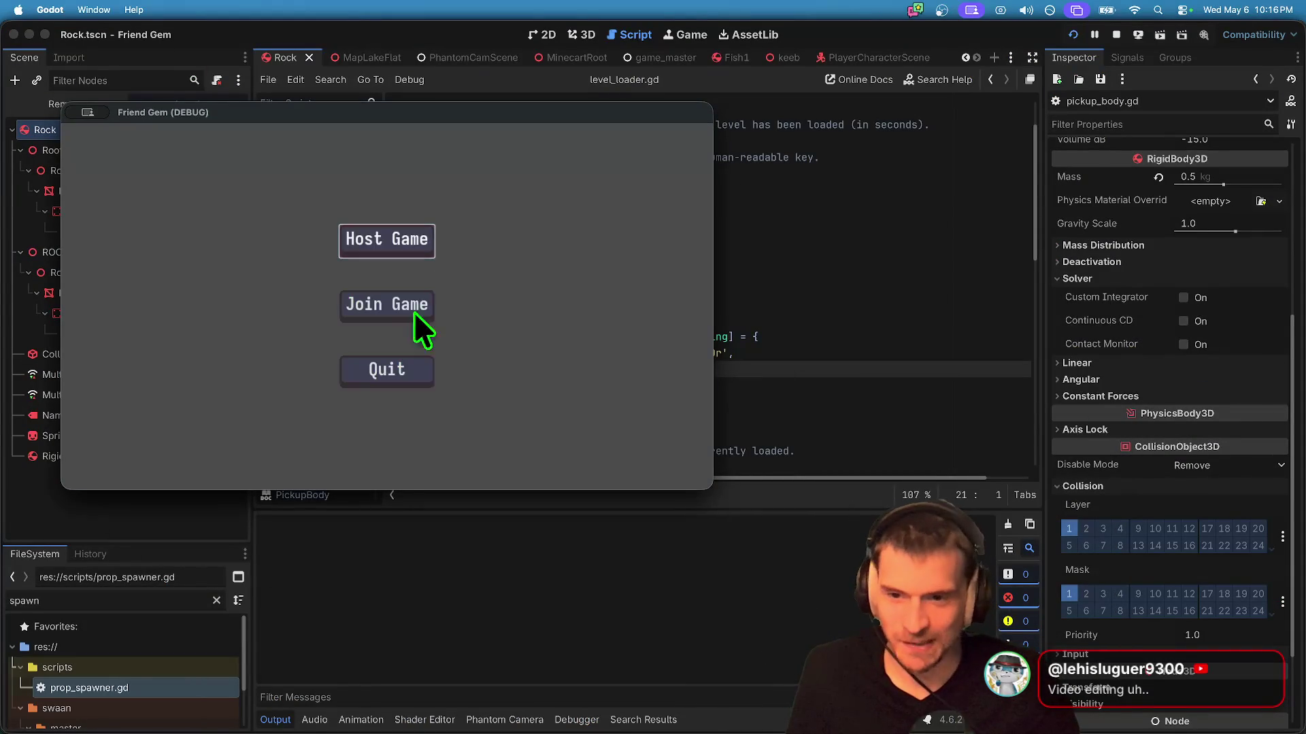
{"action": "left_click", "coordinate": [406, 255]}
{"action": "left_click", "coordinate": [383, 398]}
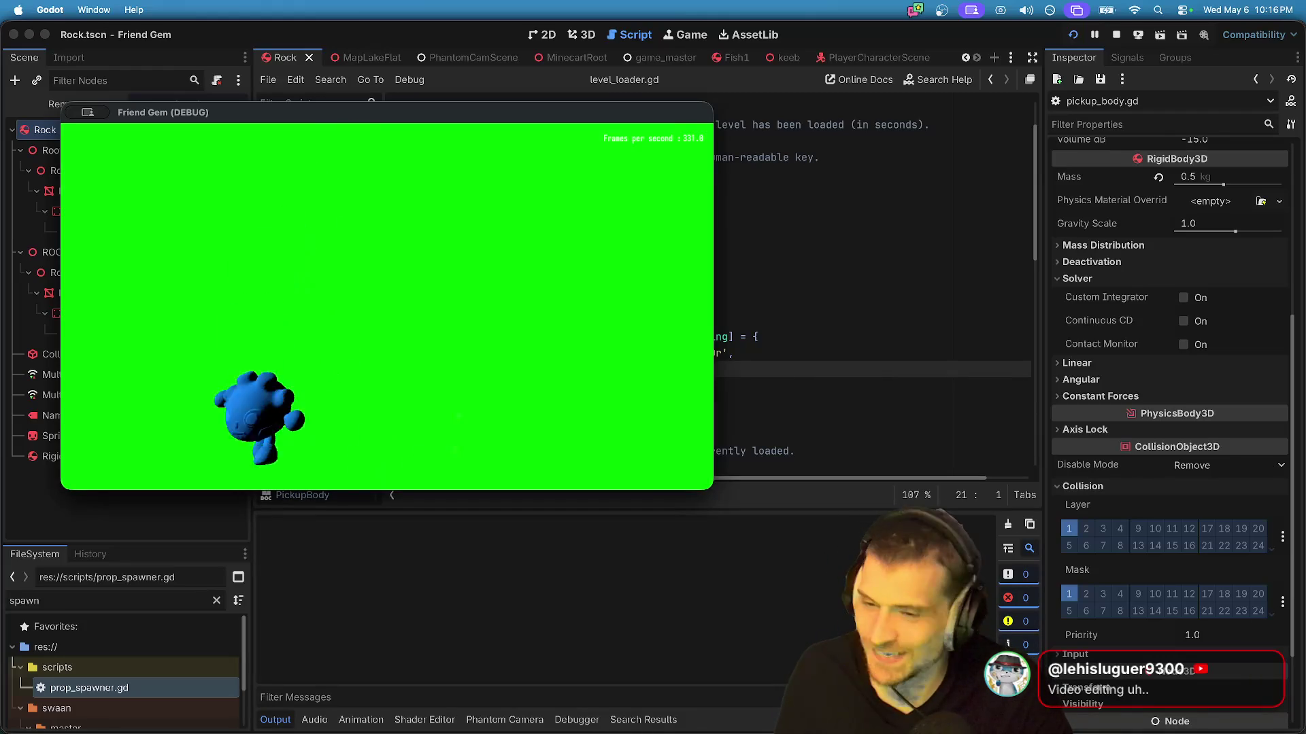
{"action": "key", "text": "Escape"}
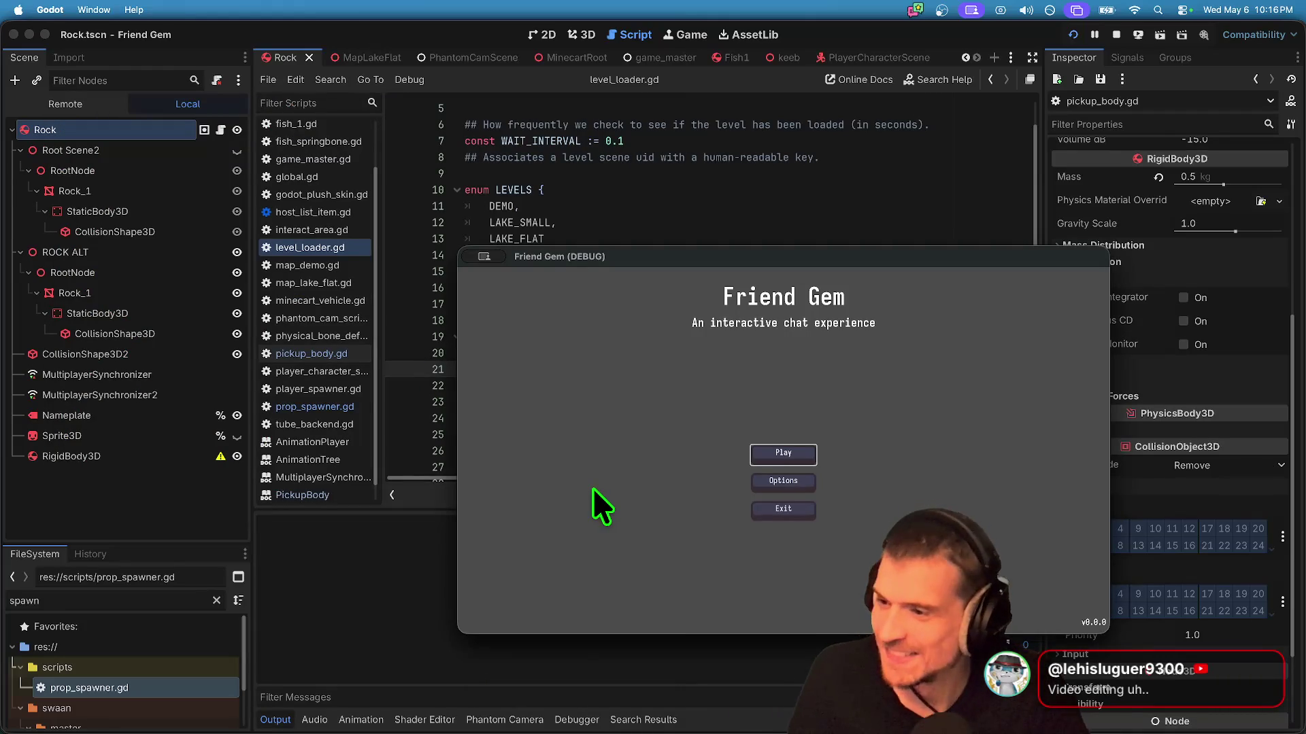
{"action": "key", "text": "super+period"}
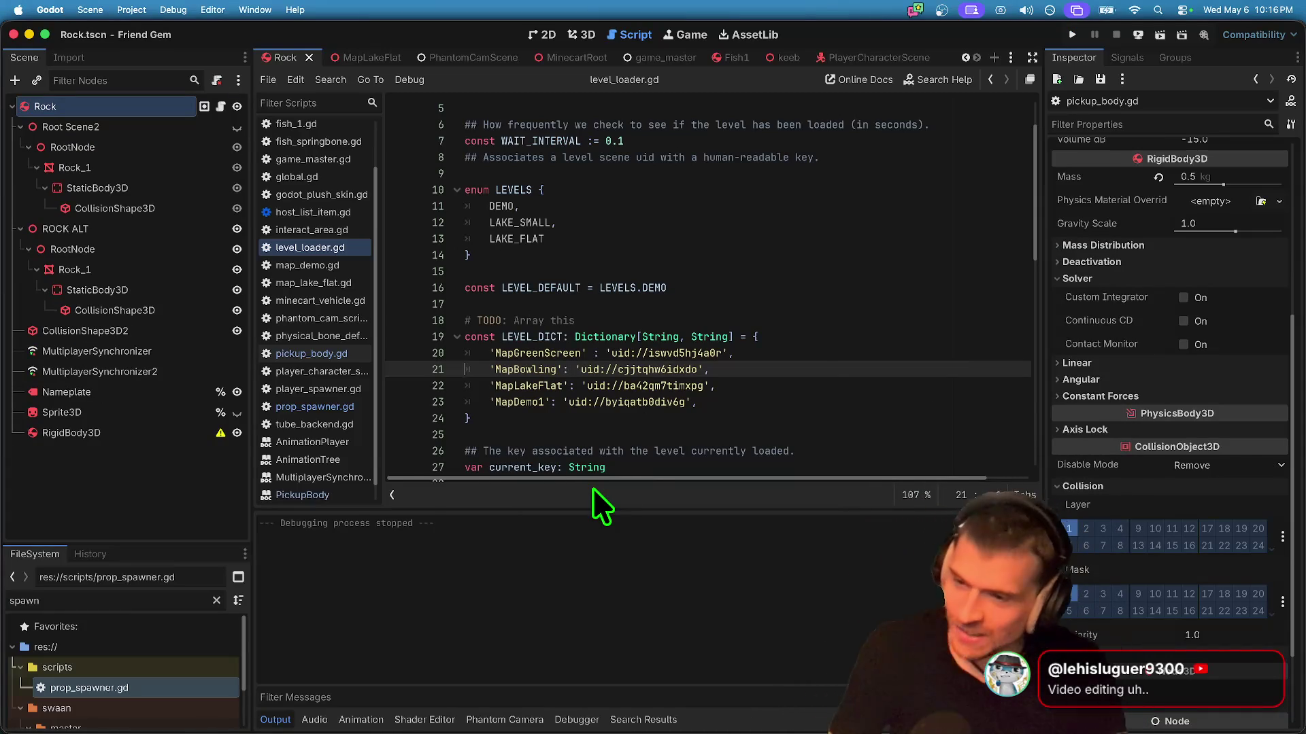
{"action": "key", "text": "super+Tab"}
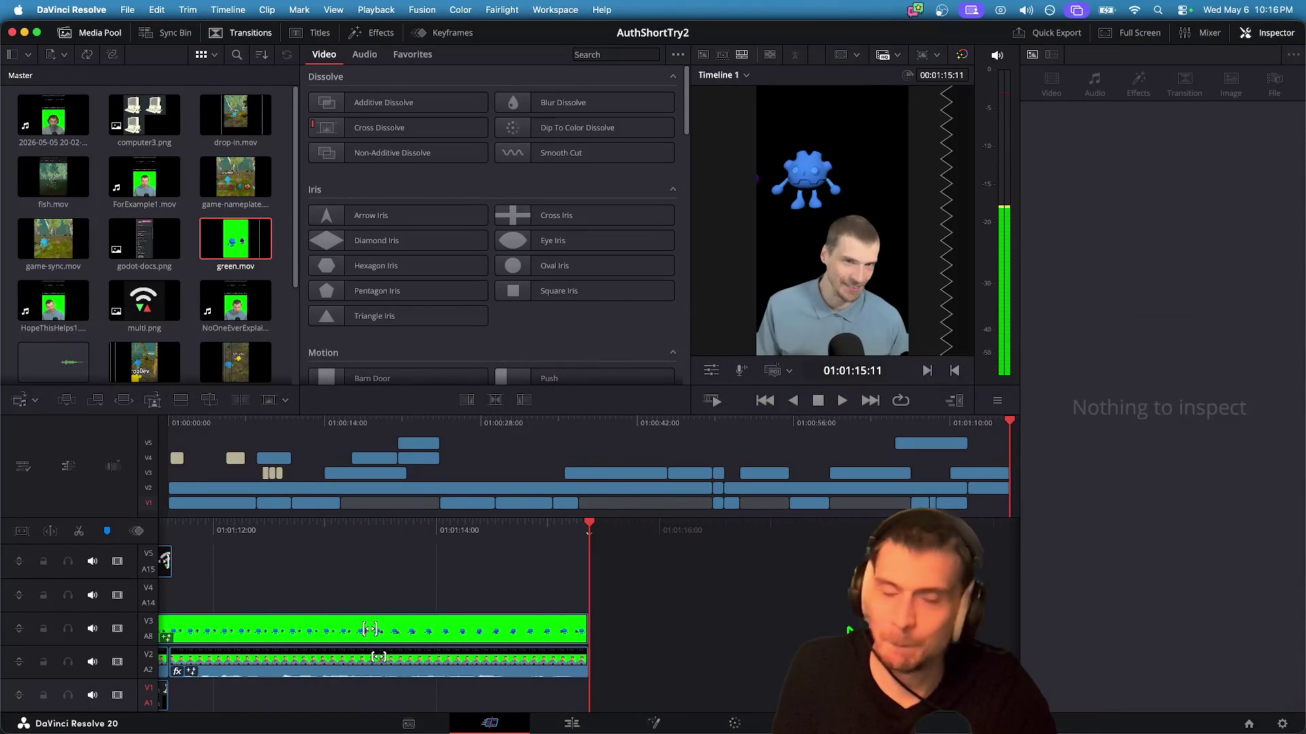
Step: Play AuthShortTry2 from the timeline start, opening on the 'No one ever explains' caption
{"action": "scroll", "coordinate": [840, 622], "scroll_direction": "up", "scroll_amount": 10}
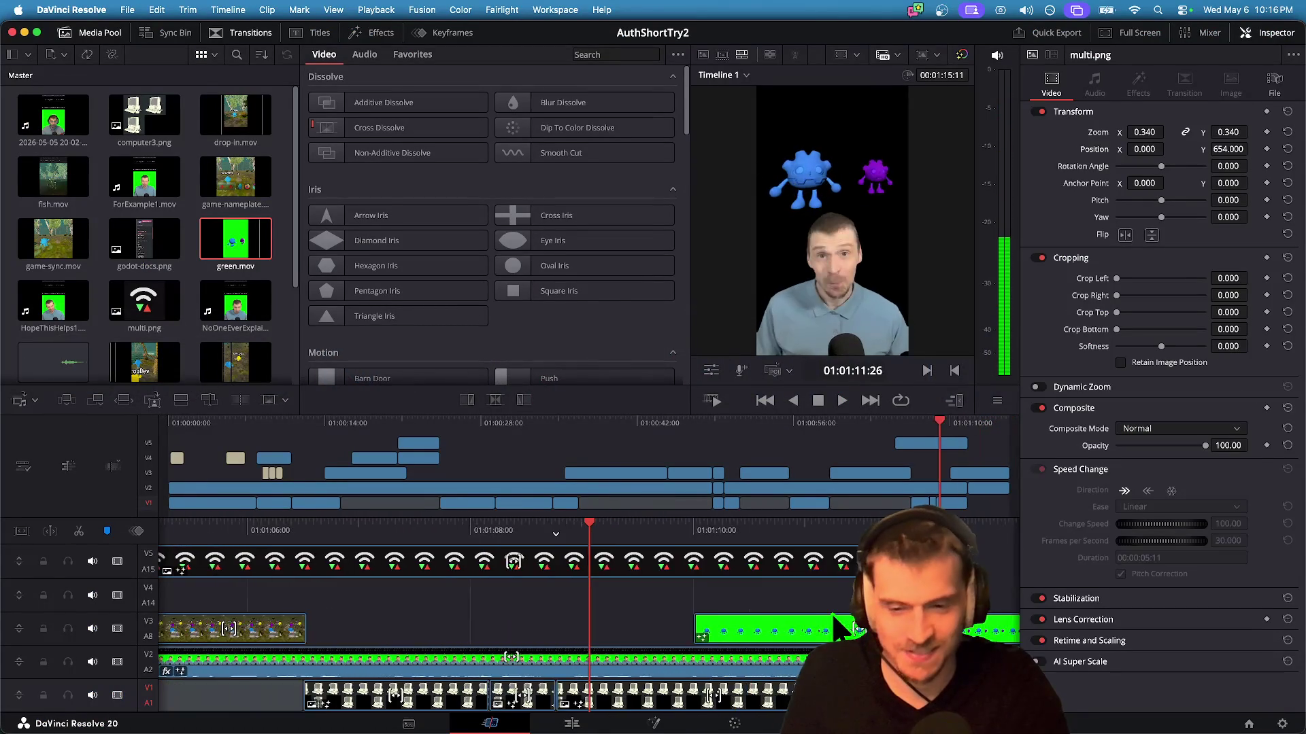
{"action": "key", "text": "space"}
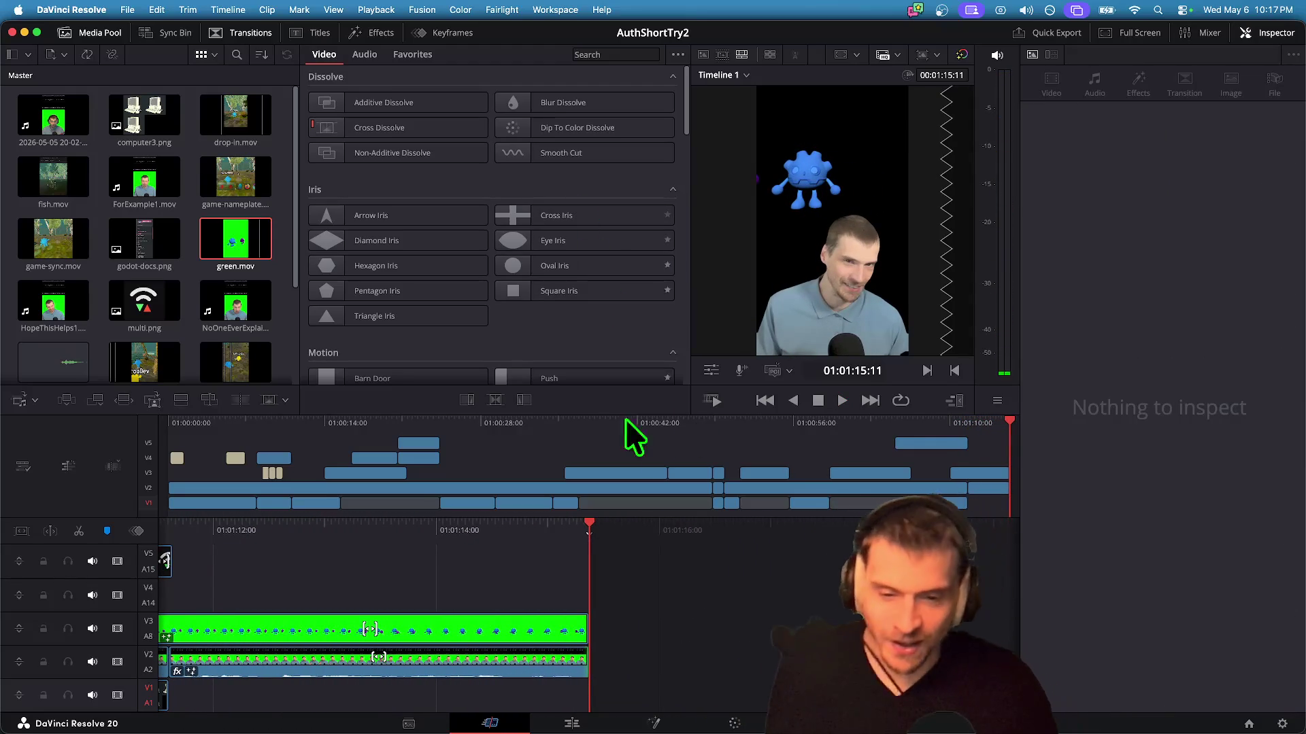
{"action": "key", "text": "space"}
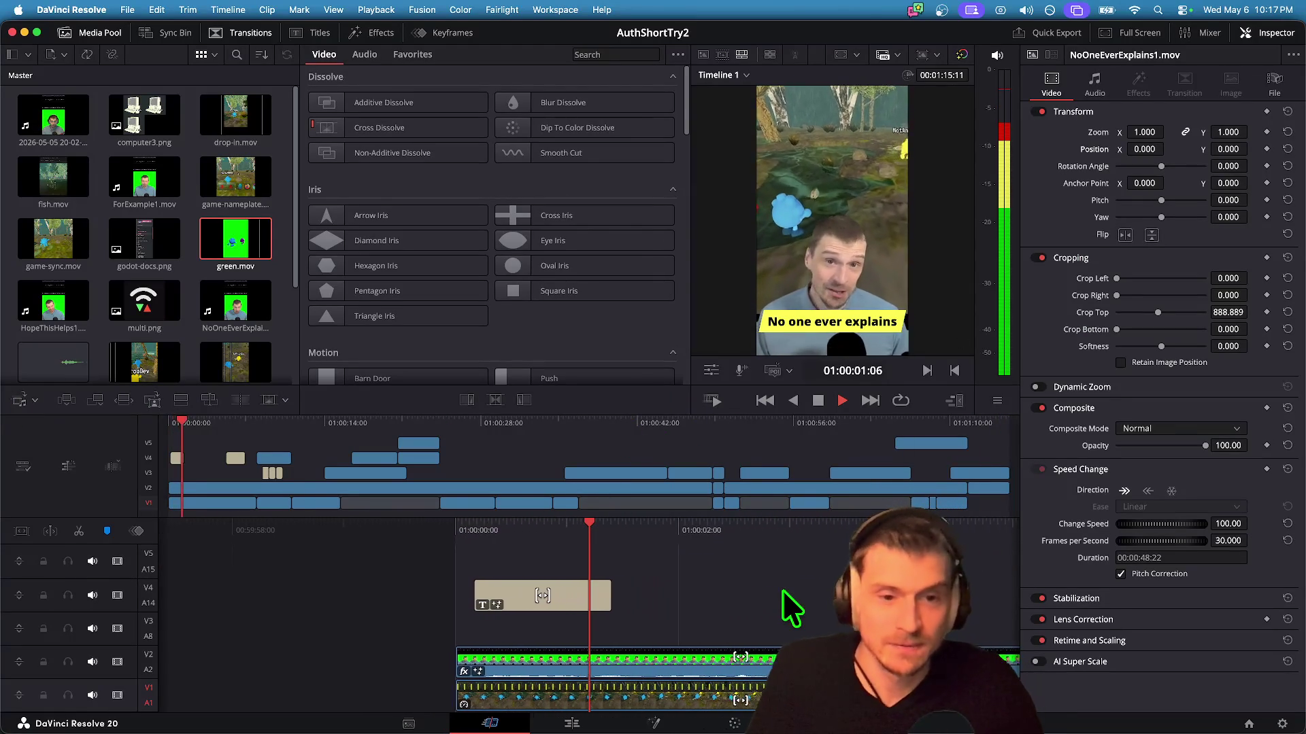
Step: Trim the 'No one ever explains' title clip so it starts at 01:00:00:00
{"action": "key", "text": "space"}
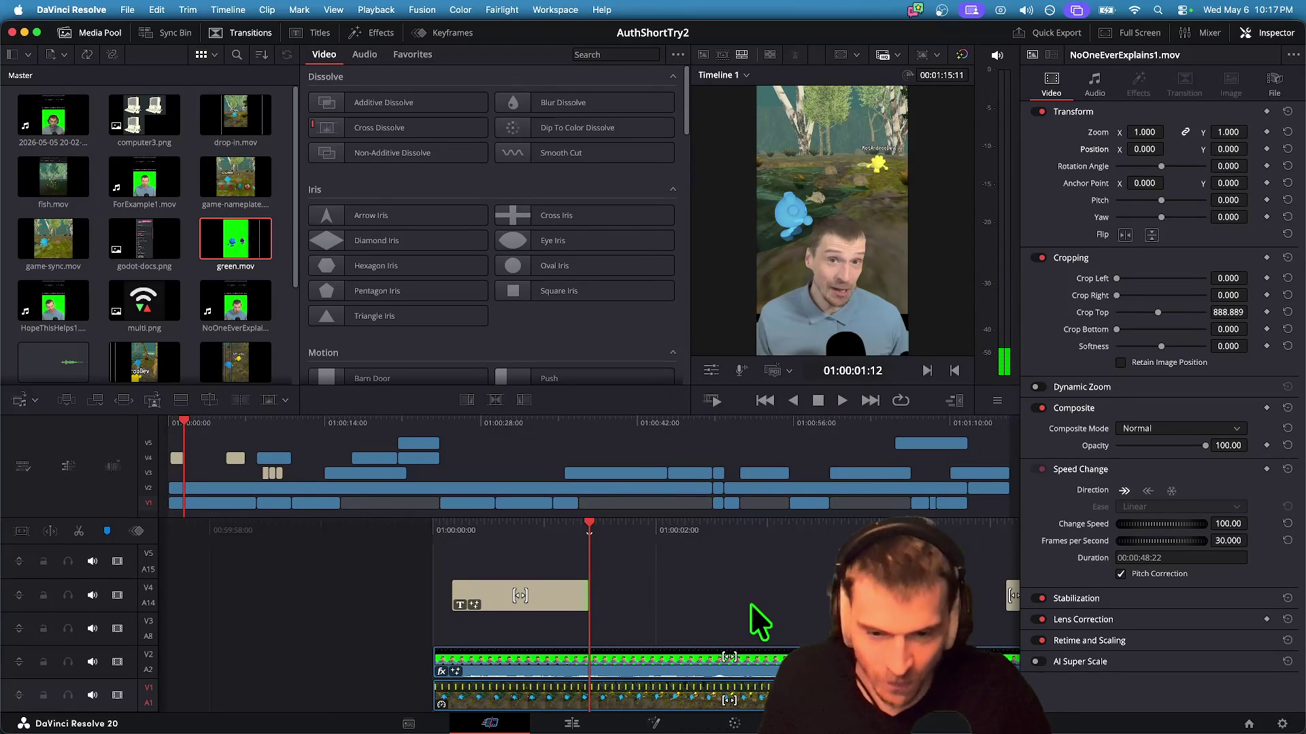
{"action": "left_click", "coordinate": [565, 593]}
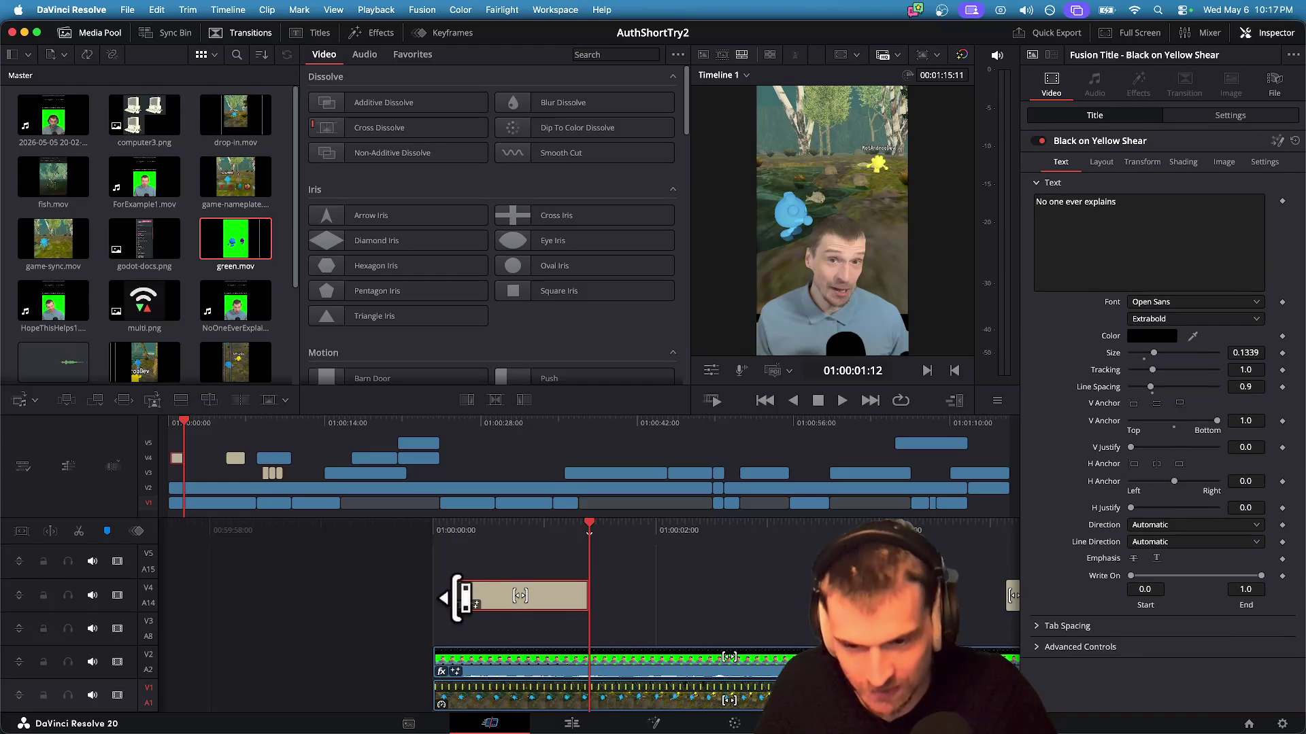
{"action": "left_click_drag", "start_coordinate": [453, 596], "coordinate": [433, 597]}
{"action": "key", "text": "Home"}
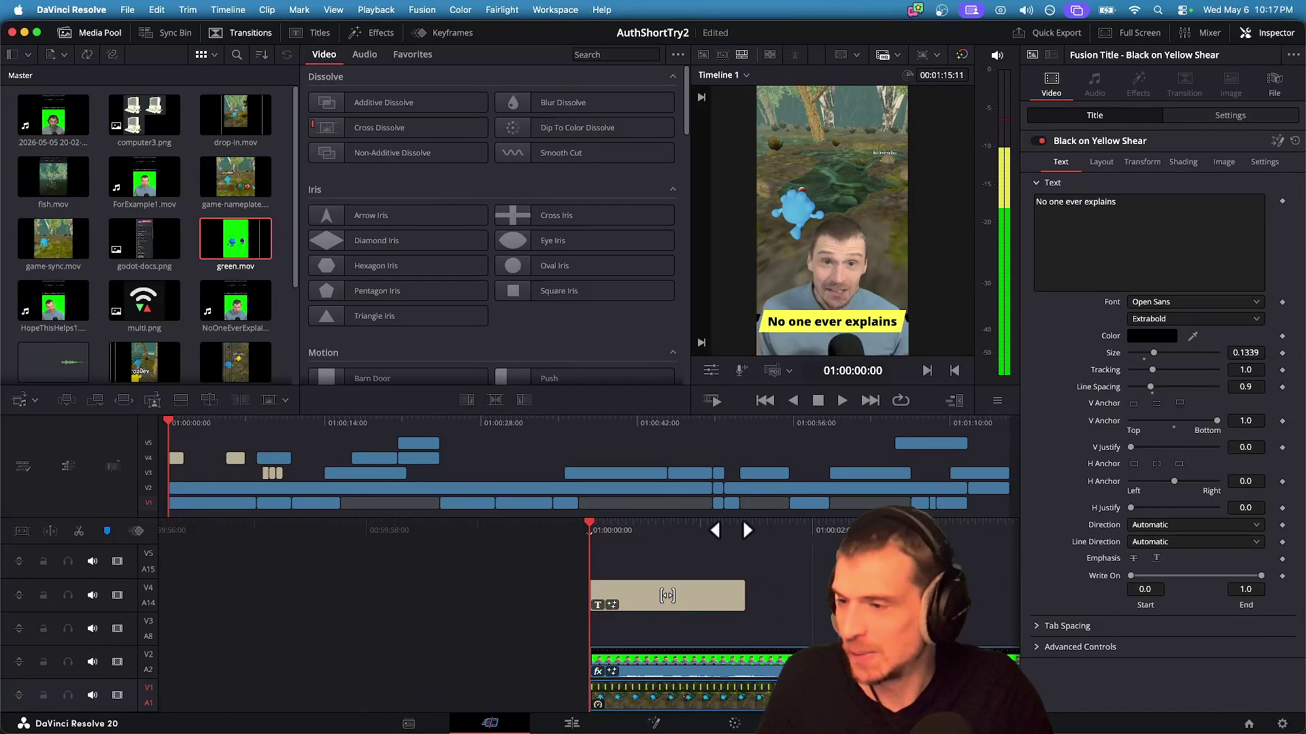
Step: Save the project, preview the opening of the short, and return to Godot
{"action": "key", "text": "super+s"}
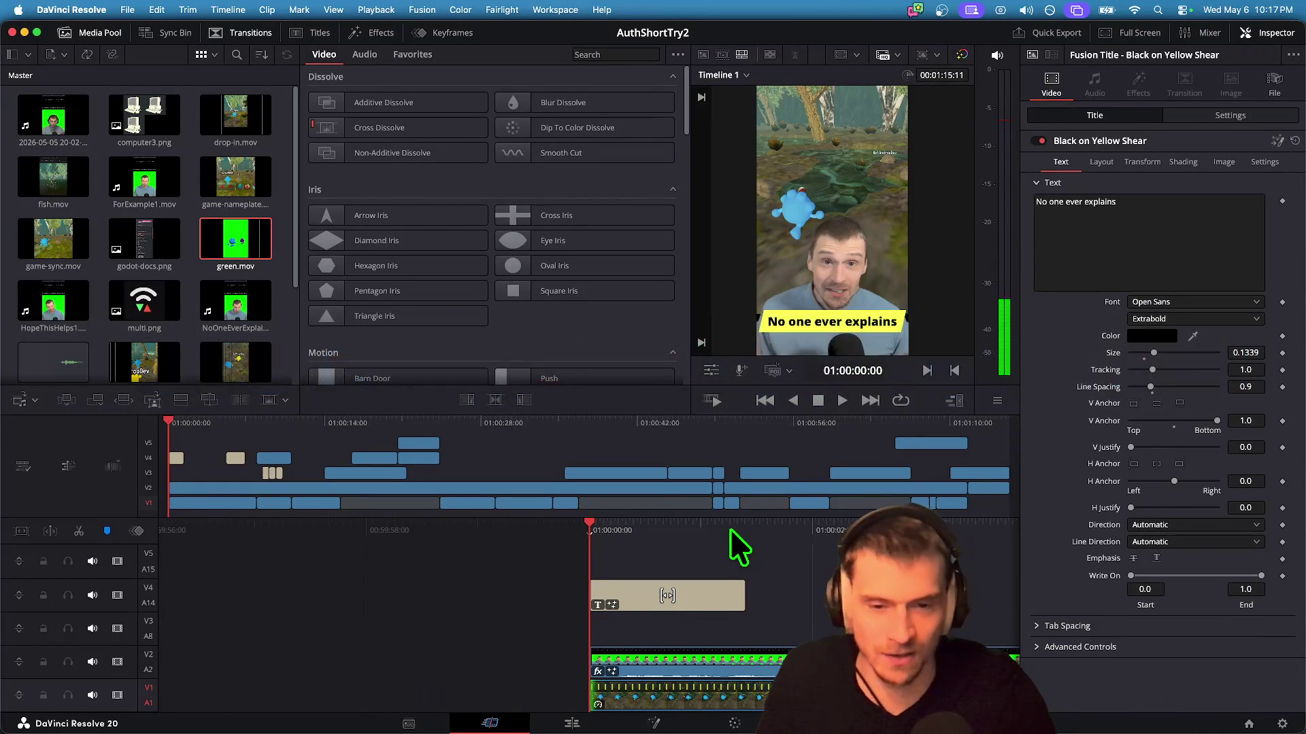
{"action": "key", "text": "space"}
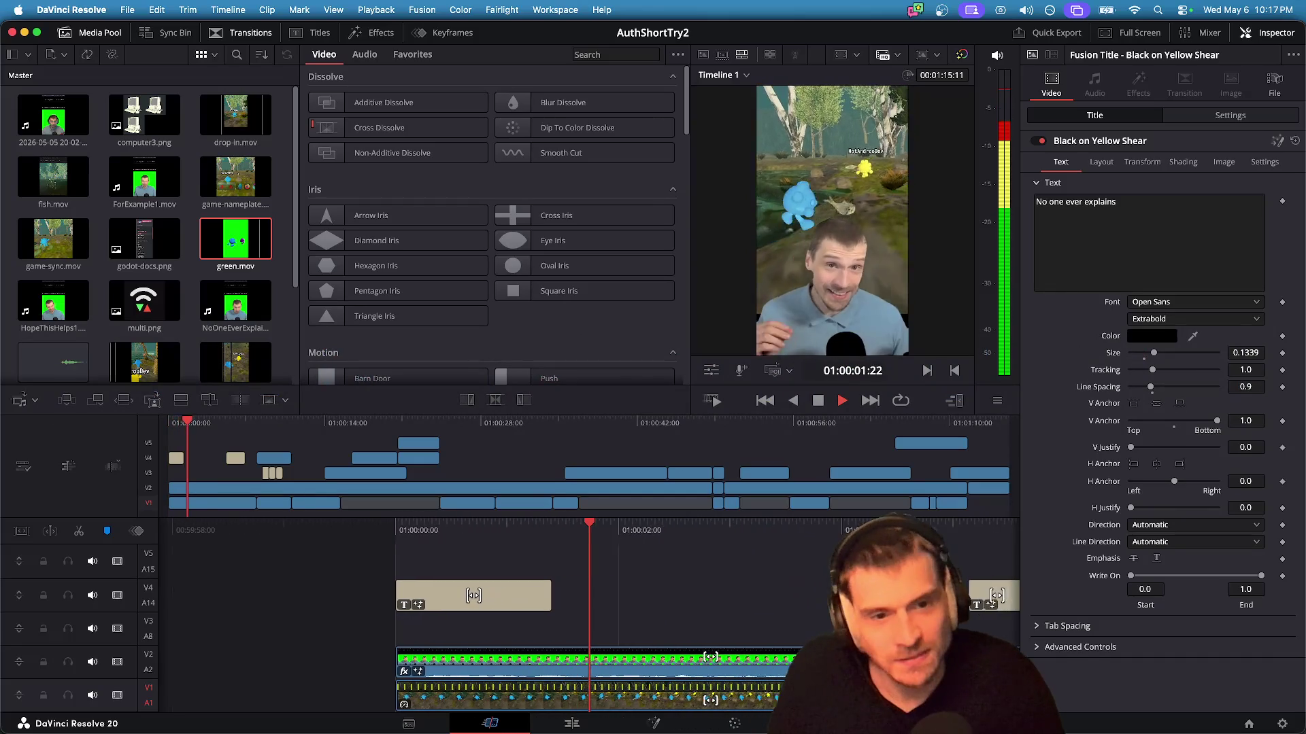
{"action": "key", "text": "space"}
{"action": "key", "text": "super+Tab"}
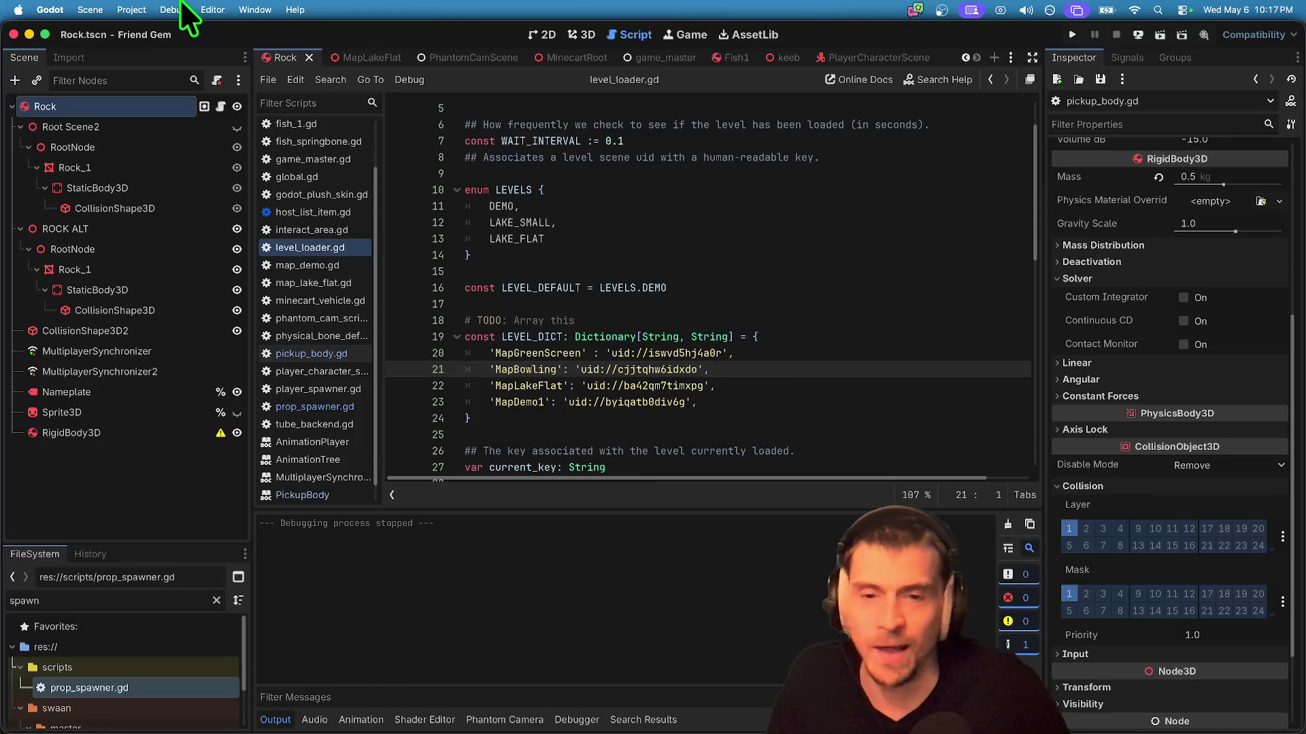
Step: Delete the RigidBody3D node from the Rock scene and enlarge the file panel
{"action": "mouse_move", "coordinate": [603, 336]}
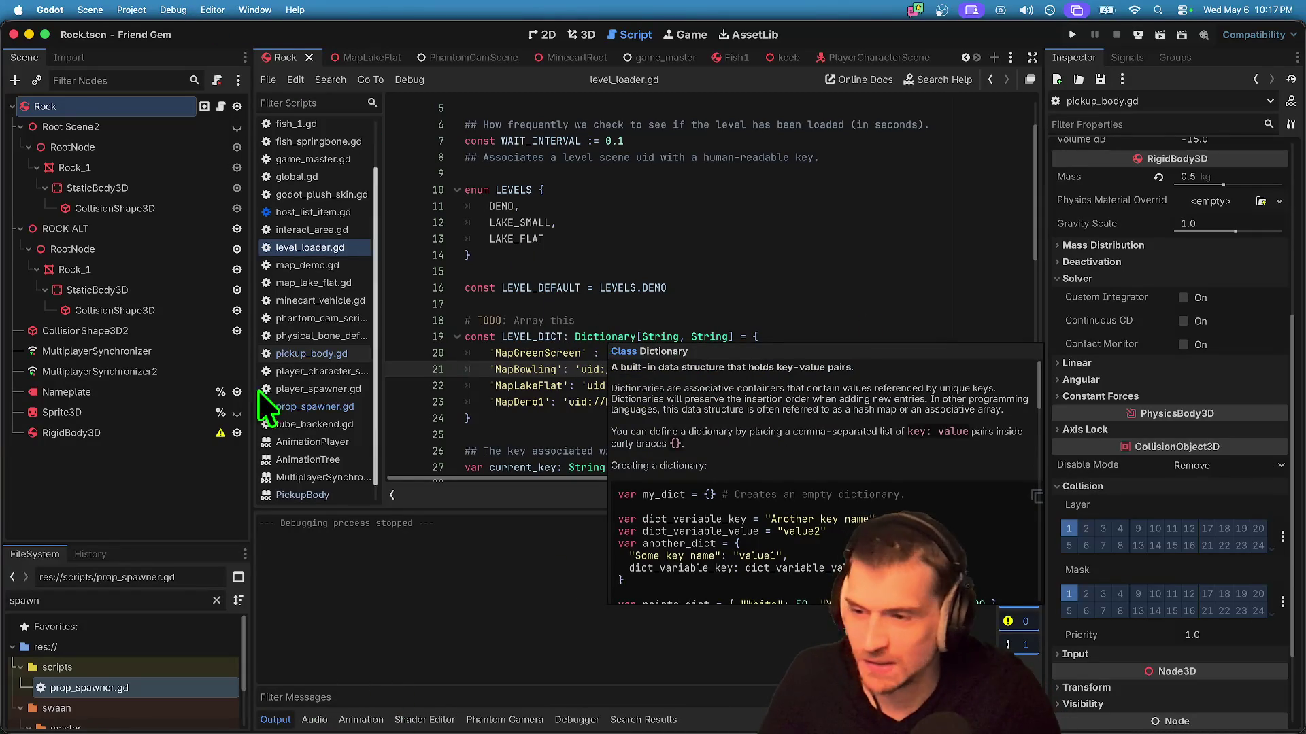
{"action": "right_click", "coordinate": [68, 434]}
{"action": "left_click", "coordinate": [108, 723]}
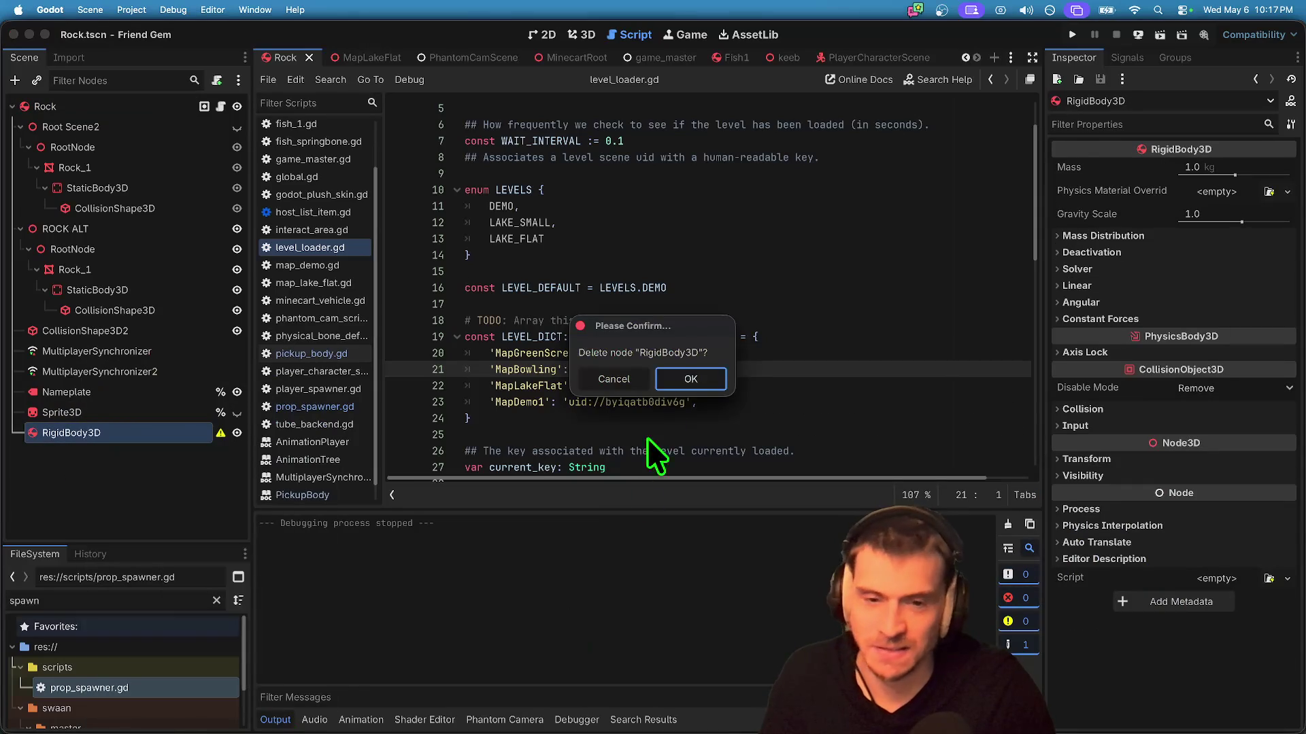
{"action": "left_click", "coordinate": [674, 381]}
{"action": "left_click_drag", "start_coordinate": [231, 546], "coordinate": [226, 441]}
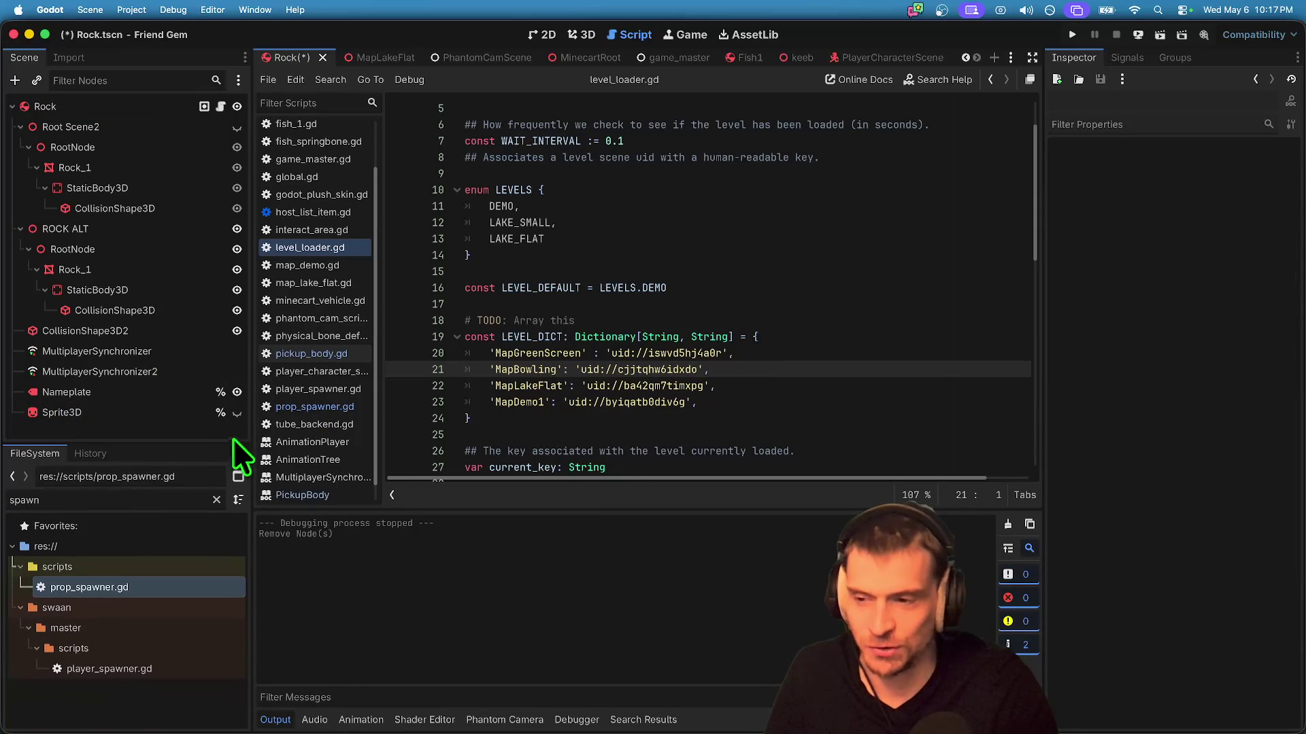
Step: Inspect the rock in the 3D viewport, then save Rock.tscn
{"action": "left_click", "coordinate": [581, 35]}
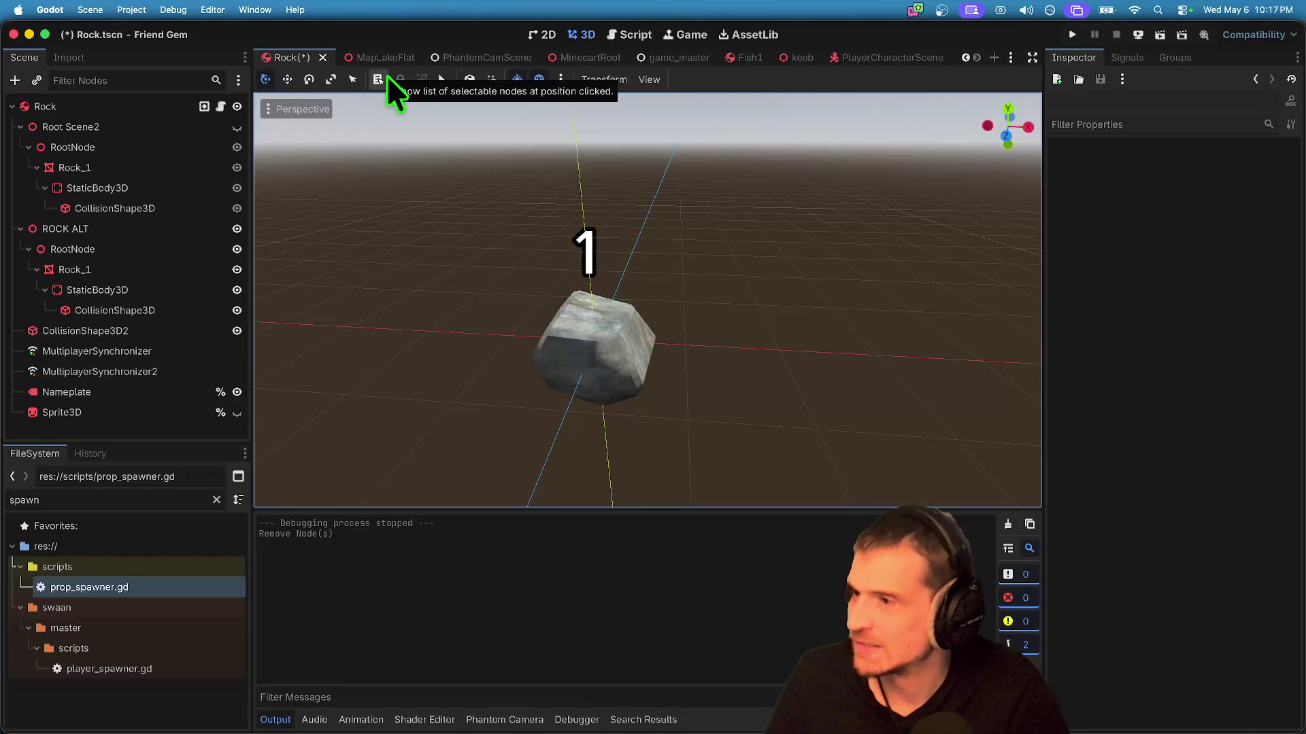
{"action": "scroll", "coordinate": [597, 396], "scroll_direction": "down", "scroll_amount": 2}
{"action": "scroll", "coordinate": [597, 396], "scroll_direction": "up", "scroll_amount": 5}
{"action": "scroll", "coordinate": [601, 445], "scroll_direction": "down", "scroll_amount": 5}
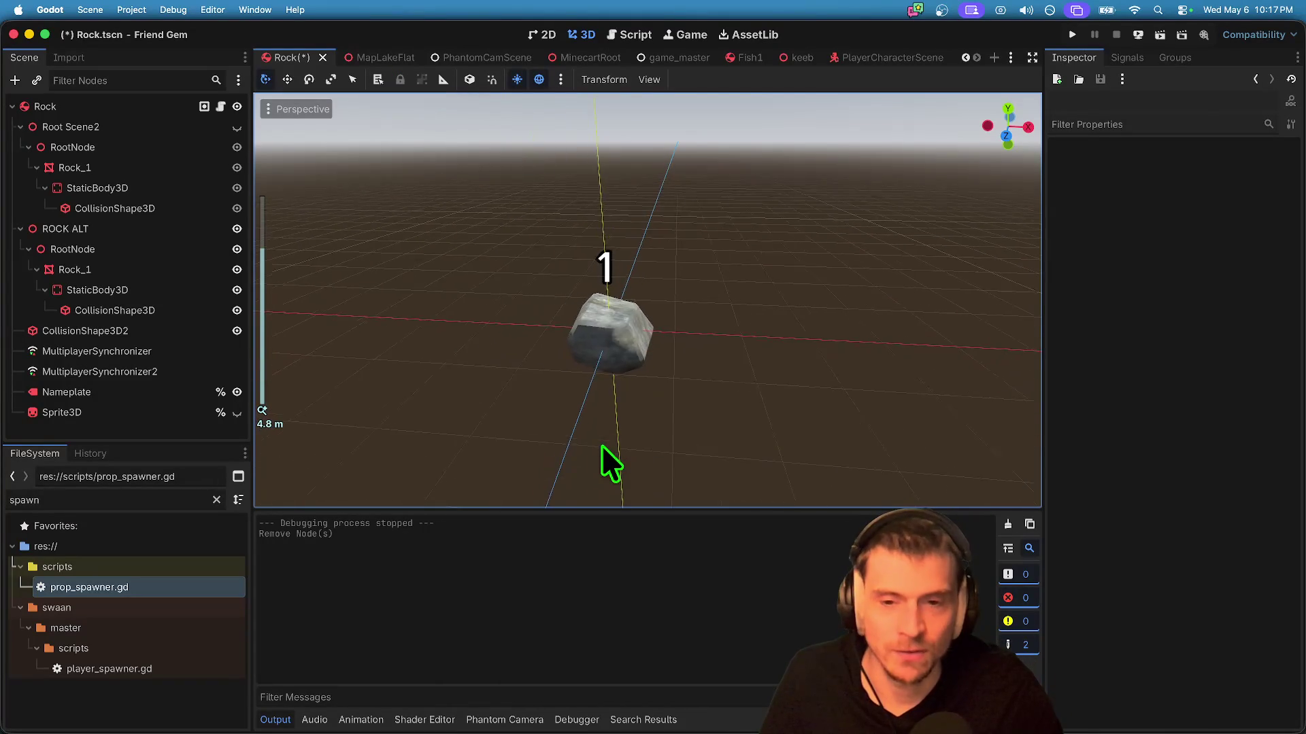
{"action": "scroll", "coordinate": [652, 355], "scroll_direction": "up", "scroll_amount": 5}
{"action": "scroll", "coordinate": [651, 355], "scroll_direction": "down", "scroll_amount": 3}
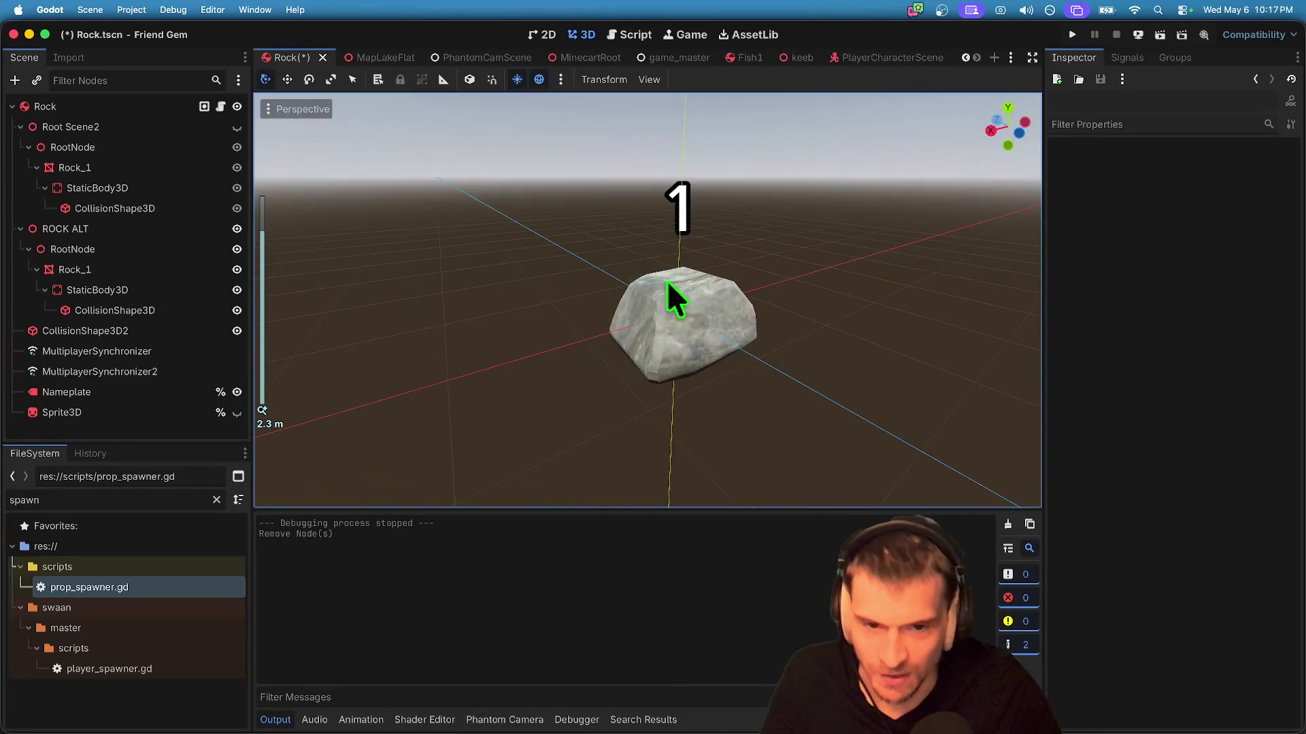
{"action": "scroll", "coordinate": [389, 318], "scroll_direction": "up", "scroll_amount": 3}
{"action": "scroll", "coordinate": [601, 240], "scroll_direction": "left", "scroll_amount": 5}
{"action": "scroll", "coordinate": [601, 238], "scroll_direction": "up", "scroll_amount": 5}
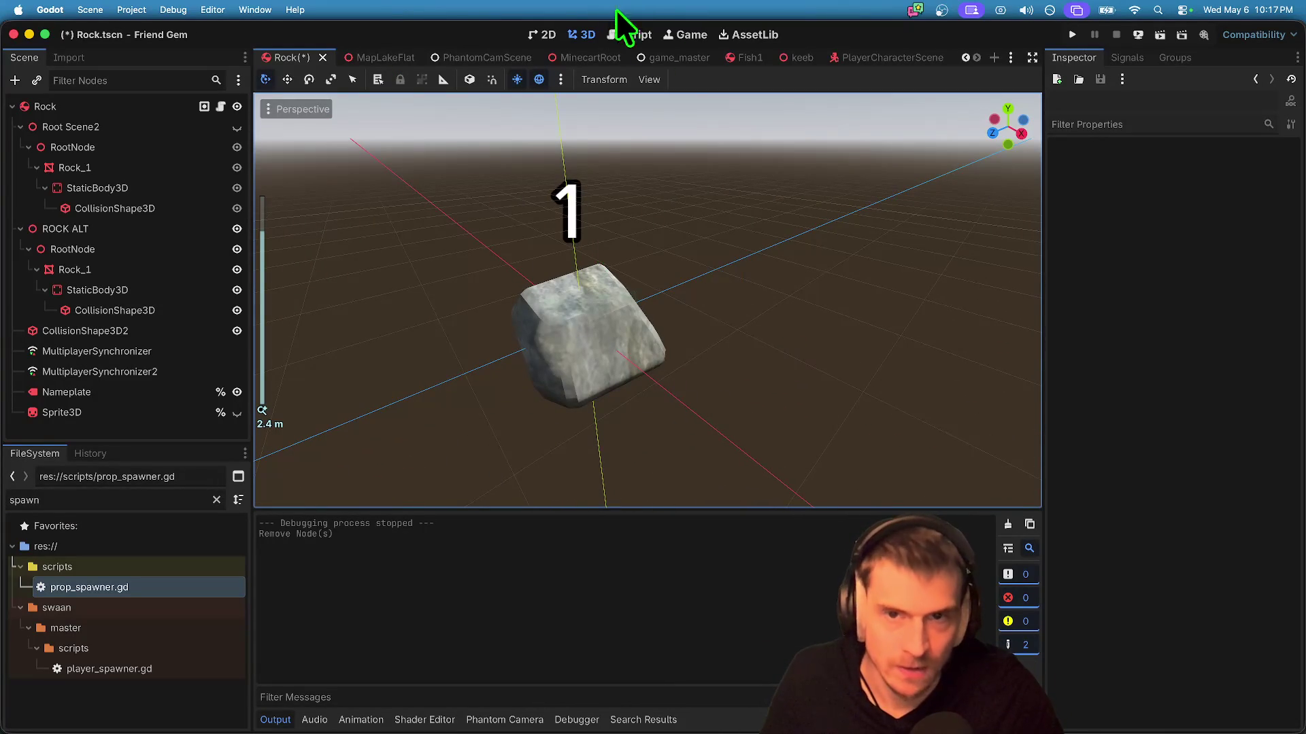
{"action": "key", "text": "ctrl+s"}
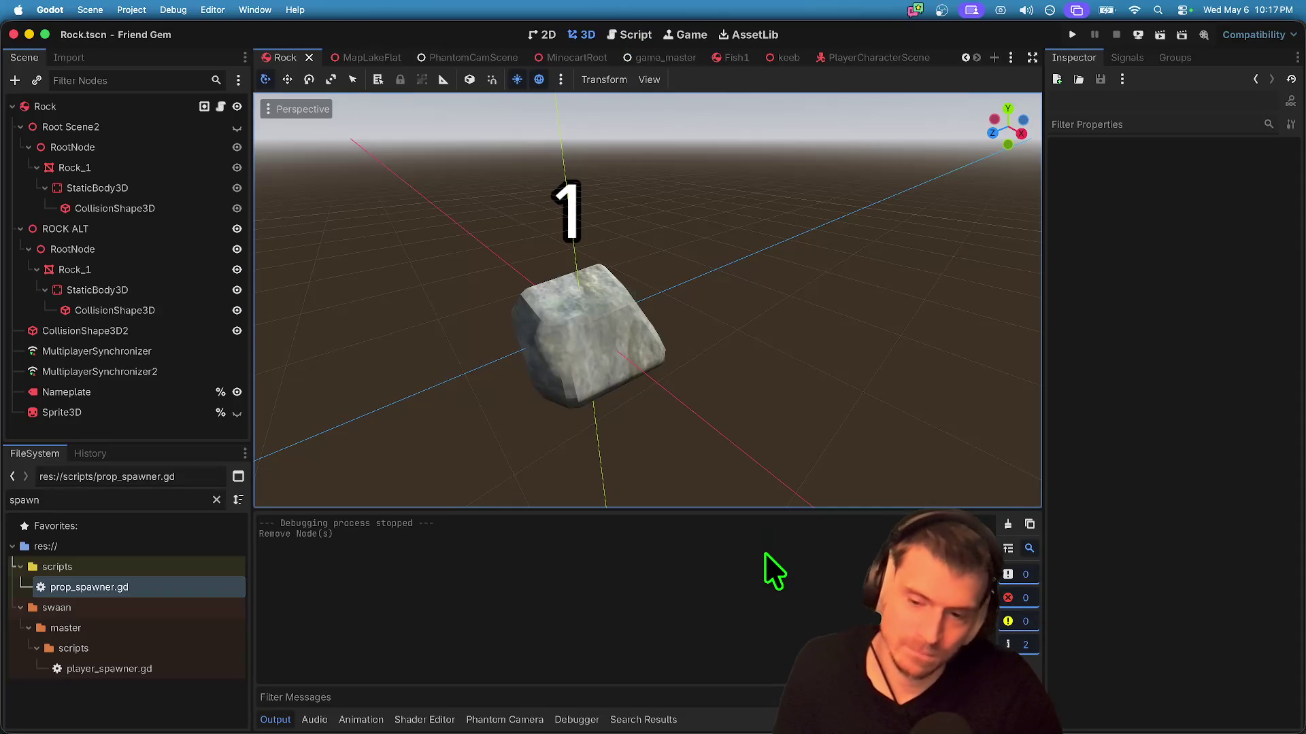
{"action": "key", "text": "super+Tab"}
{"action": "key", "text": "super+Tab"}
{"action": "key", "text": "super+Tab"}
{"action": "key", "text": "super+Tab"}
Step: Open a new Firefox tab, then search for Chrome to launch it instead
{"action": "key", "text": "super+t"}
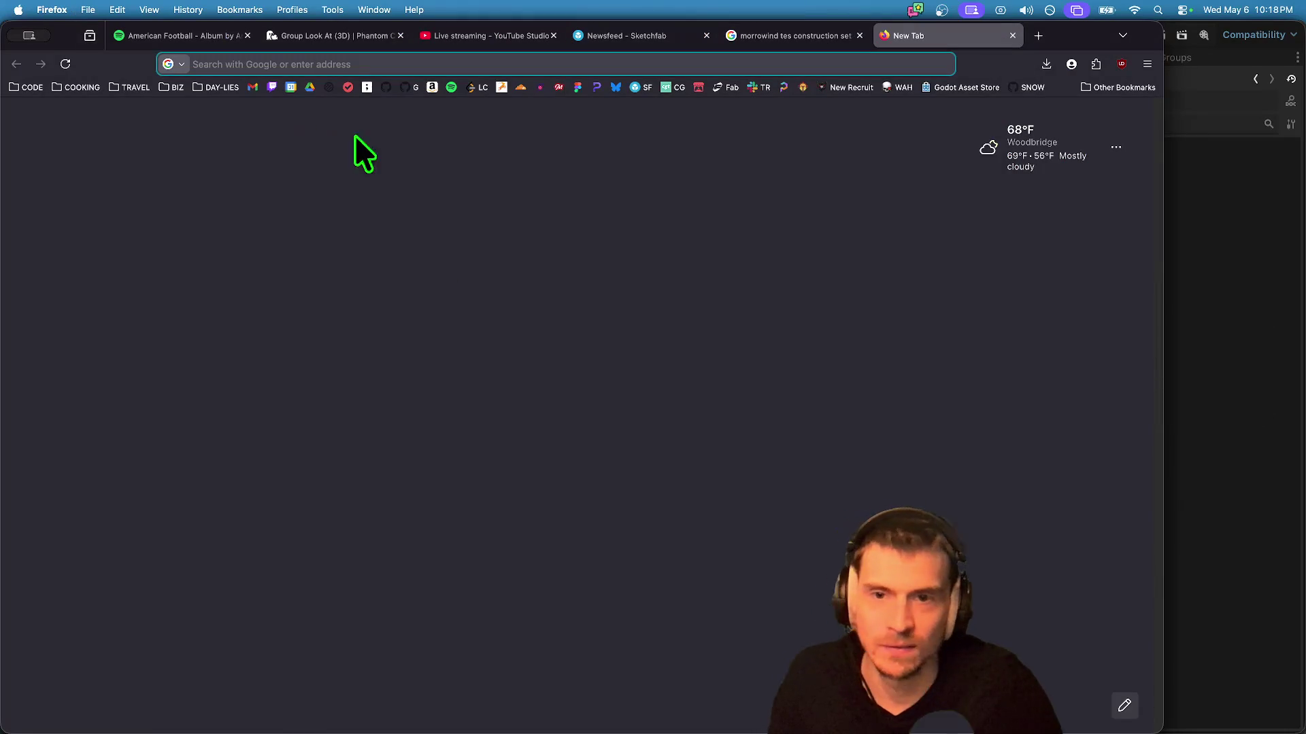
{"action": "type", "text": "tch.io/"}
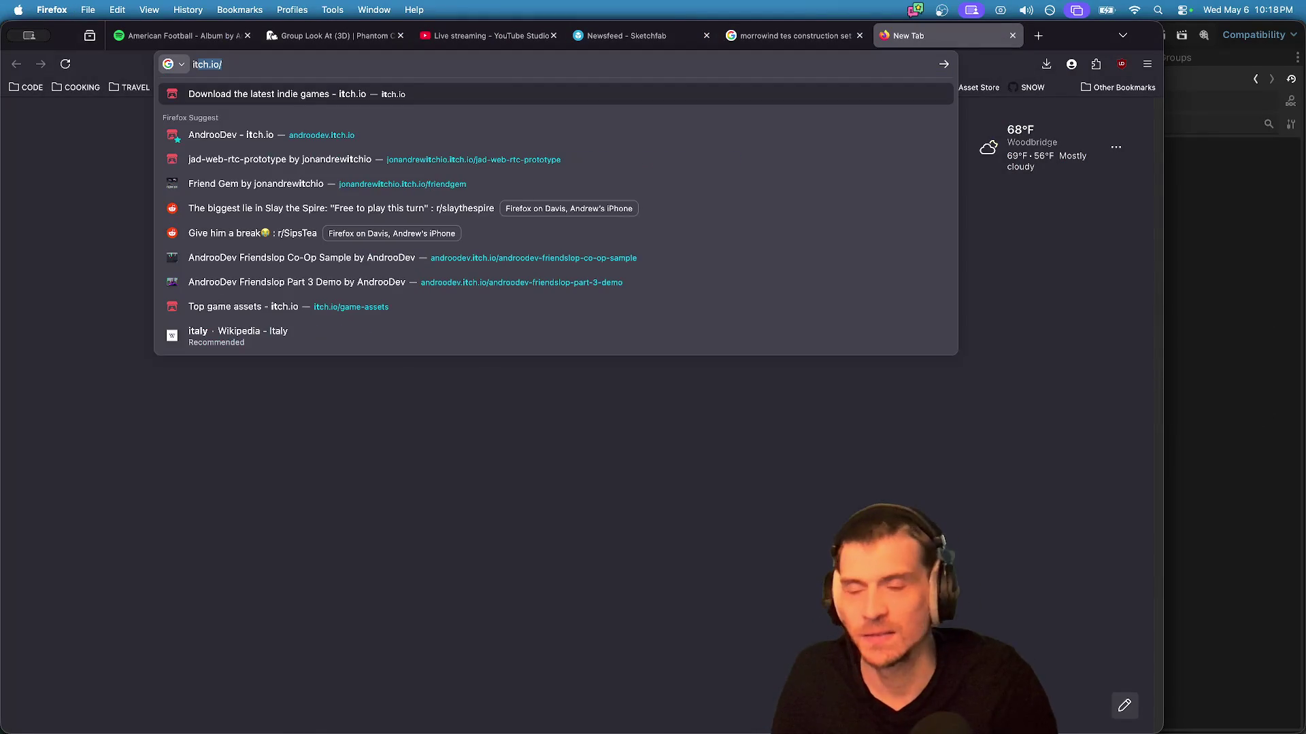
{"action": "key", "text": "super+space"}
{"action": "type", "text": "chr"}
{"action": "key", "text": "Escape"}
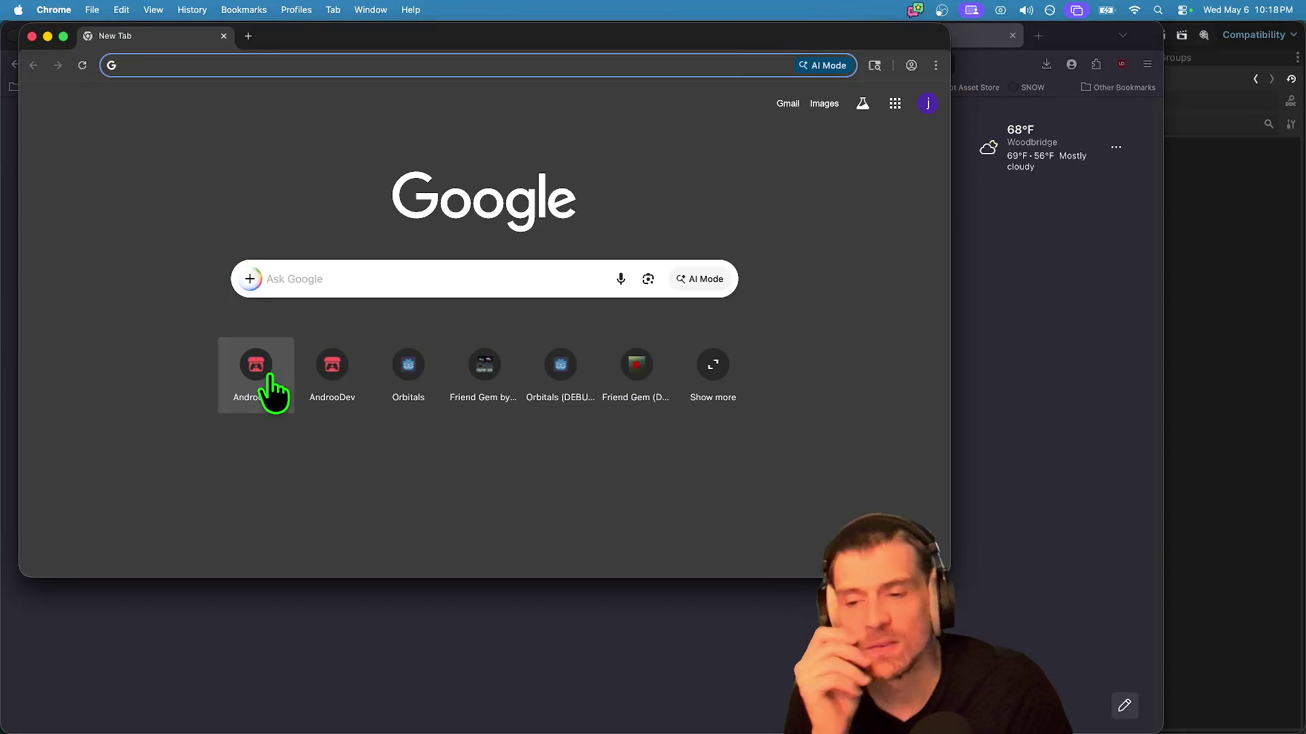
Step: Go to the AndrooDev itch.io page and open the Friend Gem game page
{"action": "left_click", "coordinate": [271, 378]}
{"action": "scroll", "coordinate": [843, 417], "scroll_direction": "down", "scroll_amount": 10}
{"action": "scroll", "coordinate": [844, 340], "scroll_direction": "up", "scroll_amount": 1}
{"action": "left_click", "coordinate": [766, 247]}
Step: Load the Friend Gem page in a second tab and pull it into its own window
{"action": "left_click", "coordinate": [250, 62]}
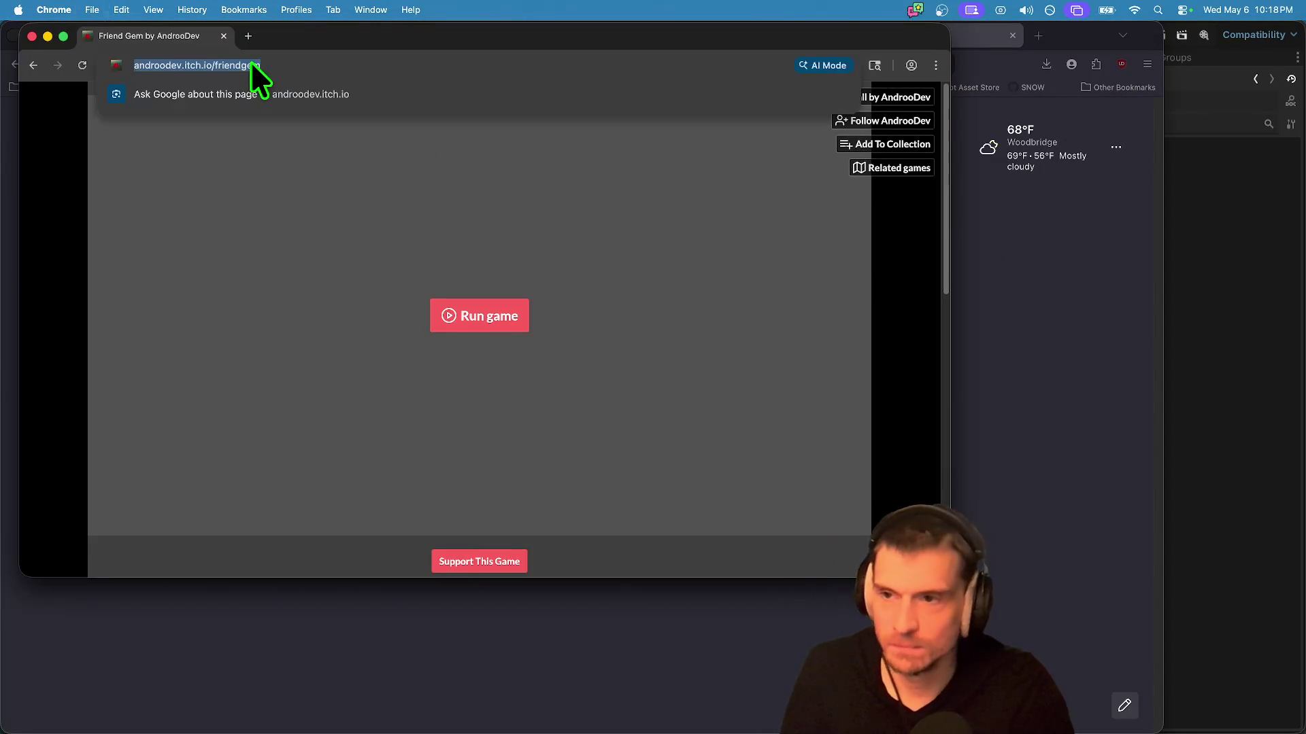
{"action": "key", "text": "super+c"}
{"action": "key", "text": "super+t"}
{"action": "key", "text": "super+v"}
{"action": "key", "text": "Return"}
{"action": "left_click_drag", "start_coordinate": [293, 36], "coordinate": [1026, 60]}
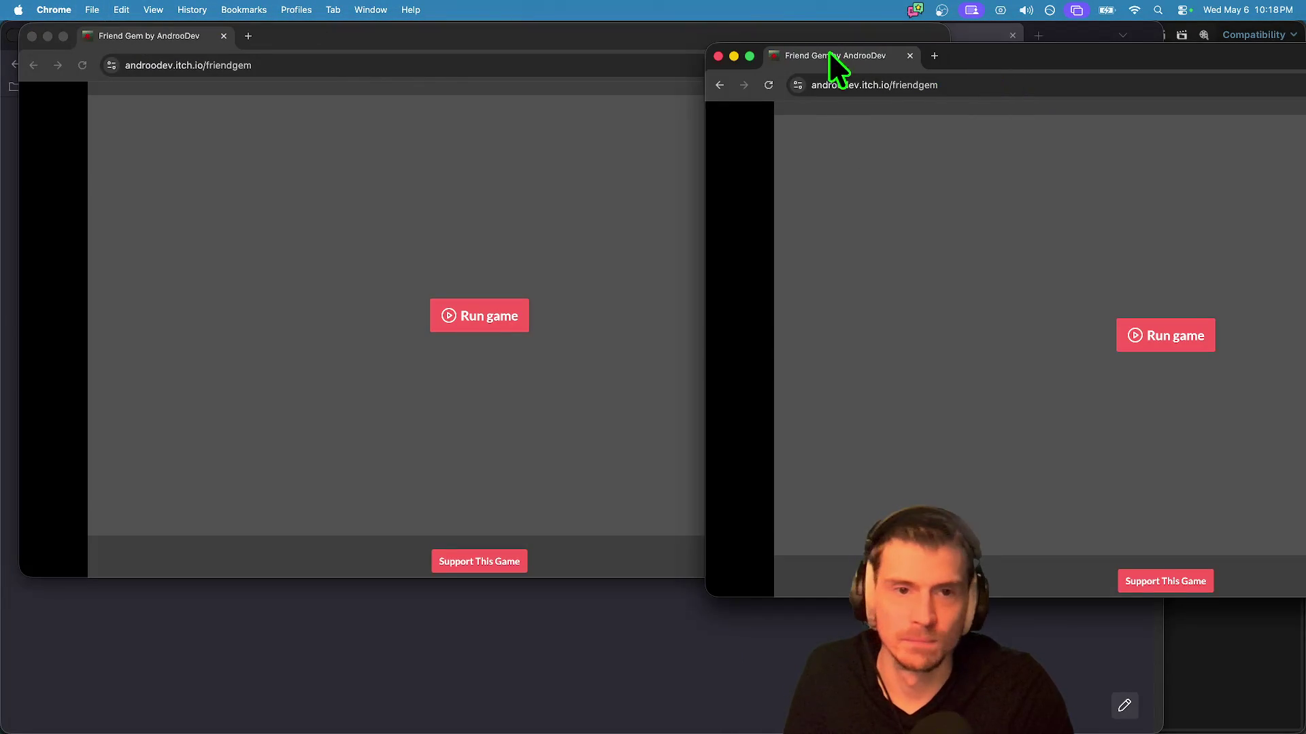
Step: Run the game in both windows and reposition and resize the left window
{"action": "left_click", "coordinate": [504, 291]}
{"action": "left_click", "coordinate": [489, 315]}
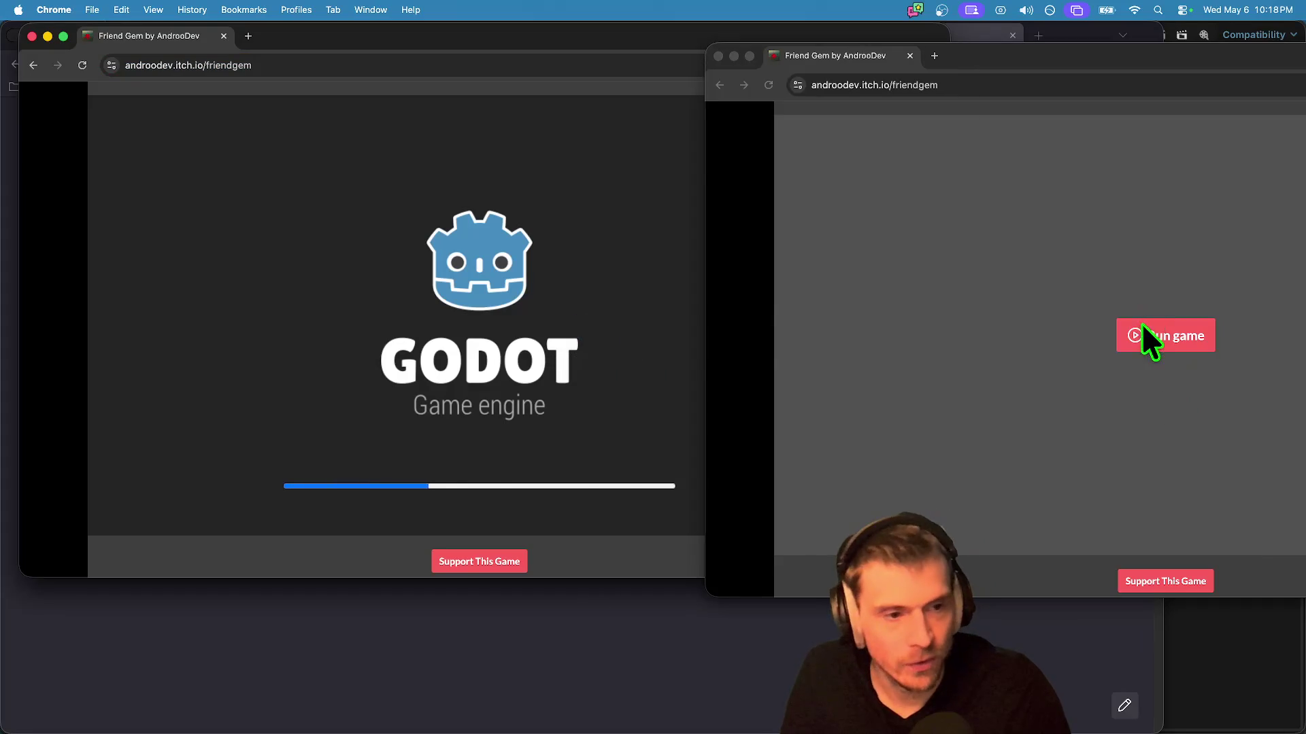
{"action": "left_click", "coordinate": [1144, 328]}
{"action": "key", "text": "super+grave"}
{"action": "left_click_drag", "start_coordinate": [791, 37], "coordinate": [687, 46]}
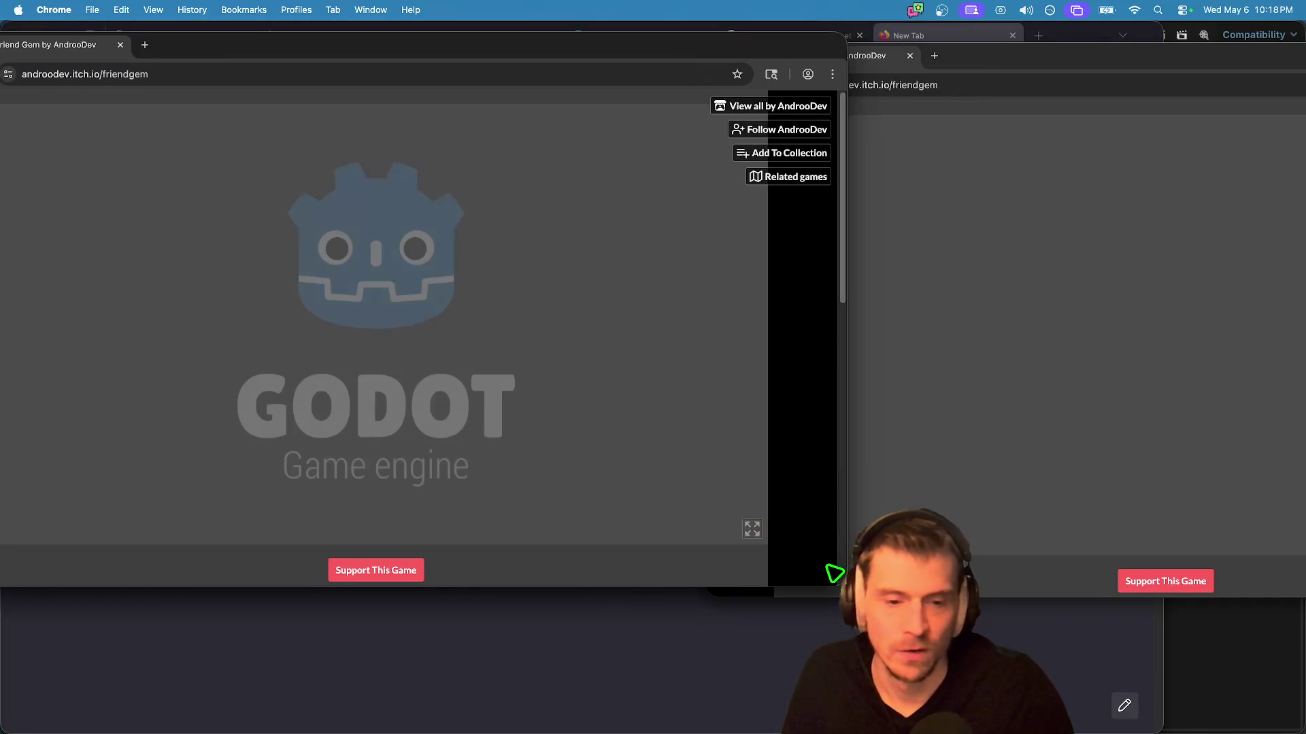
{"action": "left_click_drag", "start_coordinate": [843, 585], "coordinate": [820, 616]}
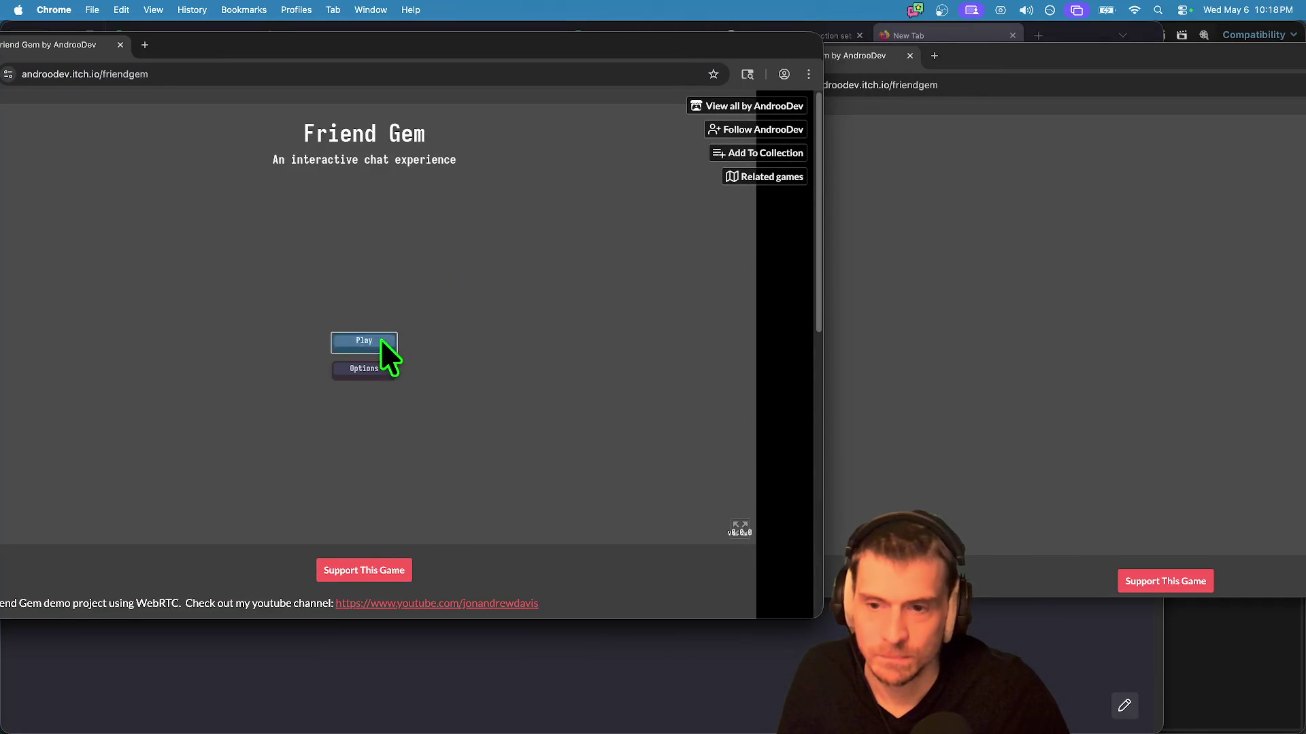
Step: Host a multiplayer game in the left window and take control of its camera
{"action": "left_click", "coordinate": [378, 340]}
{"action": "left_click", "coordinate": [378, 259]}
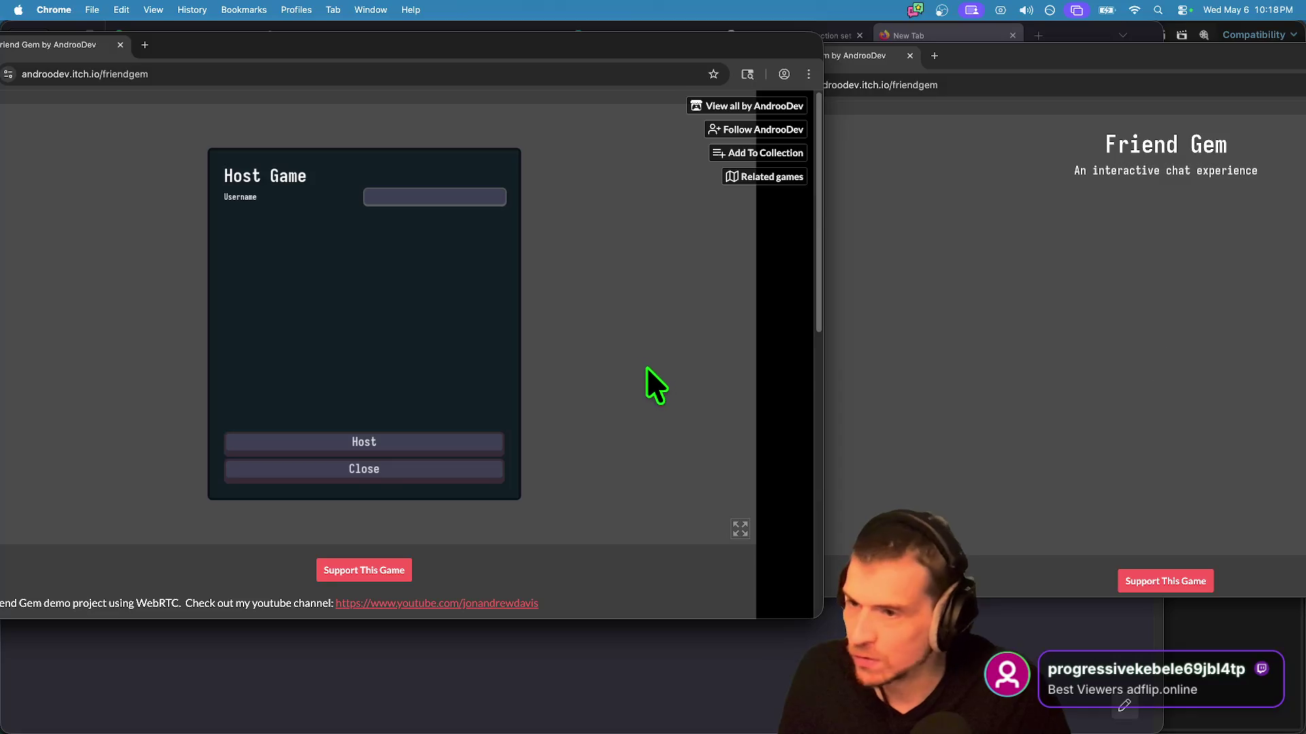
{"action": "left_click", "coordinate": [360, 446]}
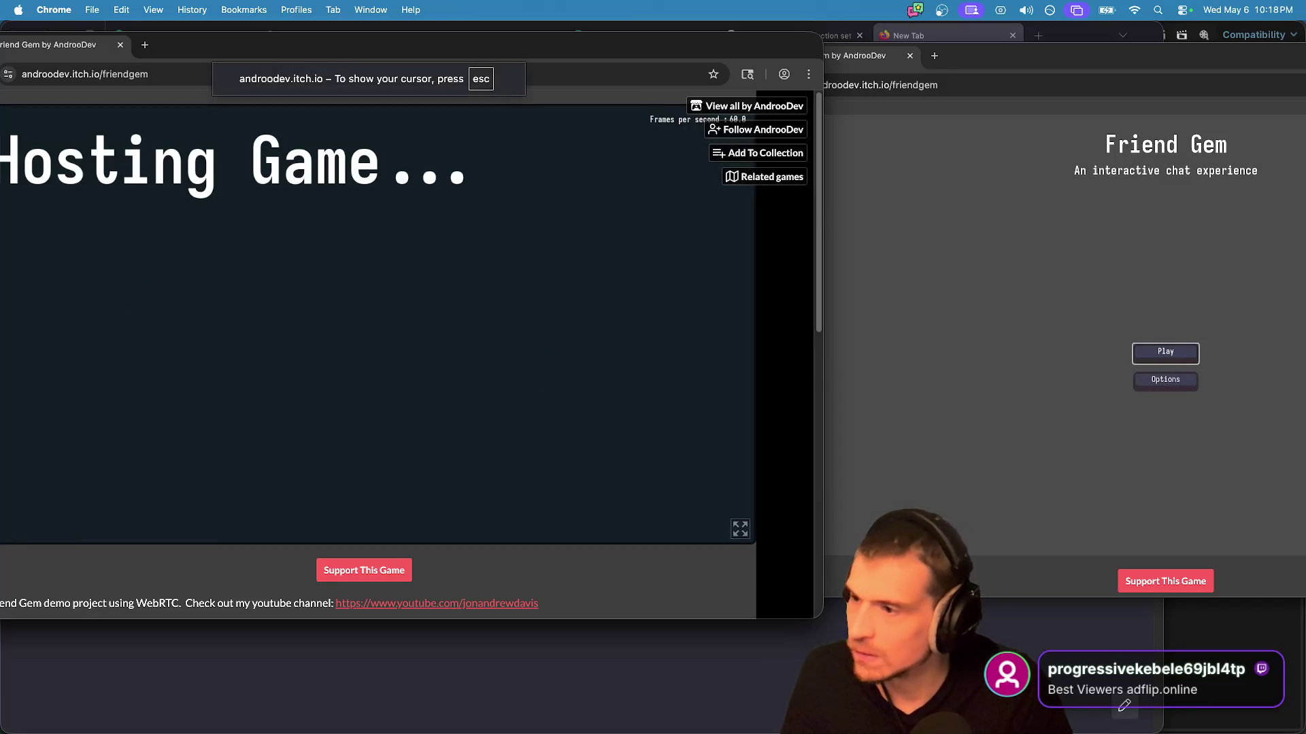
{"action": "key", "text": "super+Tab"}
{"action": "type", "text": "it"}
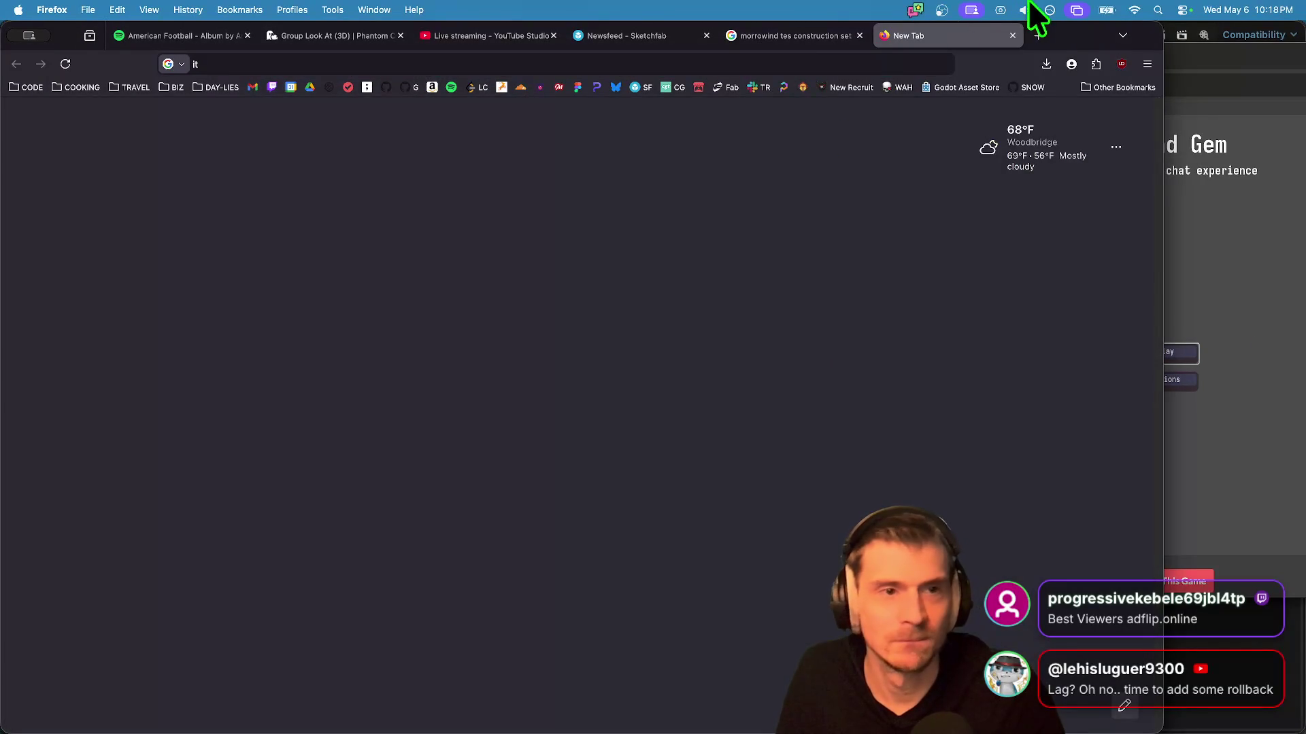
{"action": "key", "text": "super+Tab"}
{"action": "key", "text": "super+Tab"}
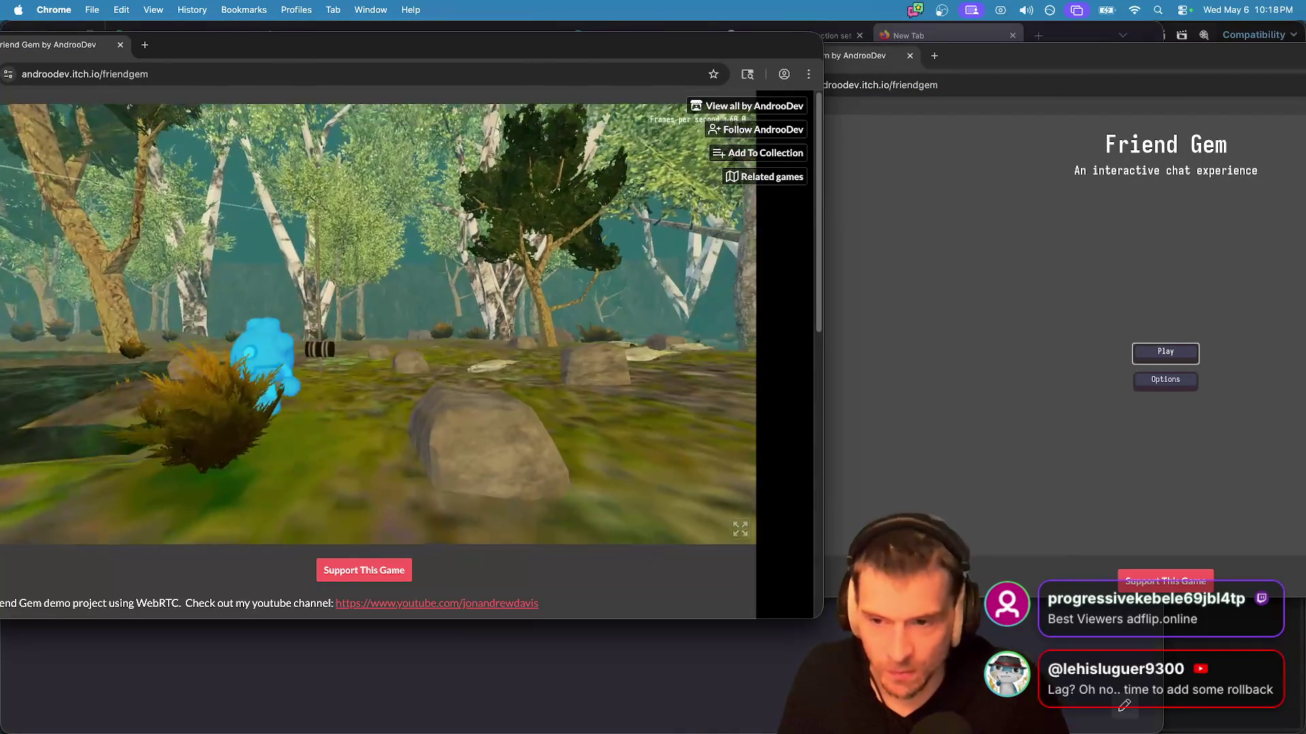
{"action": "left_click", "coordinate": [448, 488]}
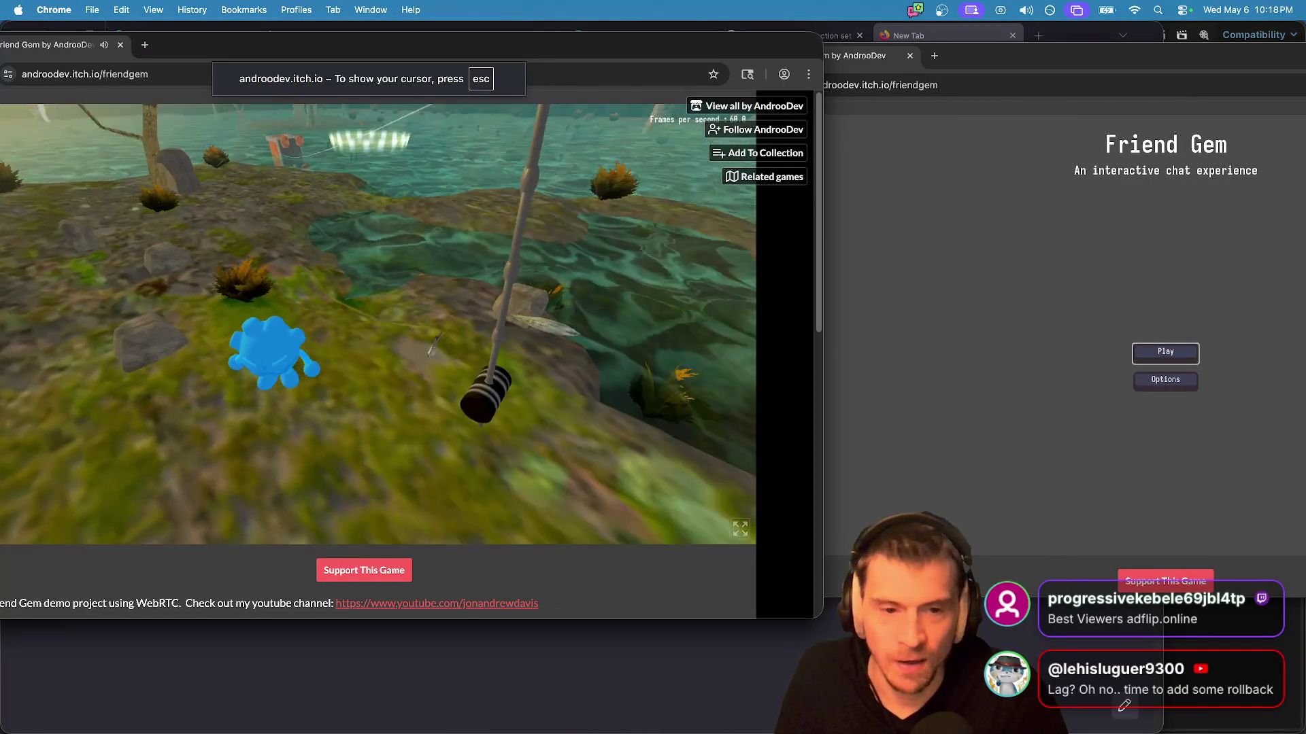
Step: Join the hosted game from the right window and close its in-game menu
{"action": "key", "text": "Escape"}
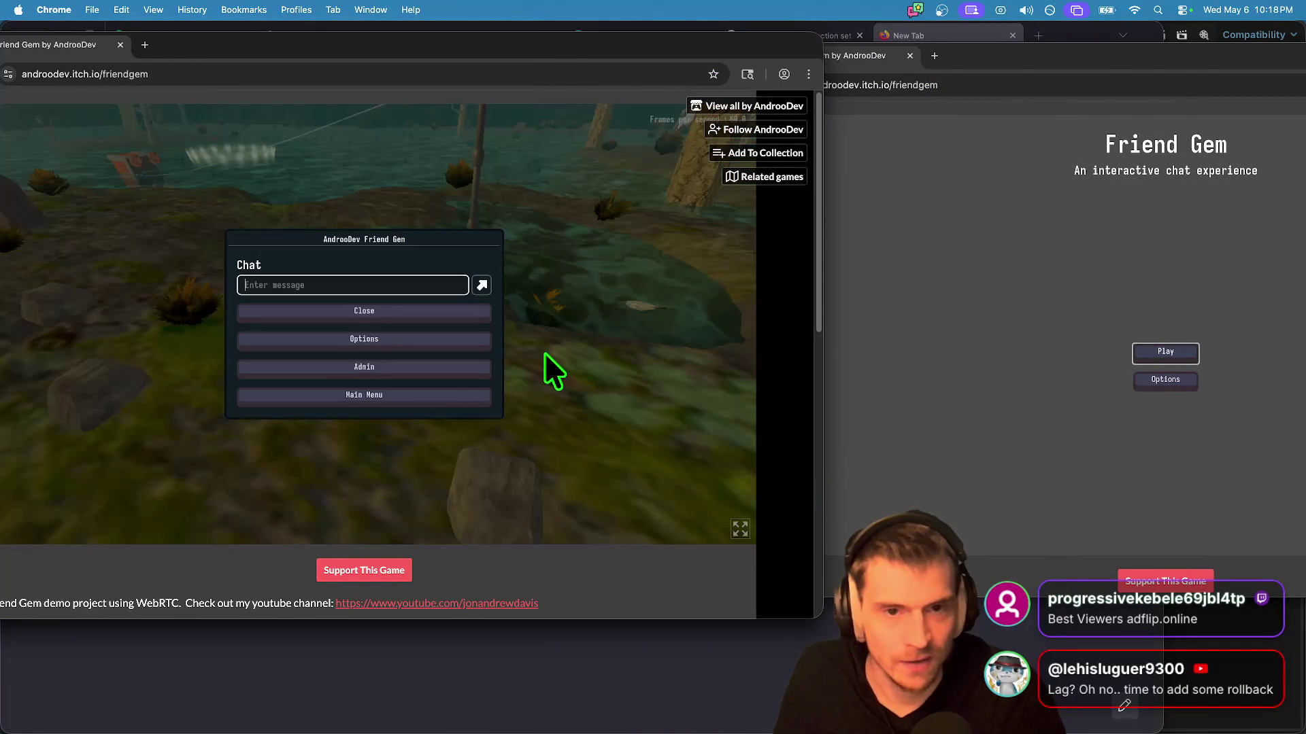
{"action": "left_click", "coordinate": [1116, 303]}
{"action": "left_click", "coordinate": [1172, 349]}
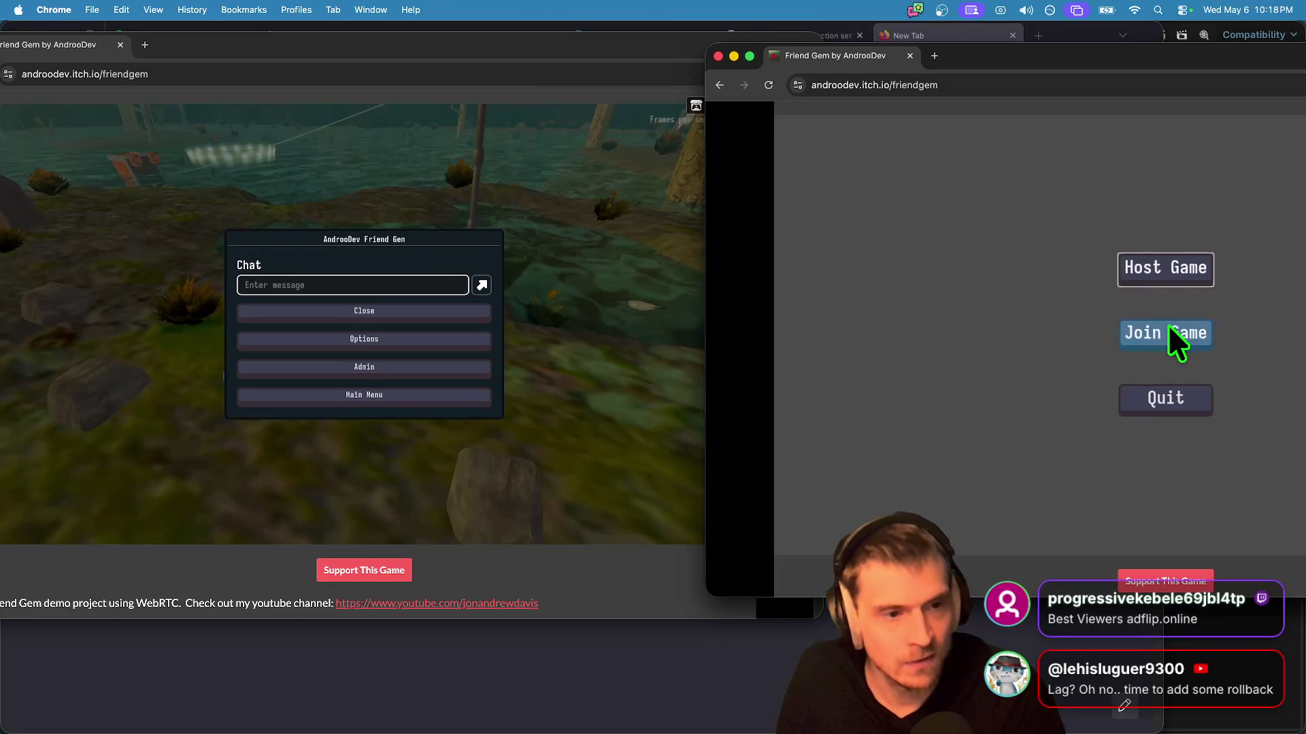
{"action": "left_click", "coordinate": [1170, 326]}
{"action": "left_click", "coordinate": [1287, 228]}
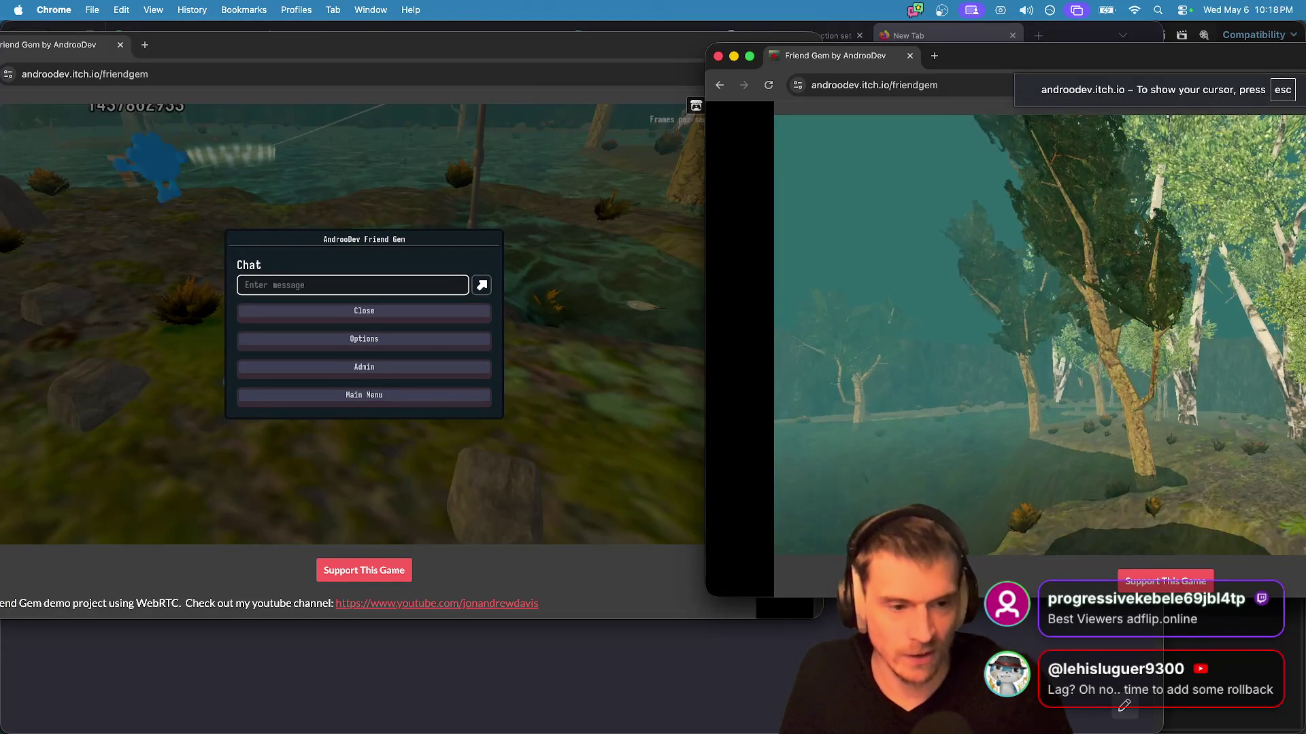
{"action": "key", "text": "Escape"}
{"action": "left_click", "coordinate": [882, 370]}
{"action": "key", "text": "super+Tab"}
Step: Walk the left player's avatar past the water and over the hill into the forest
{"action": "type", "text": "it"}
{"action": "key", "text": "super+Tab"}
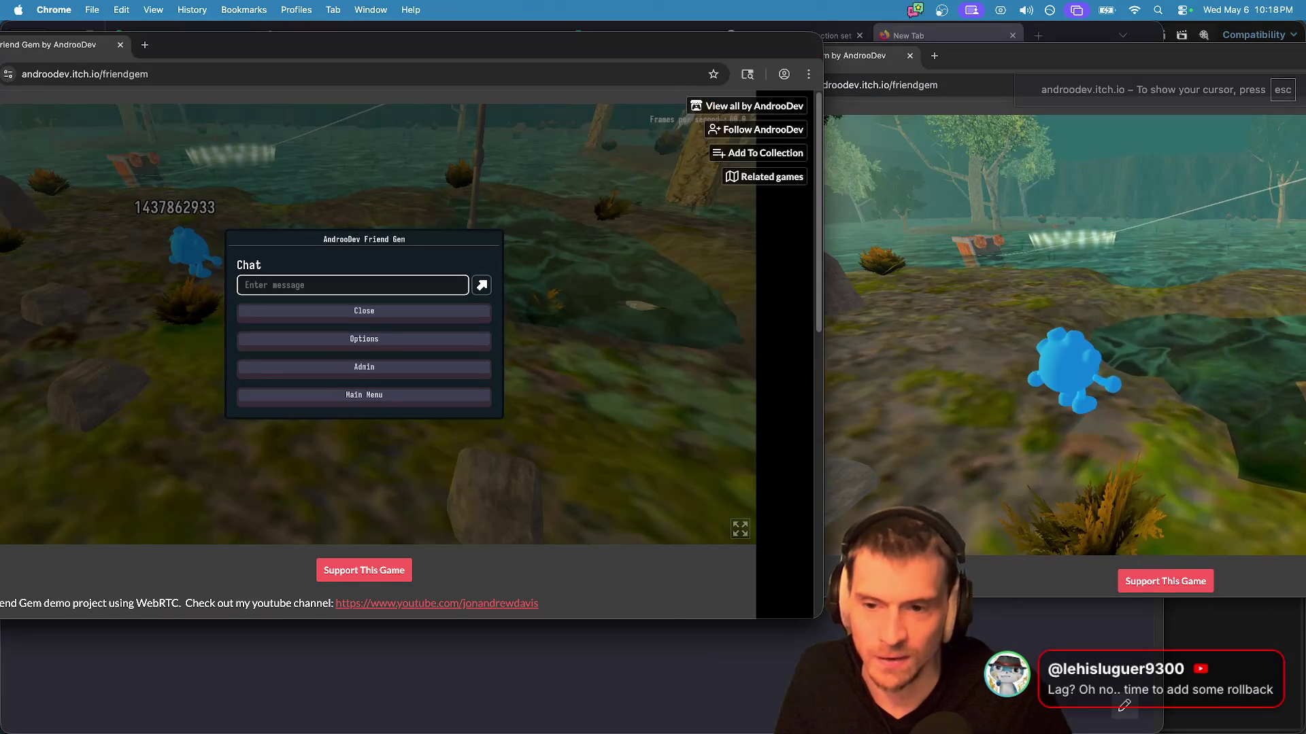
{"action": "key", "text": "w"}
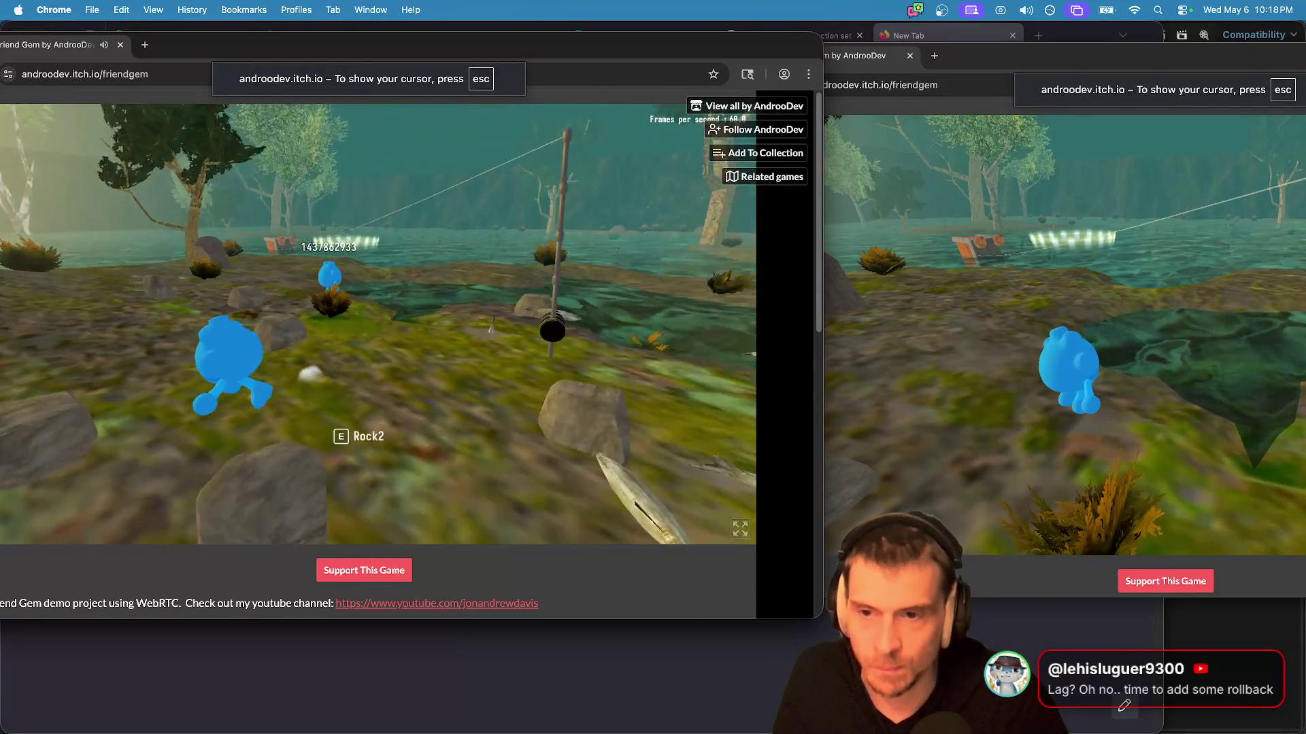
{"action": "key", "text": "w"}
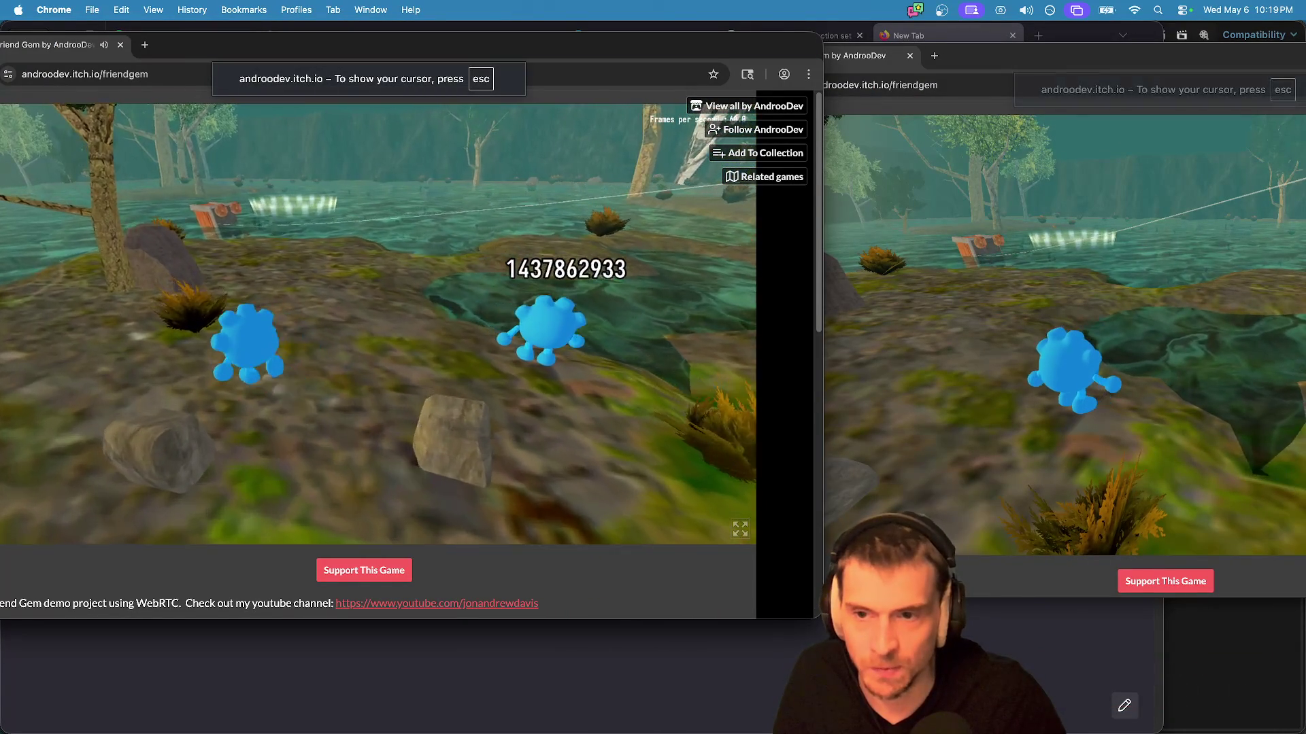
{"action": "key", "text": "w"}
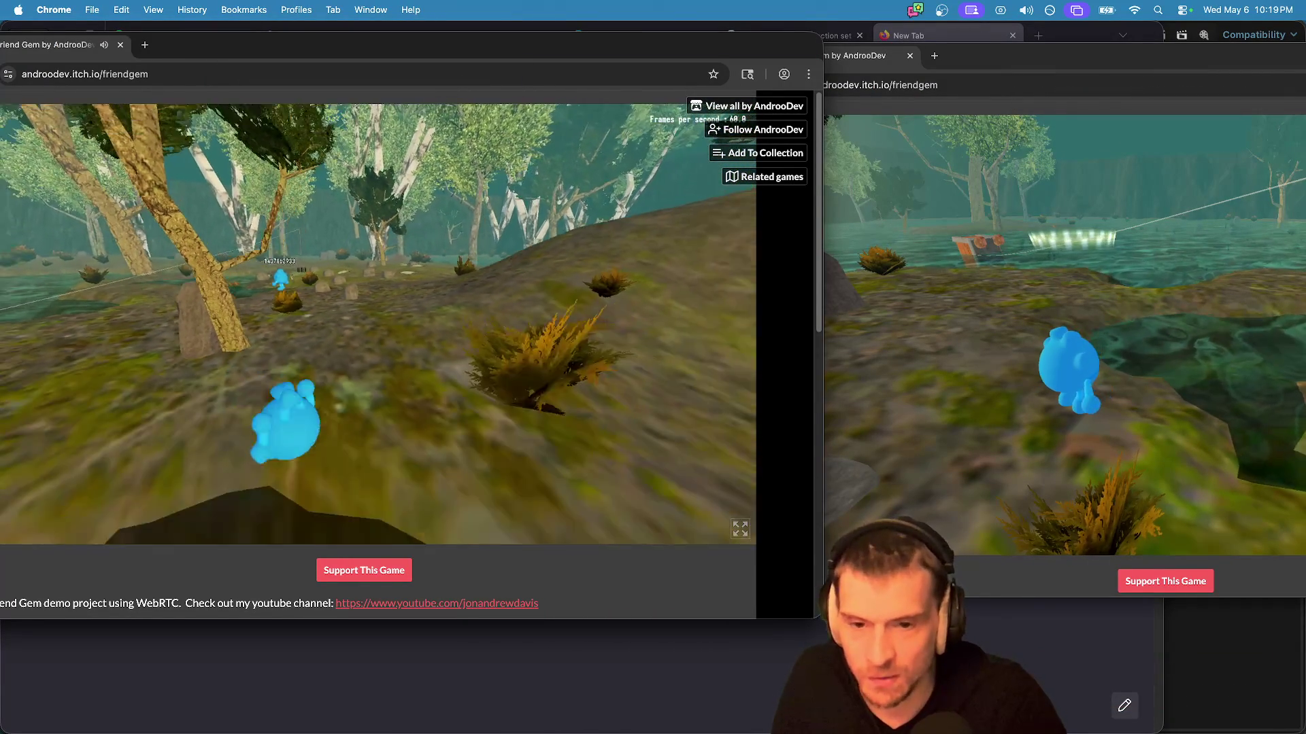
{"action": "key", "text": "w"}
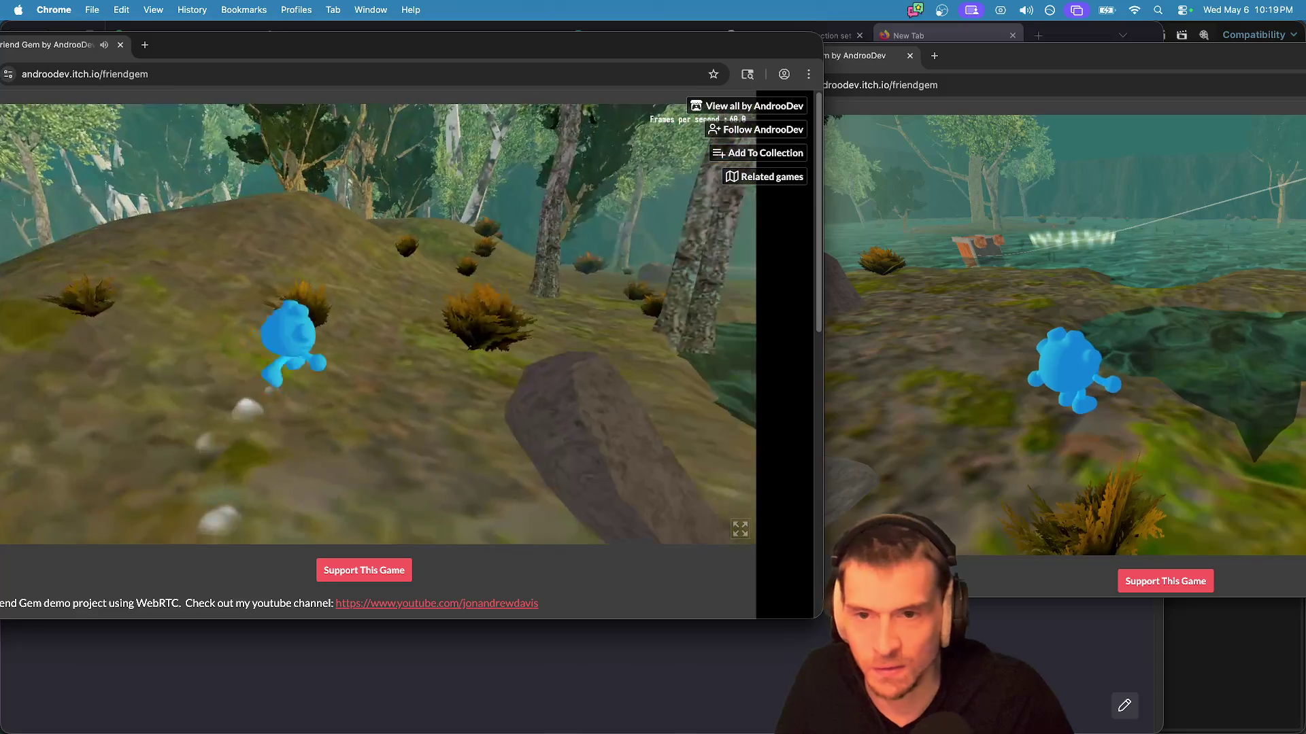
{"action": "key", "text": "w"}
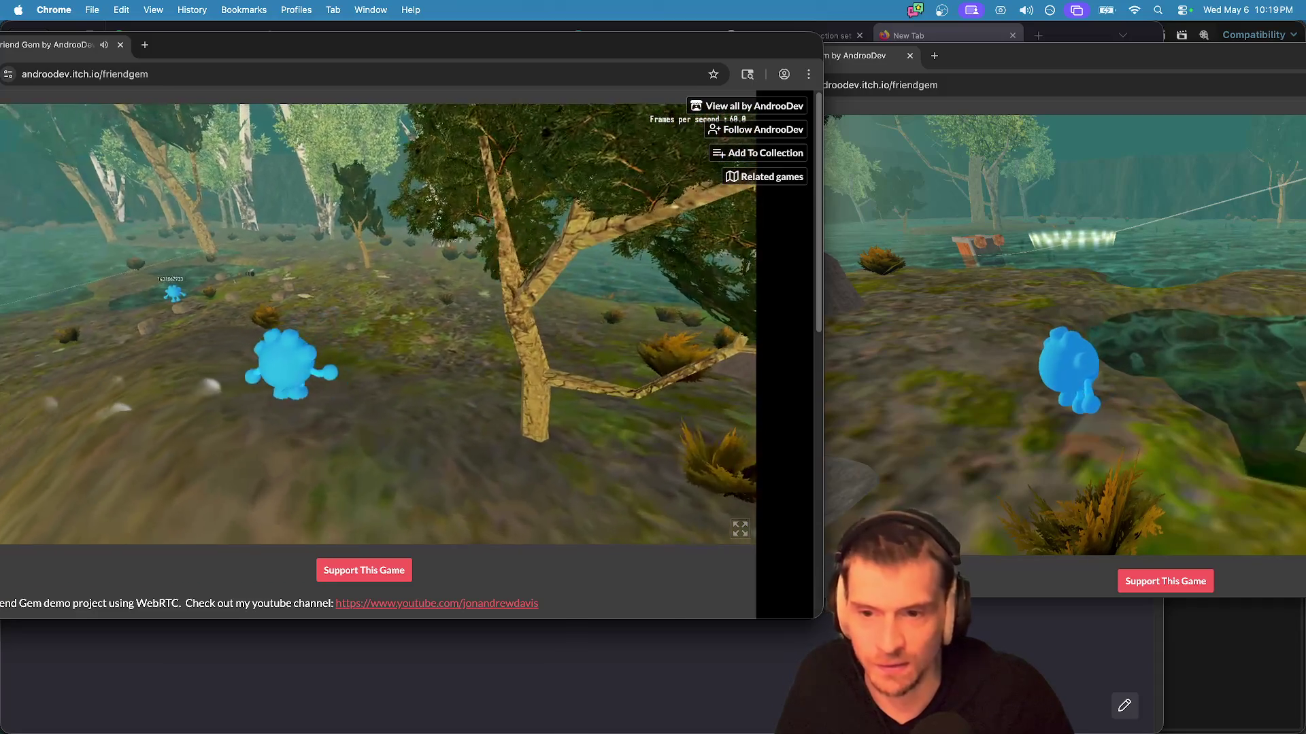
Step: Run the right avatar through the forest, pick up the other avatar with E, and carry it
{"action": "key", "text": "super+grave"}
{"action": "key", "text": "super+grave"}
{"action": "key", "text": "super+grave"}
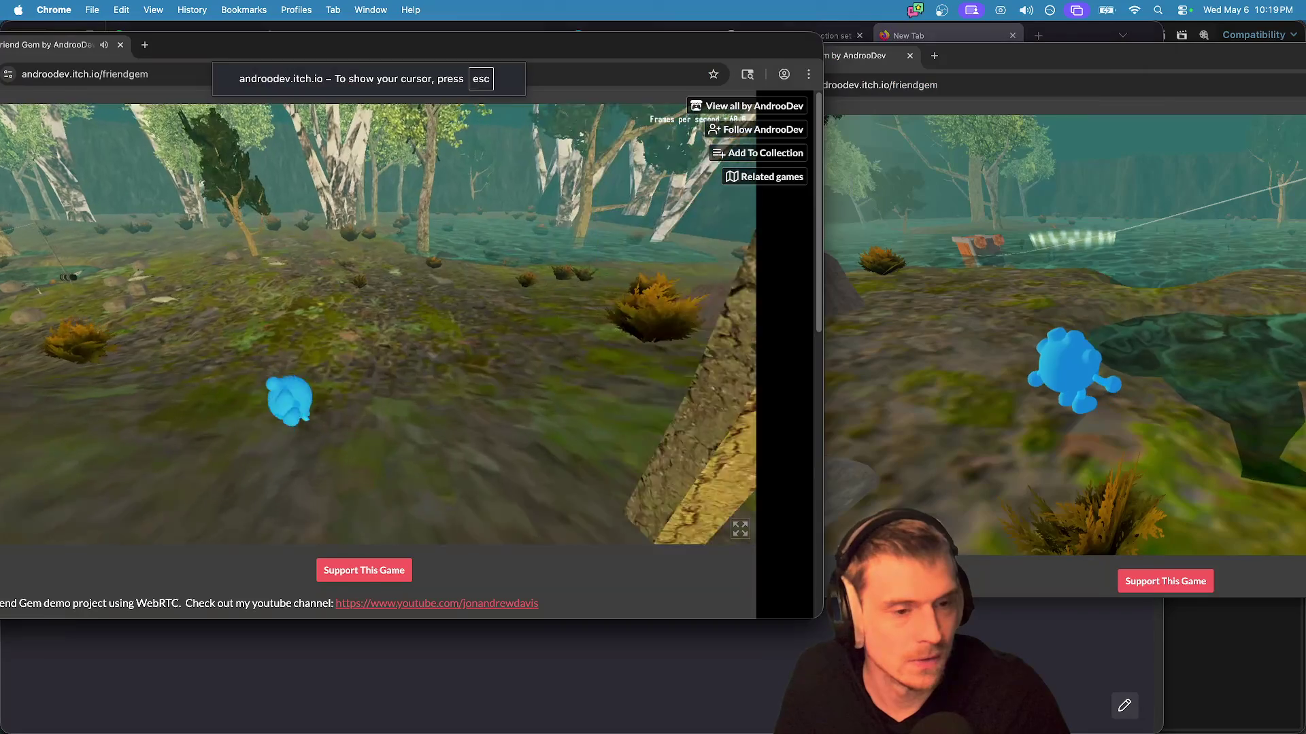
{"action": "key", "text": "w"}
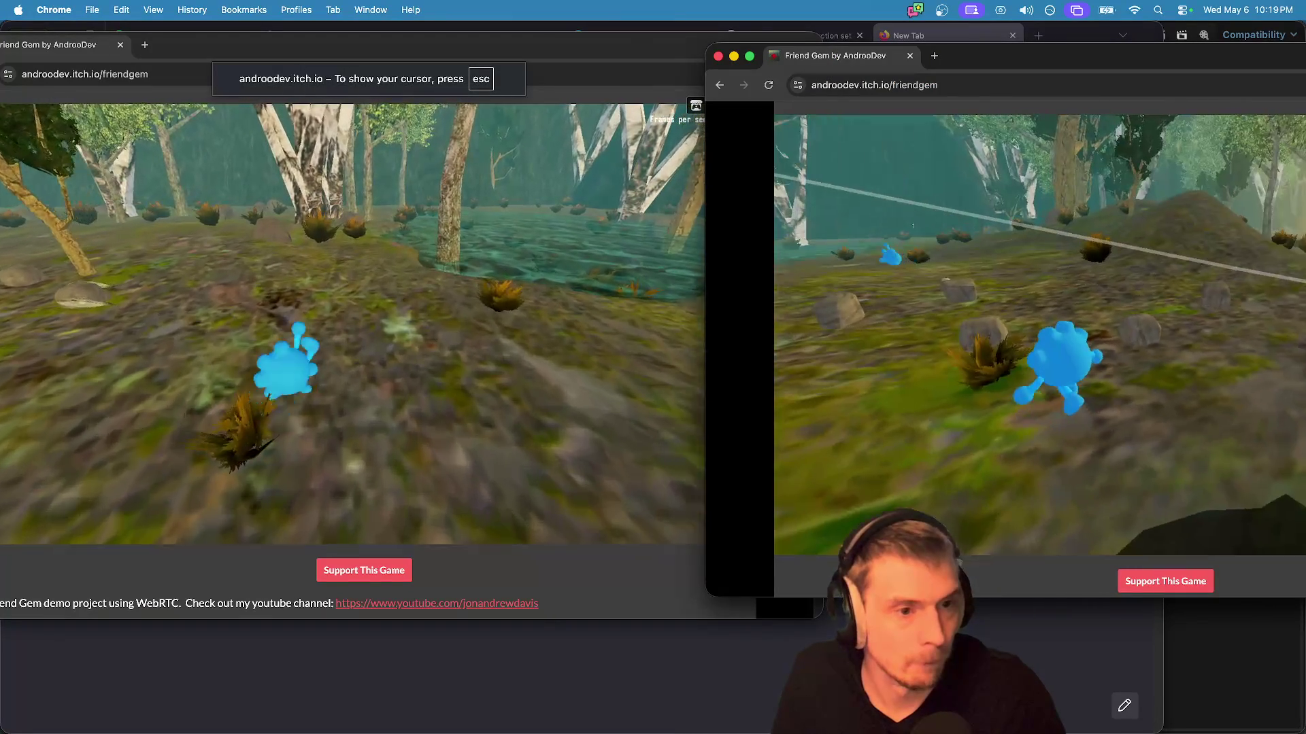
{"action": "key", "text": "w"}
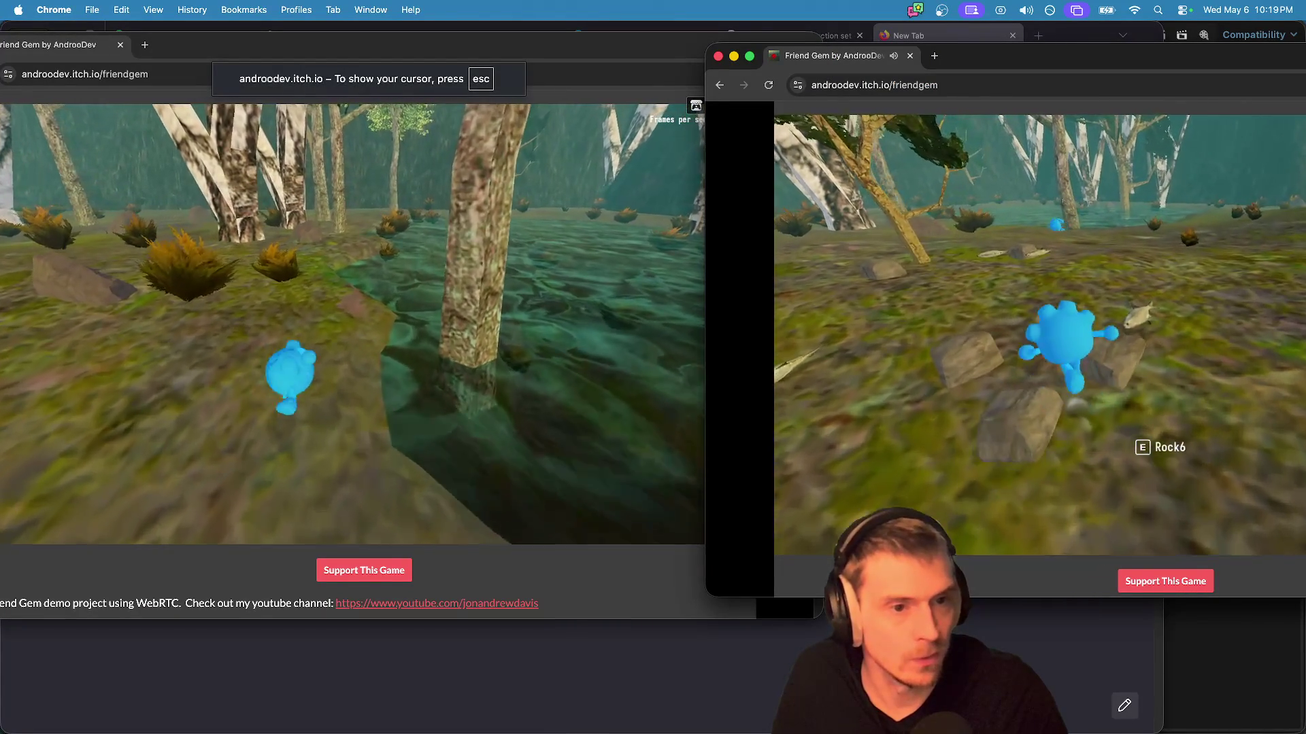
{"action": "key", "text": "w"}
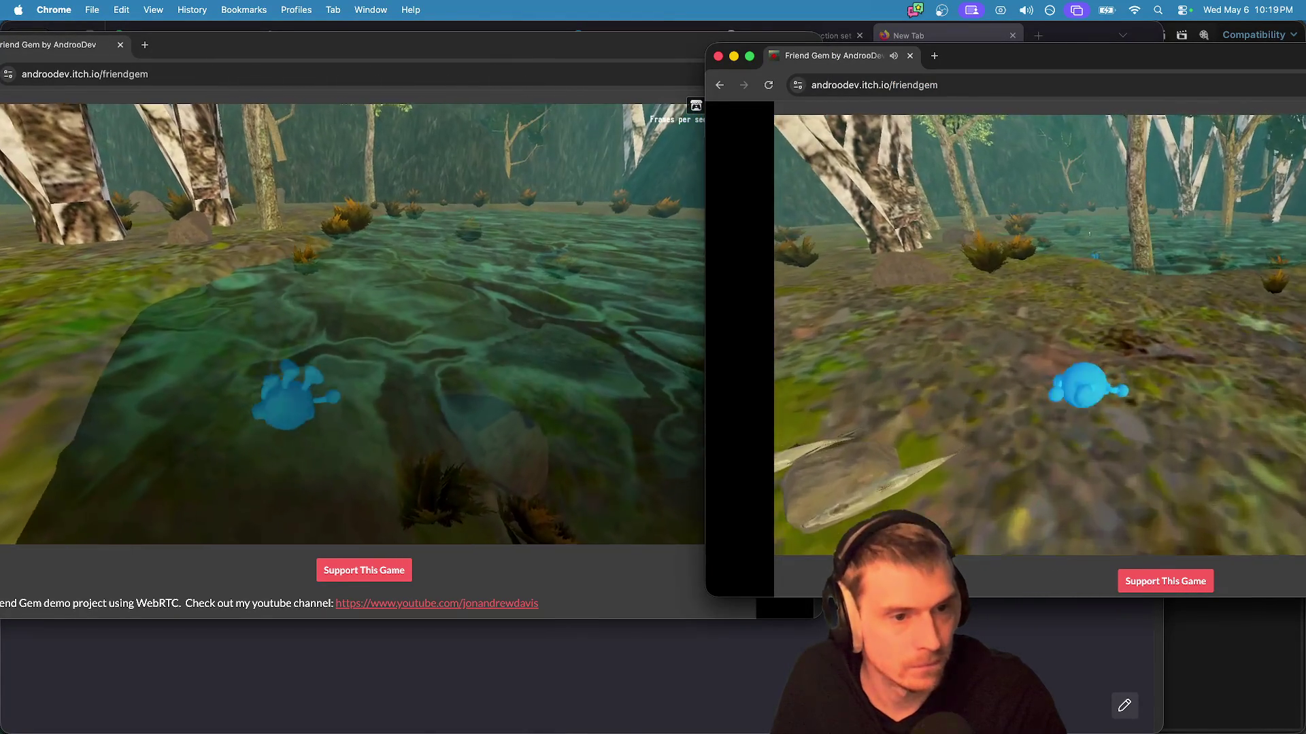
{"action": "key", "text": "w"}
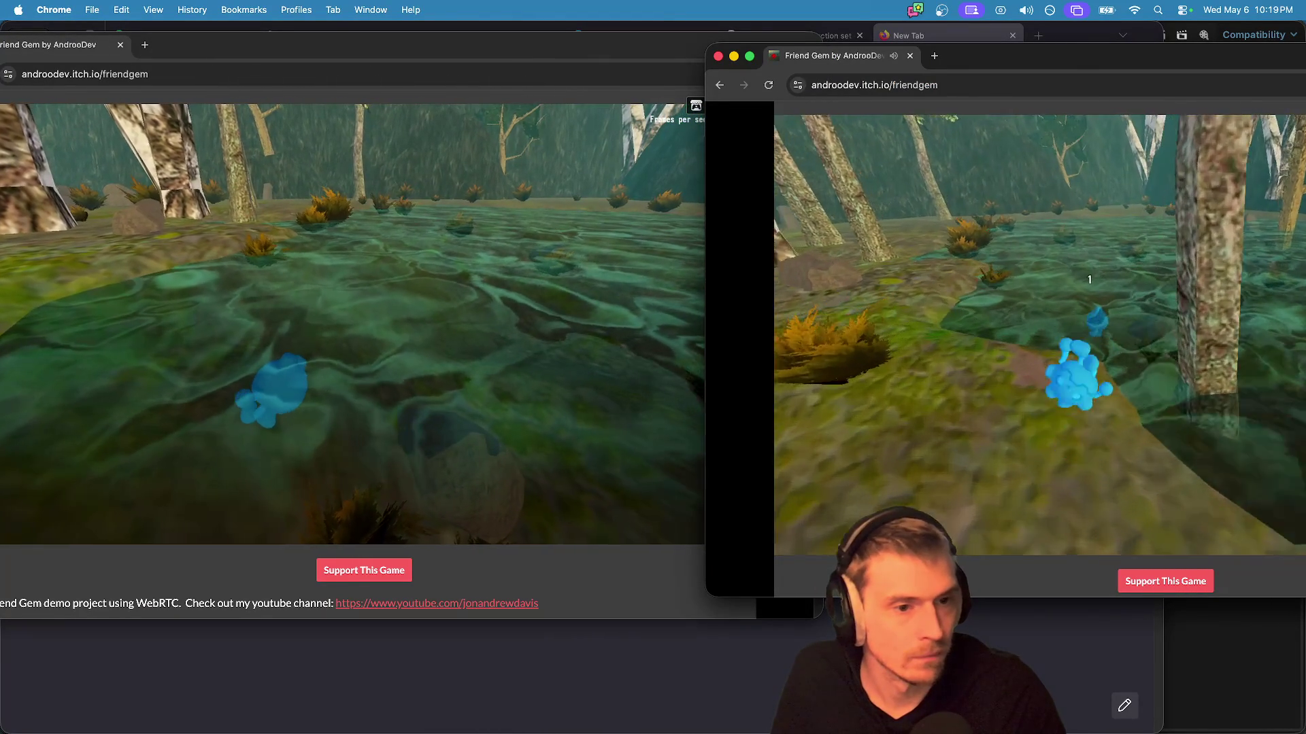
{"action": "key", "text": "e"}
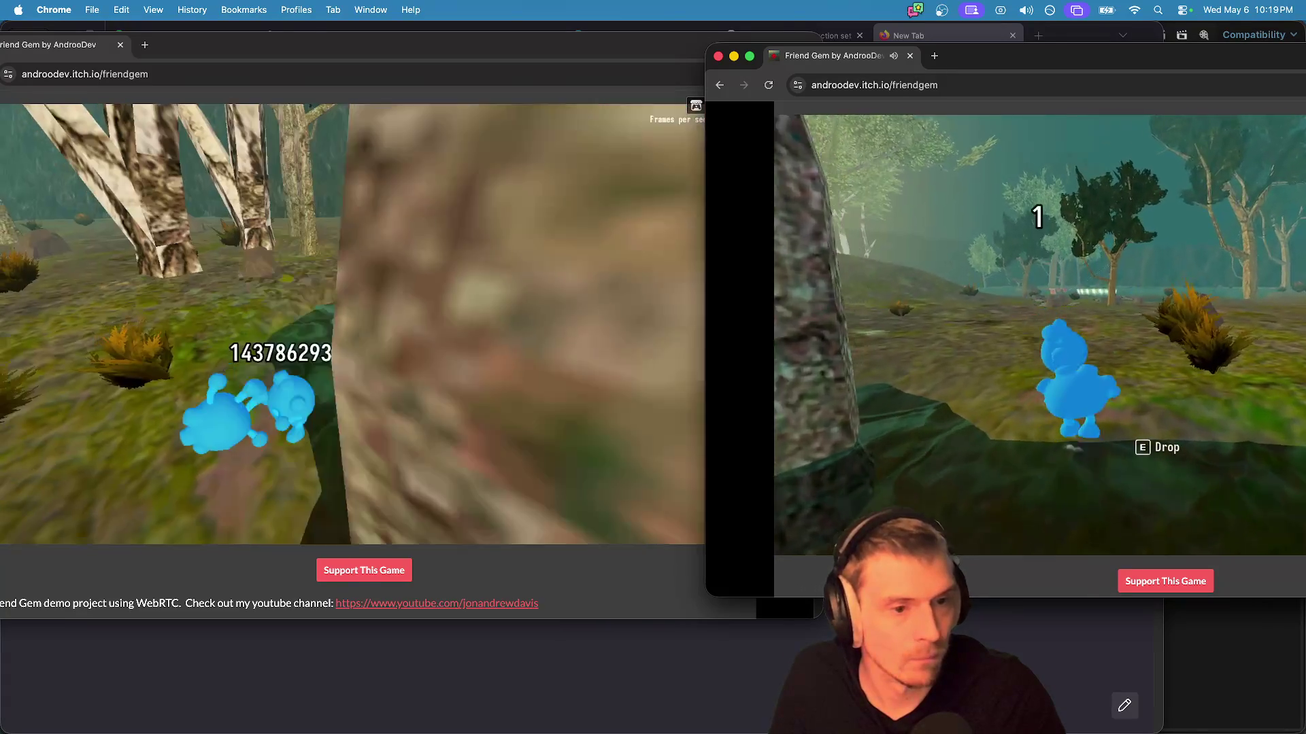
{"action": "key", "text": "w"}
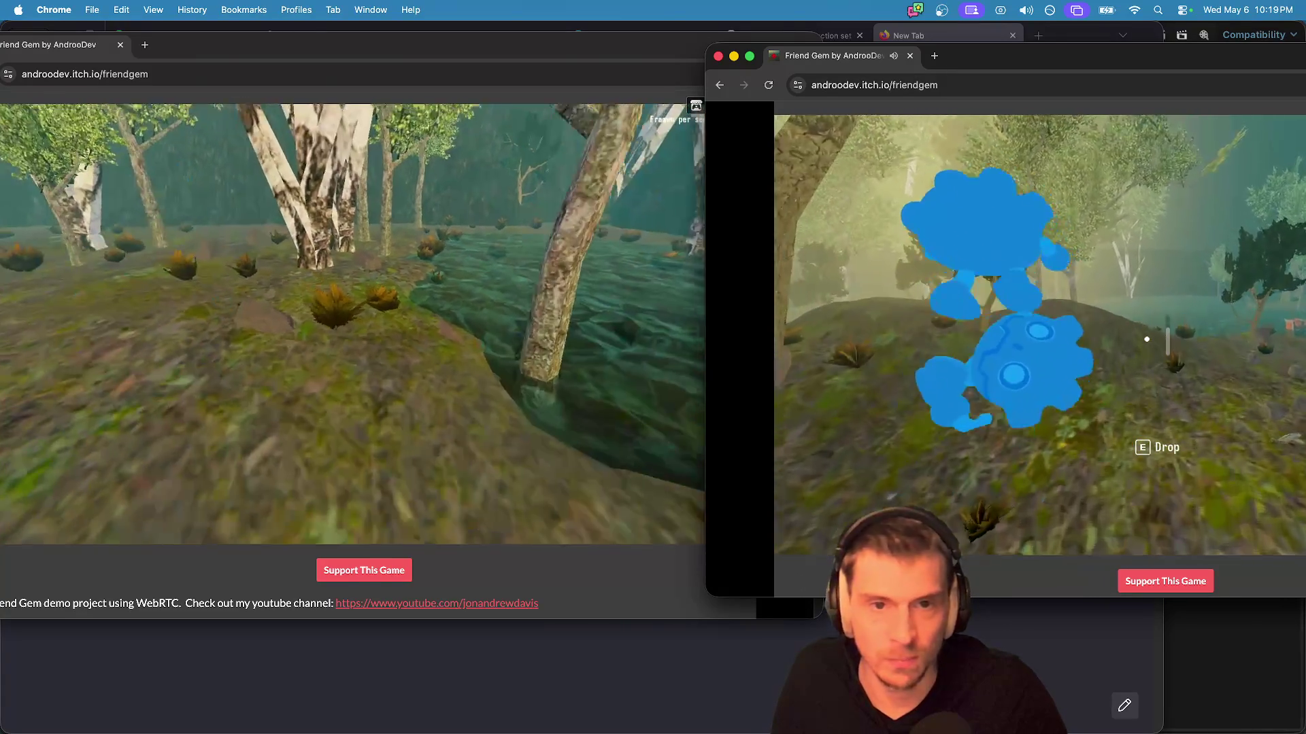
{"action": "key", "text": "w"}
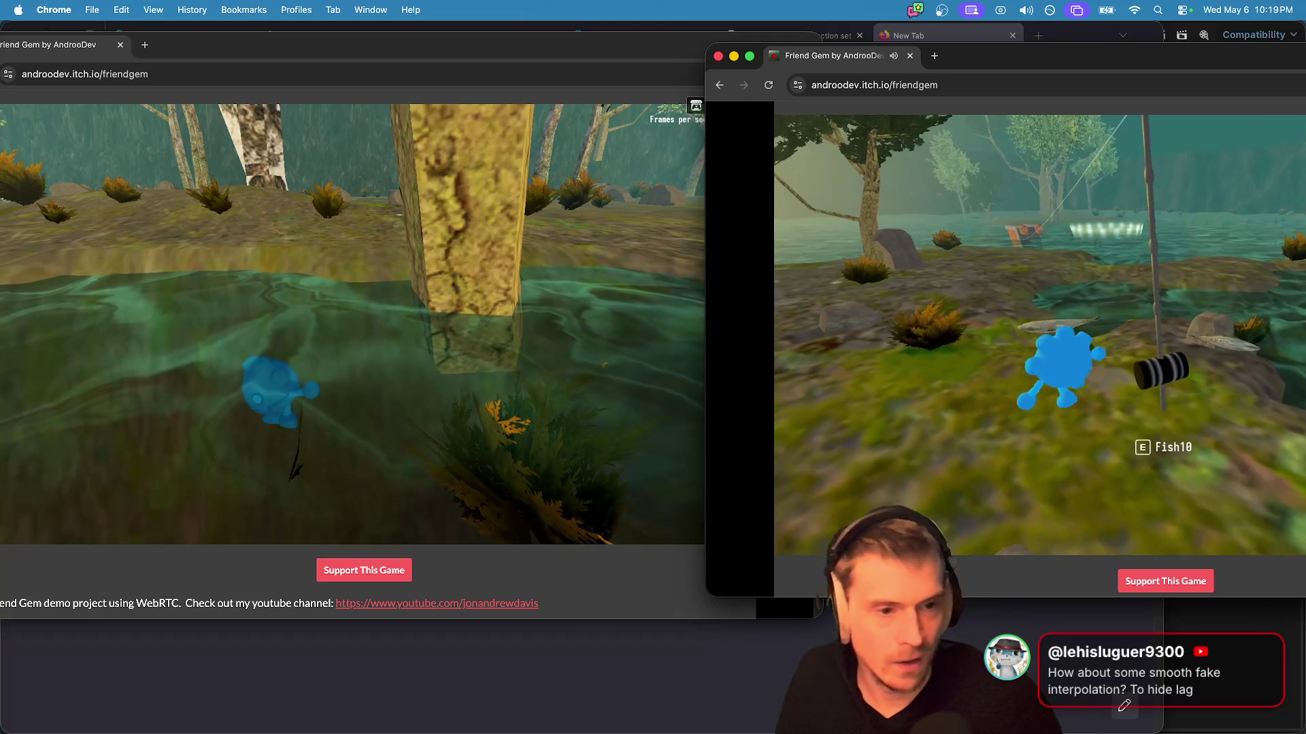
Step: Toggle the game's pause and chat menu, then select the game page's web address
{"action": "key", "text": "super+Tab"}
{"action": "key", "text": "Escape"}
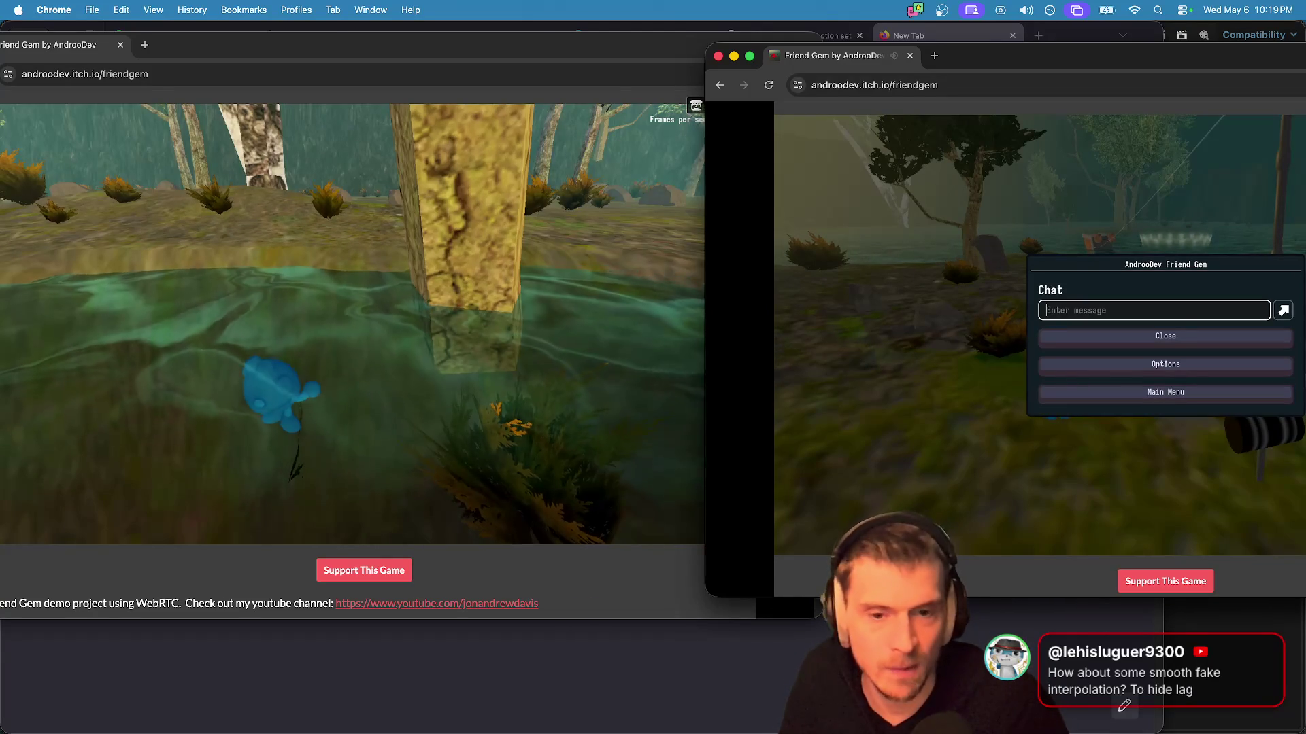
{"action": "key", "text": "super+Tab"}
{"action": "key", "text": "super+Tab"}
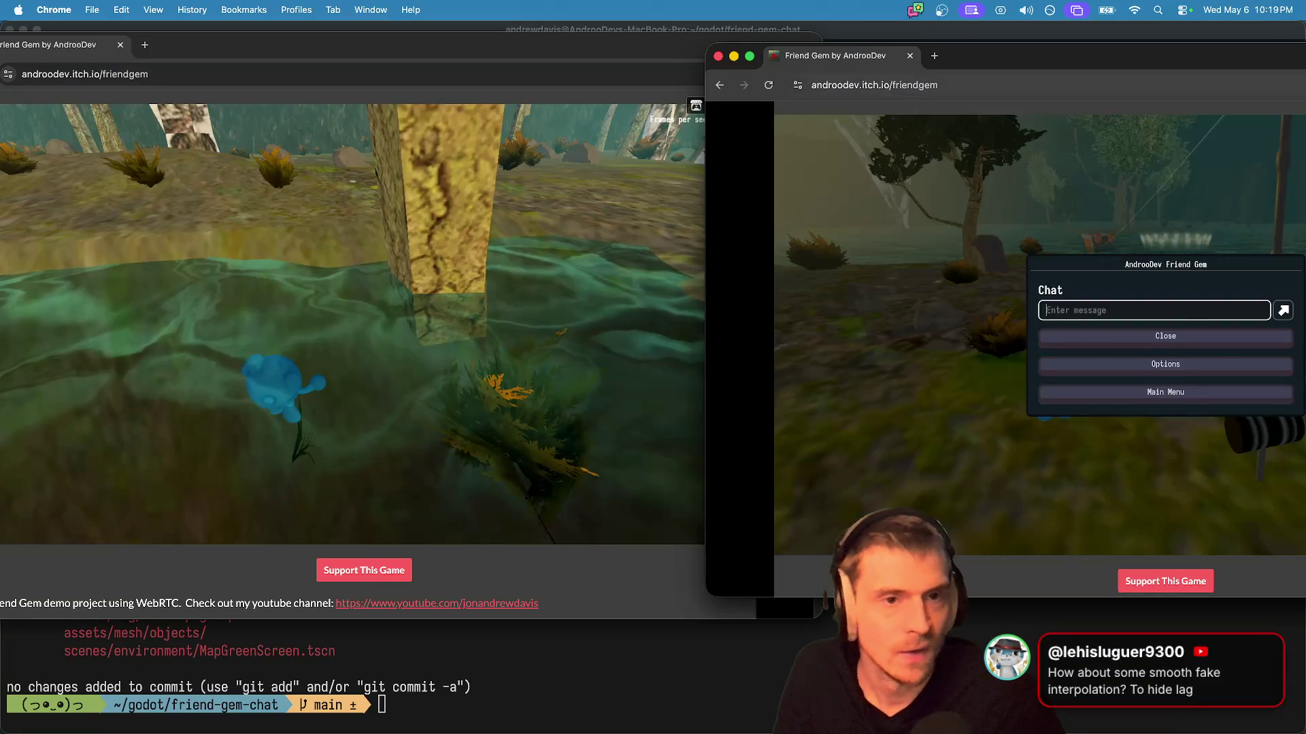
{"action": "key", "text": "Escape"}
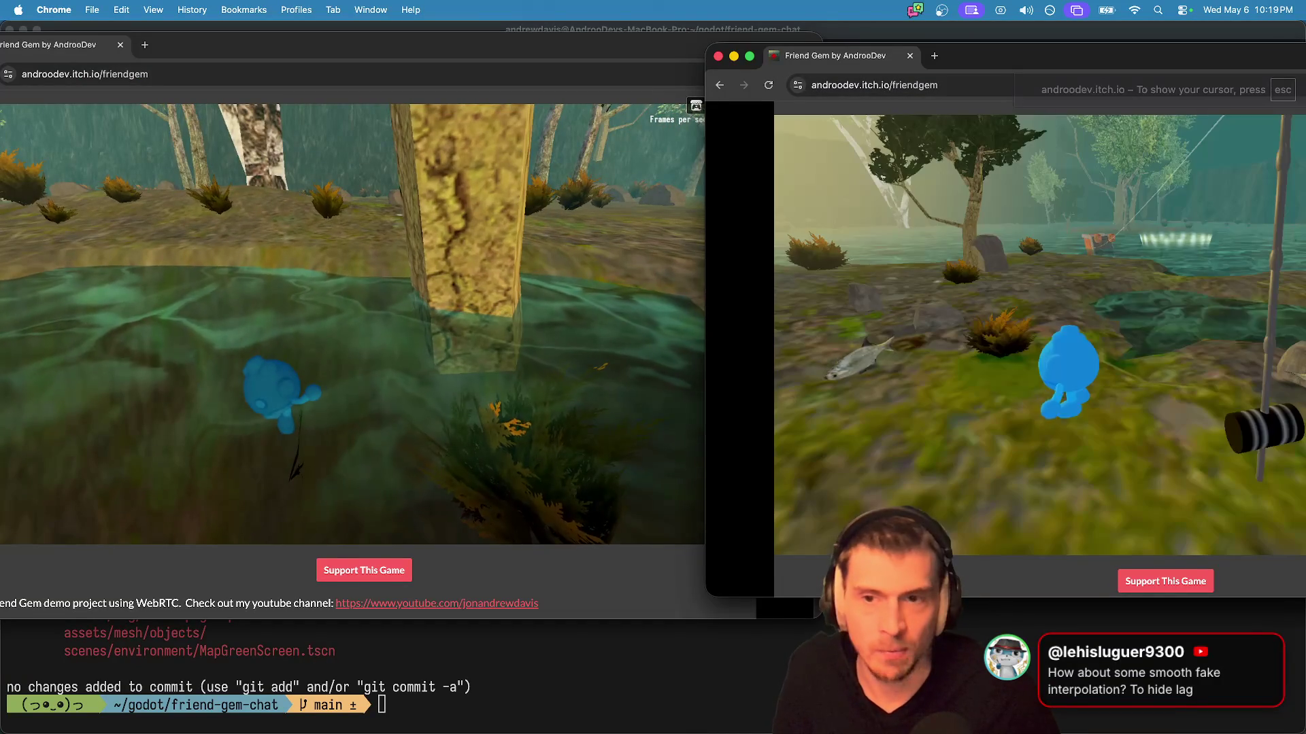
{"action": "key", "text": "Escape"}
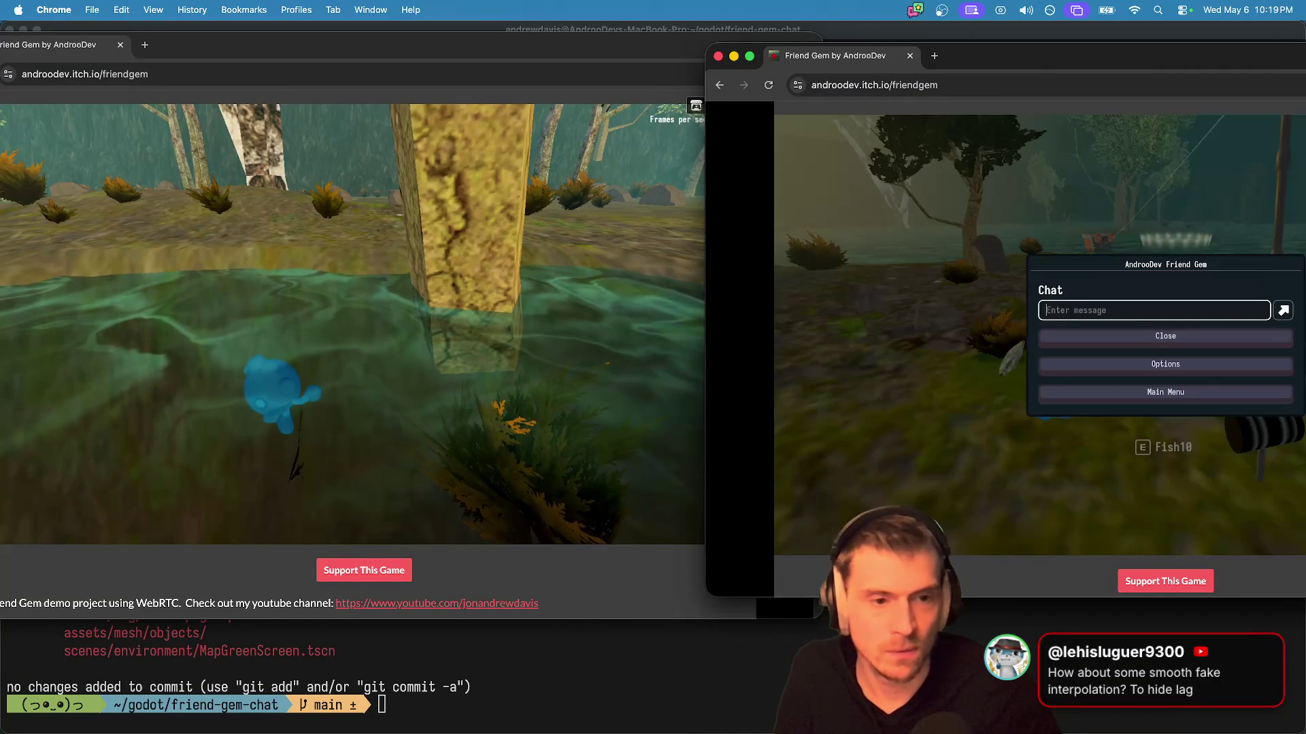
{"action": "key", "text": "super+Tab"}
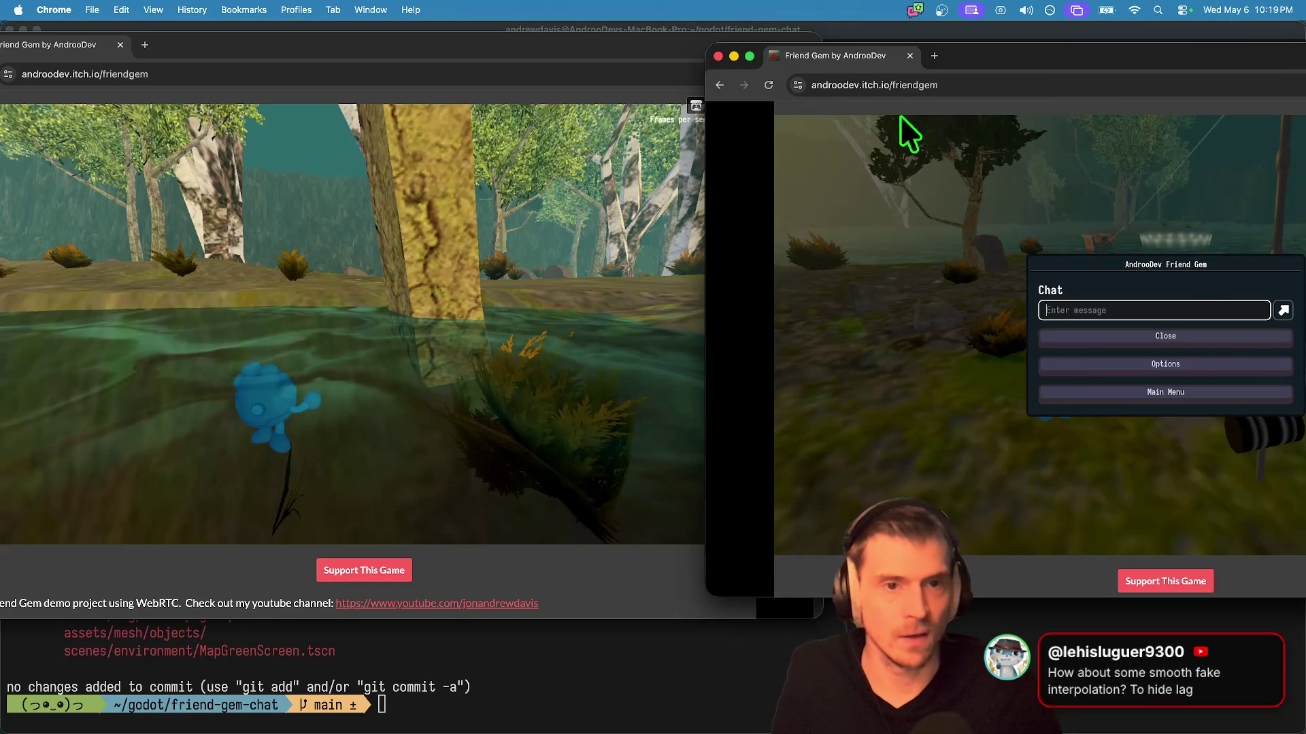
{"action": "left_click", "coordinate": [907, 85]}
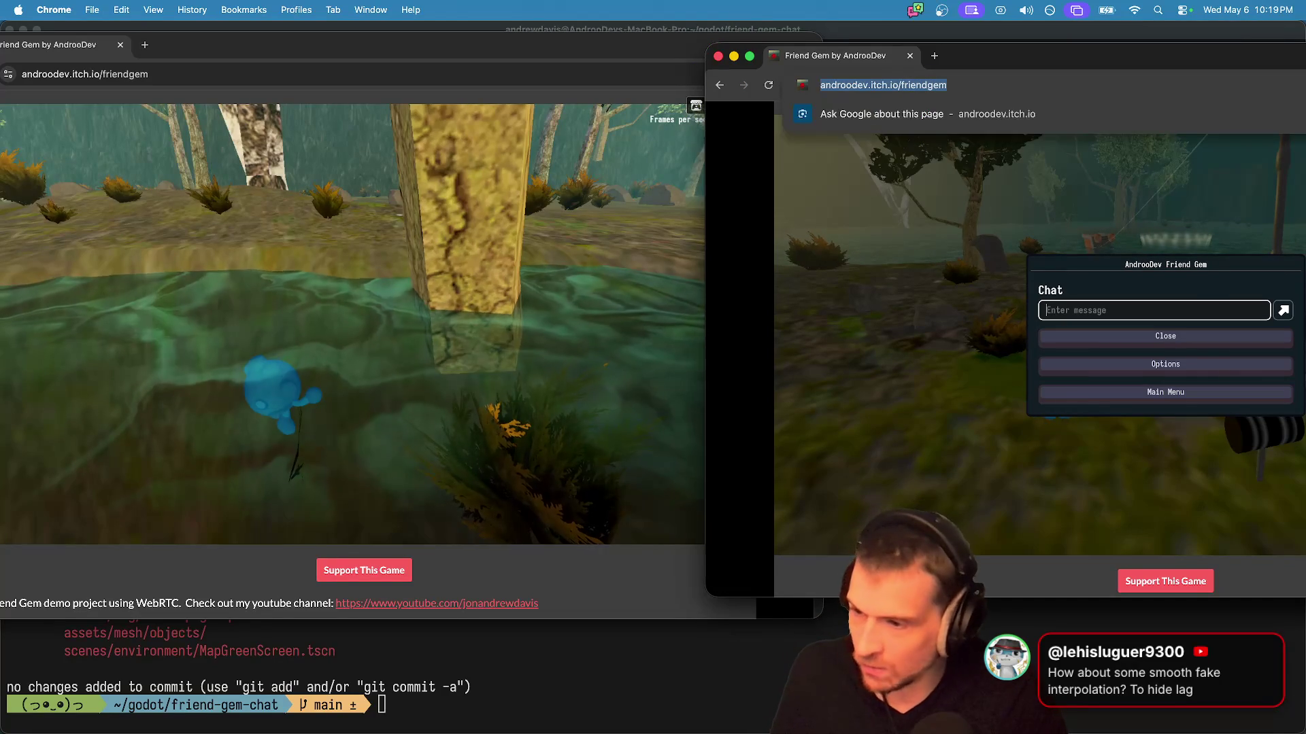
Step: Change the left player's avatar colour to purple in Options and resume playing
{"action": "key", "text": "super+grave"}
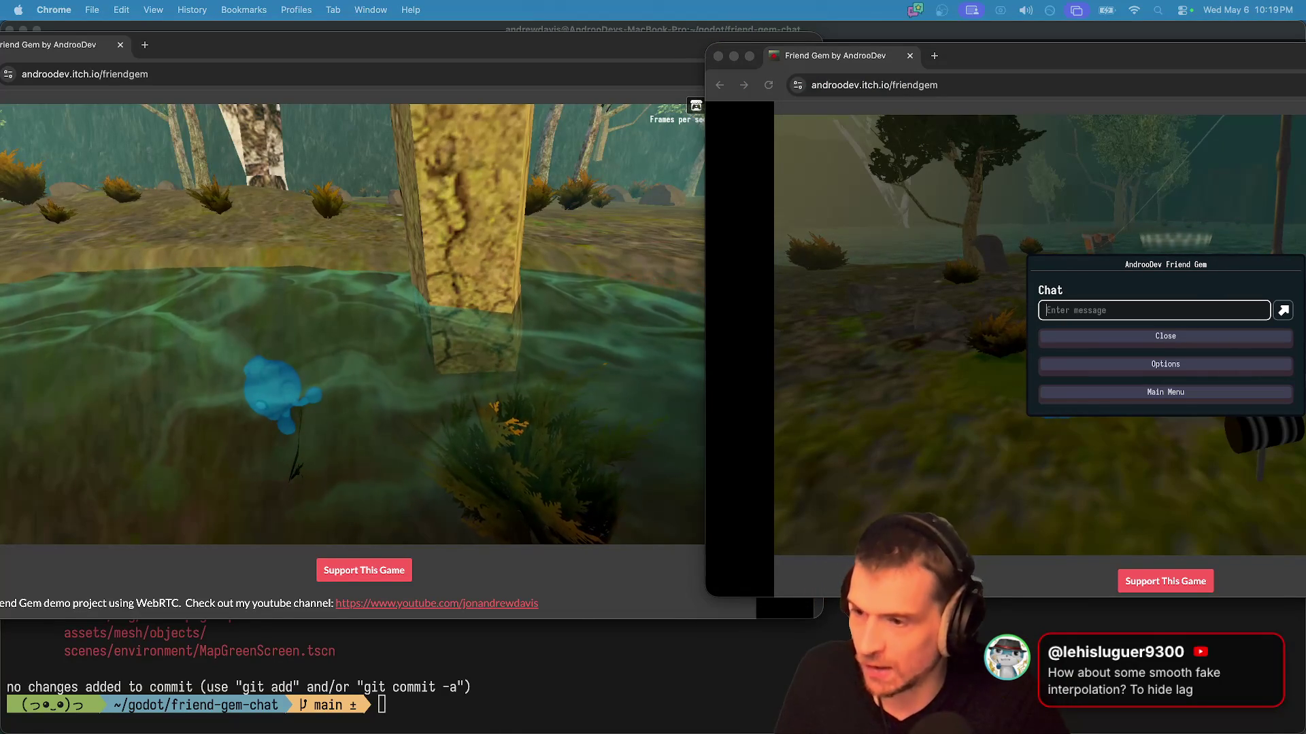
{"action": "left_click", "coordinate": [495, 371]}
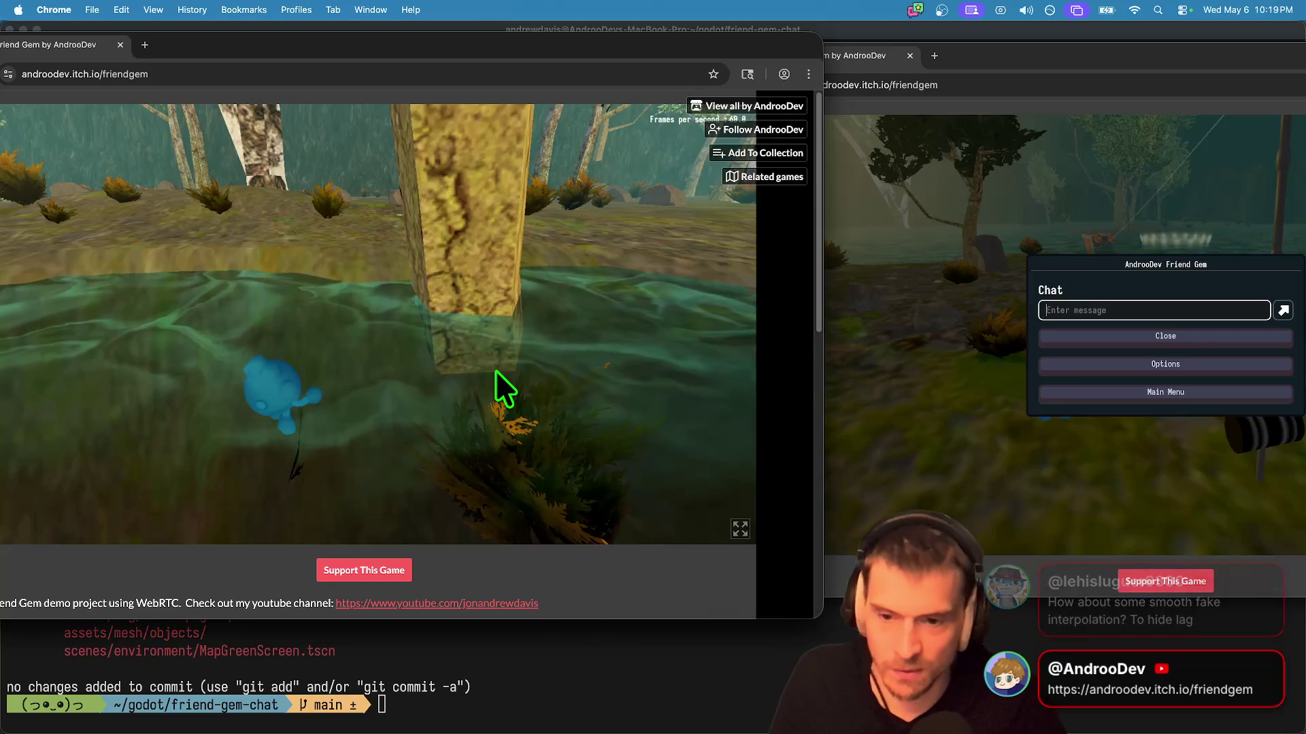
{"action": "key", "text": "w"}
{"action": "key", "text": "w"}
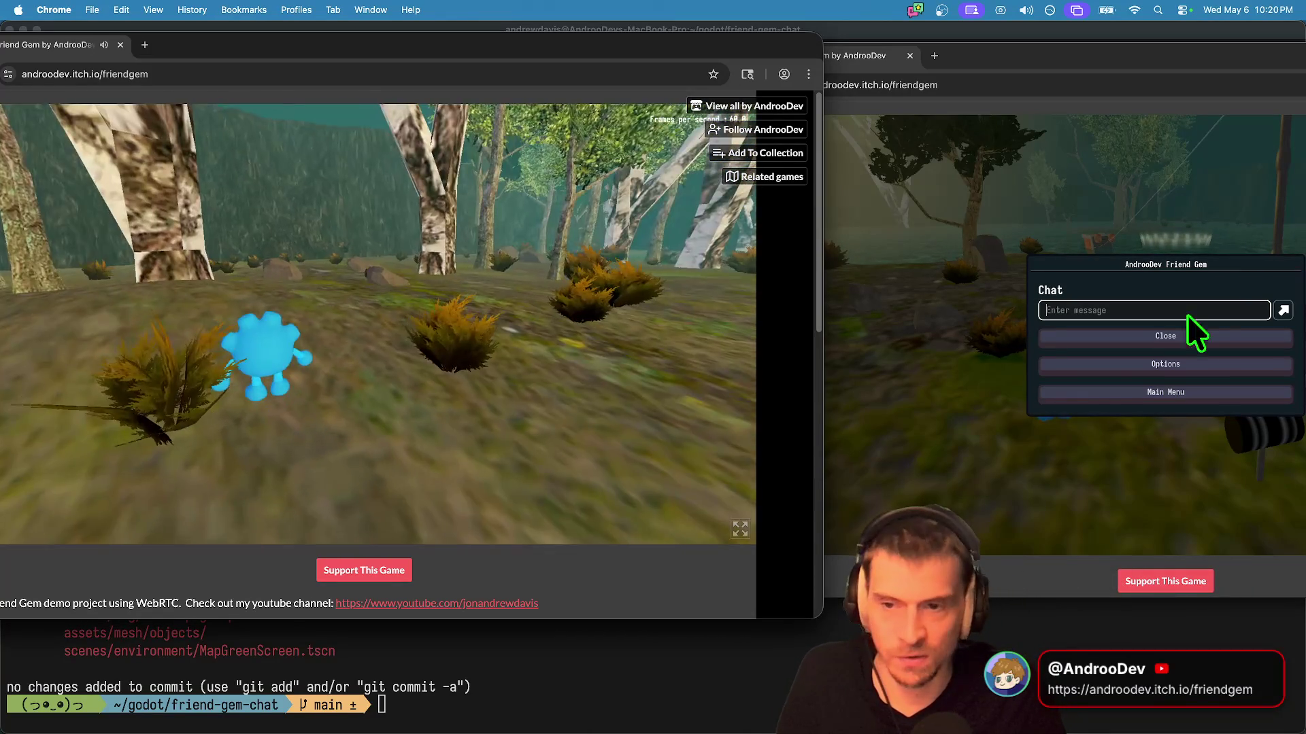
{"action": "key", "text": "Escape"}
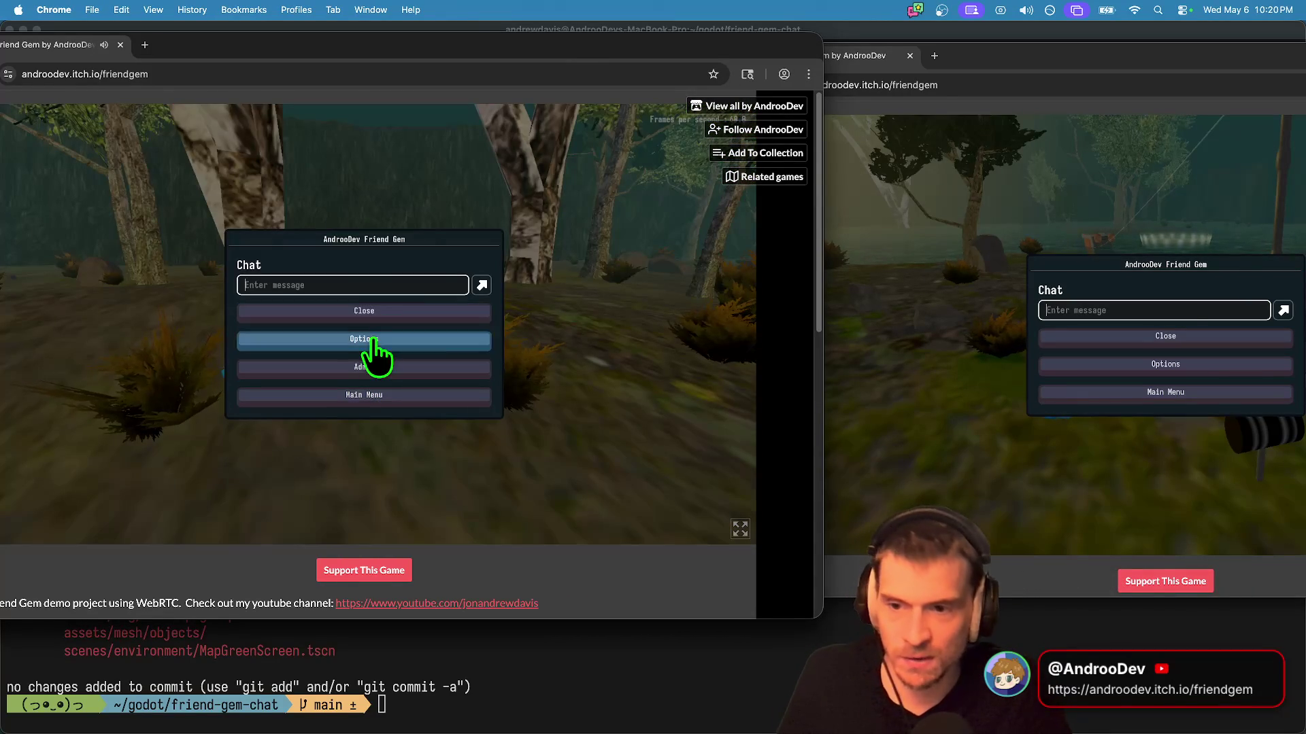
{"action": "left_click", "coordinate": [373, 344]}
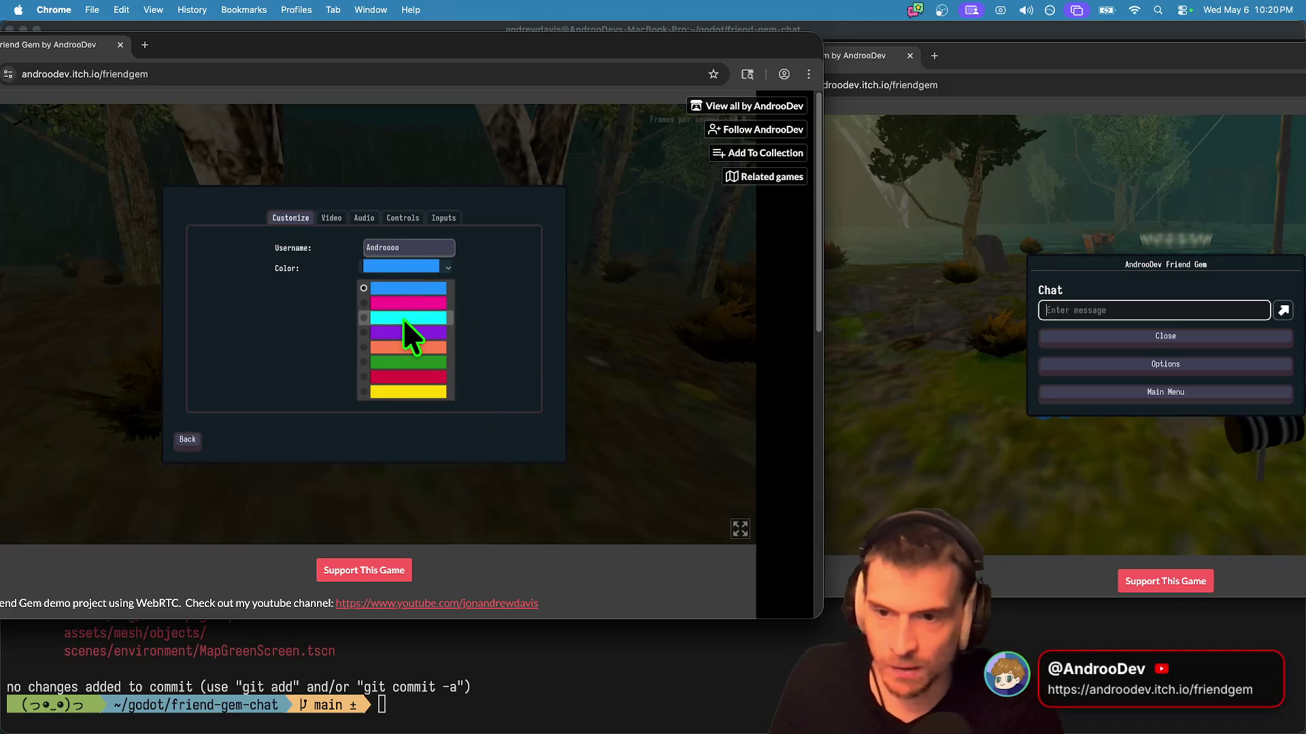
{"action": "left_click", "coordinate": [400, 333]}
{"action": "key", "text": "Escape"}
{"action": "key", "text": "Escape"}
{"action": "left_click", "coordinate": [431, 412]}
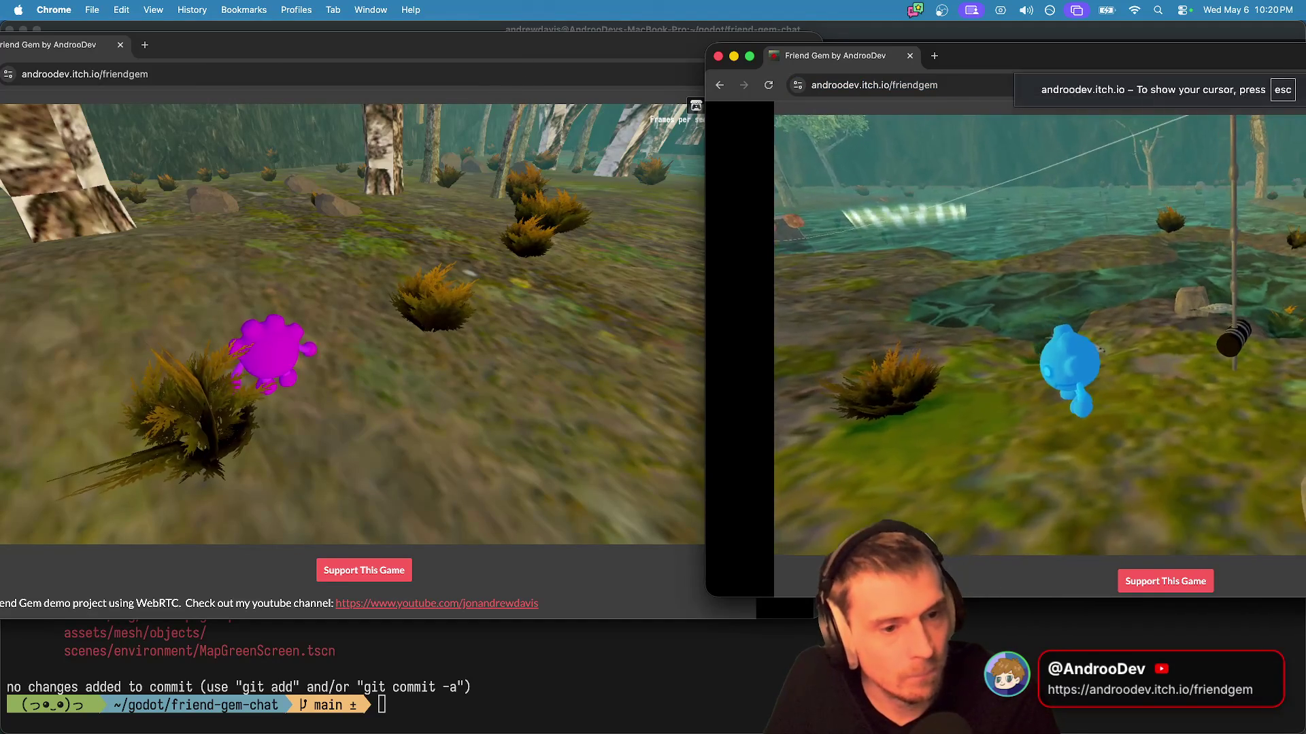
Step: Set the right player's avatar colour to pink and close the menus
{"action": "left_click", "coordinate": [1153, 310]}
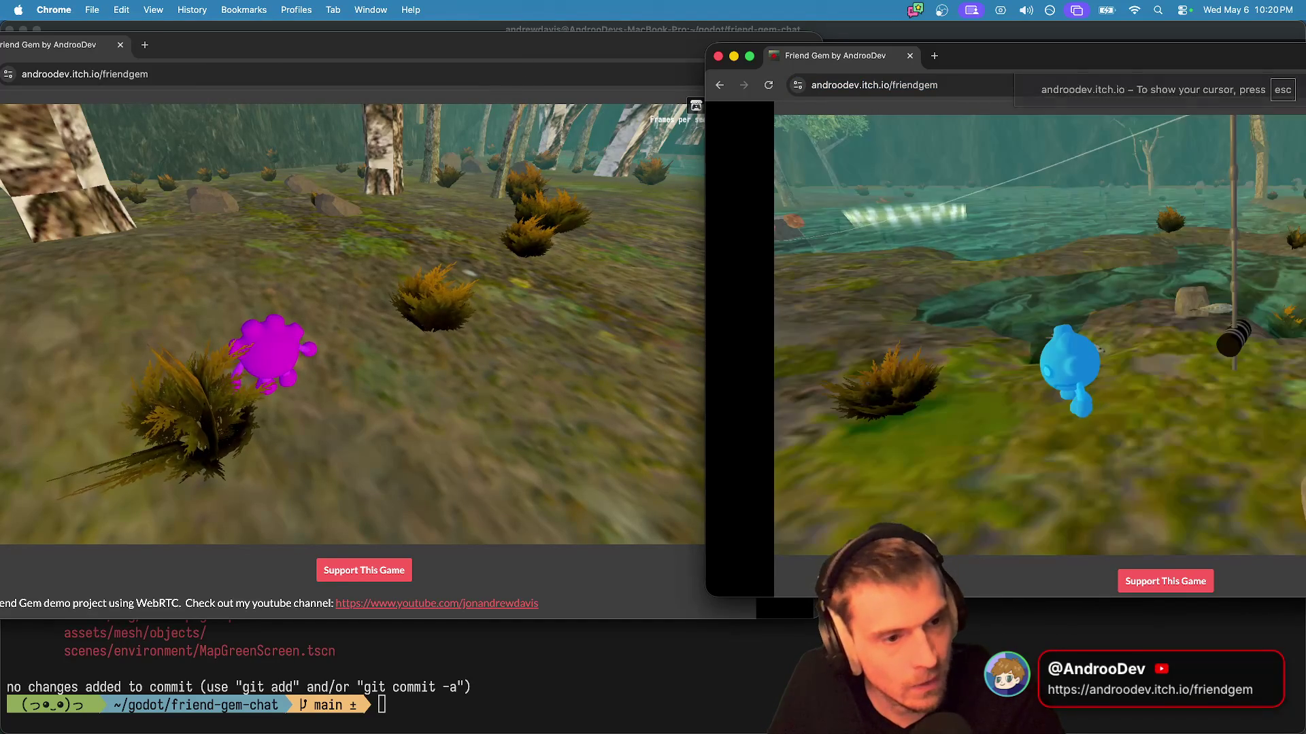
{"action": "left_click", "coordinate": [1294, 596]}
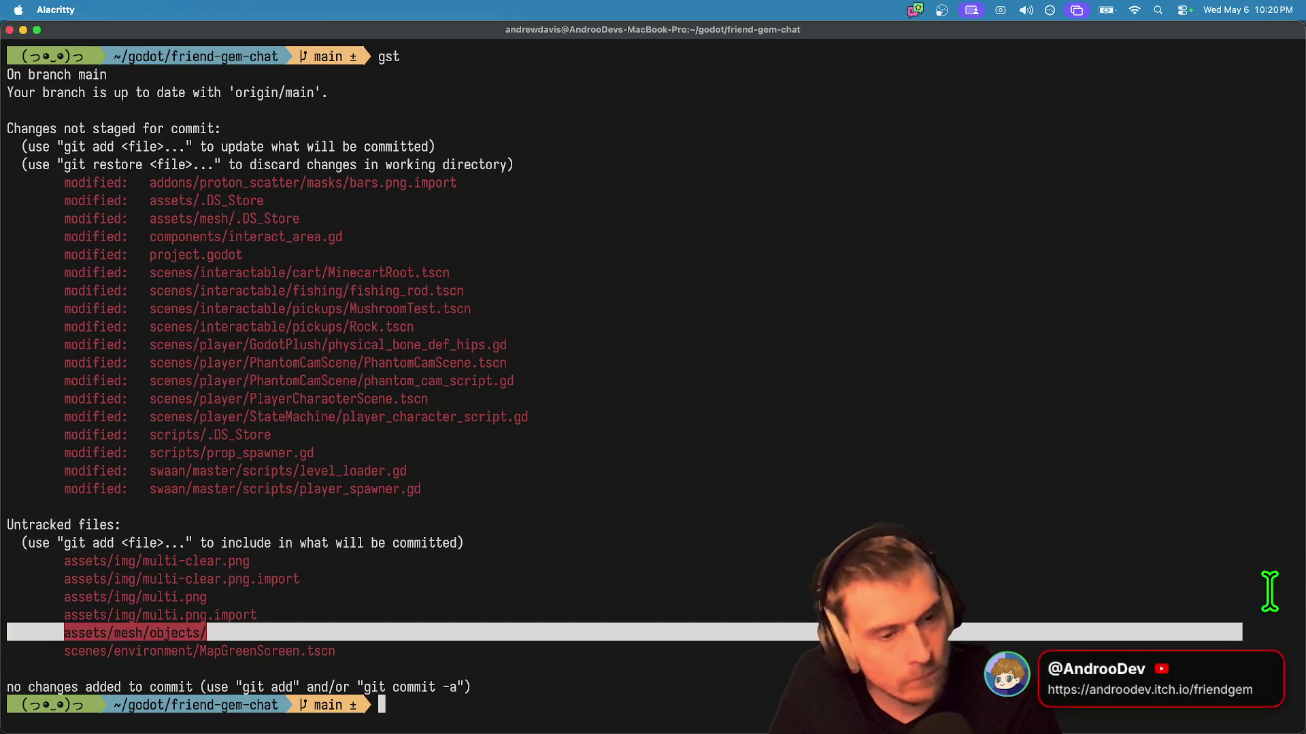
{"action": "key", "text": "super+m"}
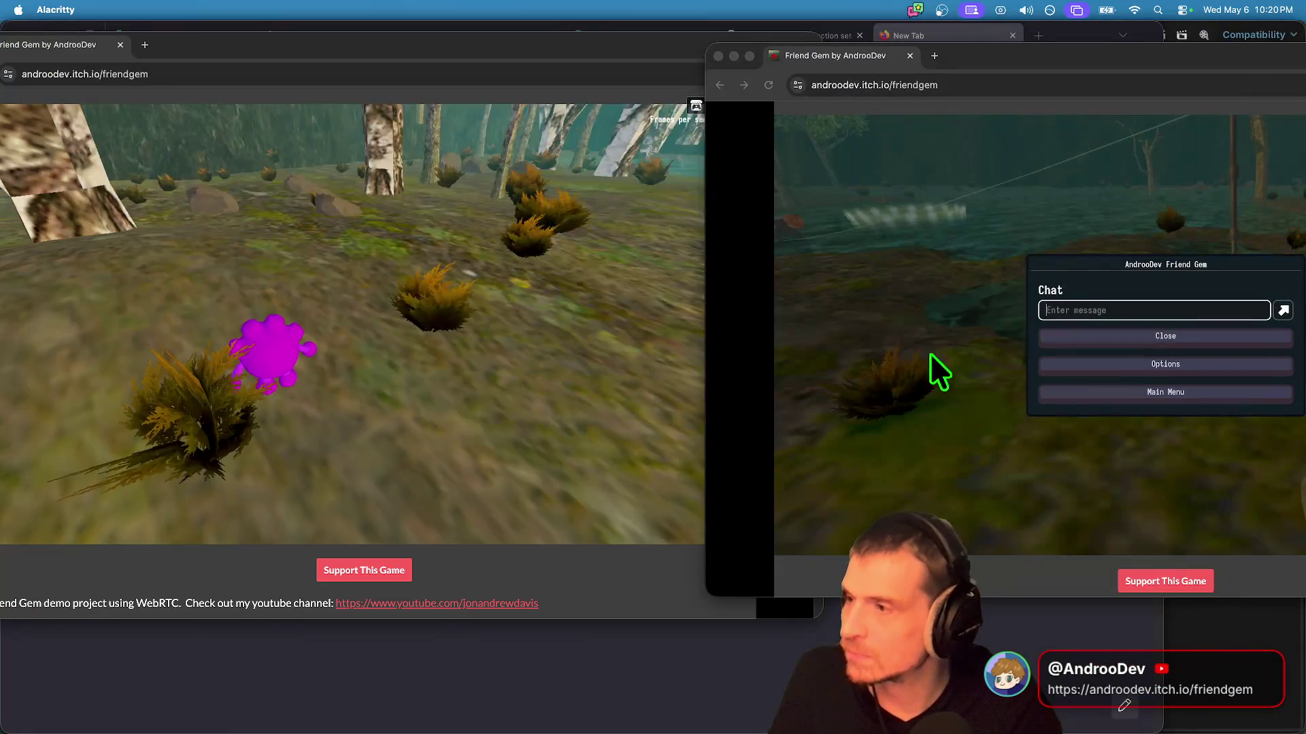
{"action": "left_click", "coordinate": [1174, 363]}
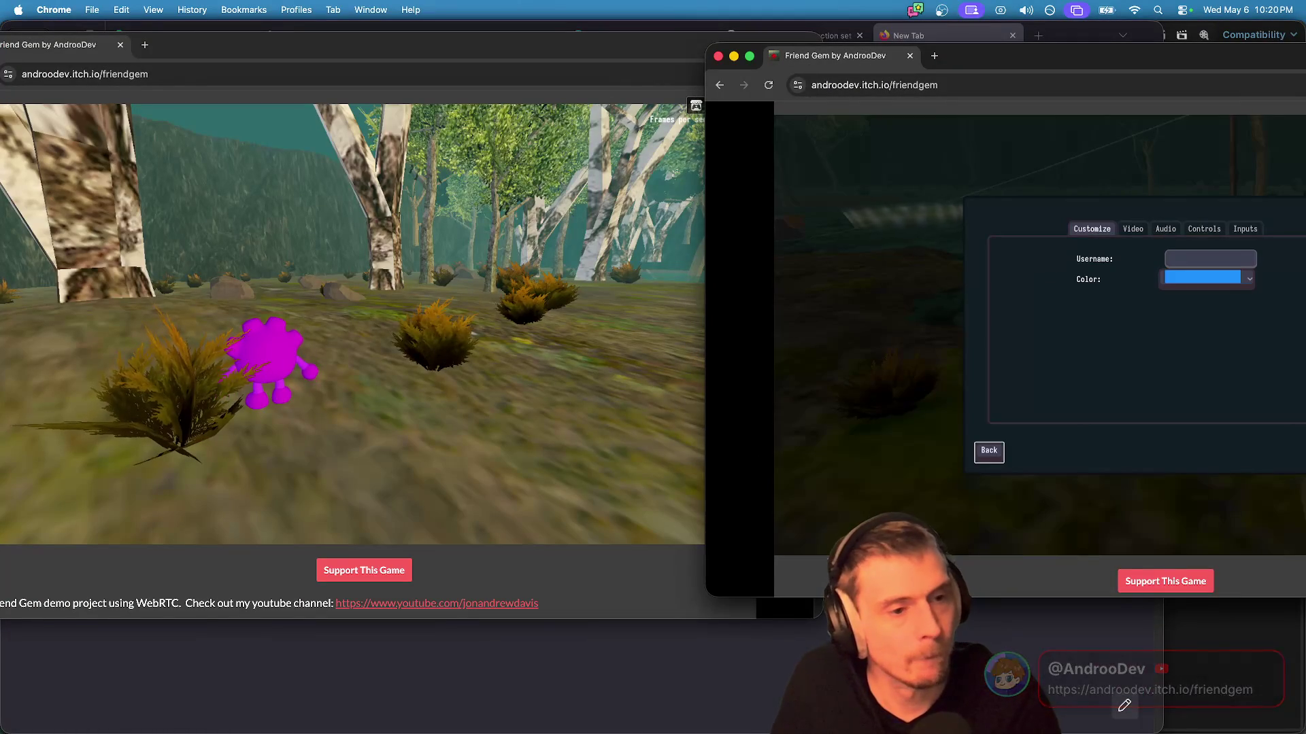
{"action": "left_click", "coordinate": [1207, 278]}
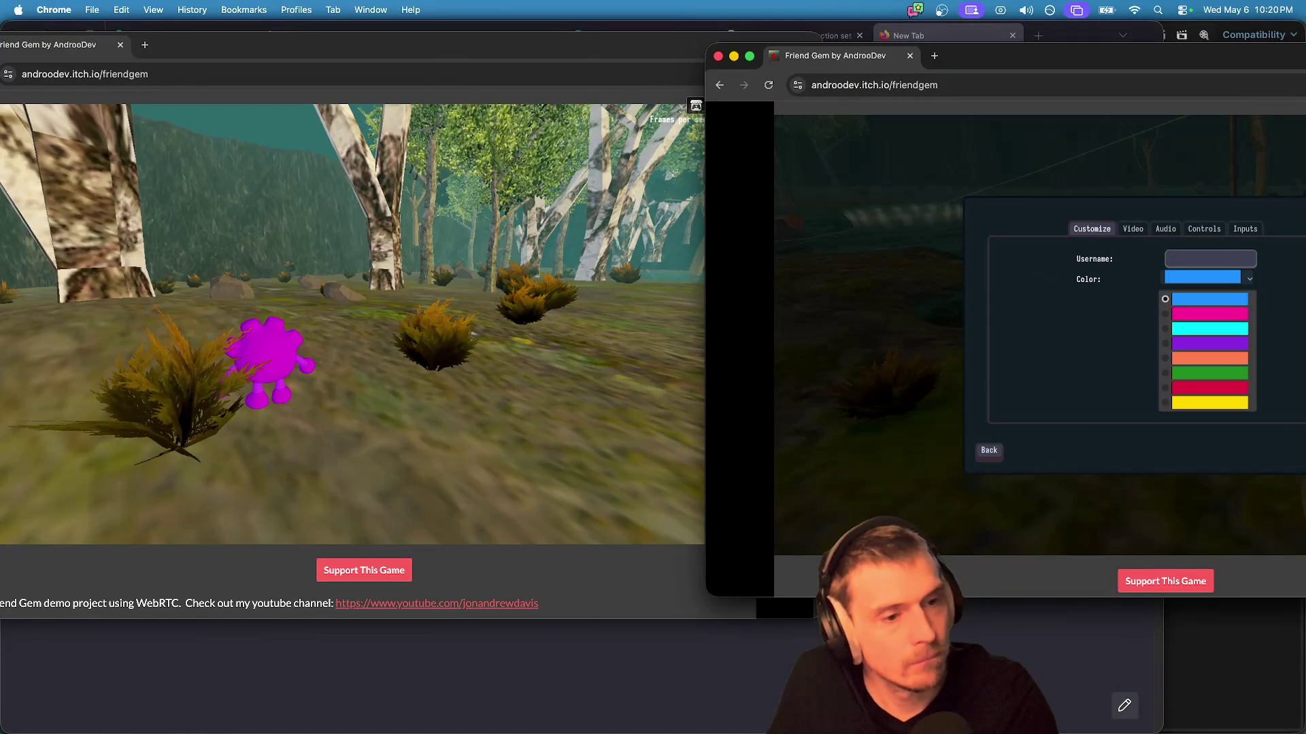
{"action": "left_click", "coordinate": [1209, 313]}
{"action": "left_click", "coordinate": [989, 450]}
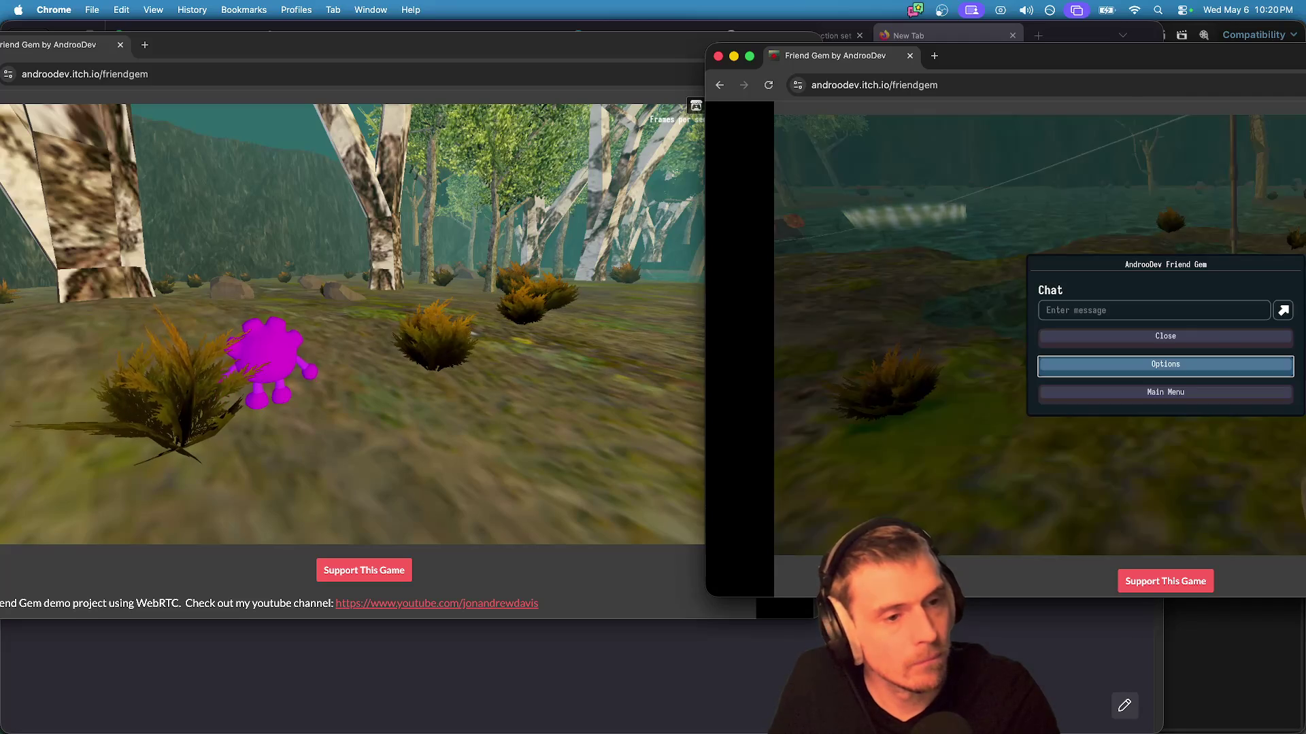